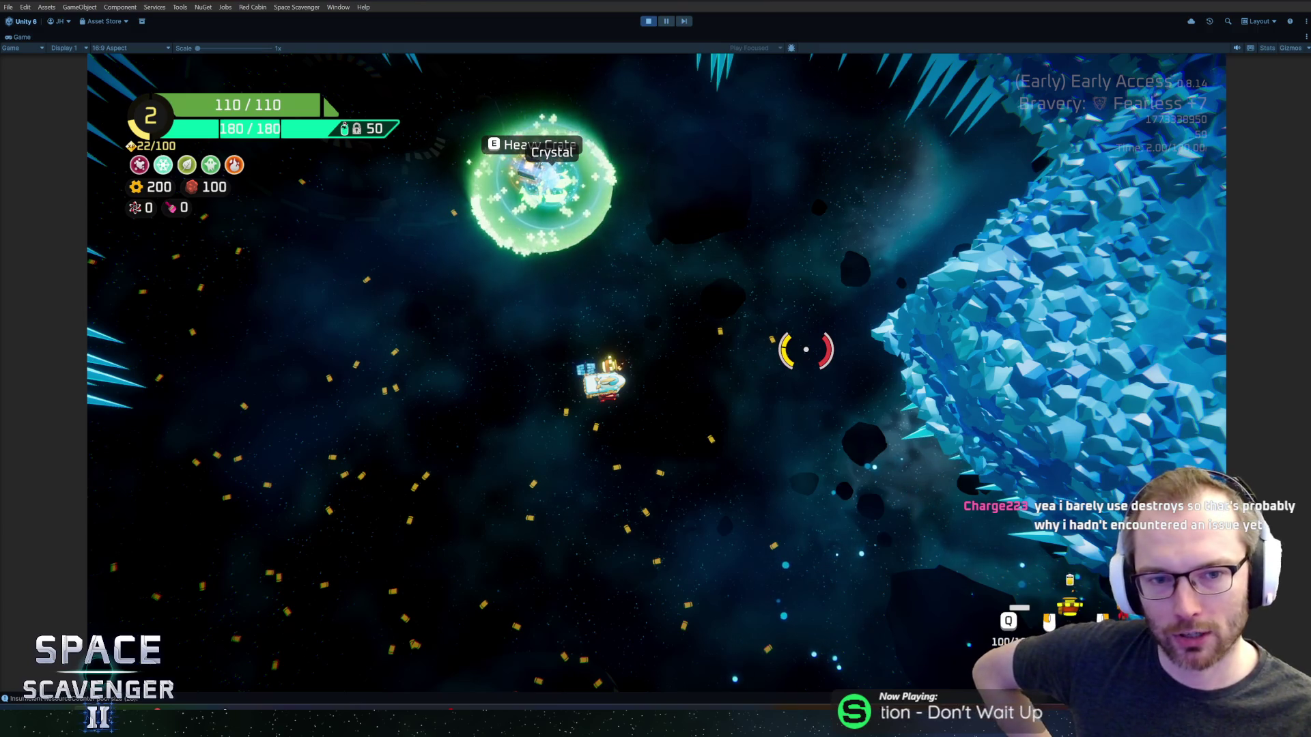
- Fly the ship past the Heavy Crate and green bubble to the crystal merchant
key(w)
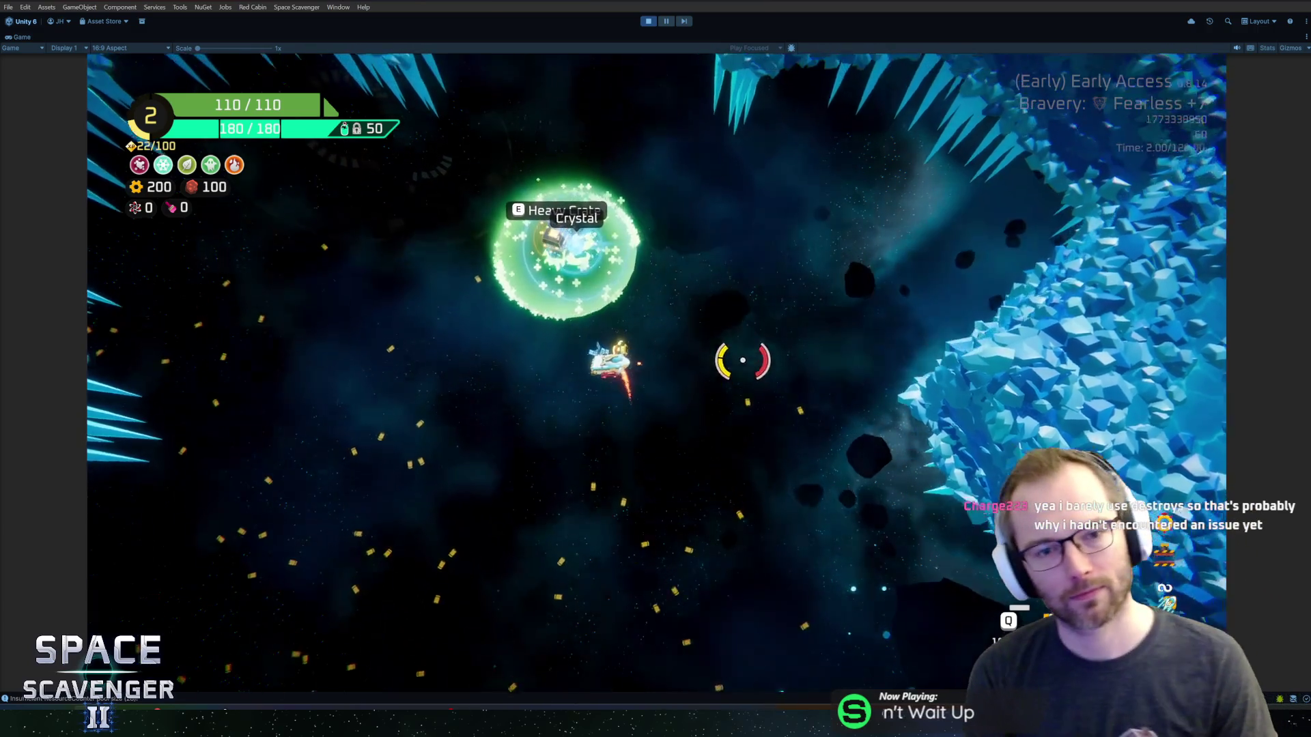
key(s)
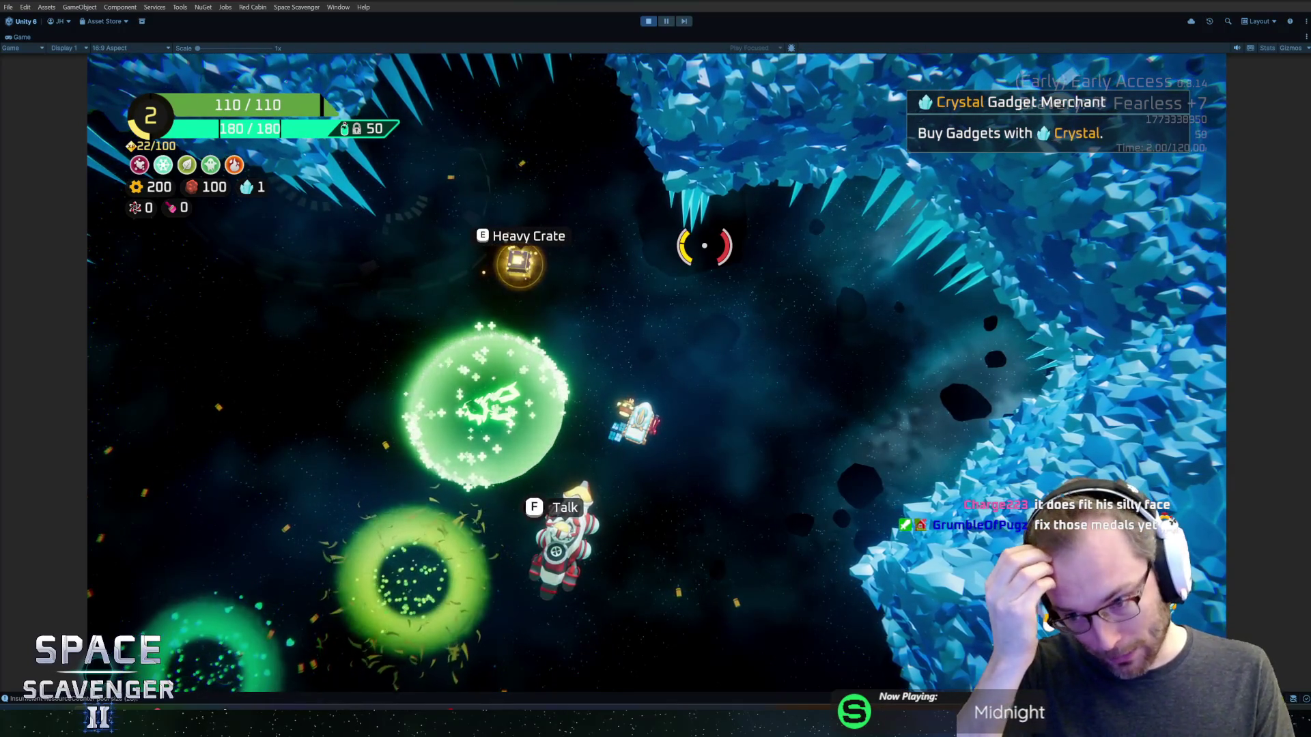
key(d)
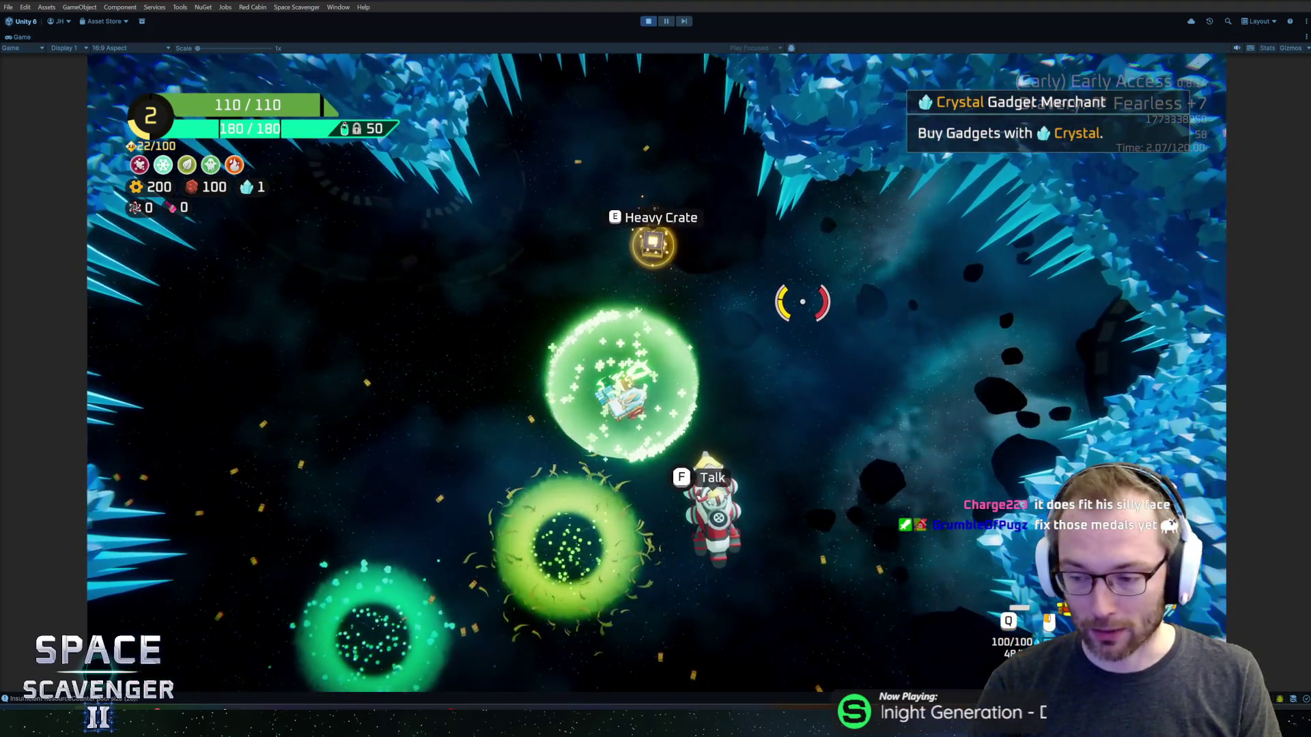
key(s)
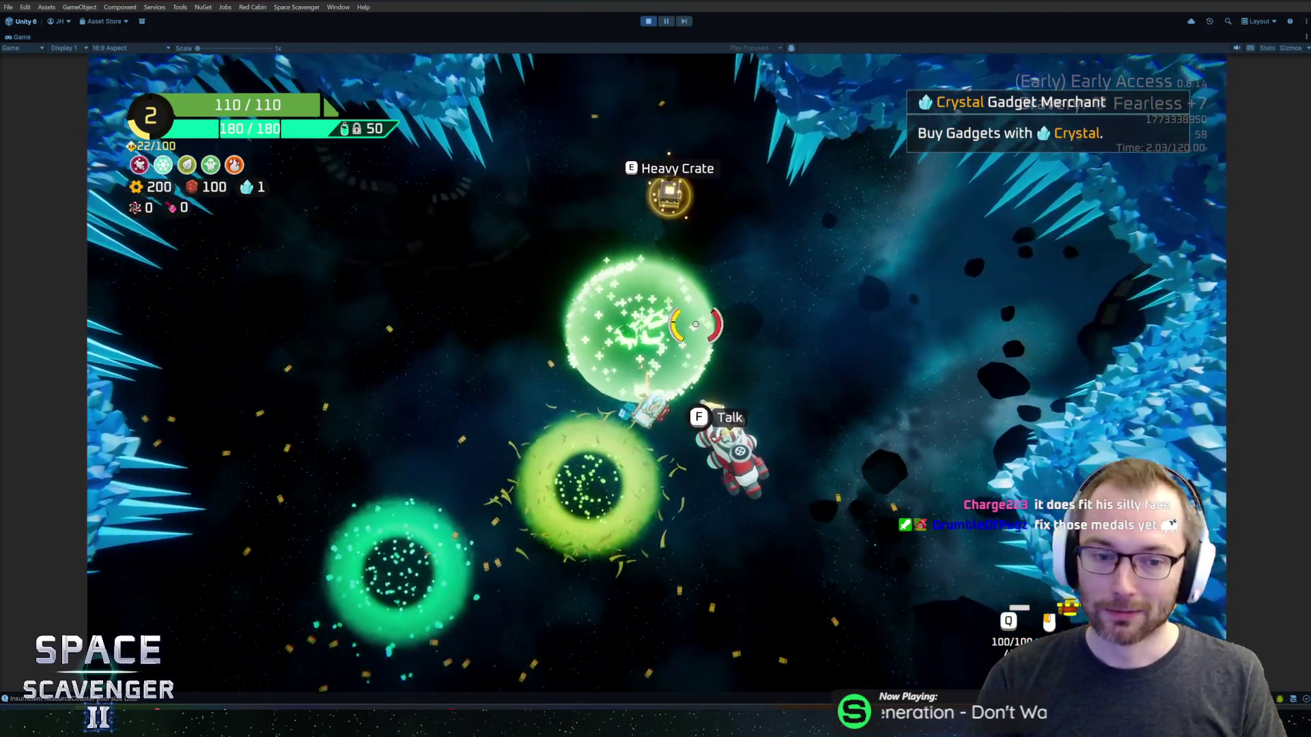
key(w)
key(d)
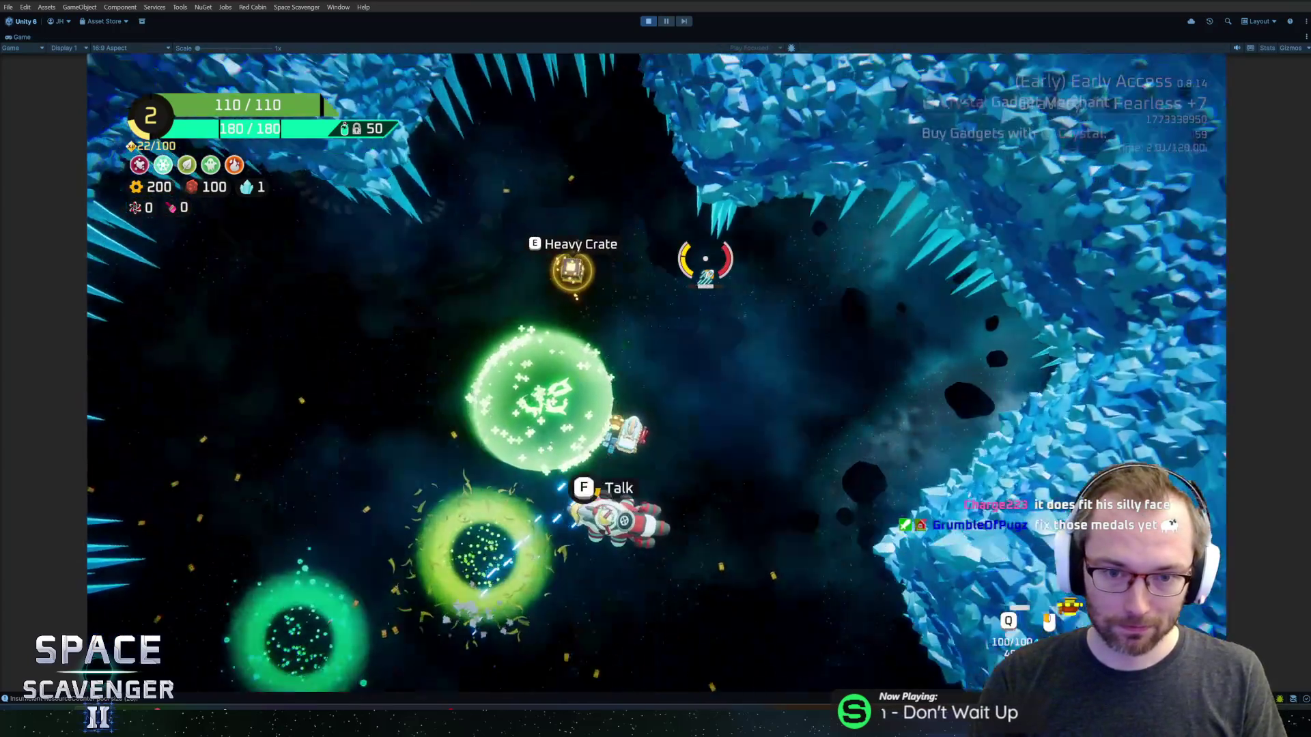
- Buy the Lotus Flower from the merchant's epic gadget shop, then pause the game
key(f)
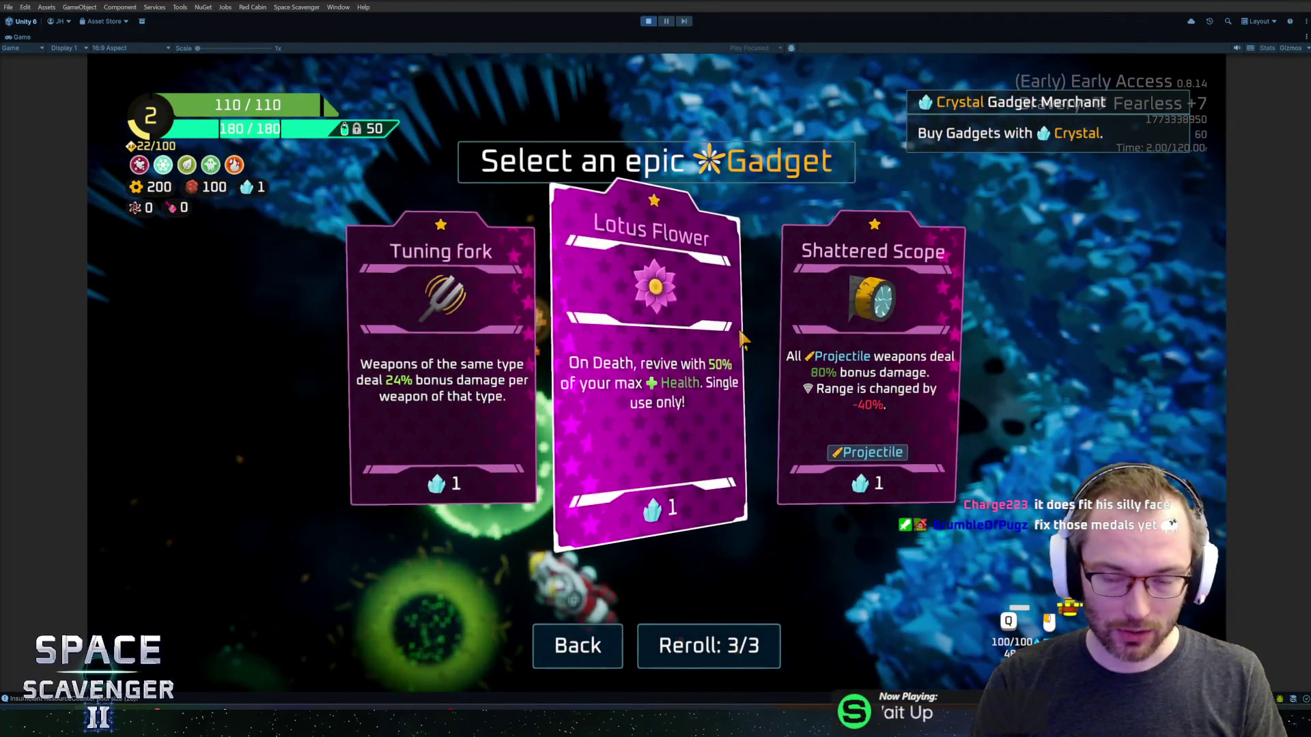
click(741, 307)
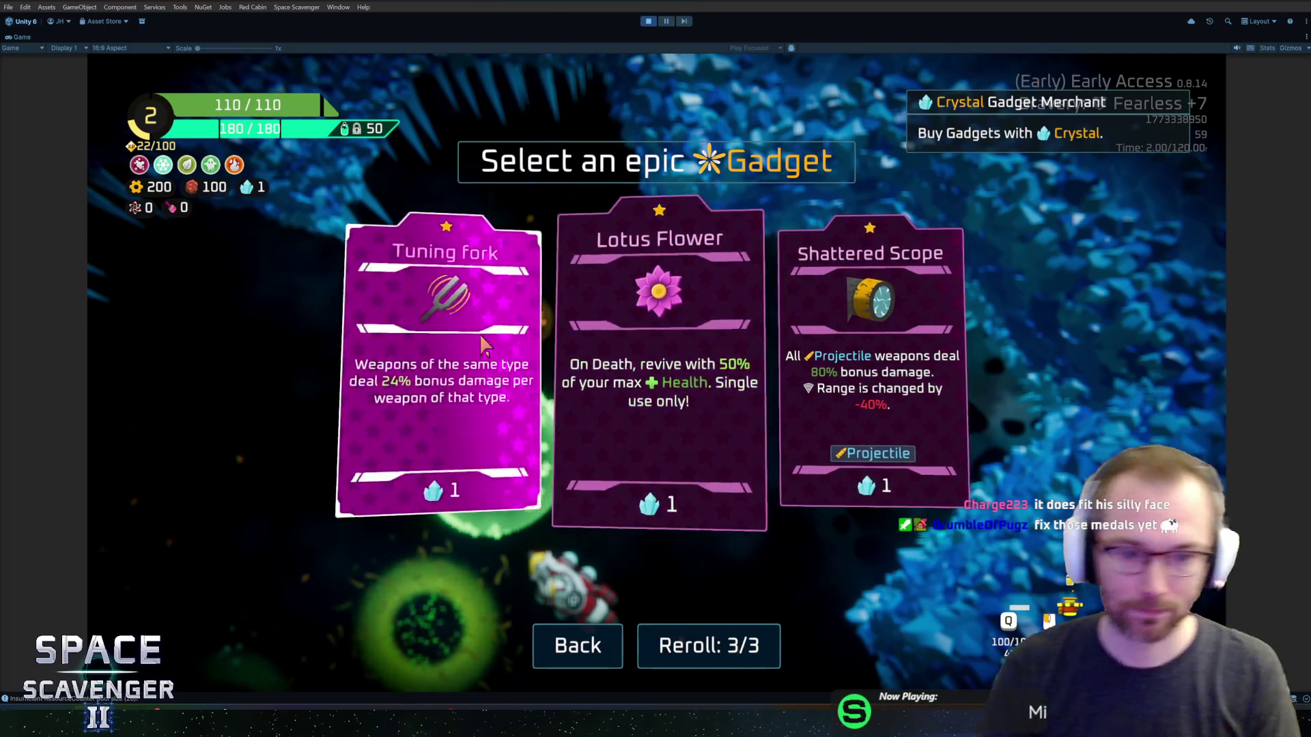
key(Escape)
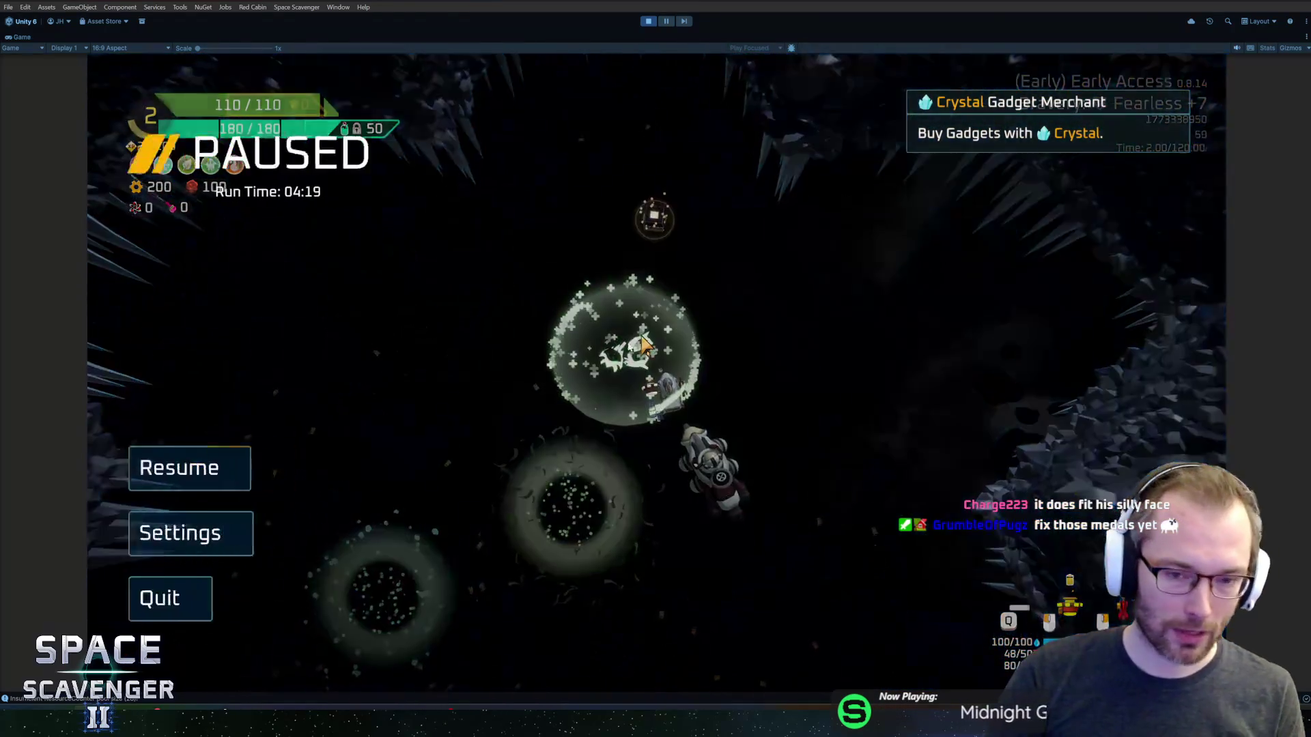
- Quit the run to the hub and scroll the customisation station's Skin Select list
click(276, 588)
click(607, 408)
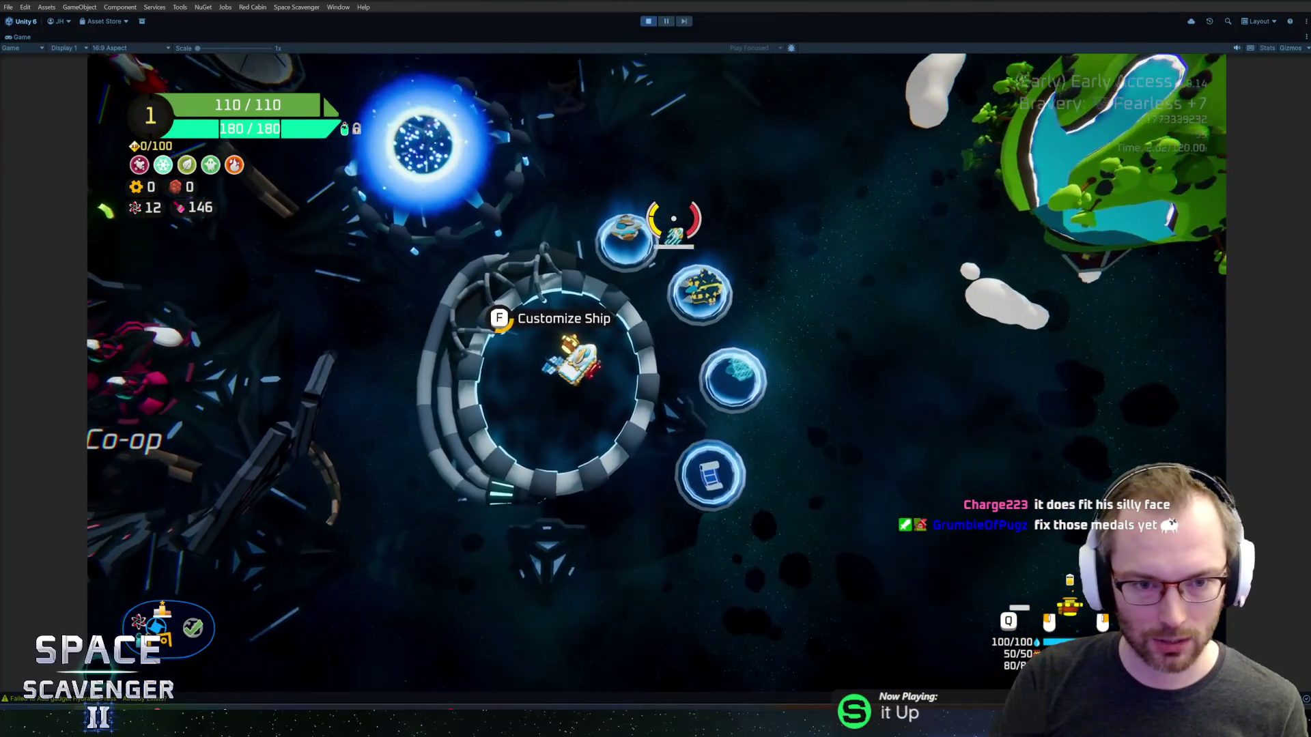
key(e)
scroll(386, 449, down, 5)
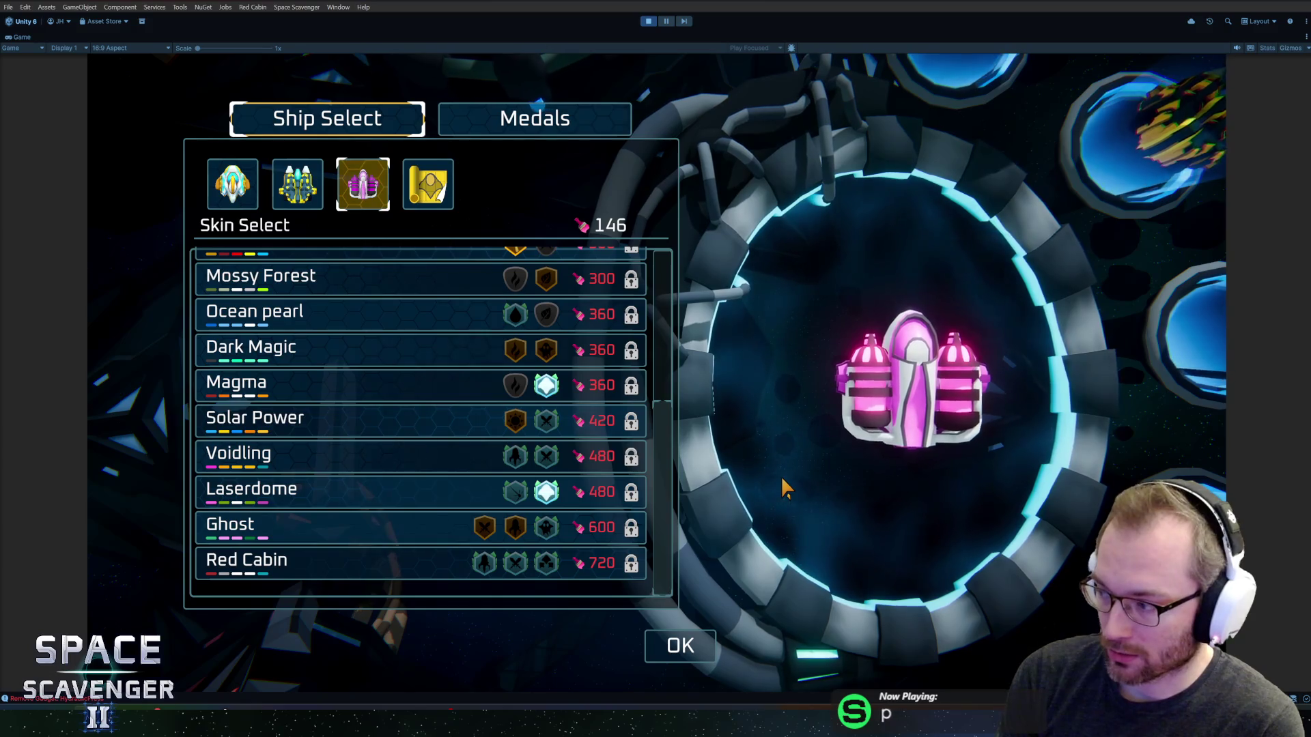
mouse_move(476, 539)
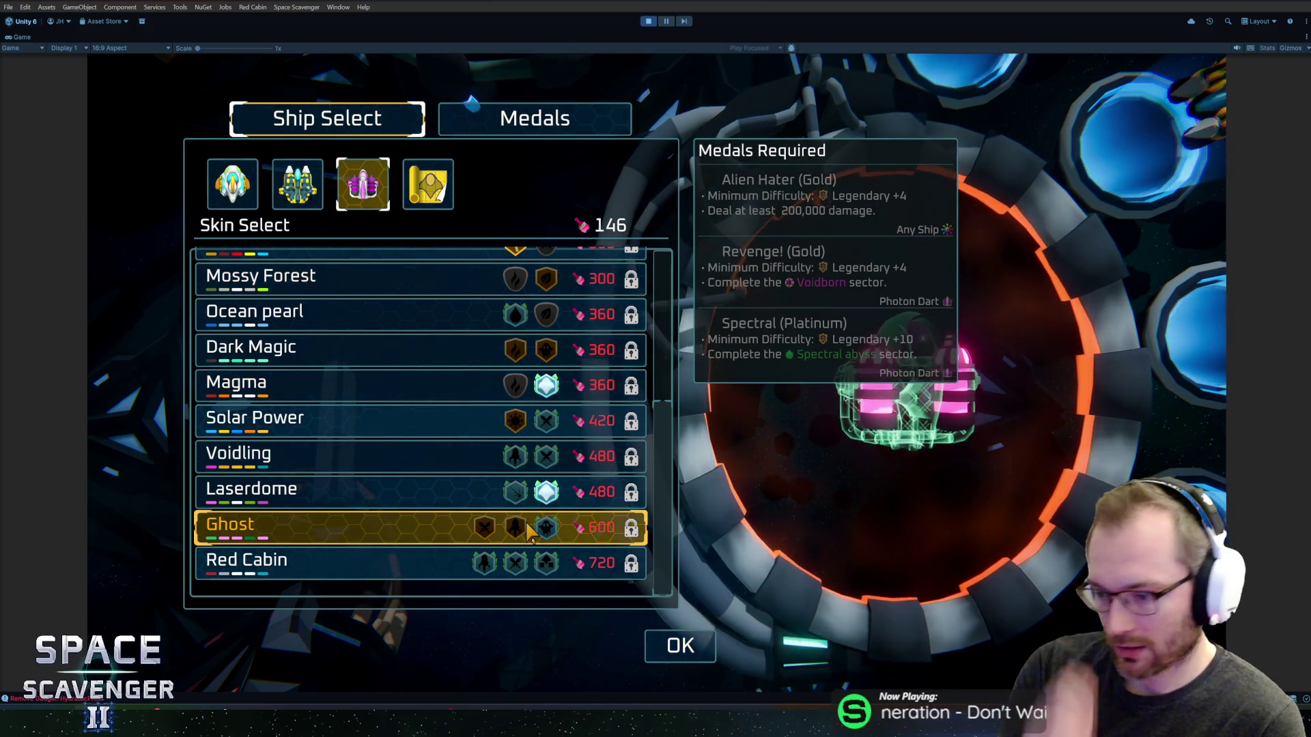
key(q)
key(q)
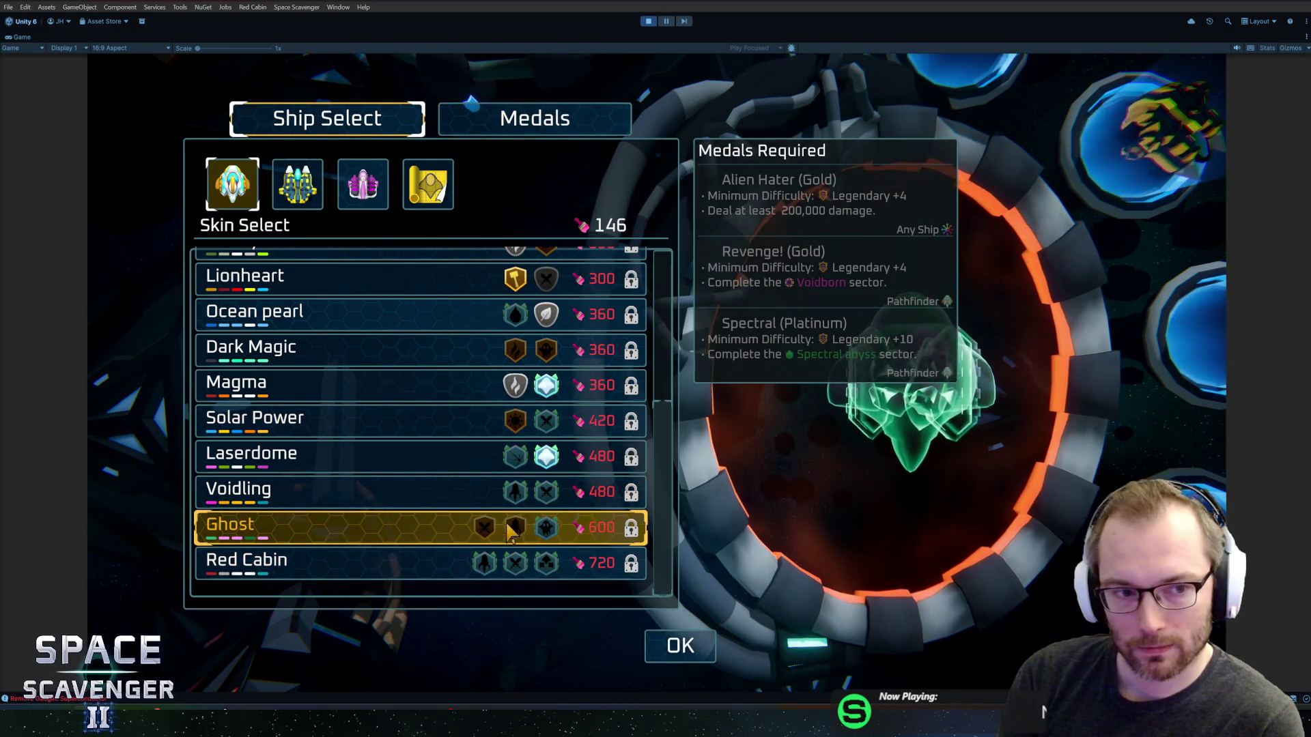
click(311, 191)
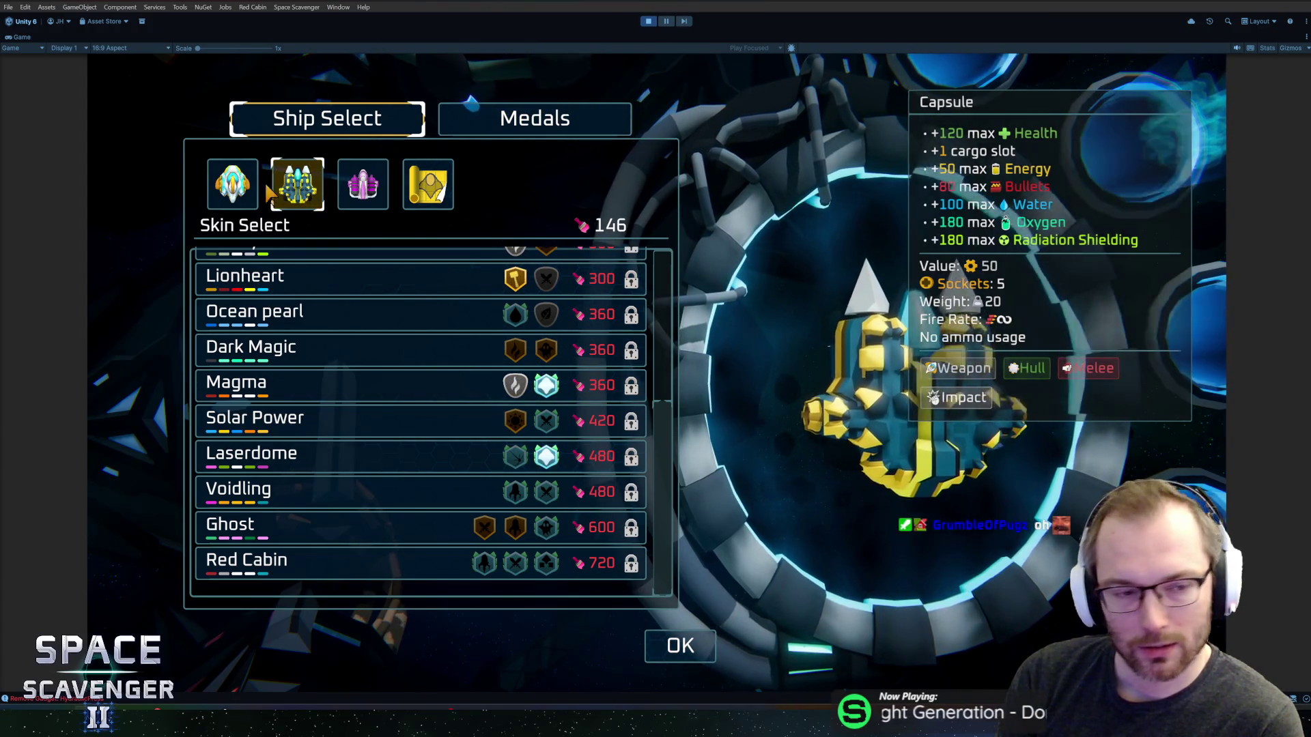
click(249, 196)
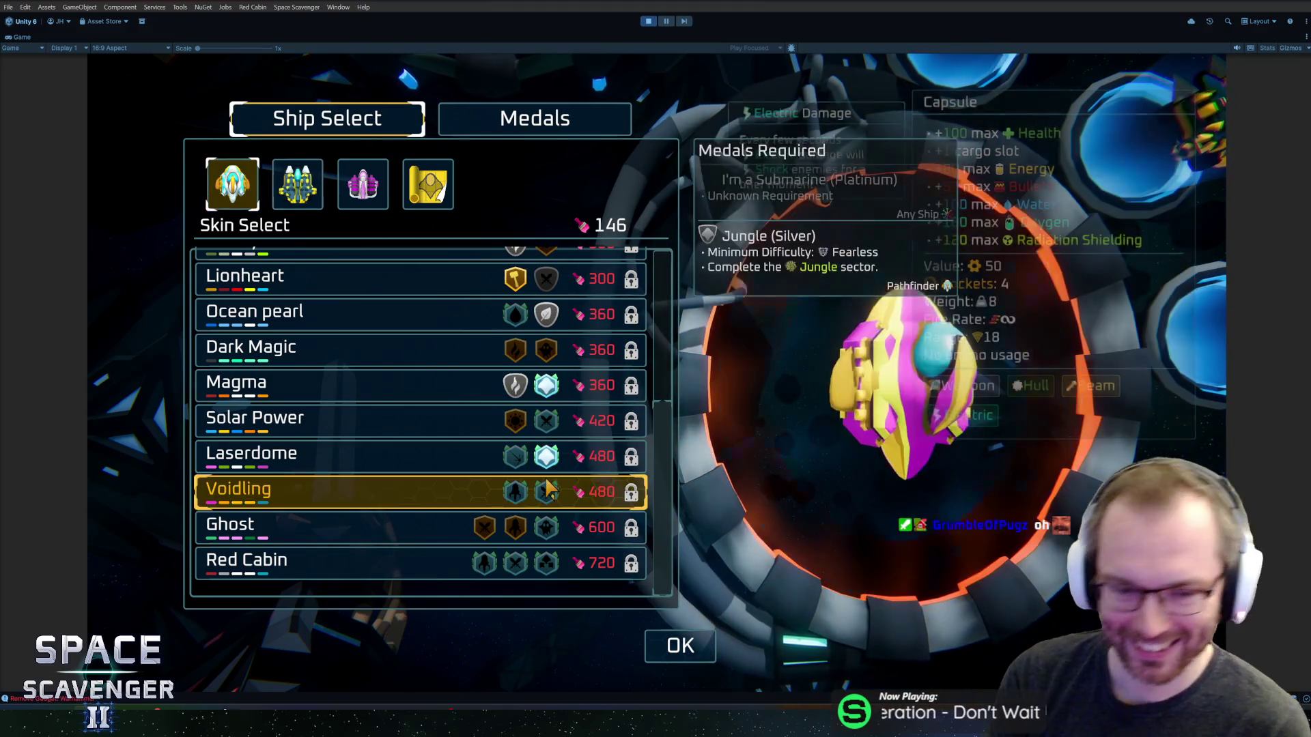
click(363, 198)
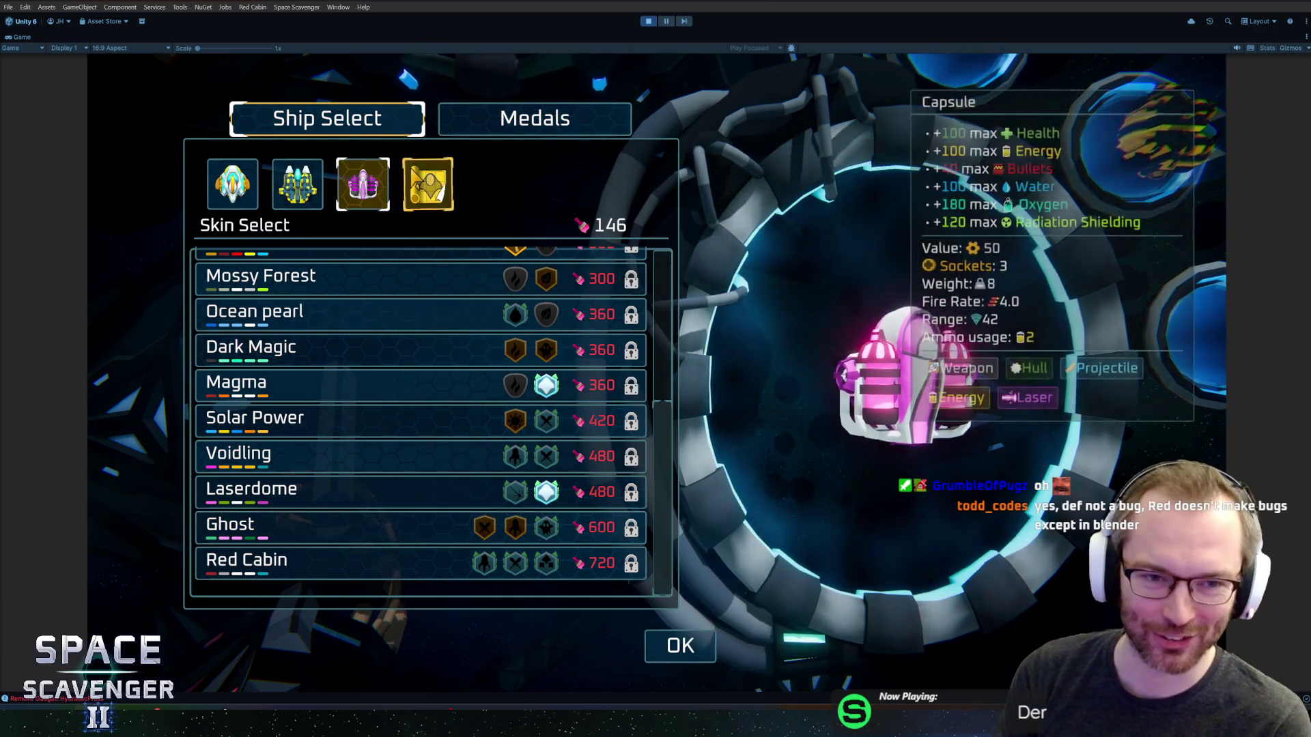
click(232, 194)
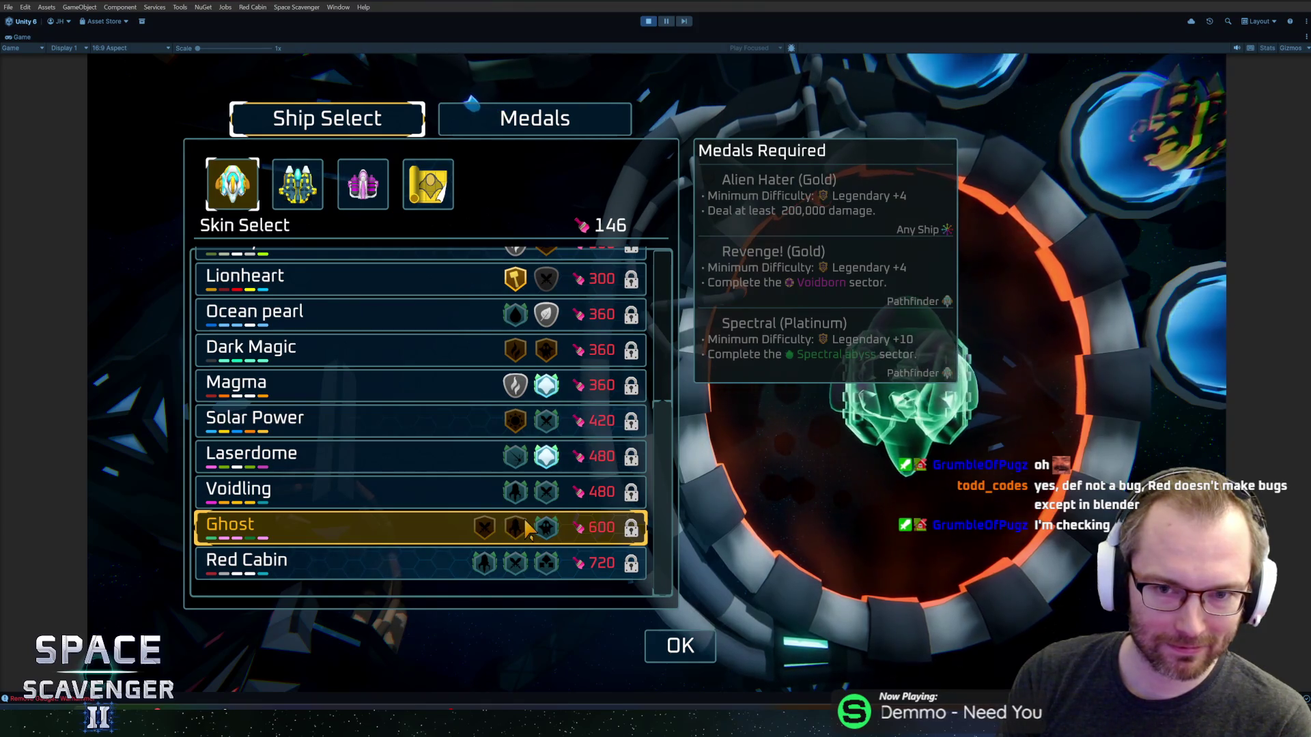
key(e)
key(e)
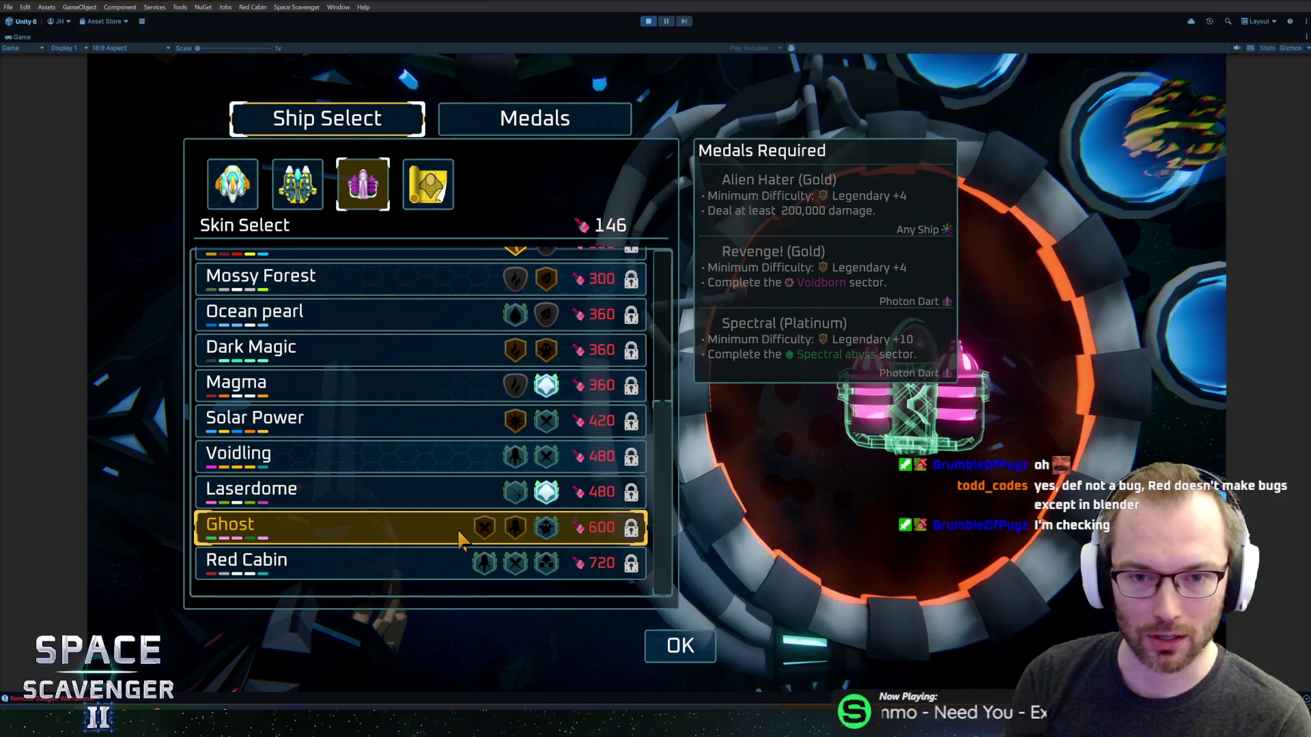
scroll(416, 328, up, 3)
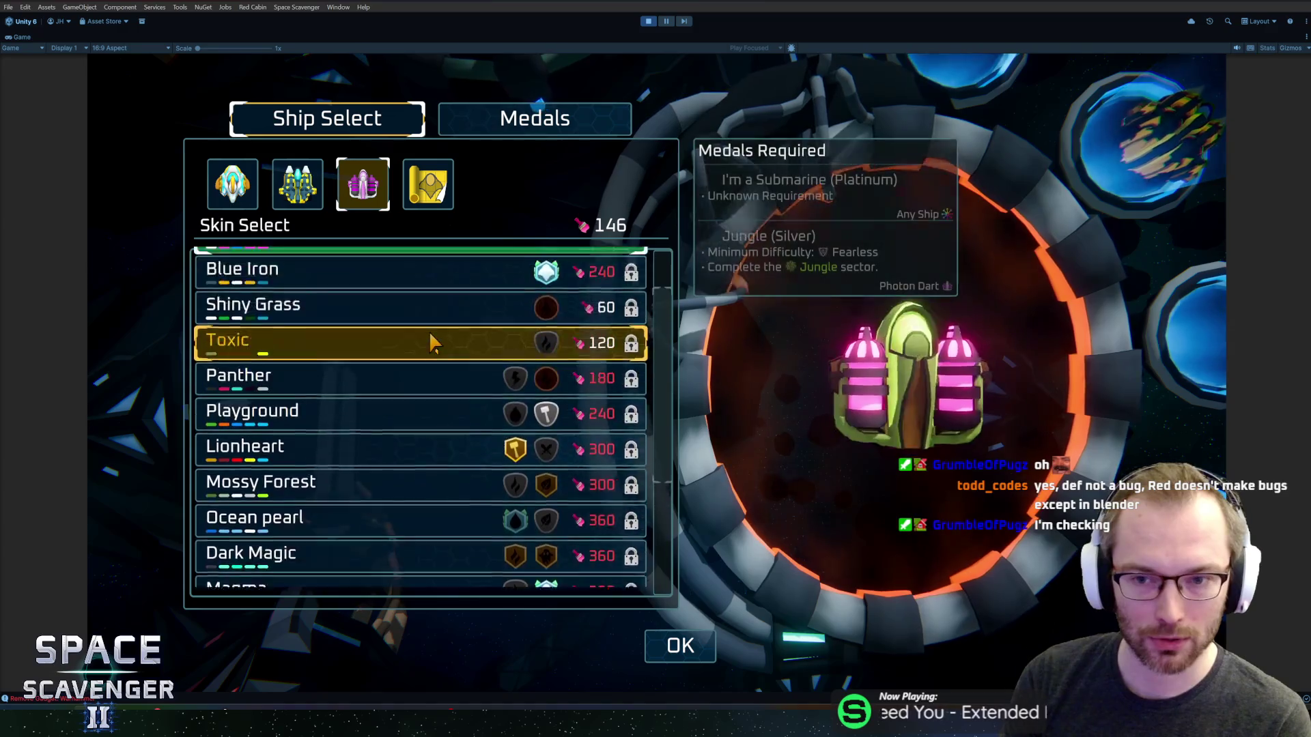
- Compare the skins of the first, second and third ships, then view the Medals page
scroll(423, 334, up, 1)
scroll(389, 382, down, 3)
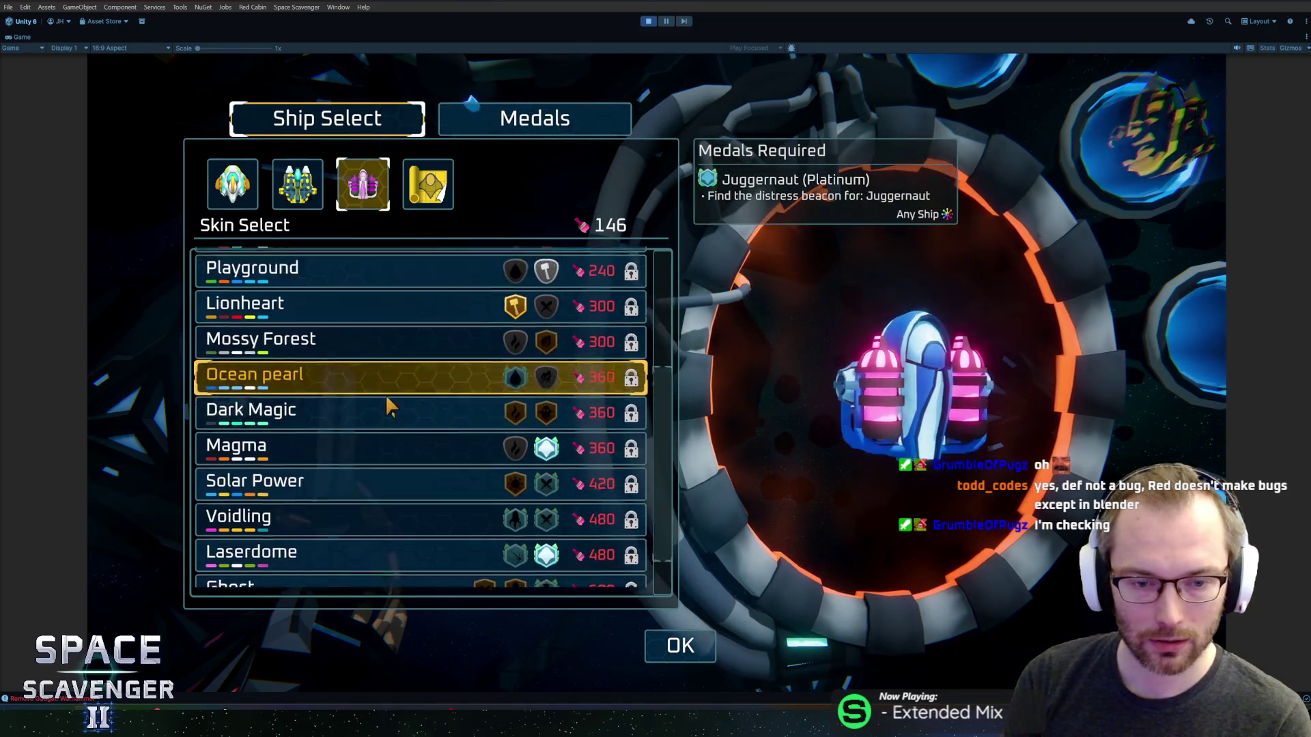
scroll(402, 465, down, 2)
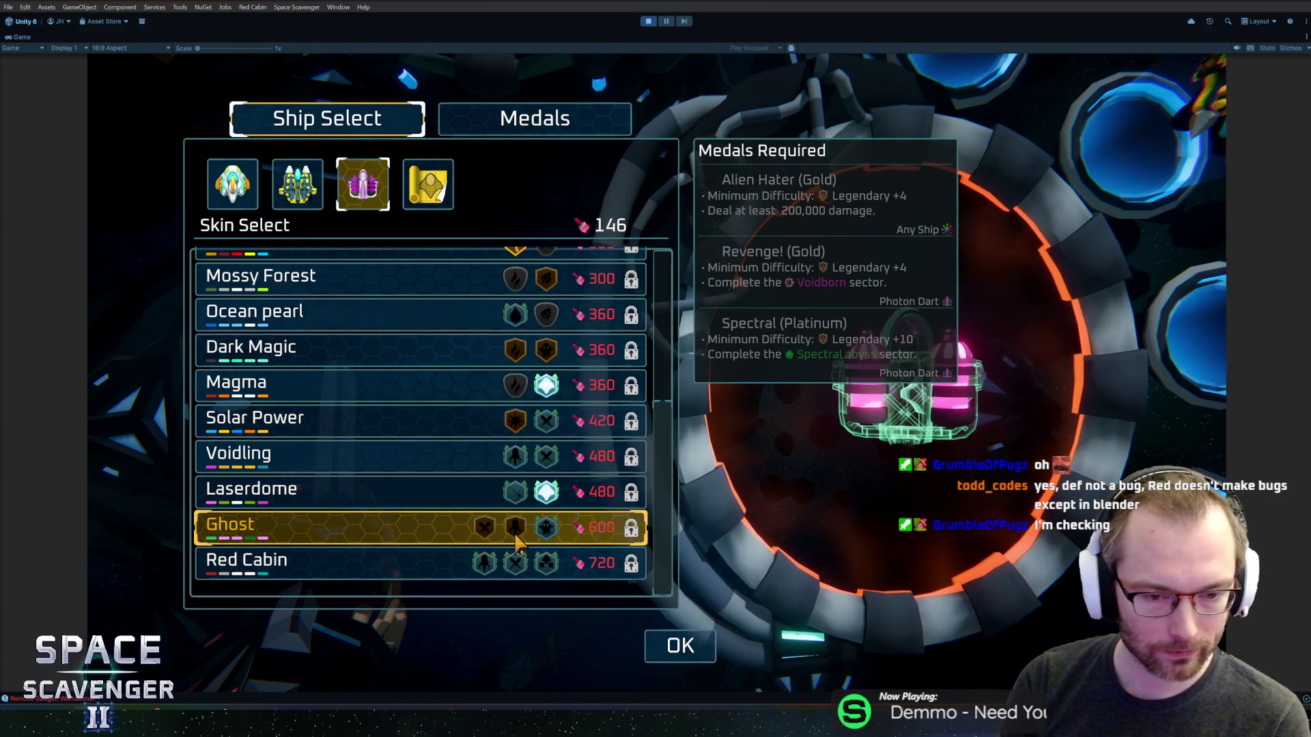
click(297, 185)
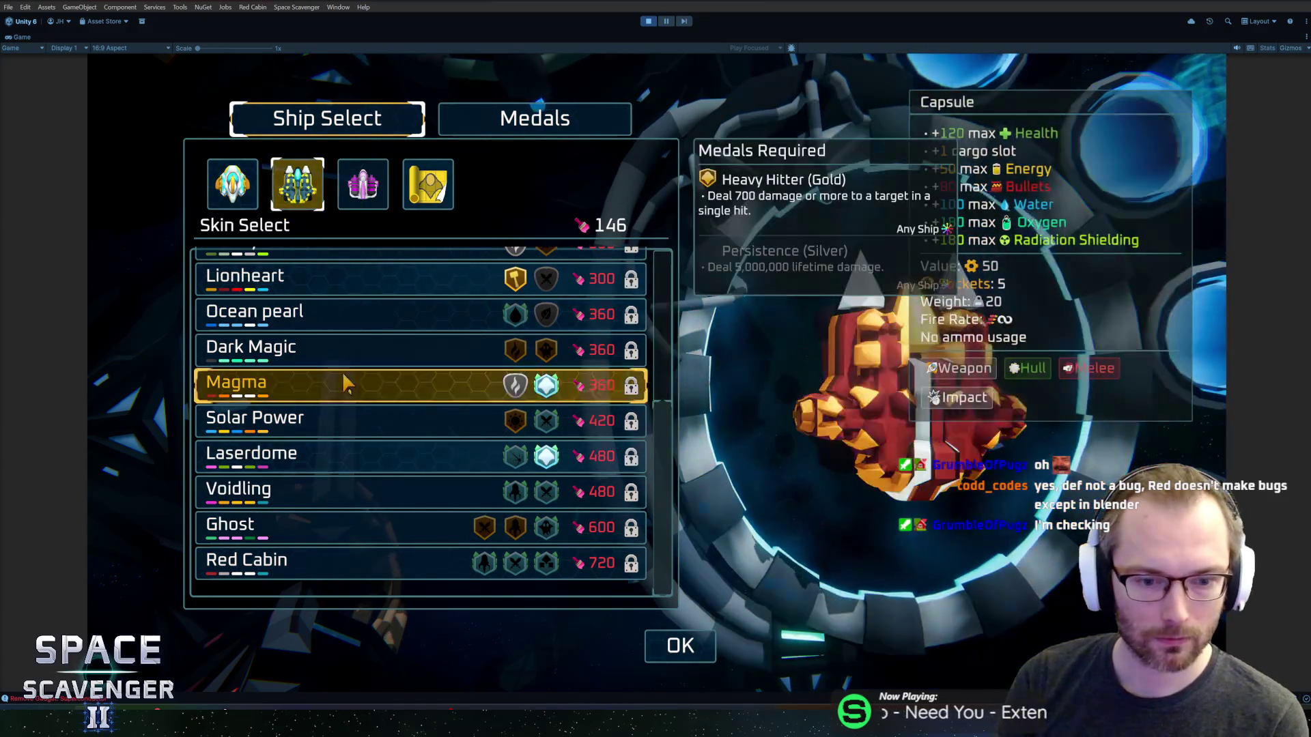
click(362, 185)
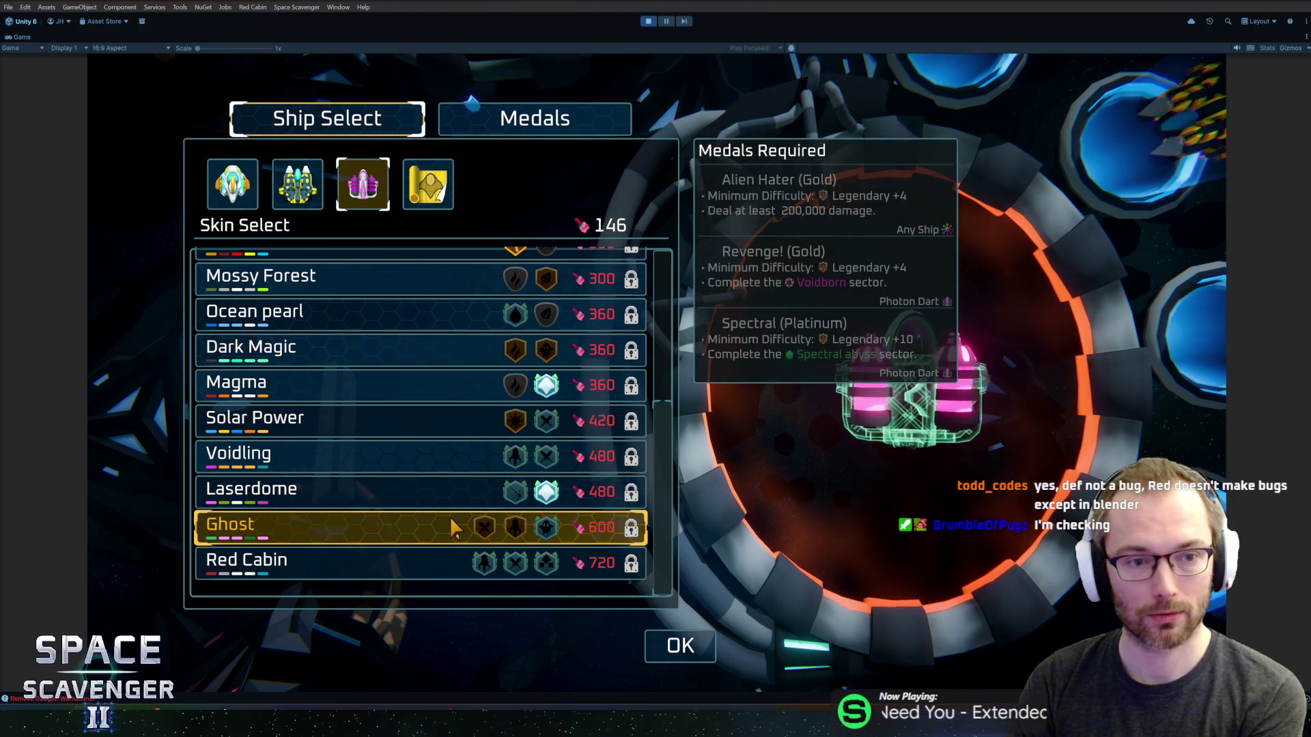
click(245, 201)
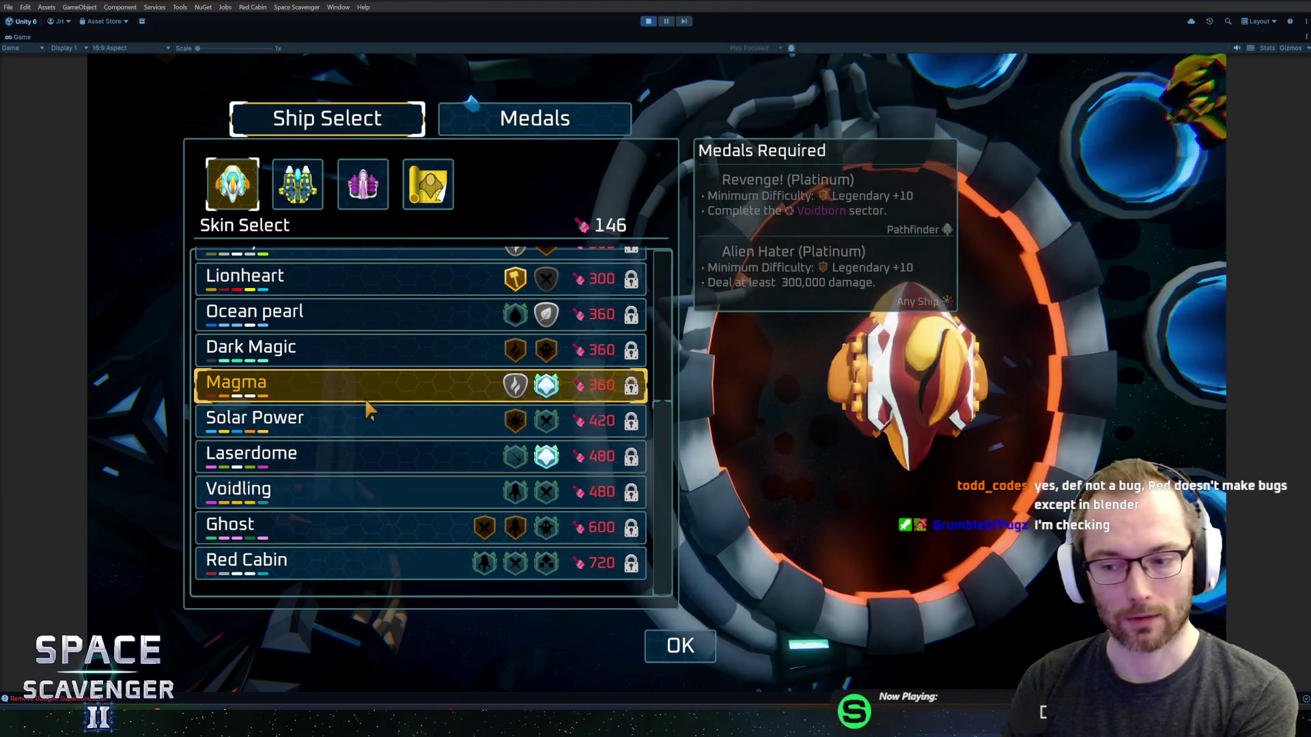
click(519, 122)
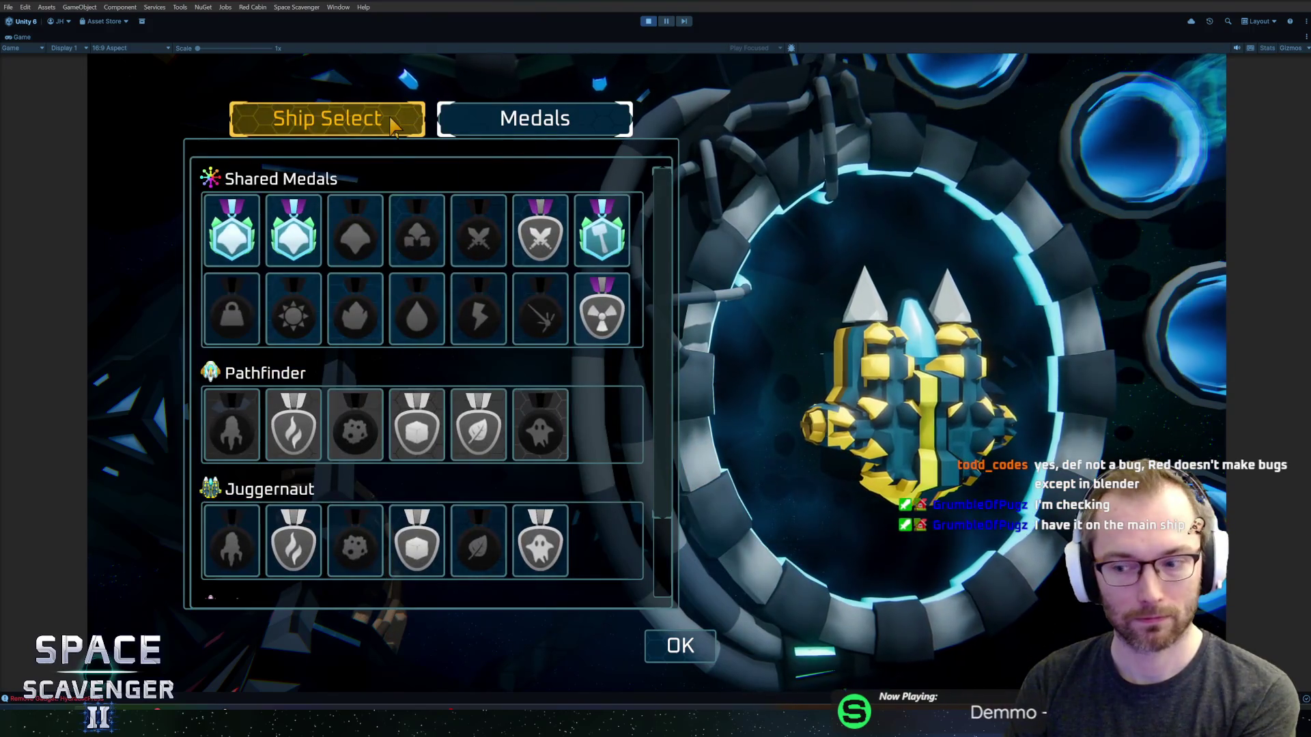
- Close ship customisation via Ship Select and OK, then drag the HacknPlan board over Unity
click(395, 126)
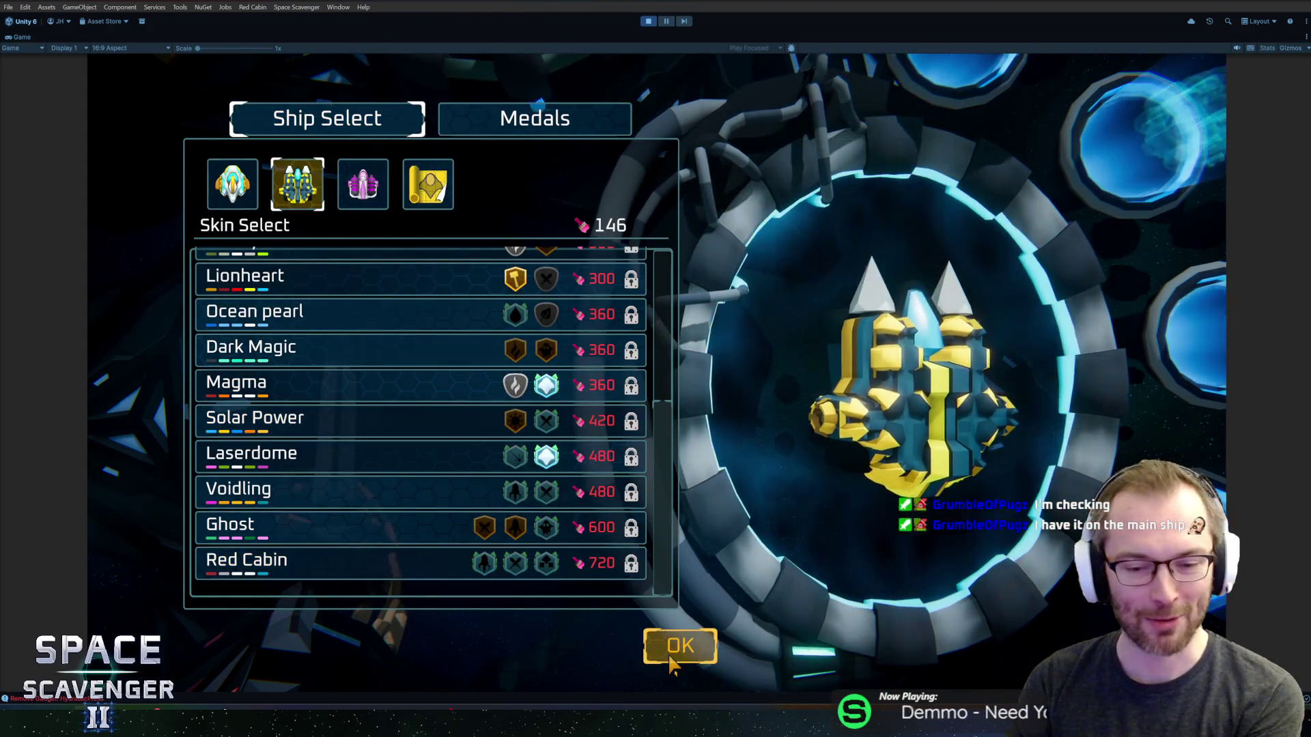
click(675, 648)
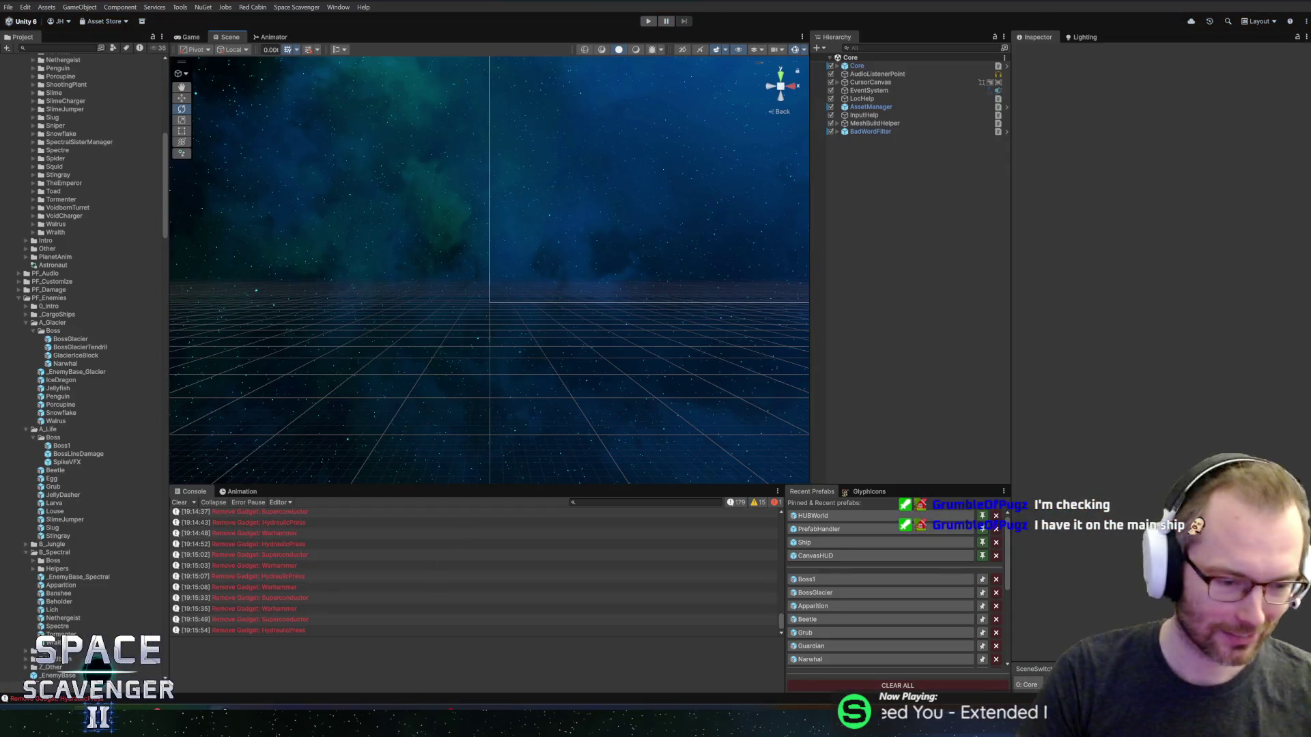
mouse_move(220, 717)
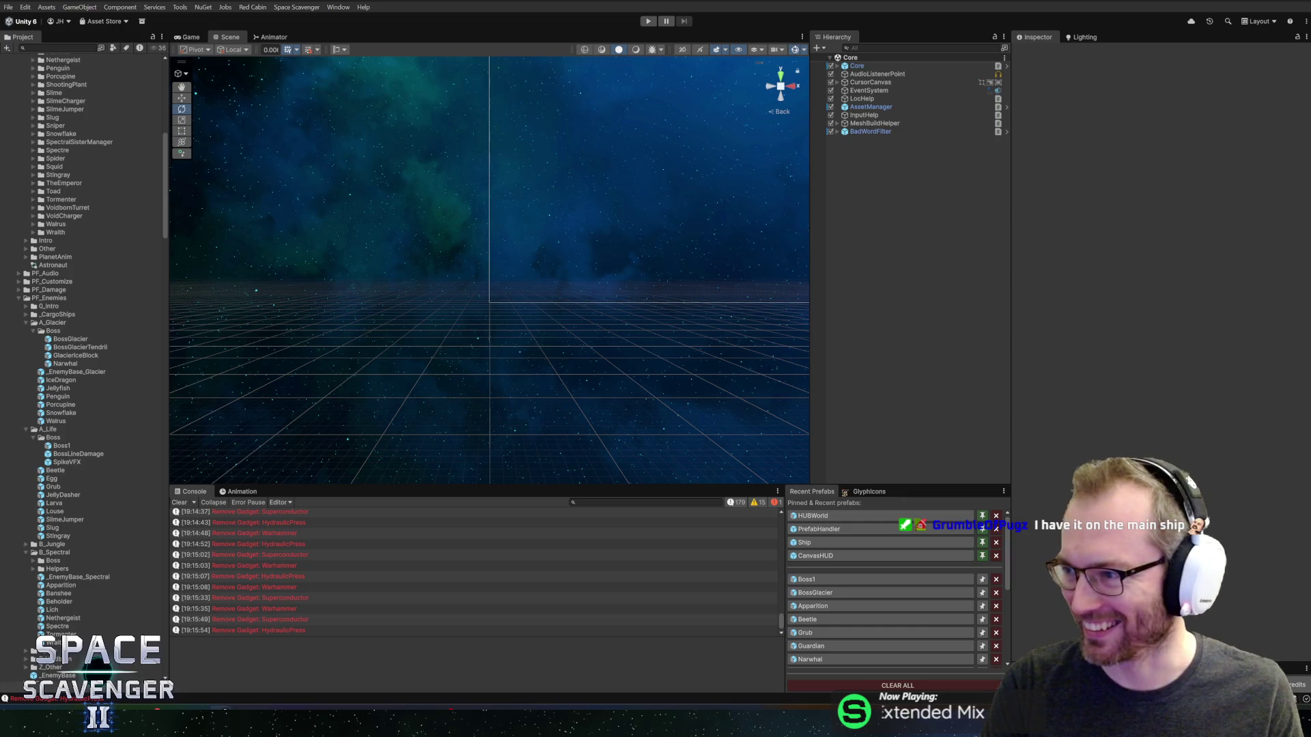
mouse_move(1307, 41)
mouse_down()
mouse_move(480, 33)
mouse_move(516, 44)
mouse_up()
scroll(362, 296, down, 3)
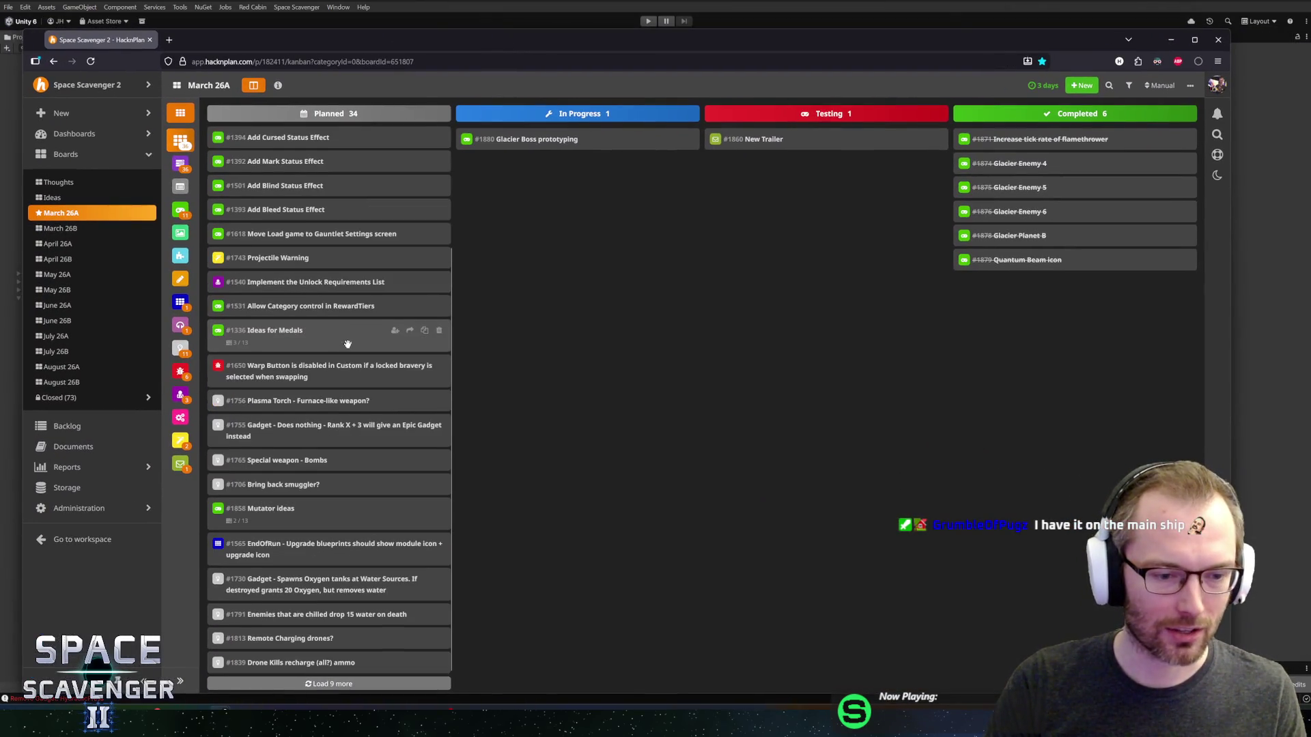
- Load the remaining planned cards and move the #1882 medals-not-saving card to Completed
click(315, 686)
scroll(342, 676, down, 3)
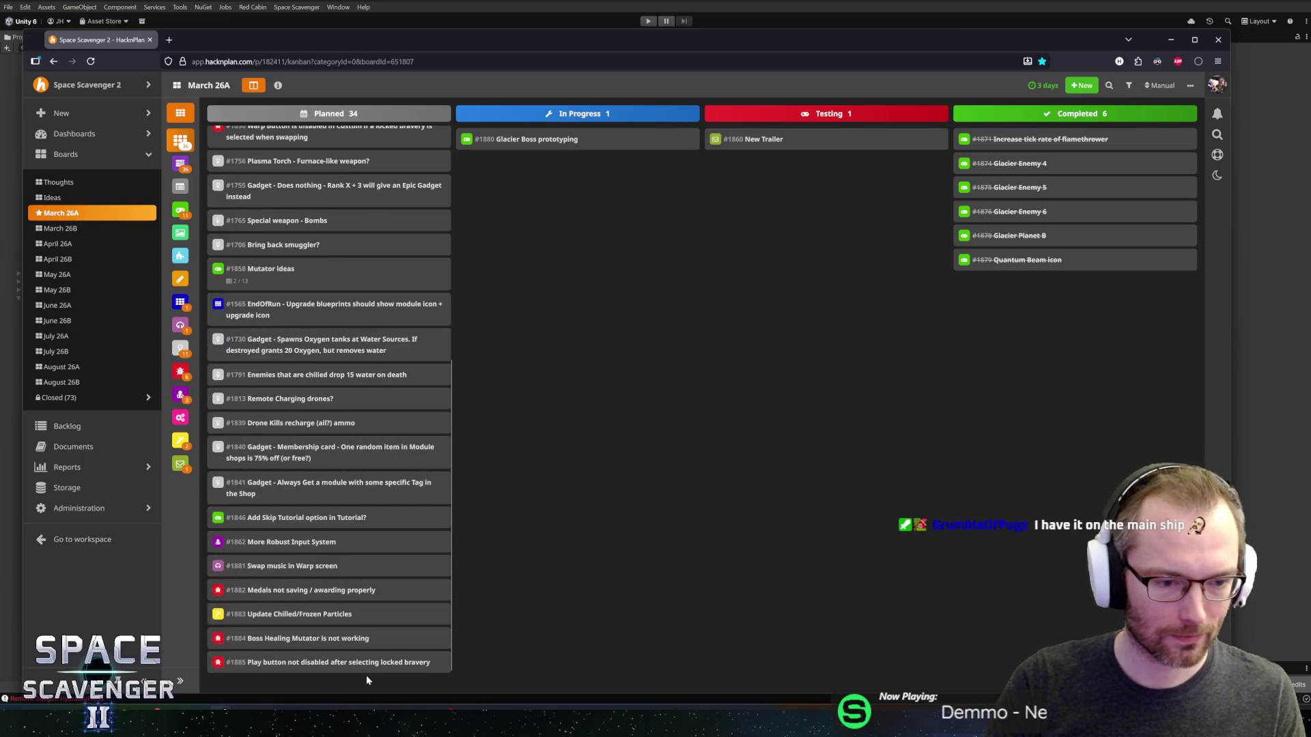
mouse_move(265, 605)
mouse_down()
mouse_move(1003, 134)
mouse_move(852, 146)
mouse_move(1004, 140)
mouse_up()
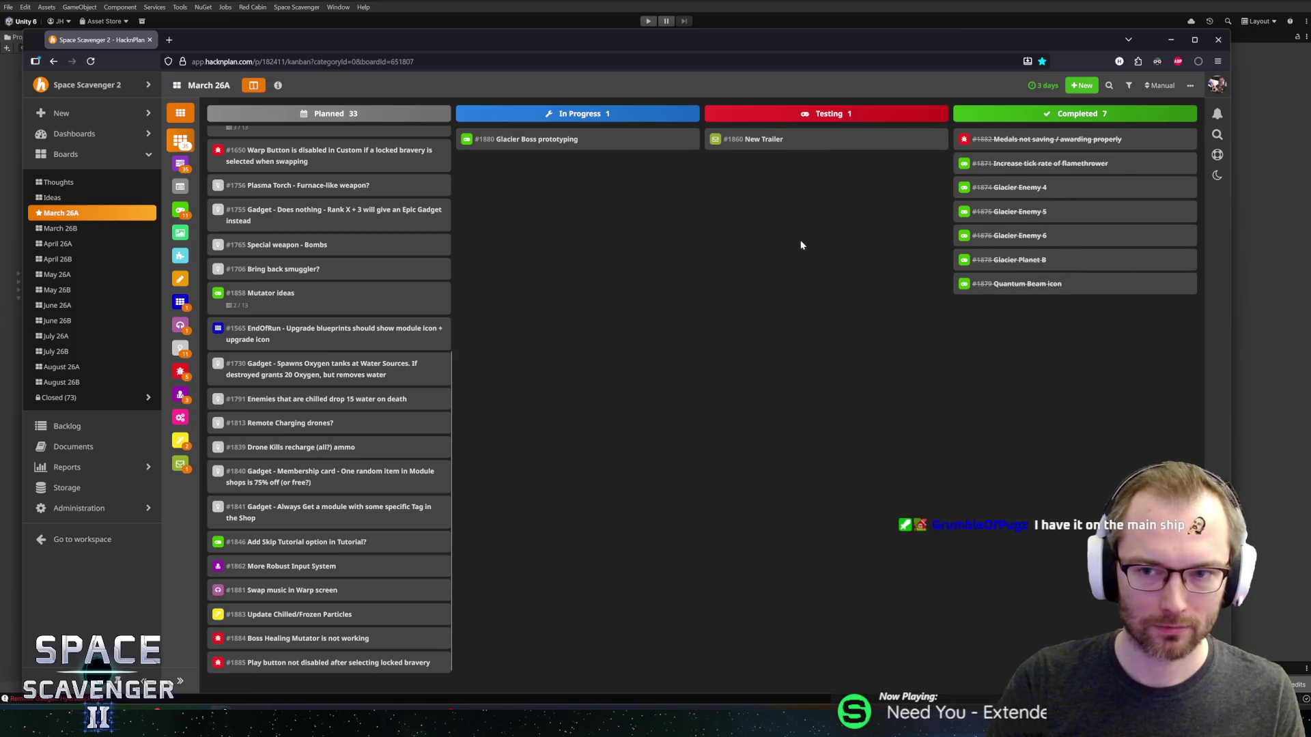
- Create a UI-category task titled 'Clarify Ship-specific medals?' on the March 26A board
key(n)
text(Clarify Ship-specific medals?)
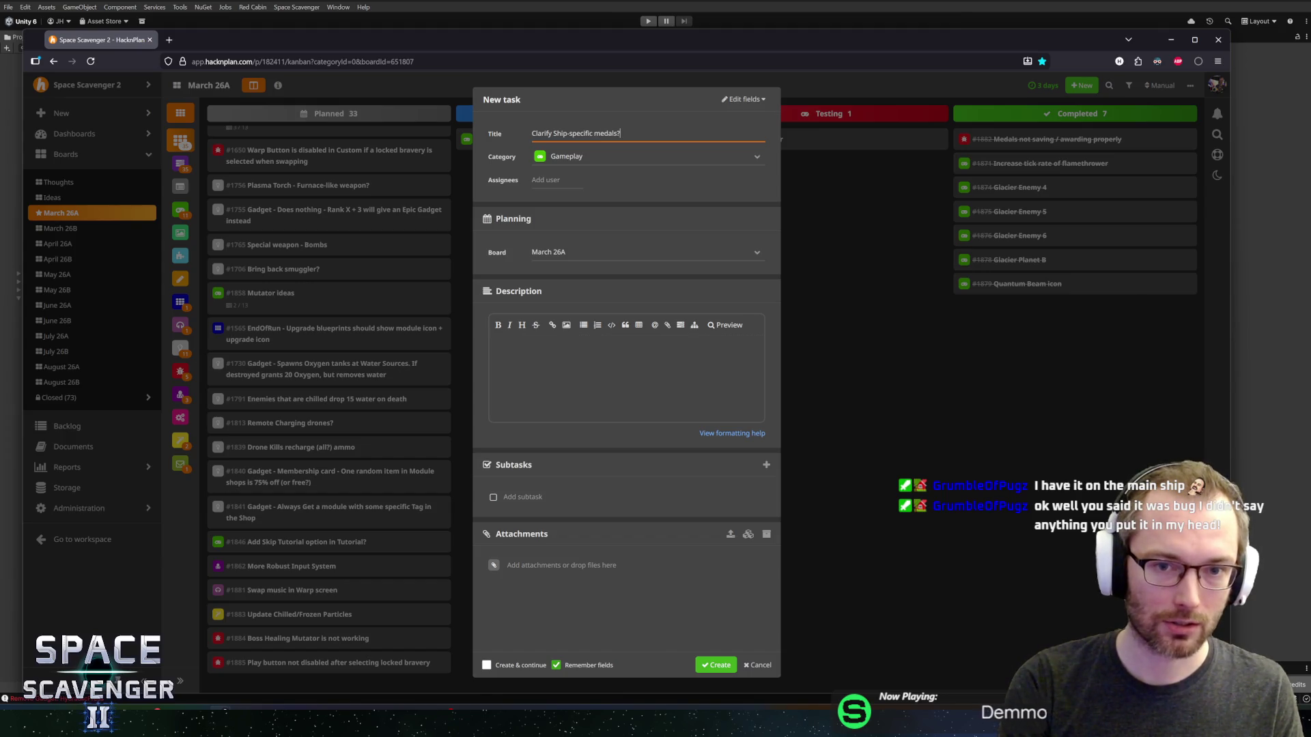
key(Tab)
text(ui)
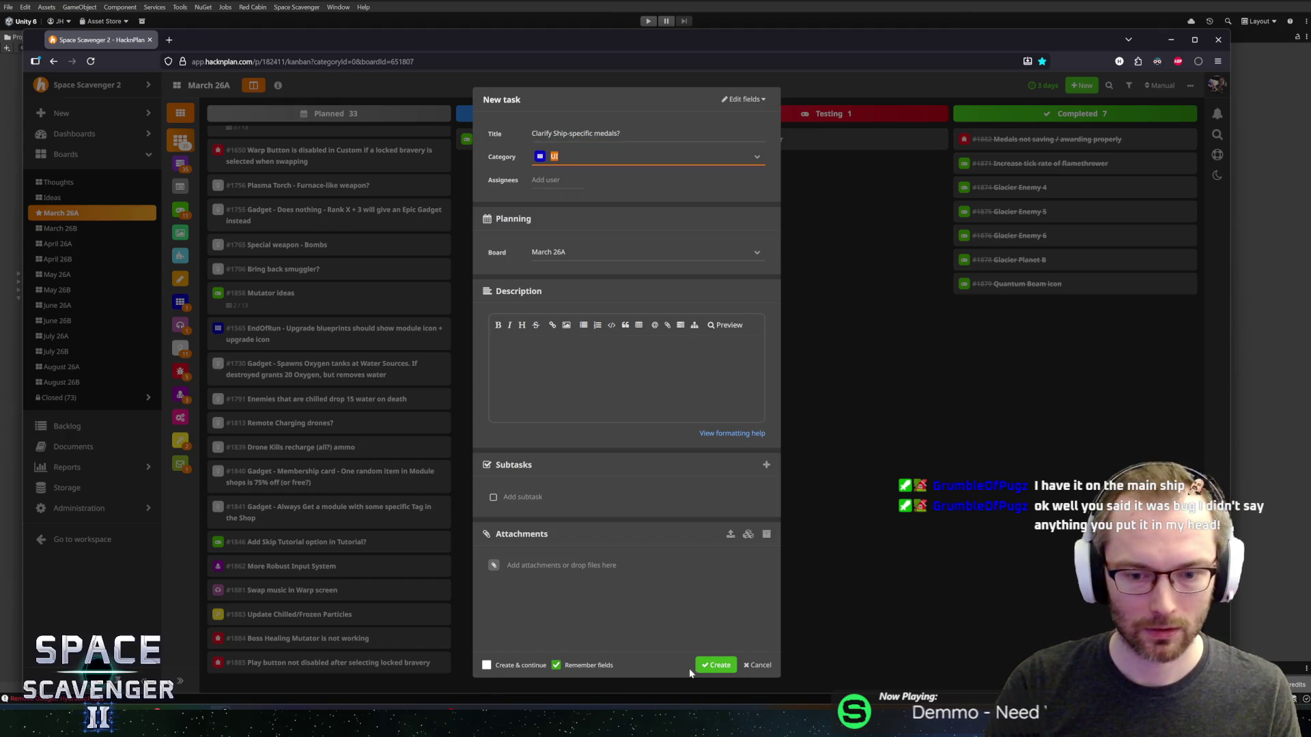
click(713, 665)
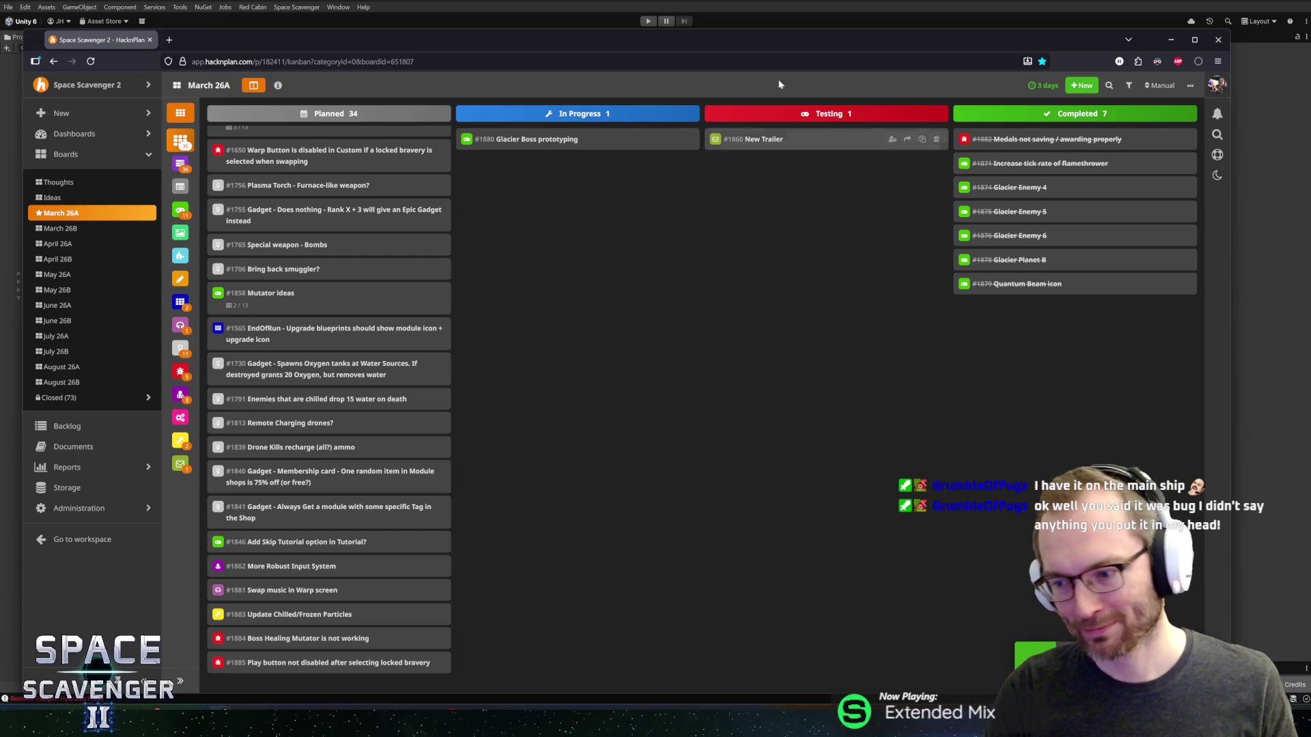
drag(164, 52, 188, 26)
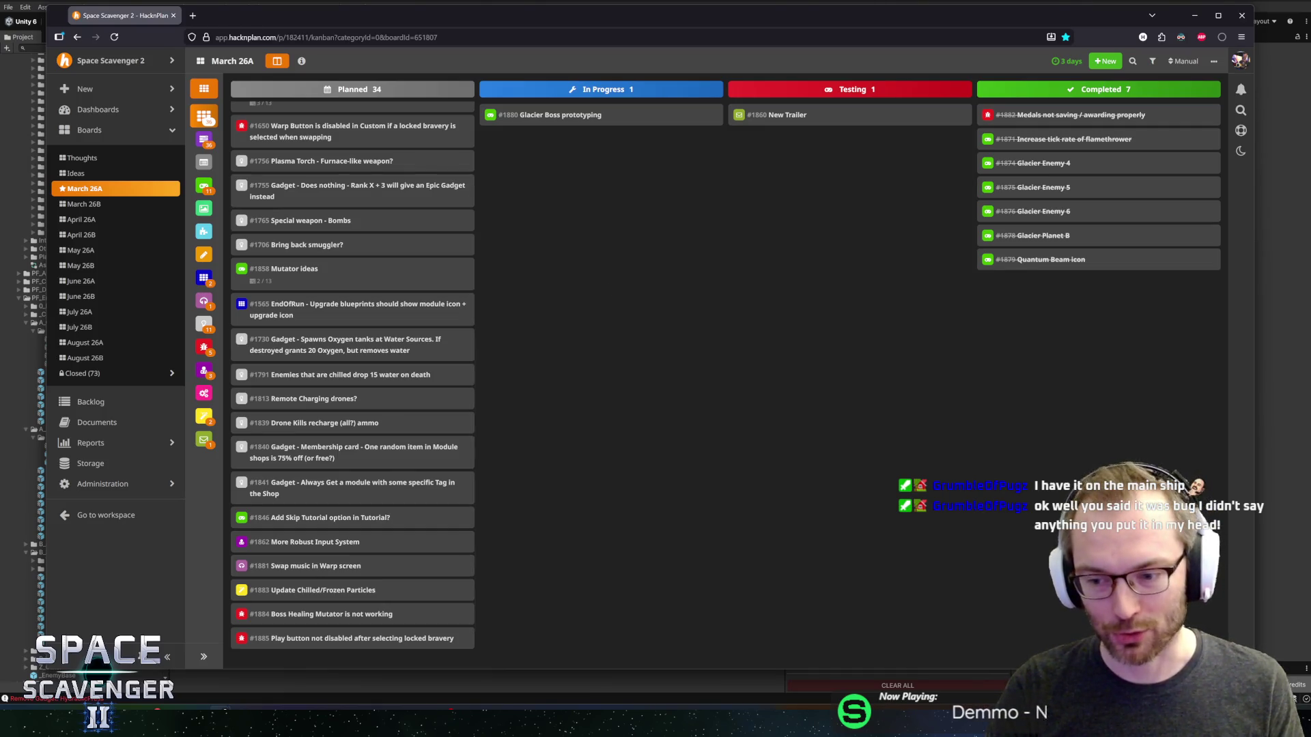
- Resize and lower the HacknPlan browser window, then bring the Unity editor forward
mouse_move(1253, 669)
mouse_down()
mouse_move(1097, 585)
mouse_move(1127, 571)
mouse_move(1184, 611)
mouse_up()
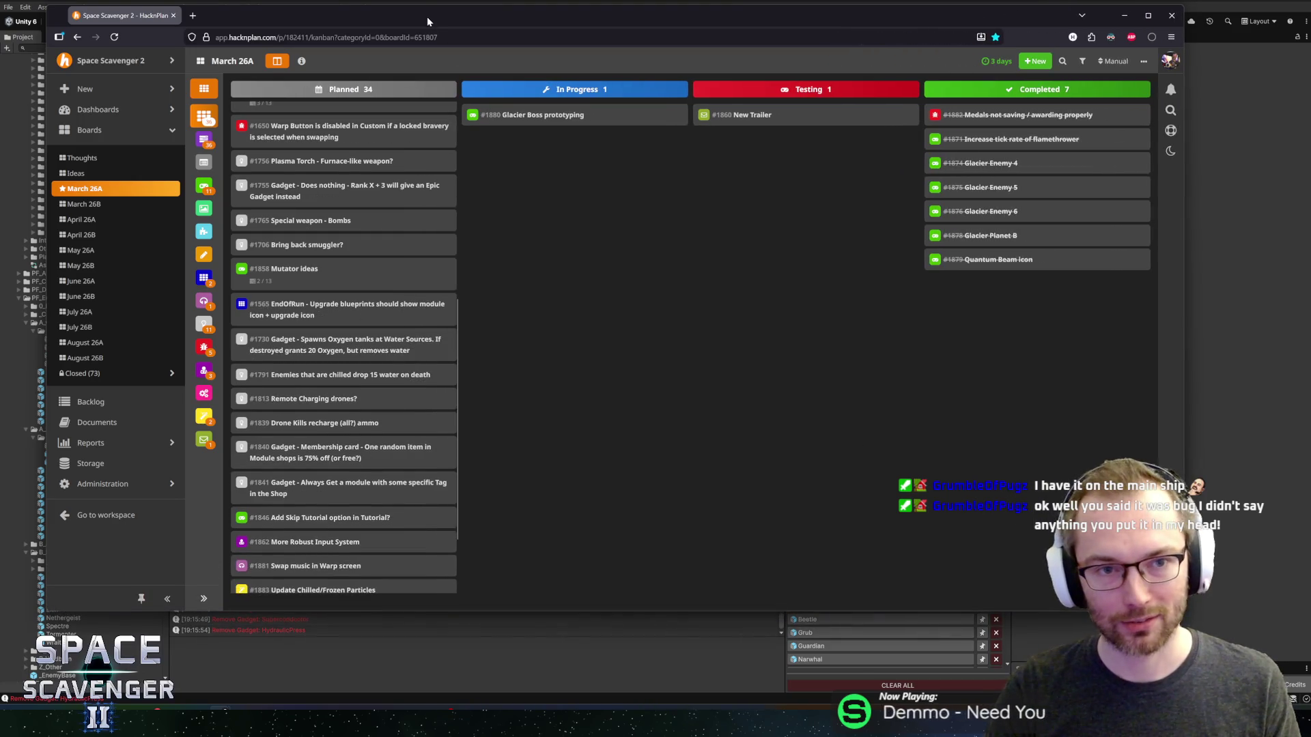
drag(427, 21, 434, 59)
click(438, 6)
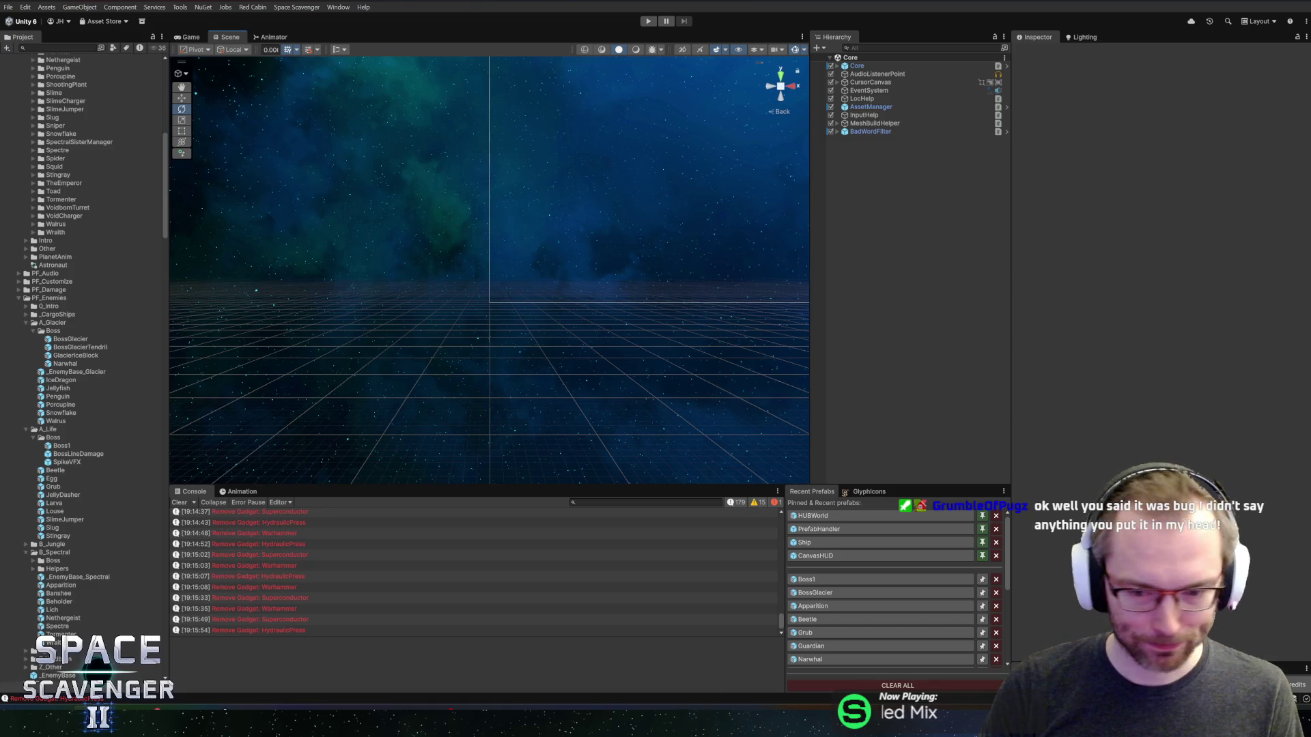
- Open Boss1, assign the DeathEffect object to Boss Basics' Death Beams field, and save
click(807, 579)
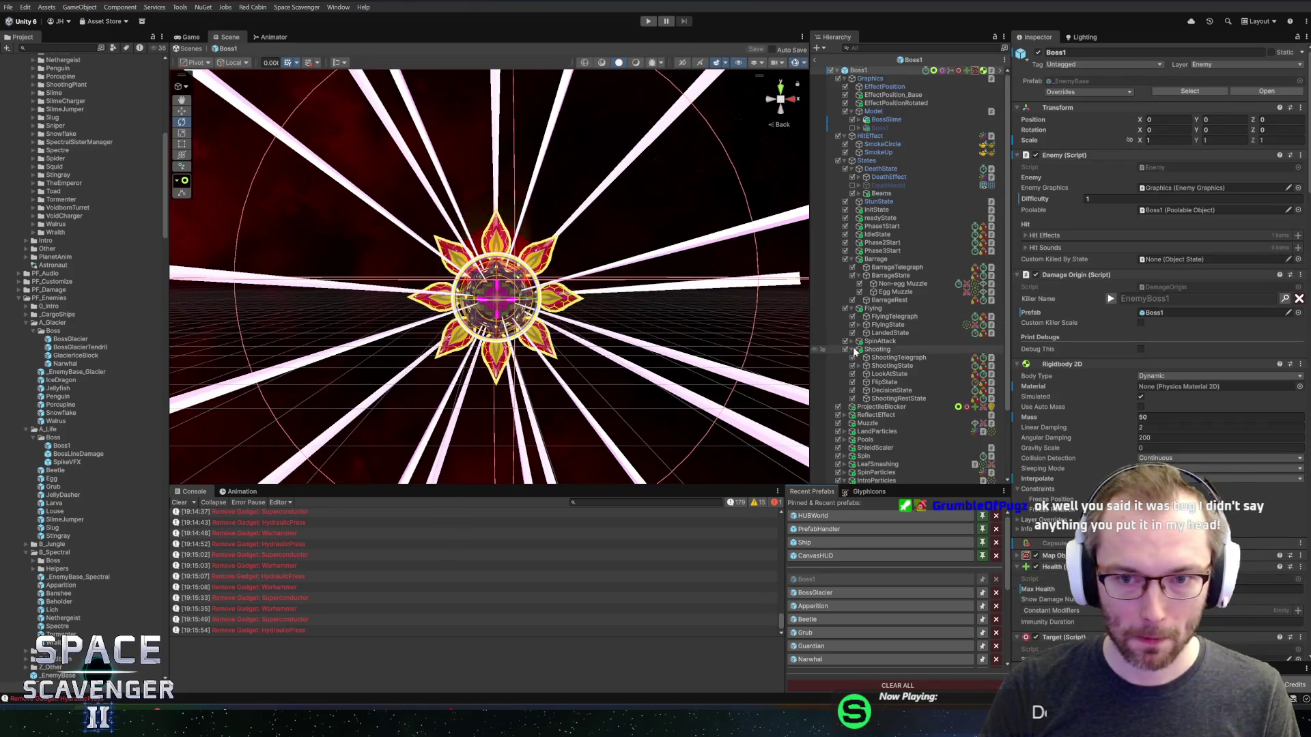
scroll(1094, 421, down, 15)
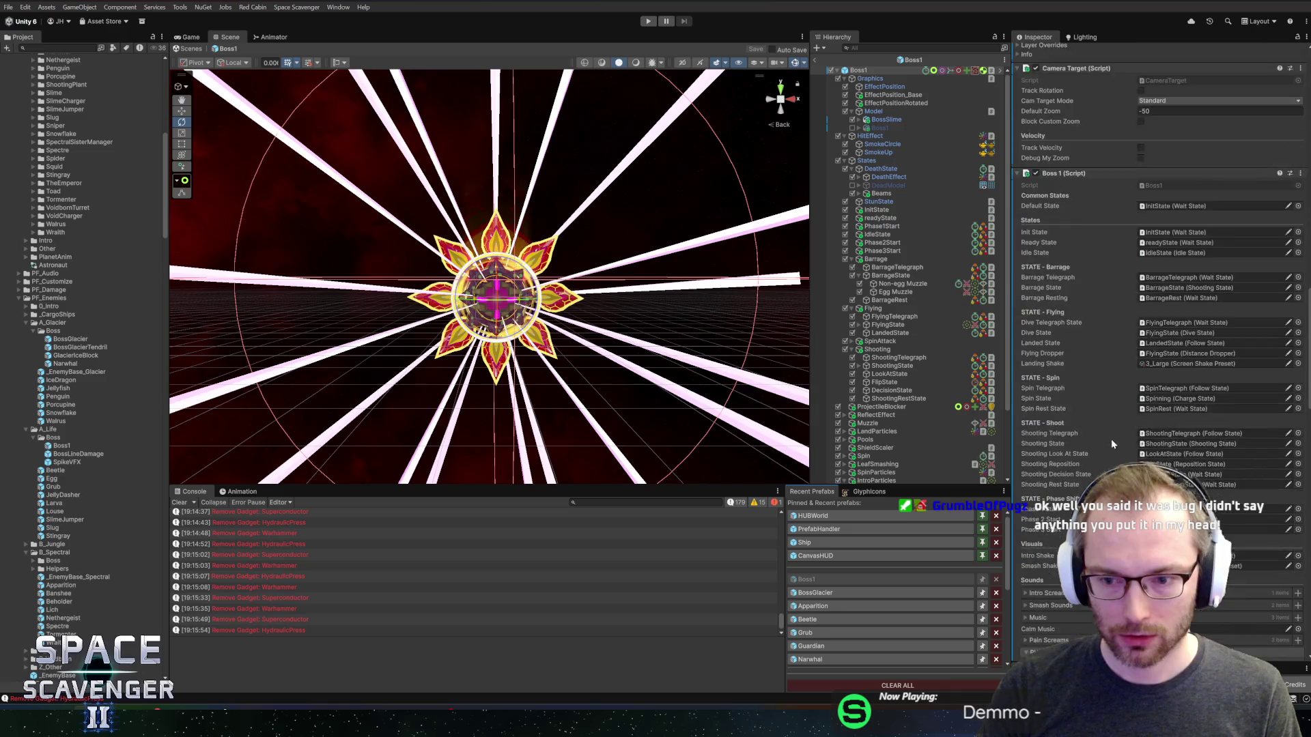
scroll(1111, 444, down, 15)
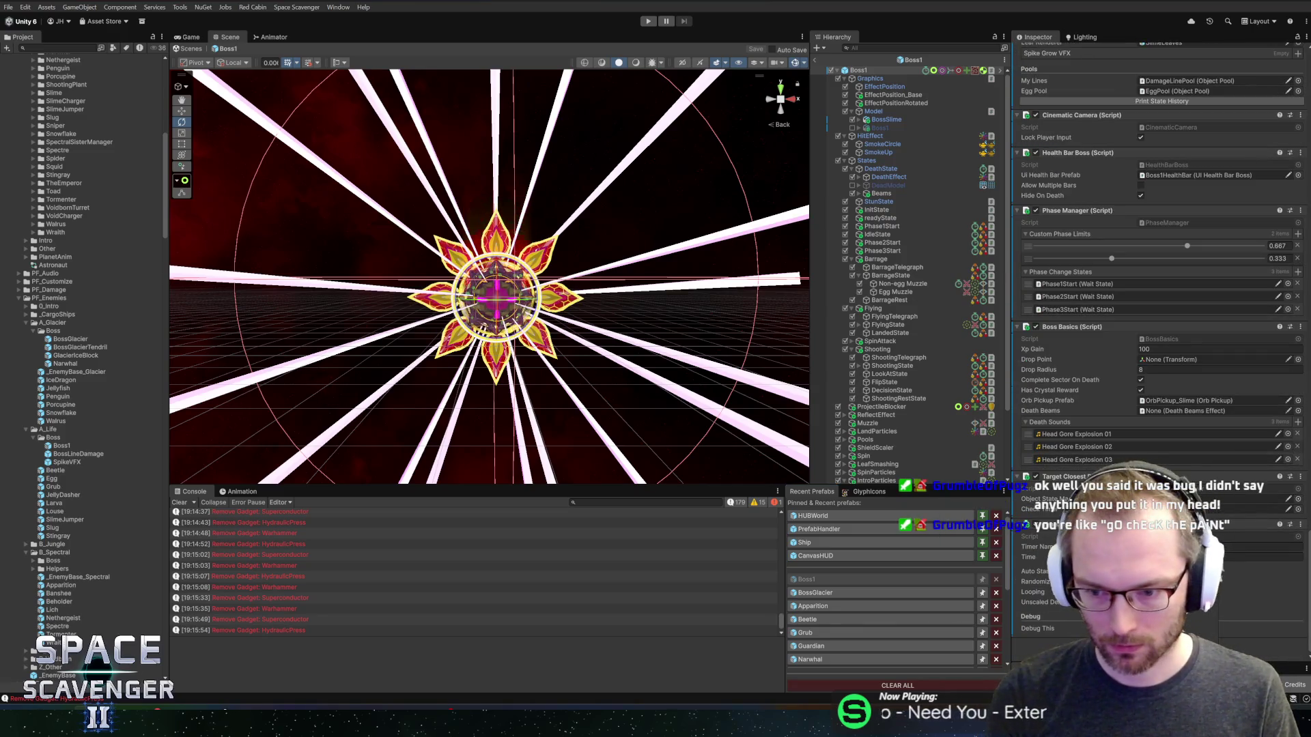
scroll(1027, 404, down, 2)
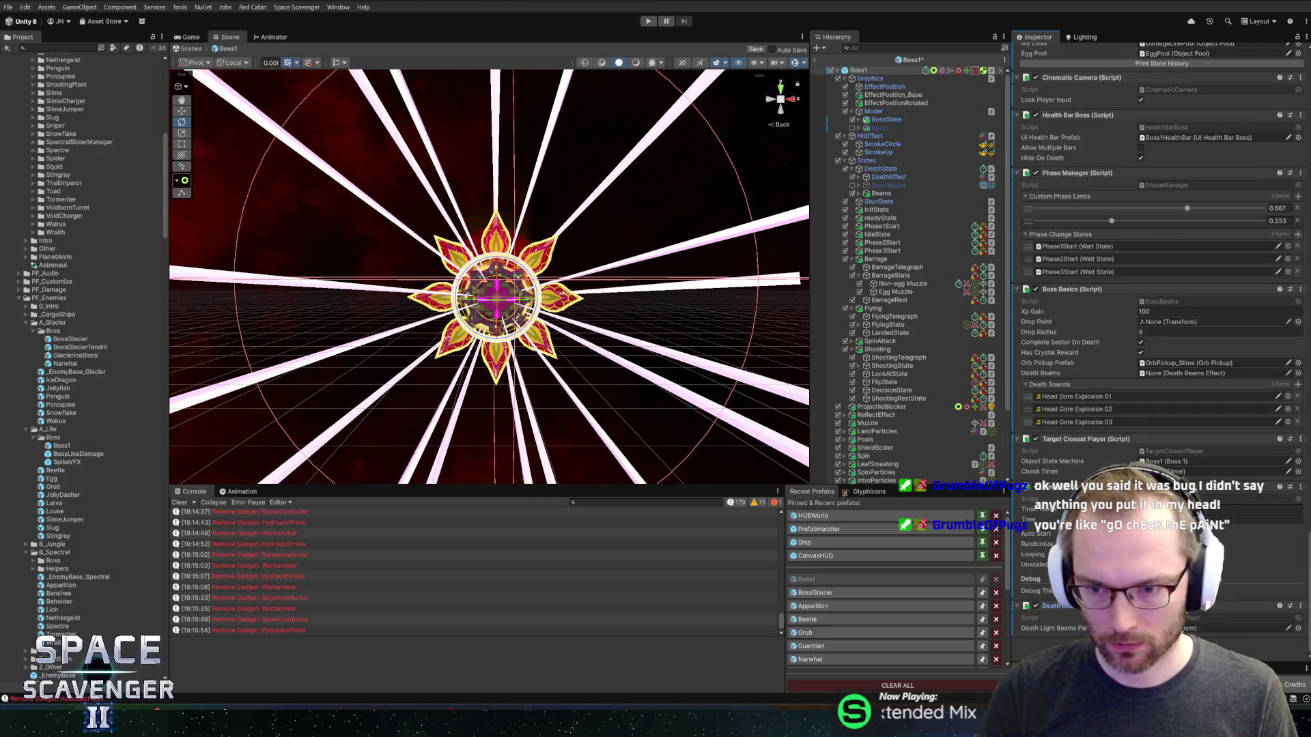
drag(1189, 376, 1191, 377)
key(ctrl+s)
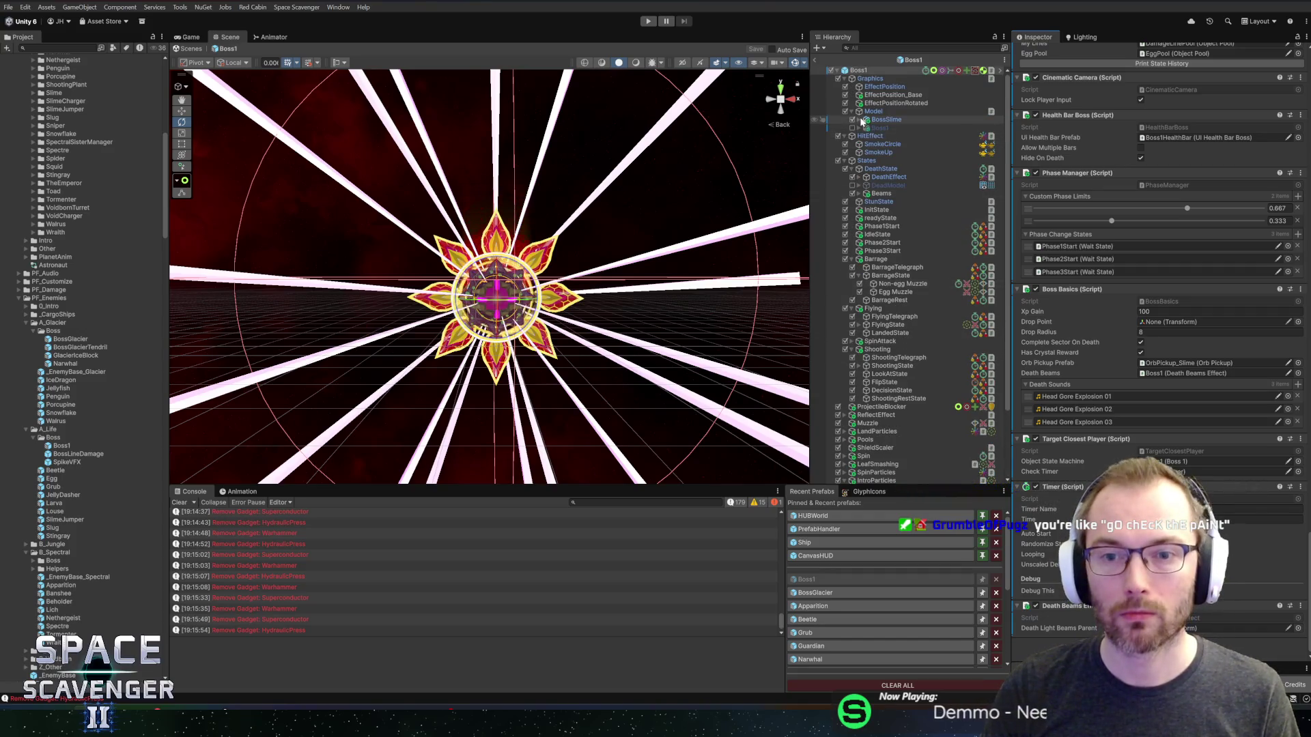
- Expand the BossSlime, ArmatureSlimeBoss and Beams hierarchy nodes, then switch to the code editor
click(859, 120)
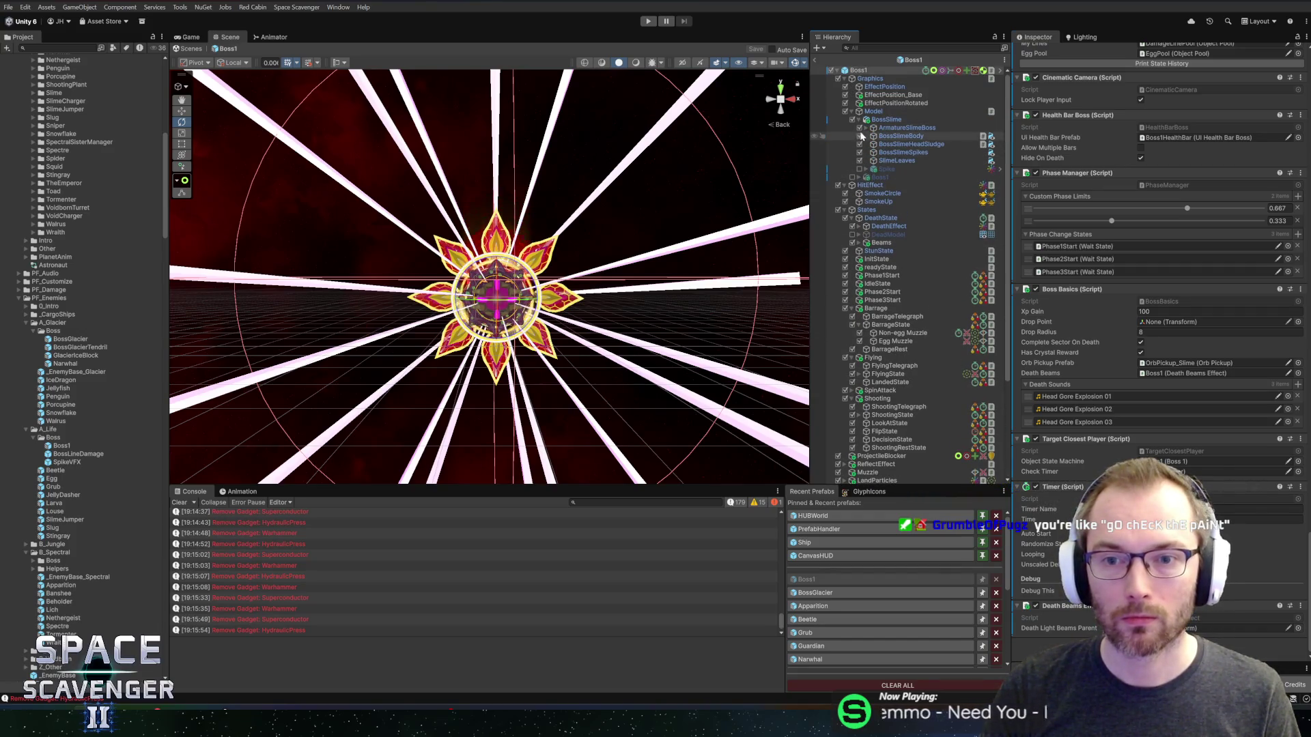
click(865, 128)
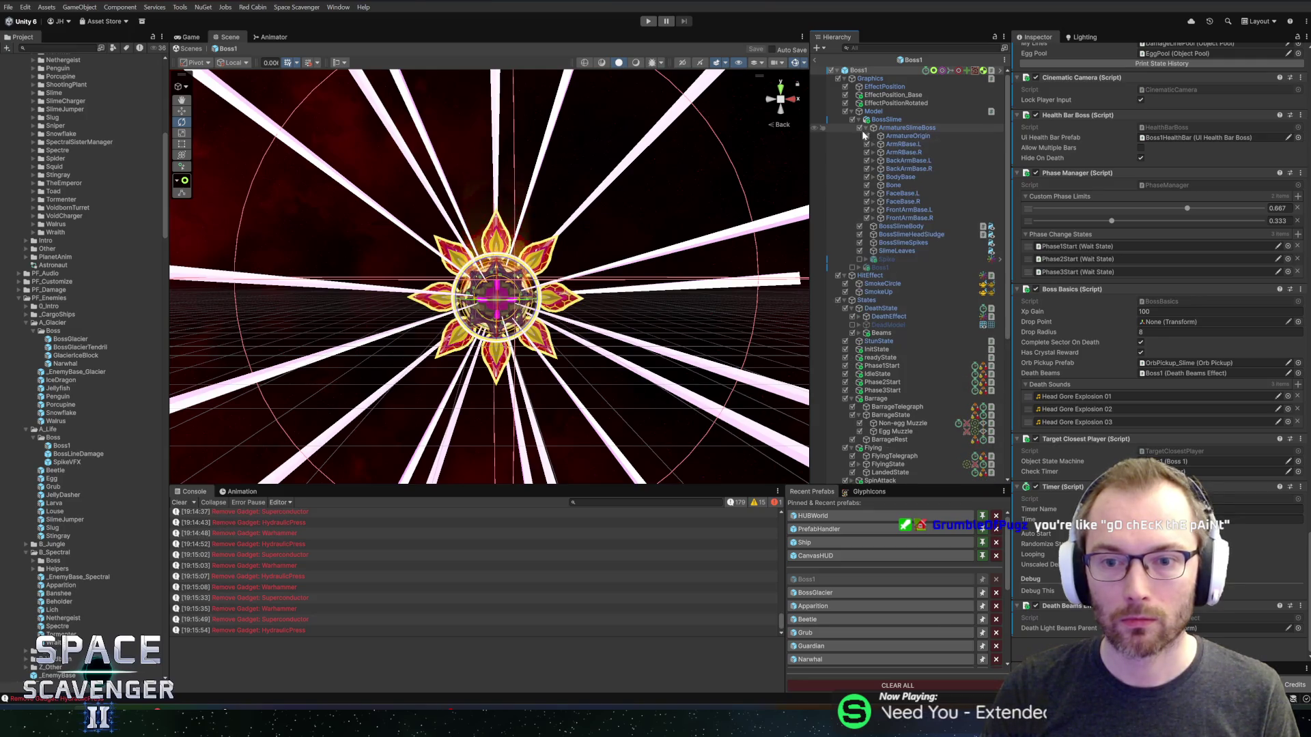
scroll(867, 205, down, 6)
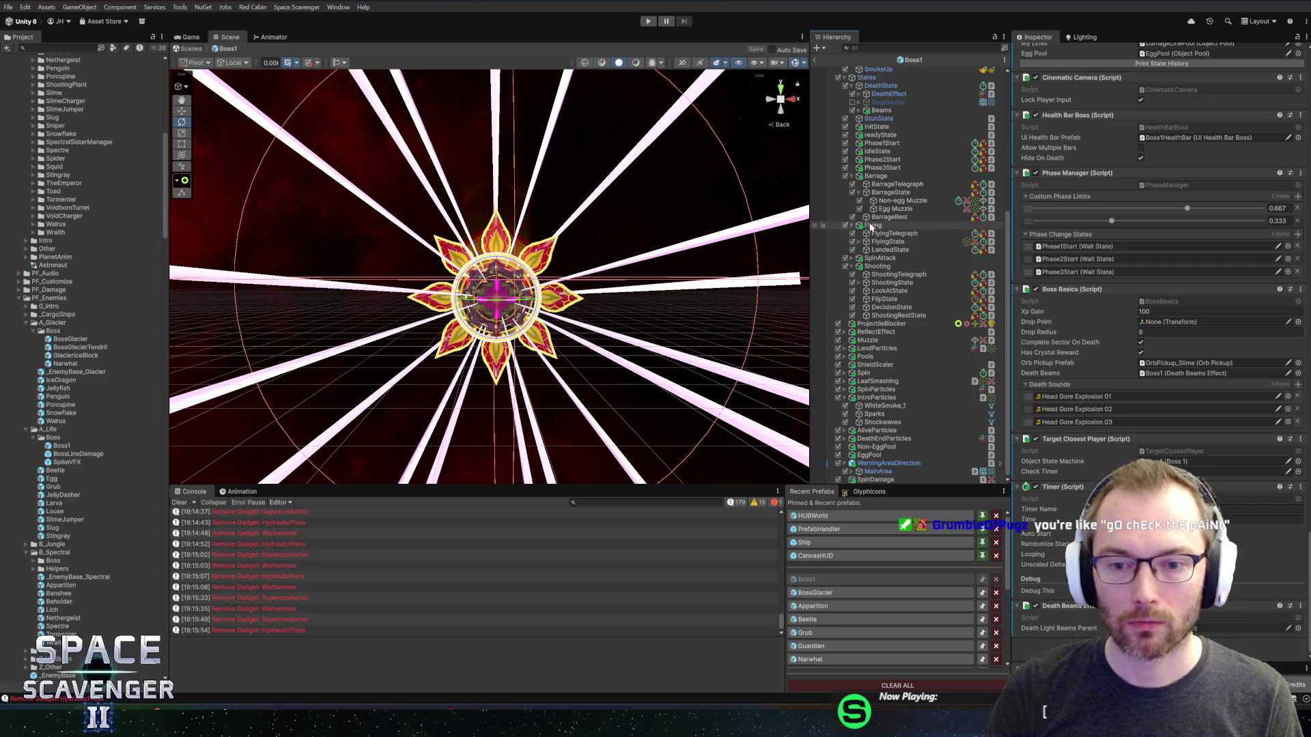
scroll(874, 222, up, 6)
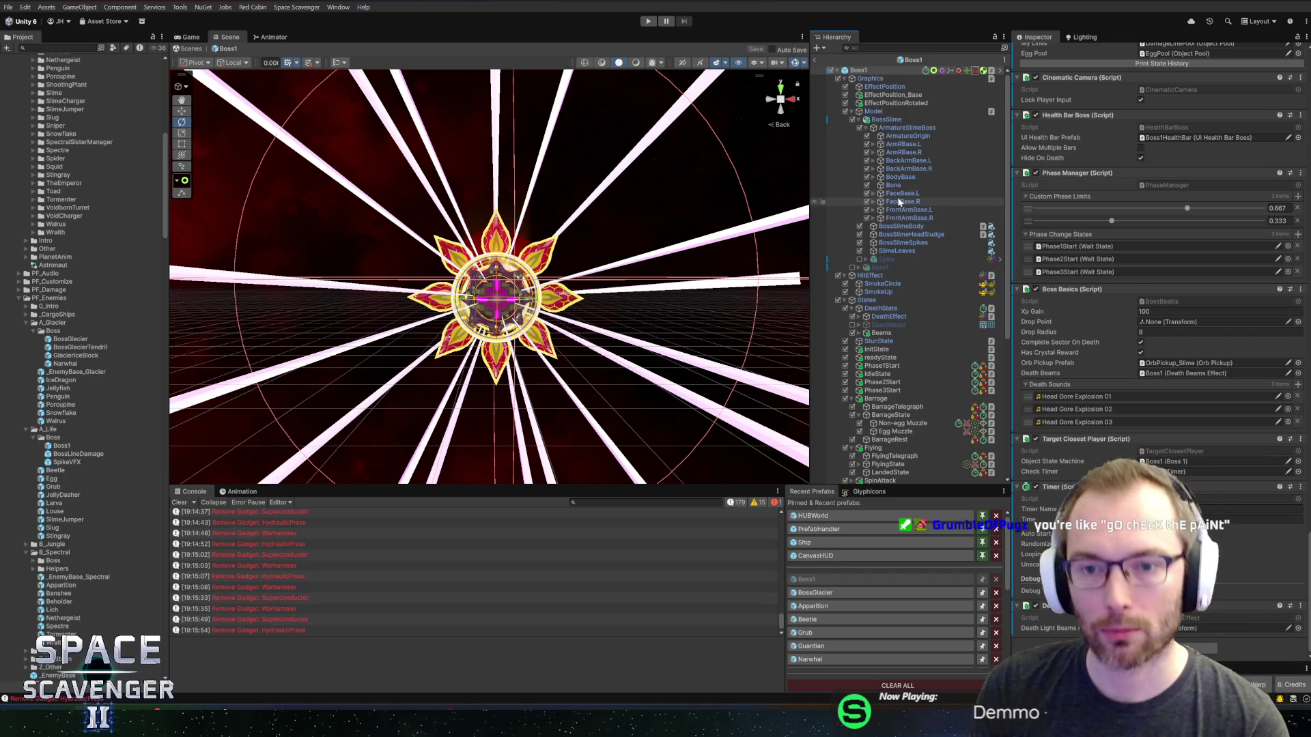
alt+click(871, 128)
scroll(880, 205, down, 5)
scroll(880, 223, up, 10)
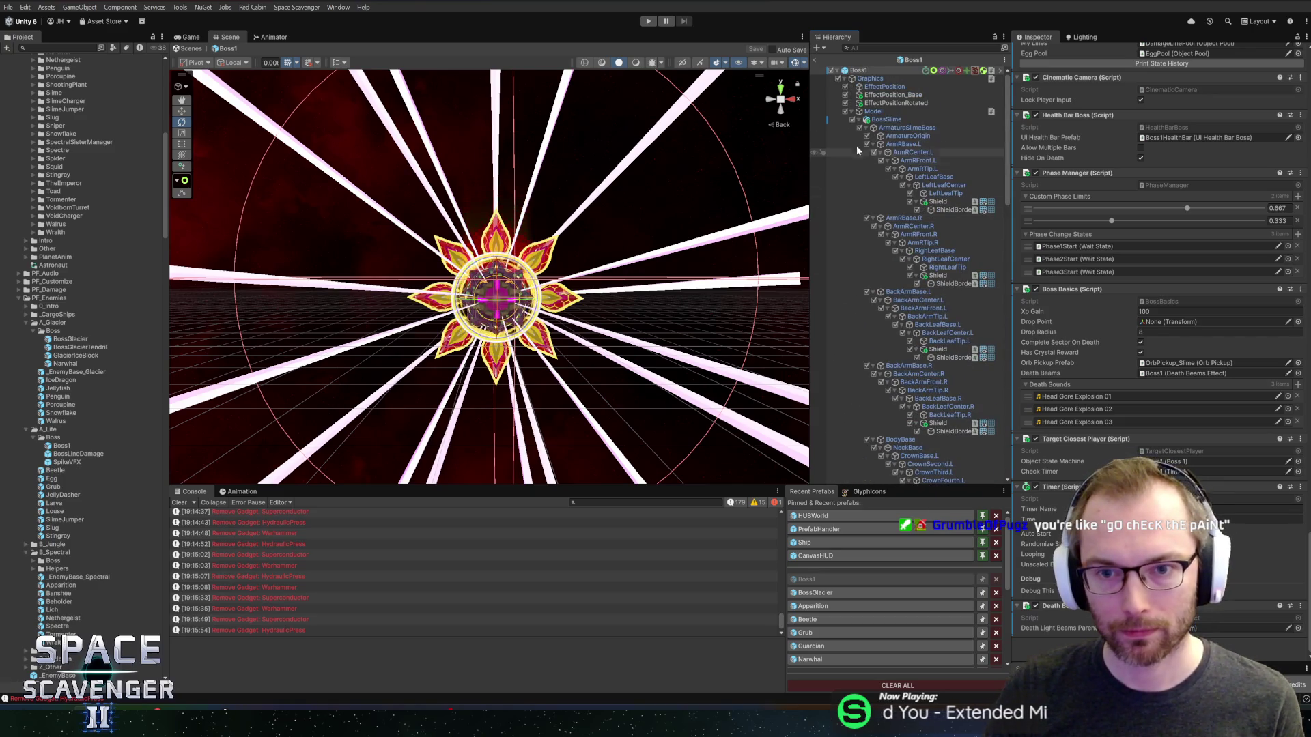
click(852, 112)
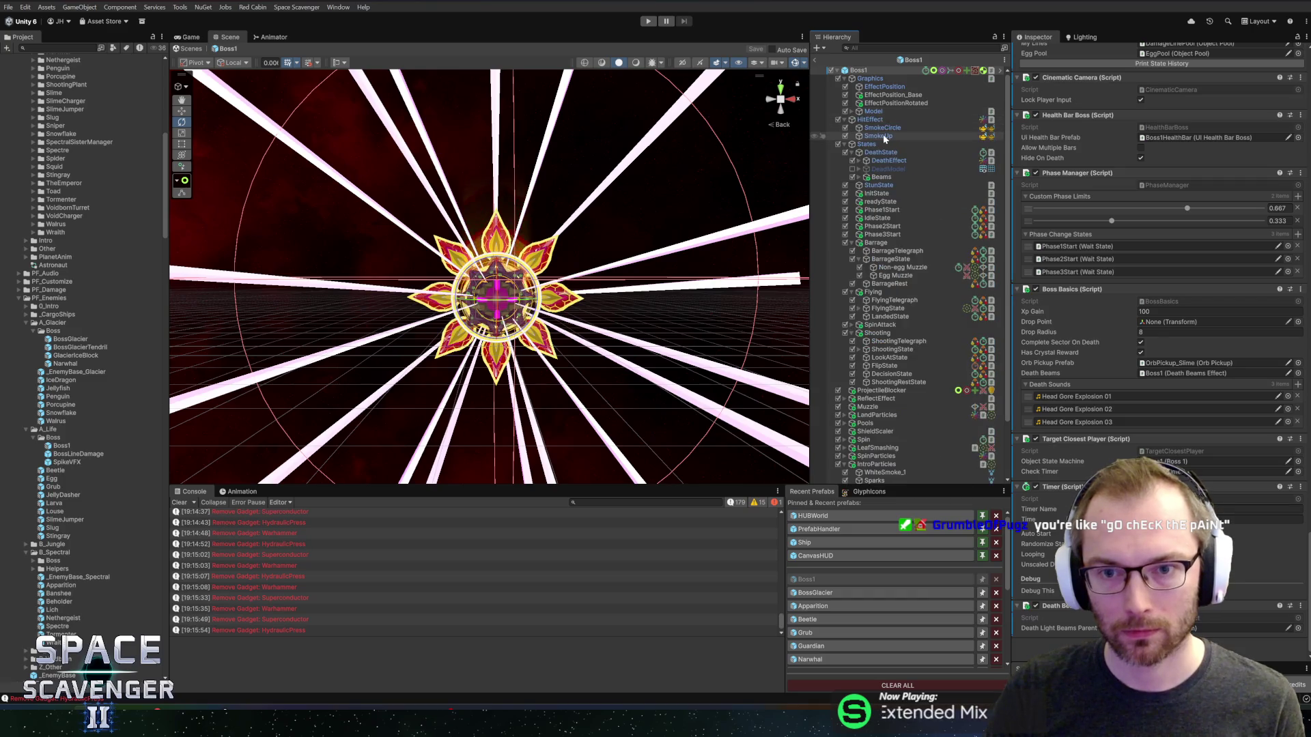
click(860, 177)
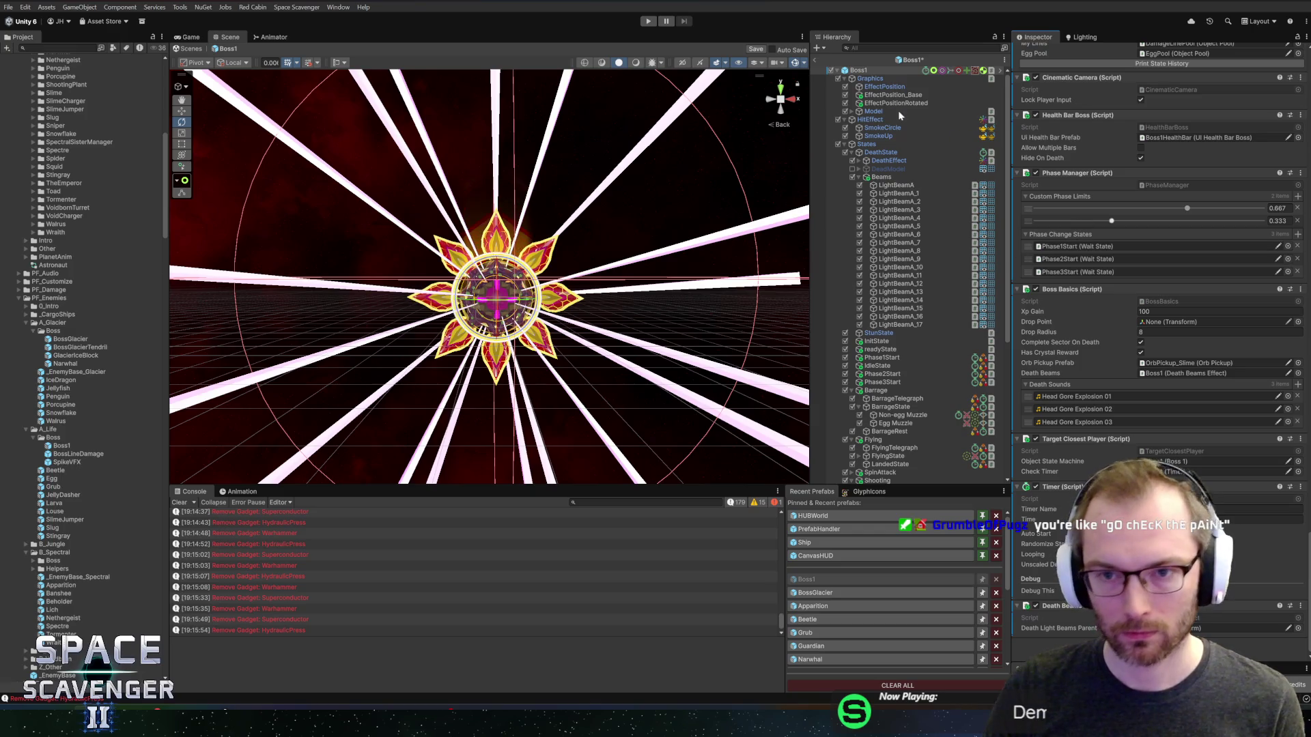
key(alt+Tab)
key(alt+Tab)
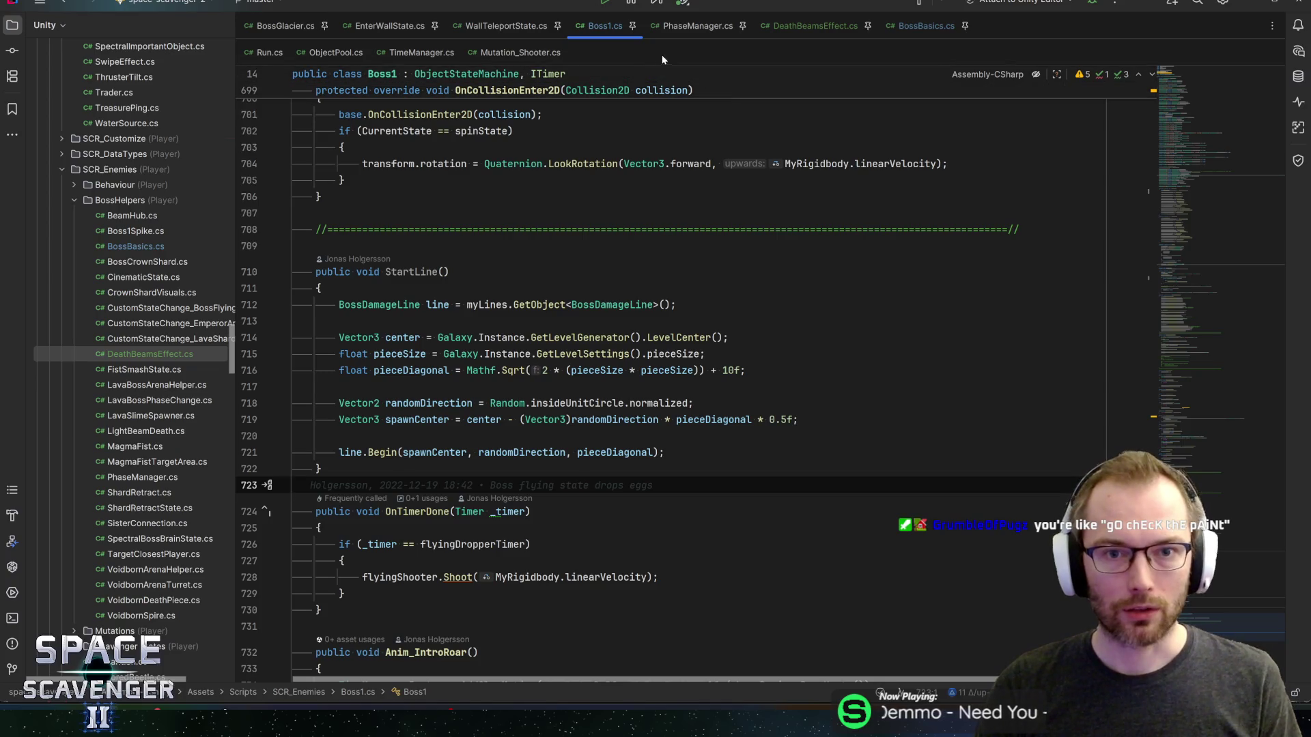
- Check Boss1.cs field declarations, the DeathBeamsEffect.cs and BossGlacier.cs scripts, then return to Unity
click(1192, 161)
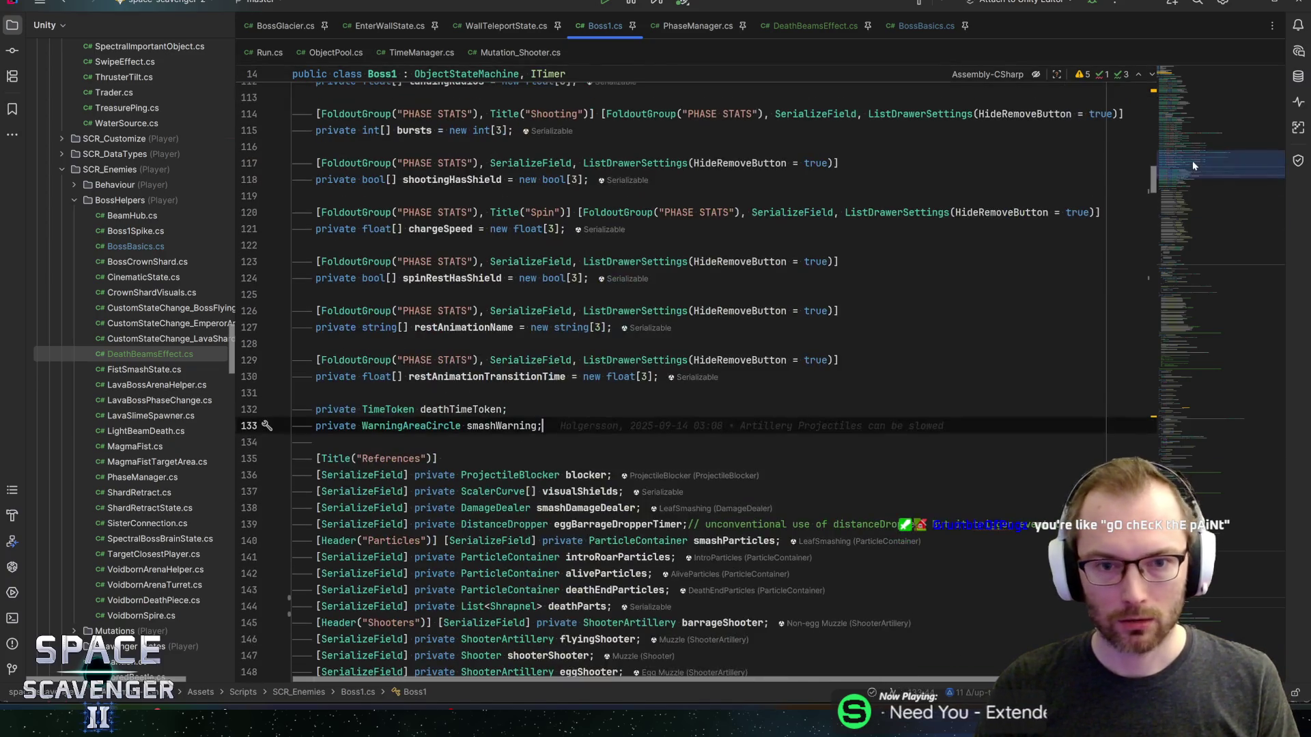
click(795, 24)
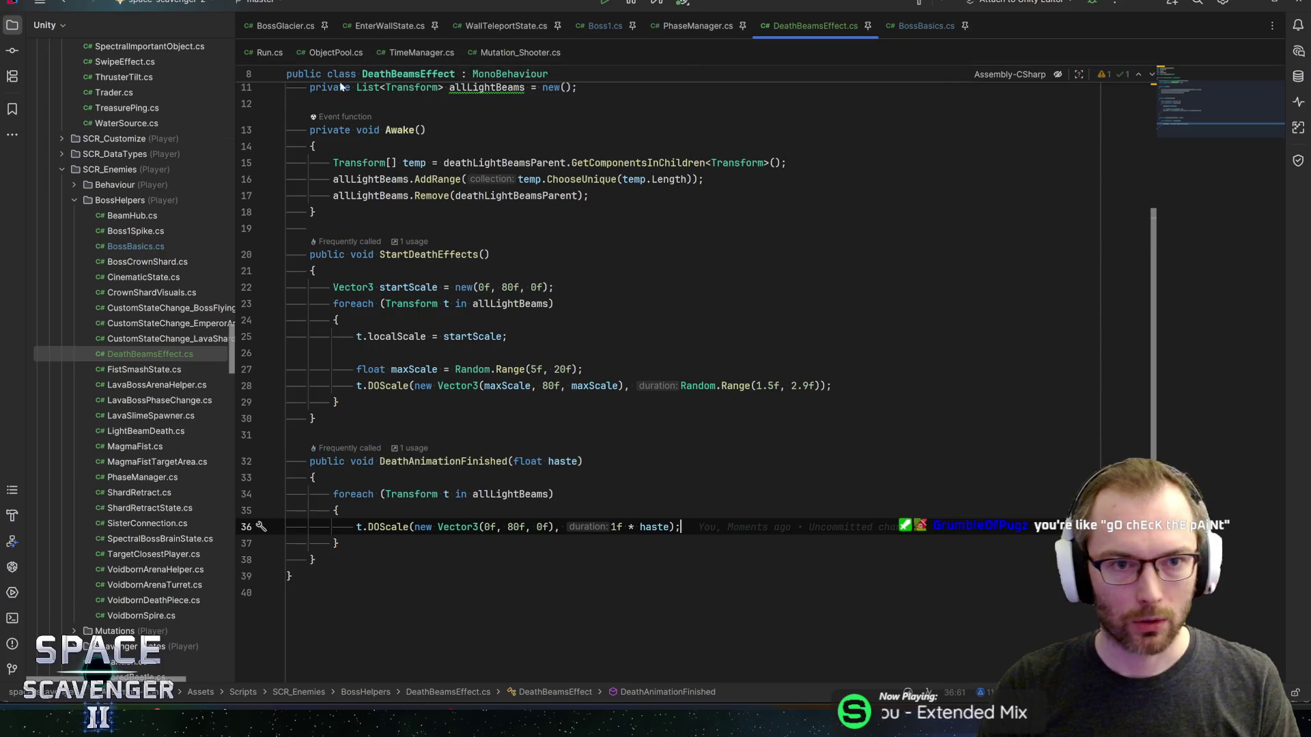
click(280, 27)
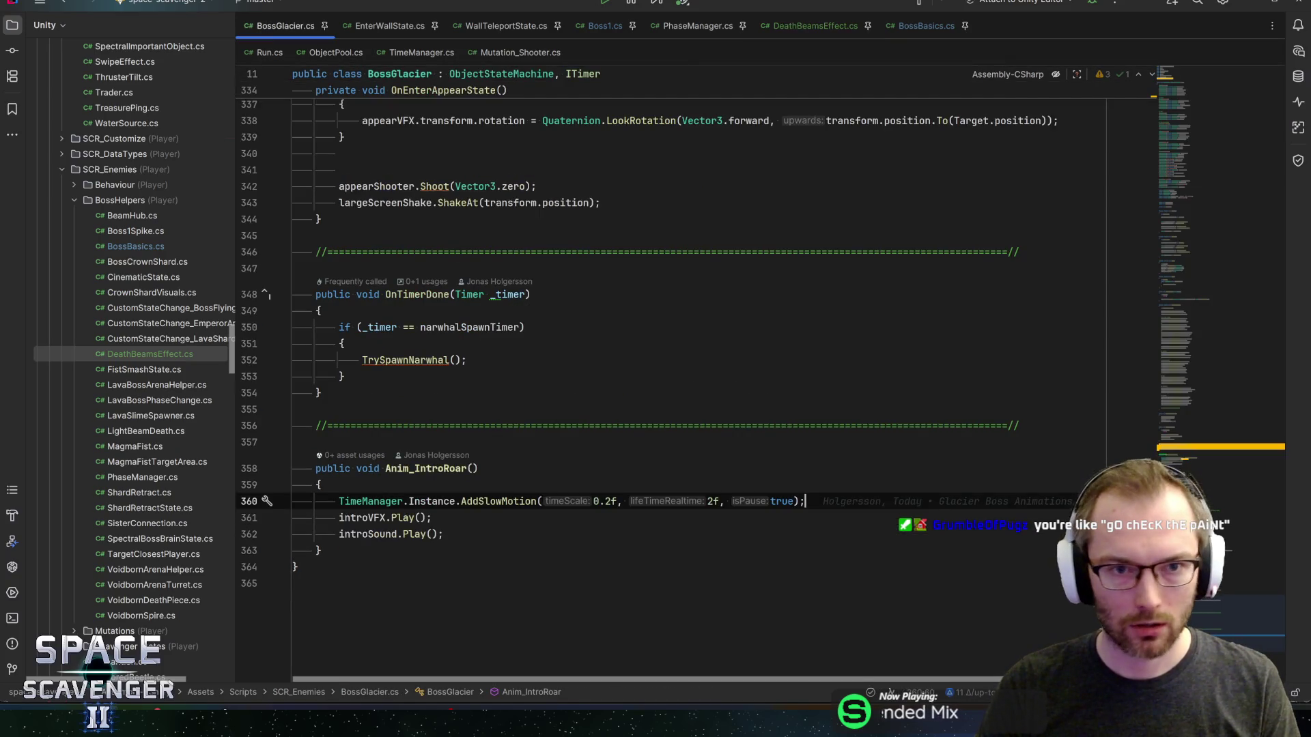
key(alt+Tab)
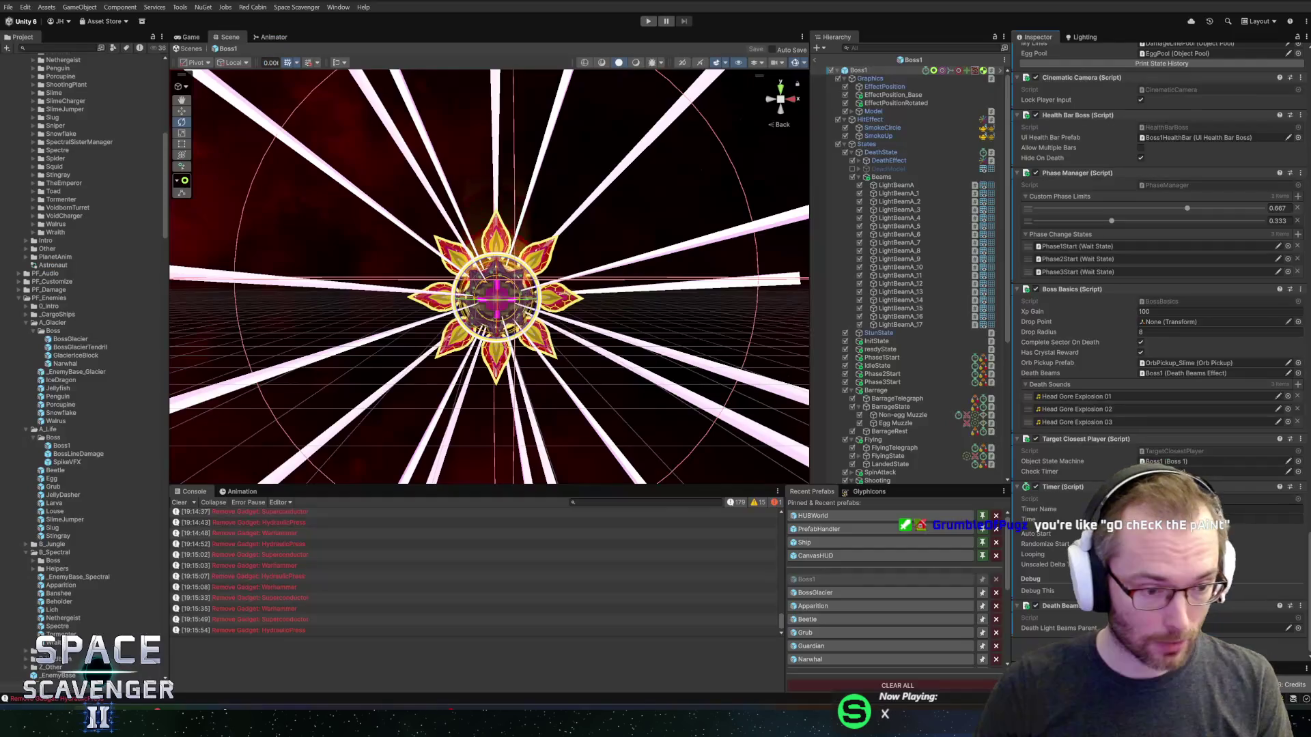
- Collapse and select Beams, then open the DeathBeams prefab from the Z_Other folder
click(859, 178)
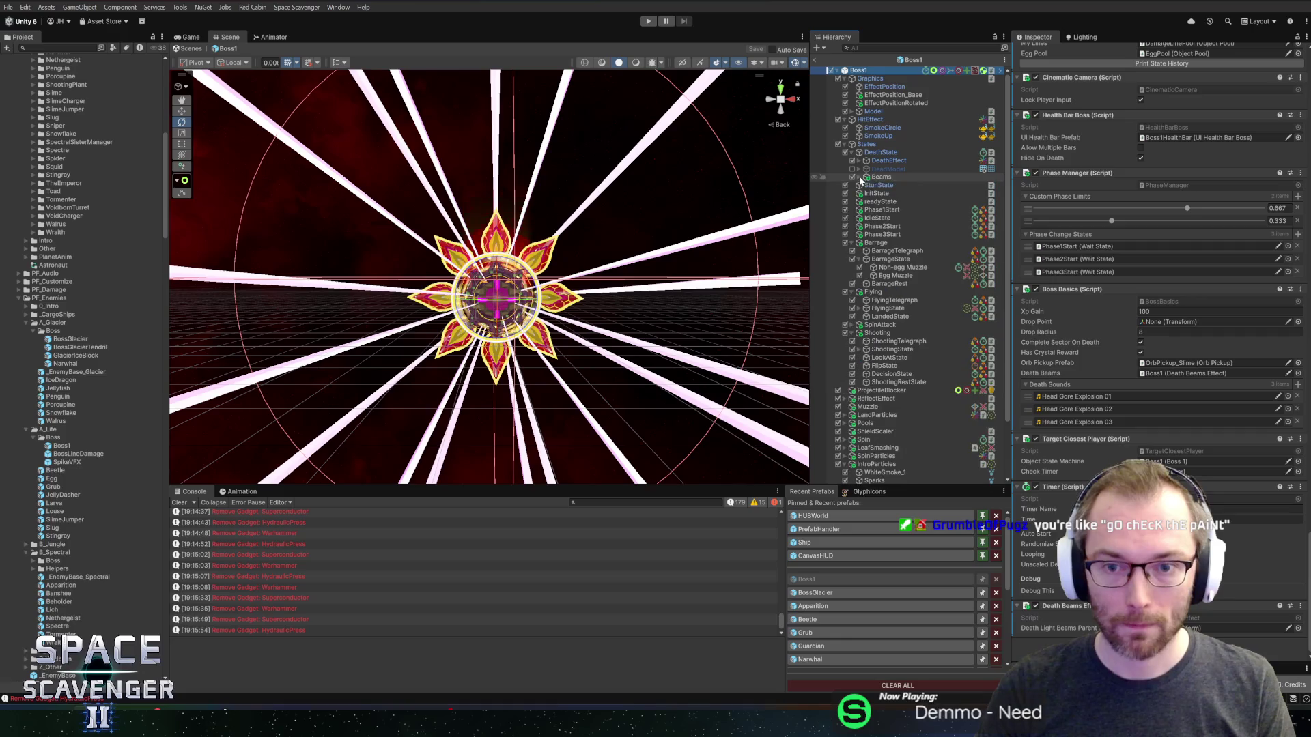
click(870, 178)
scroll(26, 301, down, 2)
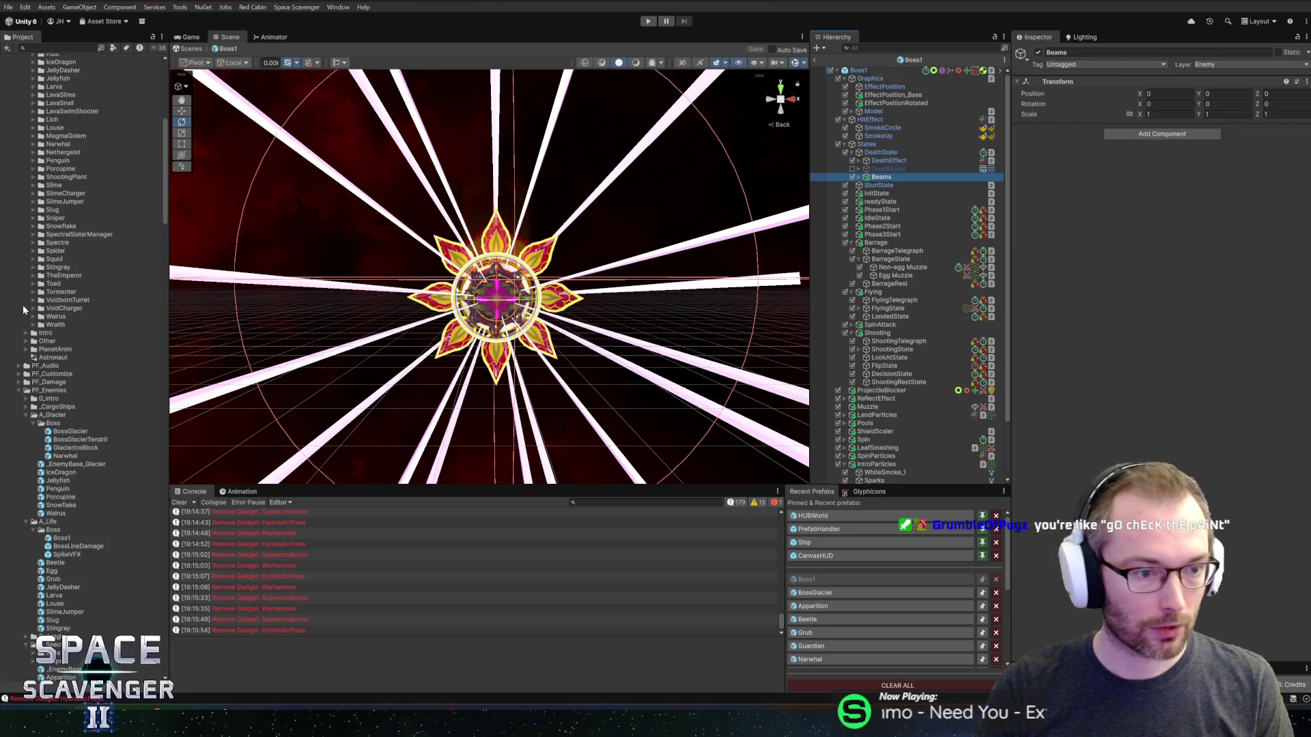
scroll(30, 314, down, 2)
scroll(25, 266, down, 4)
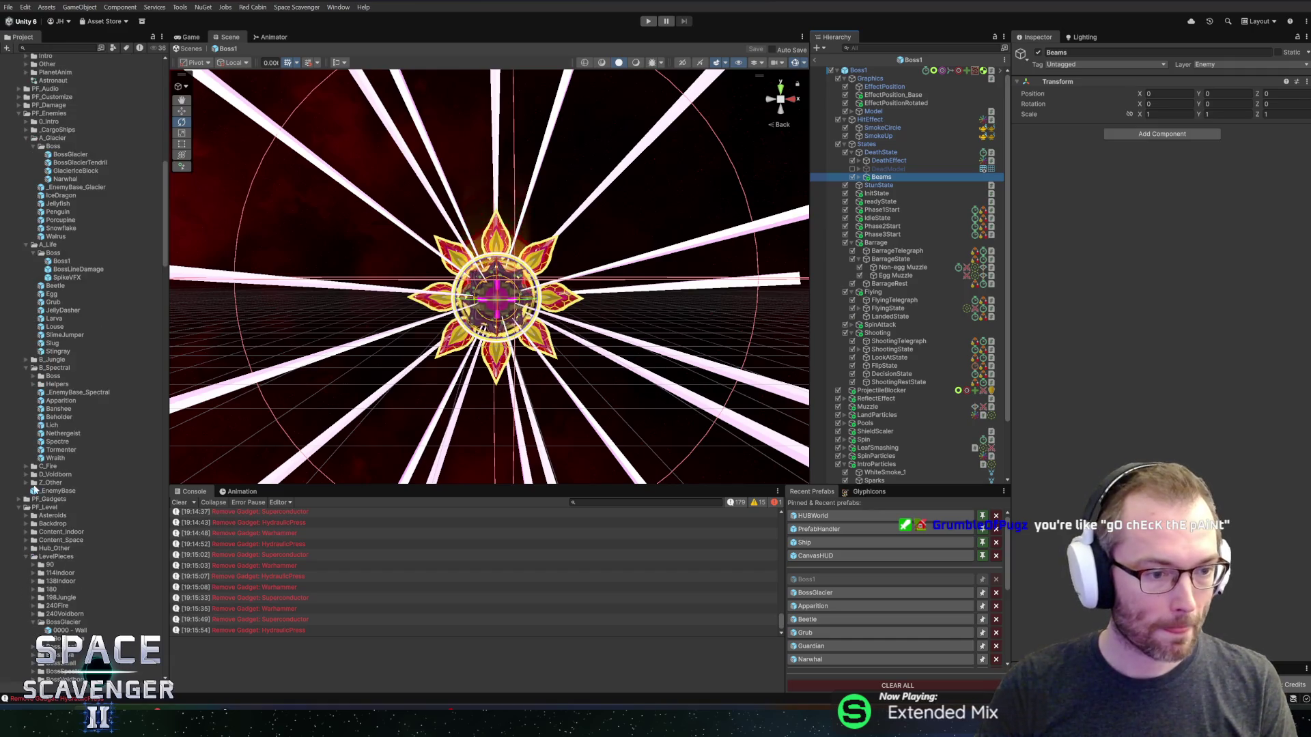
click(24, 482)
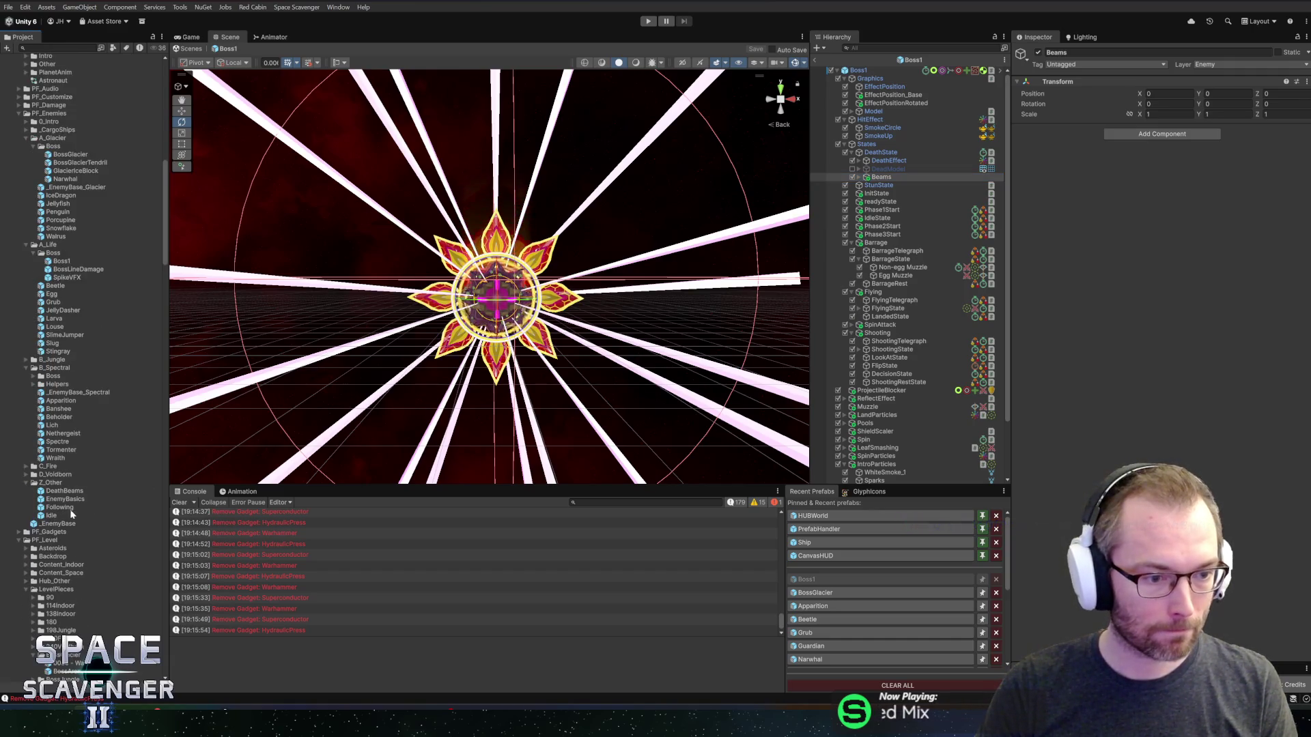
double_click(48, 492)
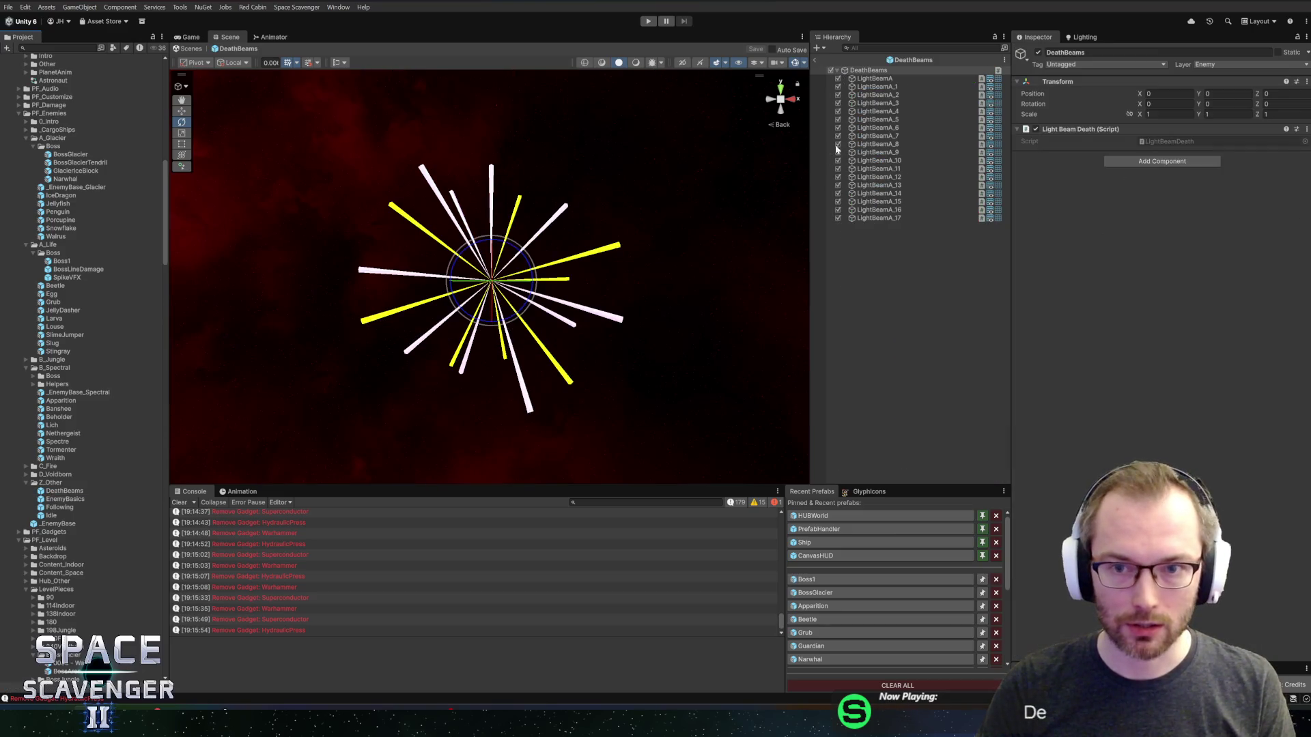
- Leave DeathBeams, open BossGlacier from Recent Prefabs, and drop DeathBeams below ChargeIceDamage
click(818, 61)
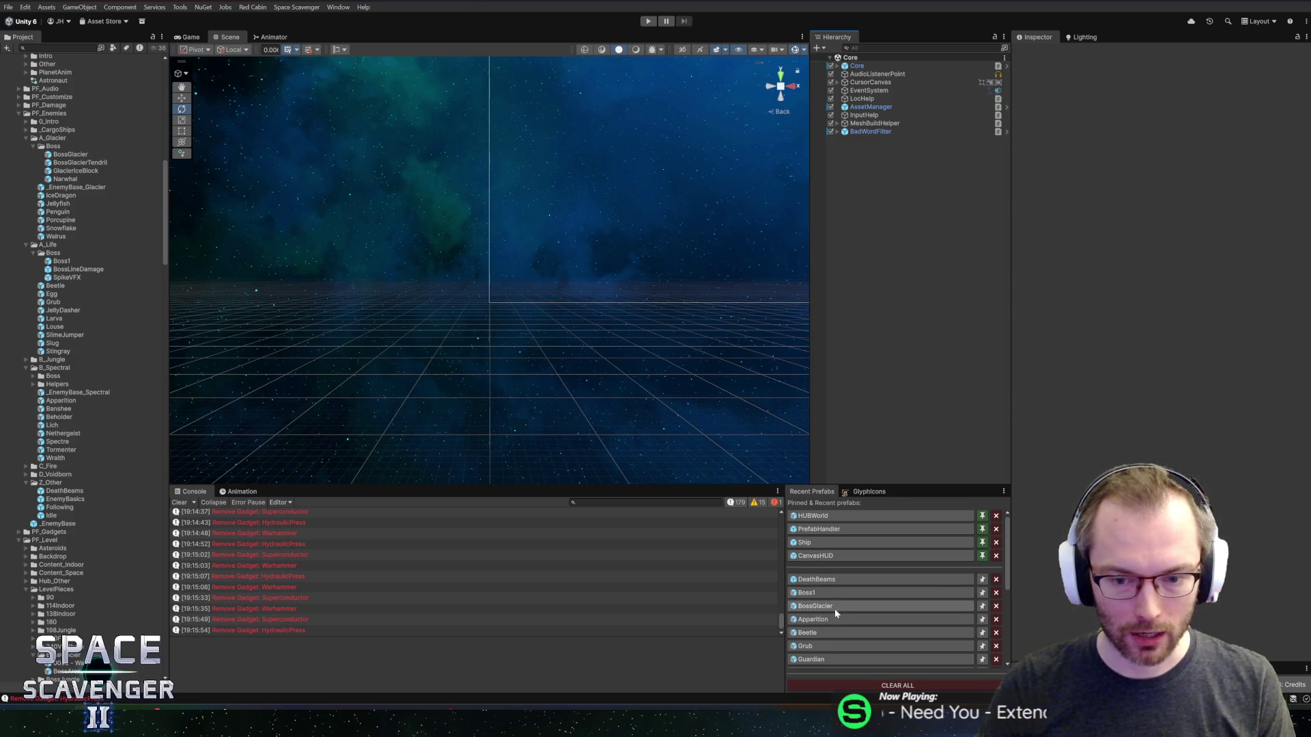
click(835, 607)
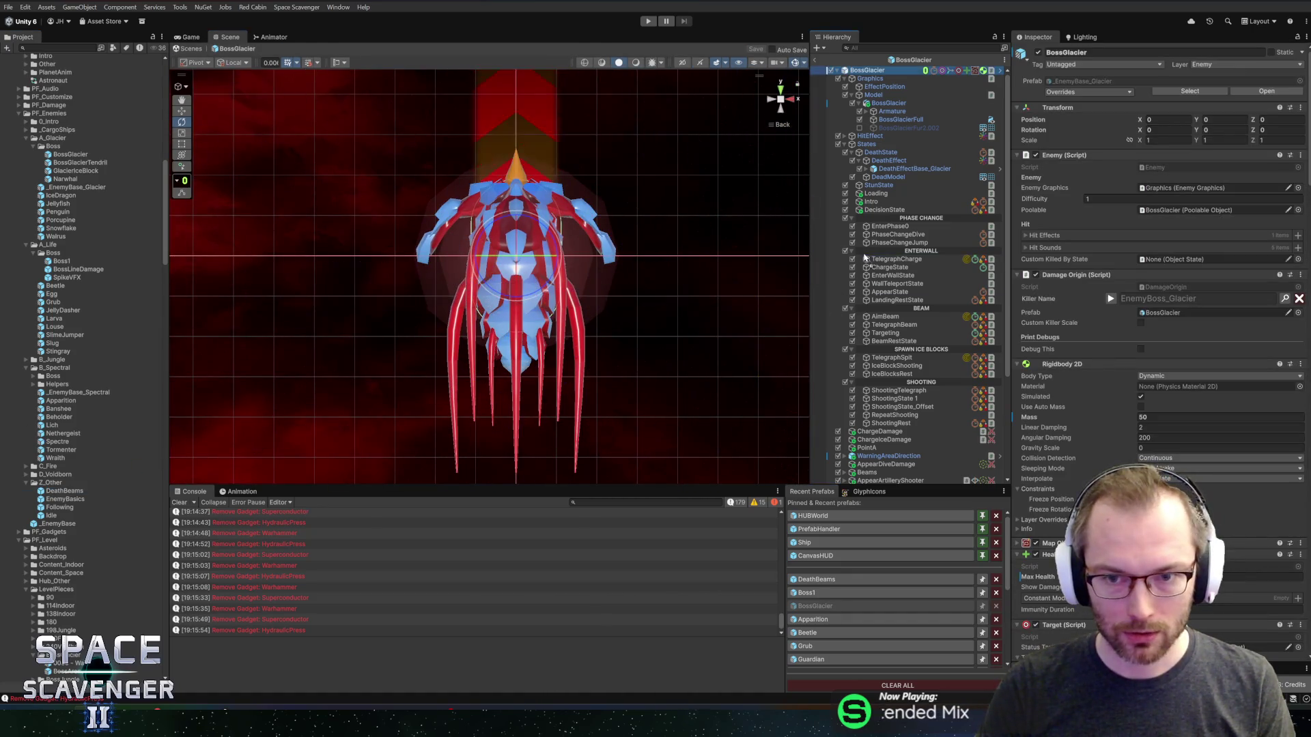
drag(853, 449, 852, 445)
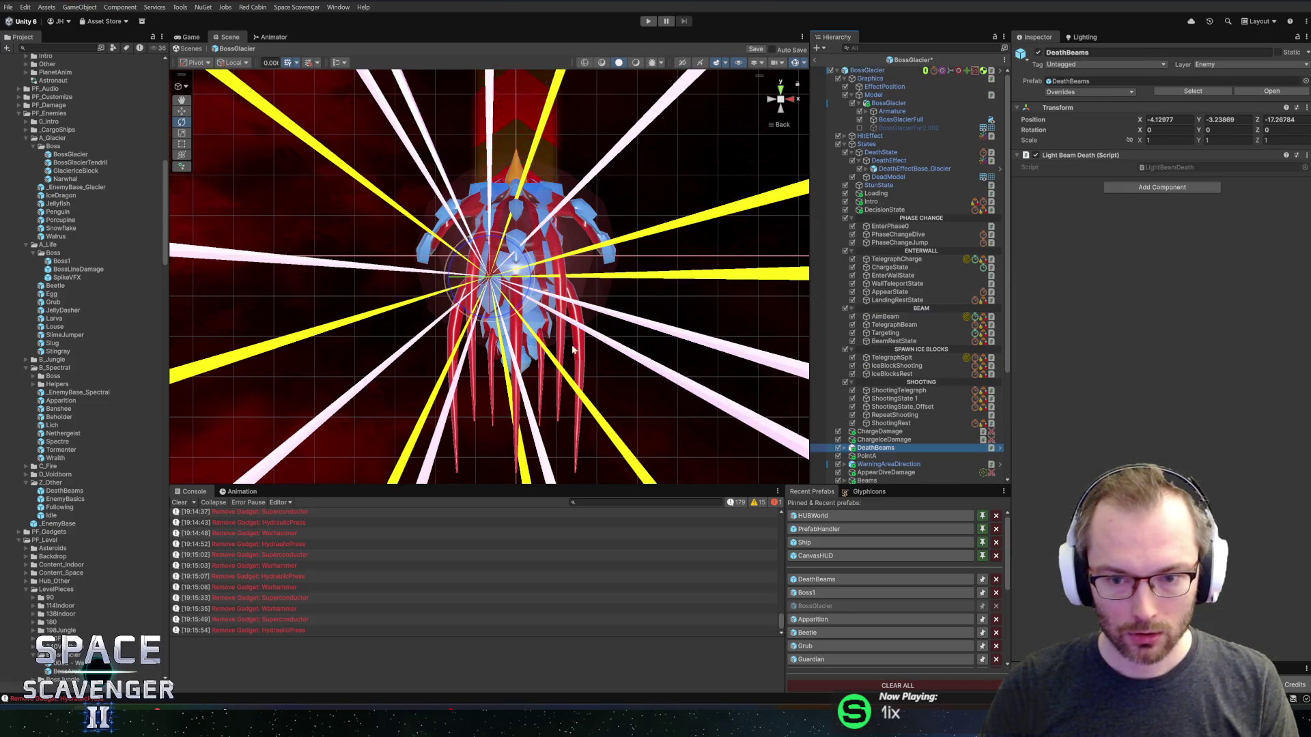
- Set the DeathBeams Transform position to 0, 0, 0
click(1169, 119)
text(0)
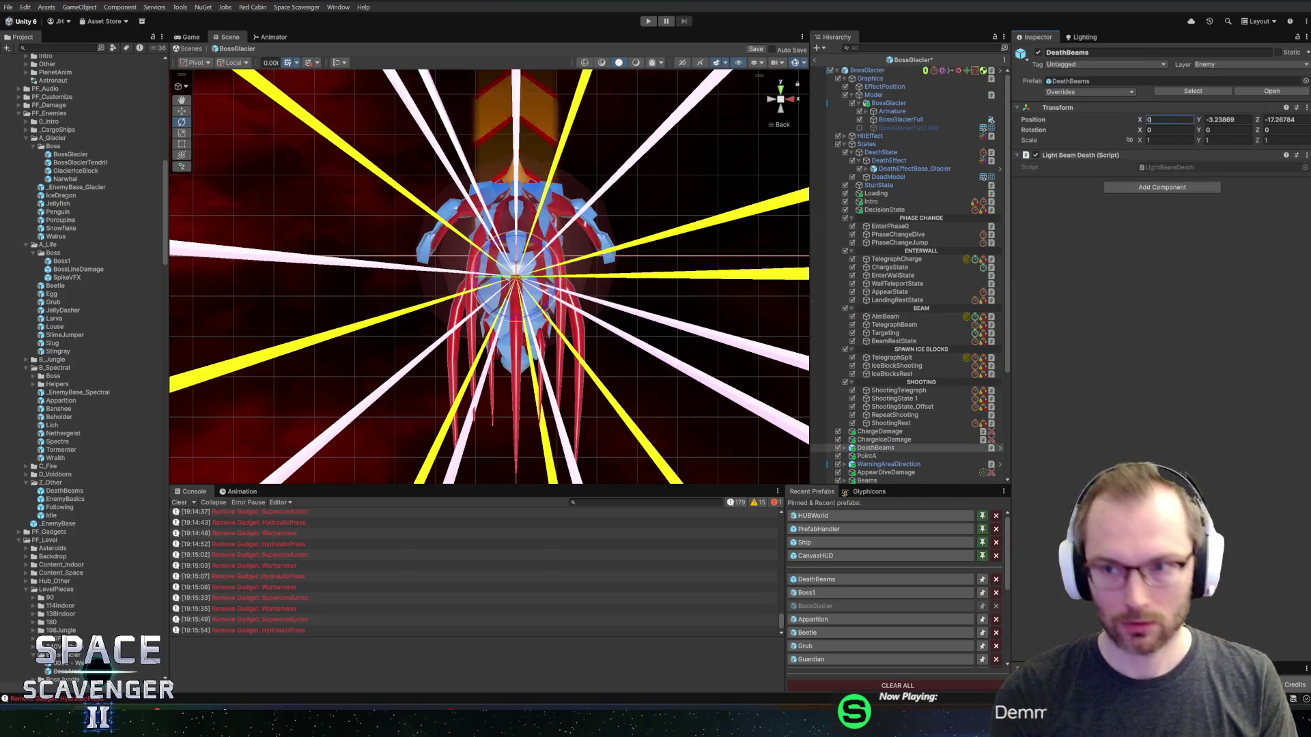
key(Tab)
text(0)
key(Tab)
text(0)
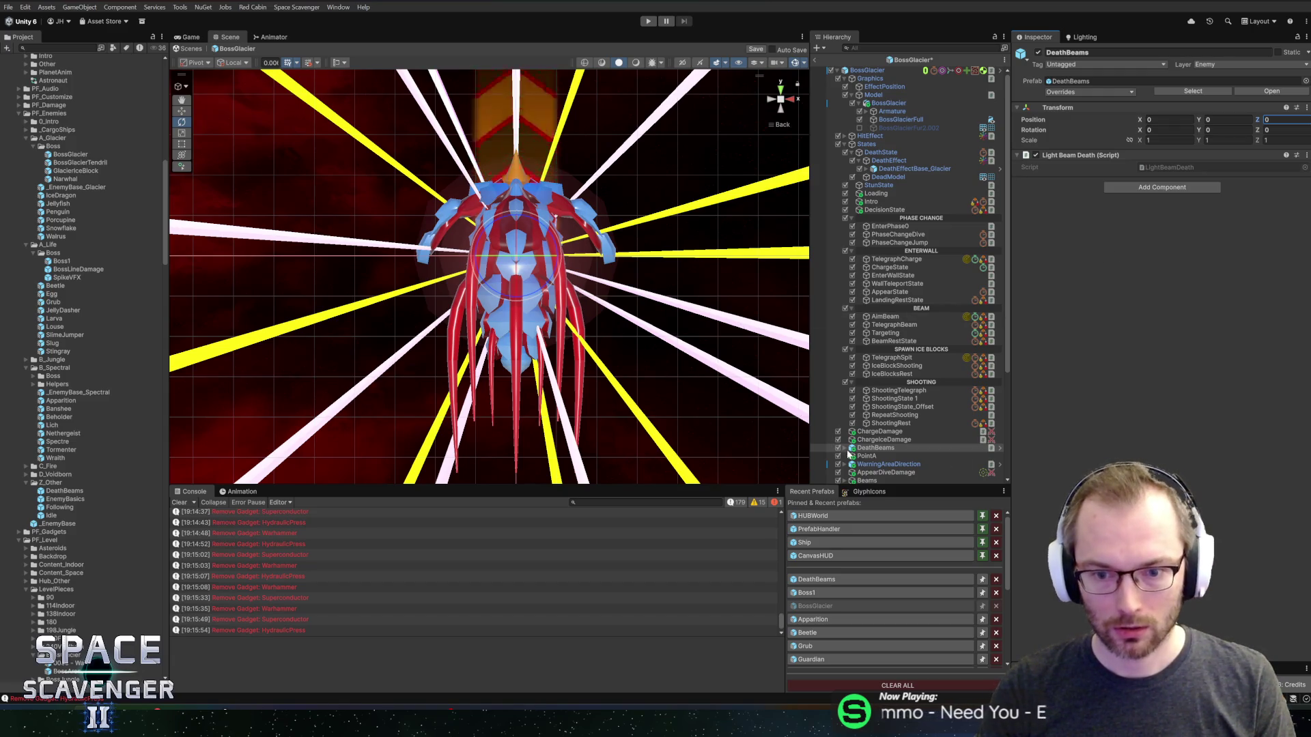
- Expand DeathBeams, step through the LightBeamA beams, and ping the yellow cone material
click(845, 449)
click(880, 456)
scroll(900, 428, down, 10)
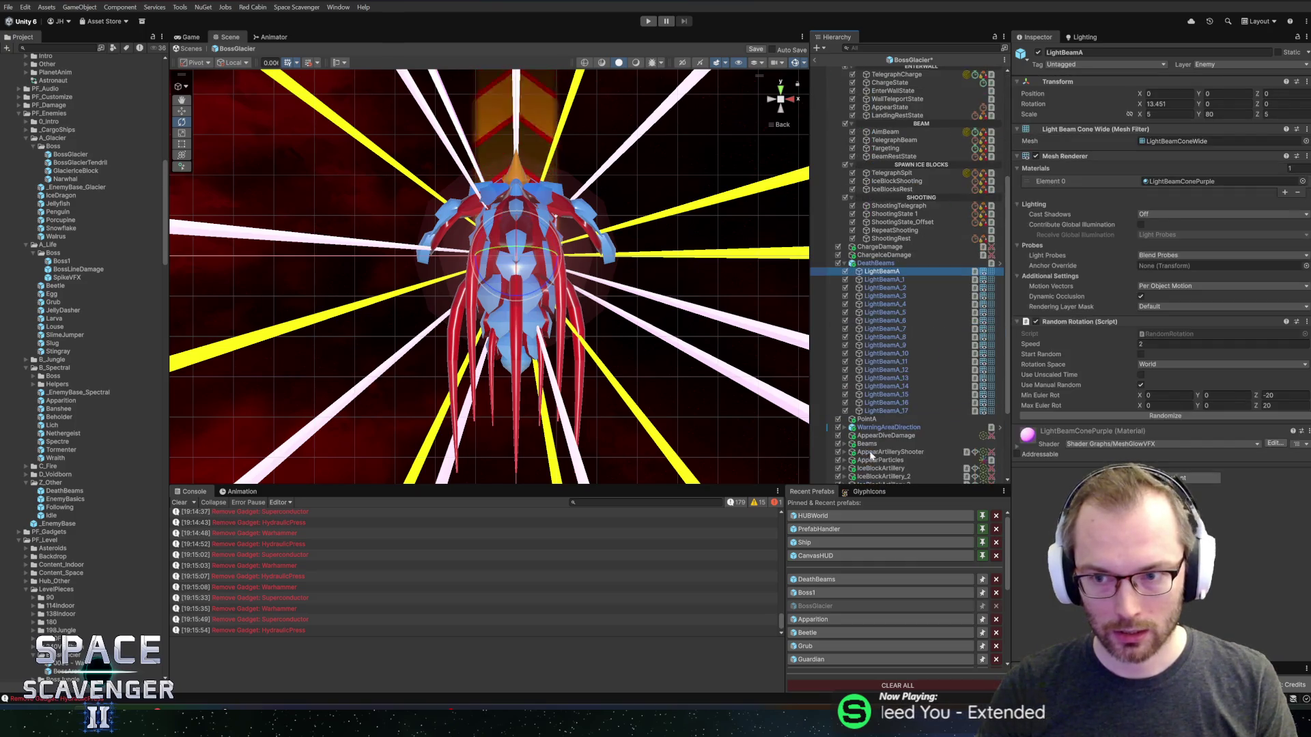
scroll(900, 428, up, 3)
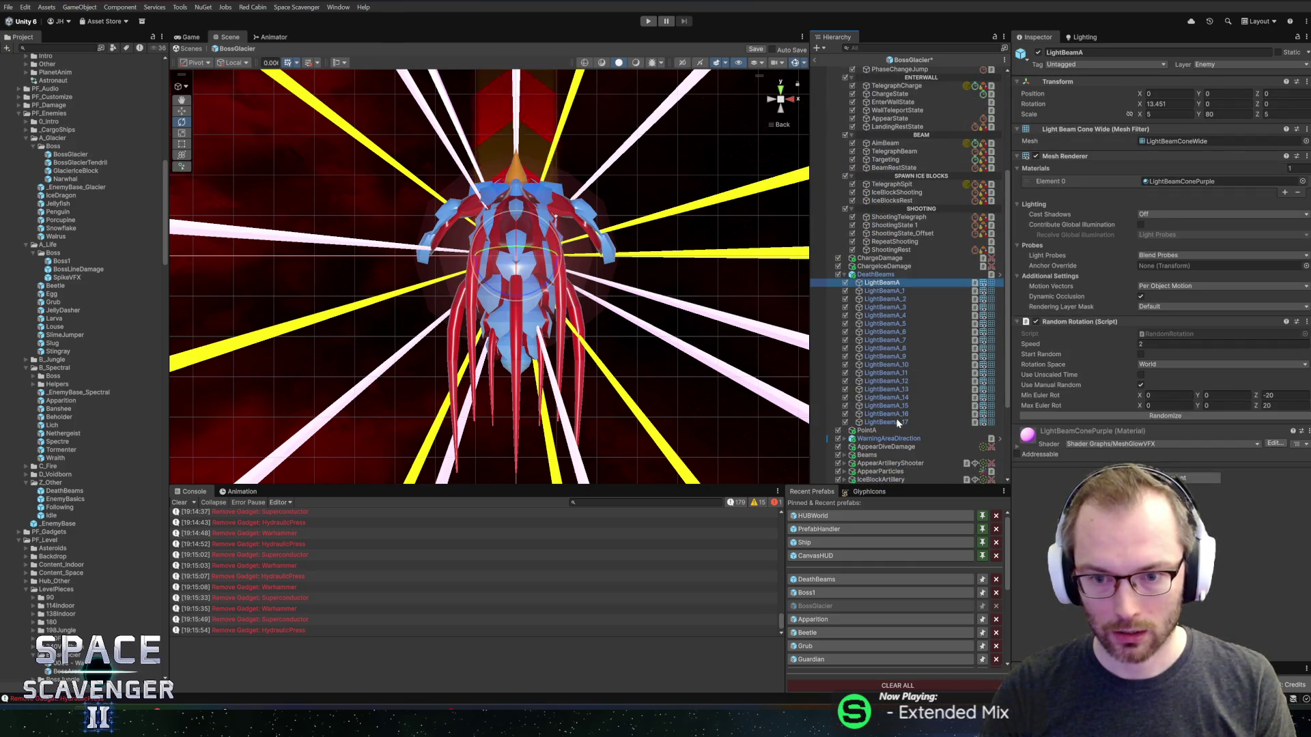
shift+click(898, 423)
click(923, 317)
key(Up)
key(Up)
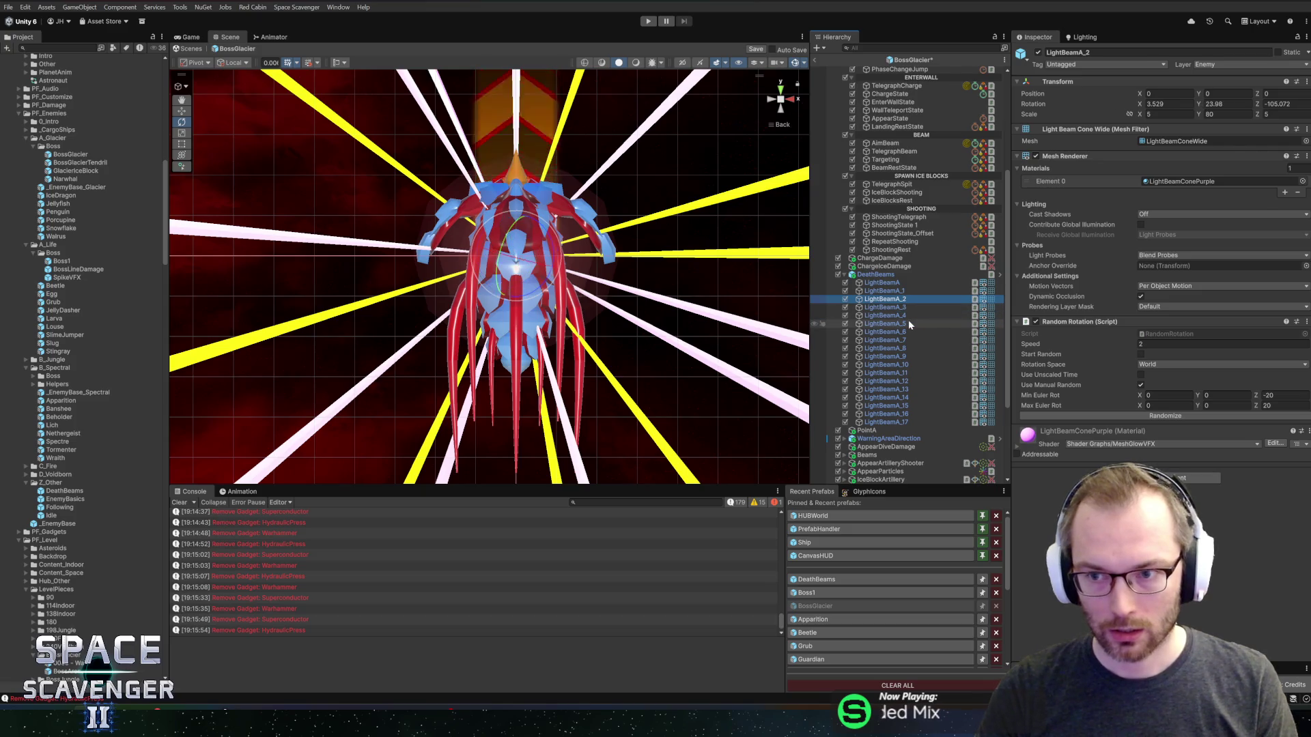
key(Down)
key(Down)
key(Down)
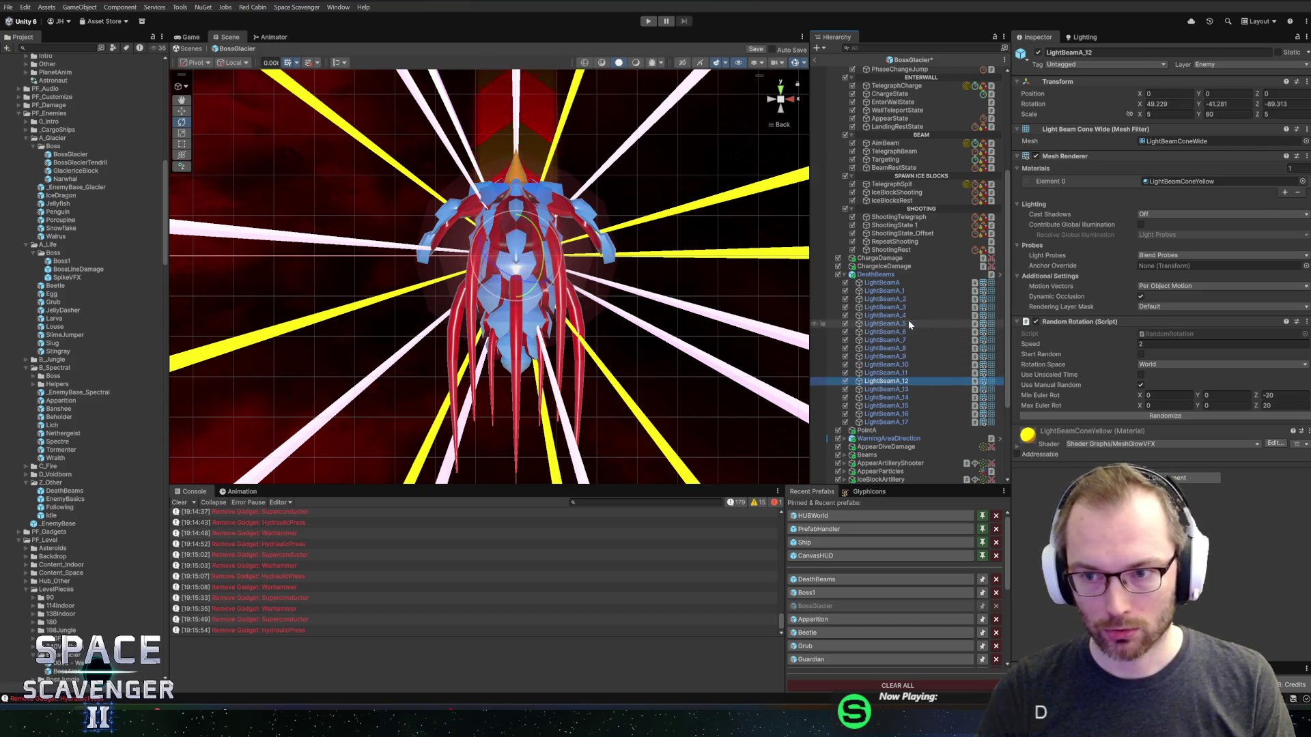
key(Down)
key(Down)
key(Down)
key(Up)
key(Up)
key(Up)
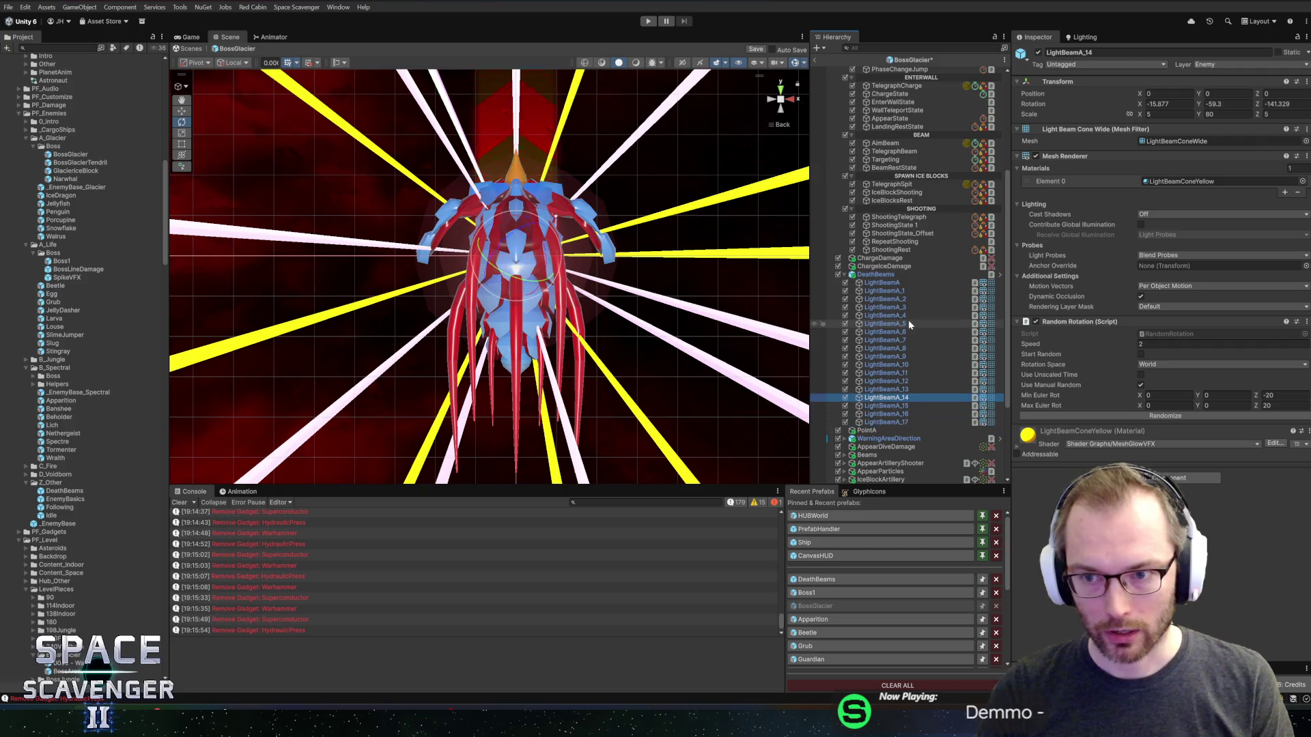
key(Down)
key(Down)
key(Down)
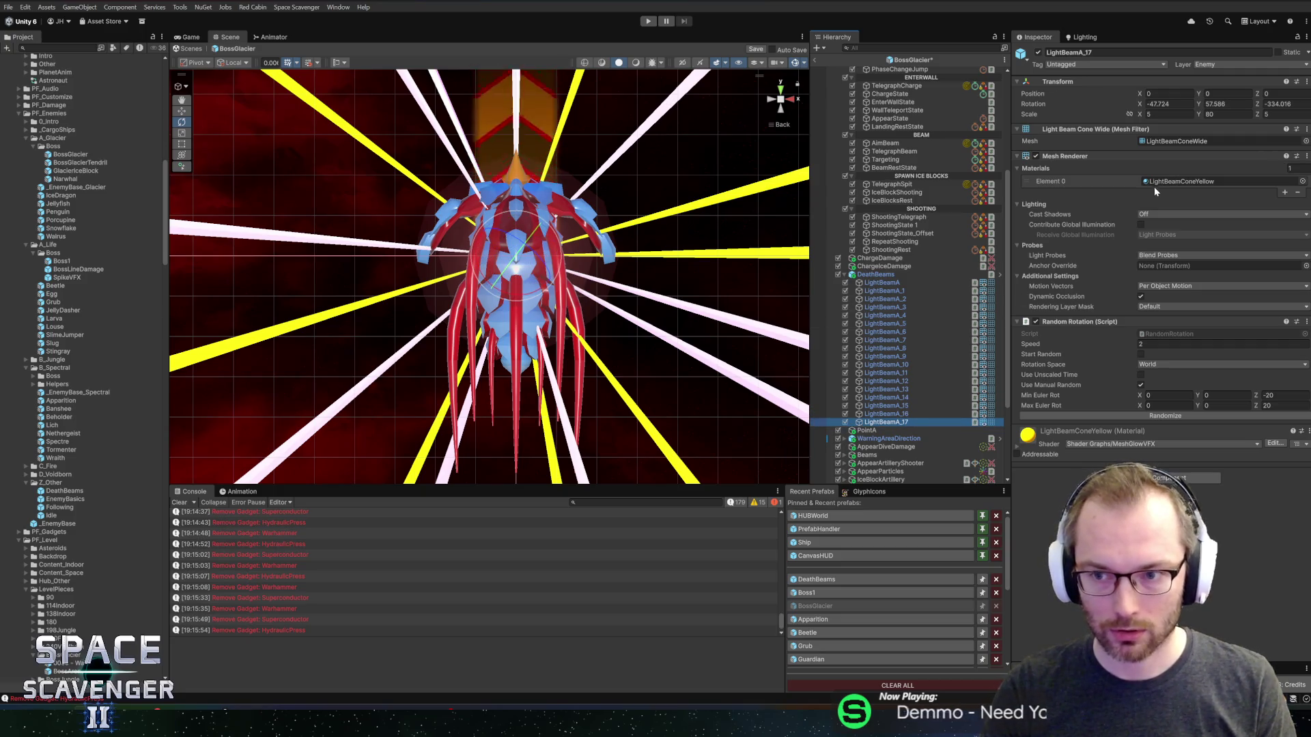
click(1155, 183)
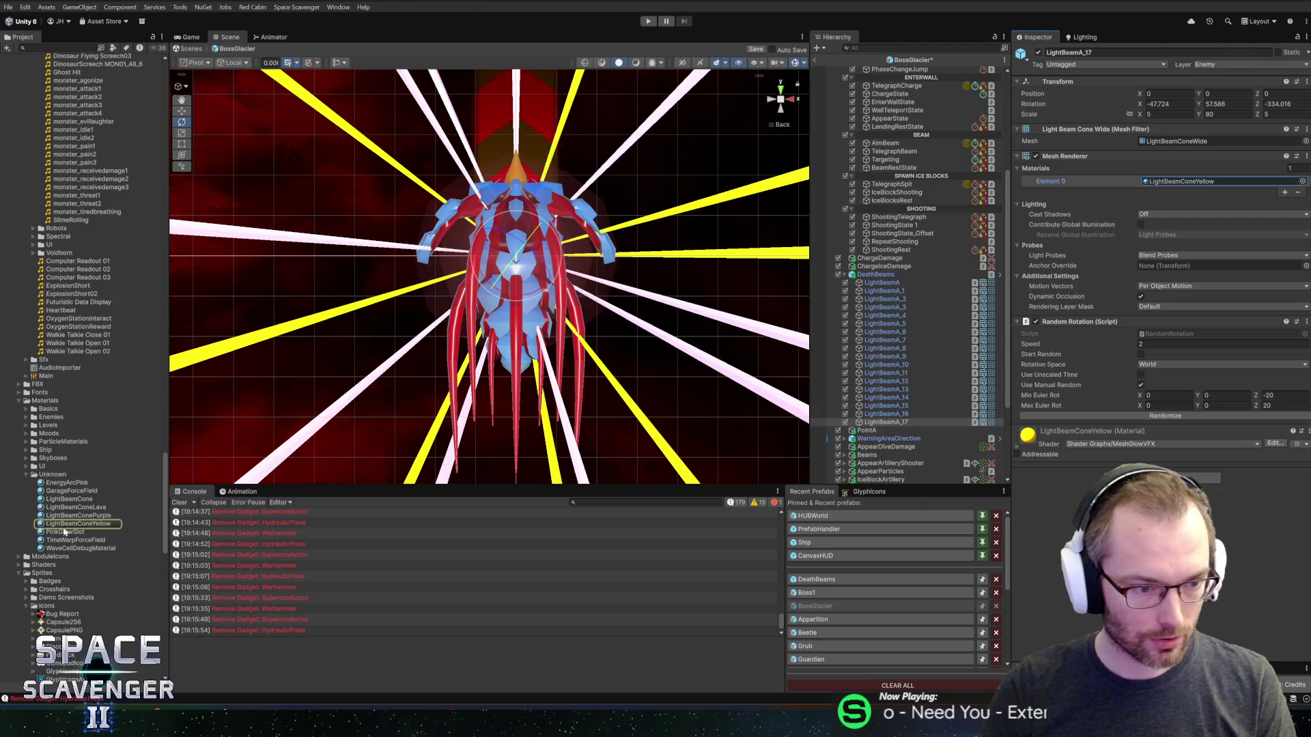
- Duplicate LightBeamConeYellow as LightBeamConeIce, then select all the LightBeamA beams
click(65, 526)
key(ctrl+d)
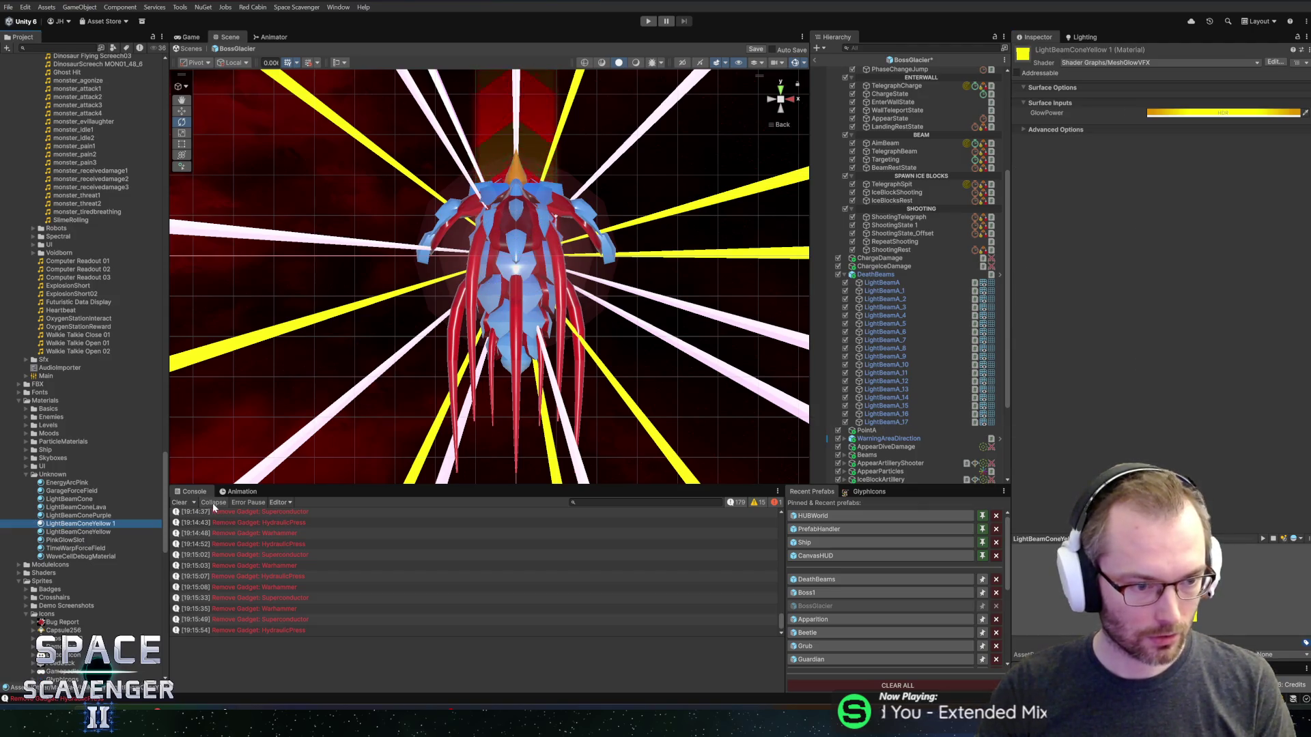
key(BackSpace)
key(BackSpace)
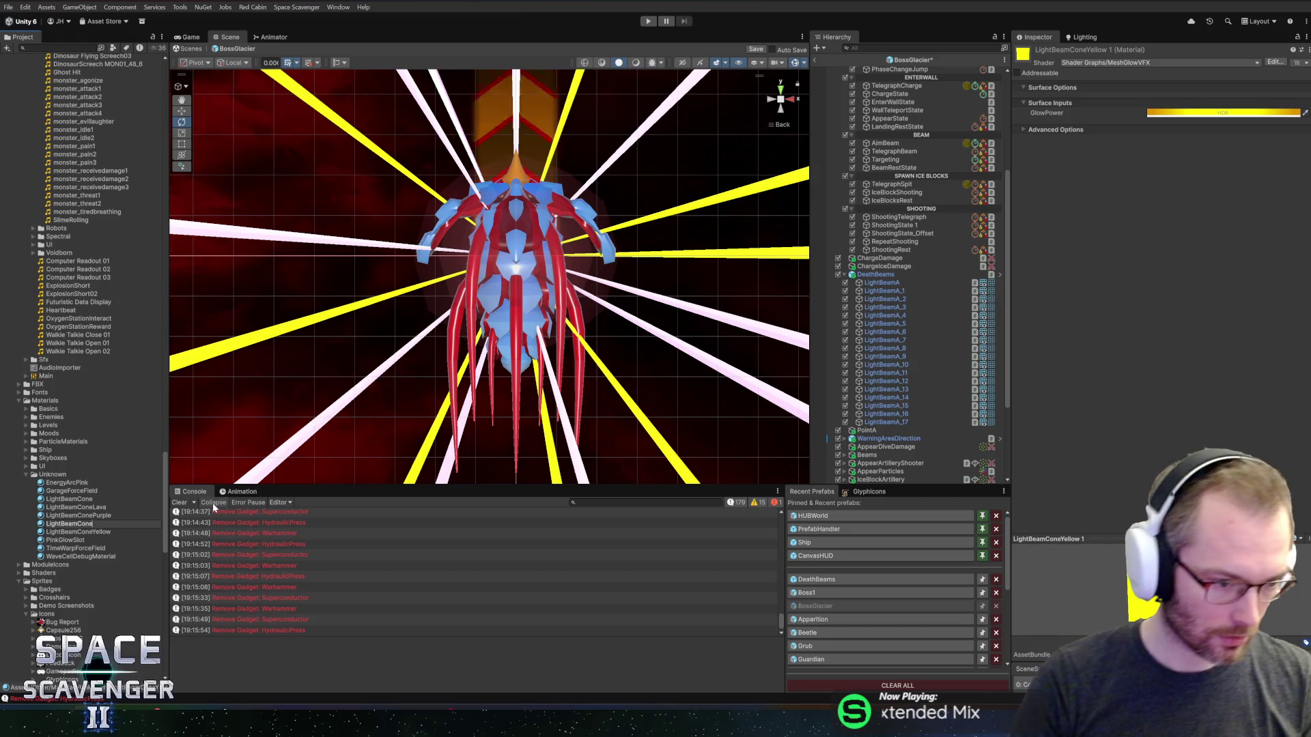
text(Ice)
key(Return)
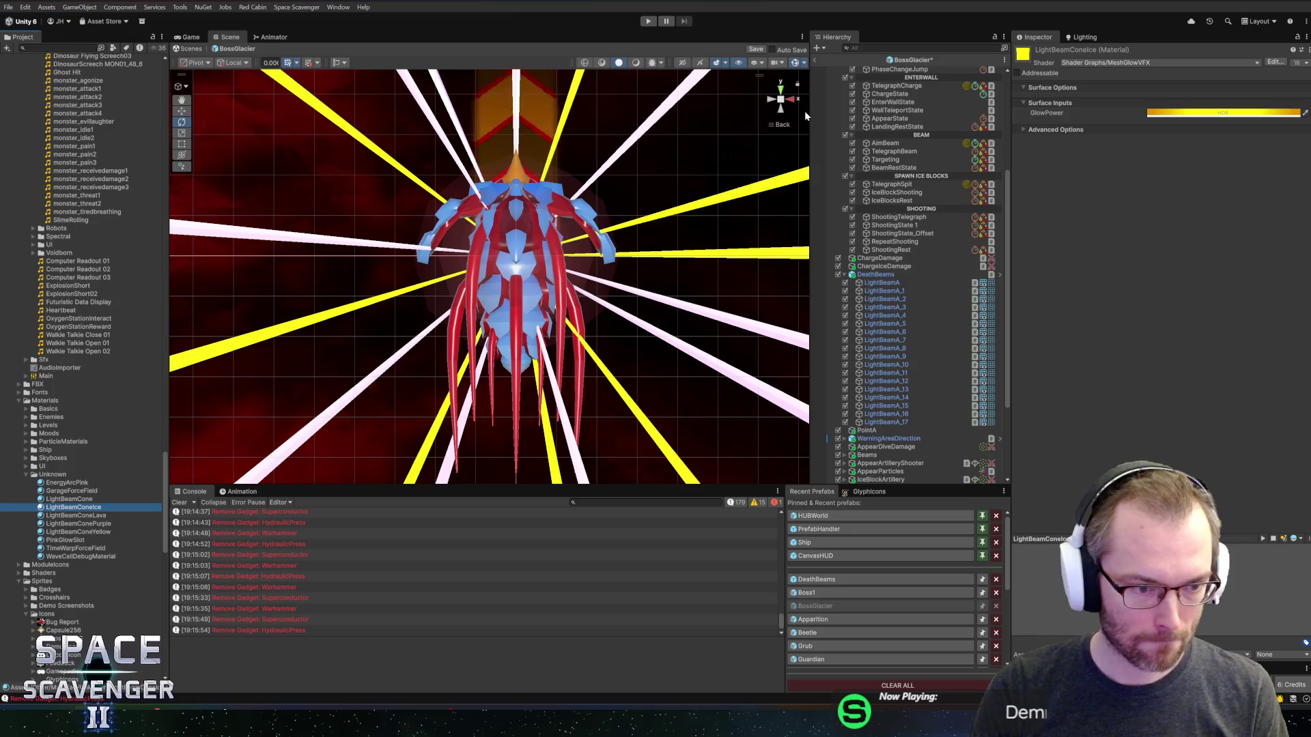
click(888, 283)
shift+click(907, 423)
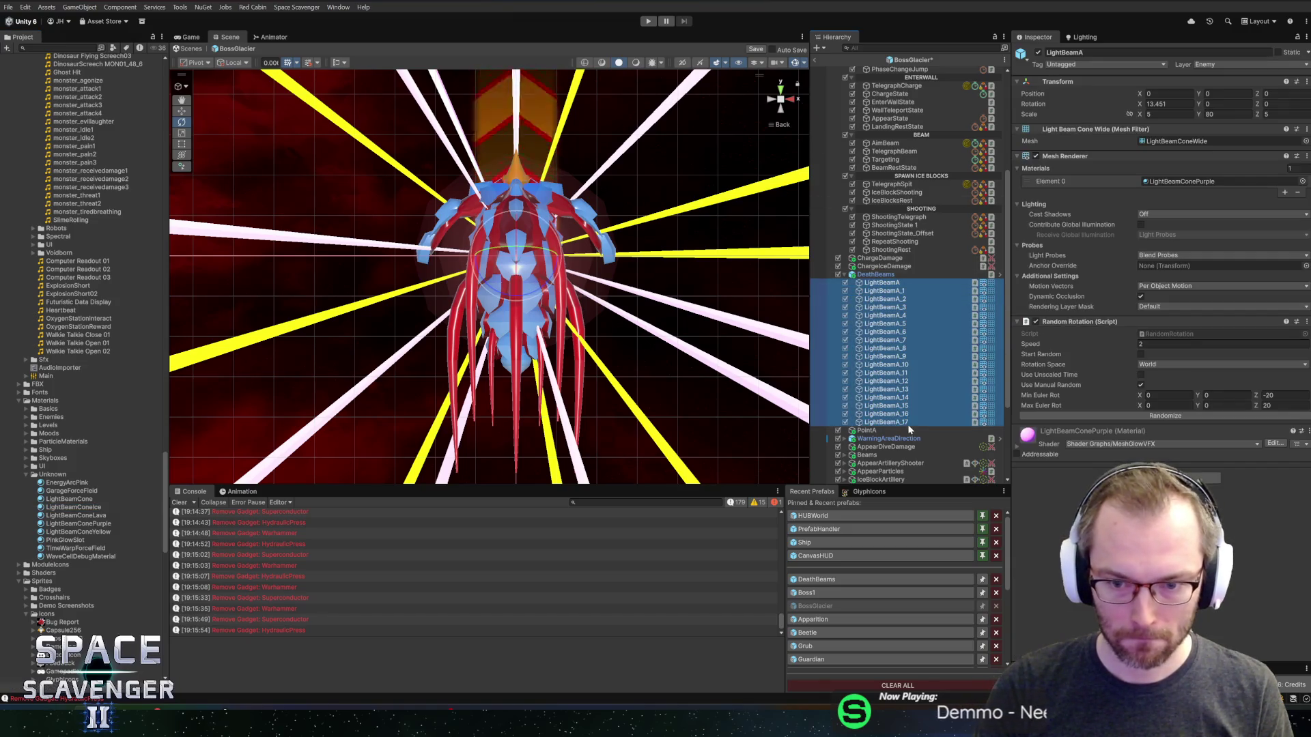
- Assign the LightBeamConeIce material to all selected light beams
click(1304, 182)
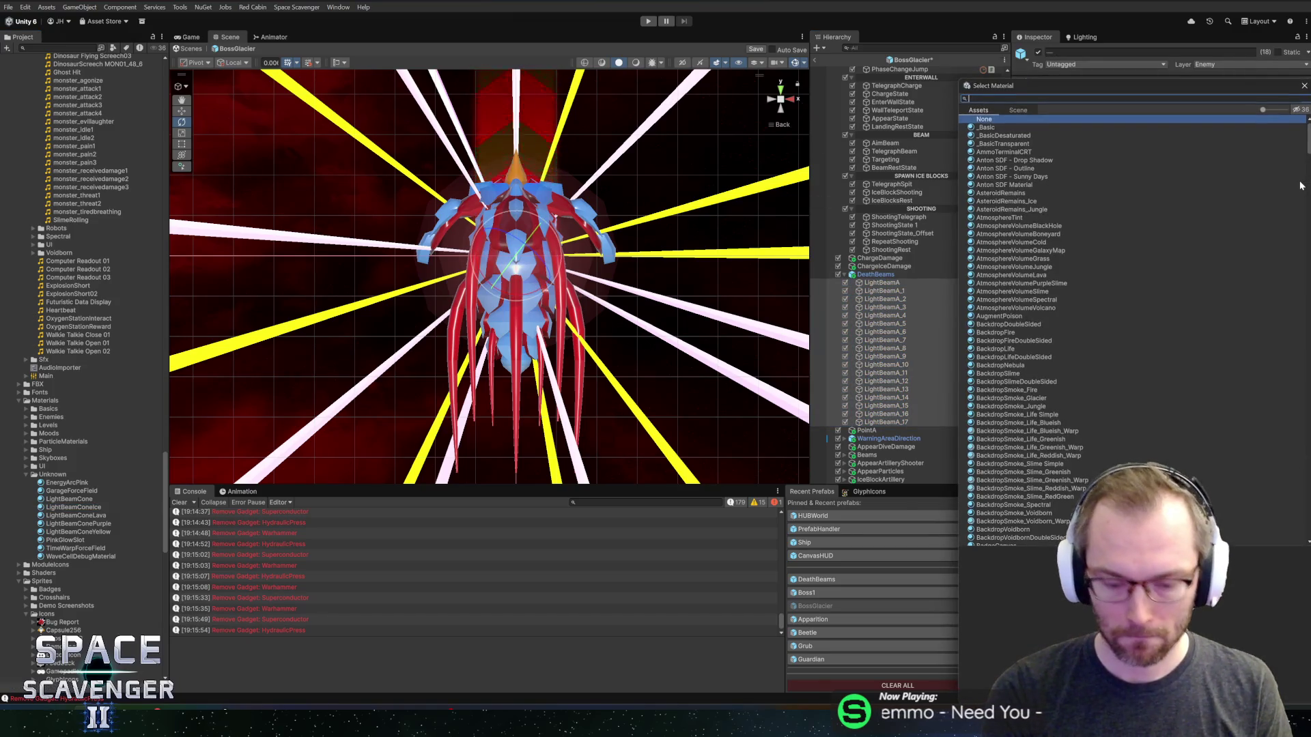
text(conei)
double_click(983, 128)
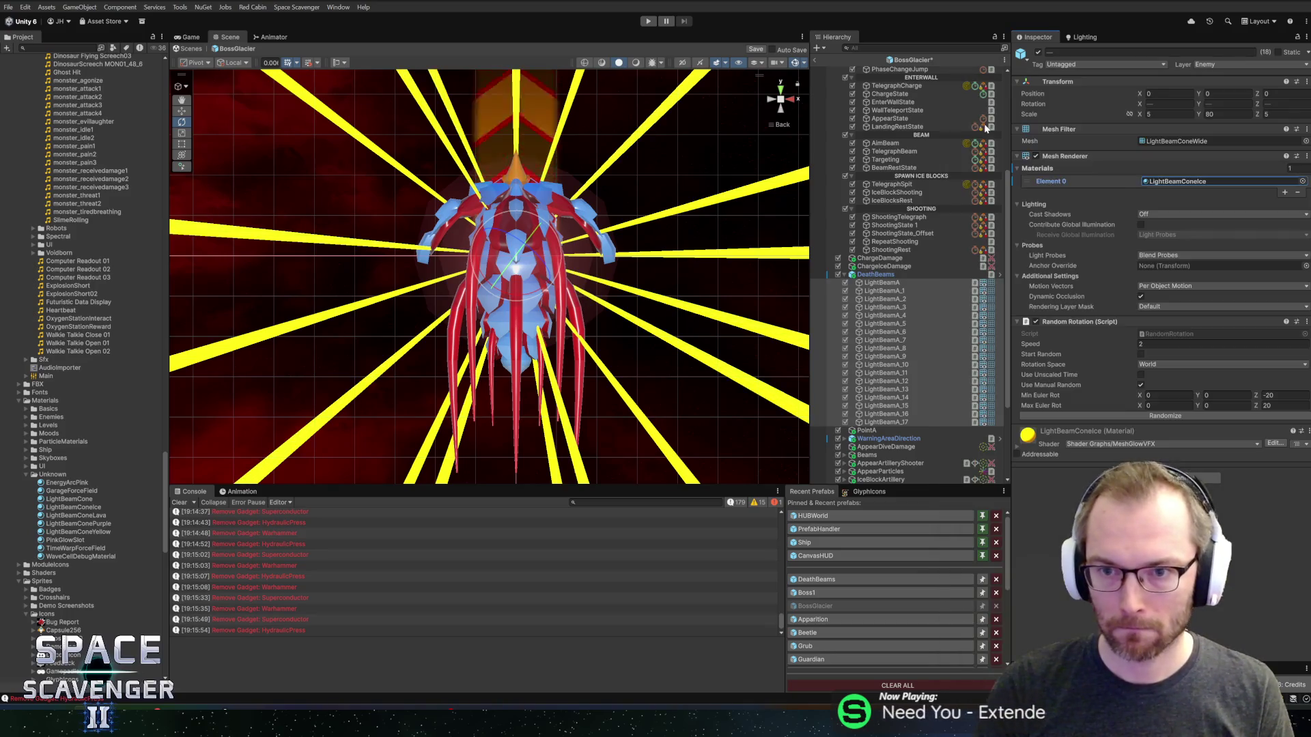
- Set LightBeamConeIce's GlowPower colour to fully saturated bright cyan (hue ~203, S and V 100)
click(1018, 445)
click(1256, 496)
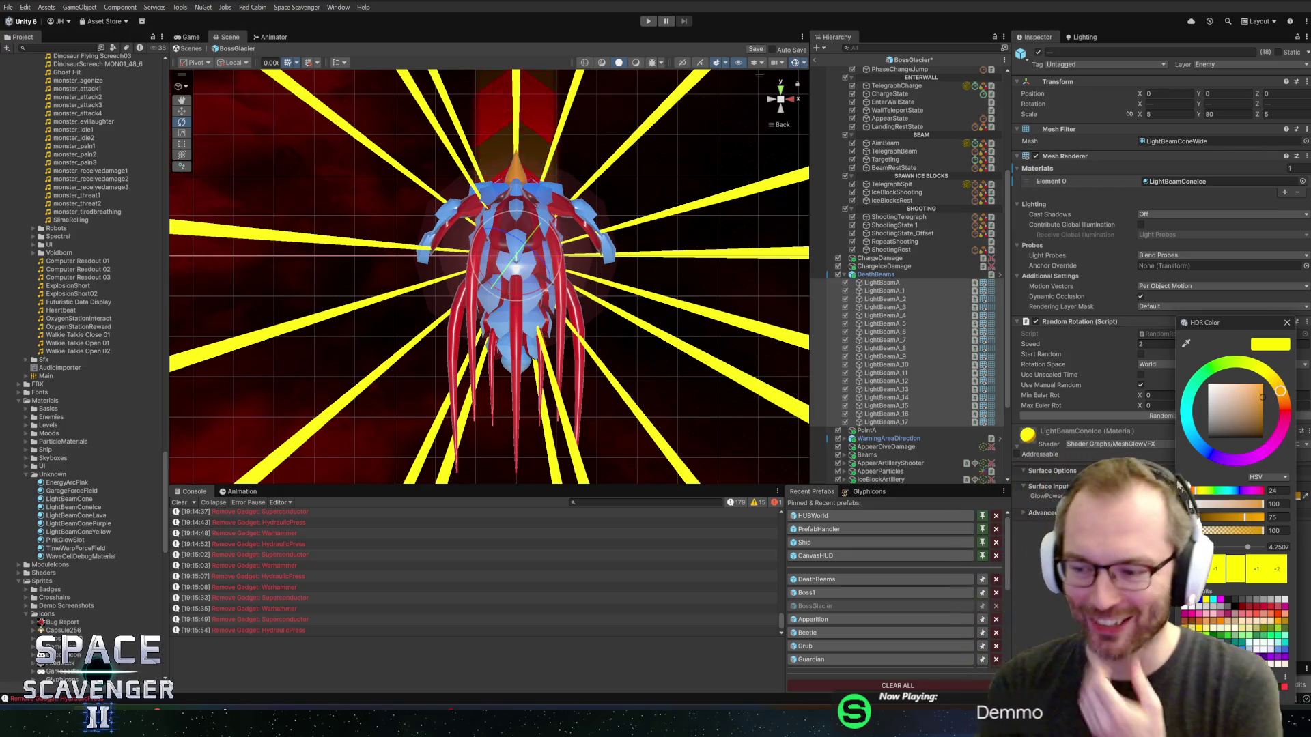
mouse_move(1221, 325)
mouse_down()
mouse_move(921, 240)
mouse_move(906, 212)
mouse_move(981, 226)
mouse_move(994, 245)
mouse_up()
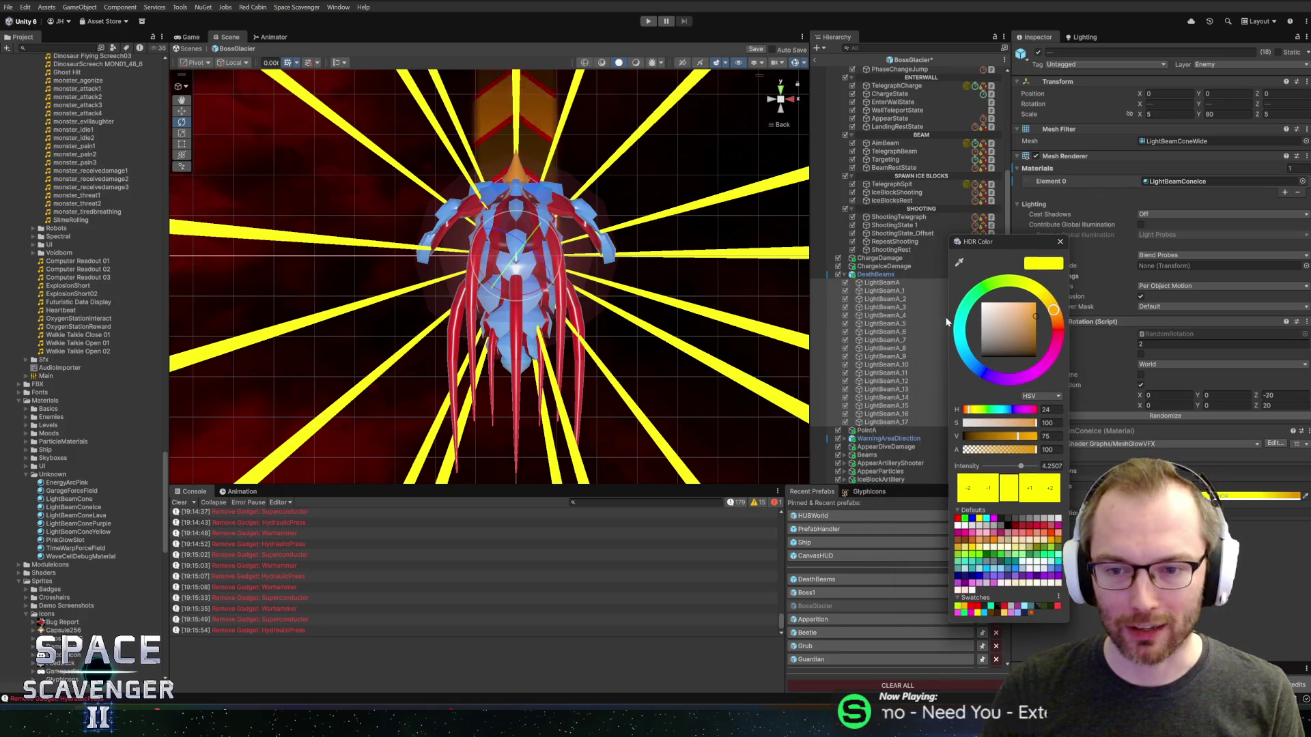
click(969, 363)
drag(969, 365, 958, 357)
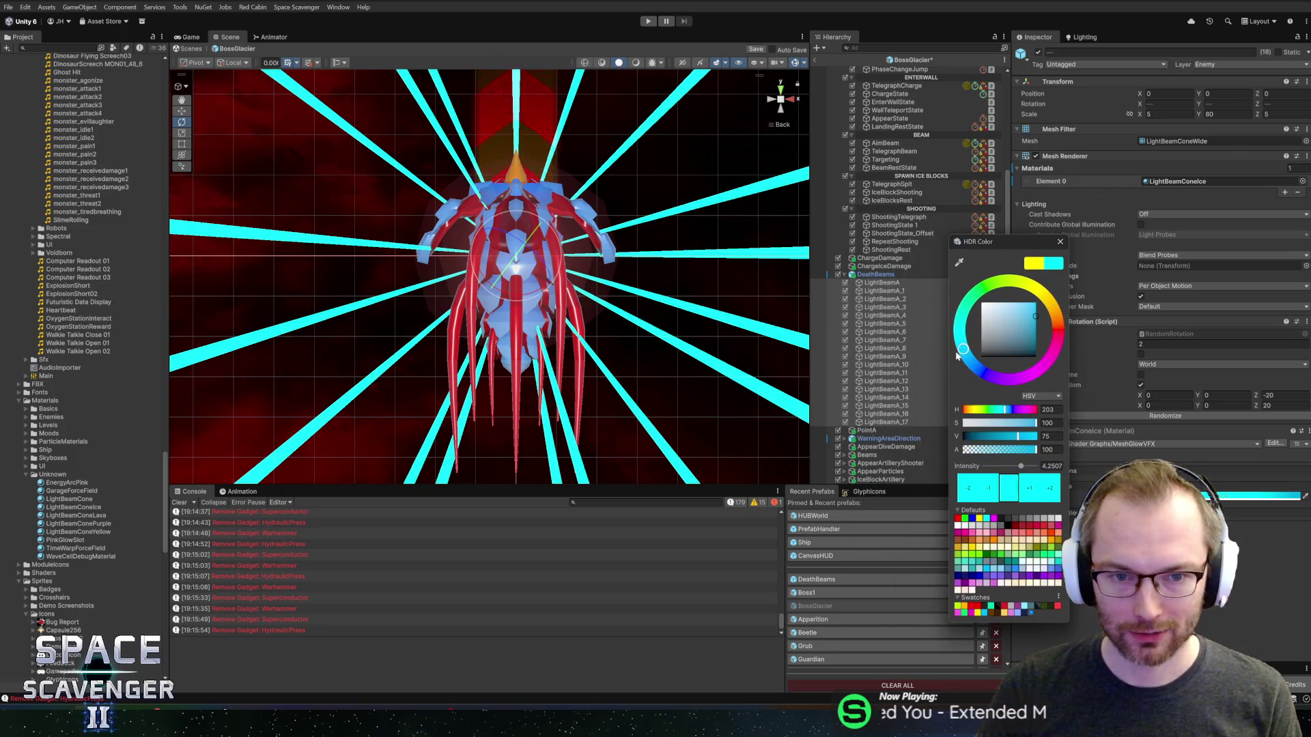
click(990, 337)
drag(1001, 334, 1062, 305)
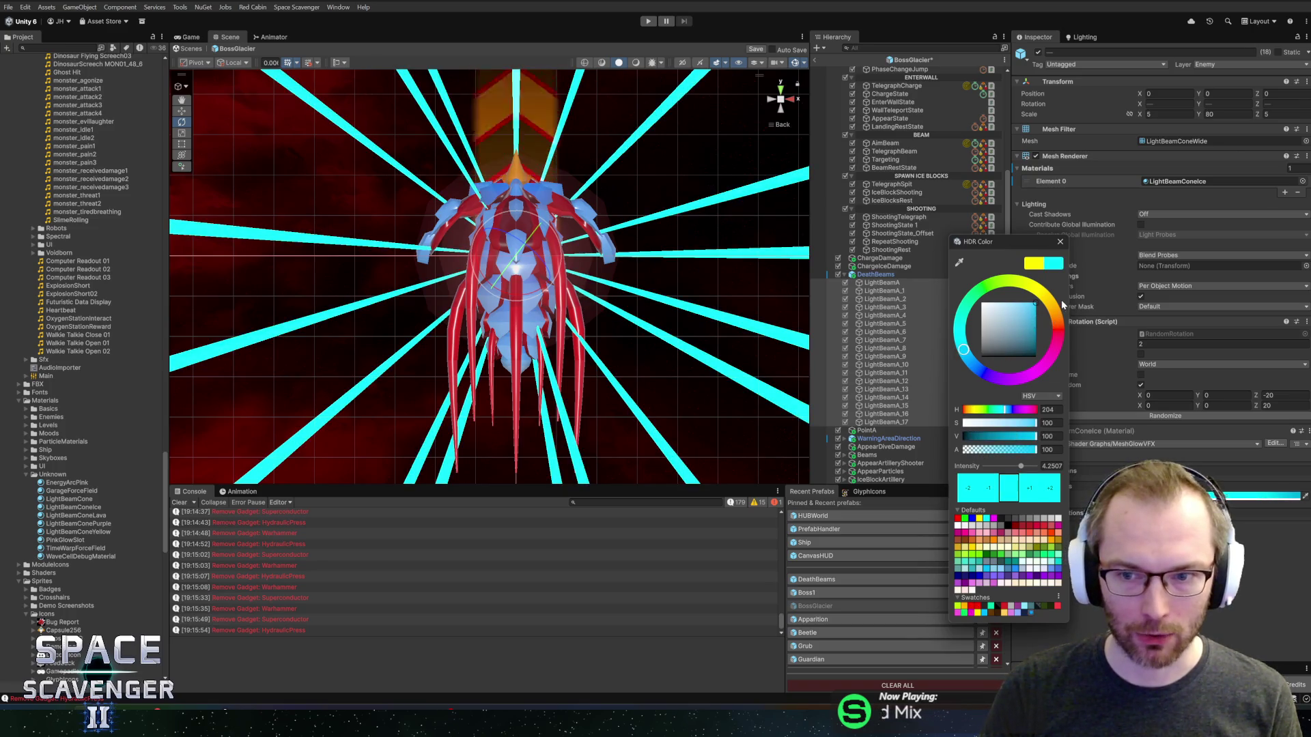
click(1057, 243)
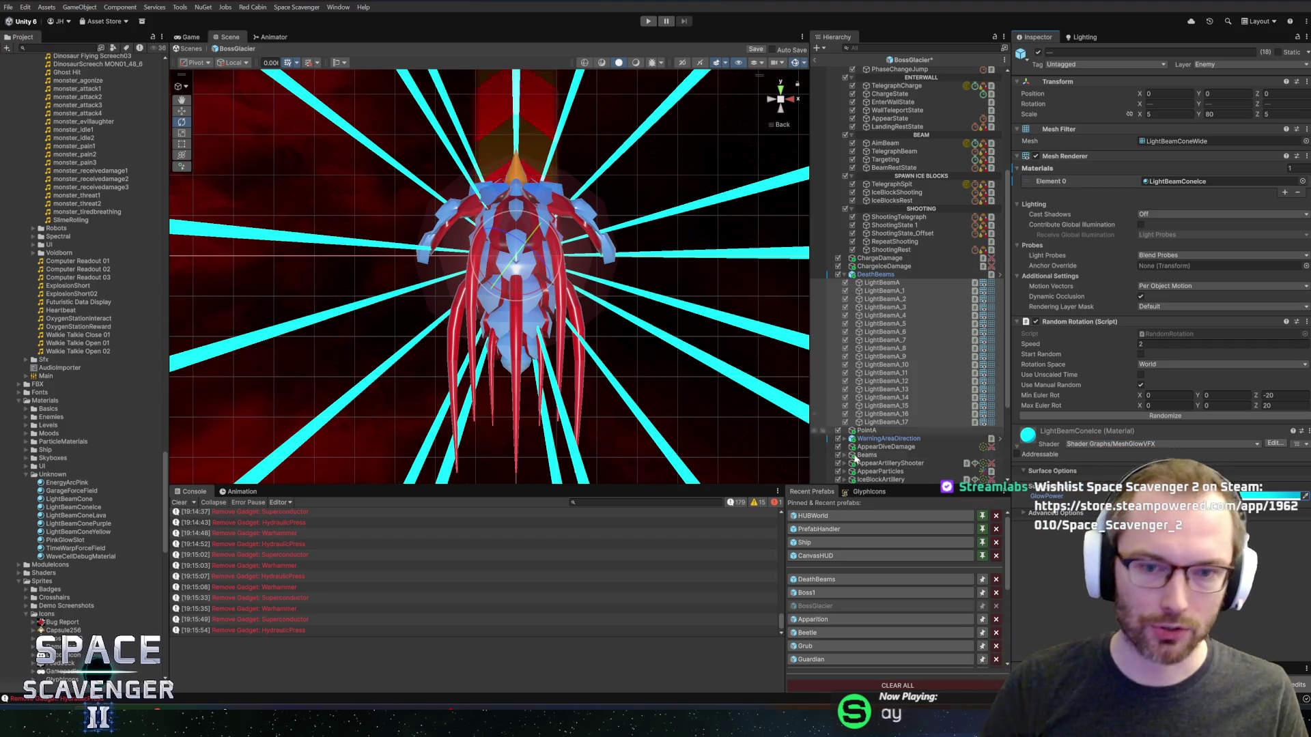
- Recheck the cyan glow colour and inspect DeathBeams and beams LightBeamA_4 to LightBeamA_6
click(1260, 495)
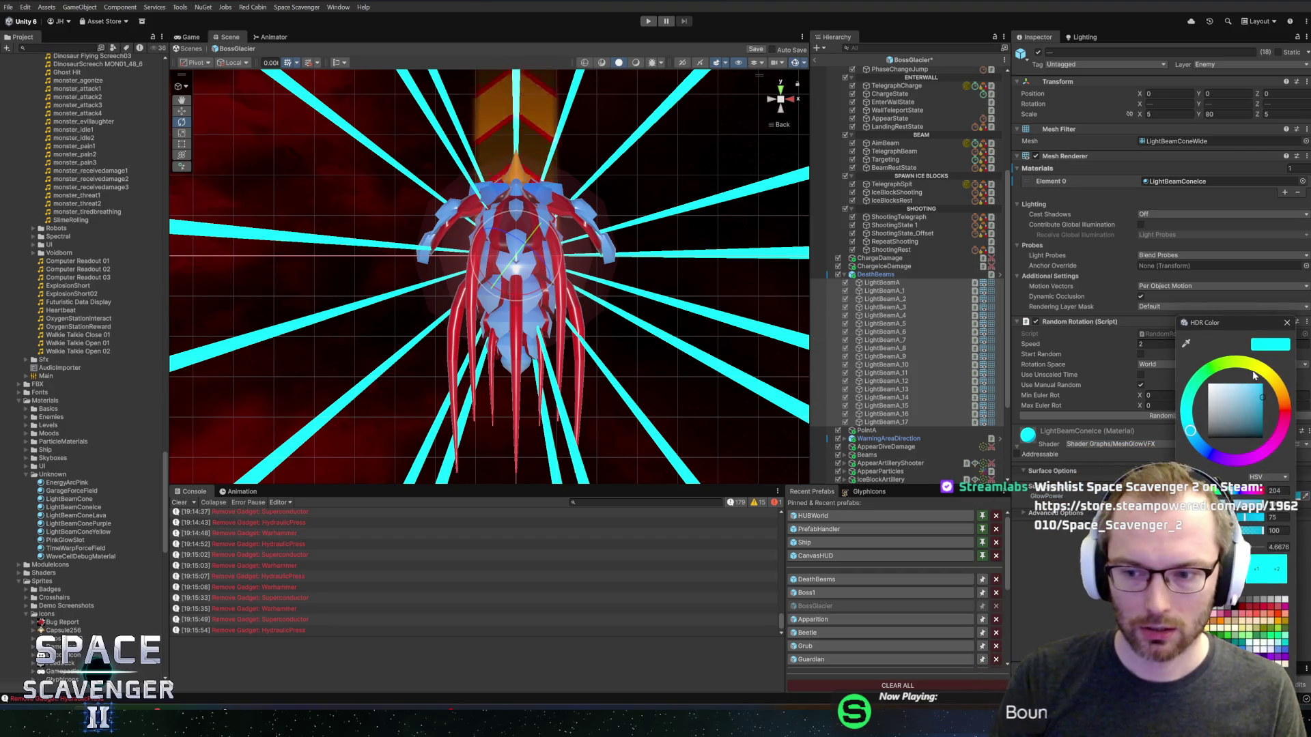
click(1286, 323)
click(907, 332)
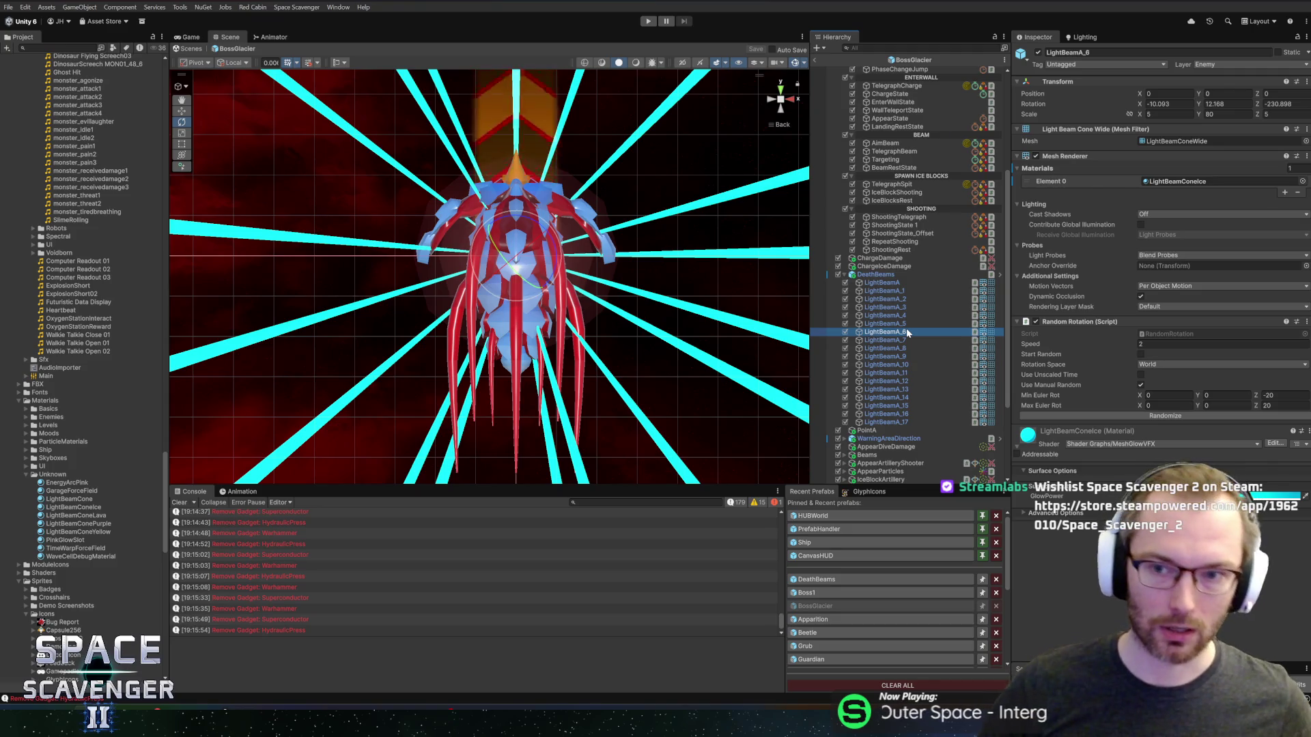
click(899, 274)
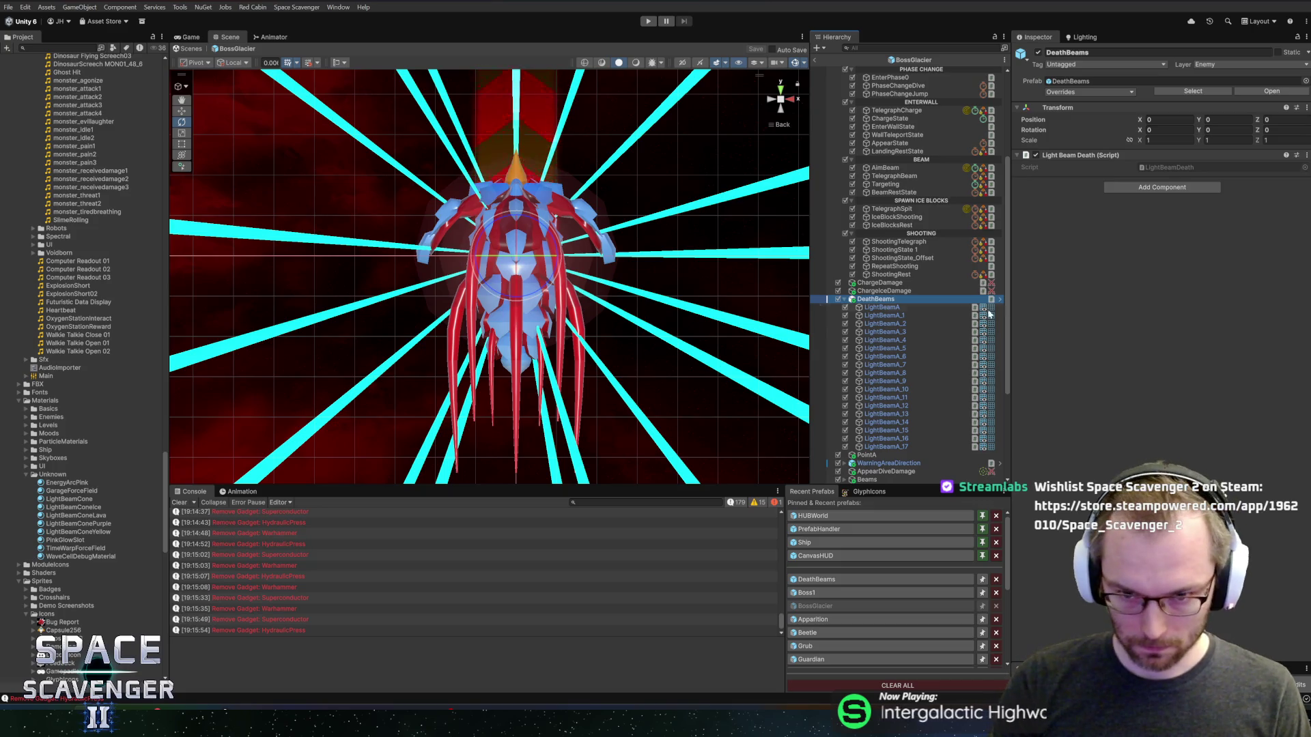
key(Down)
key(Down)
key(Down)
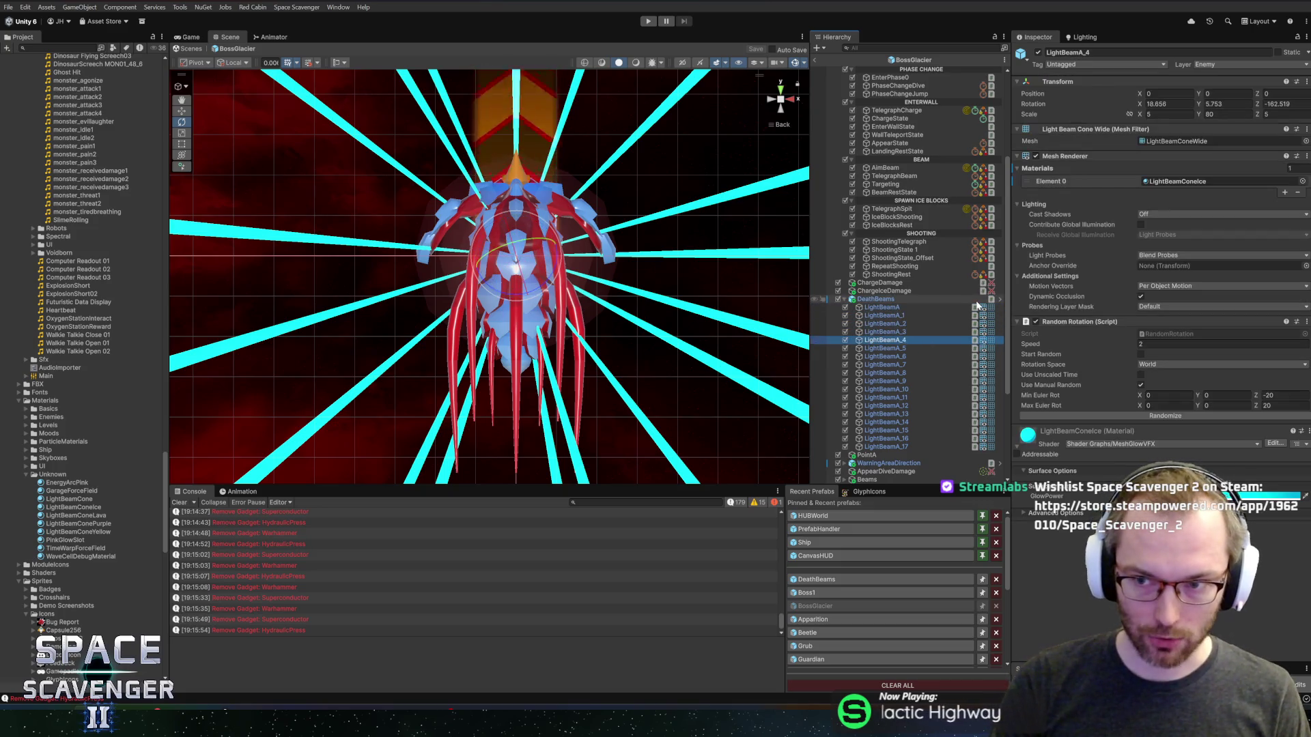
key(Down)
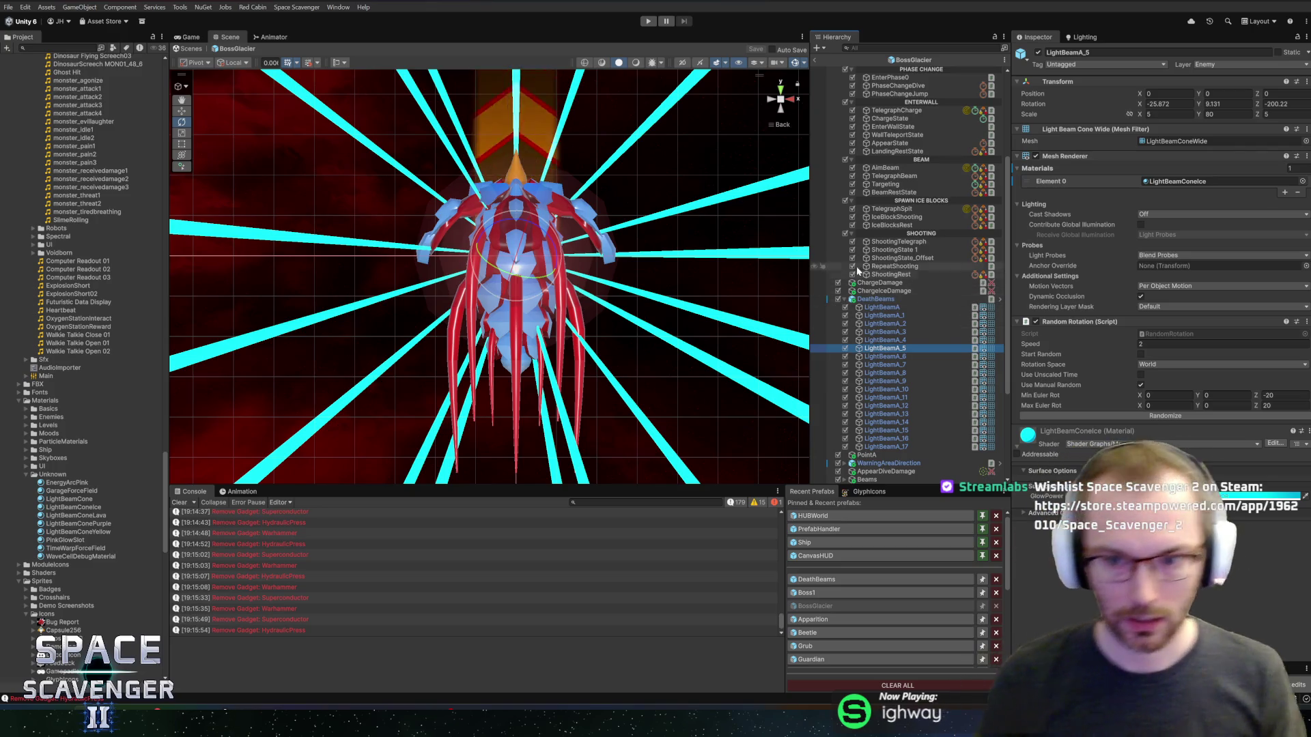
key(Left)
- Select the BossGlacier root and scroll to its state and phase fields
scroll(886, 78, up, 6)
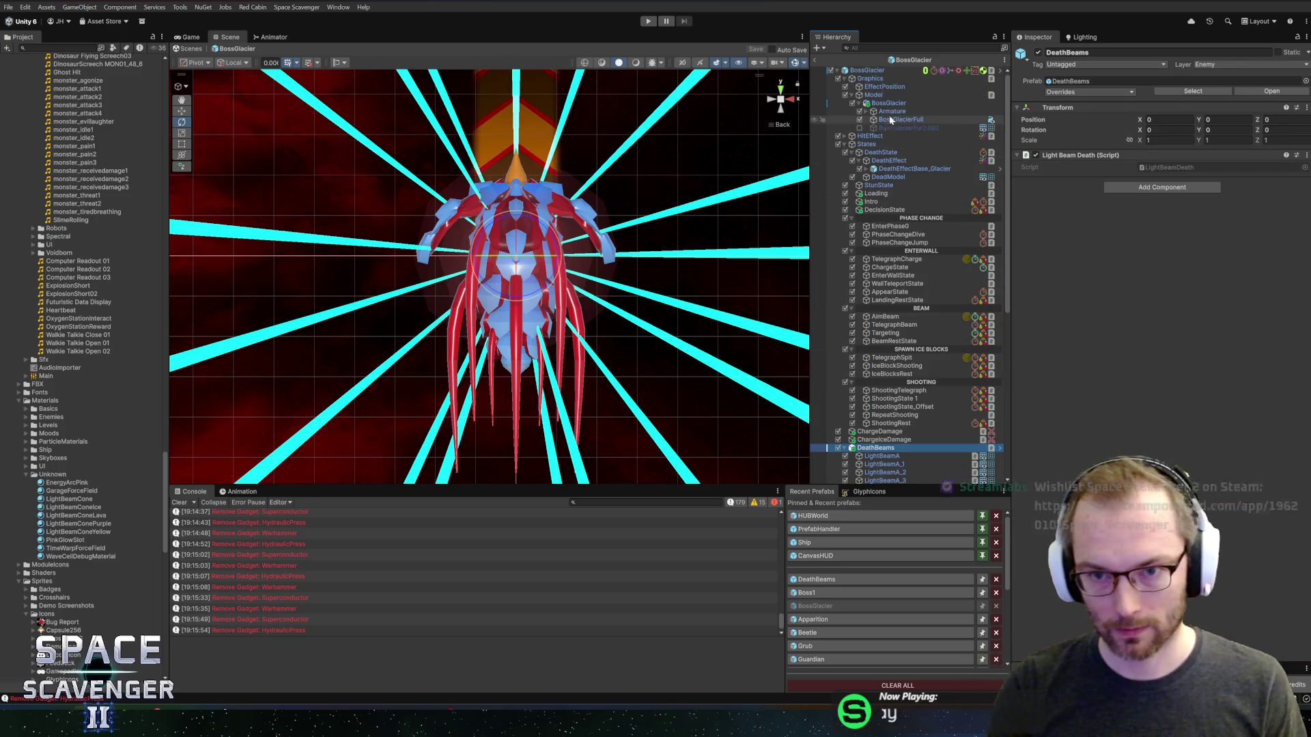
click(884, 72)
scroll(1074, 370, down, 10)
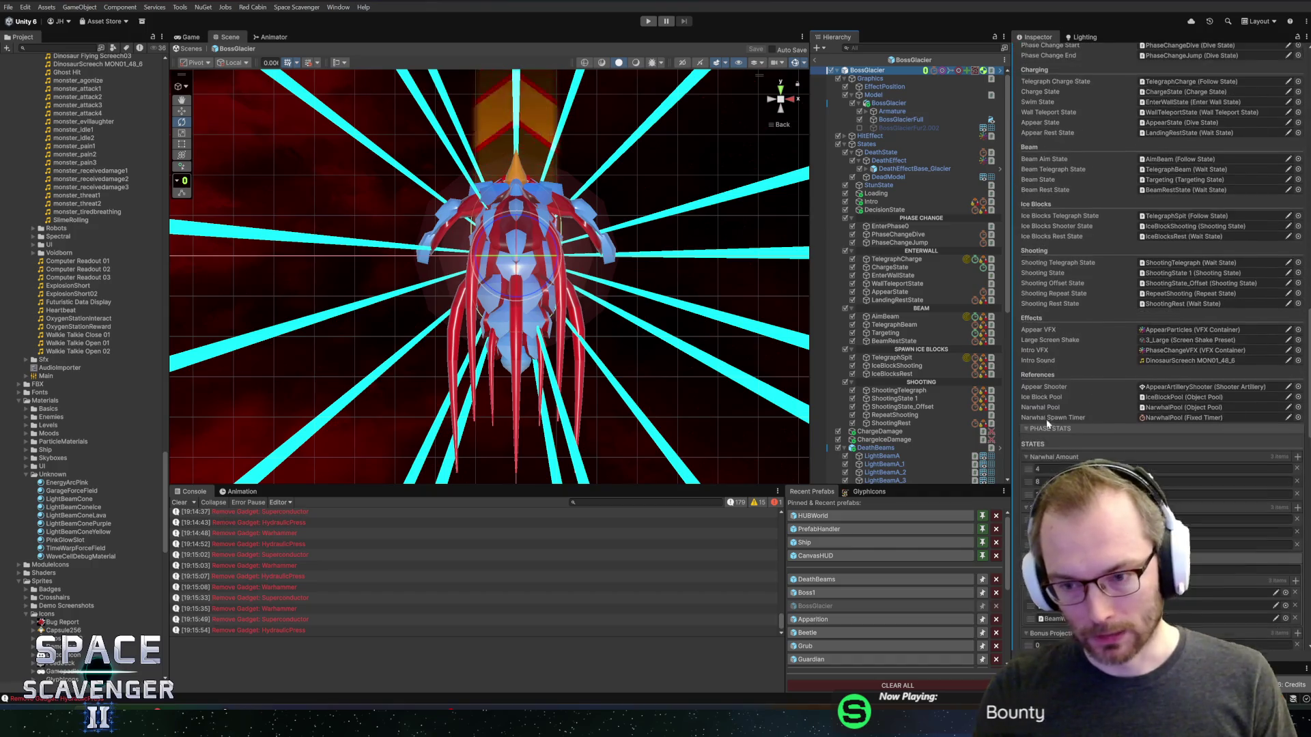
scroll(1048, 423, down, 10)
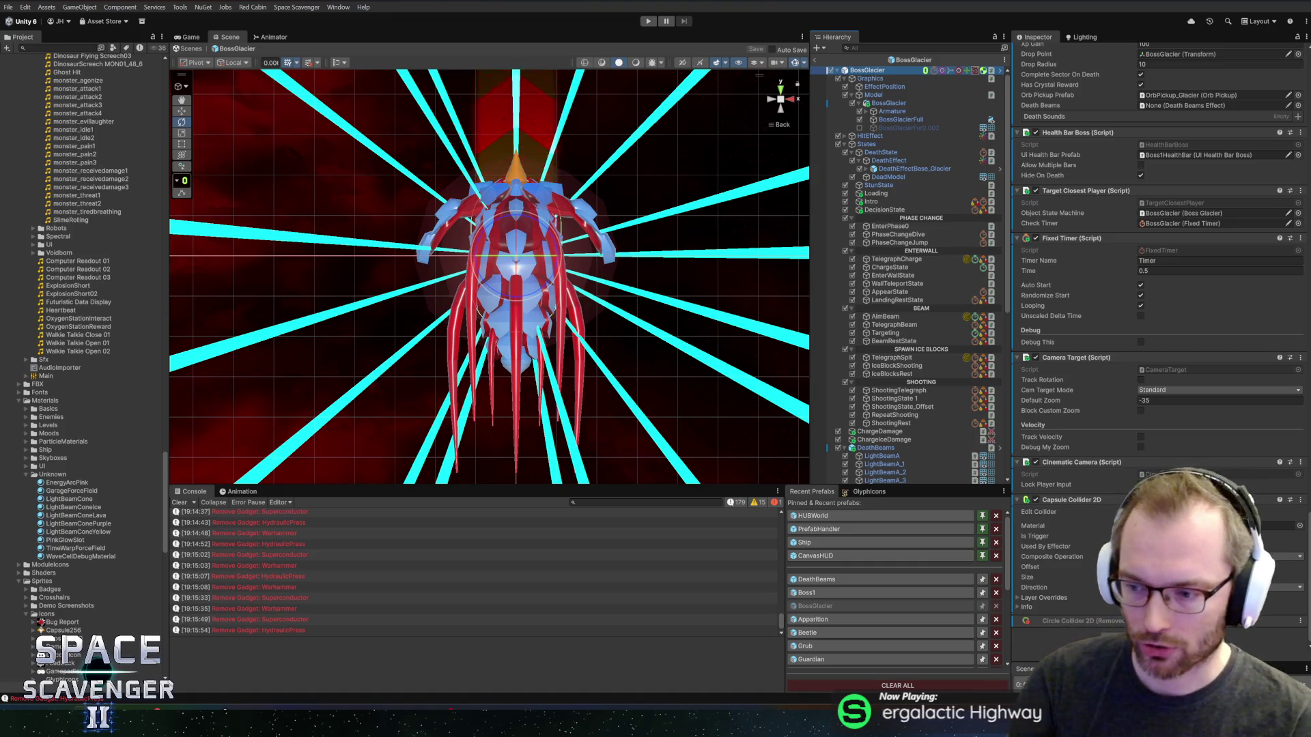
scroll(915, 431, down, 3)
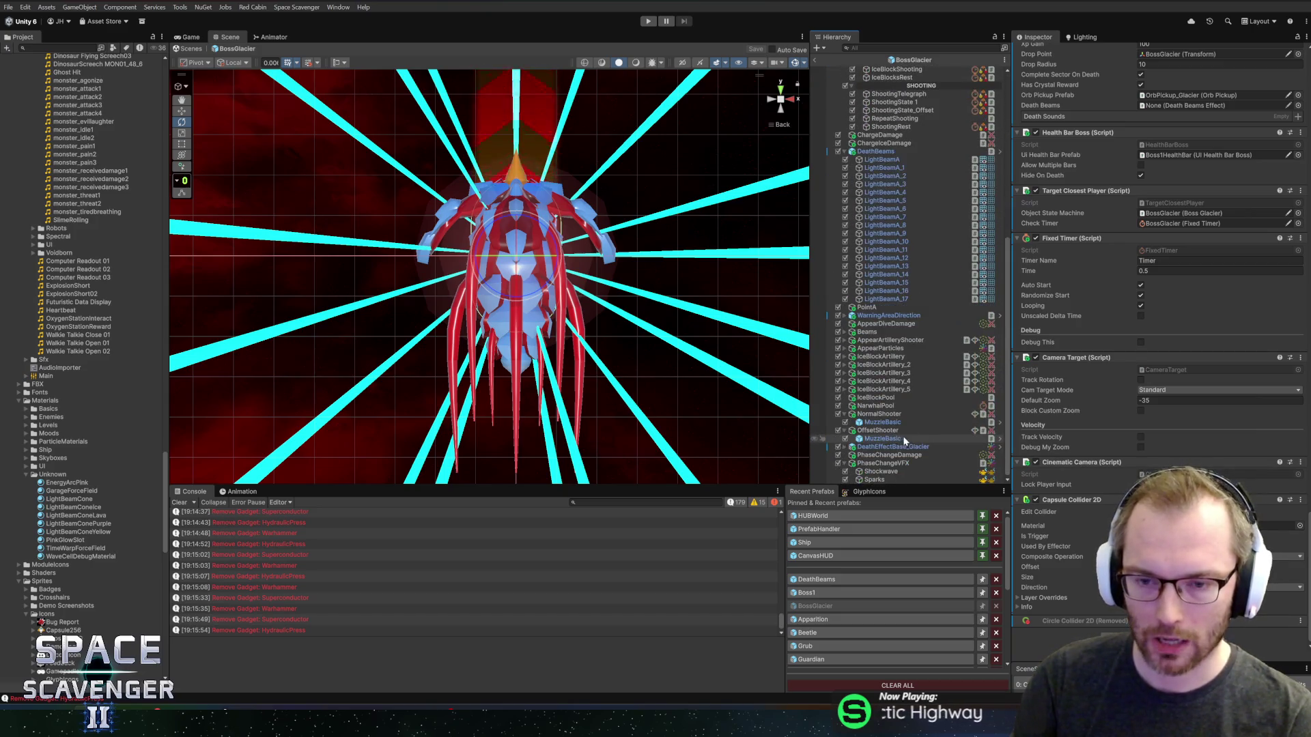
scroll(944, 393, down, 8)
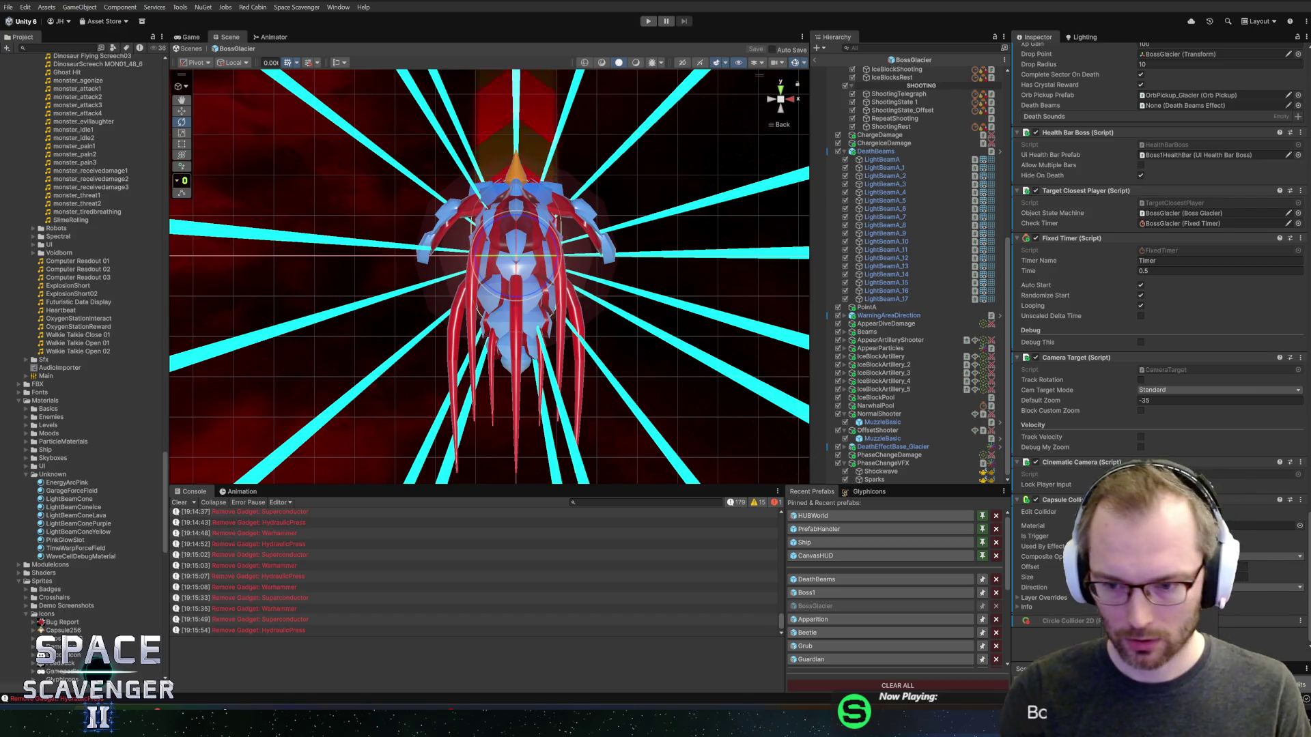
key(alt+Tab)
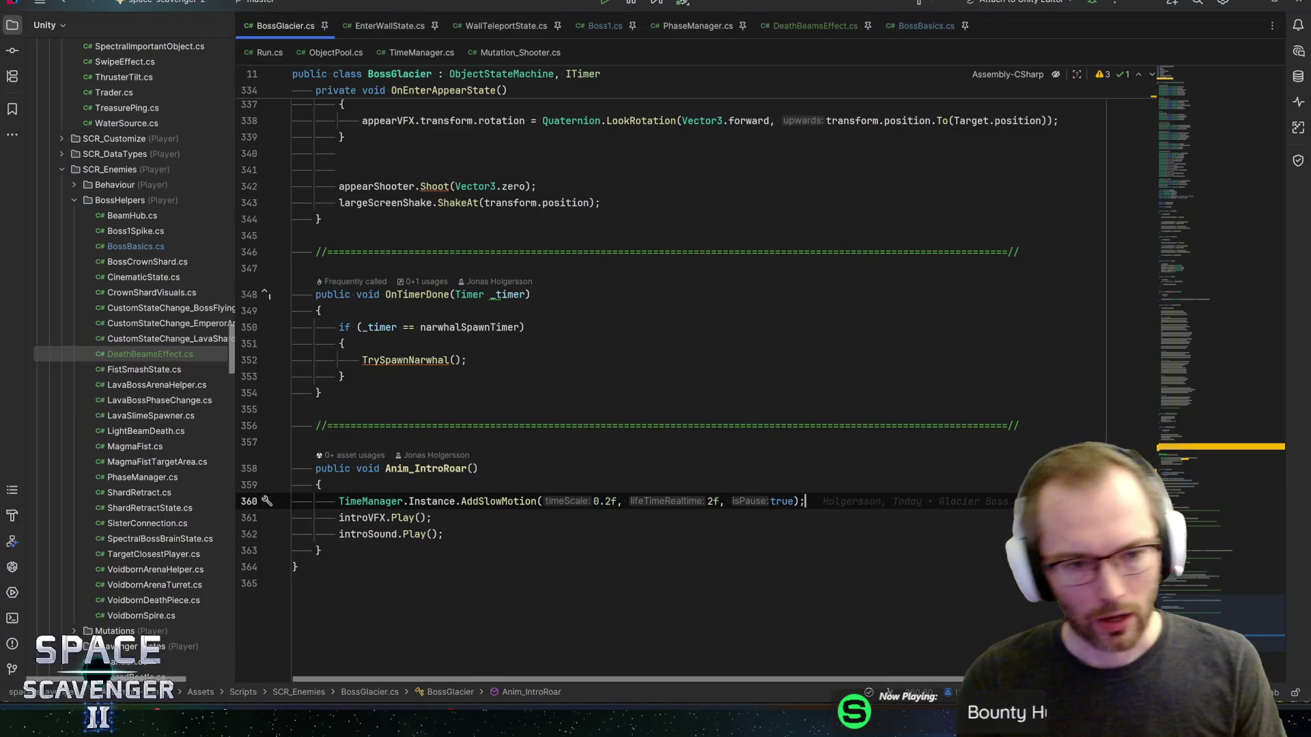
key(alt+Tab)
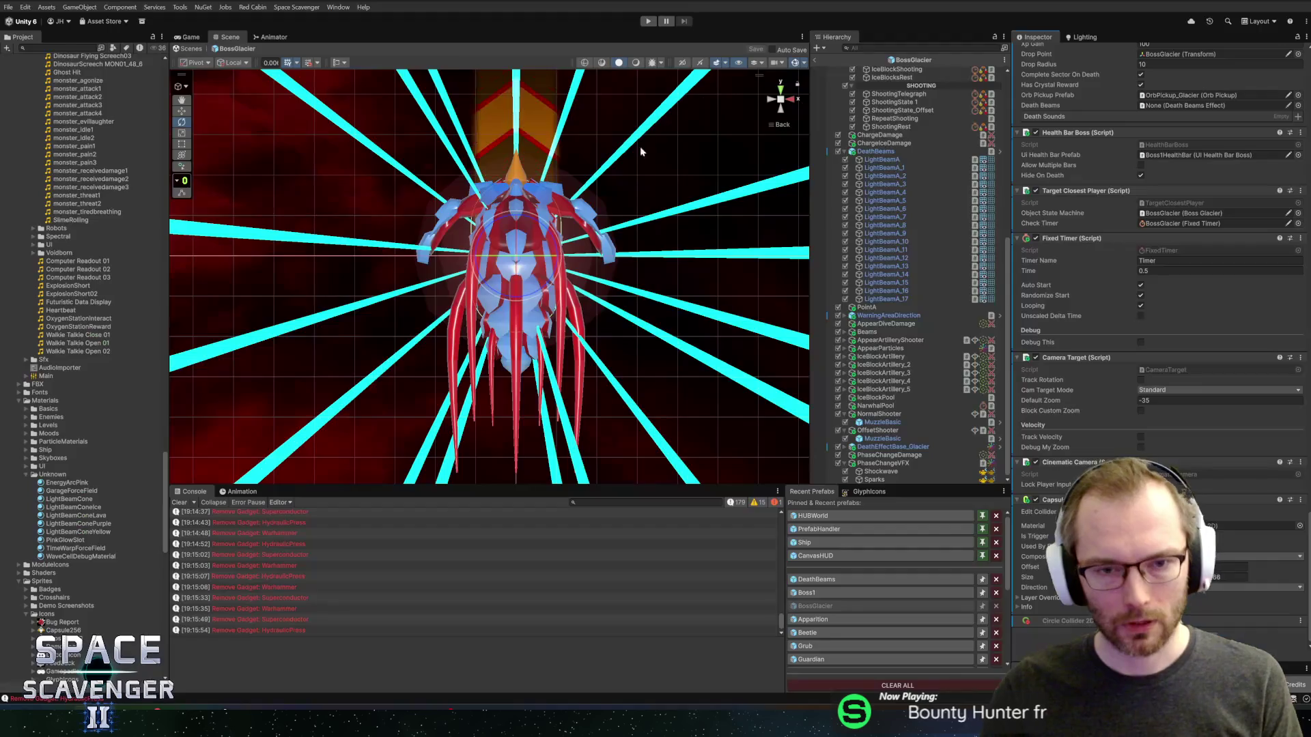
click(820, 579)
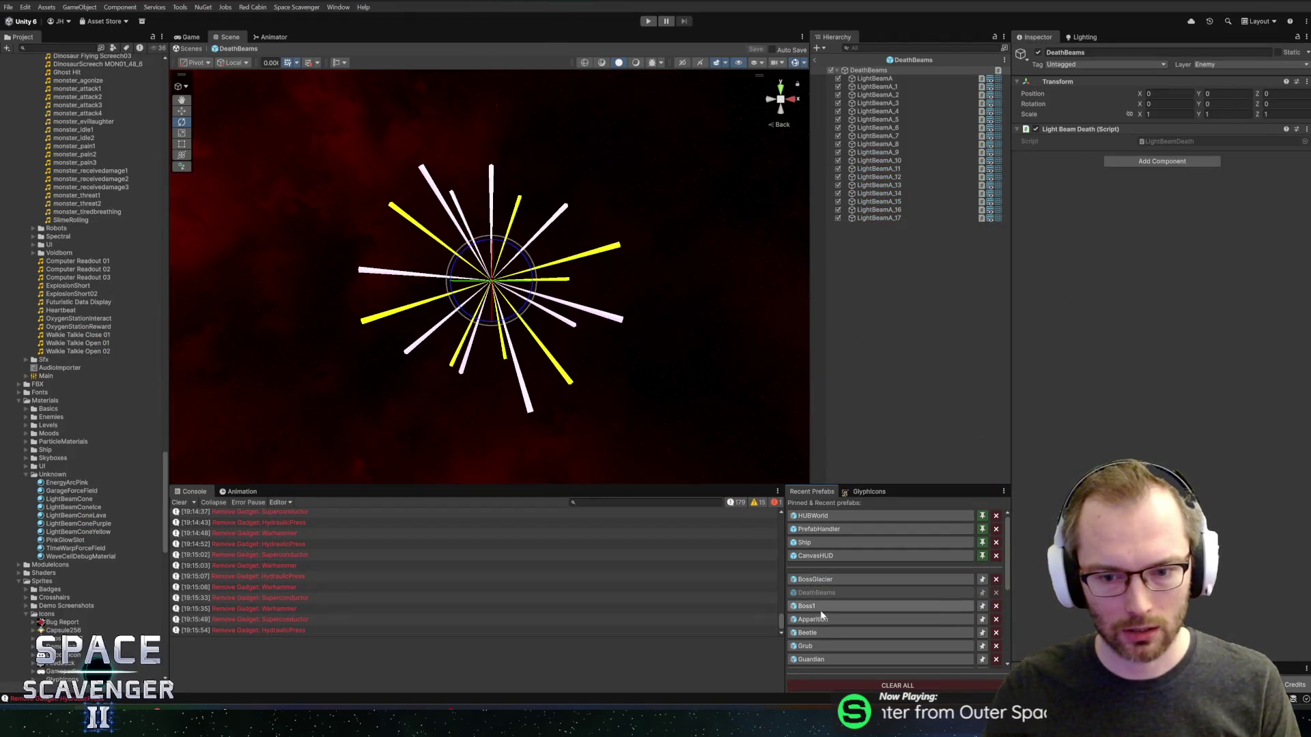
- Inspect the Boss1 prefab's Beams group, DeathState and root, then switch to Rider
click(819, 607)
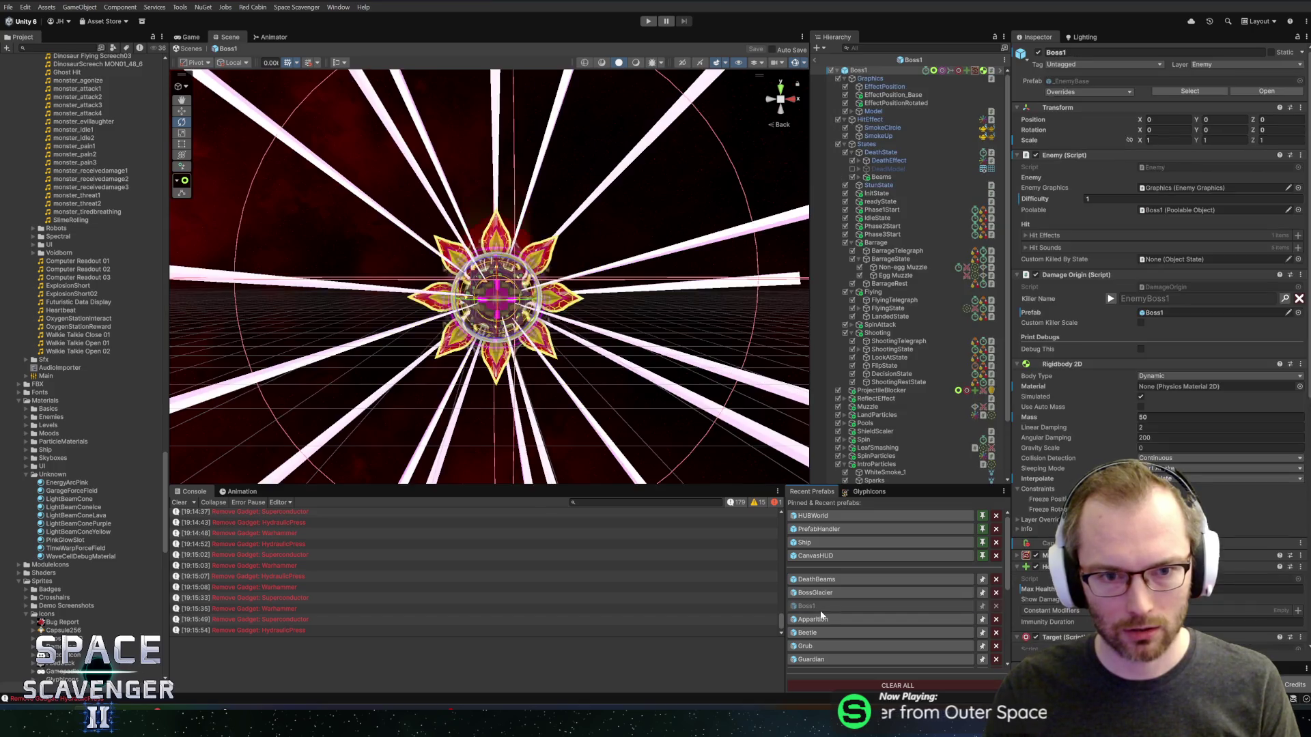
click(721, 247)
click(881, 176)
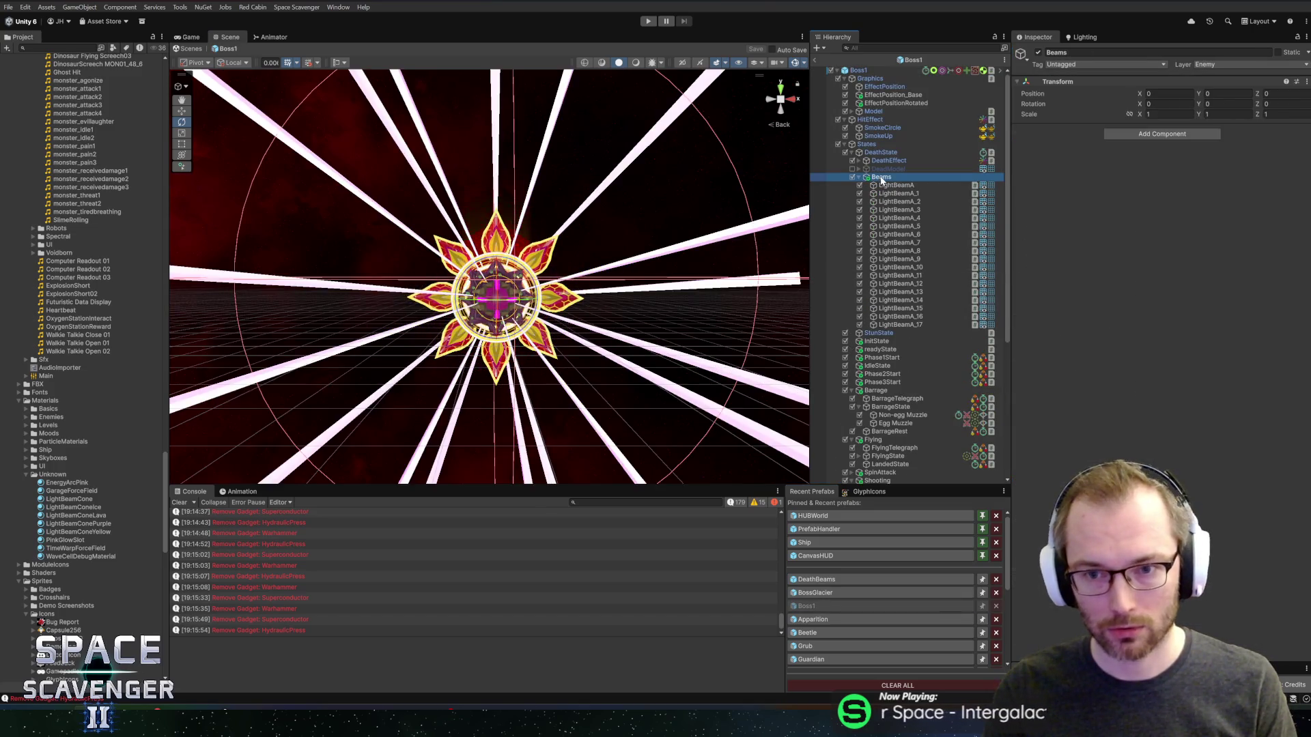
key(Up)
key(Up)
key(Up)
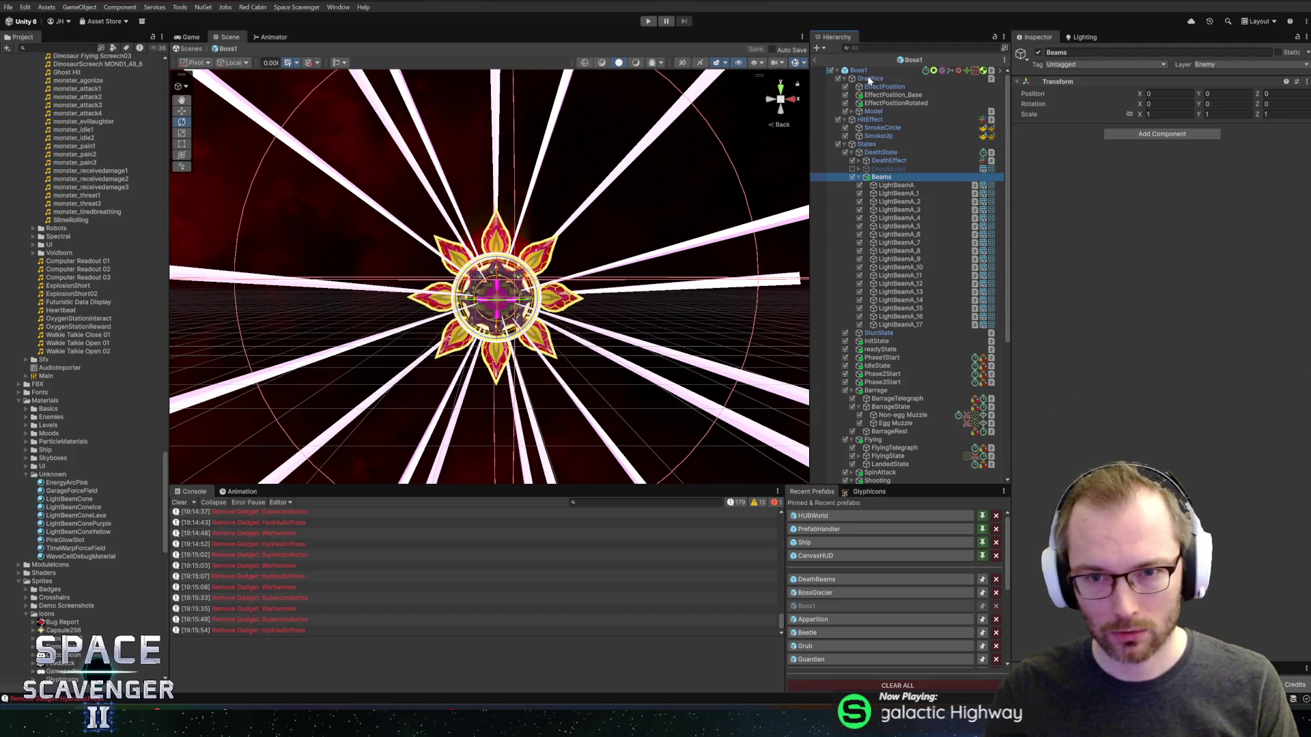
click(875, 127)
key(alt+Tab)
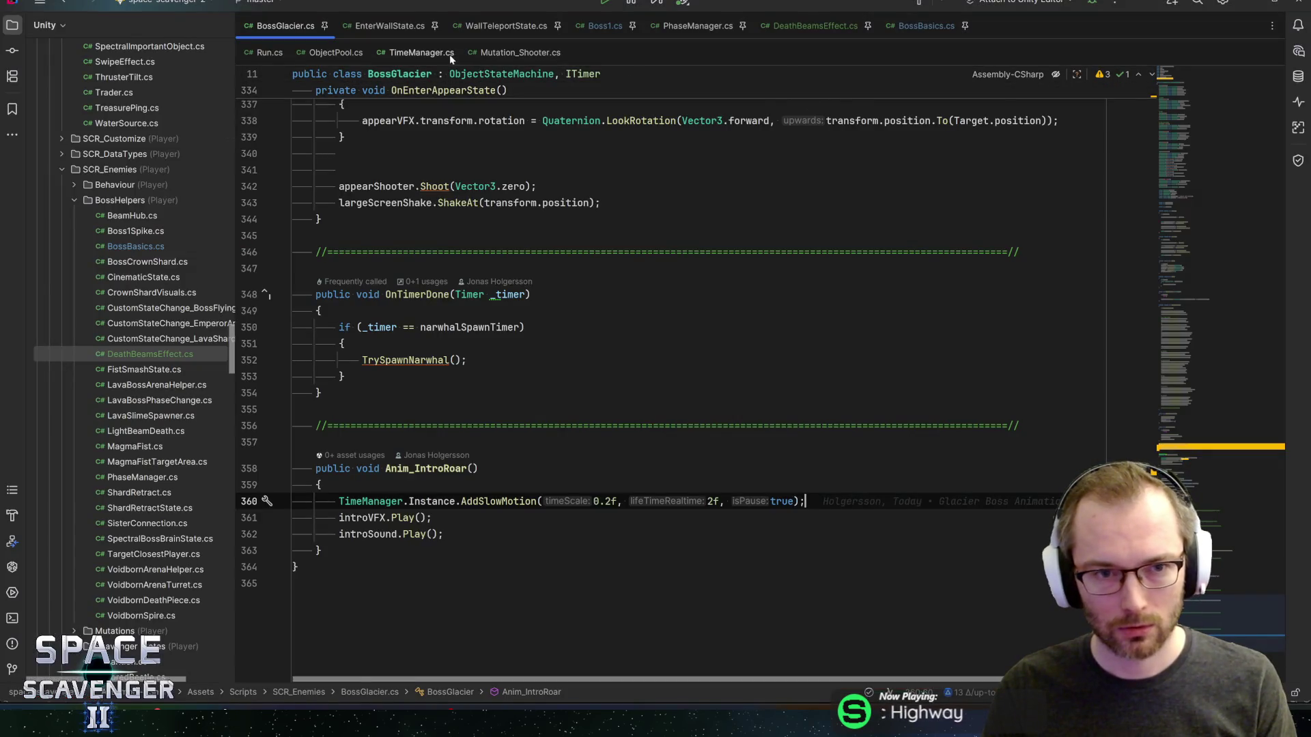
- Read through Boss1.cs and DeathBeamsEffect.cs in Rider, then return to Unity
click(601, 26)
scroll(683, 383, down, 5)
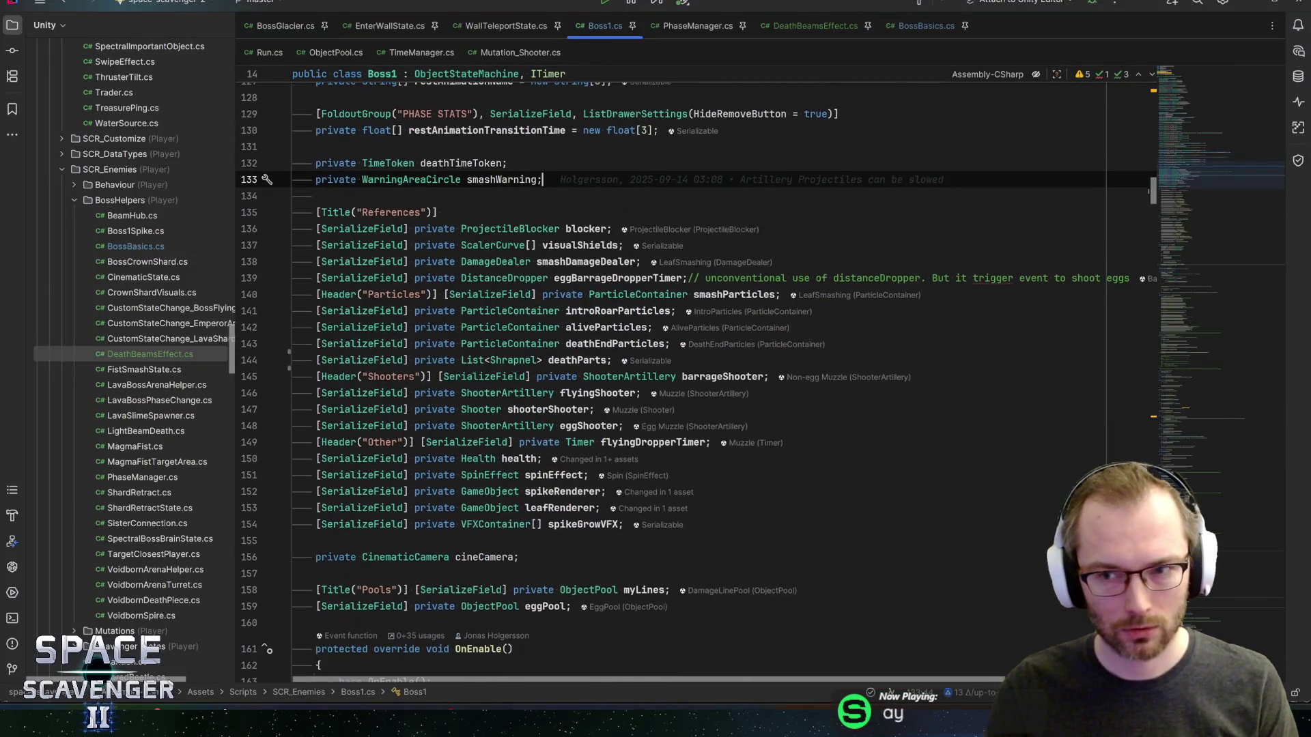
click(784, 28)
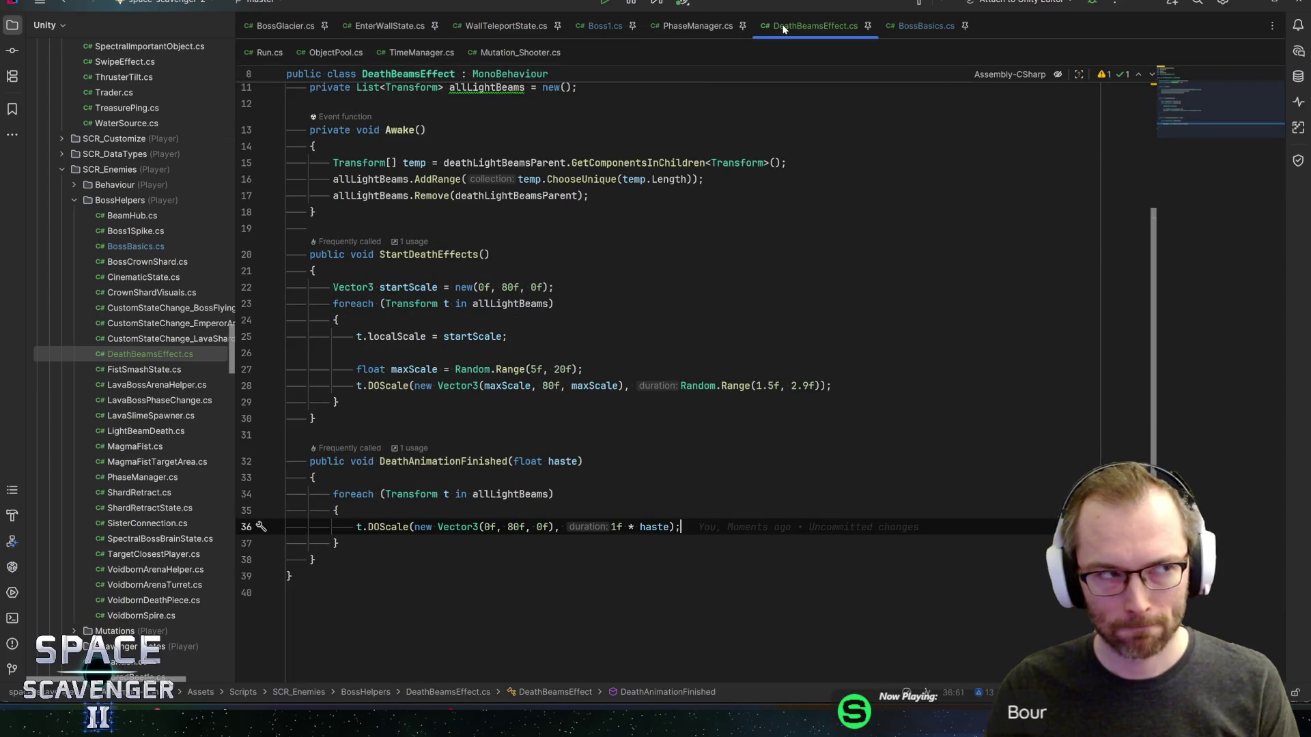
key(alt+Tab)
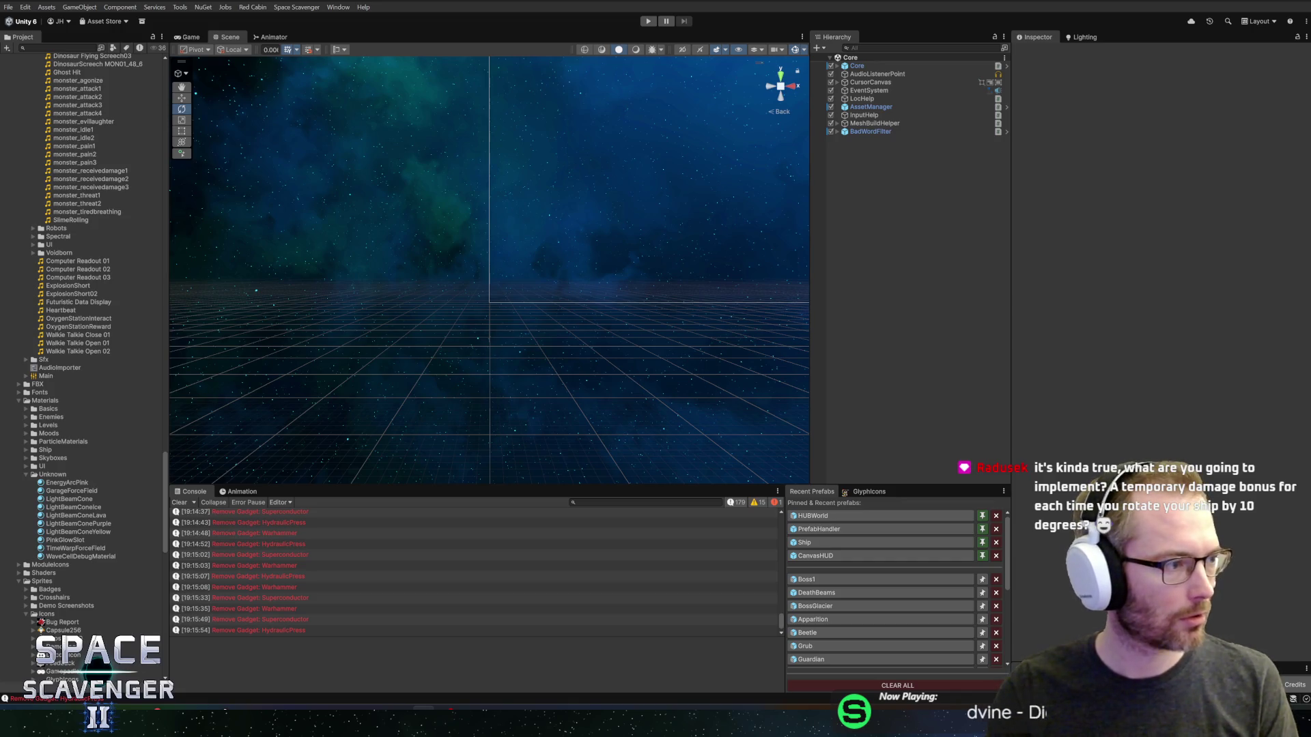
- Enter Play mode and pause the game partway through
click(648, 20)
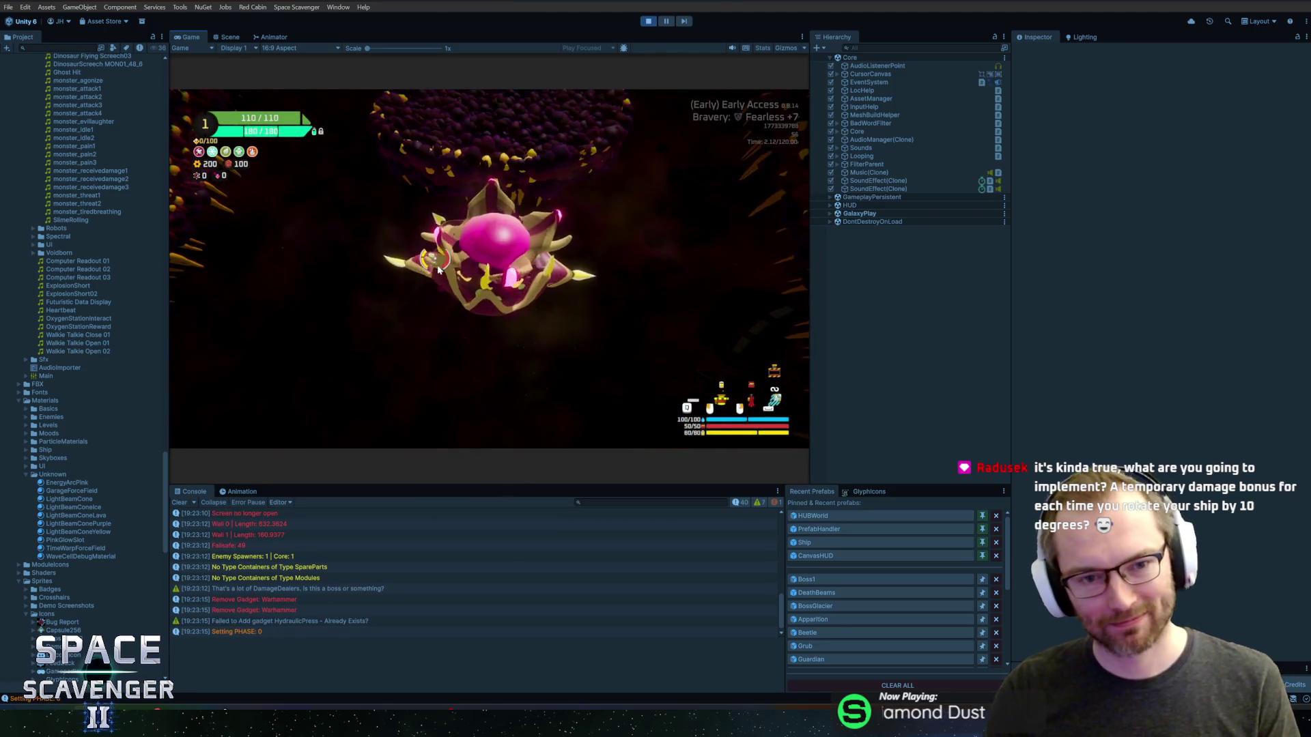
click(667, 21)
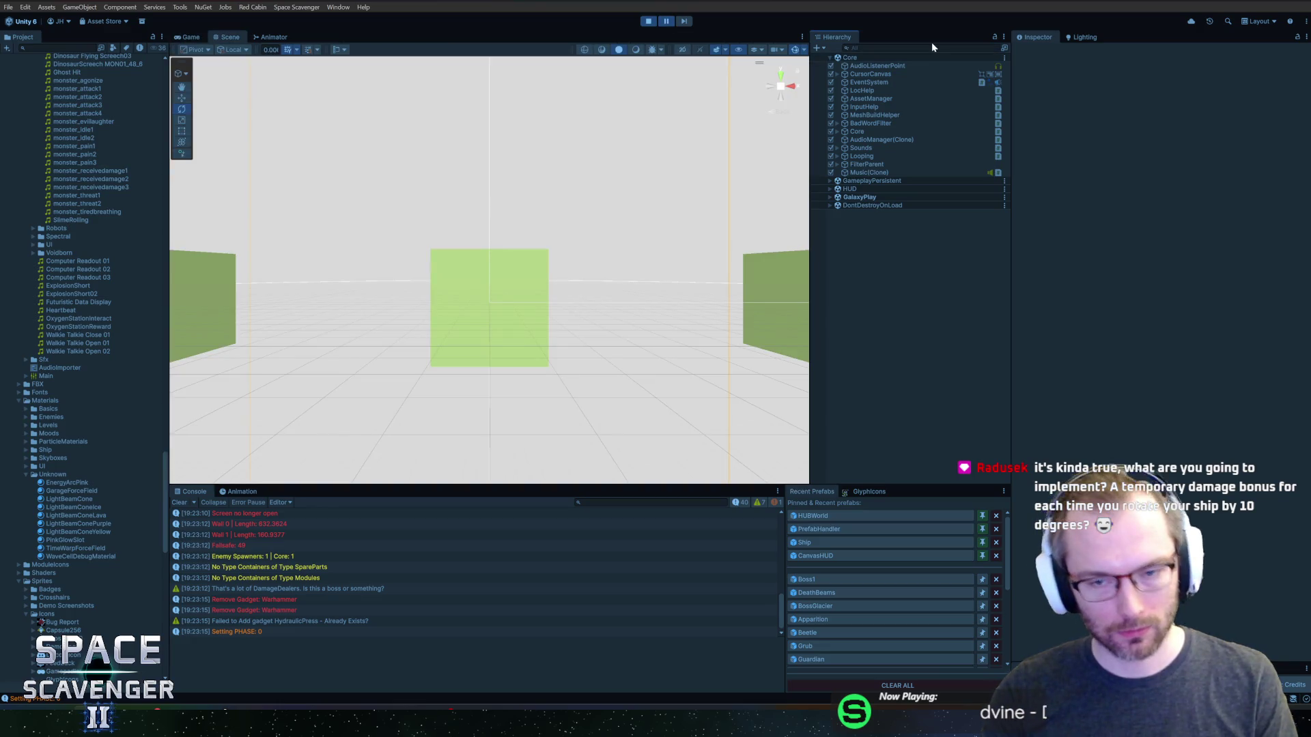
- Filter the Hierarchy for beam and inspect BeamWarningGlow and LightBeamA_3
click(933, 47)
text(beam)
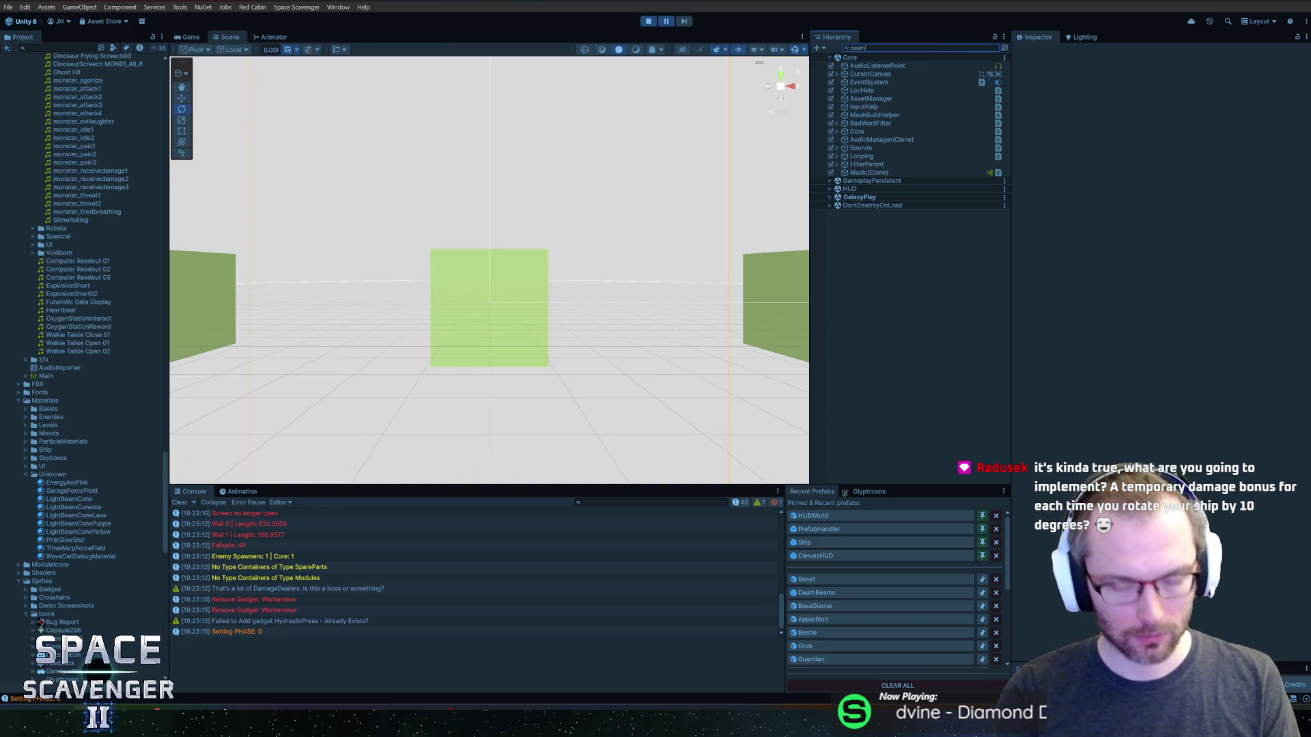
scroll(921, 146, down, 10)
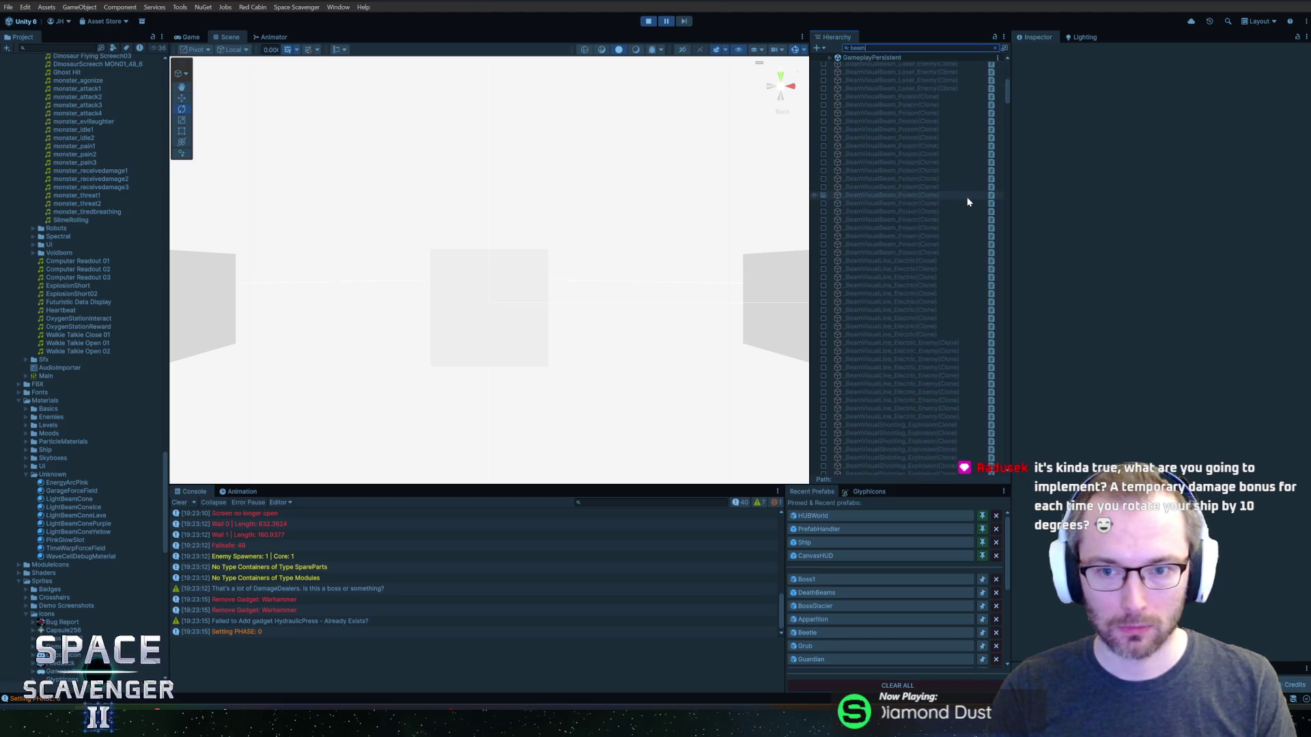
scroll(934, 243, down, 8)
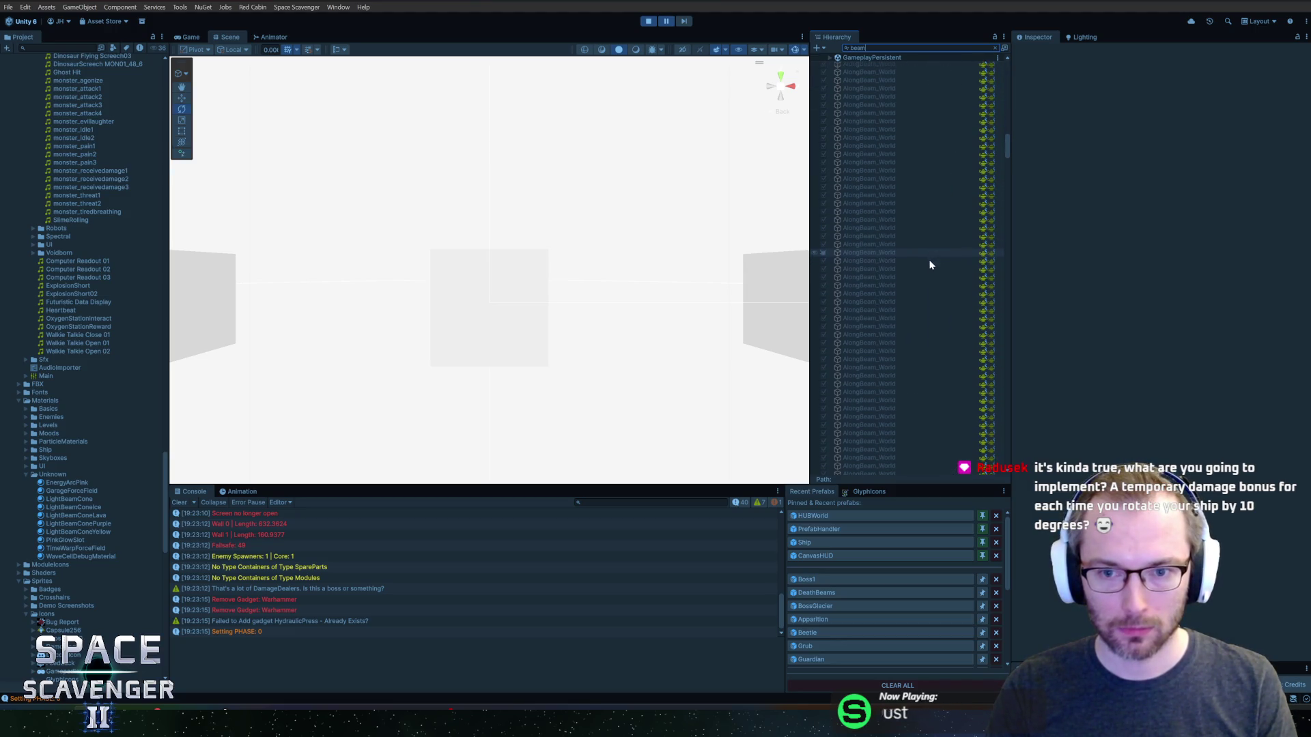
drag(1007, 164, 1007, 226)
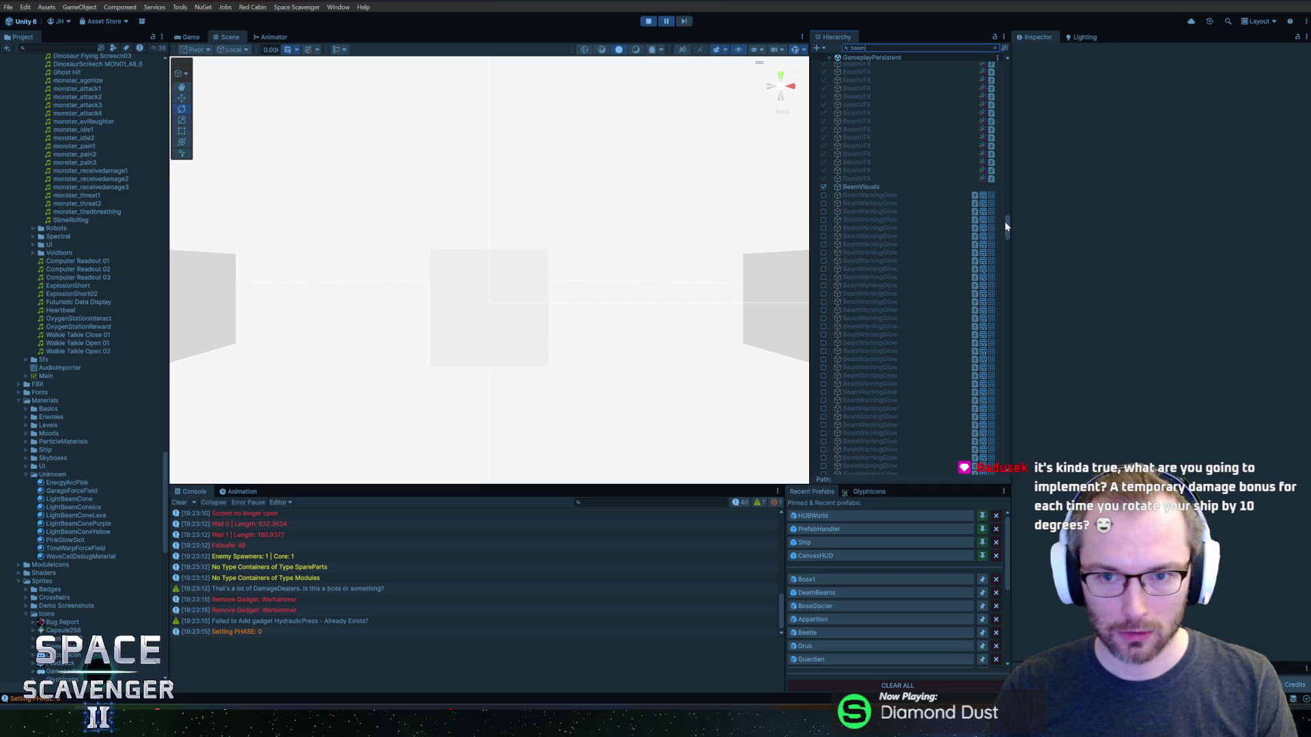
click(866, 197)
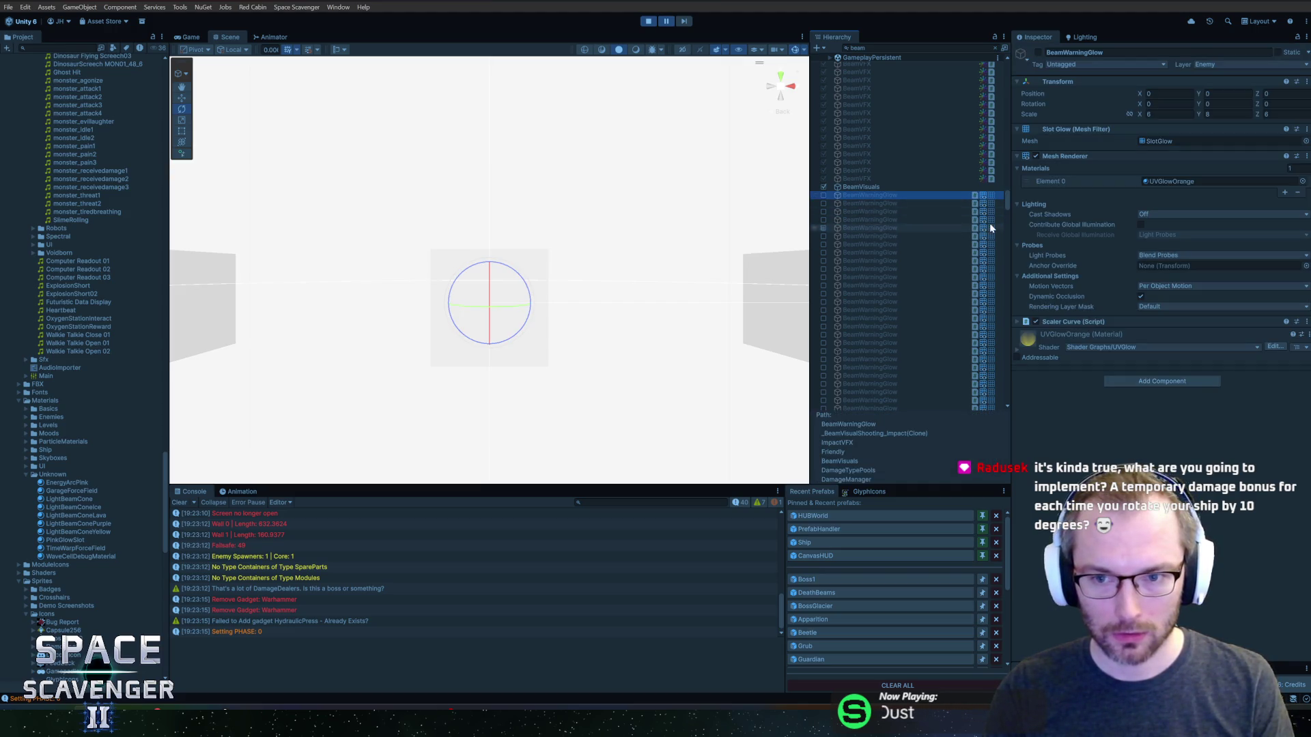
drag(1007, 198, 1026, 399)
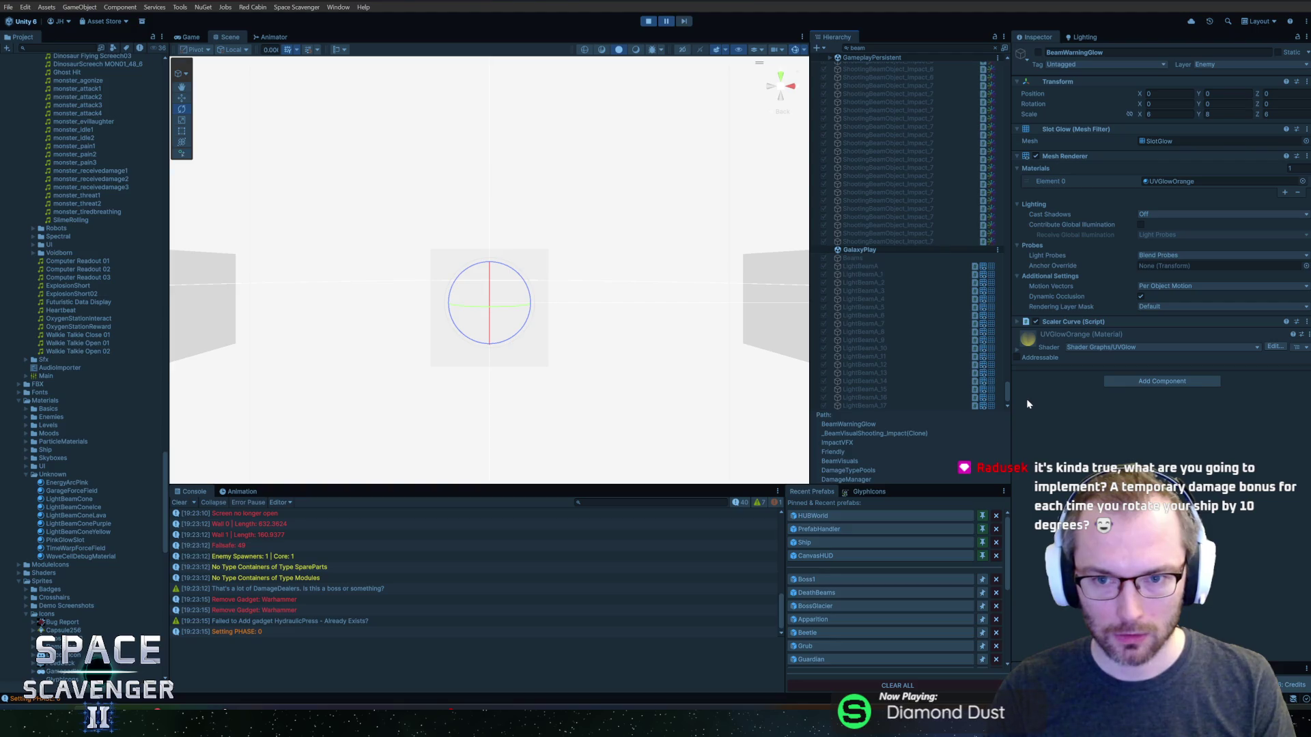
click(907, 300)
- Clear the filter, inspect the boss's DeathState, and stop Play mode
key(Escape)
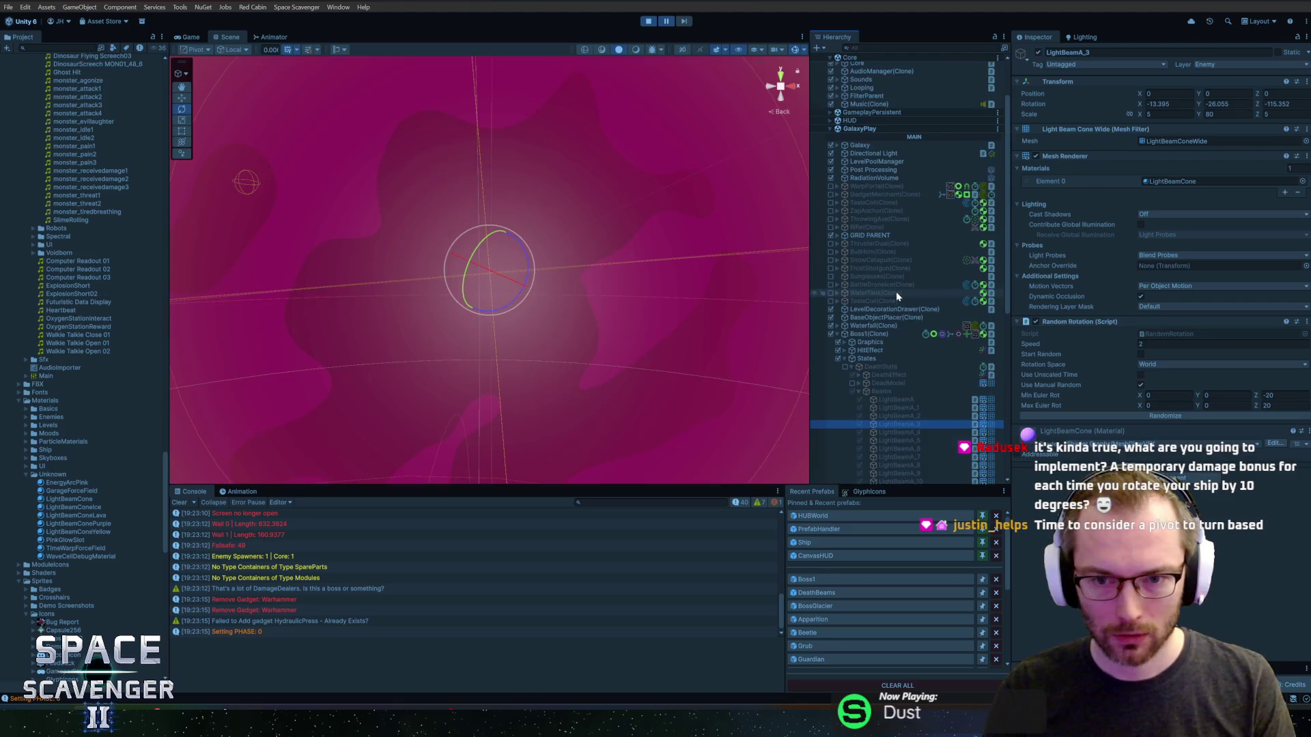
click(878, 367)
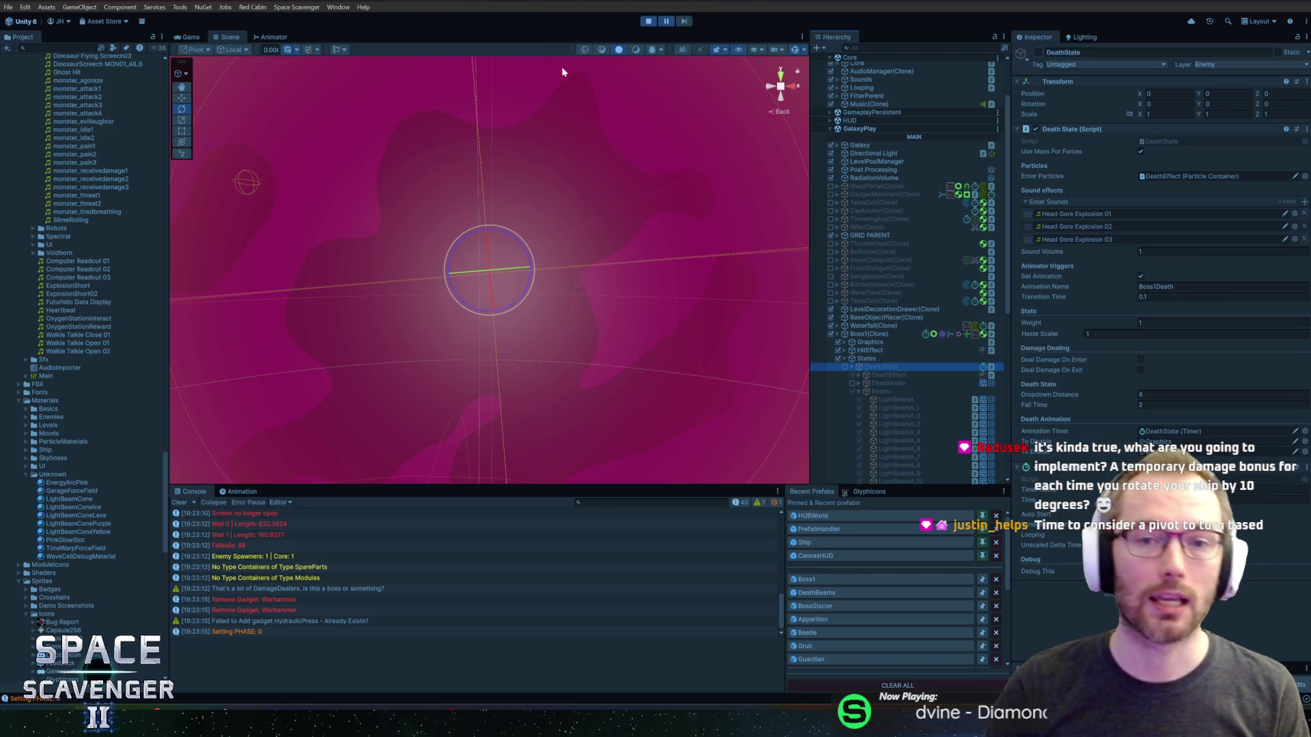
click(648, 21)
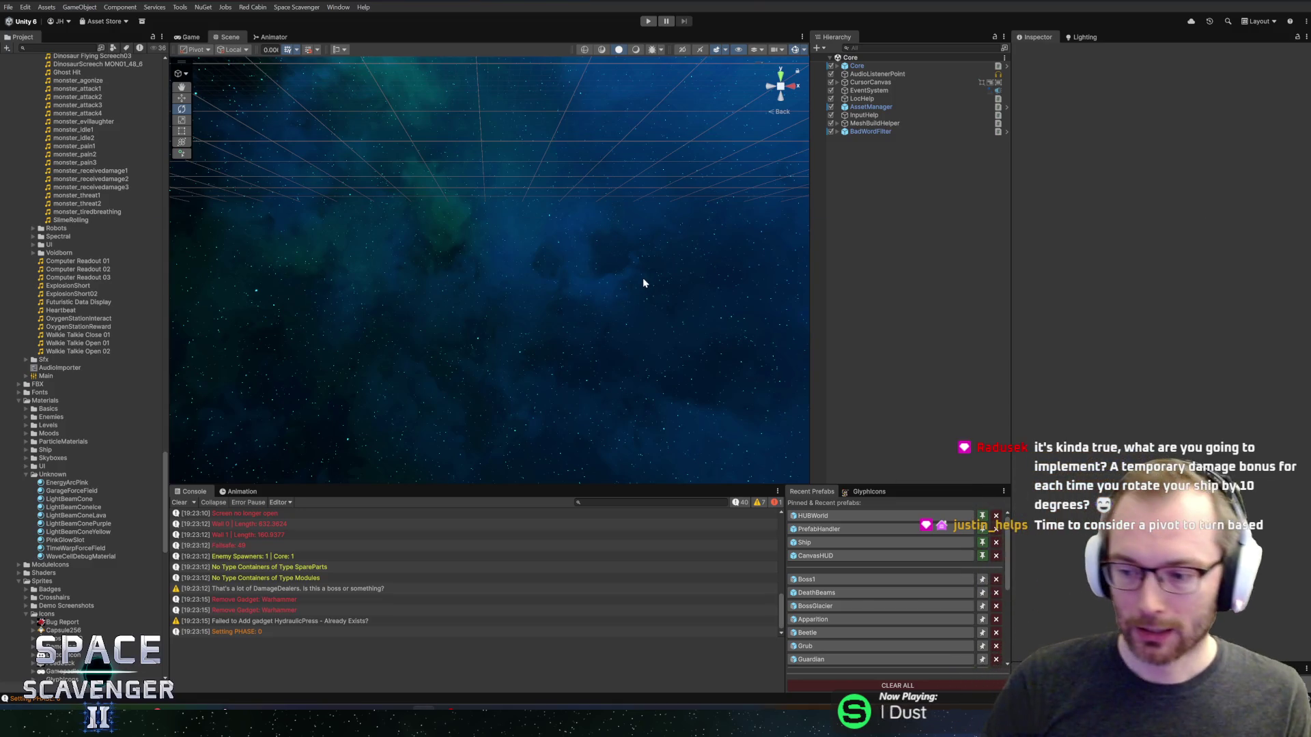
- Reopen Boss1 to collapse its Beams group, then open the BossGlacier prefab
click(822, 579)
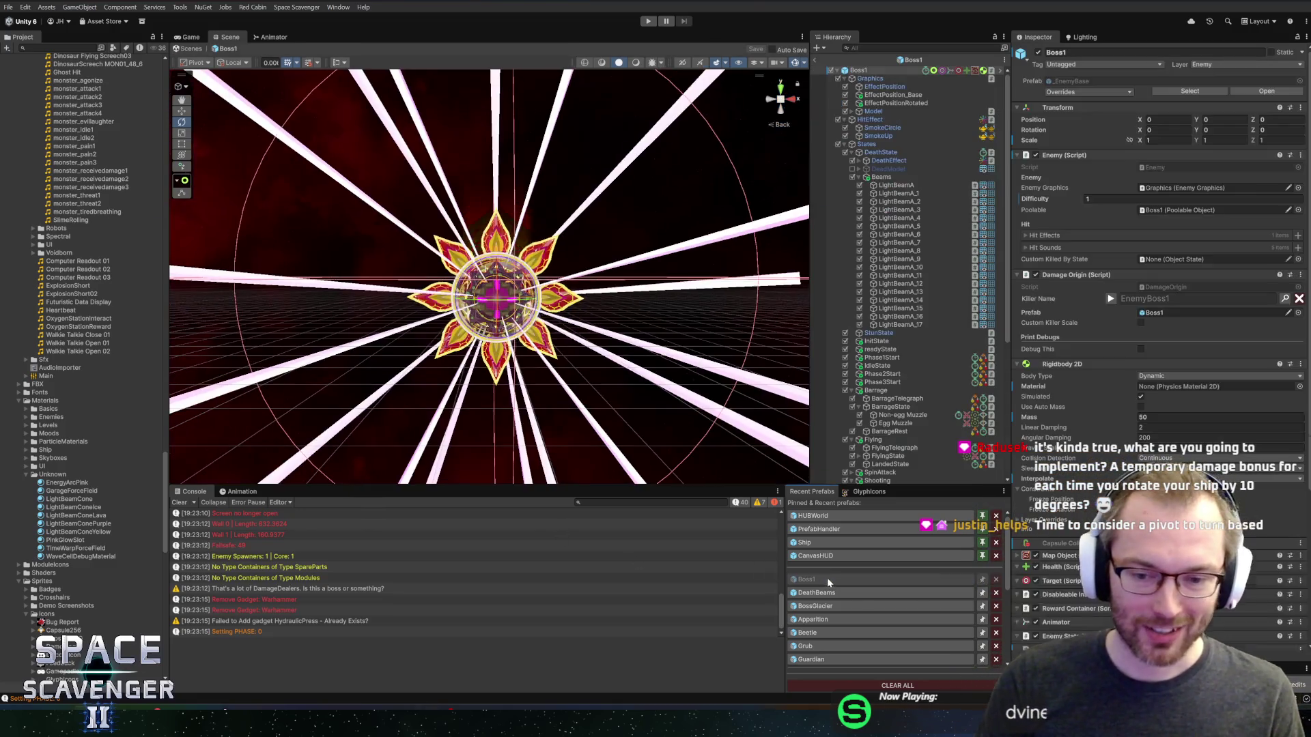
scroll(609, 275, down, 5)
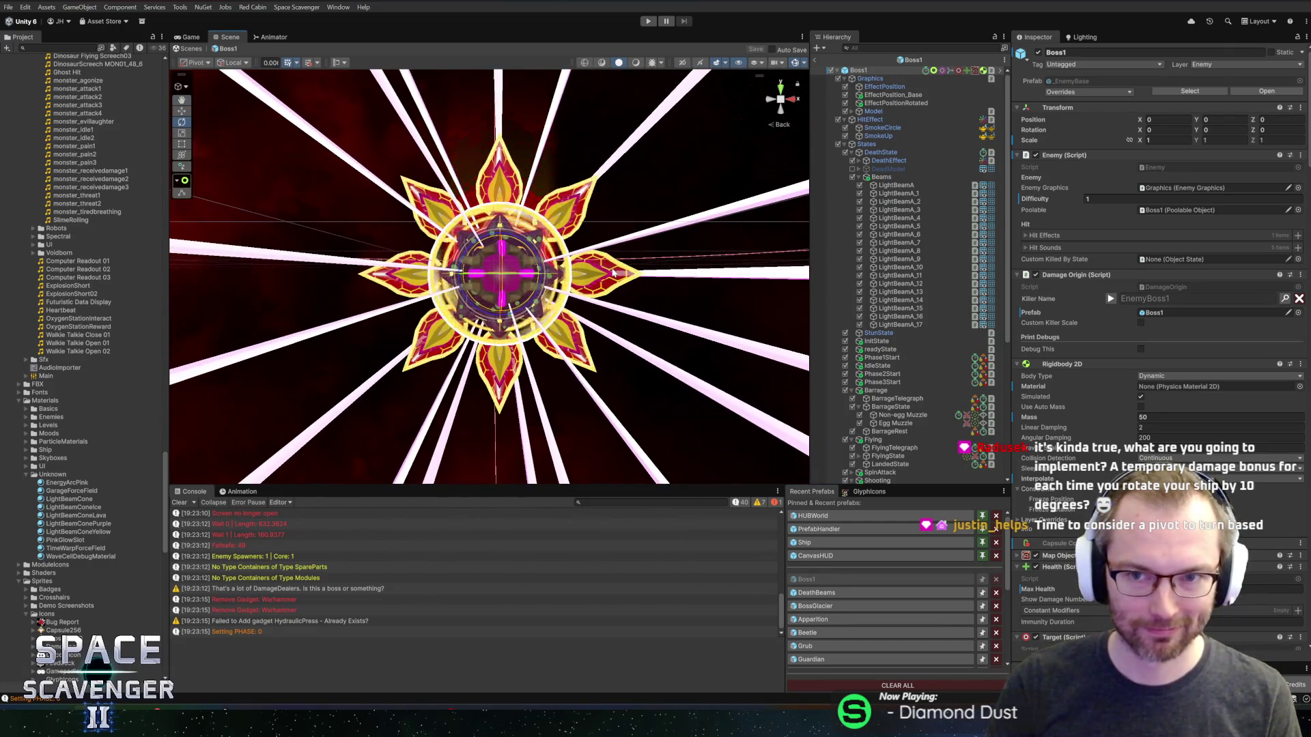
scroll(734, 290, up, 2)
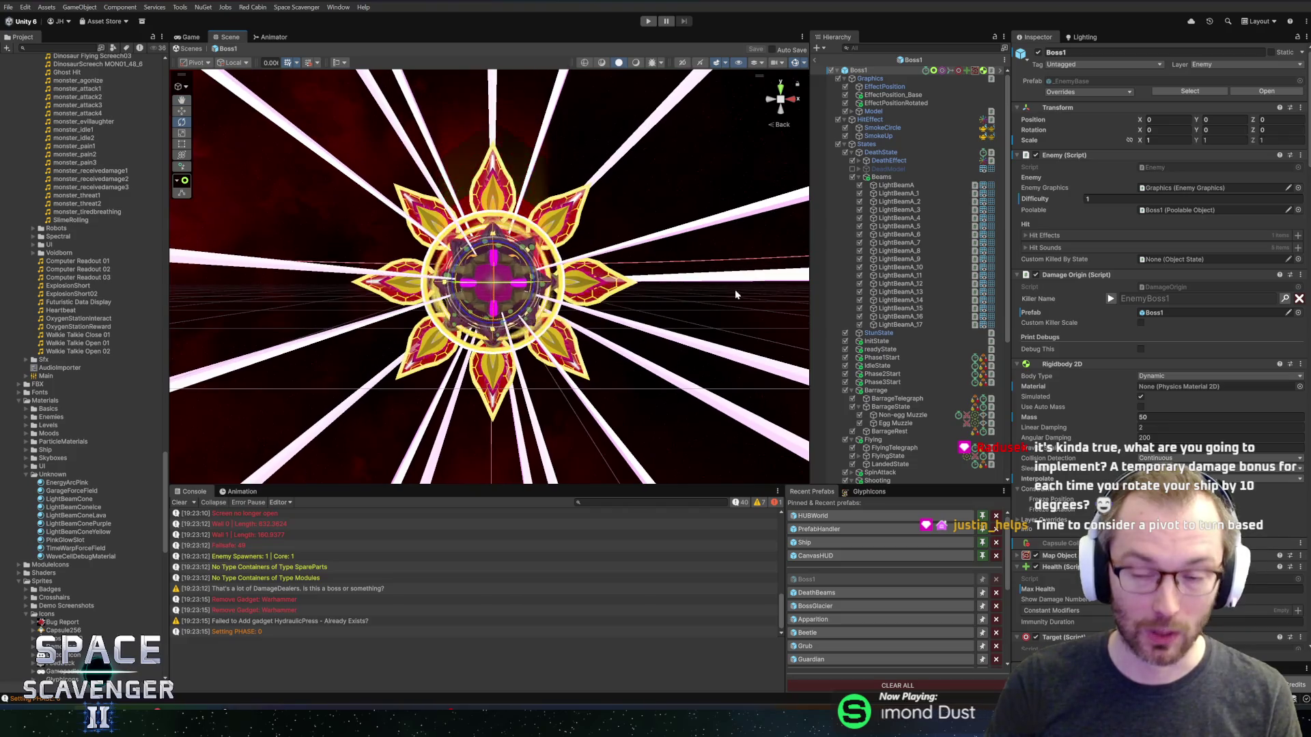
click(858, 177)
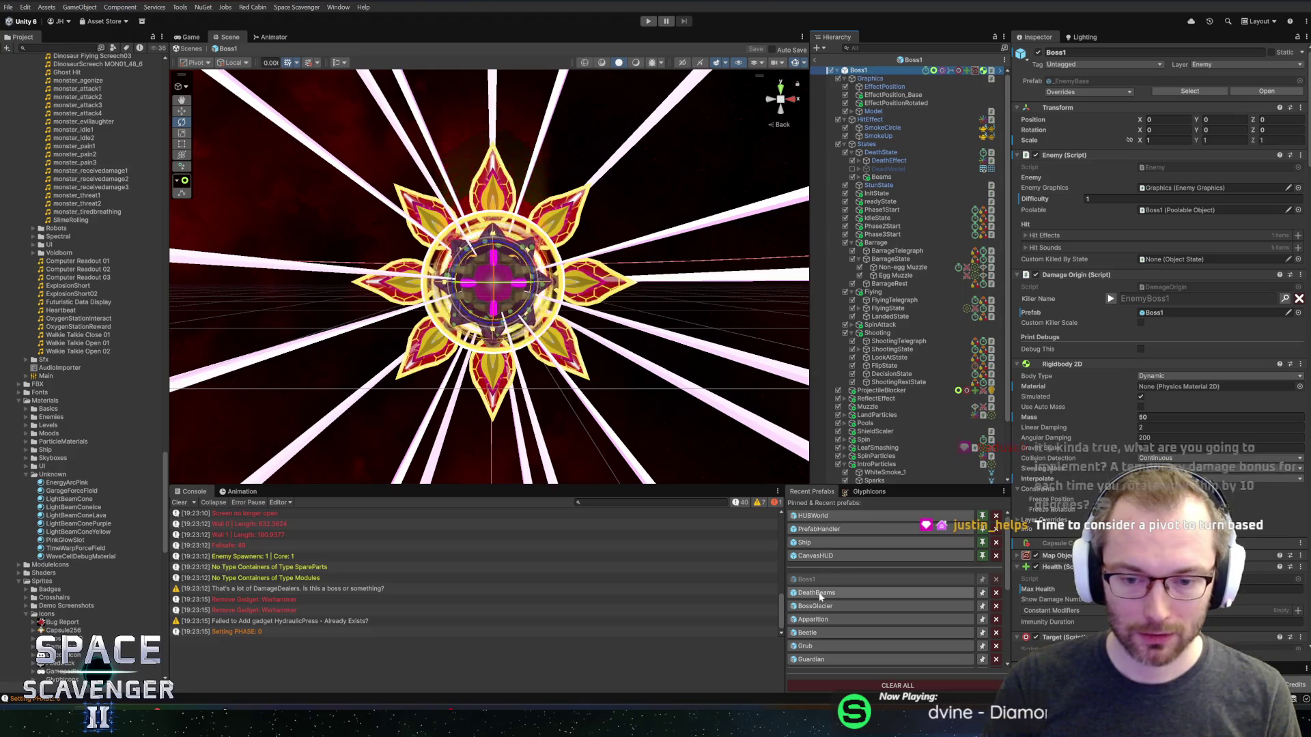
click(818, 609)
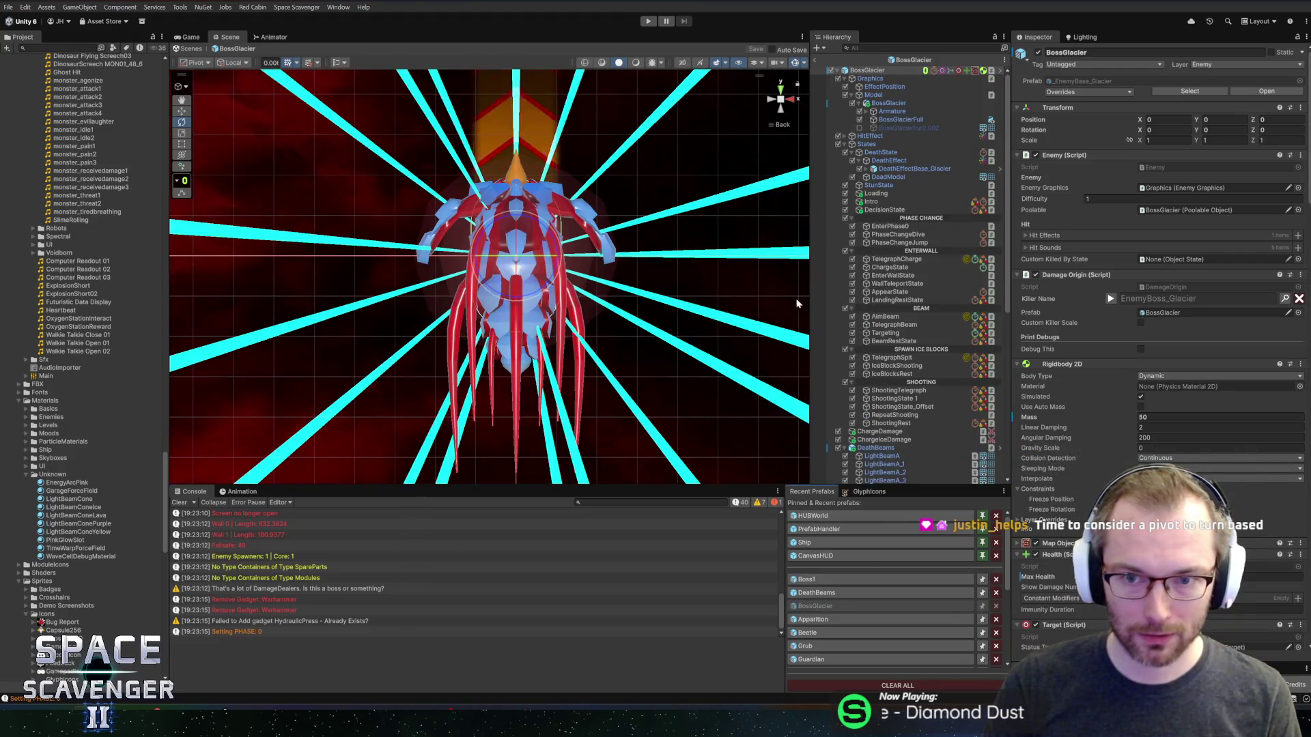
- Parent DeathBeams under DeathEffect, collapse it, save the prefab, and review the boss components
click(863, 448)
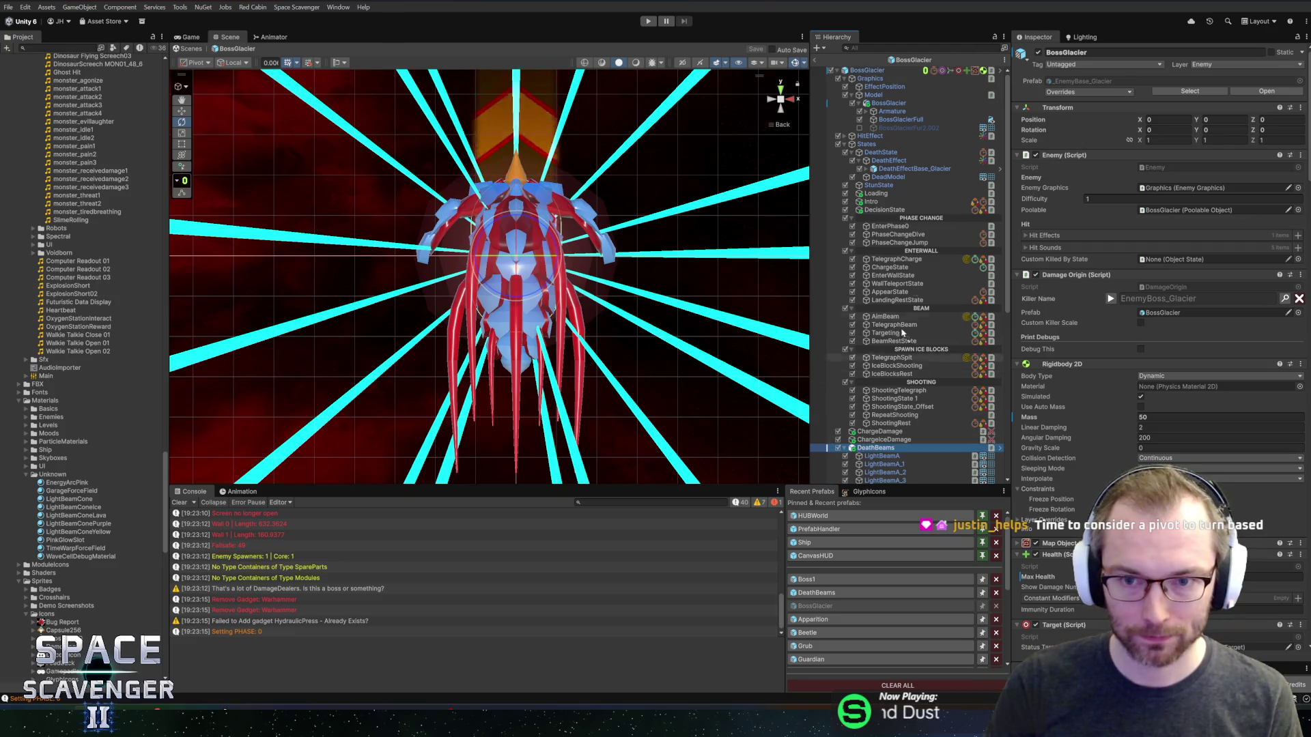
drag(916, 179, 915, 178)
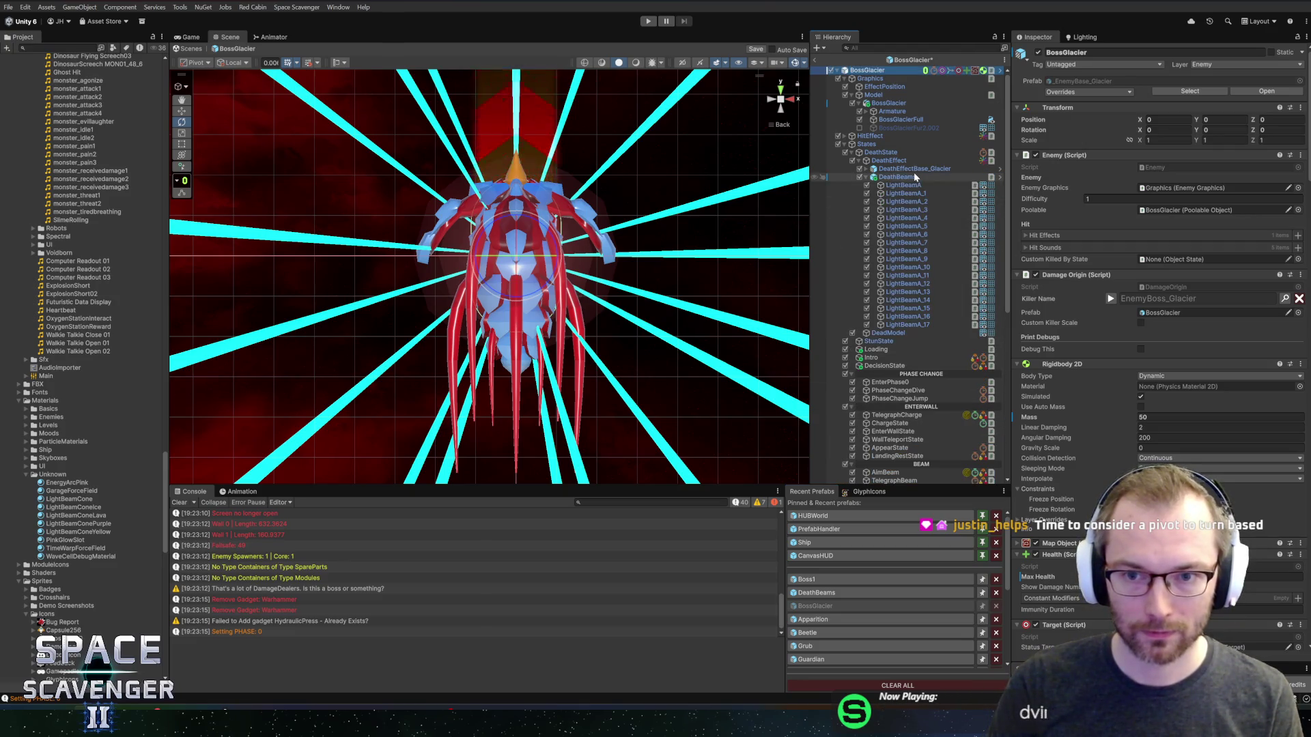
click(863, 178)
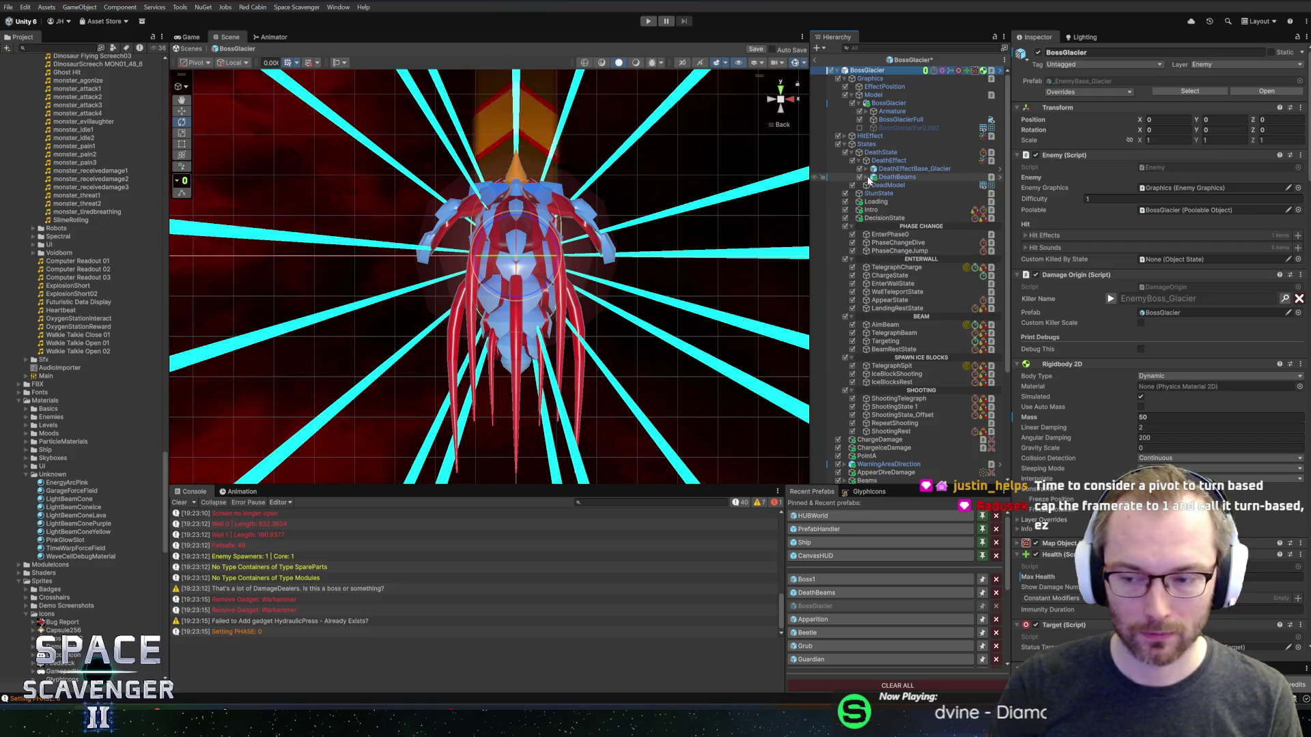
key(ctrl+s)
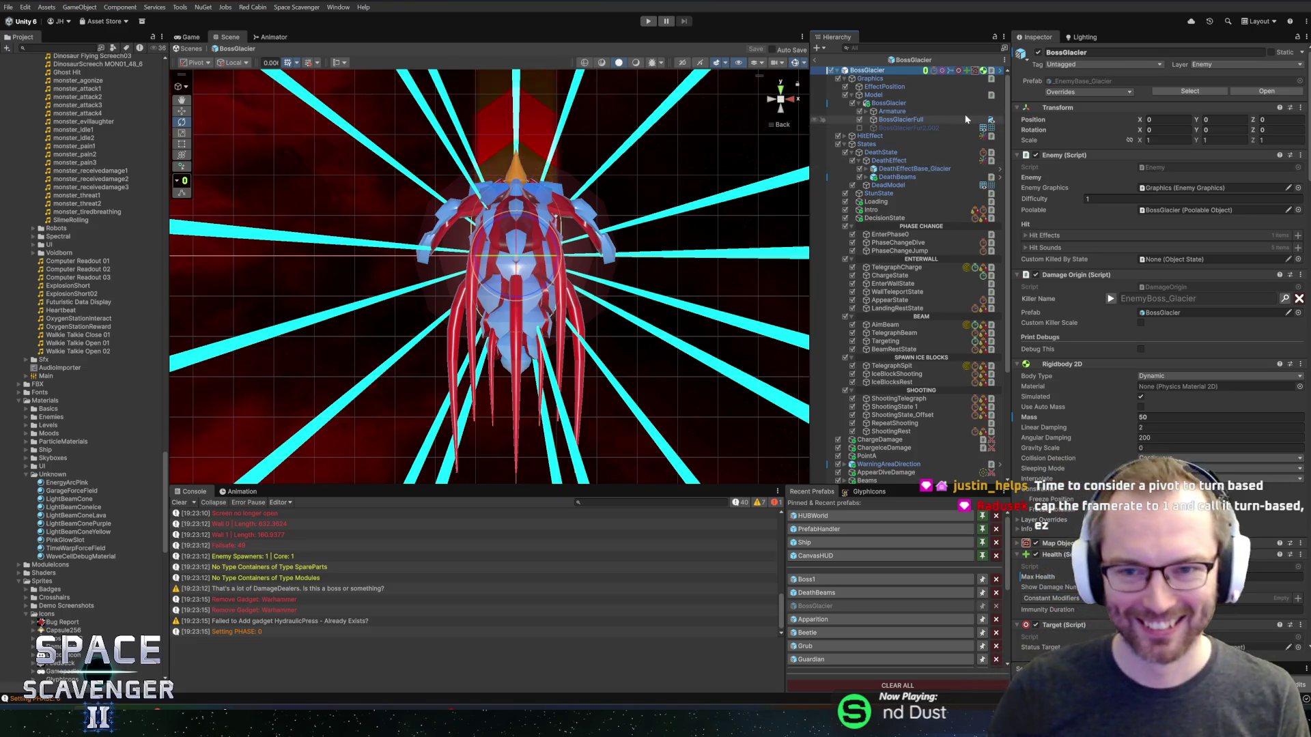
scroll(1061, 529, down, 15)
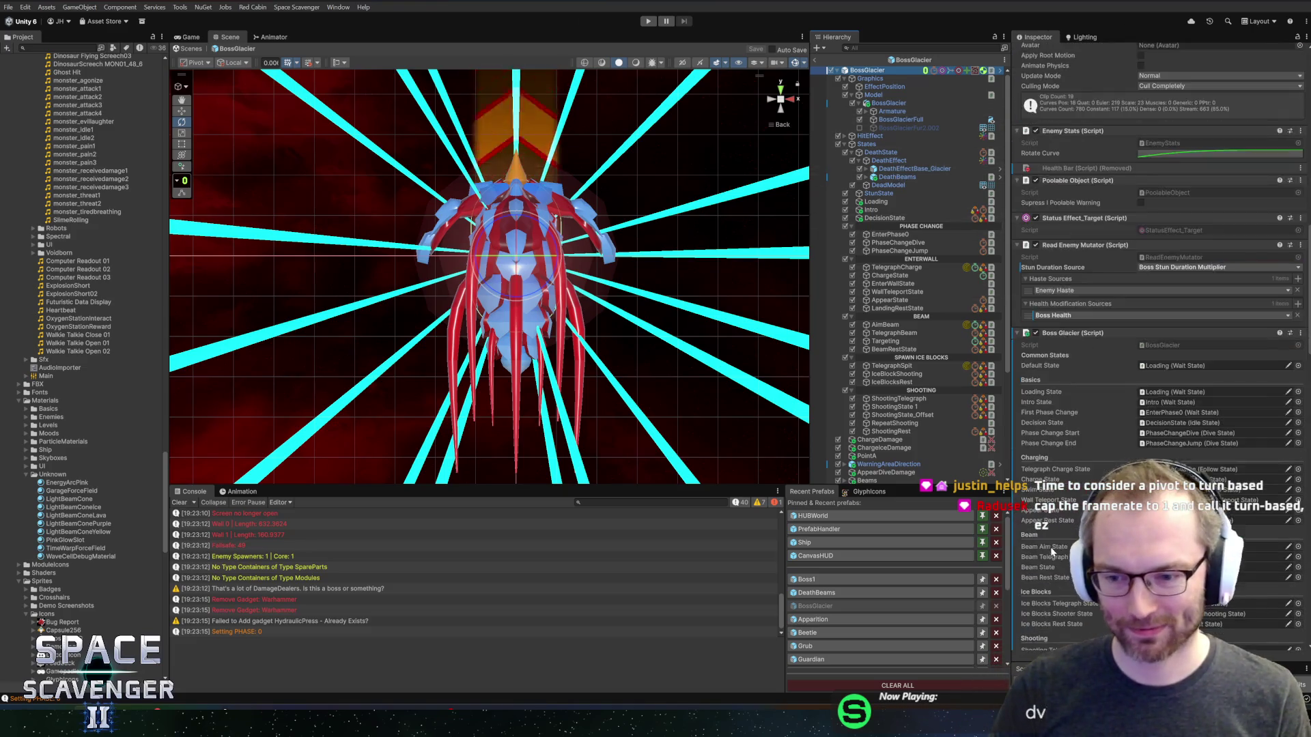
scroll(1060, 528, down, 12)
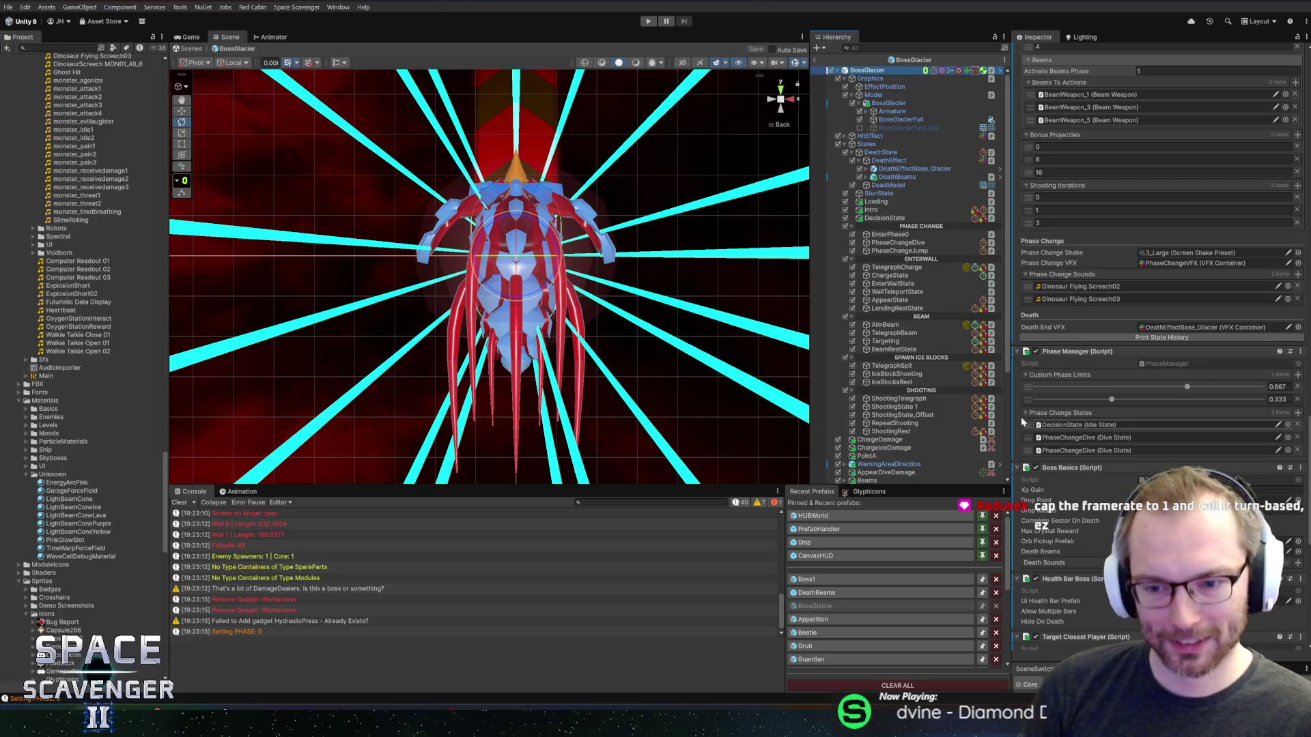
scroll(1059, 560, down, 10)
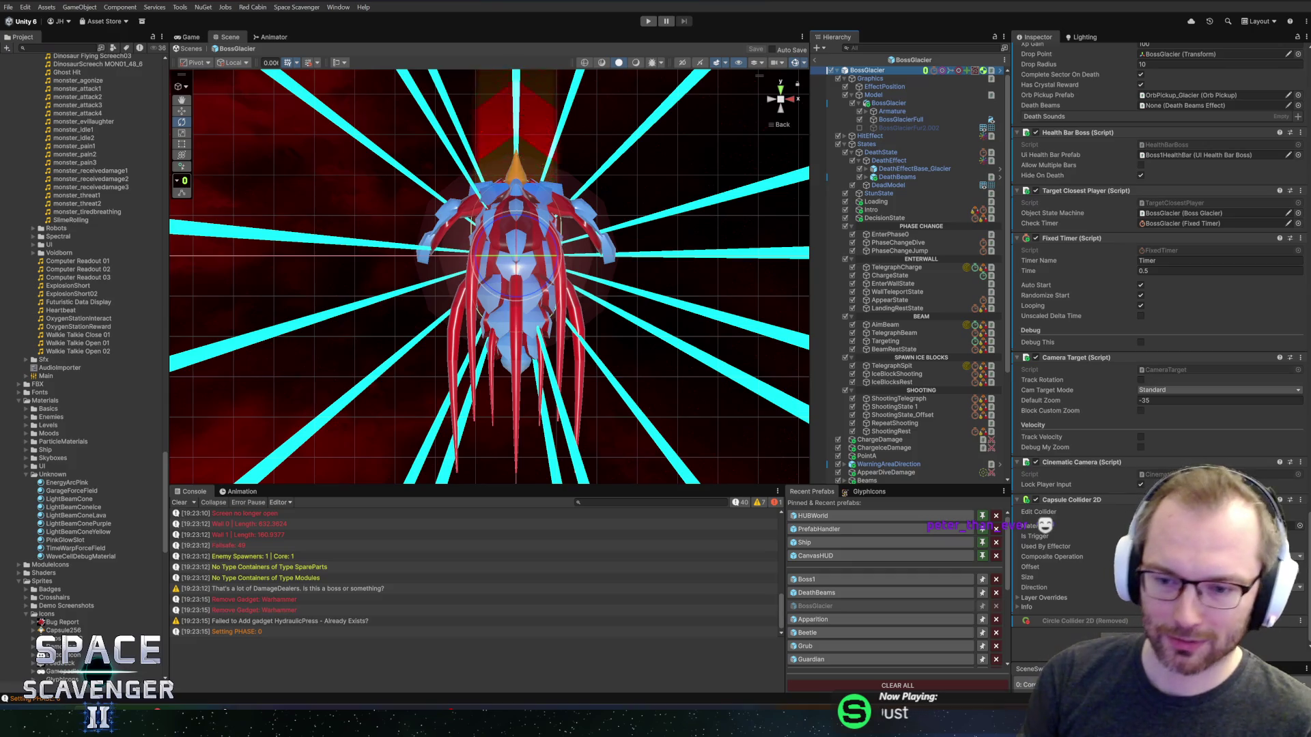
- Assign DeathBeams to the Boss Basics Death Beams field, then exit the BossGlacier prefab
scroll(1157, 379, up, 3)
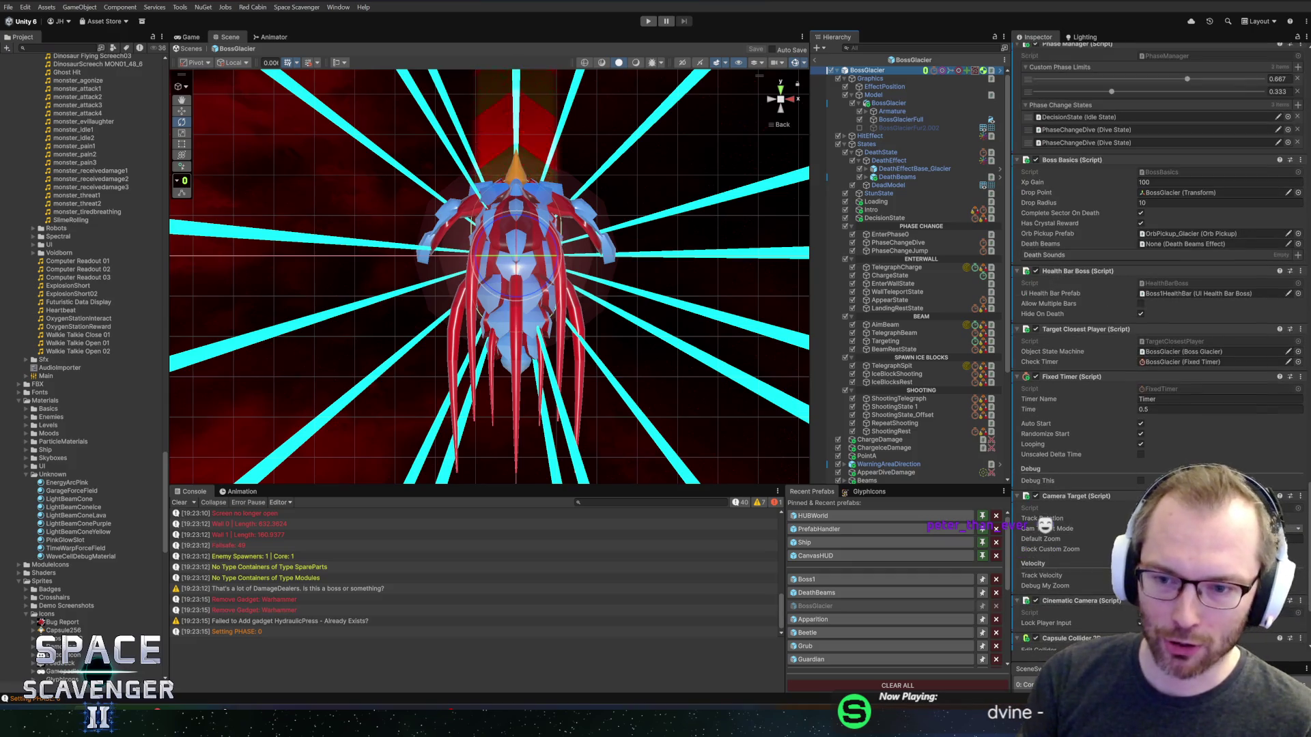
scroll(1086, 546, down, 3)
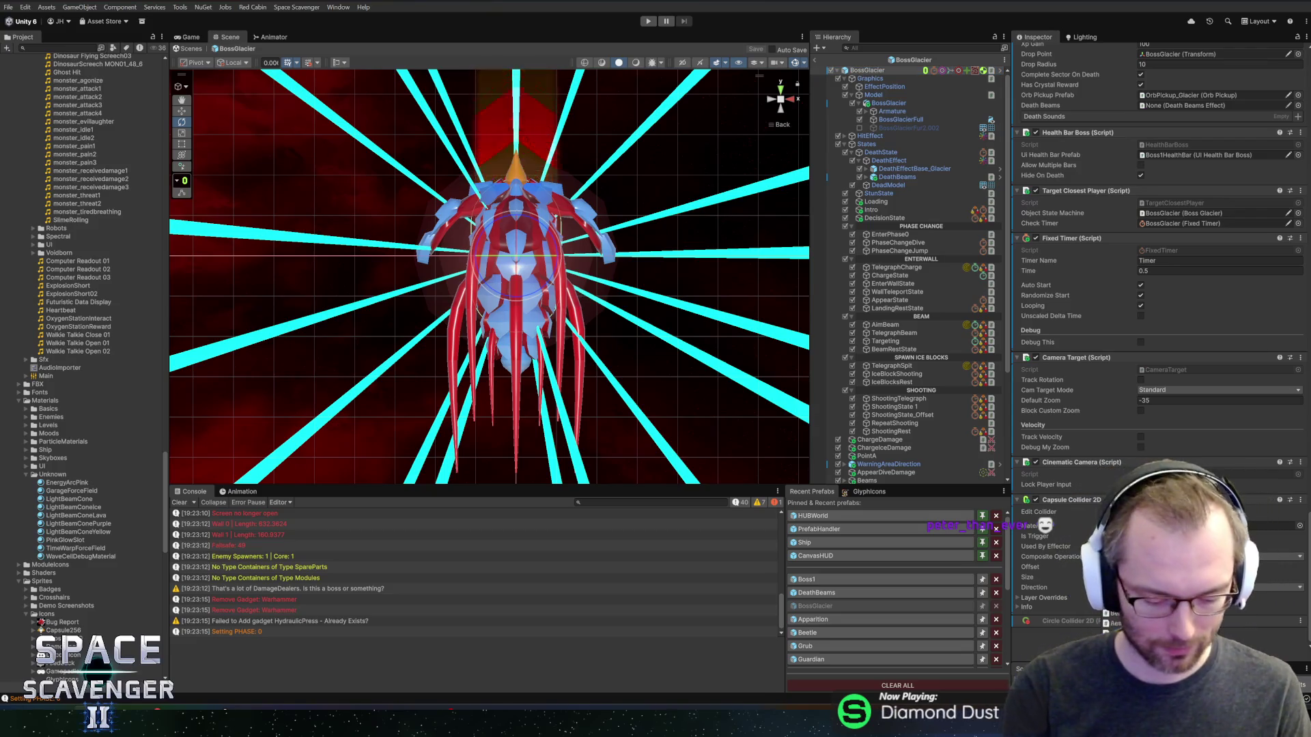
scroll(1161, 341, up, 2)
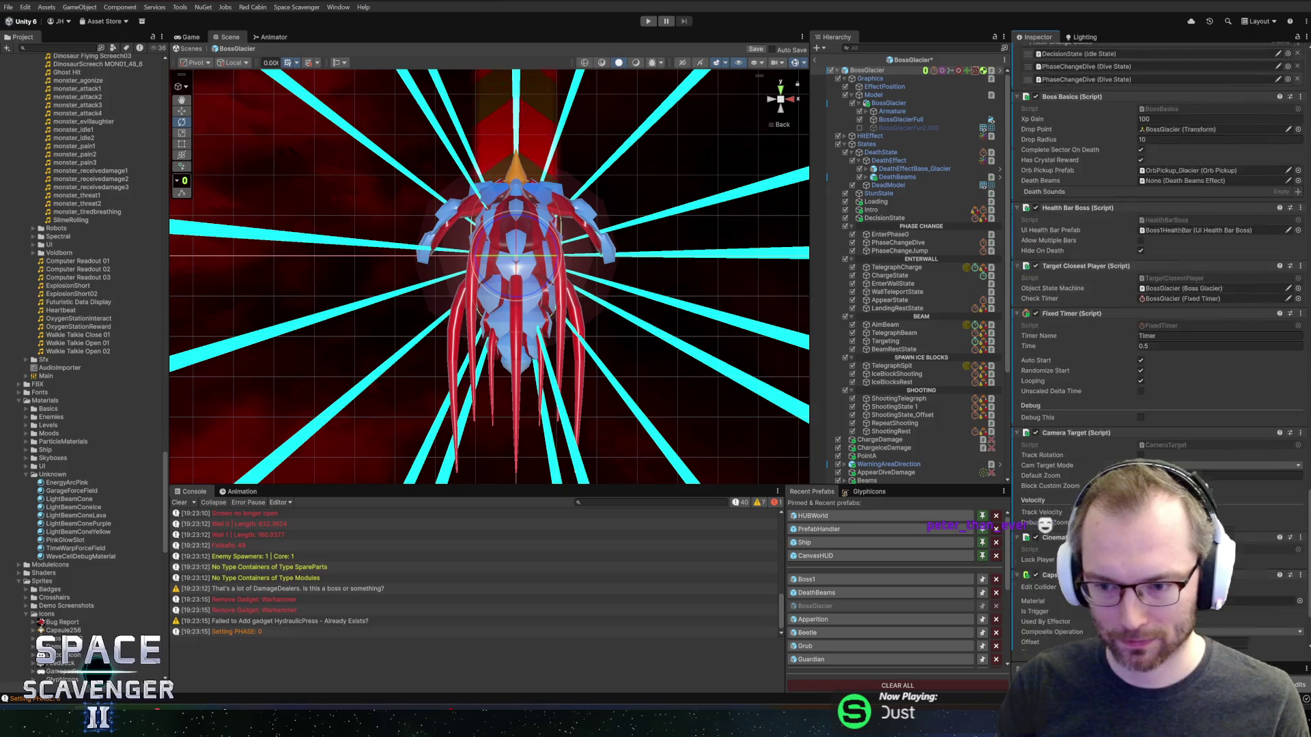
scroll(1160, 342, down, 3)
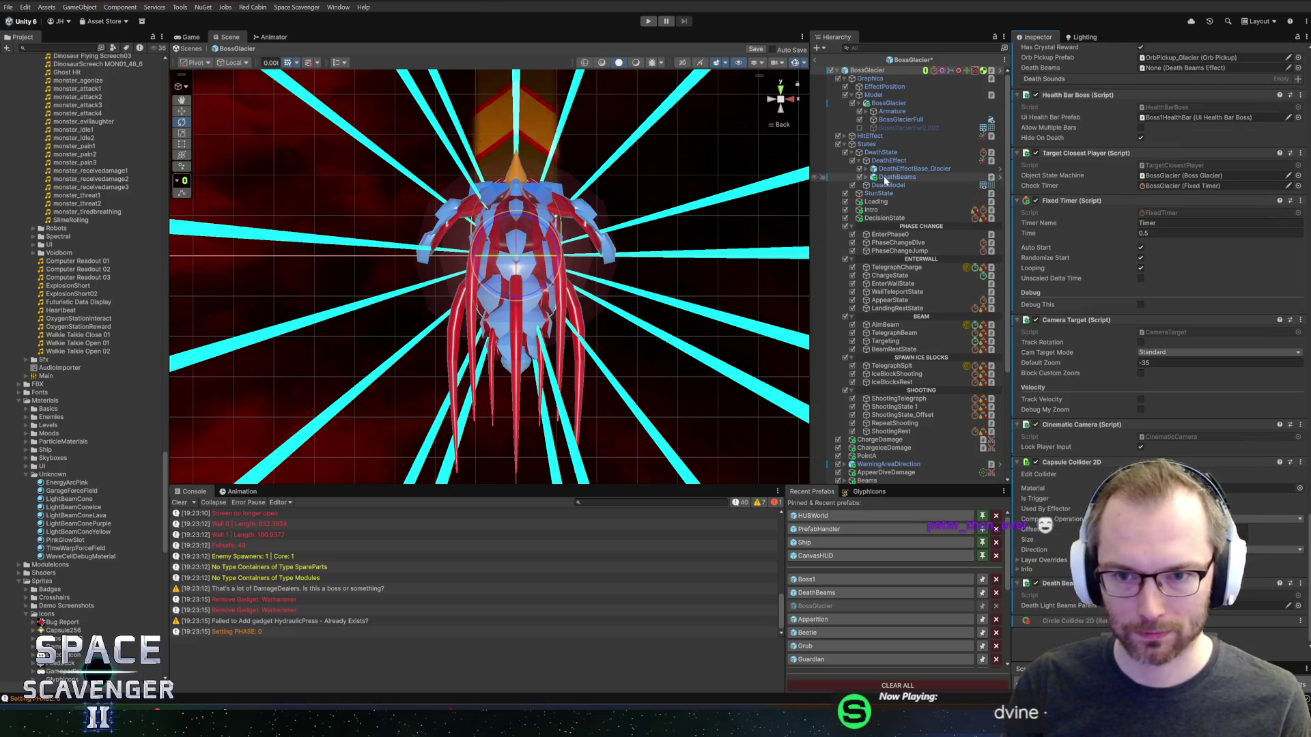
drag(885, 179, 1263, 605)
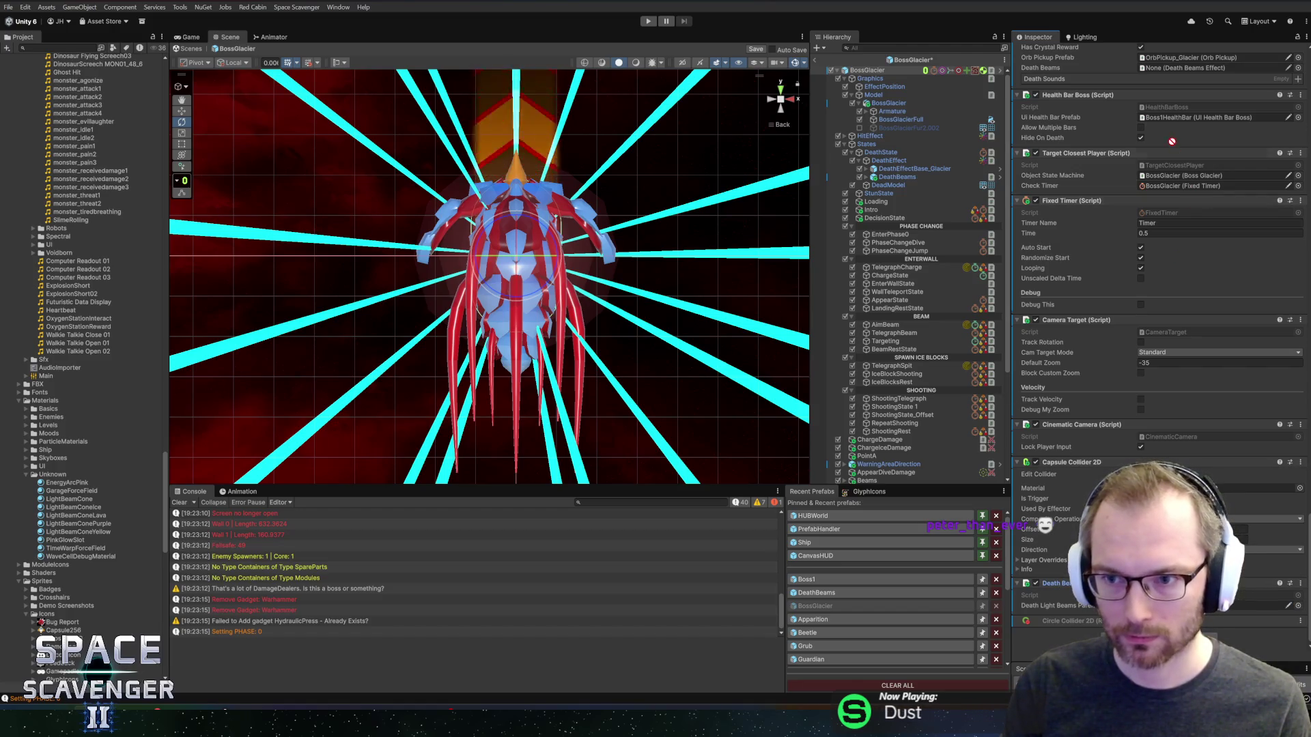
mouse_move(1172, 142)
mouse_down()
mouse_move(1167, 154)
mouse_move(1161, 60)
mouse_move(1160, 71)
mouse_up()
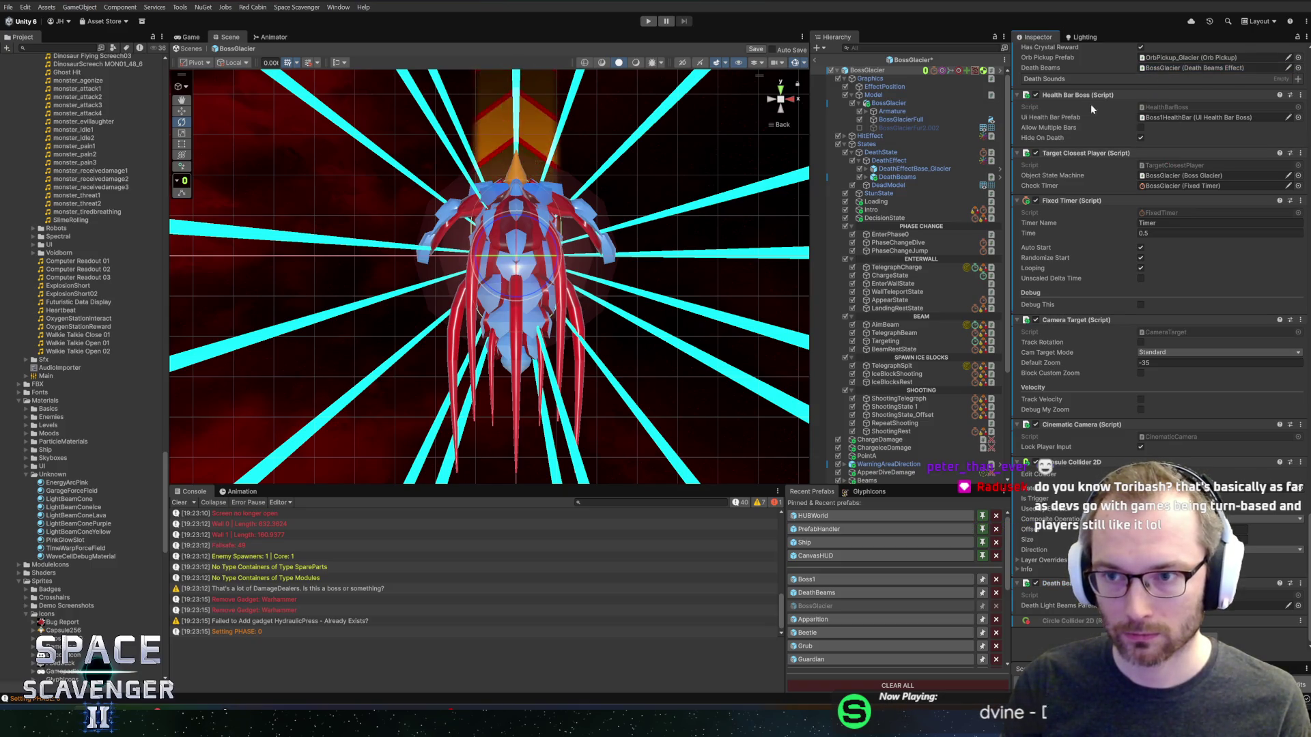
click(817, 58)
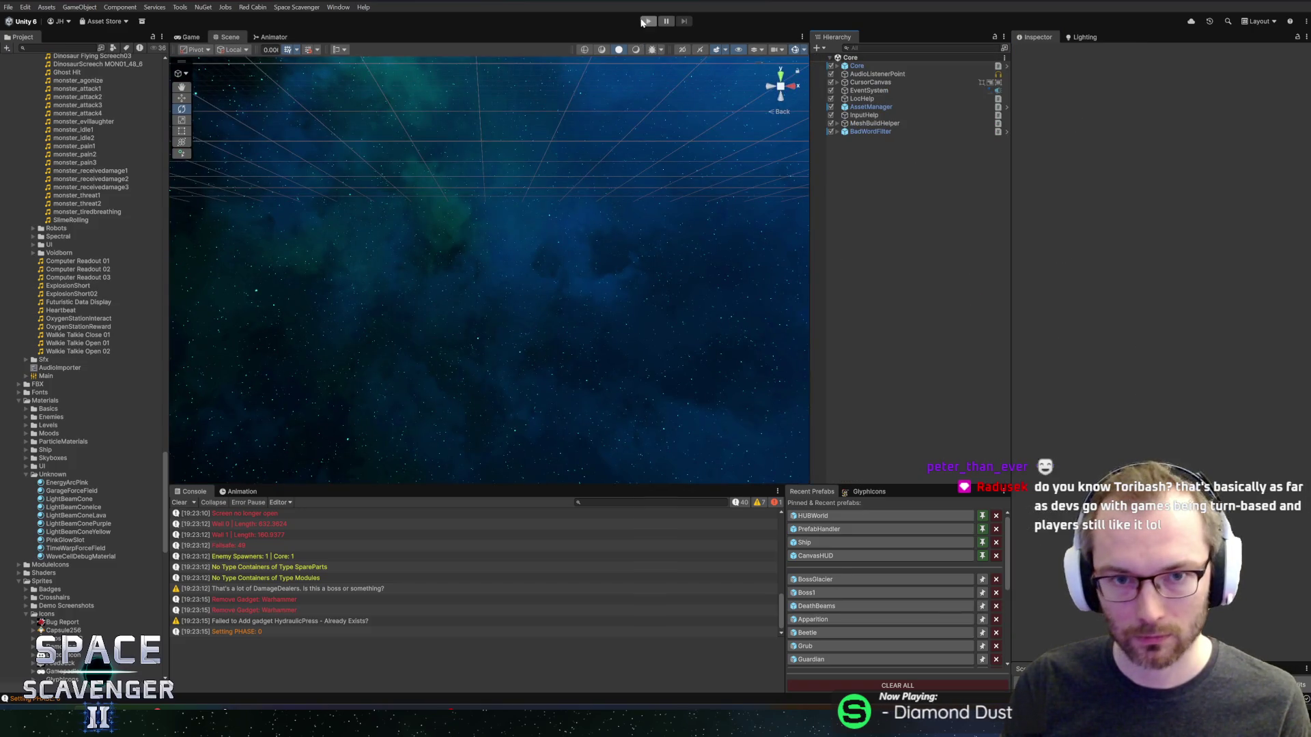
- Play-test with the 'ship stats addMult DamageOverall' console boost, pick Helium containers, then stop
click(646, 22)
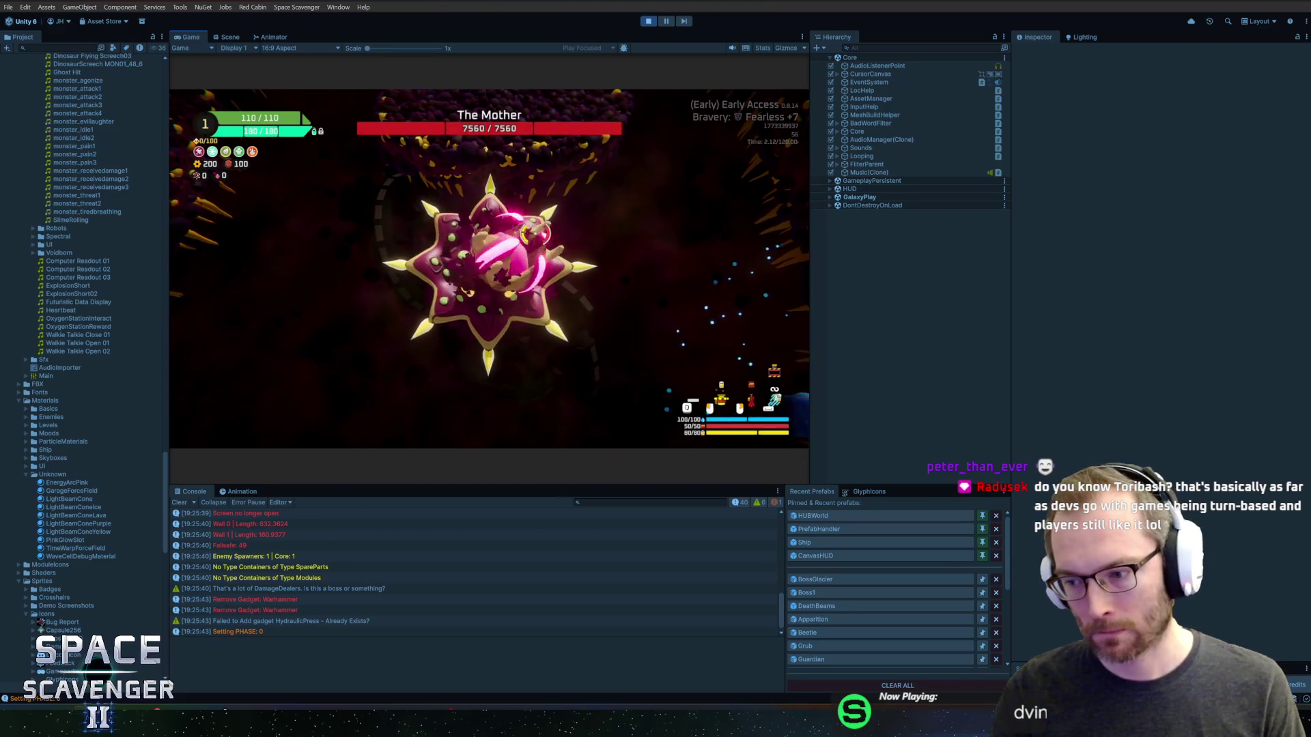
key(grave)
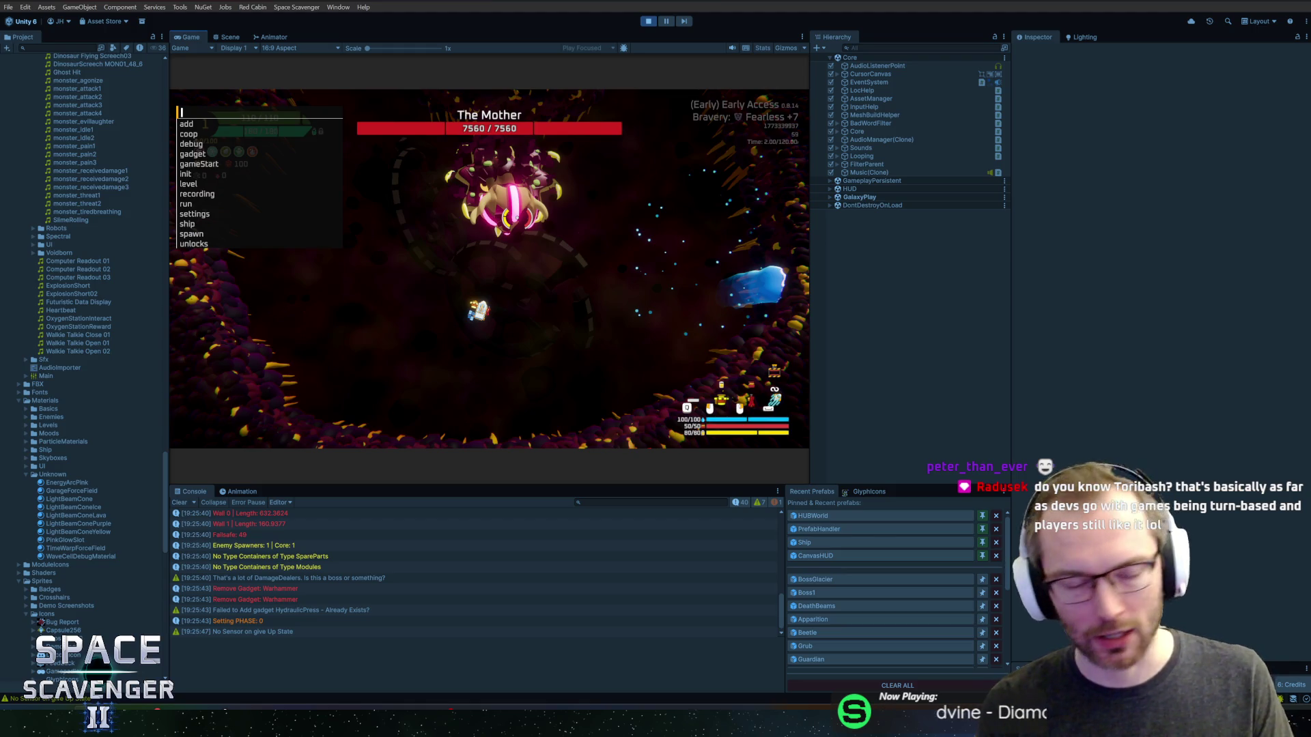
key(Up)
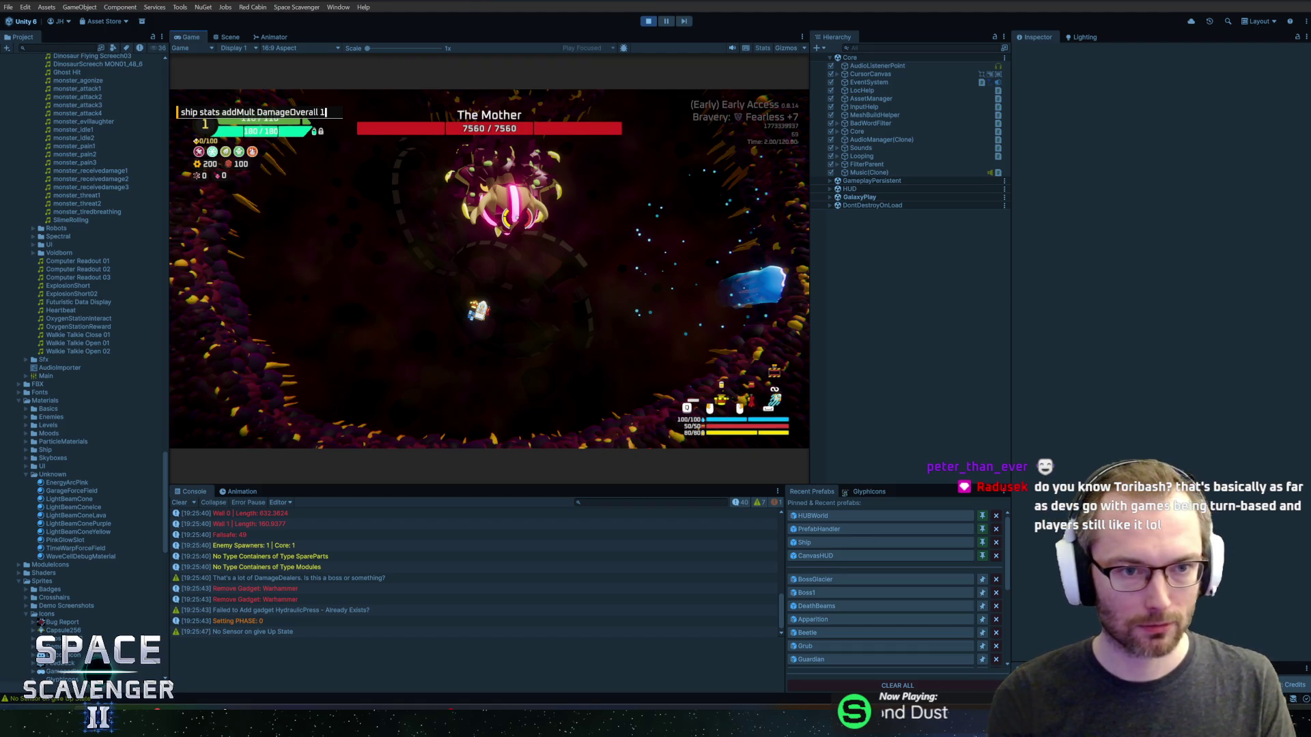
key(Return)
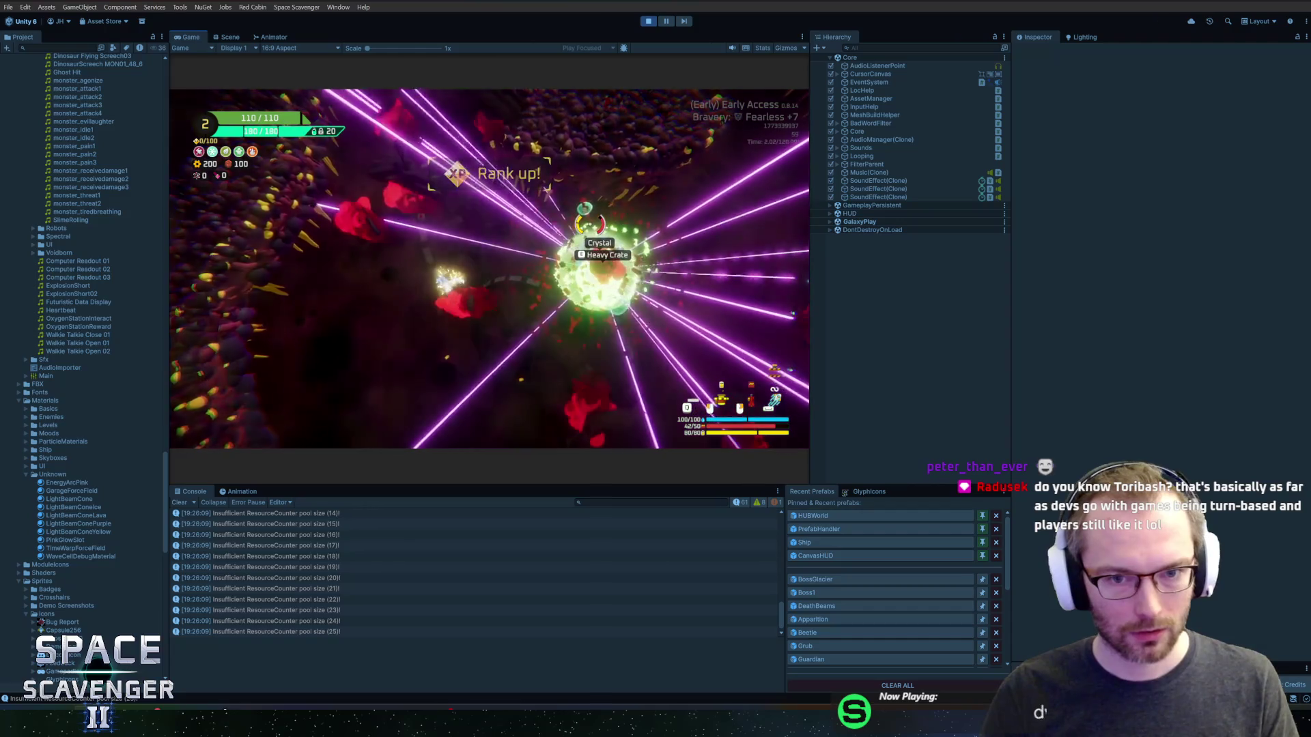
click(530, 260)
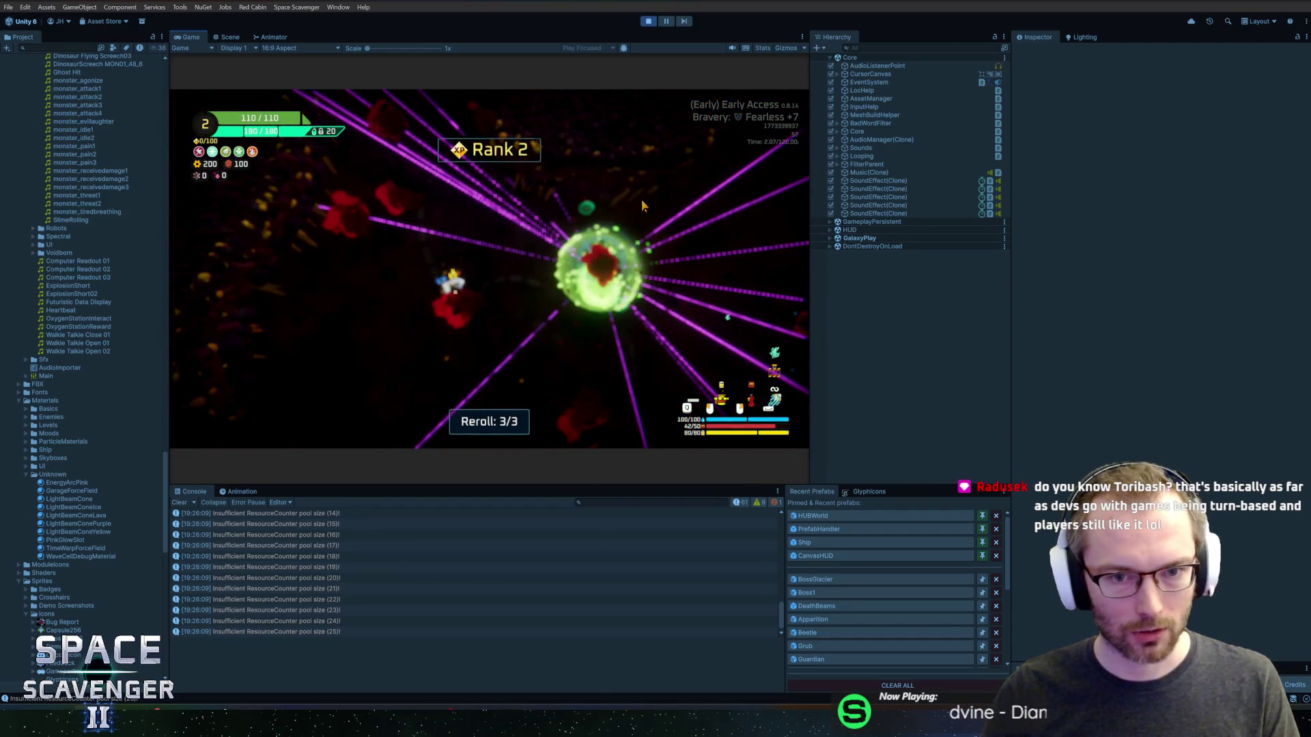
key(ctrl+p)
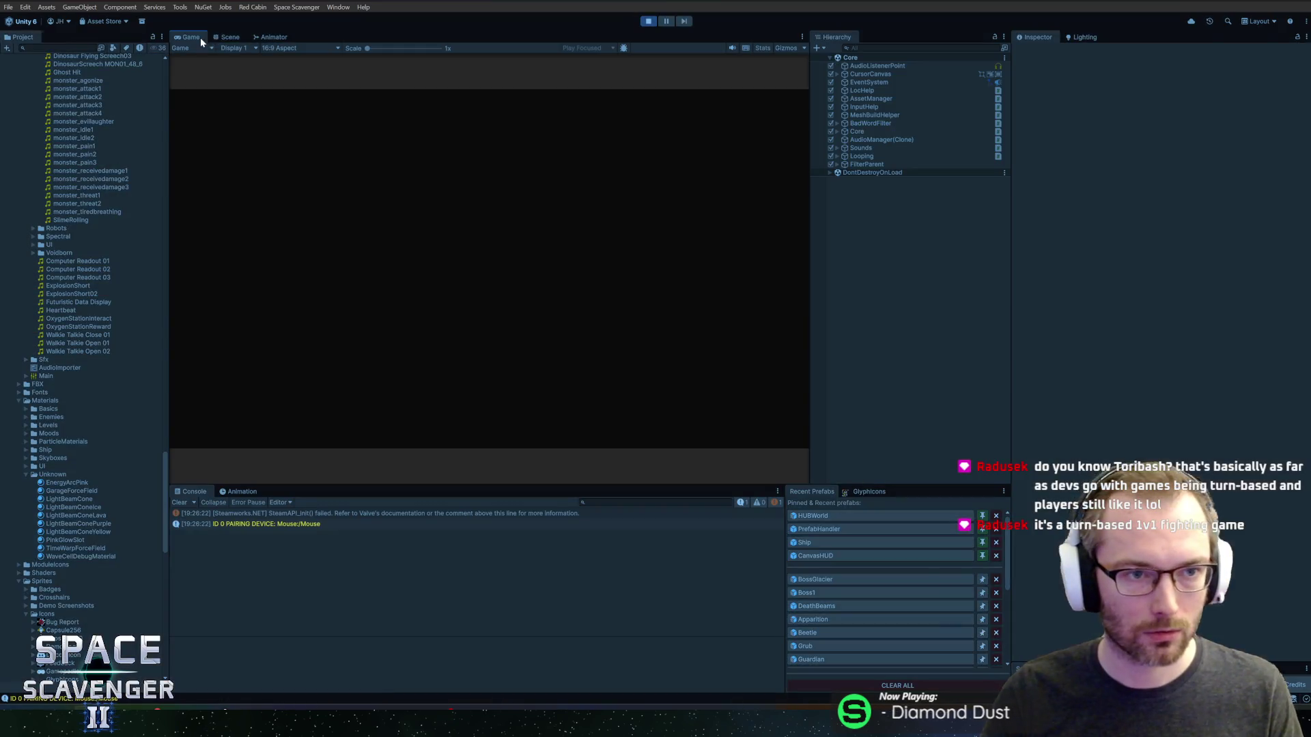
- Maximize the Game view, rerun the damage boost command, and shoot down the Frost Shrike
double_click(200, 41)
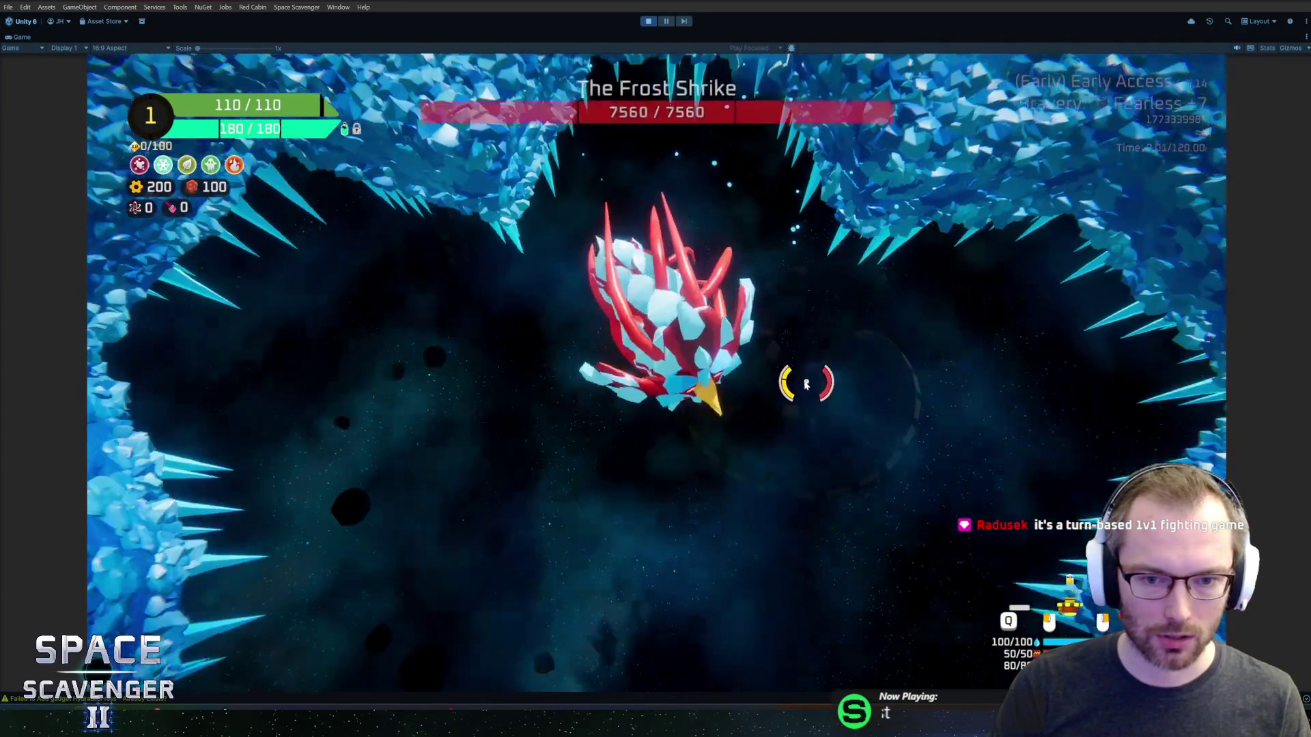
click(705, 223)
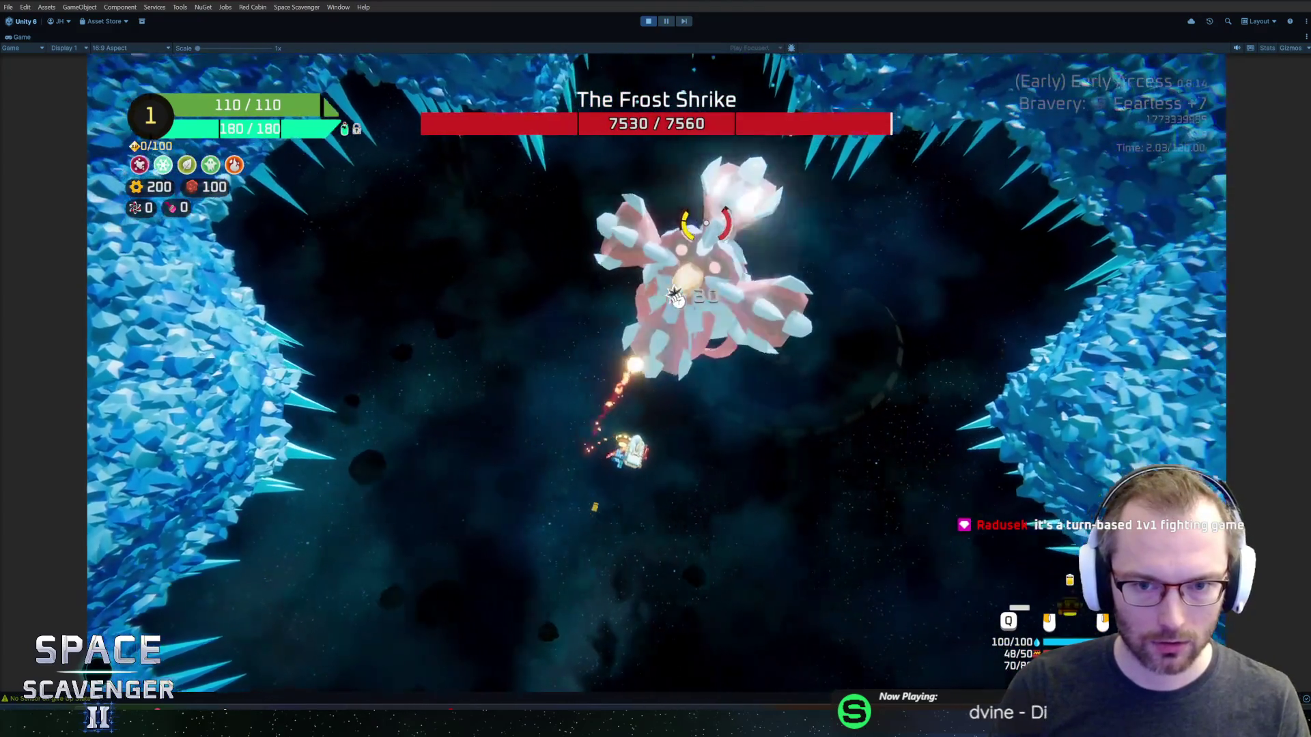
key(grave)
key(Up)
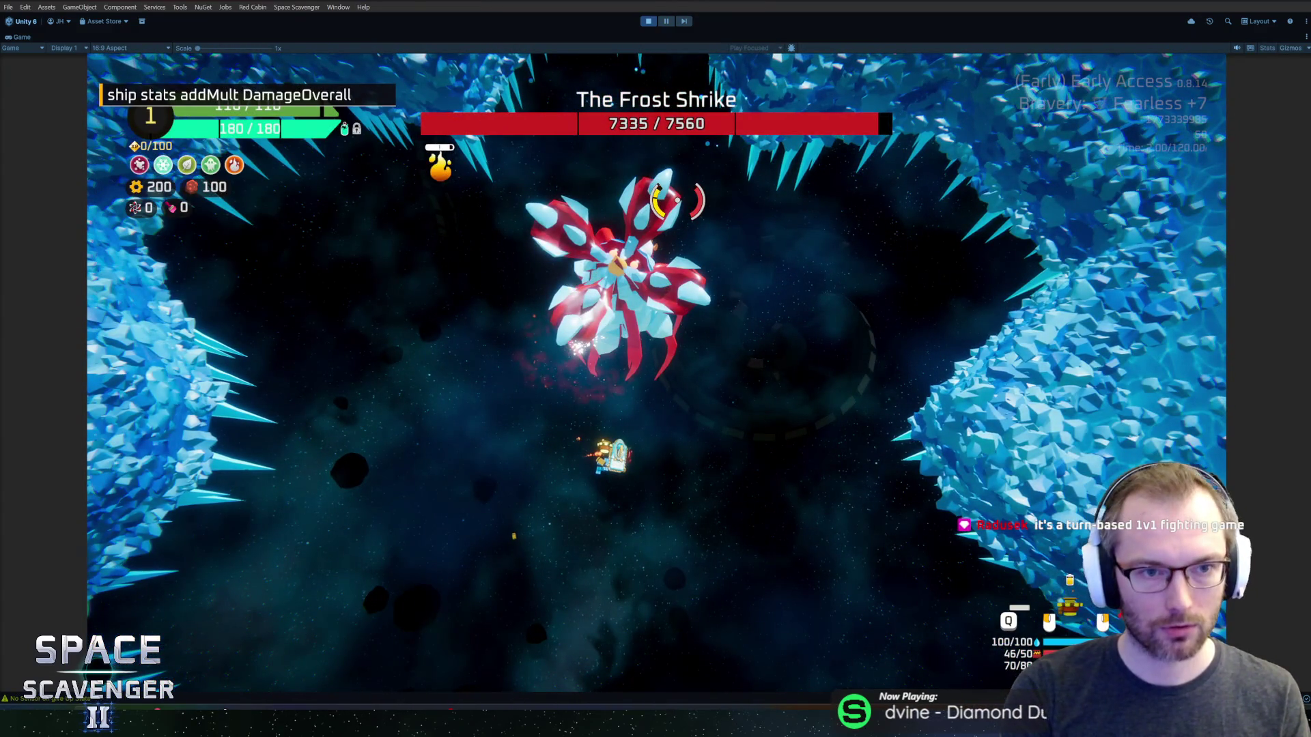
key(Return)
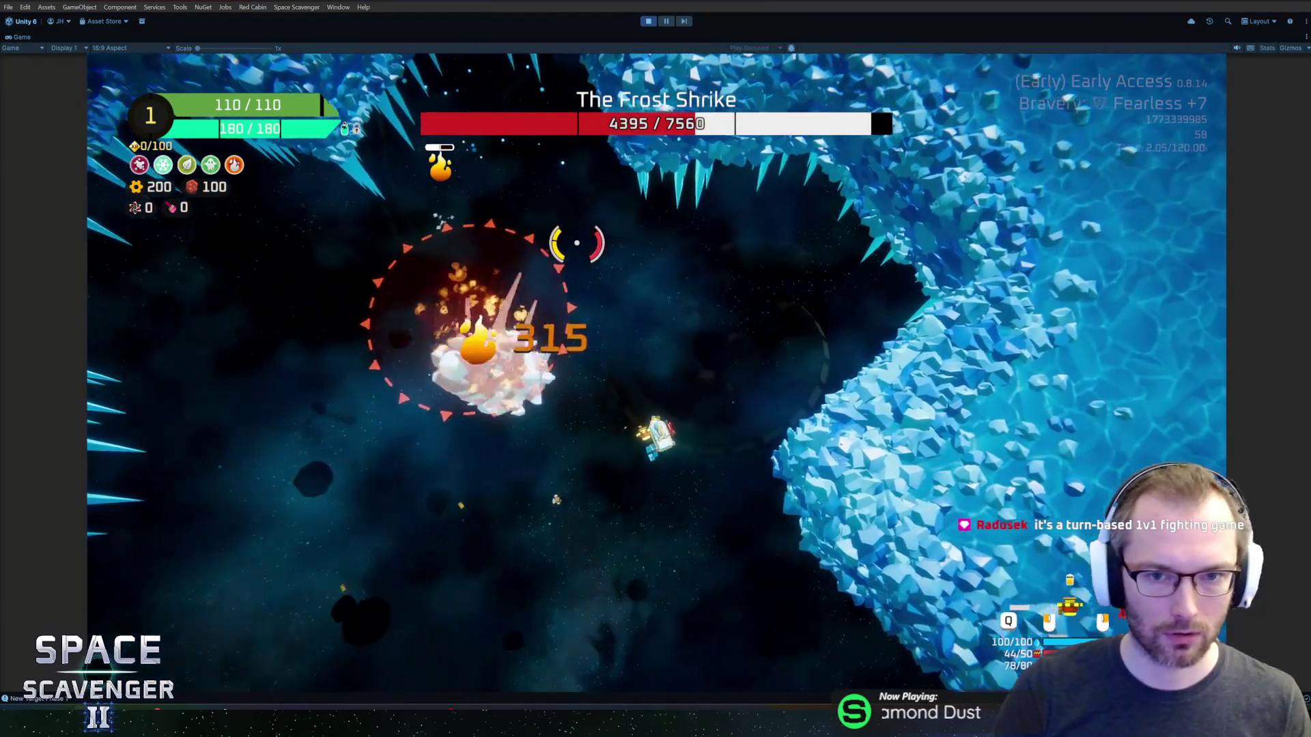
click(556, 220)
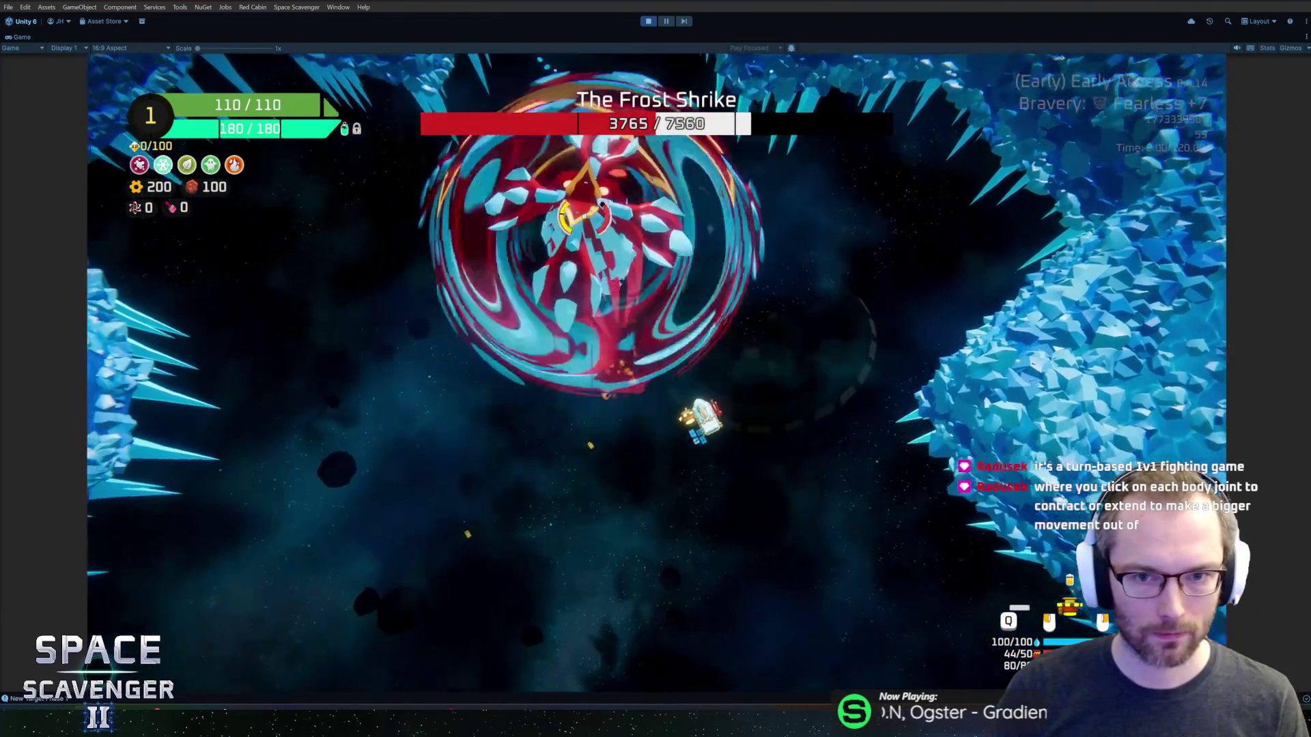
click(567, 219)
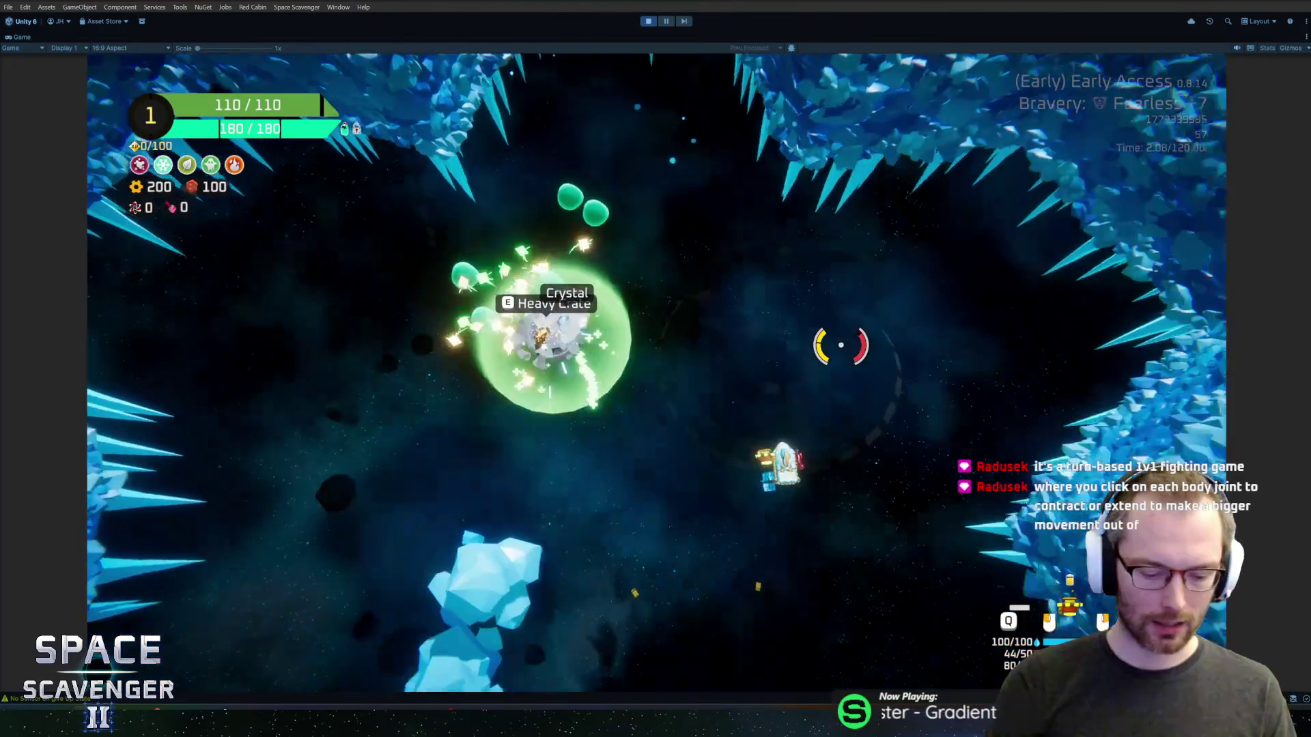
key(shift+space)
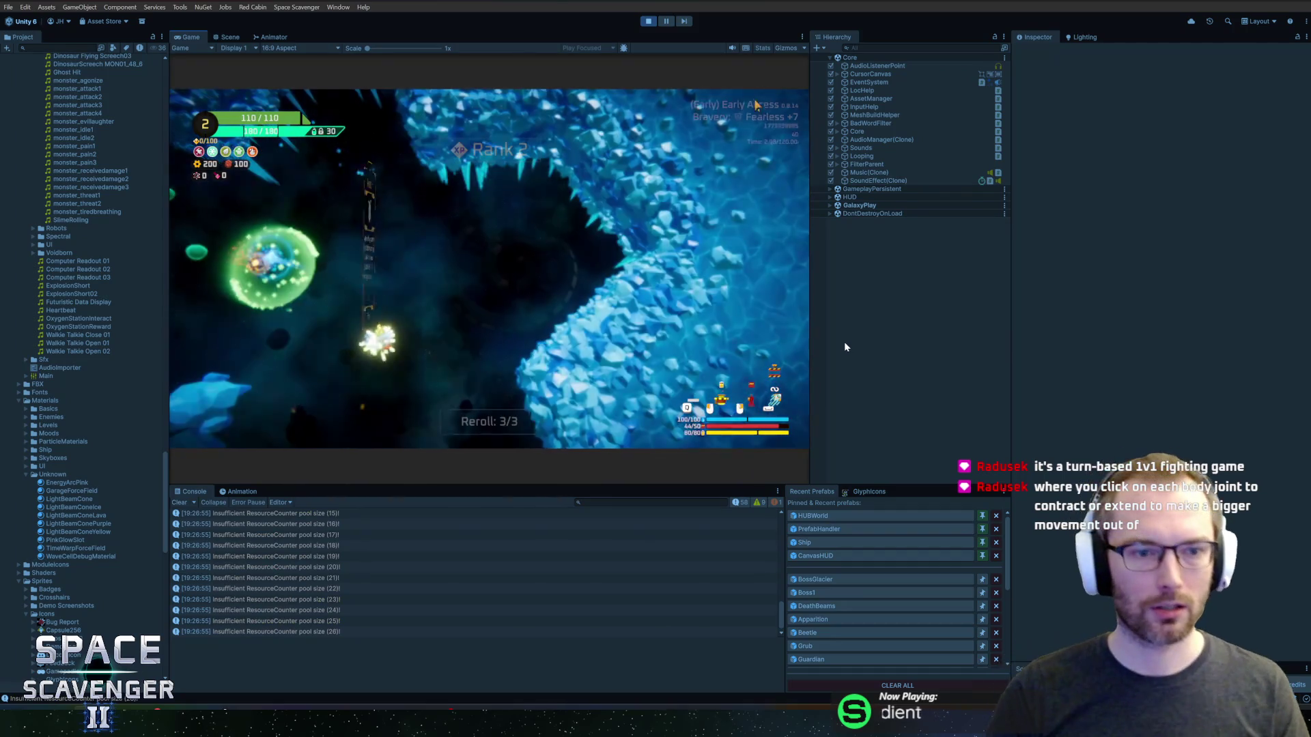
- Pick a rank-up upgrade, fly the ship past the Heavy Crate, then exit Play mode
click(400, 232)
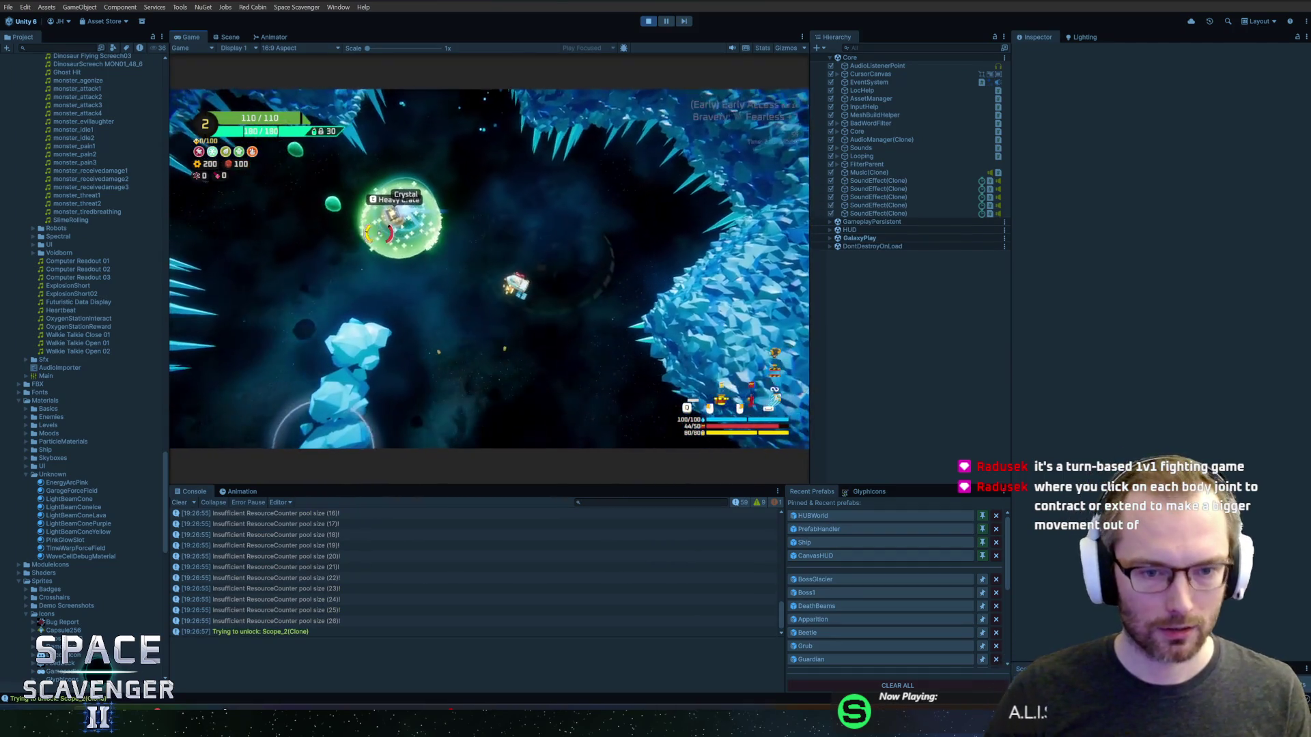
key(w)
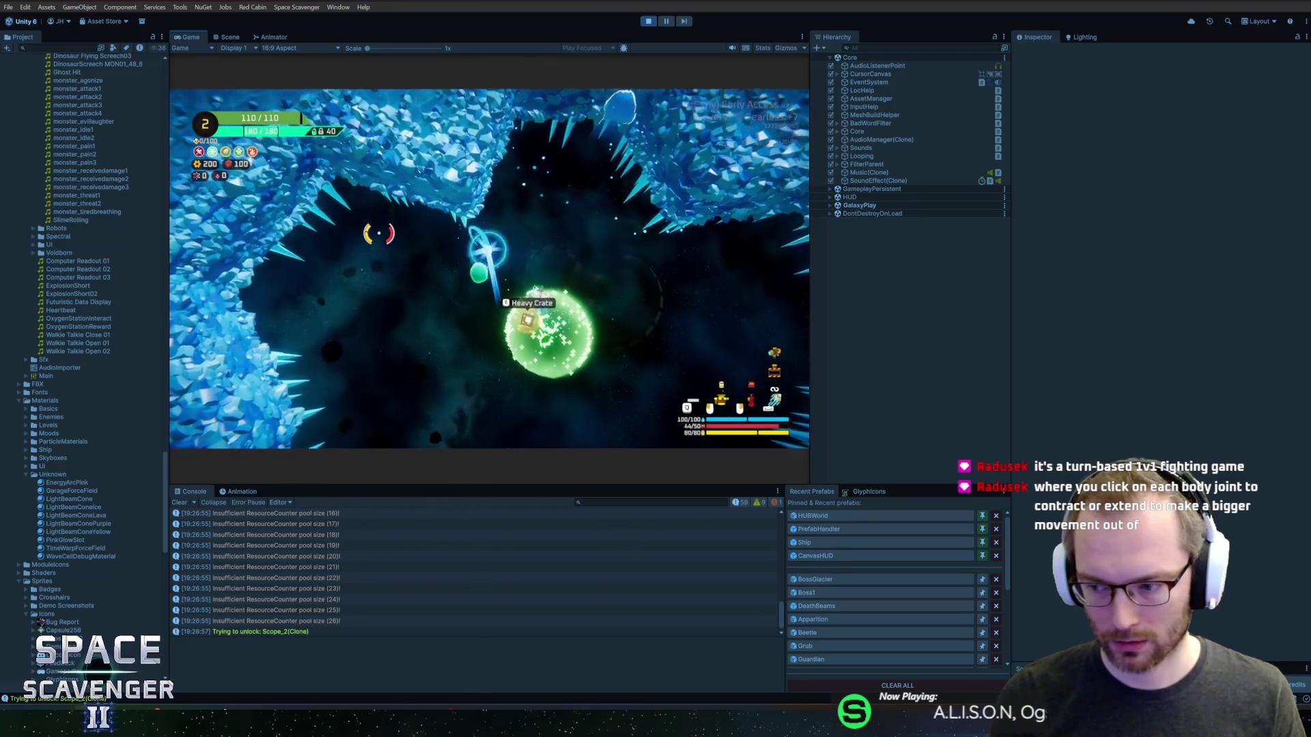
key(w)
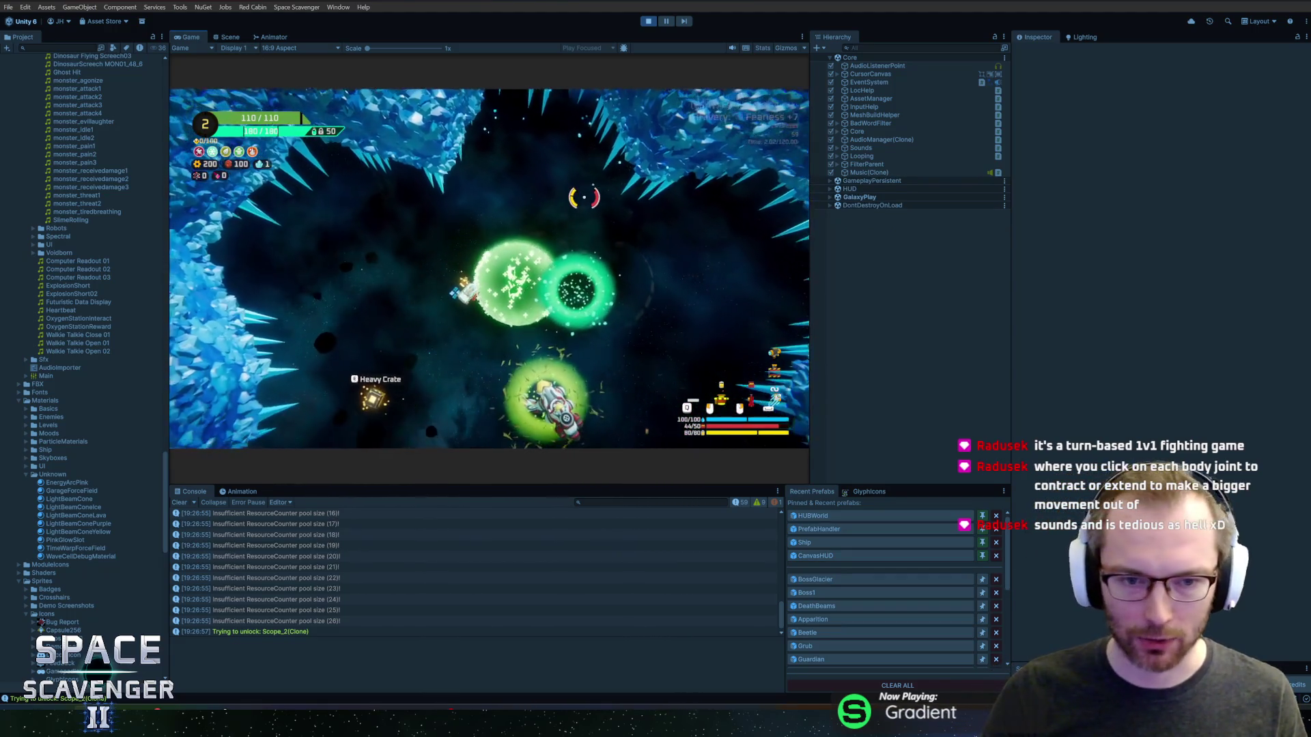
key(ctrl+p)
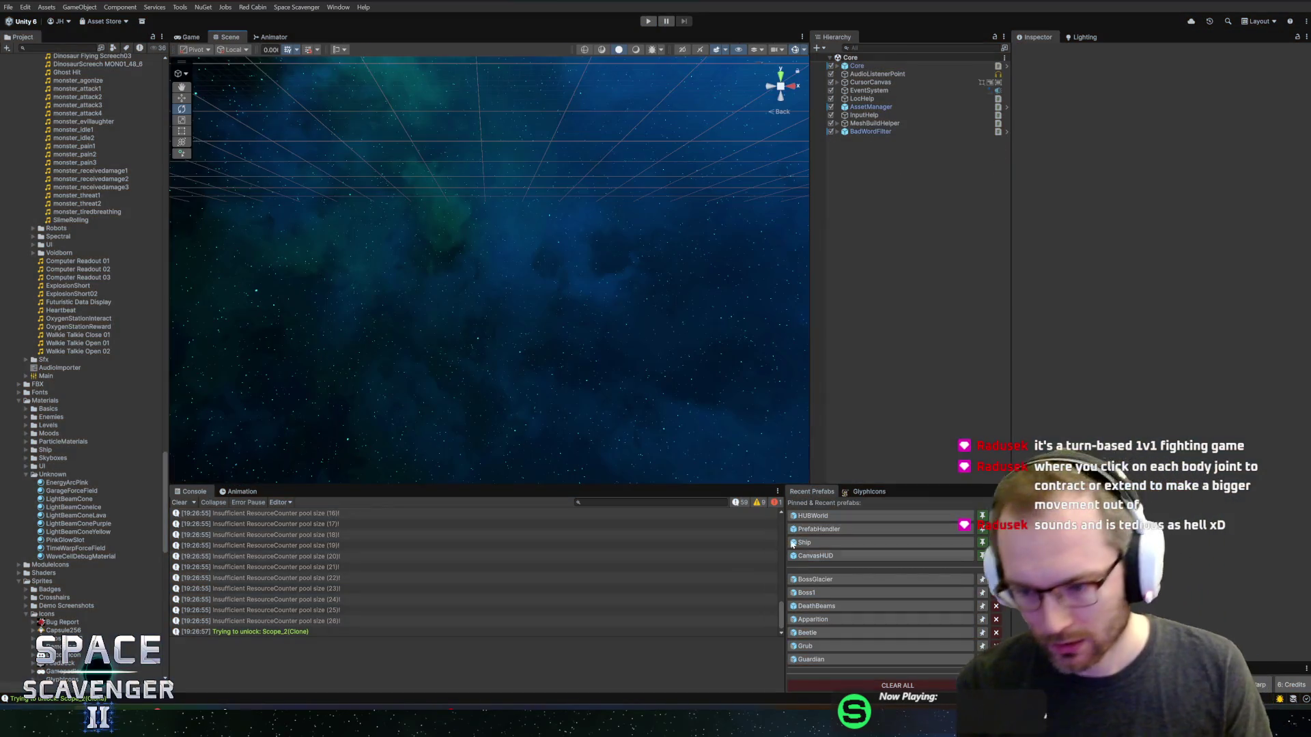
- Open the BossGlacier prefab and select LightBeamA through LightBeamA_17 under DeathBeams
click(824, 590)
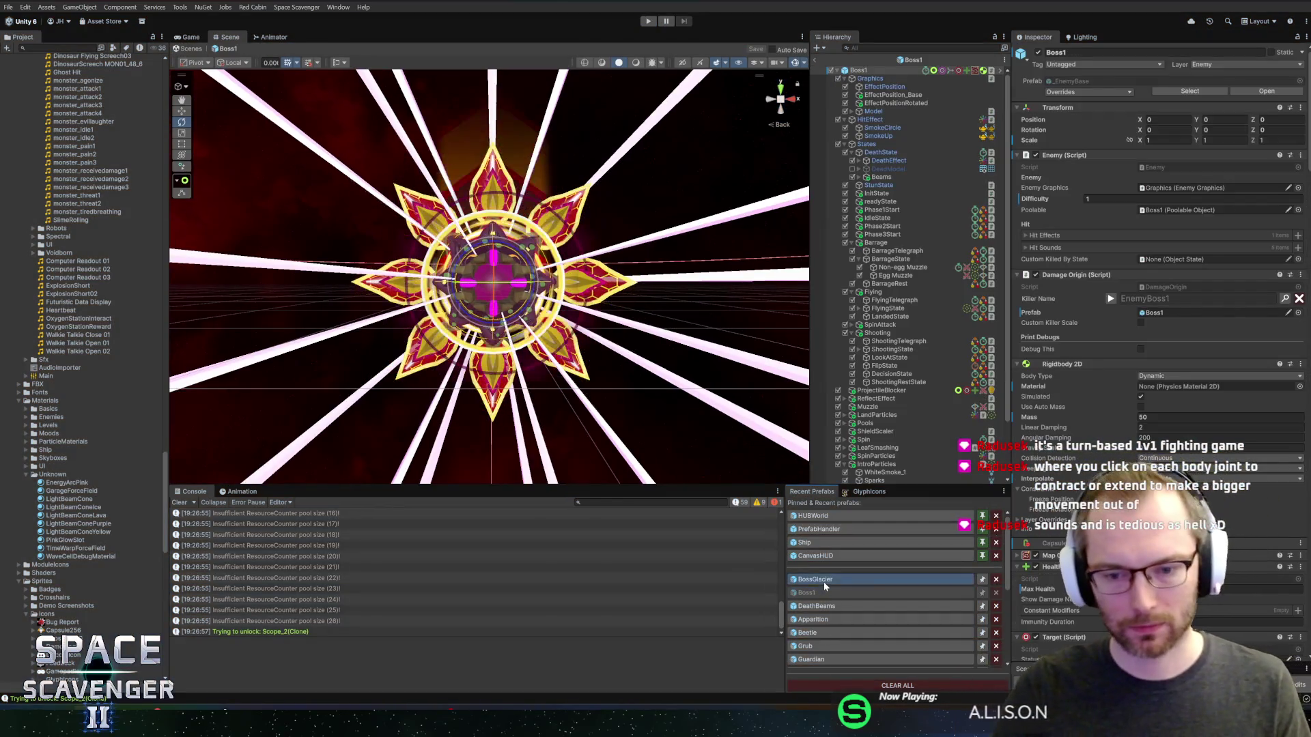
click(819, 580)
scroll(930, 276, up, 10)
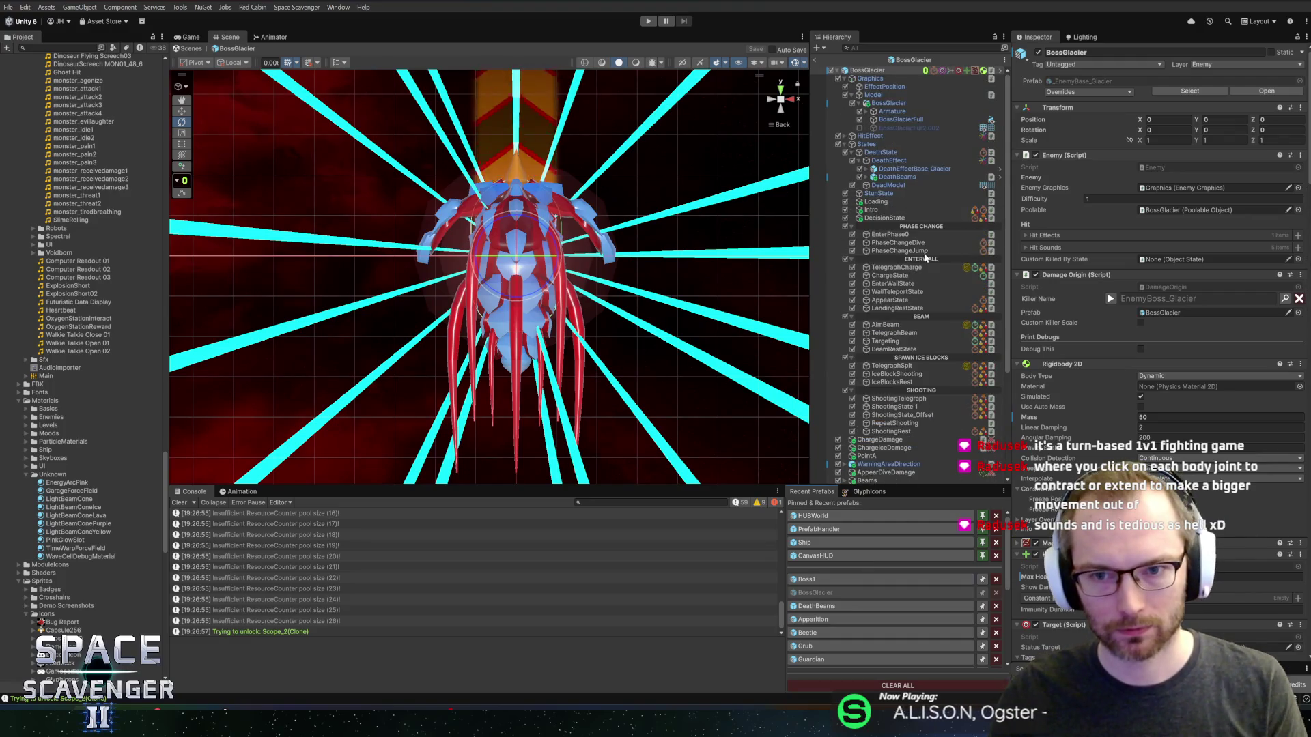
click(860, 177)
click(903, 185)
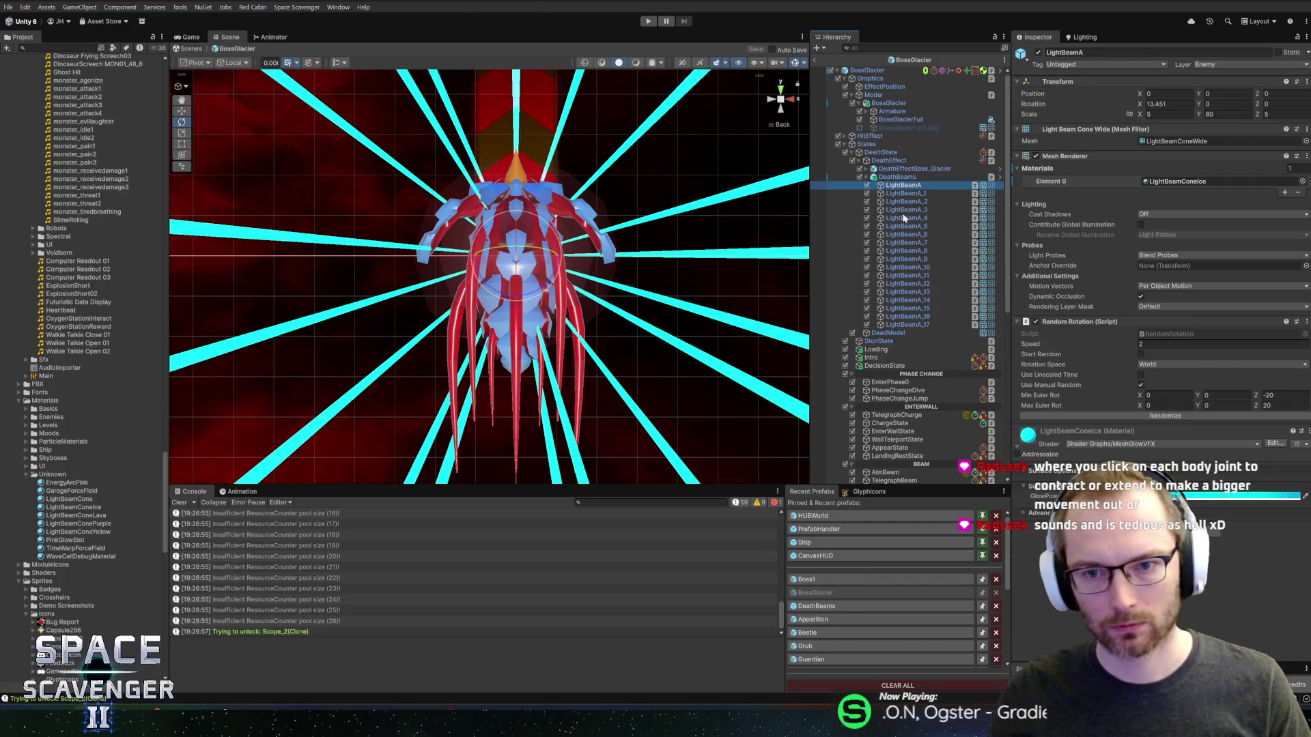
shift+click(901, 324)
- Shift the selected beams' GlowPower HDR colour hue to 224
click(1243, 496)
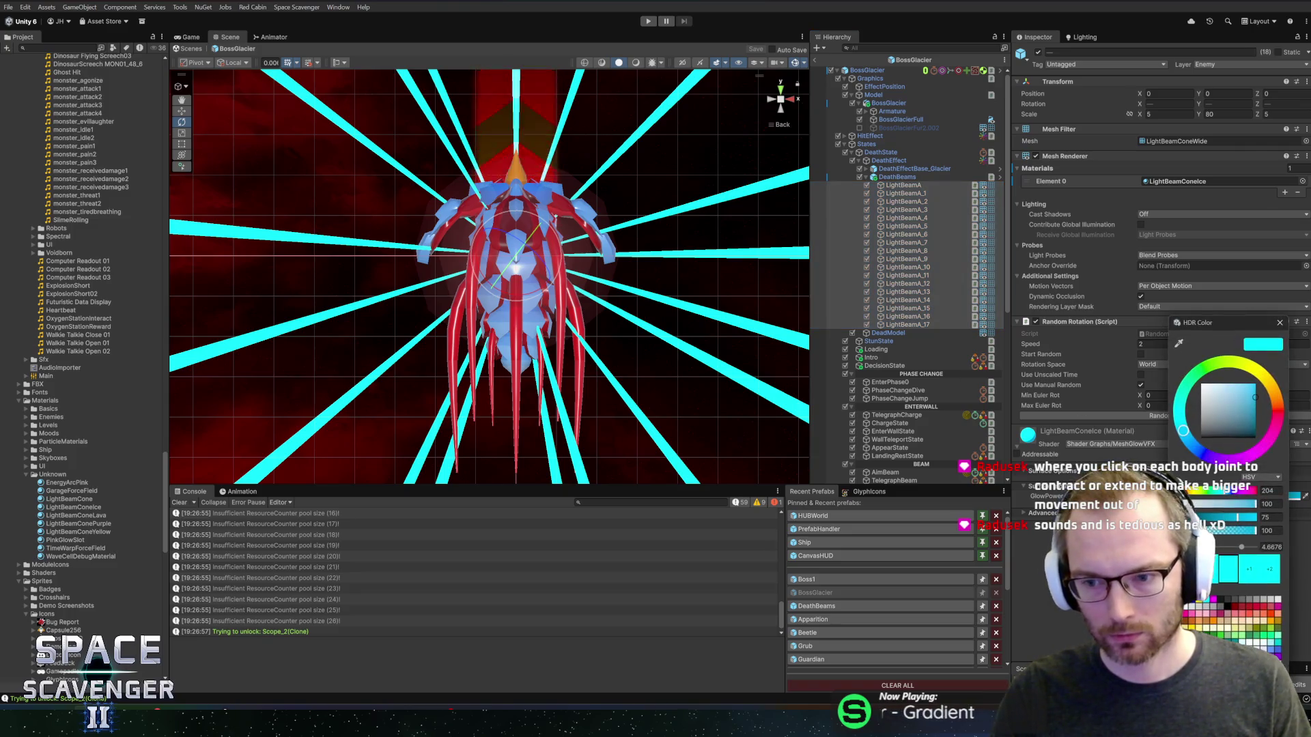
click(1191, 444)
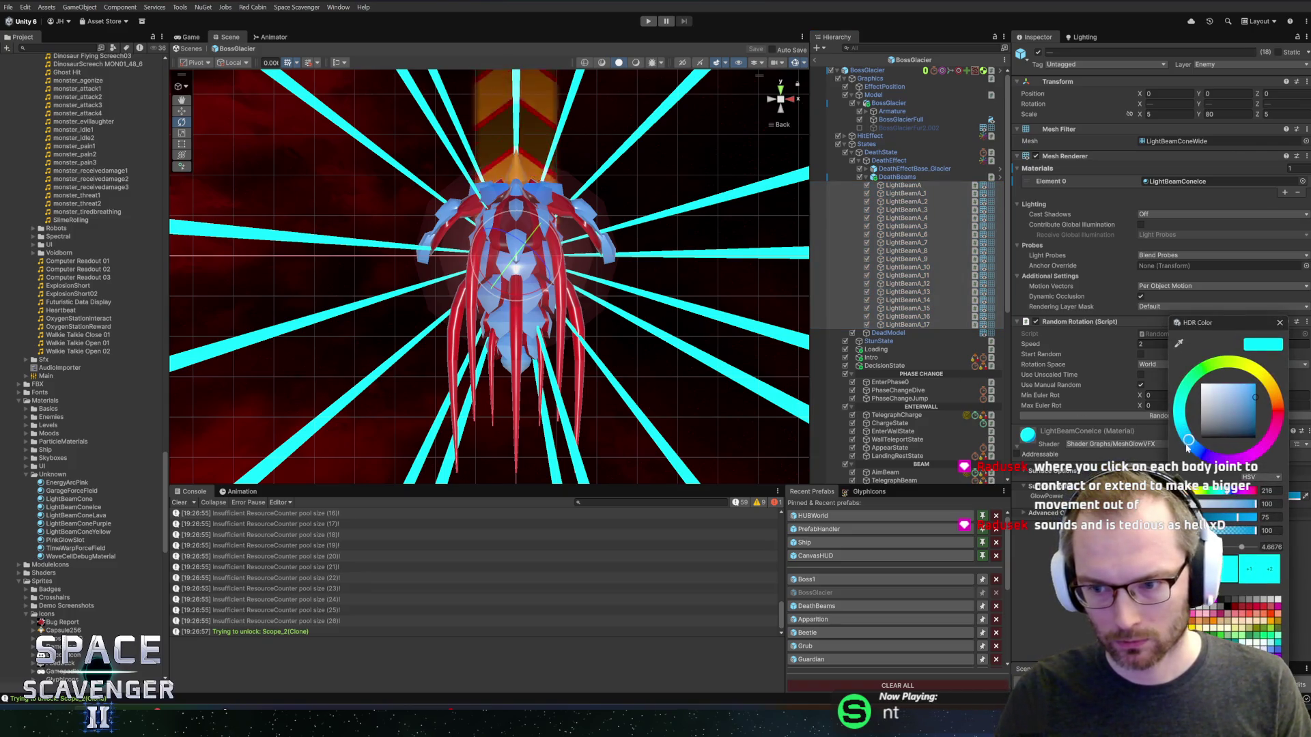
drag(1190, 445, 1190, 443)
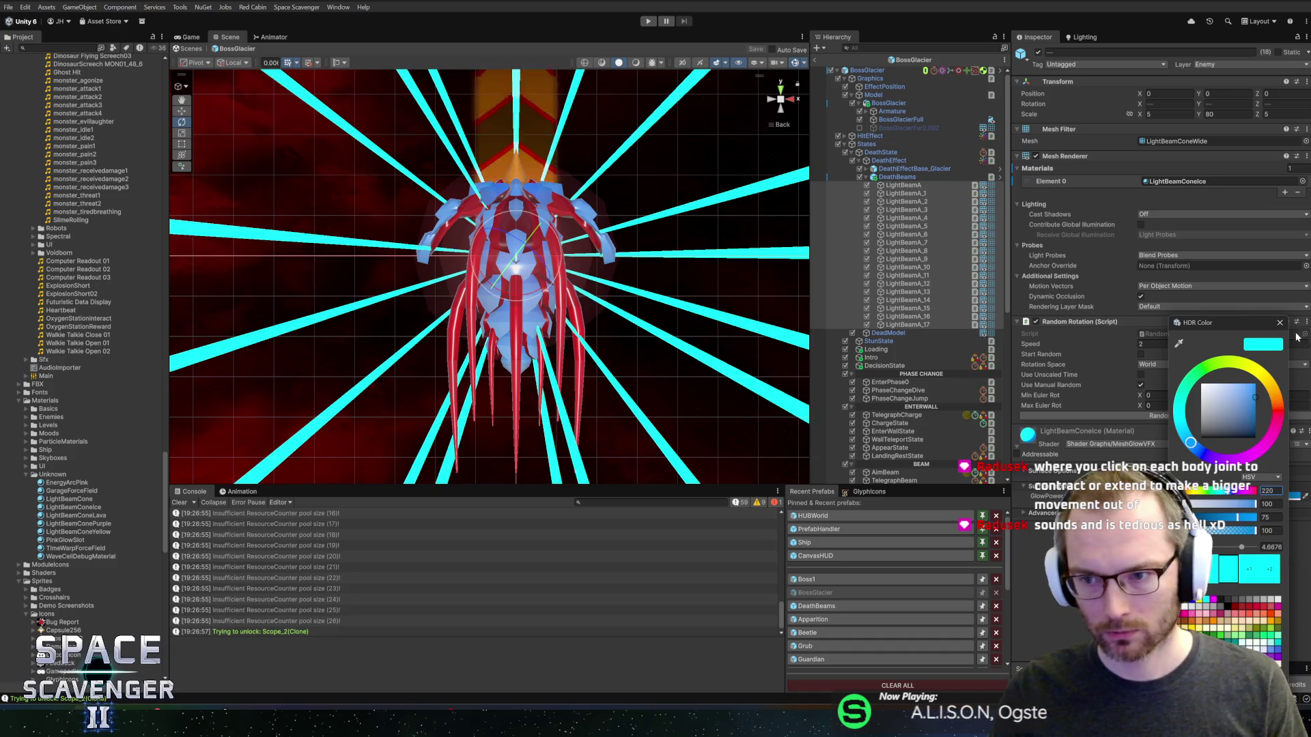
drag(1222, 322, 1248, 323)
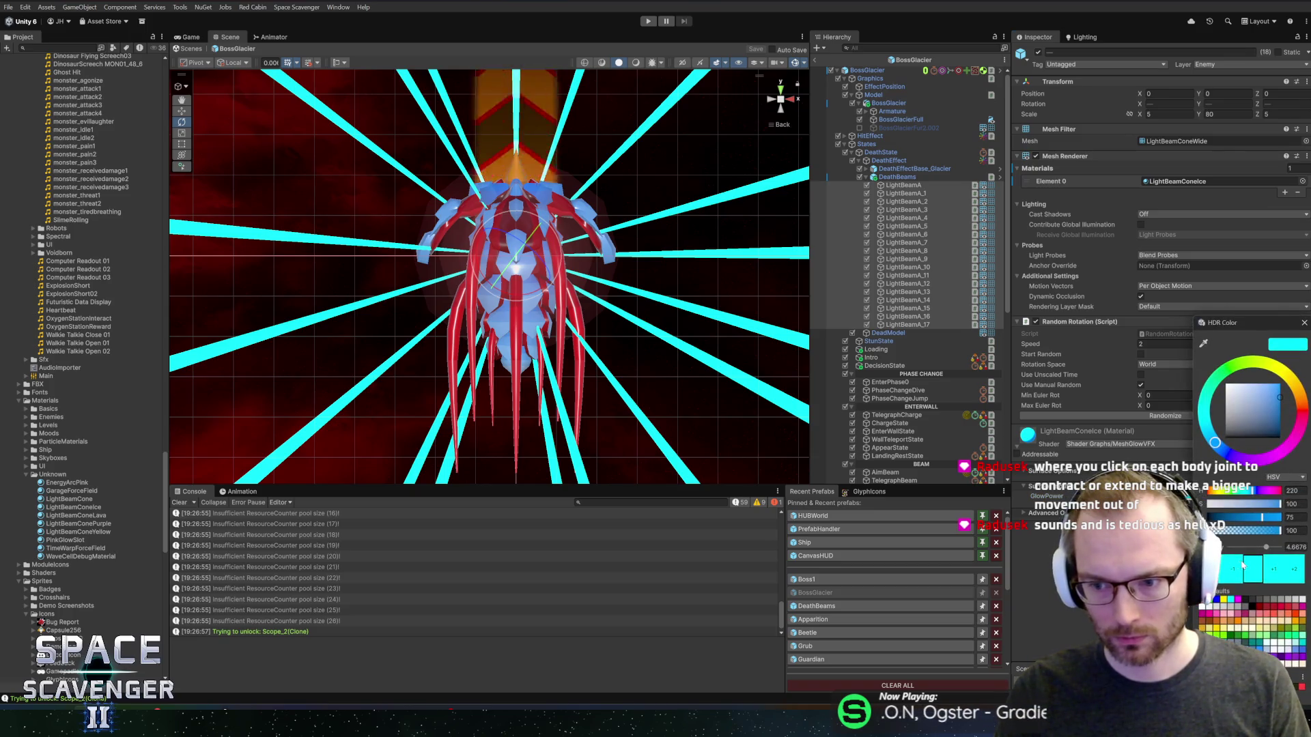
click(1304, 326)
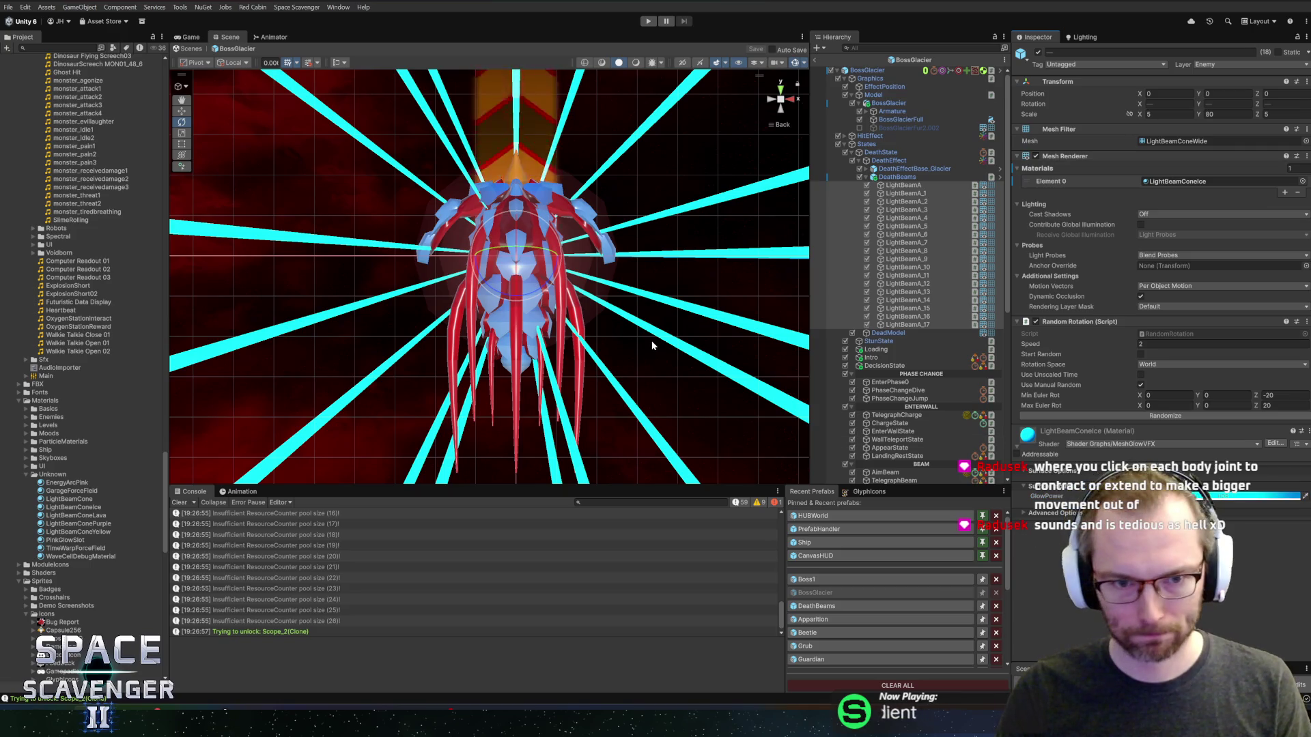
scroll(555, 250, down, 2)
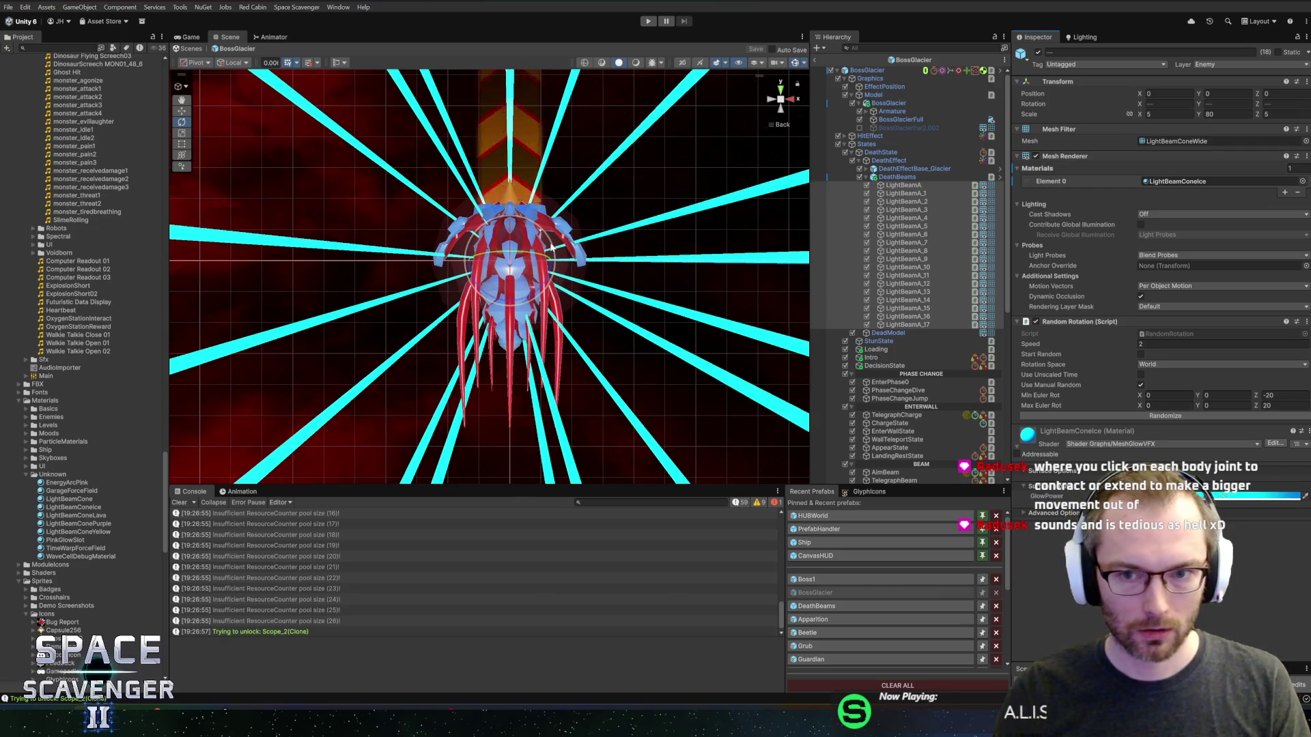
- Collapse the DeathBeams and States foldouts in the BossGlacier Hierarchy
click(868, 177)
scroll(869, 267, down, 5)
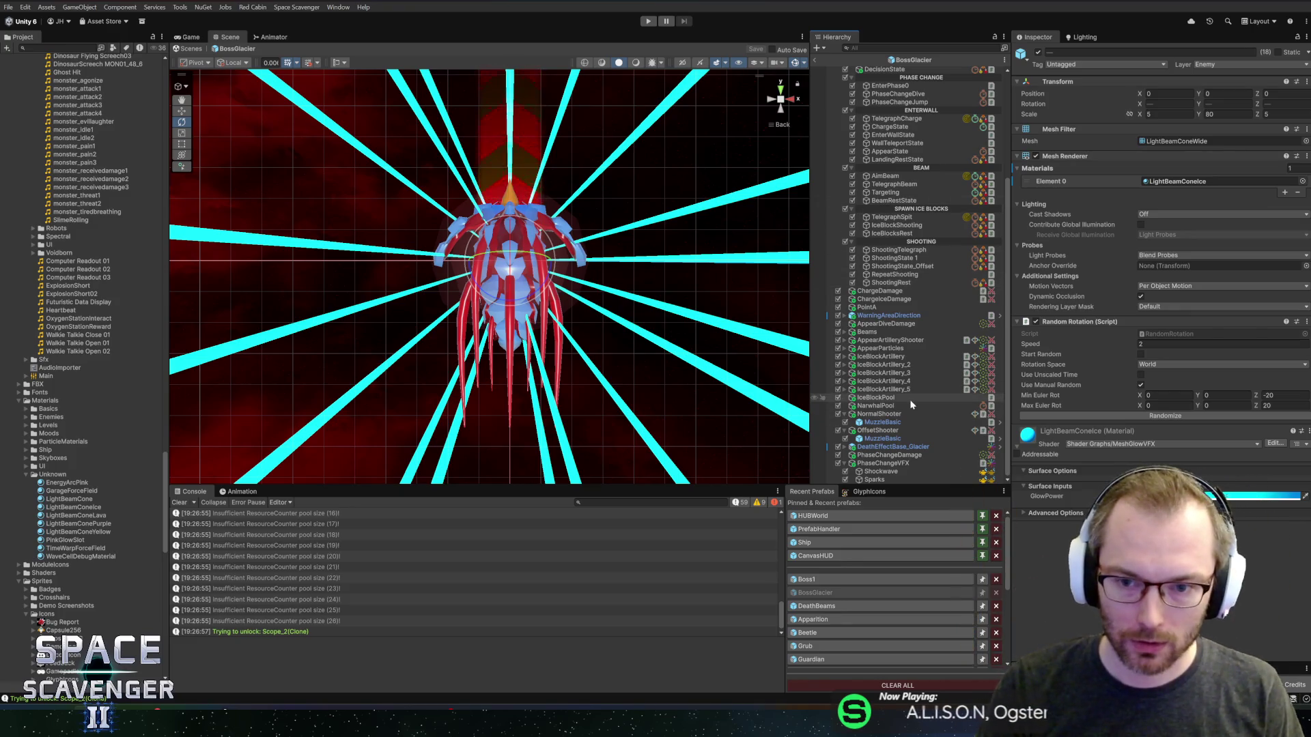
scroll(850, 418, up, 6)
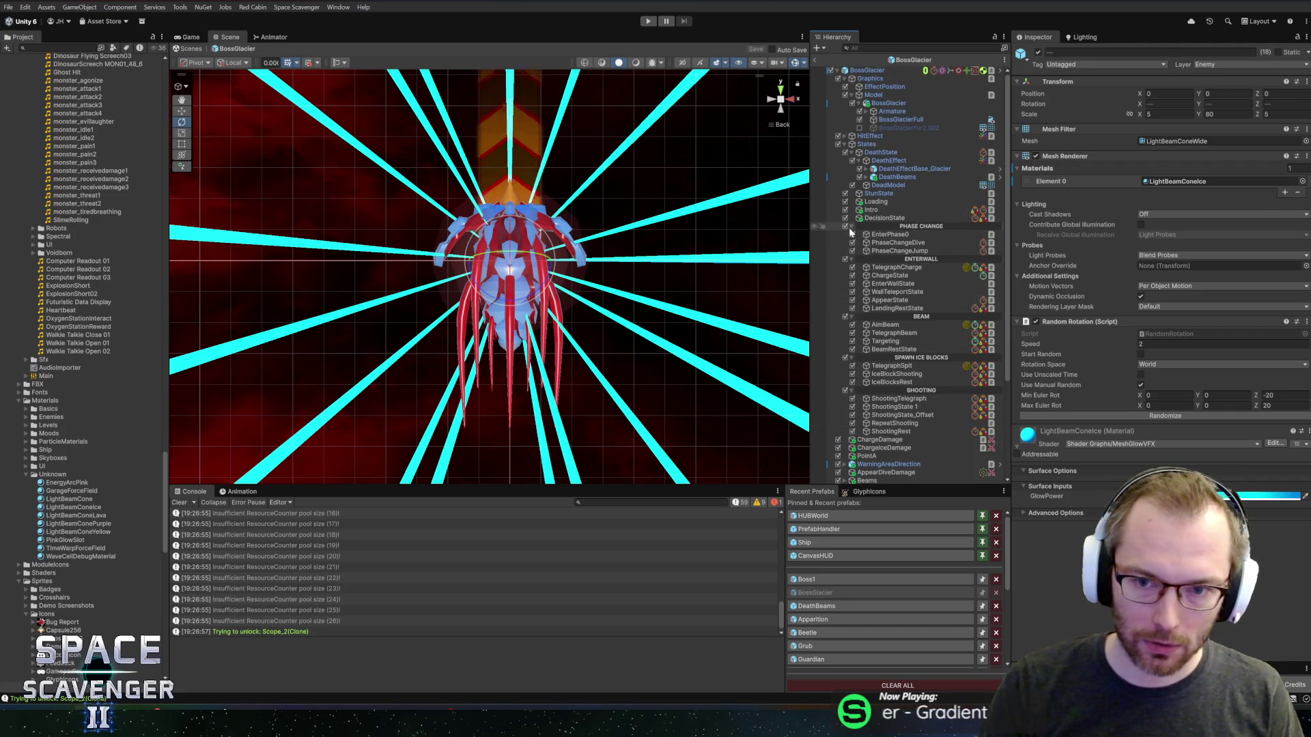
click(844, 144)
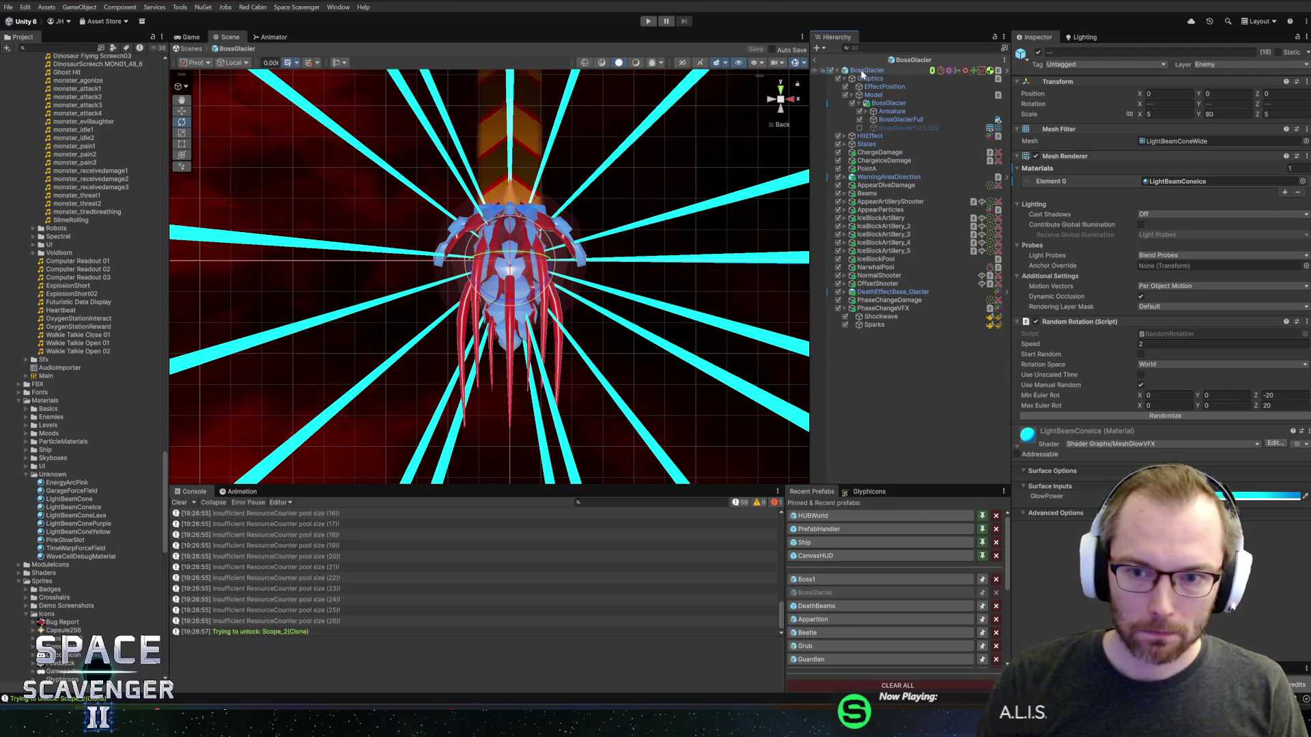
- Load BossGlacier's Death clip in the Animation window and scrub through it
click(231, 492)
click(221, 516)
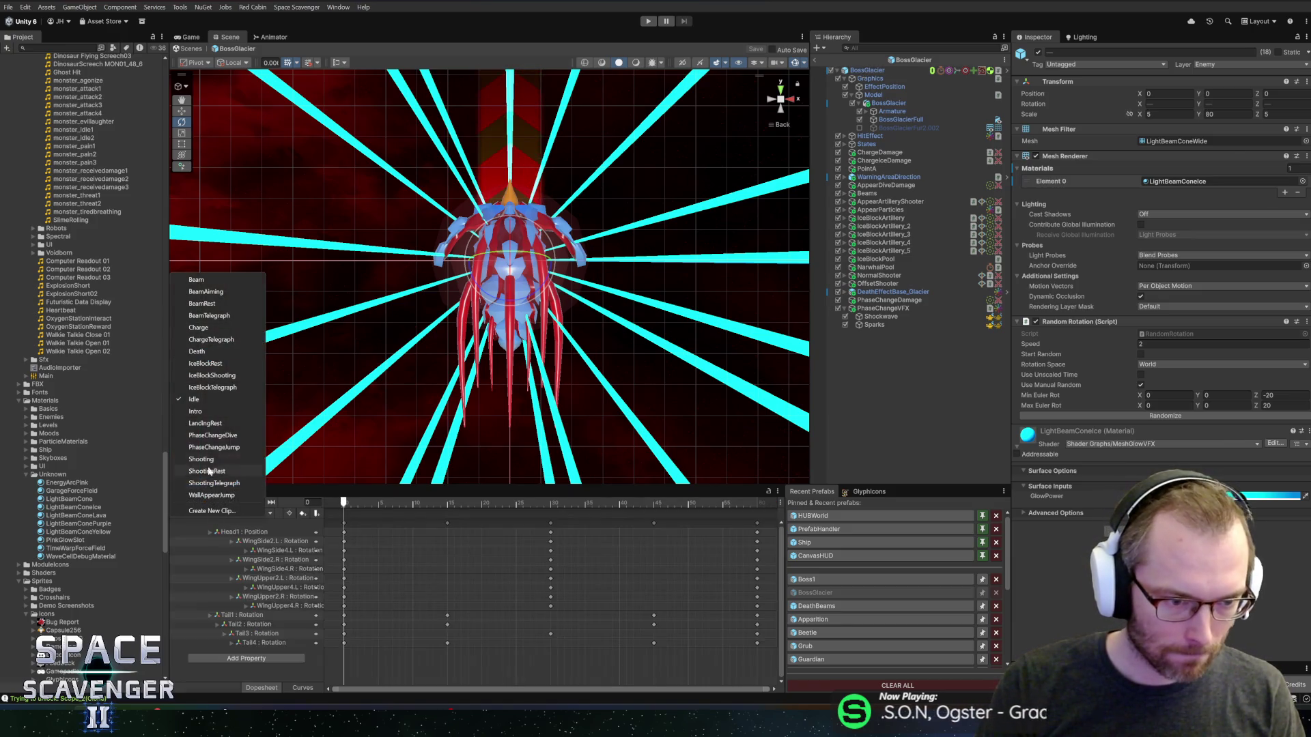
click(204, 351)
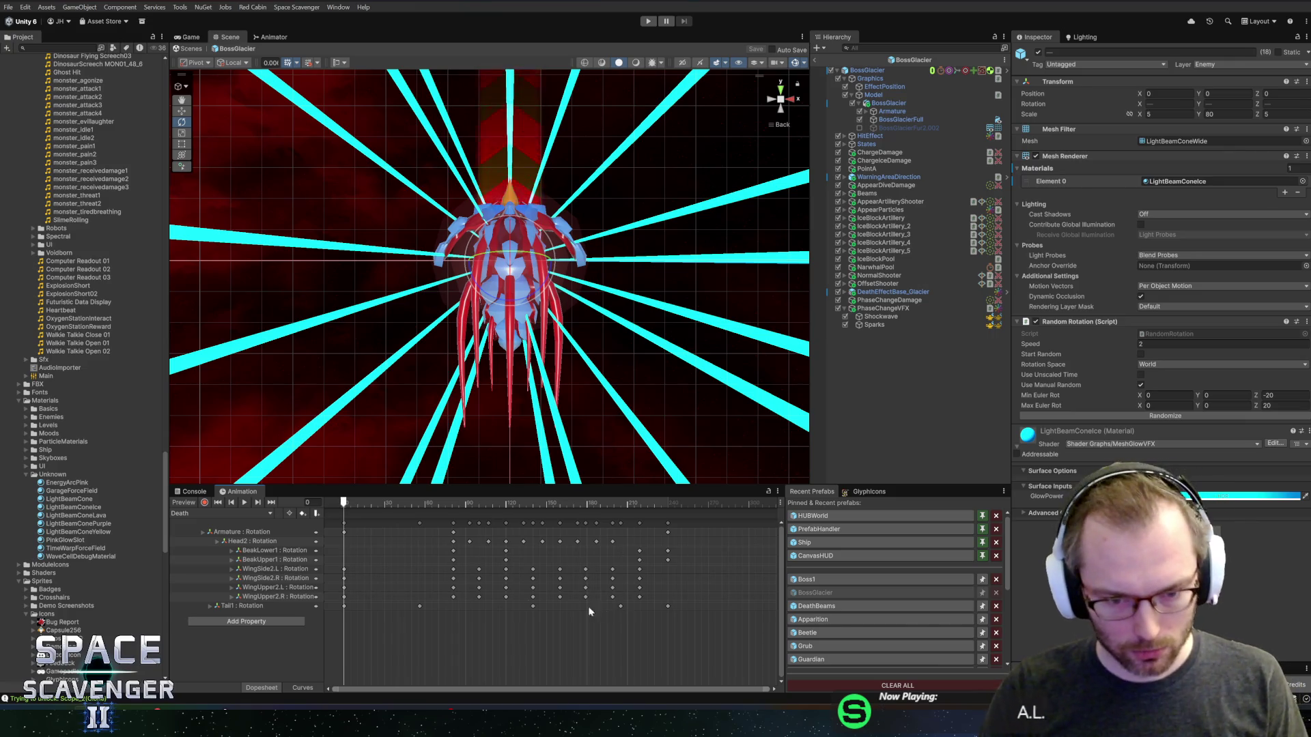
mouse_move(373, 507)
mouse_down()
mouse_move(644, 504)
mouse_move(329, 515)
mouse_move(418, 505)
mouse_move(341, 510)
mouse_up()
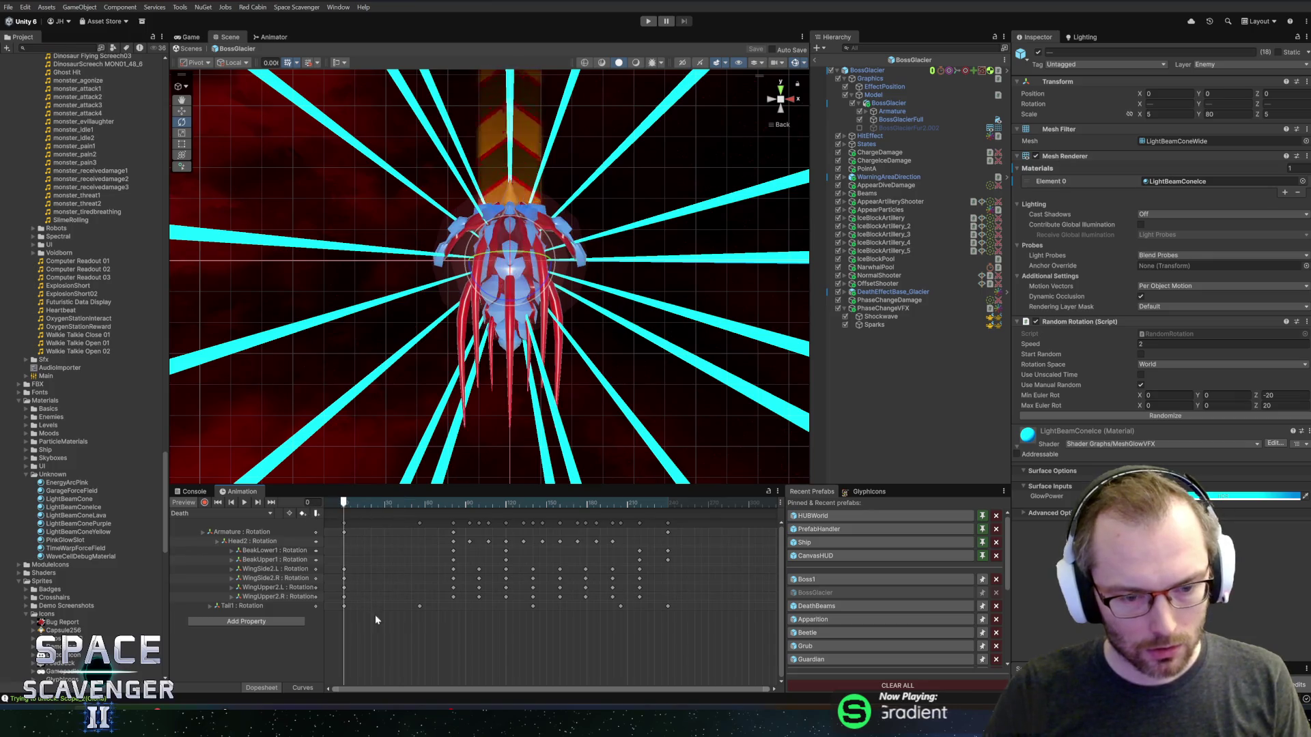
- Box-select the Death keyframes between frames 15 and 170 and check frame 79
mouse_move(383, 648)
mouse_down()
mouse_move(559, 523)
mouse_move(646, 524)
mouse_move(578, 552)
mouse_up()
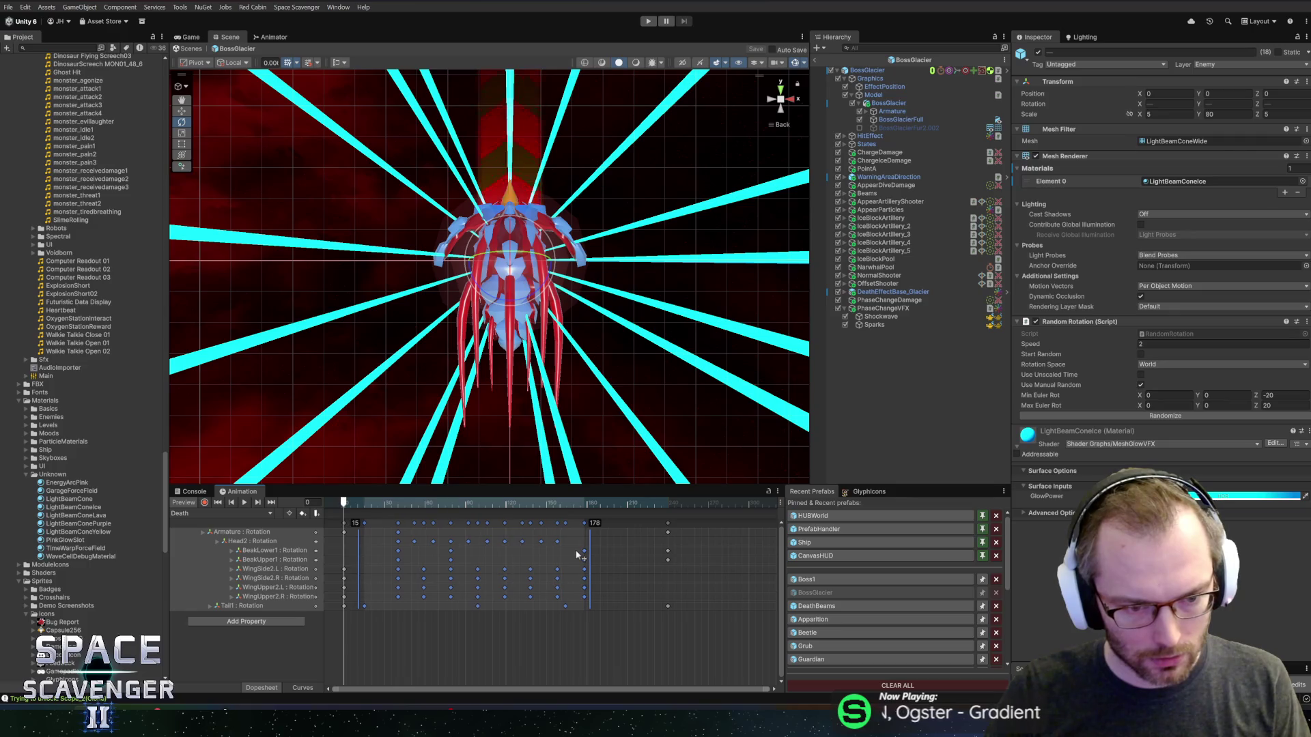
mouse_move(352, 503)
mouse_down()
mouse_move(496, 501)
mouse_move(450, 502)
mouse_up()
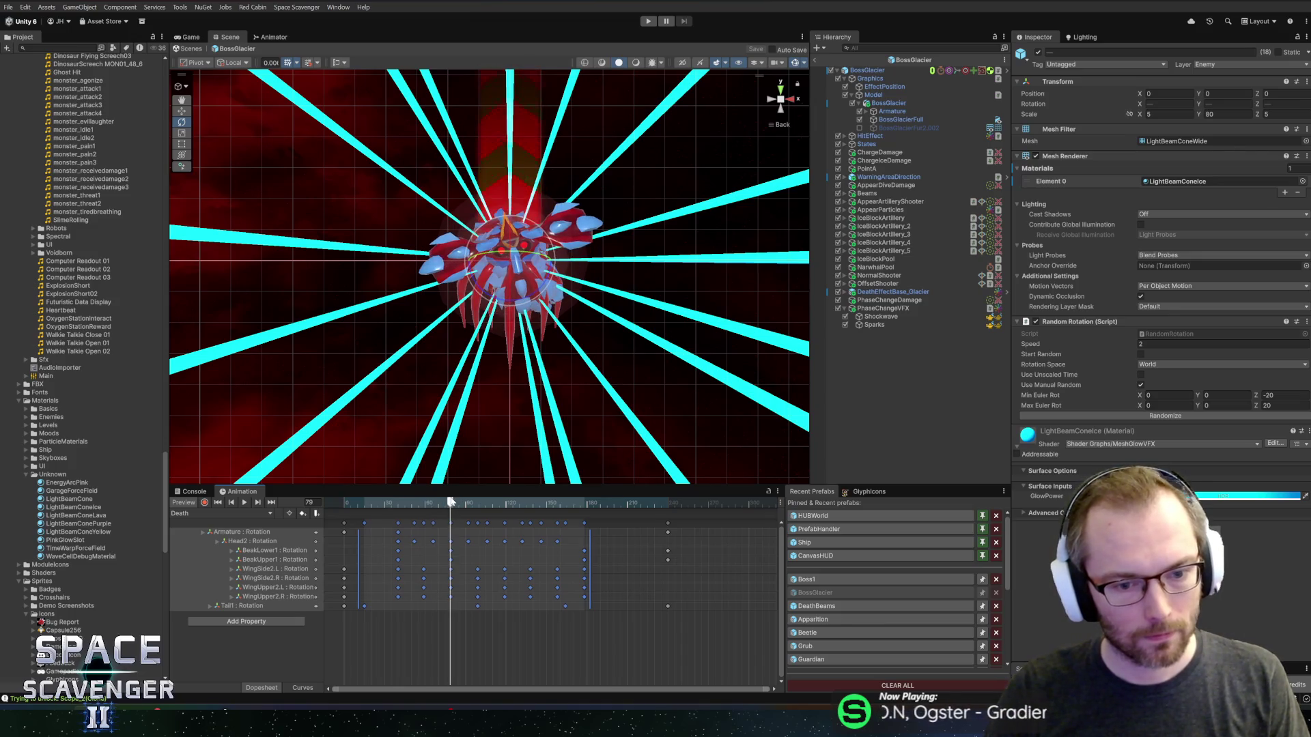
click(253, 542)
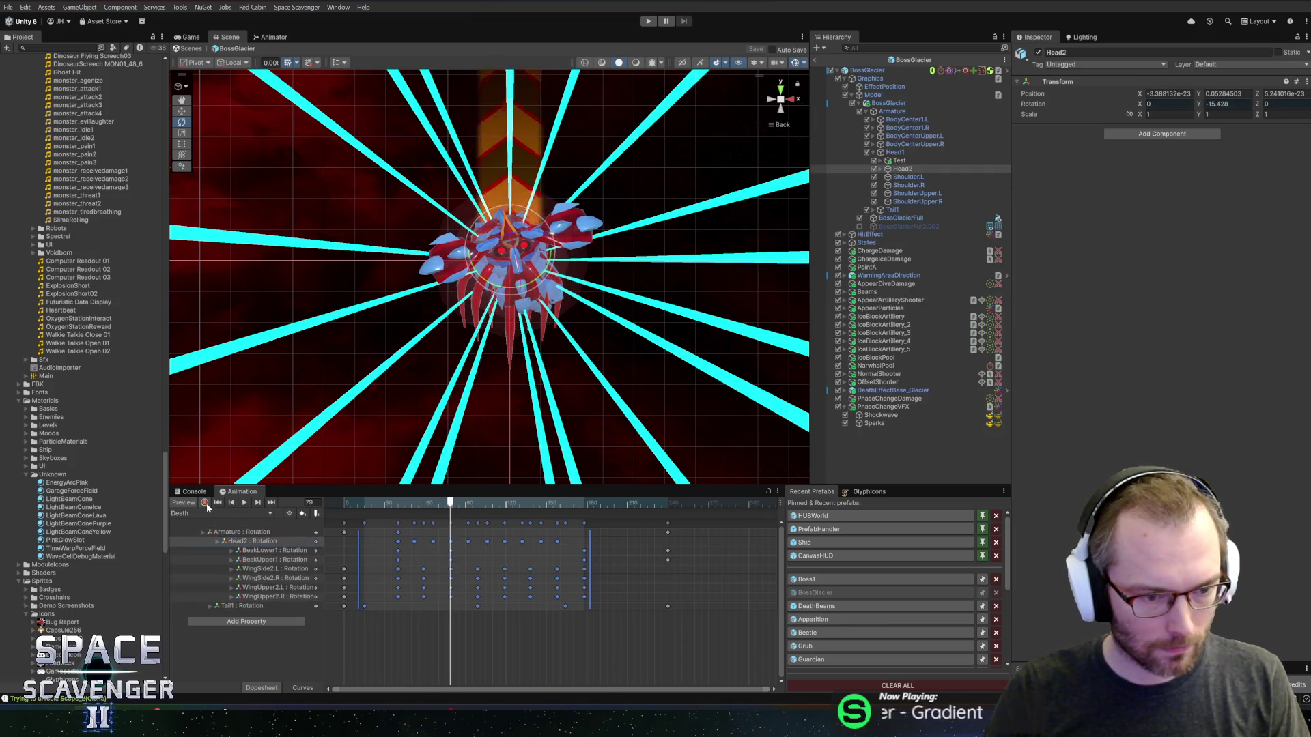
- Select the Head3 bone and key a sideways head rotation pose
drag(450, 503, 451, 504)
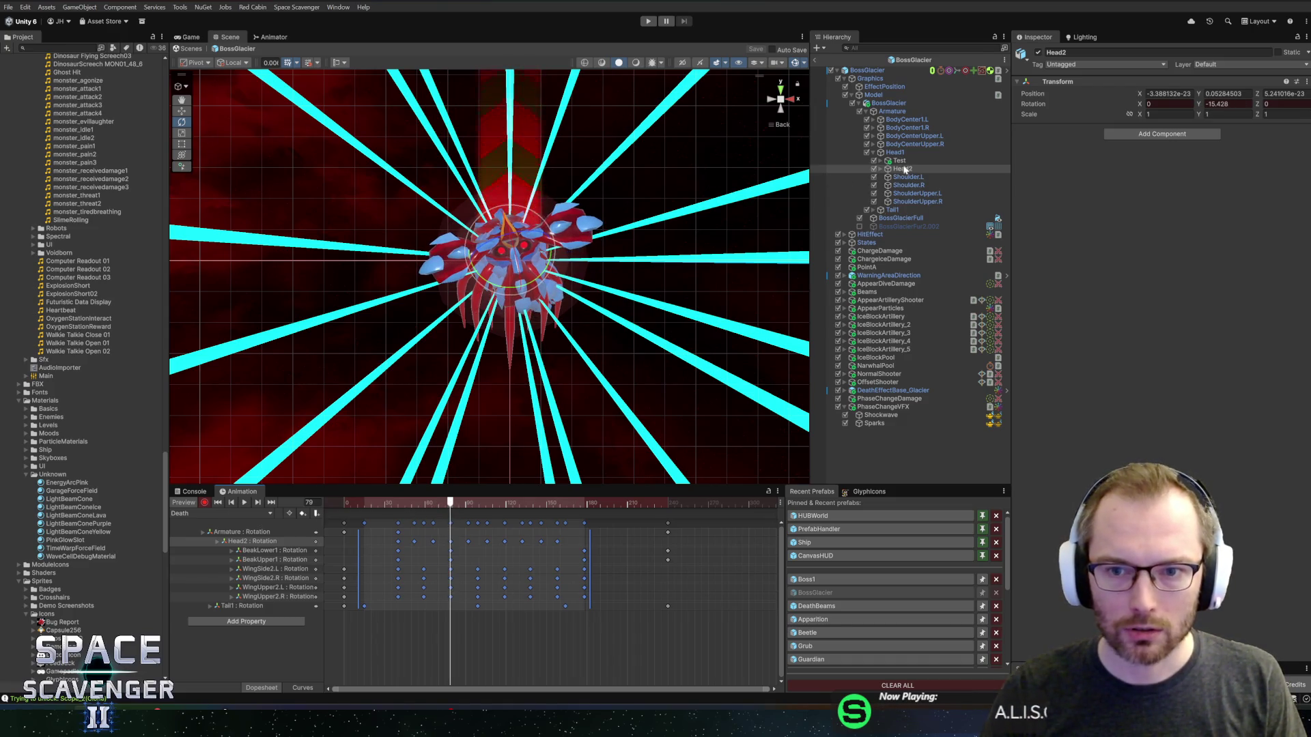
click(896, 144)
click(895, 152)
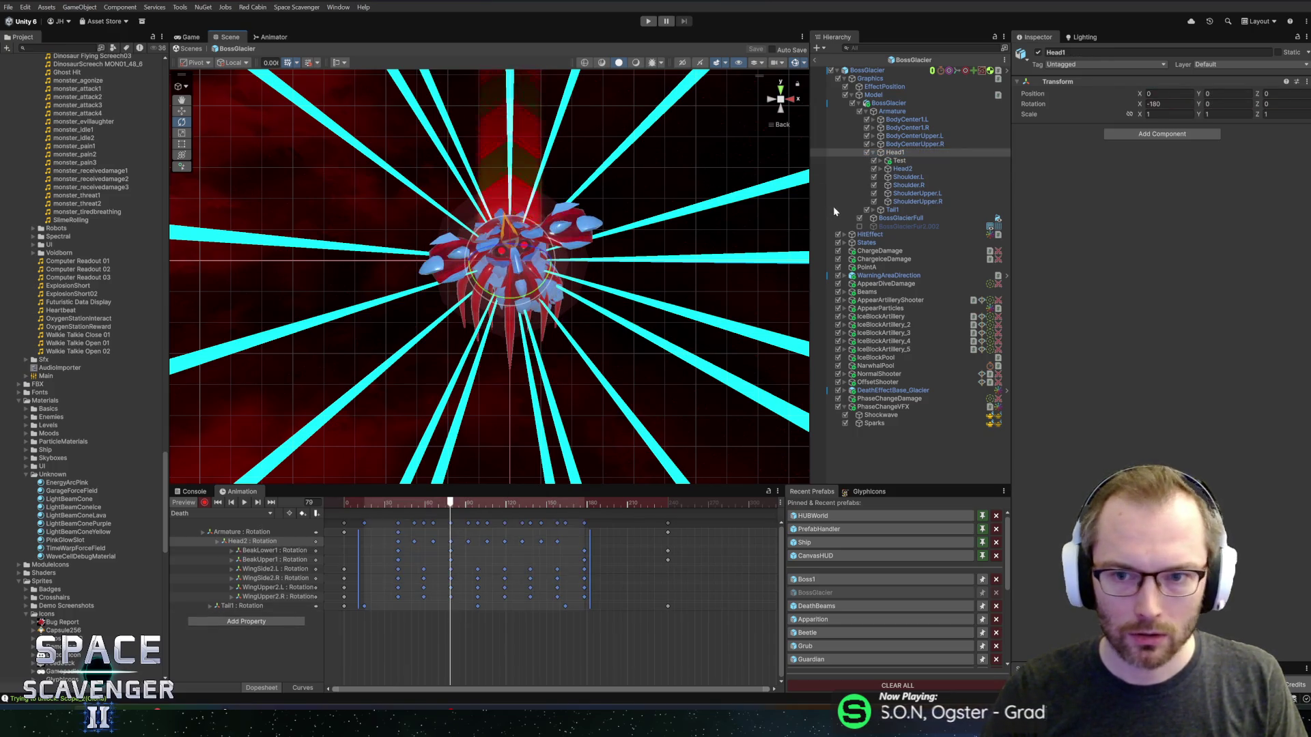
click(880, 169)
click(887, 177)
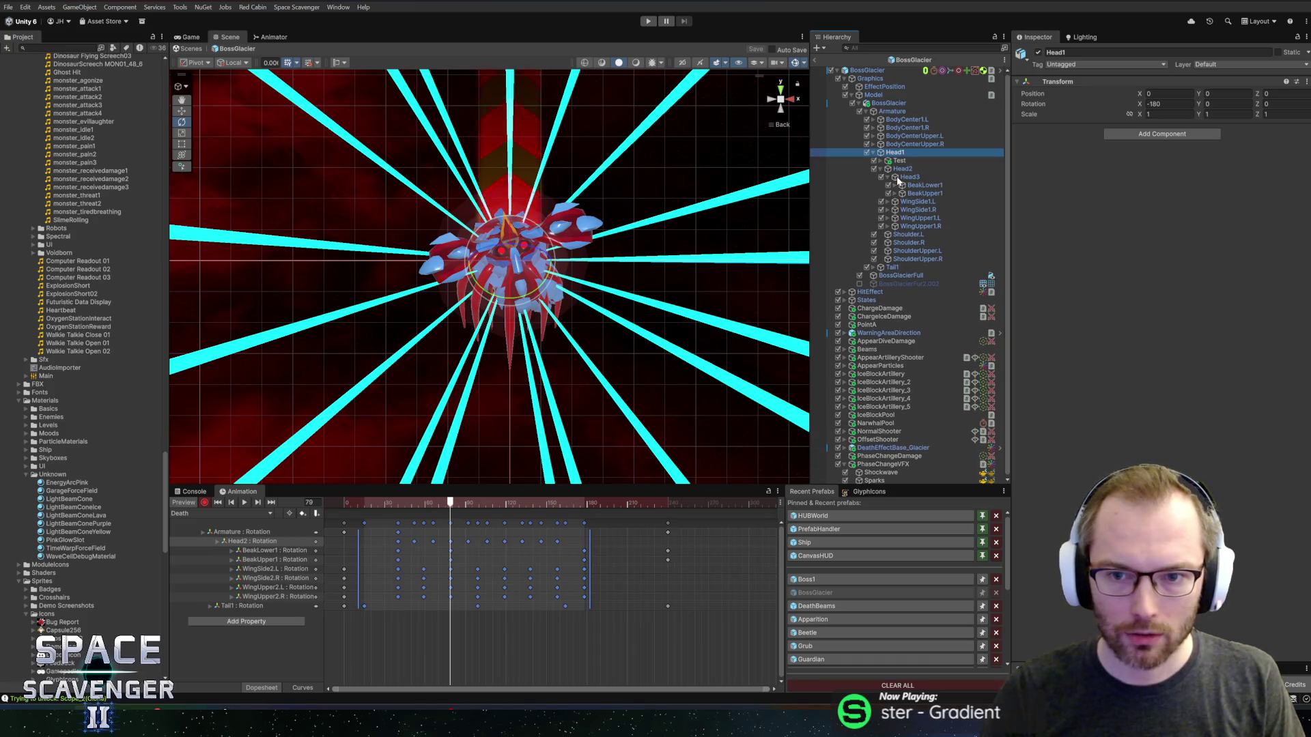
click(908, 177)
drag(559, 233, 508, 206)
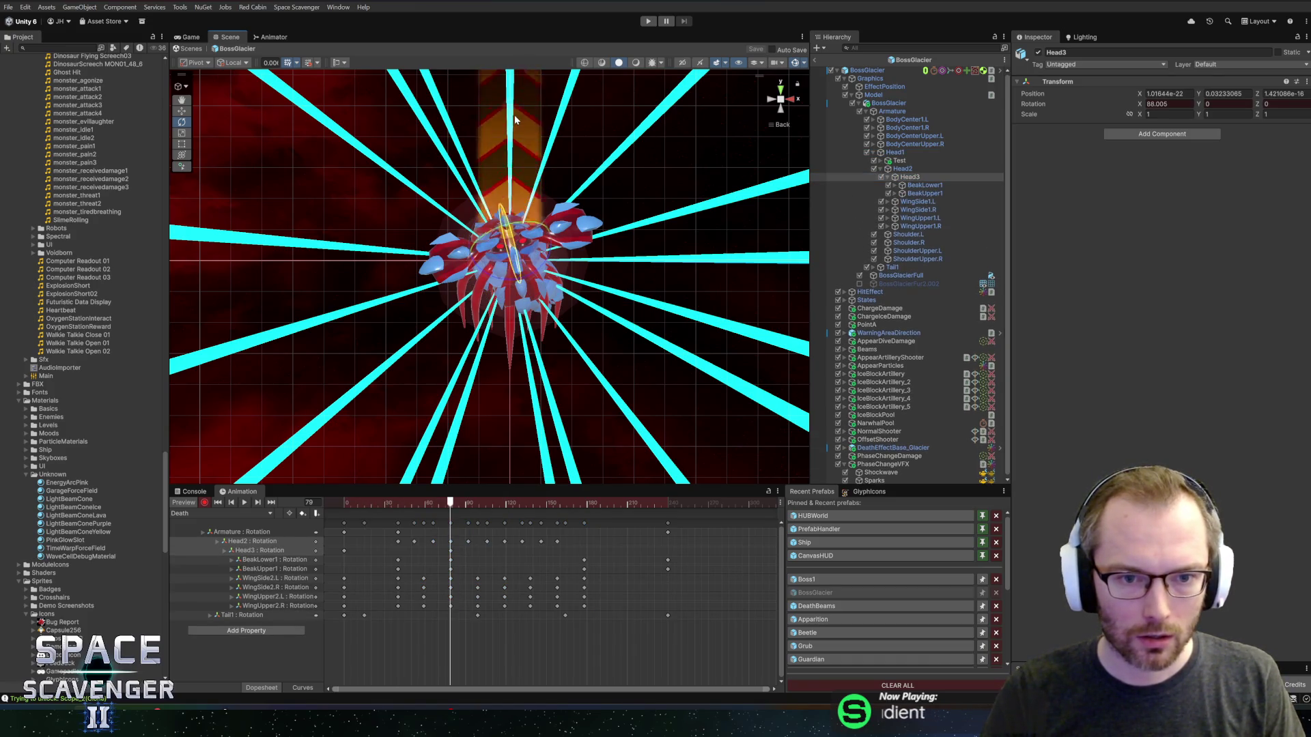
key(ctrl+z)
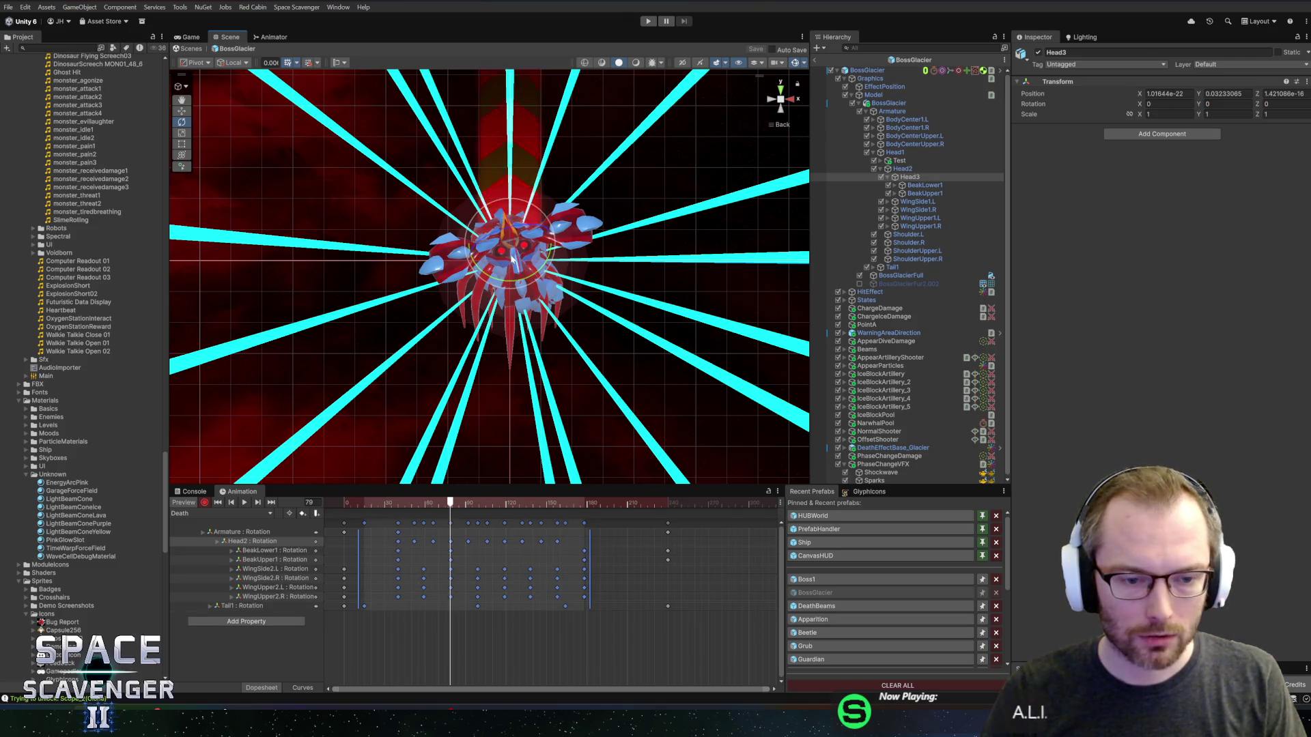
drag(512, 258, 511, 195)
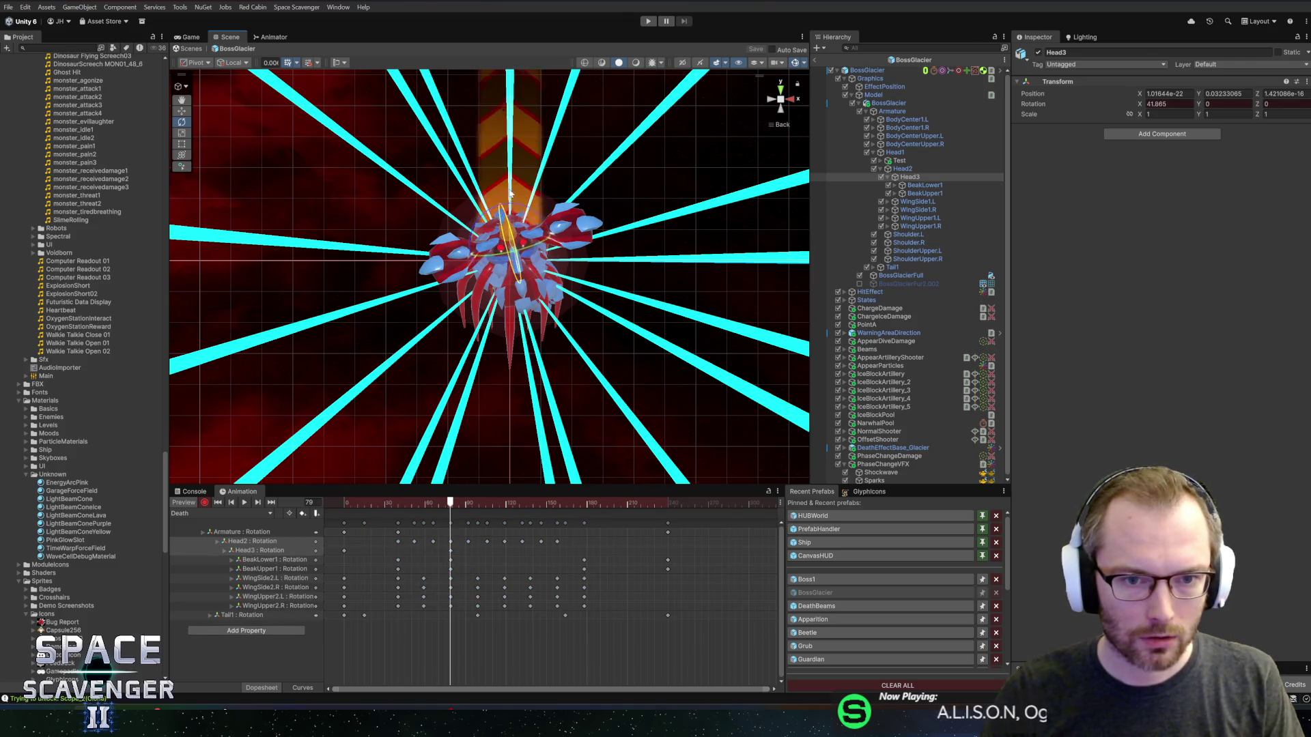
key(ctrl+z)
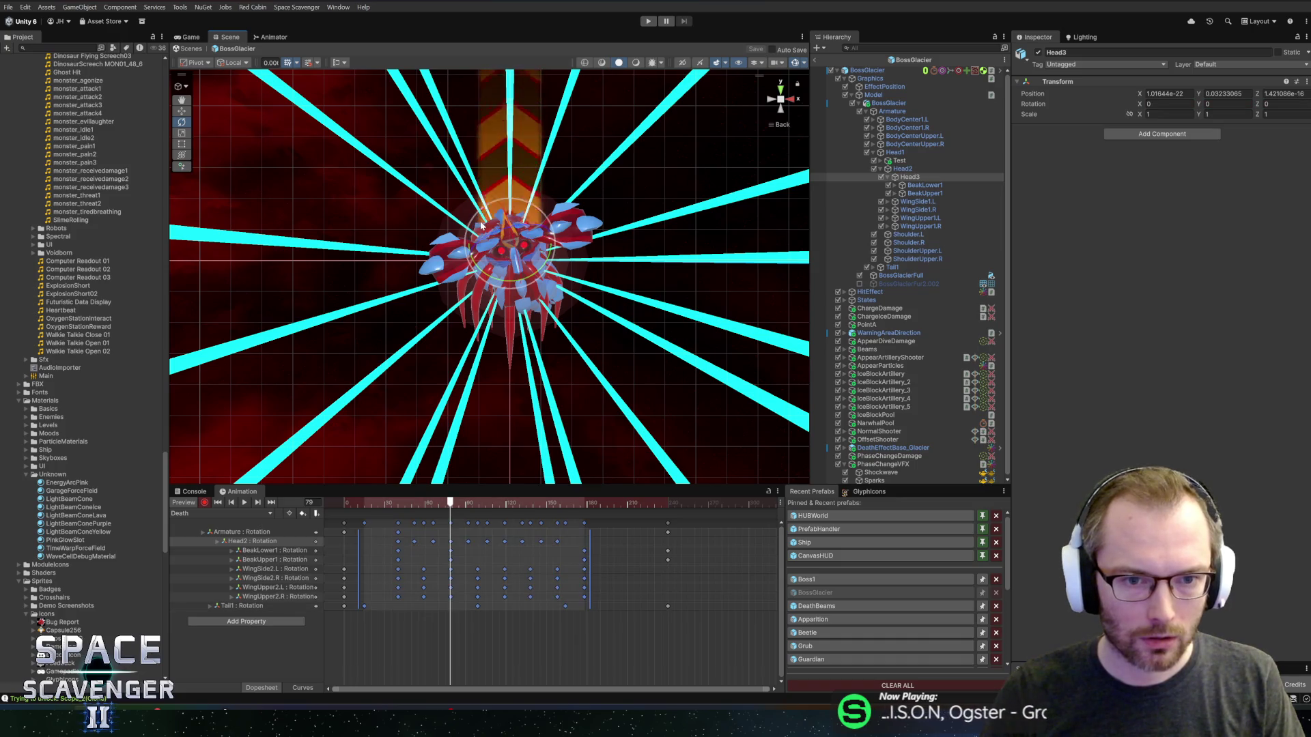
drag(483, 244, 471, 273)
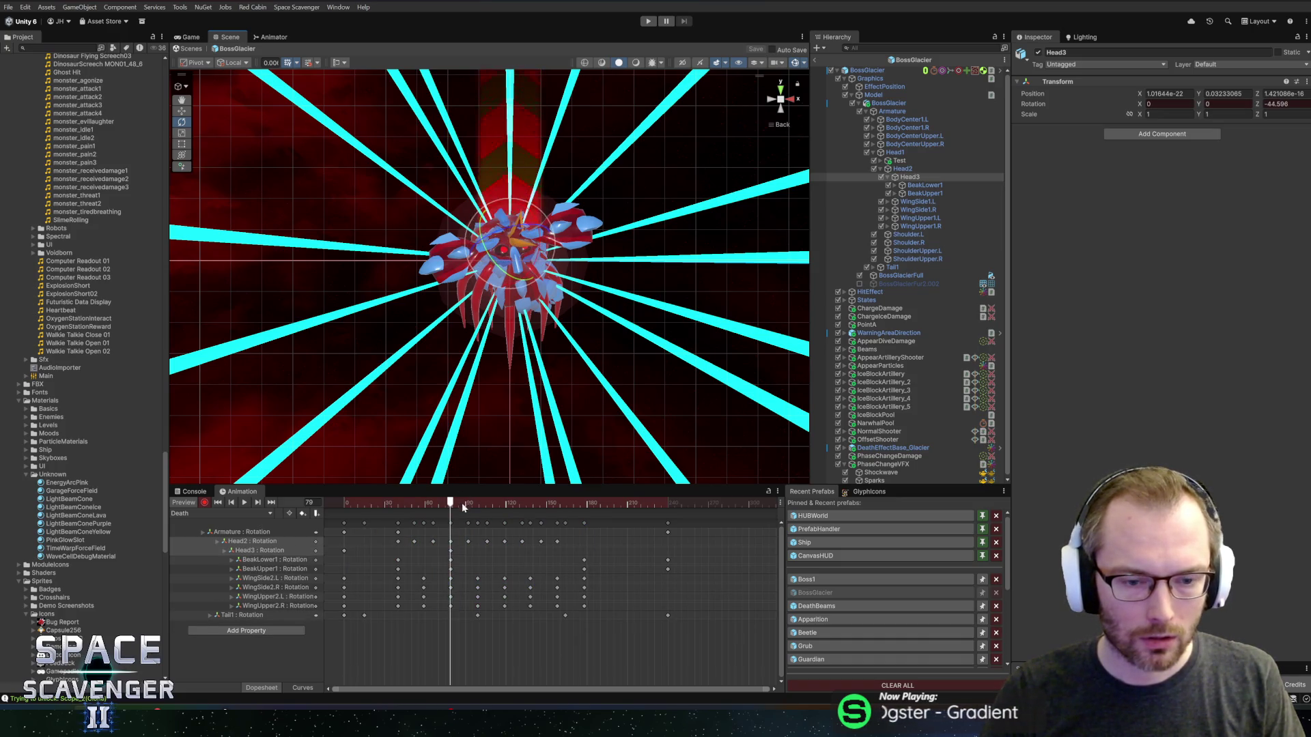
- Move the Head3 key earlier to frame 40 and key the head back to rest at frame 79
mouse_move(447, 505)
mouse_down()
mouse_move(392, 505)
mouse_move(426, 505)
mouse_up()
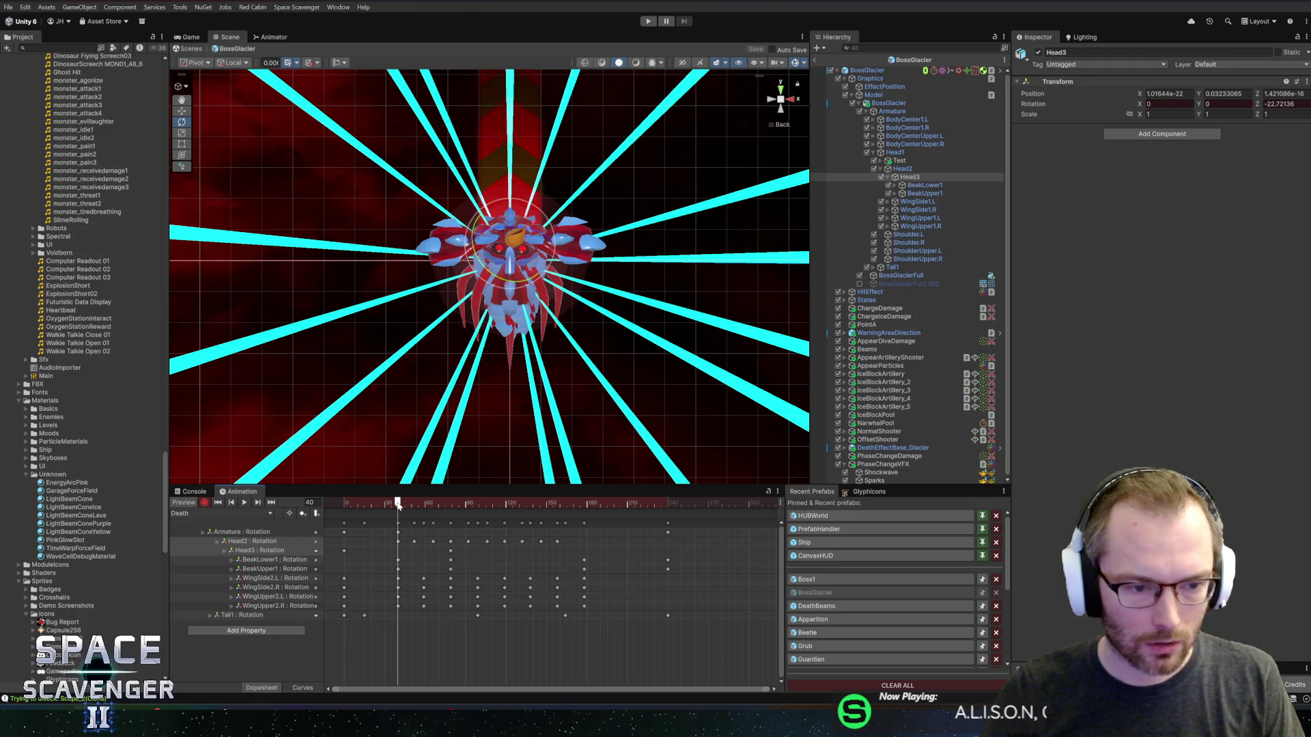
click(445, 555)
drag(448, 551, 396, 558)
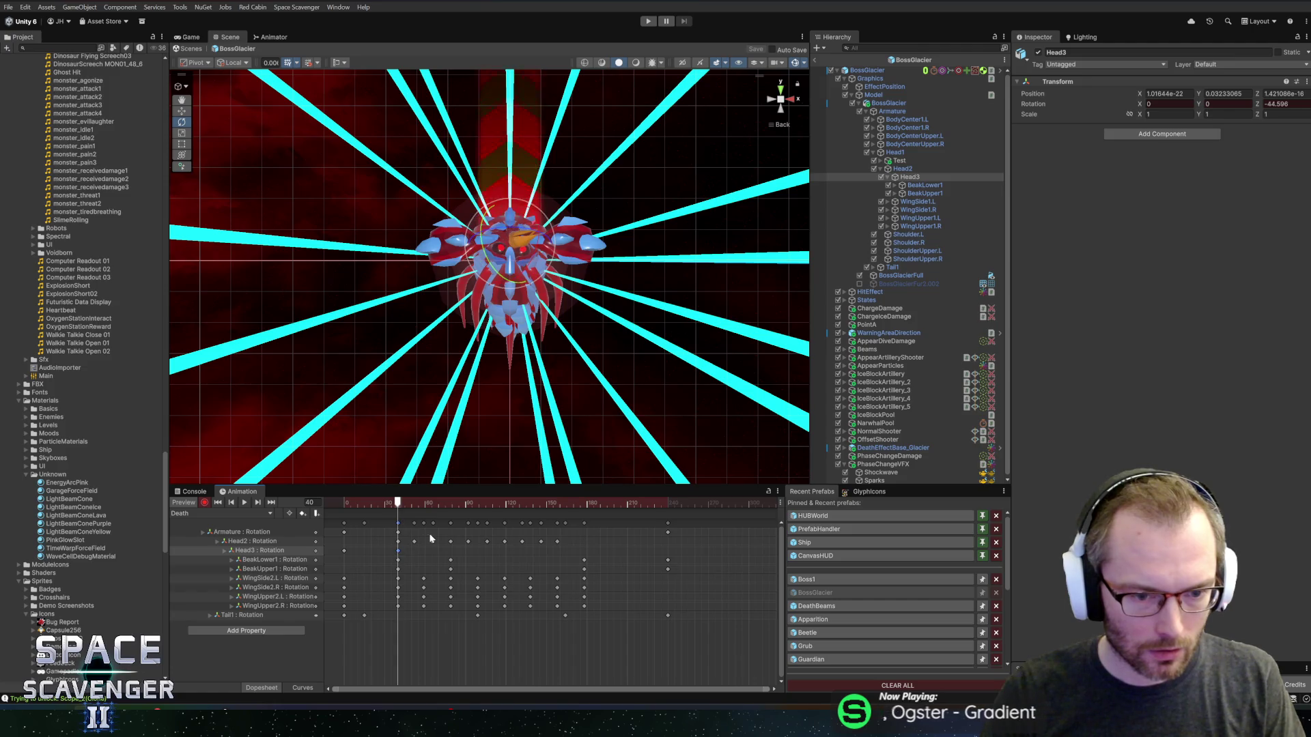
drag(403, 504, 423, 504)
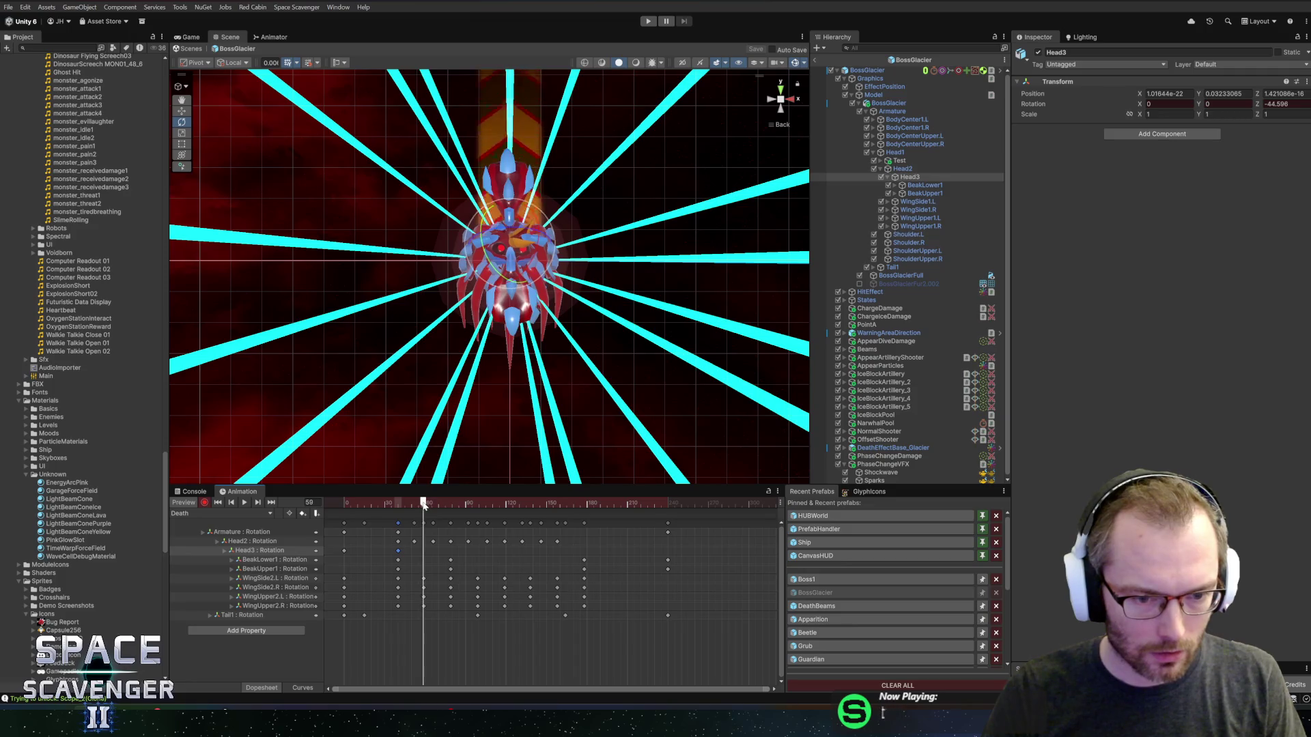
mouse_move(537, 245)
mouse_down()
mouse_move(412, 235)
mouse_move(428, 242)
mouse_move(485, 489)
mouse_move(344, 504)
mouse_move(450, 504)
mouse_up()
click(399, 551)
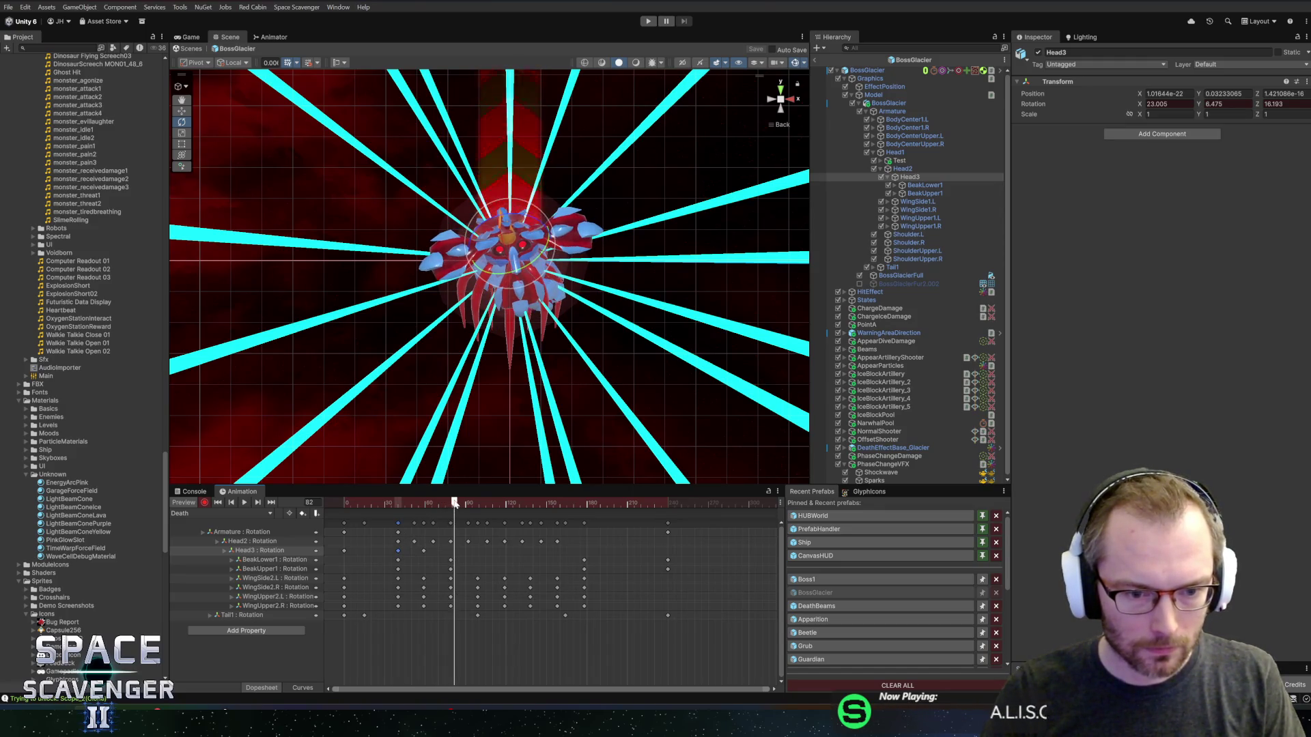
key(ctrl+v)
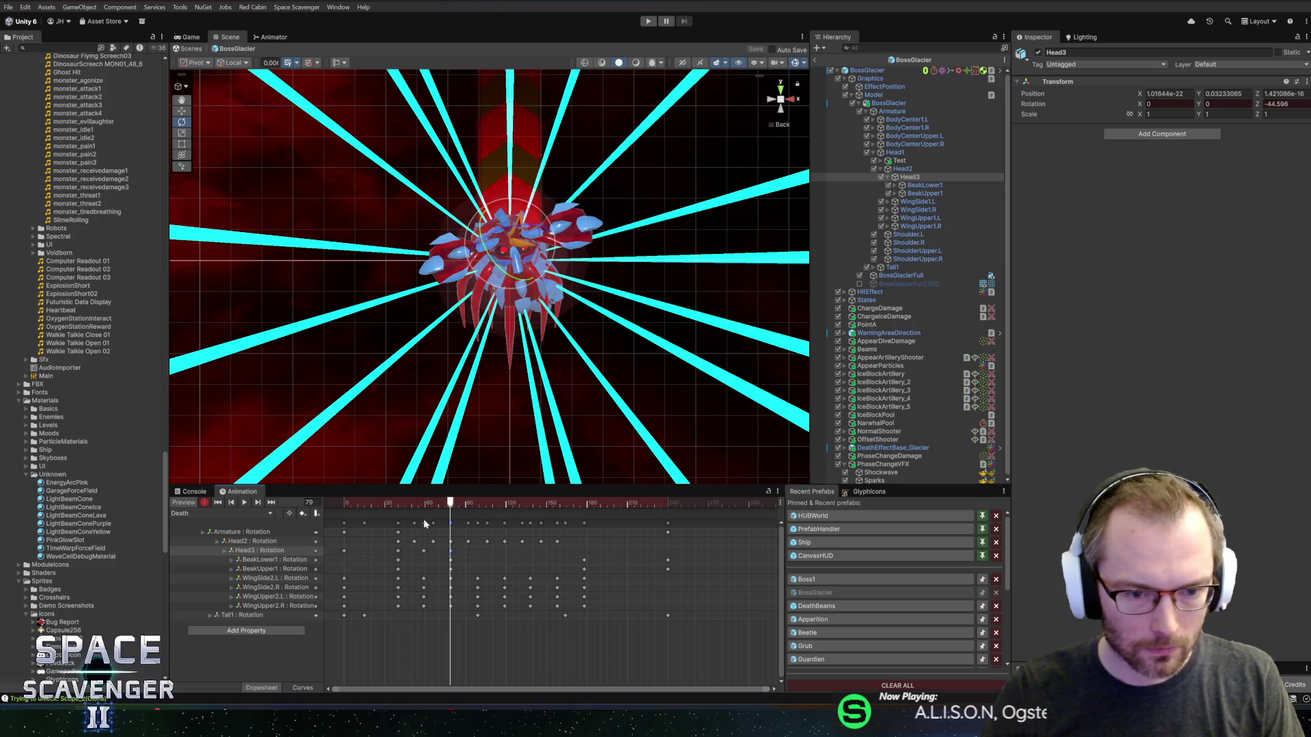
- Preview the clip and key a head rotation reset at frame 178
mouse_move(451, 504)
mouse_down()
mouse_move(509, 504)
mouse_move(343, 505)
mouse_up()
key(space)
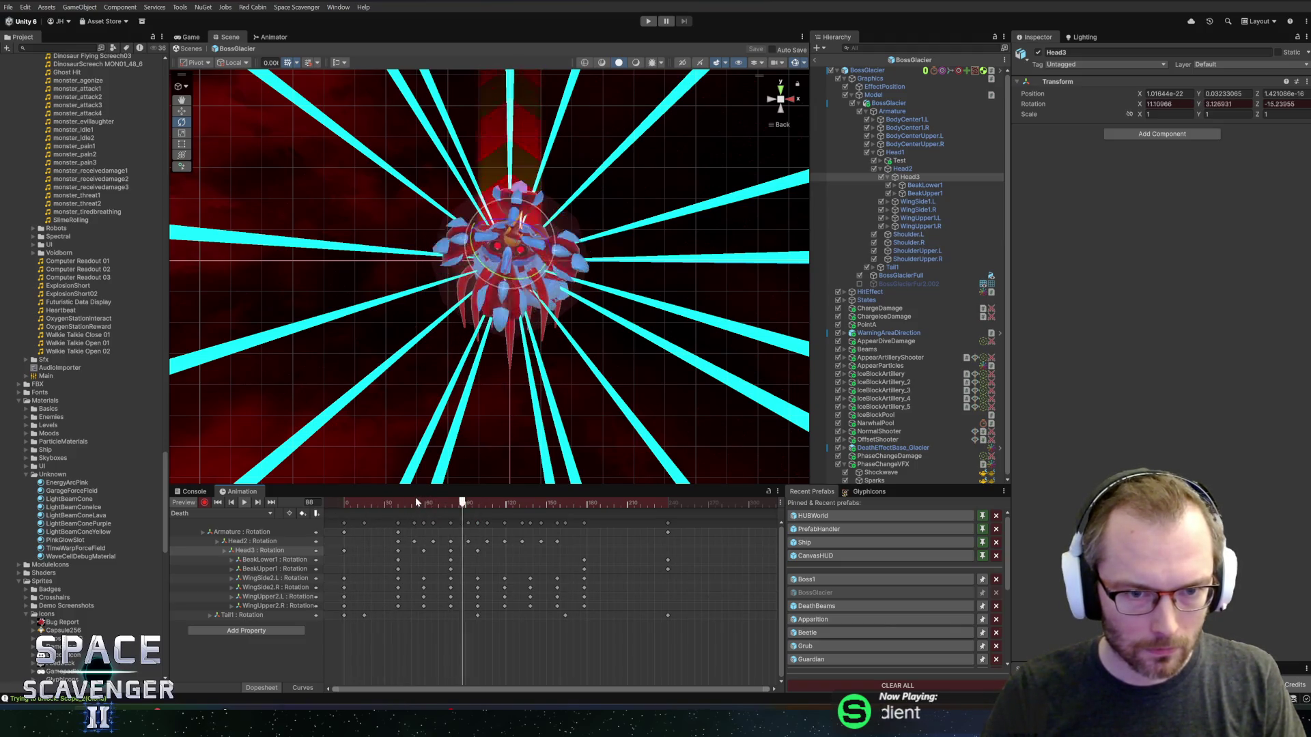
click(477, 504)
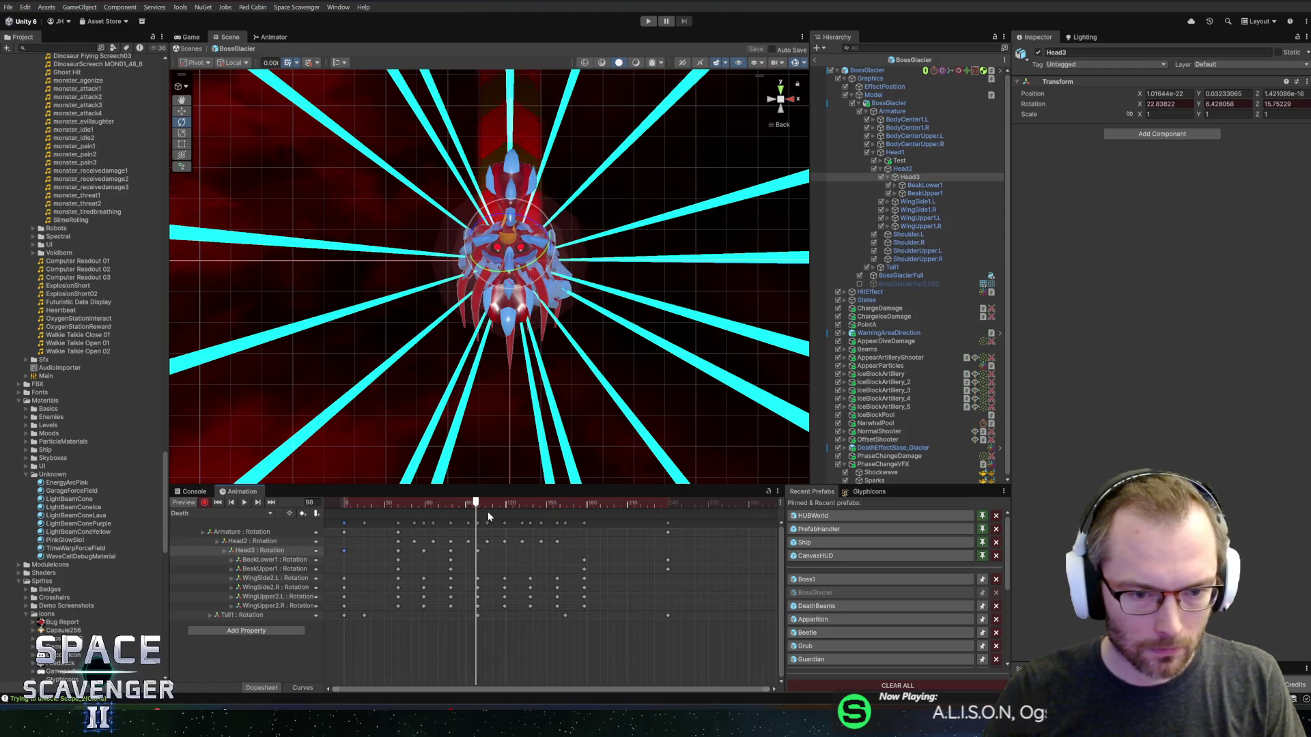
drag(488, 505, 584, 504)
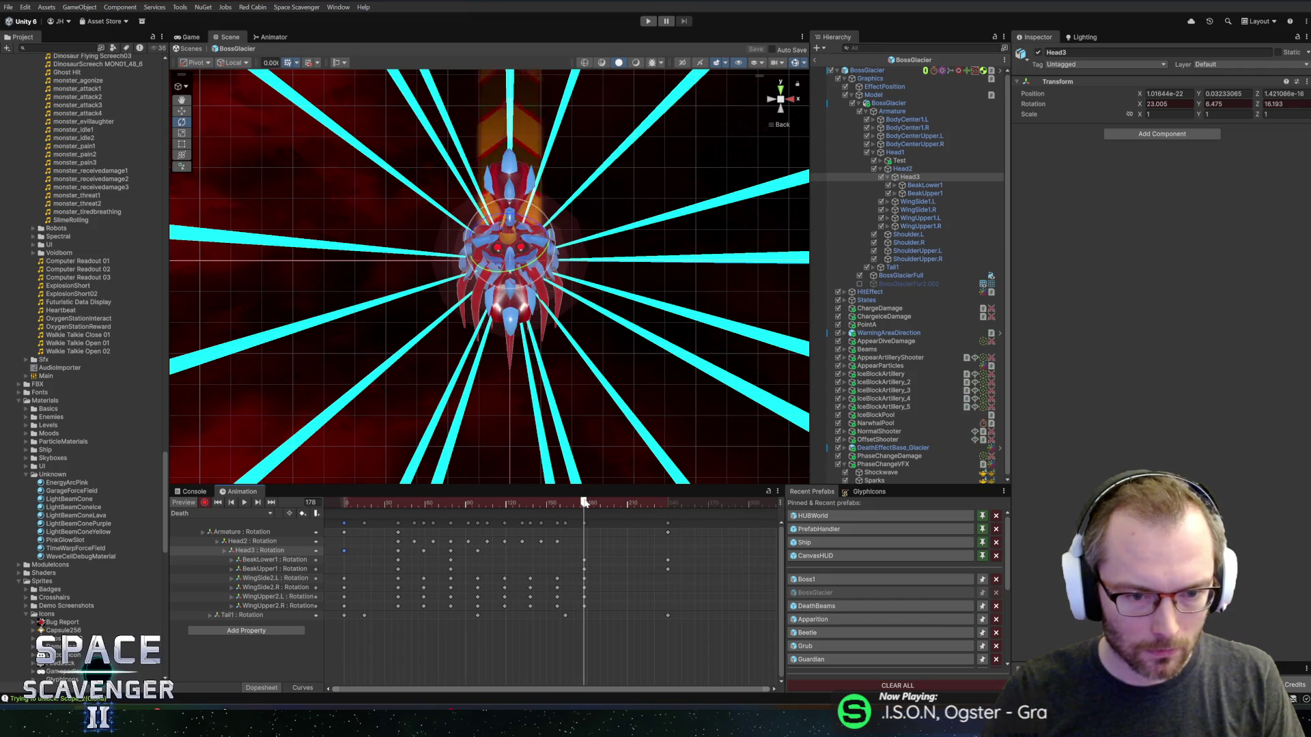
key(alt+shift+r)
key(space)
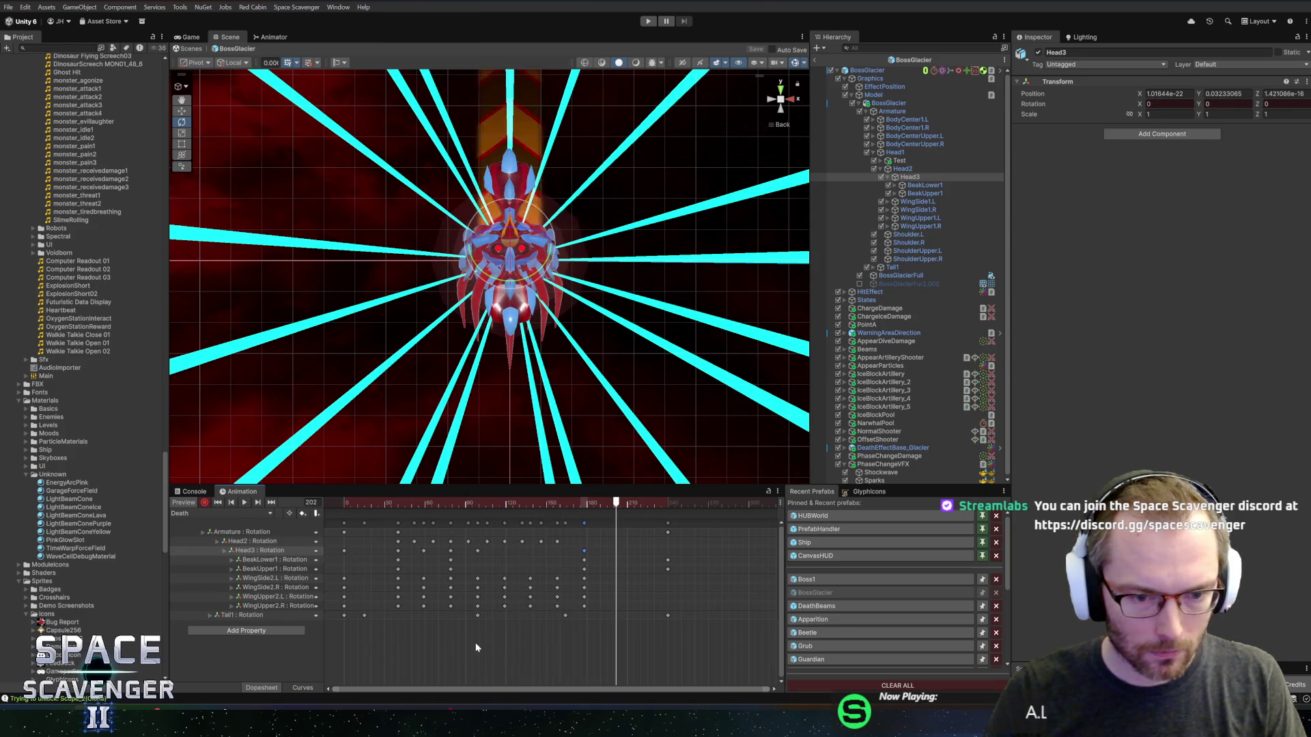
- Push the keyframes from frame 90 onward about five frames later
drag(466, 645, 632, 516)
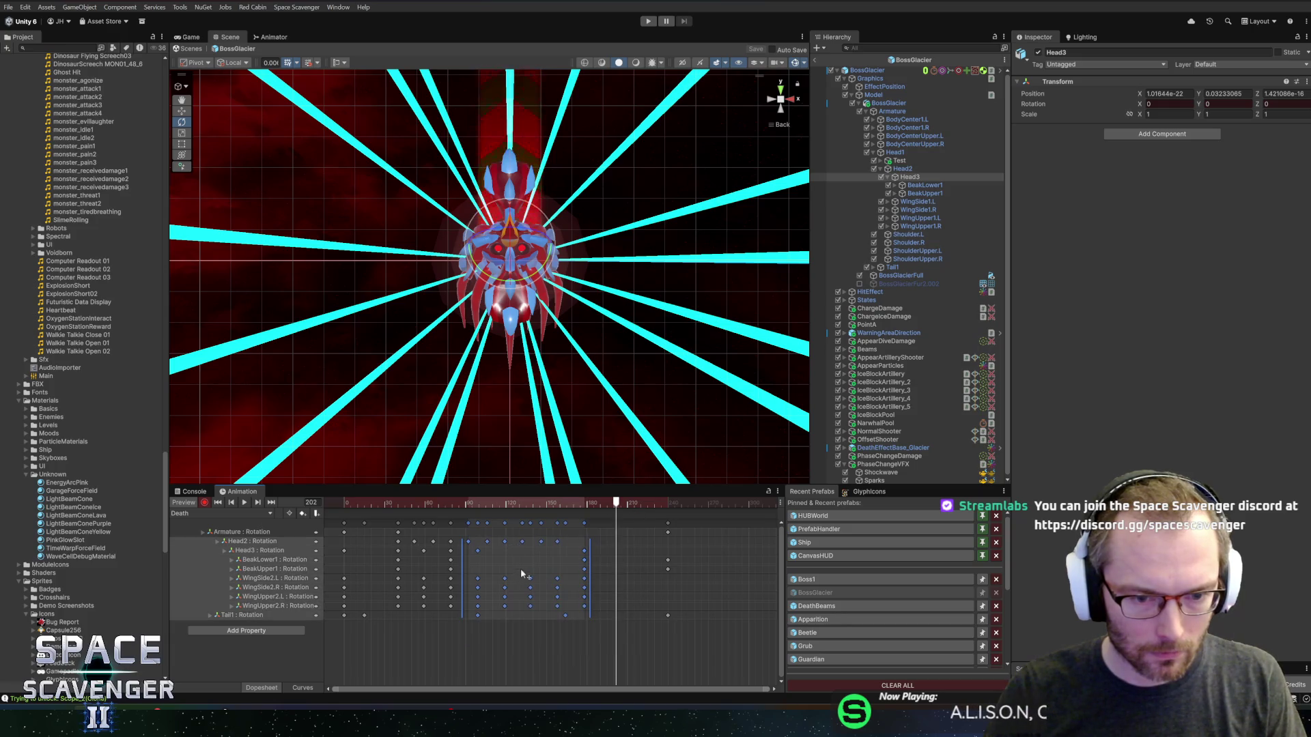
drag(522, 575, 532, 567)
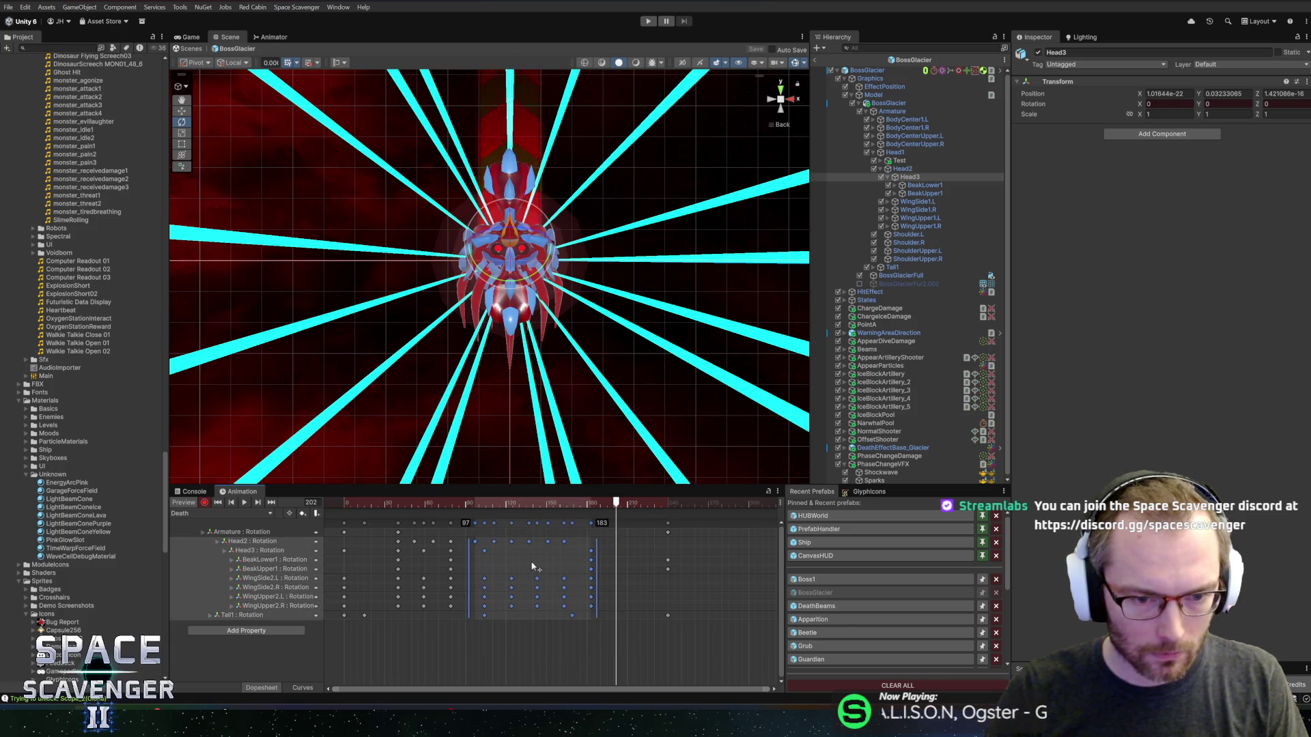
drag(486, 658, 622, 515)
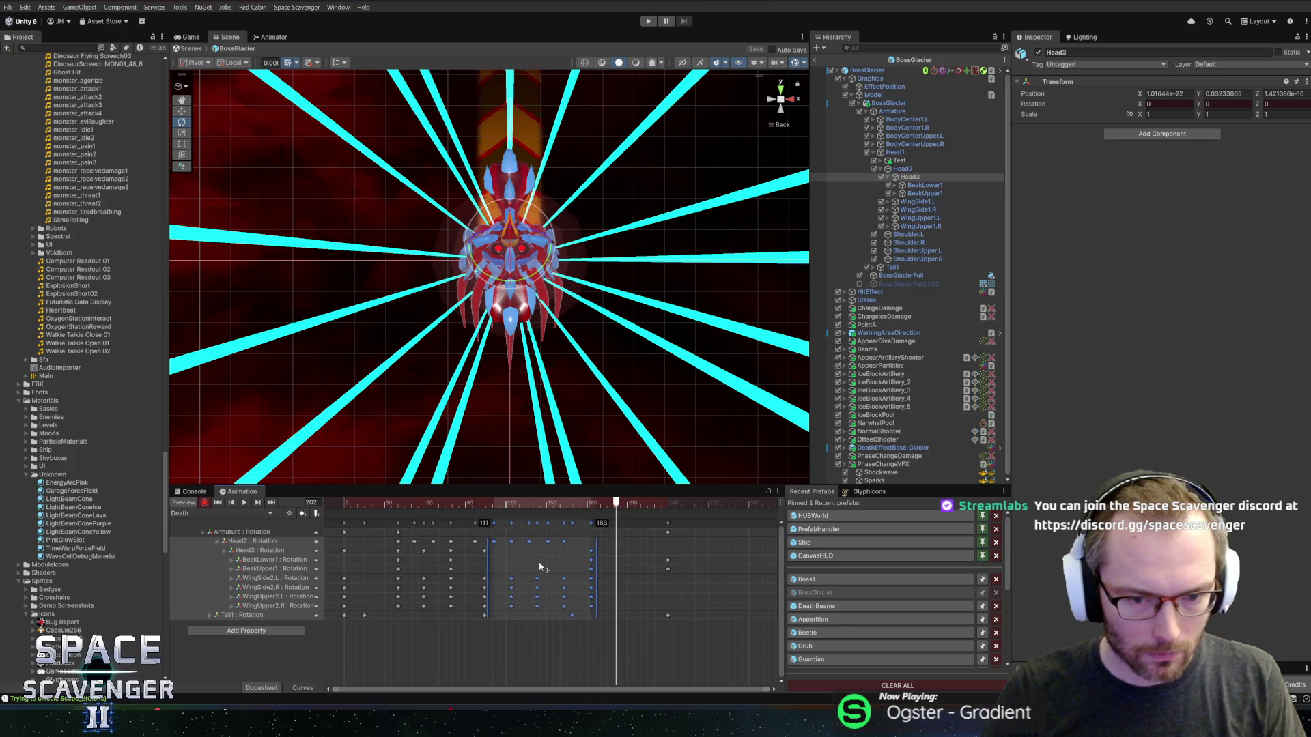
drag(539, 566, 547, 559)
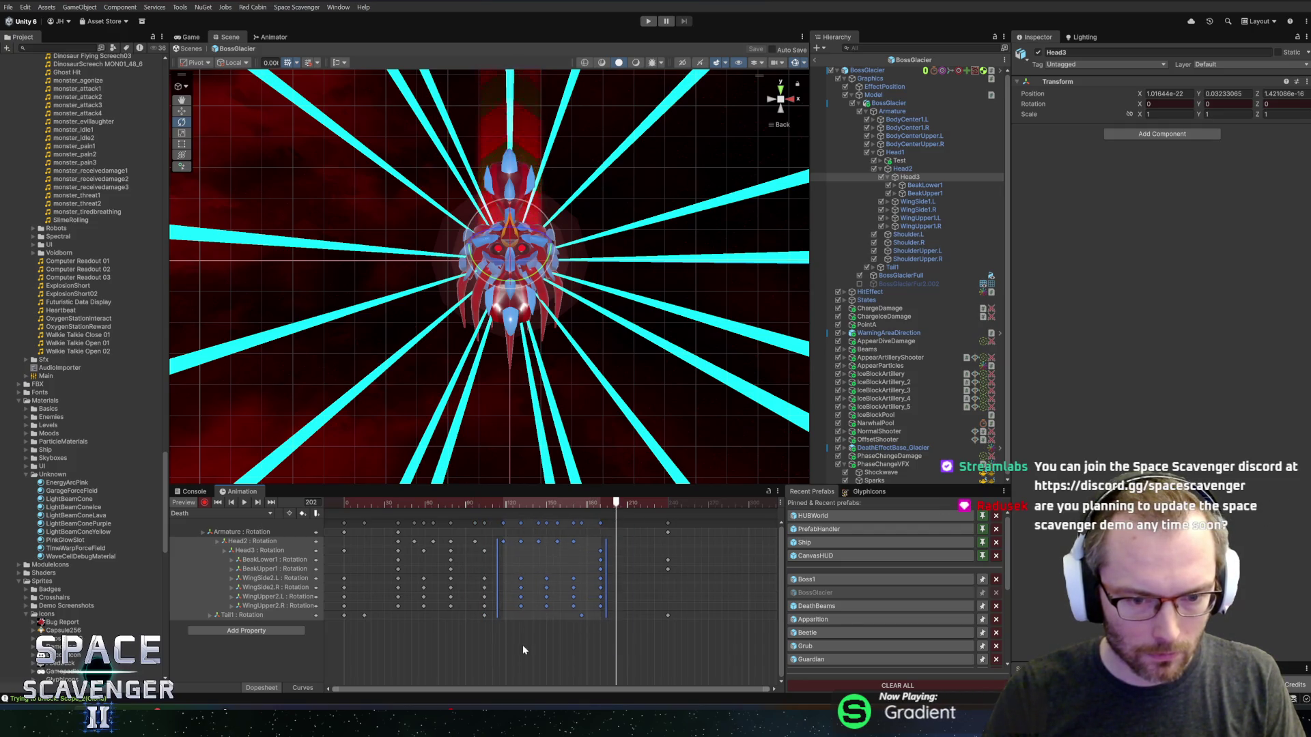
drag(524, 650, 679, 520)
drag(512, 657, 642, 500)
mouse_move(532, 647)
mouse_down()
mouse_move(583, 550)
mouse_move(588, 578)
mouse_move(662, 497)
mouse_up()
drag(614, 553, 628, 553)
- Select the final keyframe column and play the Death animation to check timing
drag(623, 641, 641, 535)
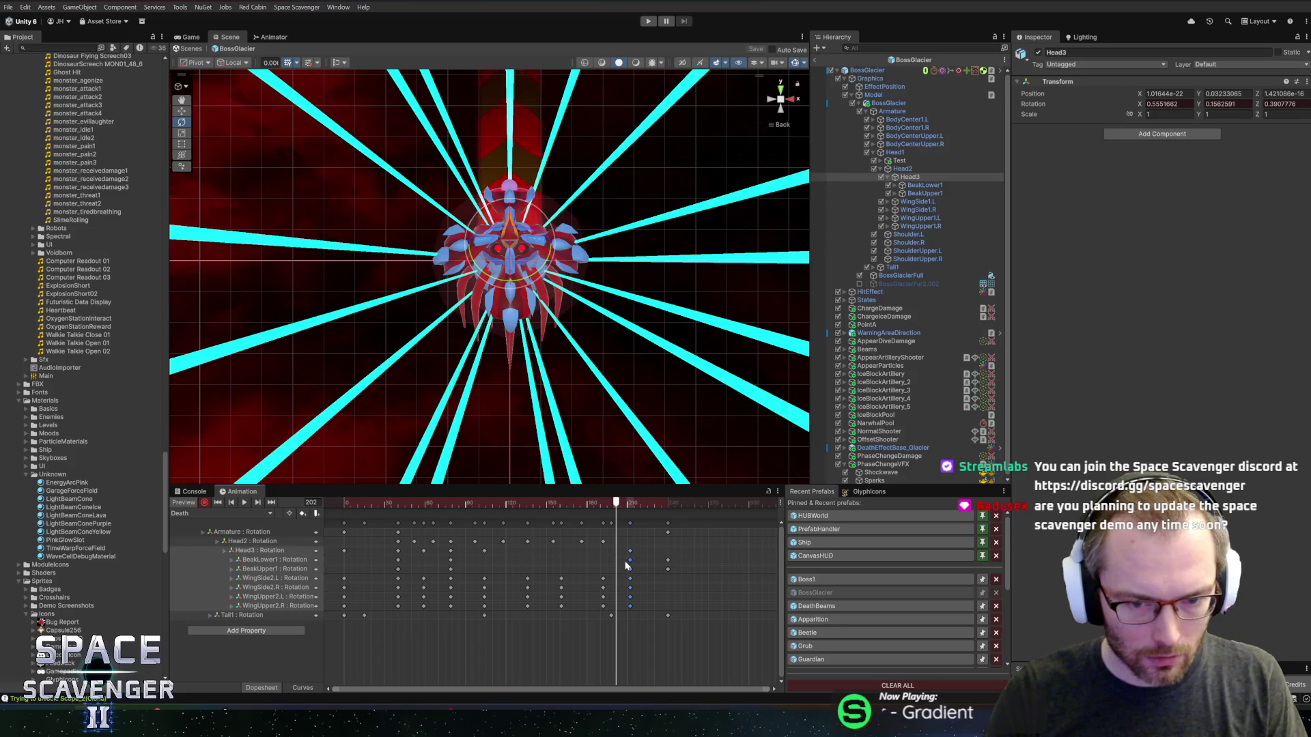
click(627, 565)
drag(623, 640, 646, 524)
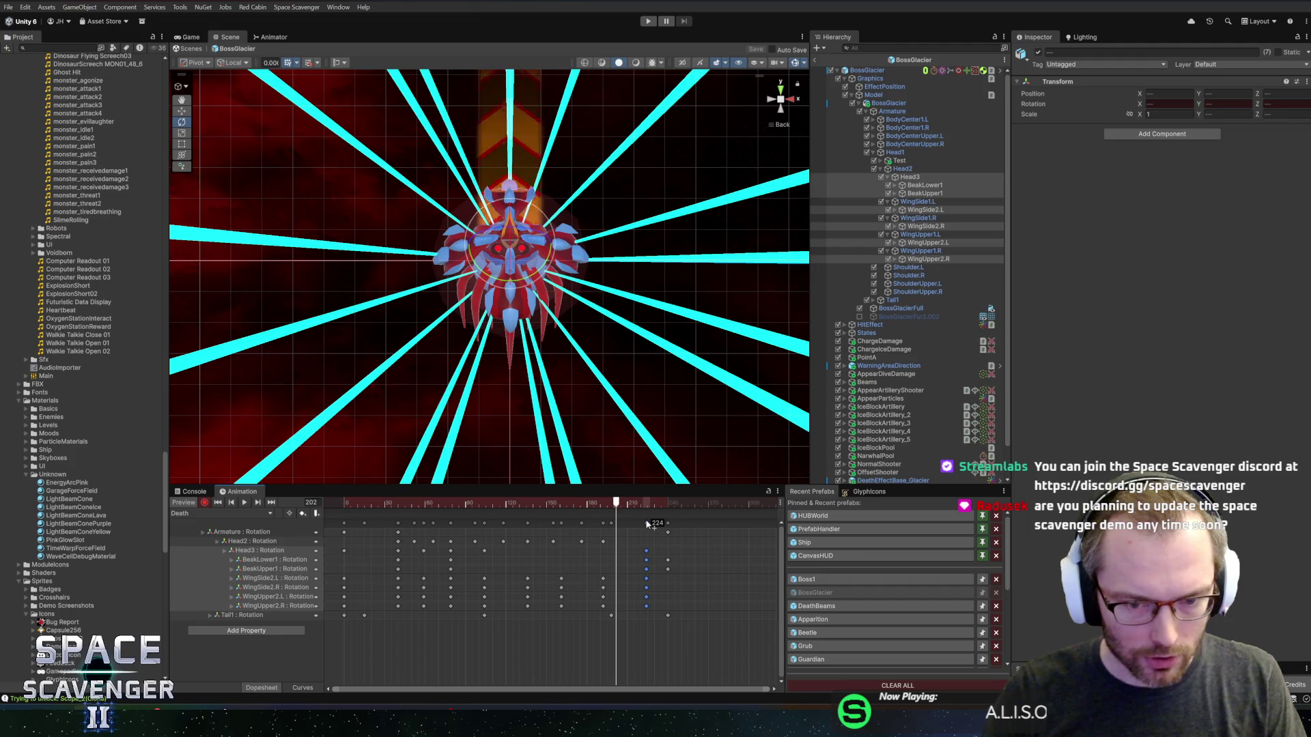
key(space)
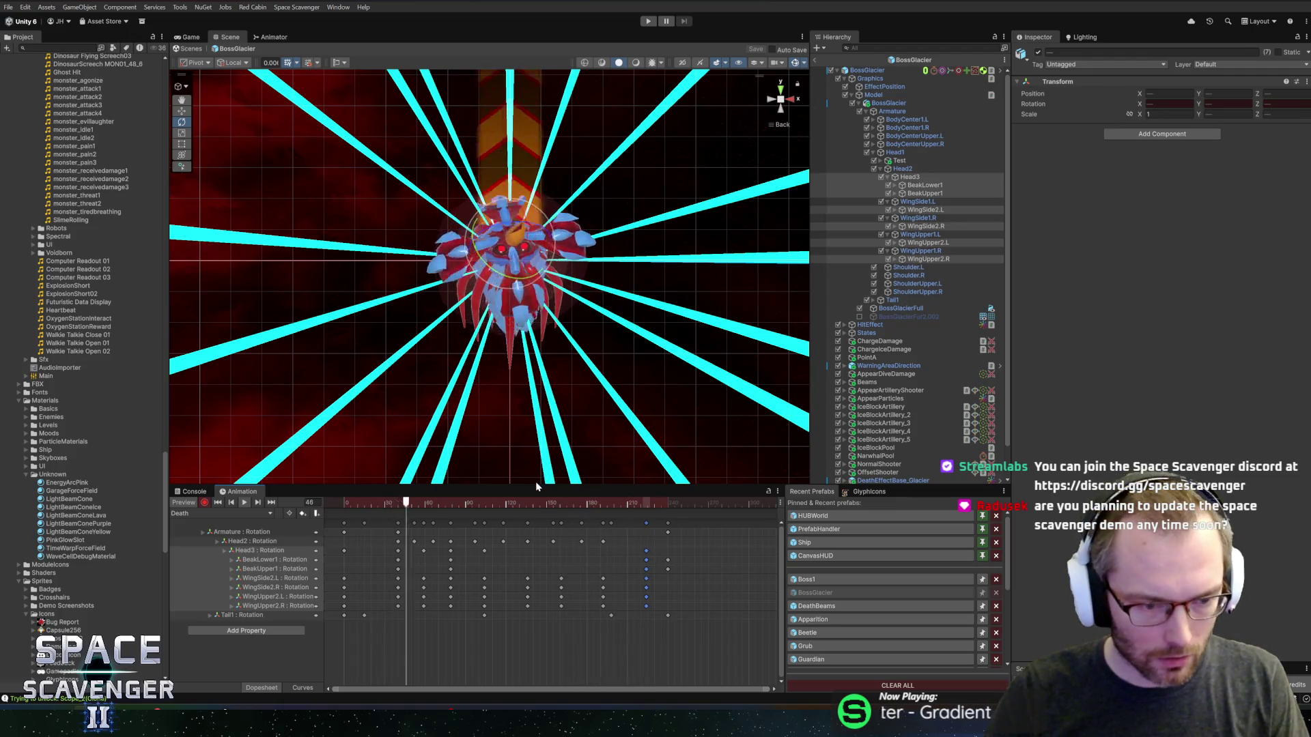
key(space)
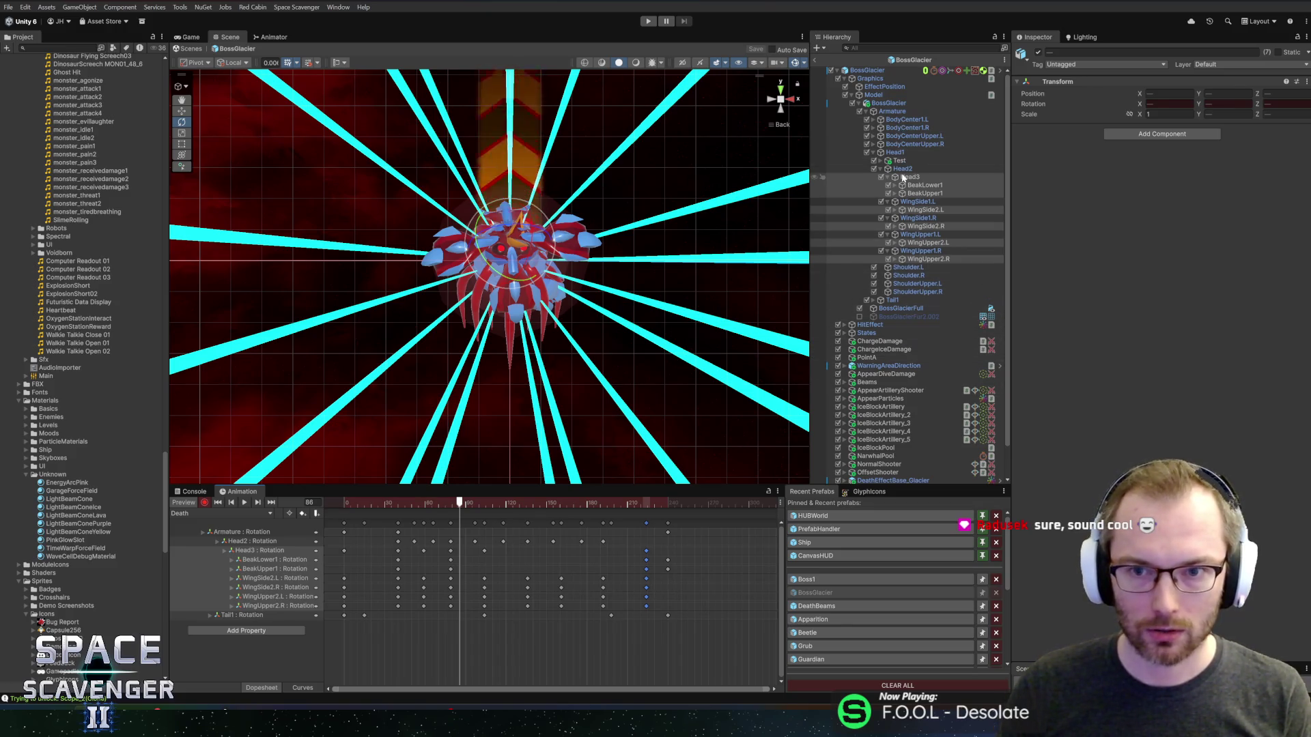
- Expand States, select DeathState, and record its Fixed Timer into the Death clip
scroll(901, 294, down, 2)
click(844, 300)
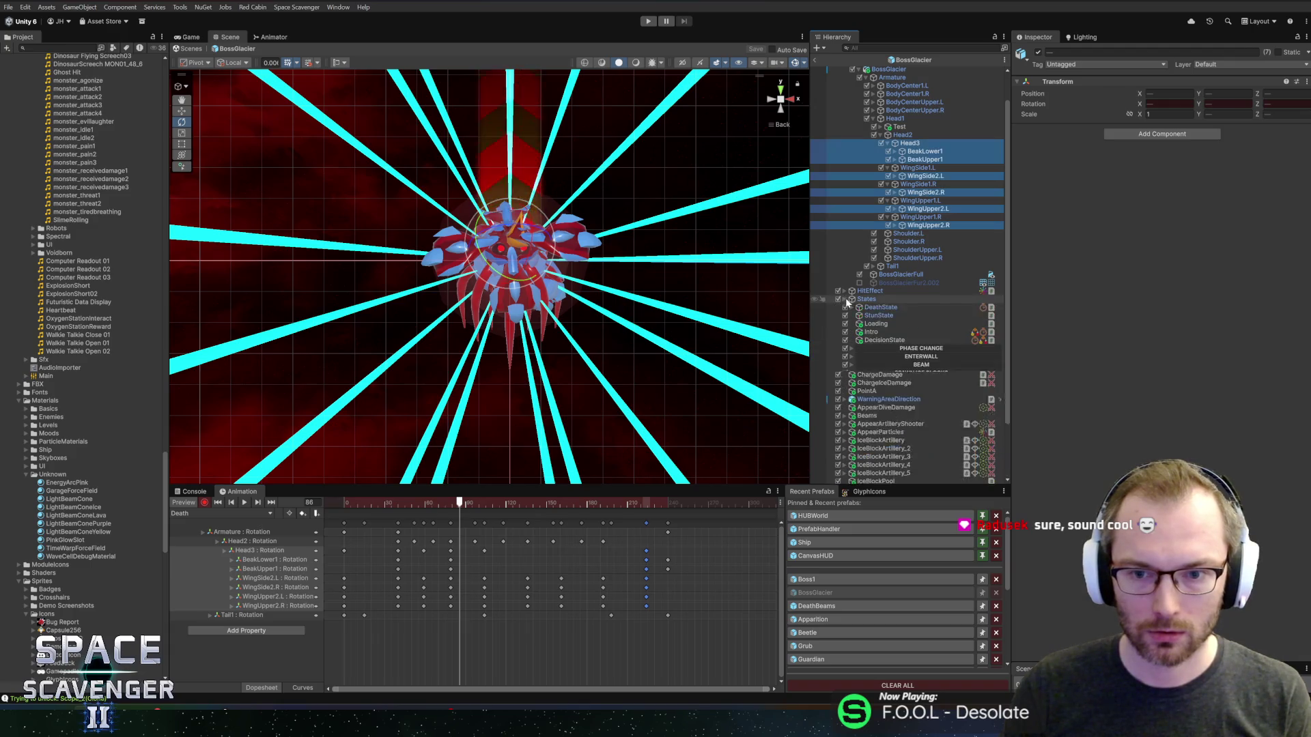
click(878, 308)
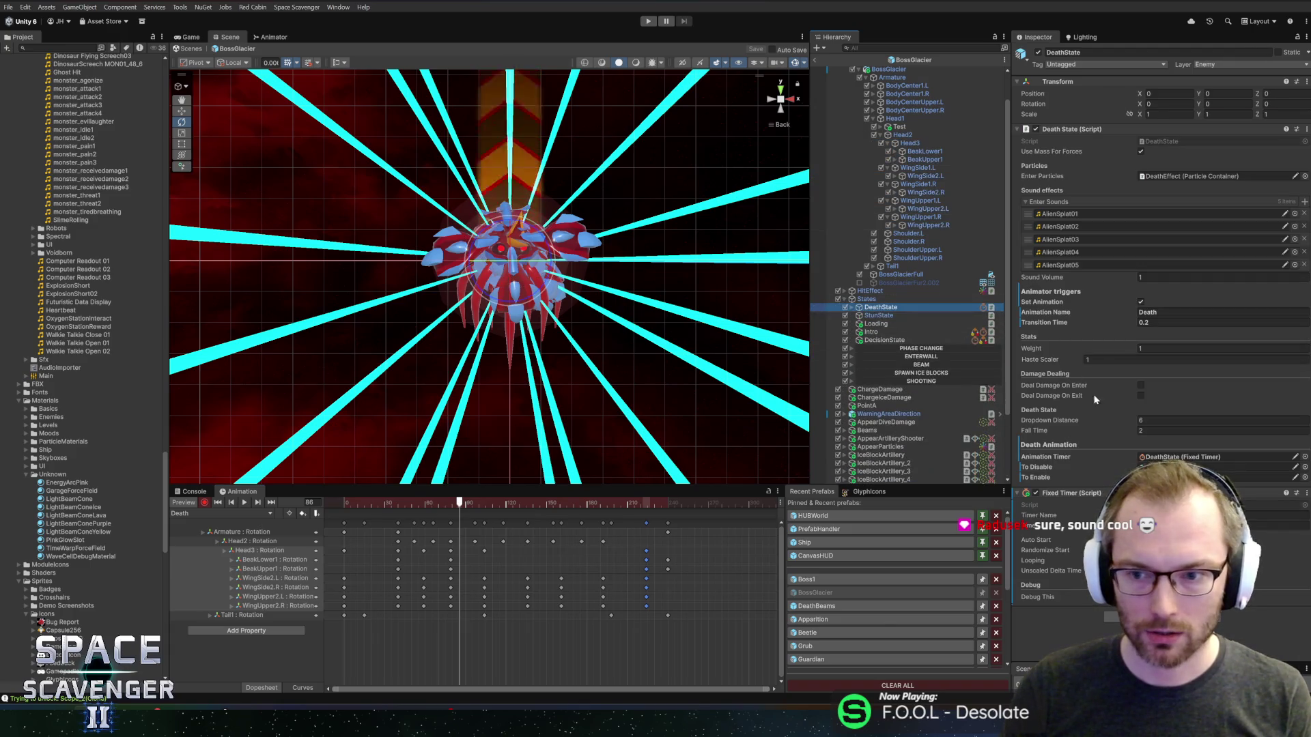
click(1201, 525)
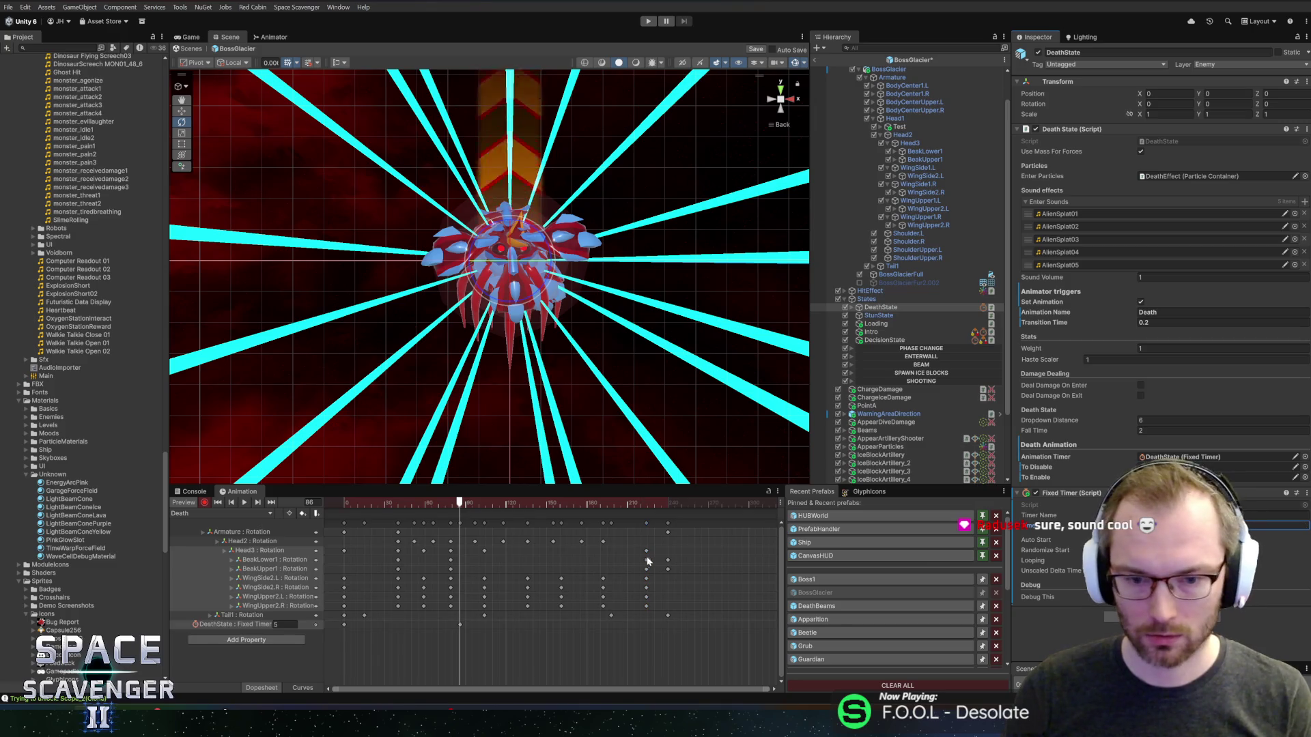
- Move the final frame-254 keys to frame 251
drag(707, 639, 600, 511)
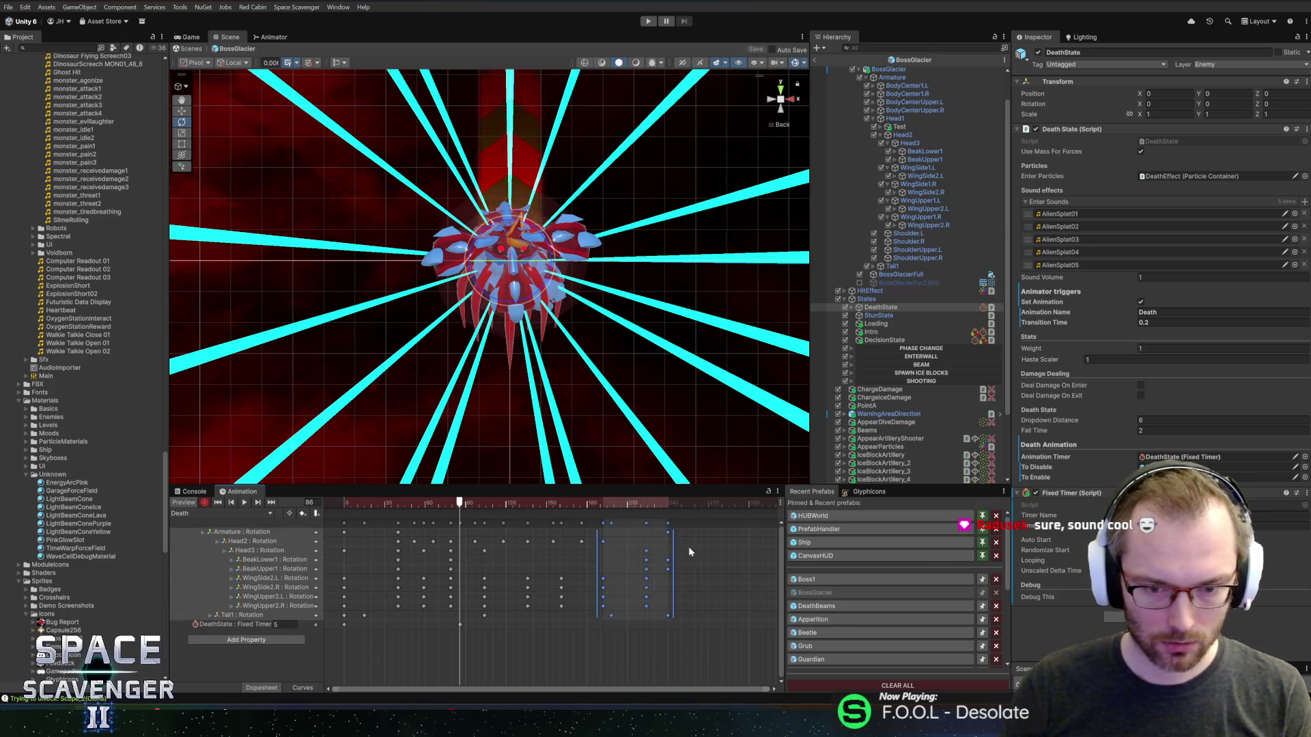
mouse_move(703, 685)
mouse_down()
mouse_move(639, 519)
mouse_move(686, 560)
mouse_up()
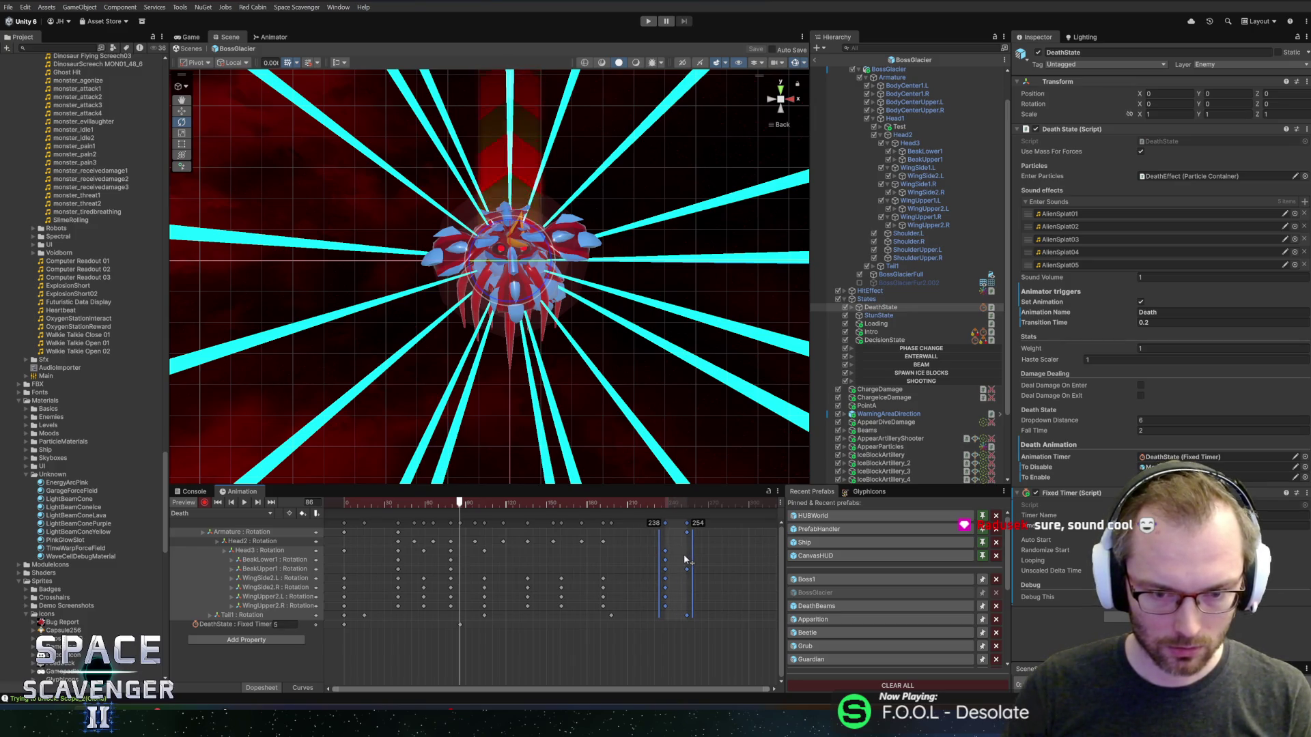
click(685, 591)
click(687, 531)
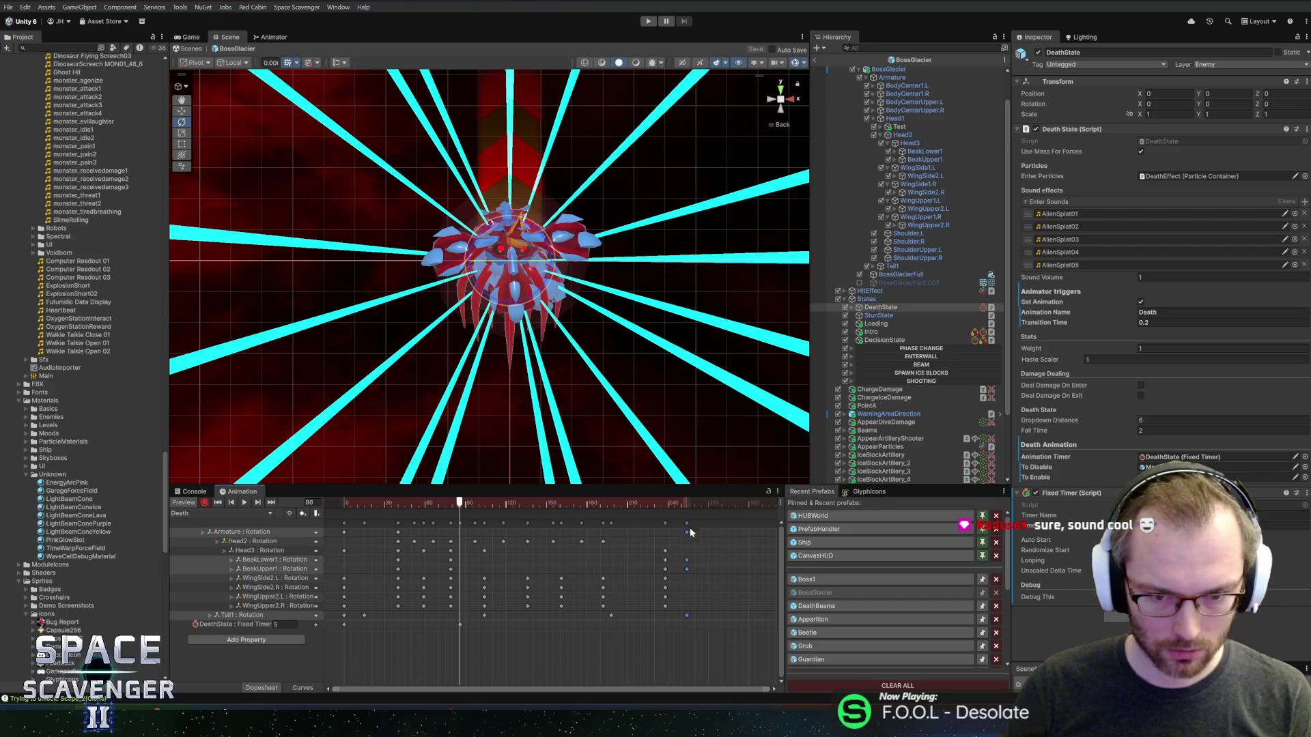
drag(691, 532, 677, 528)
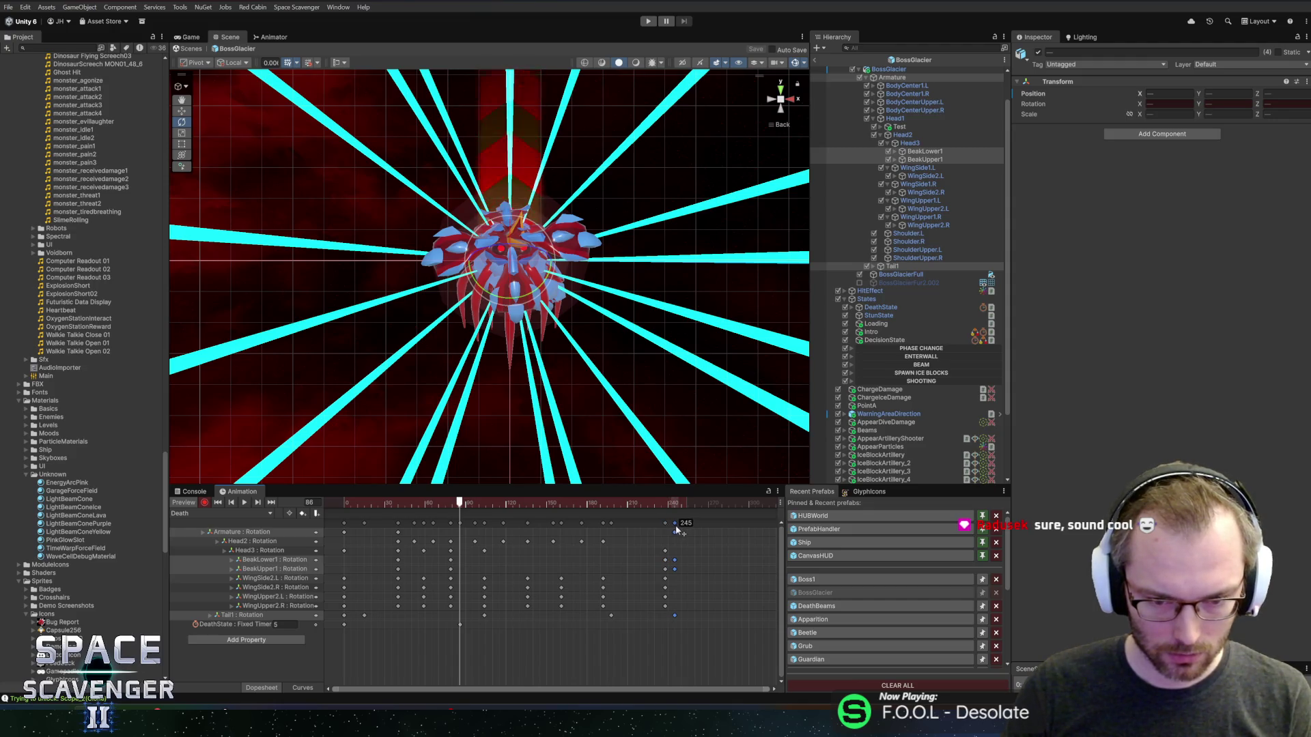
- Line up the frame-238 and frame-242 keys at frame 241
click(653, 565)
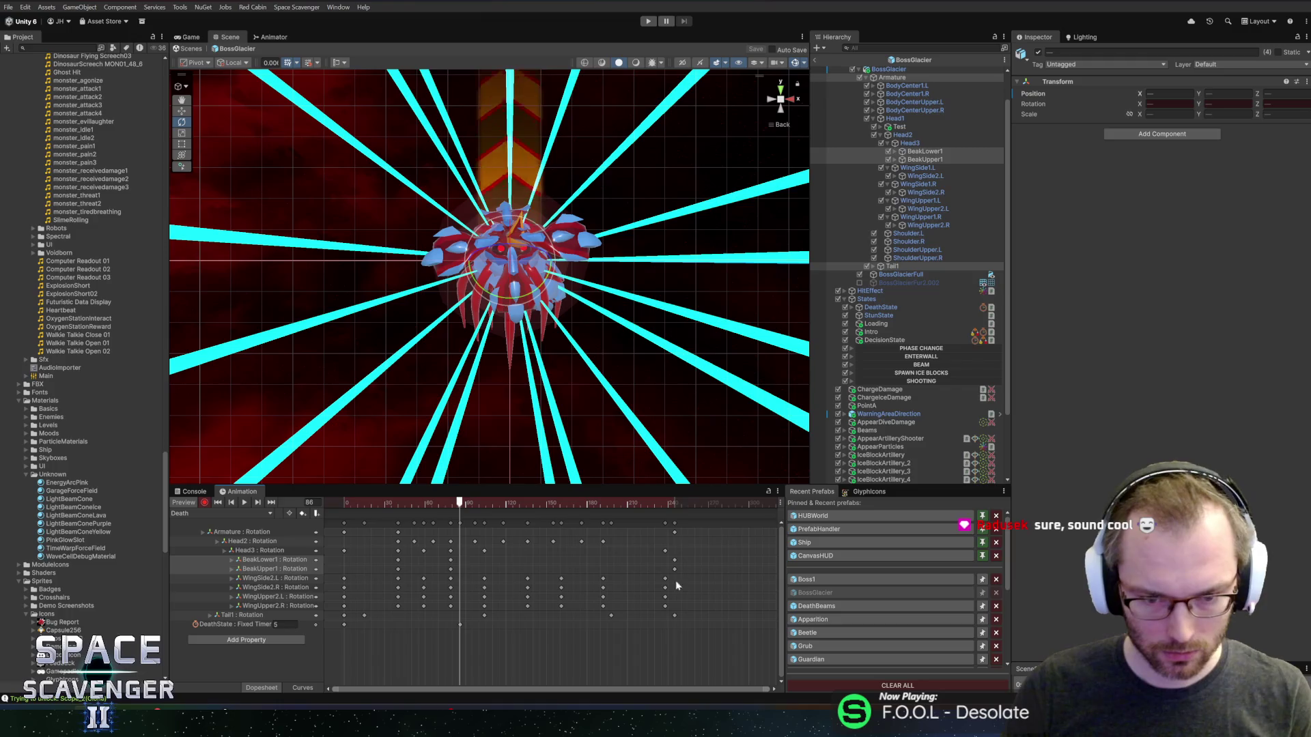
mouse_move(692, 664)
mouse_down()
mouse_move(672, 517)
mouse_move(665, 527)
mouse_up()
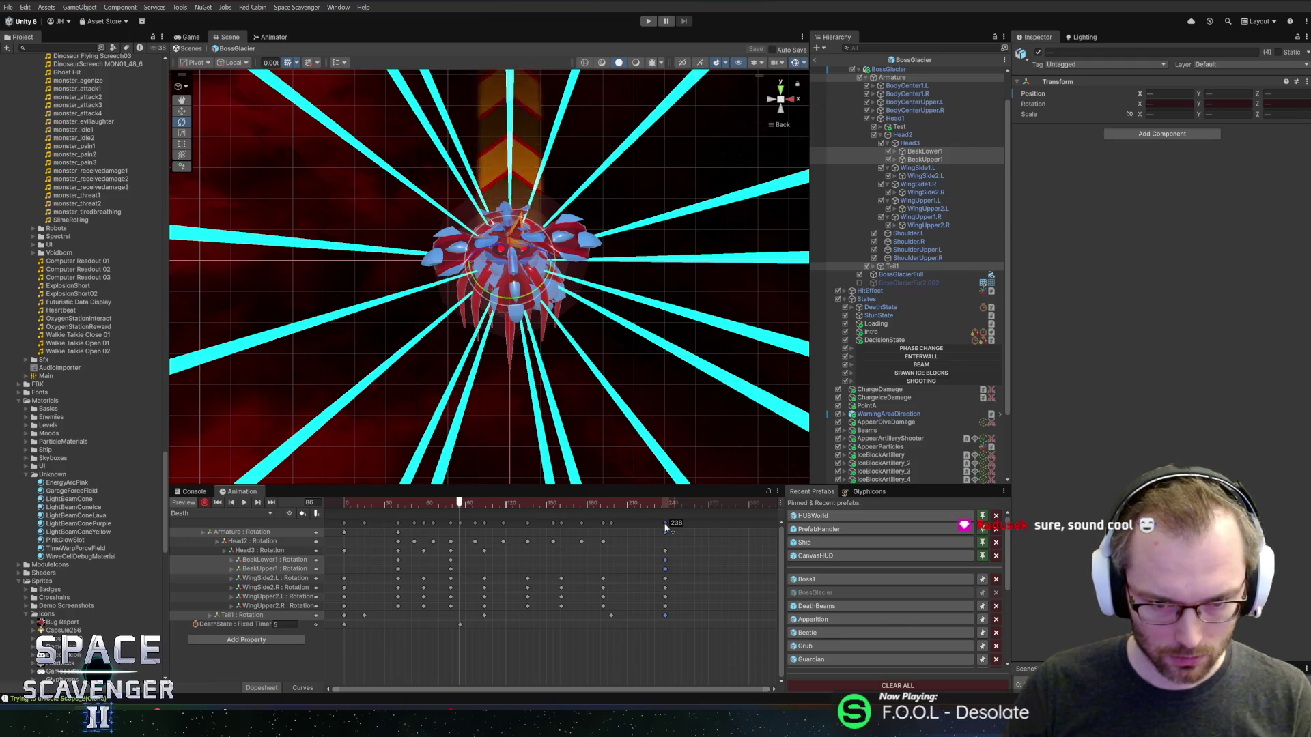
mouse_move(655, 645)
mouse_down()
mouse_move(682, 520)
mouse_move(668, 526)
mouse_up()
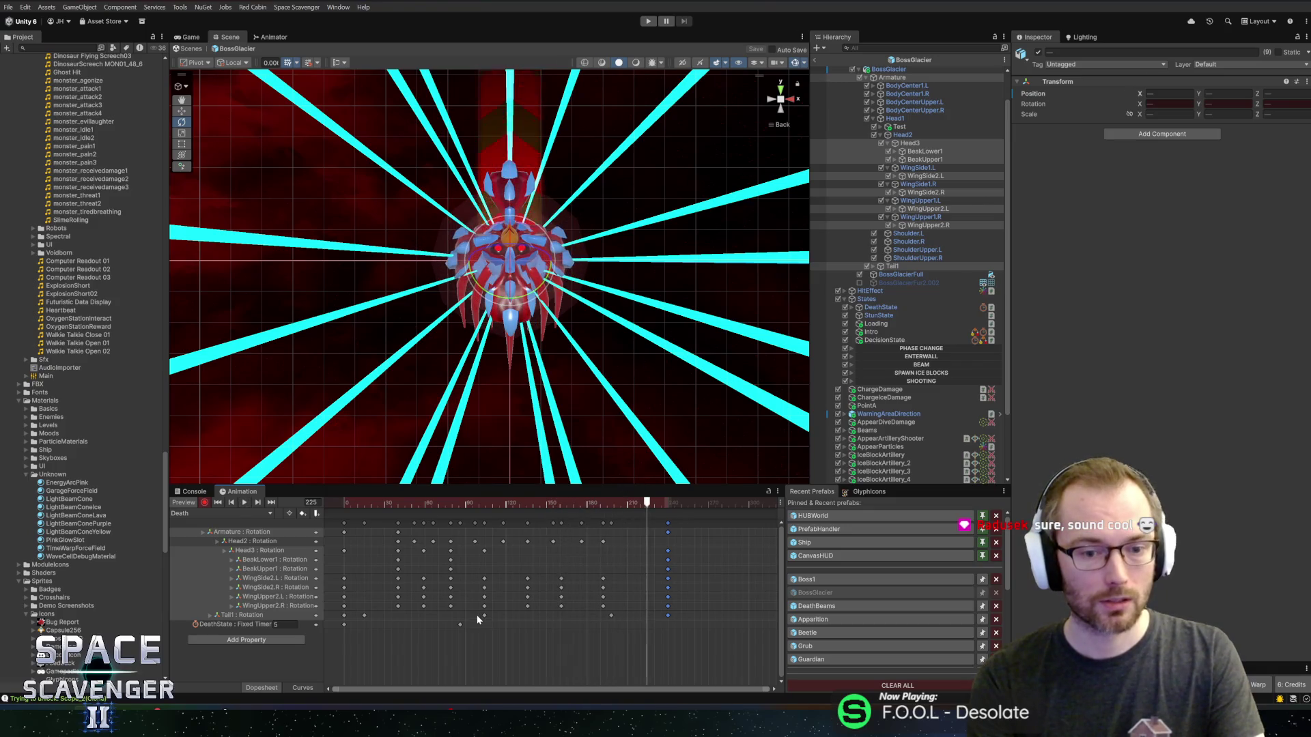
- Delete the later wing keyframes near frames 160–175
click(285, 579)
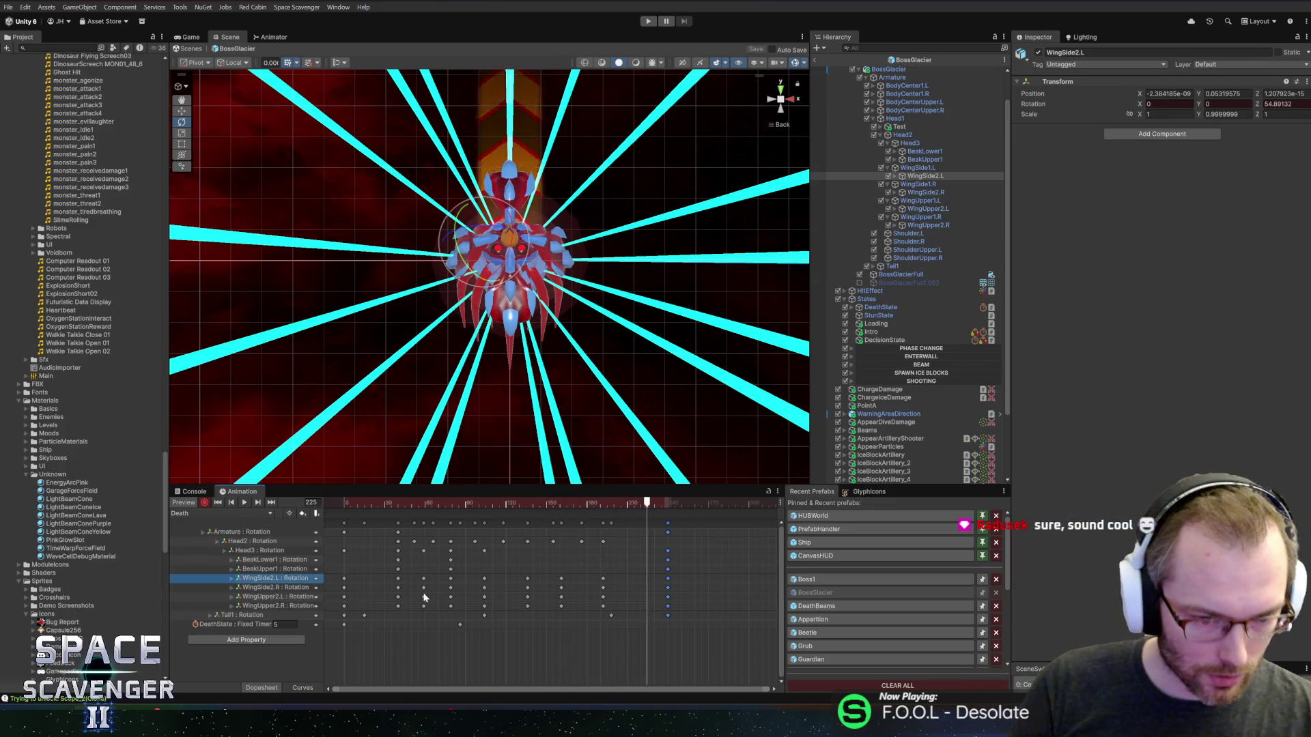
click(445, 581)
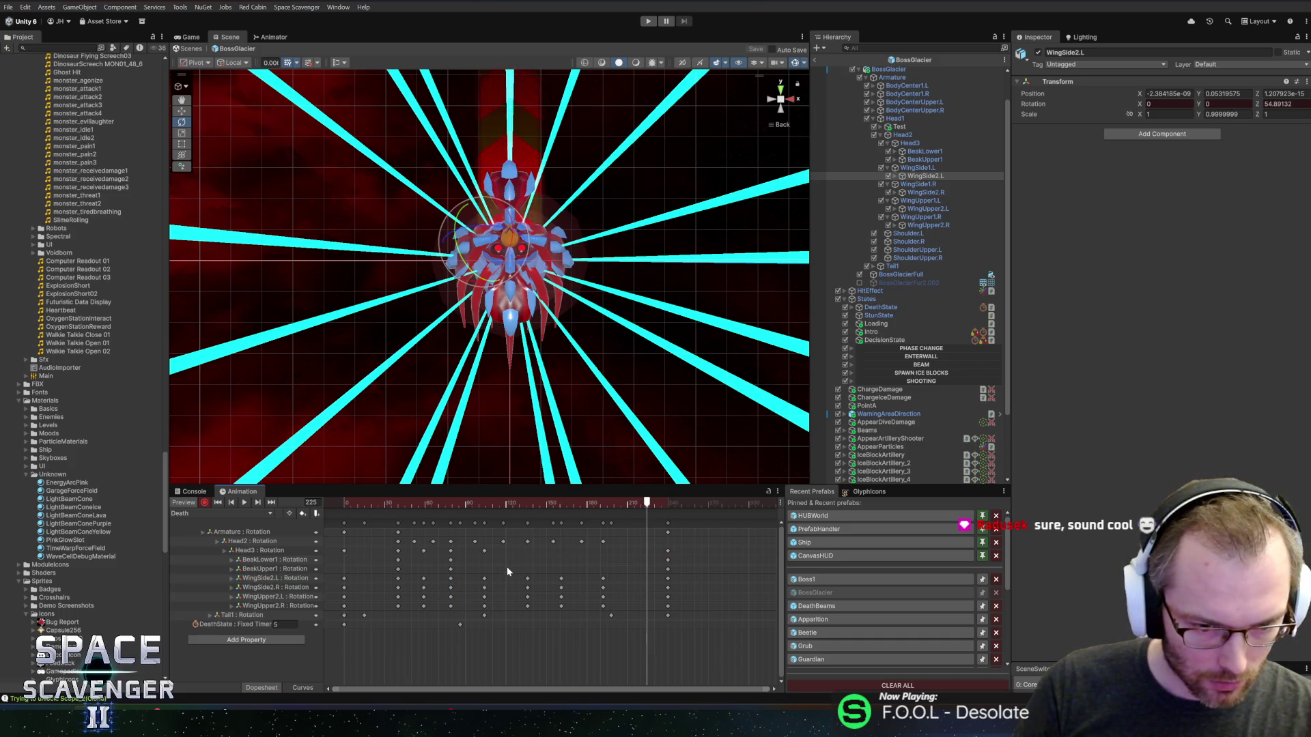
mouse_move(513, 555)
mouse_down()
mouse_move(575, 628)
mouse_move(531, 628)
mouse_move(592, 642)
mouse_move(592, 555)
mouse_up()
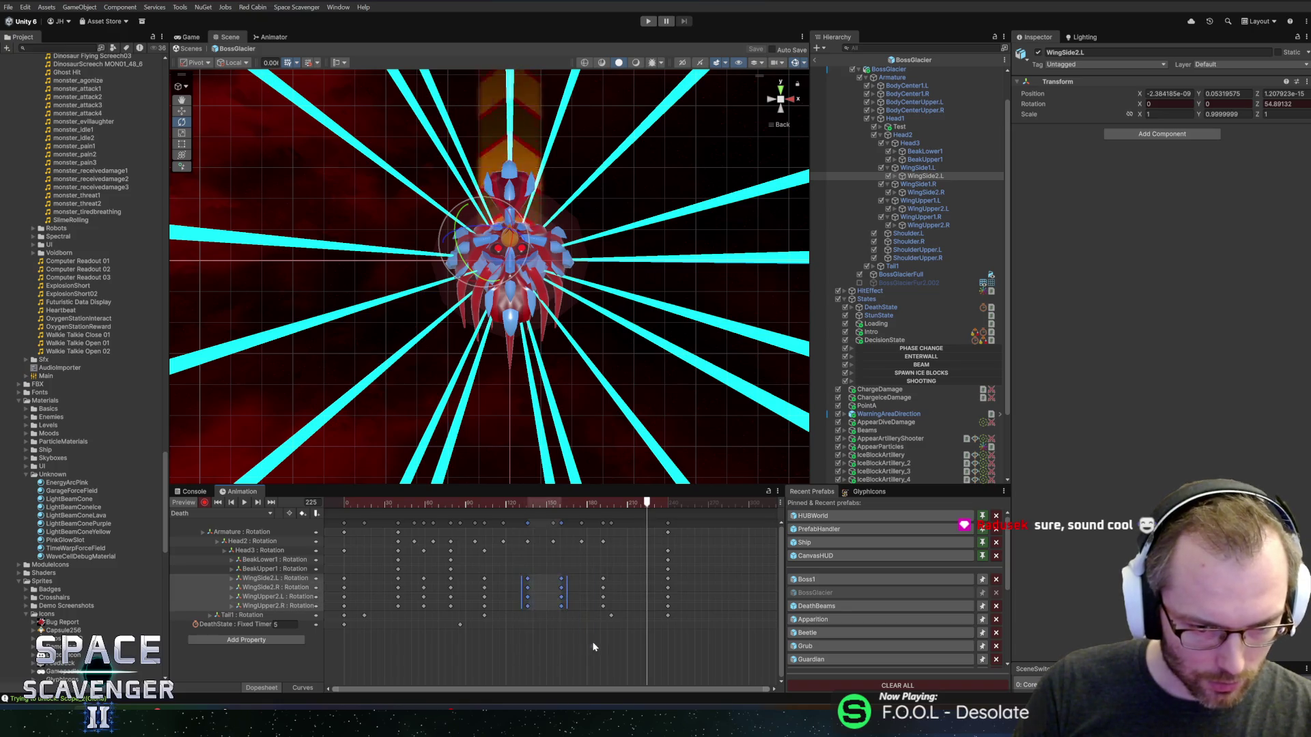
key(Delete)
- Move the mid-clip wing keys from frame 130 to 128 and preview the Death clip
drag(480, 573, 498, 639)
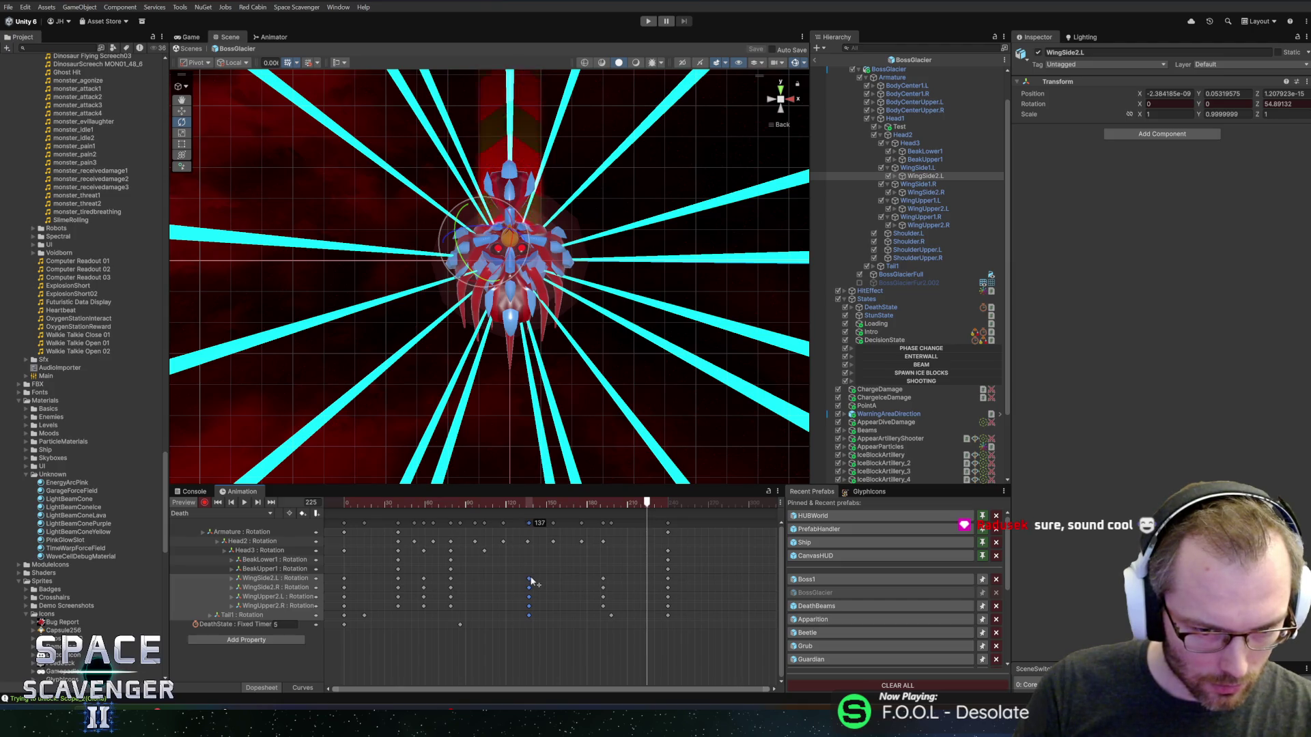
drag(522, 584, 519, 584)
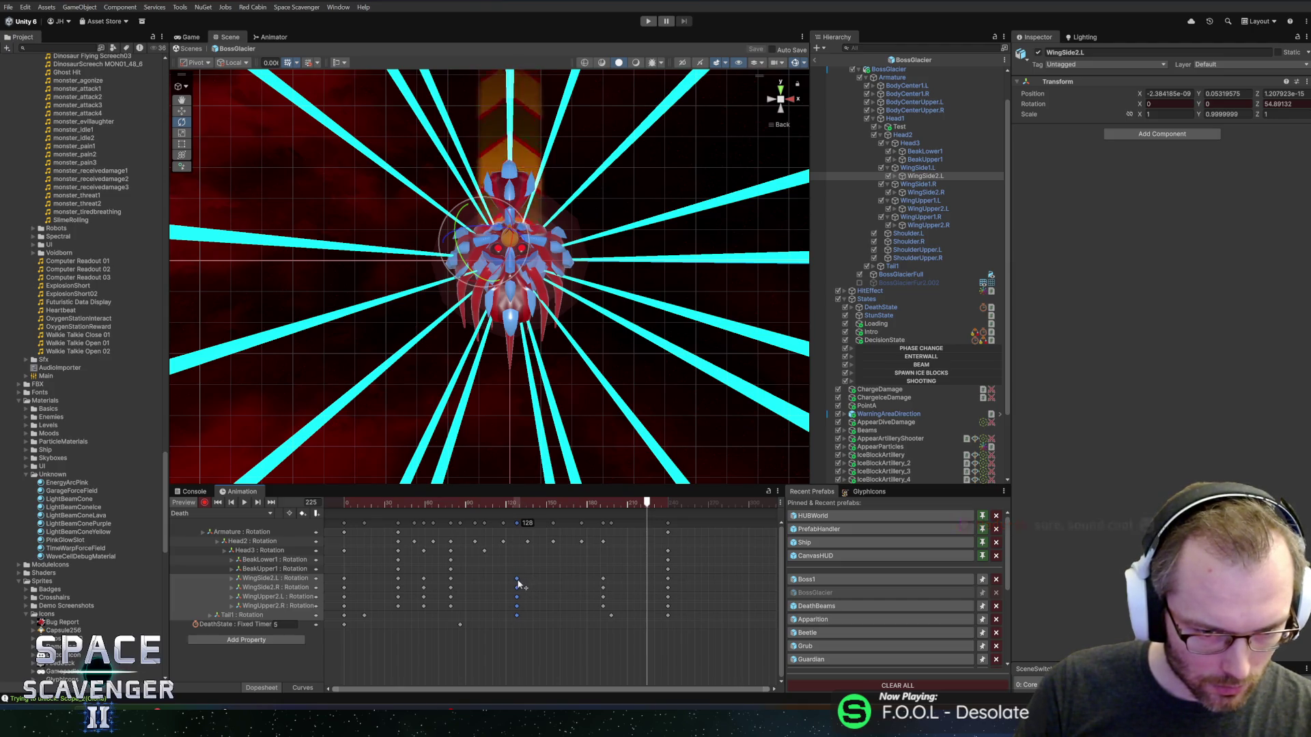
key(space)
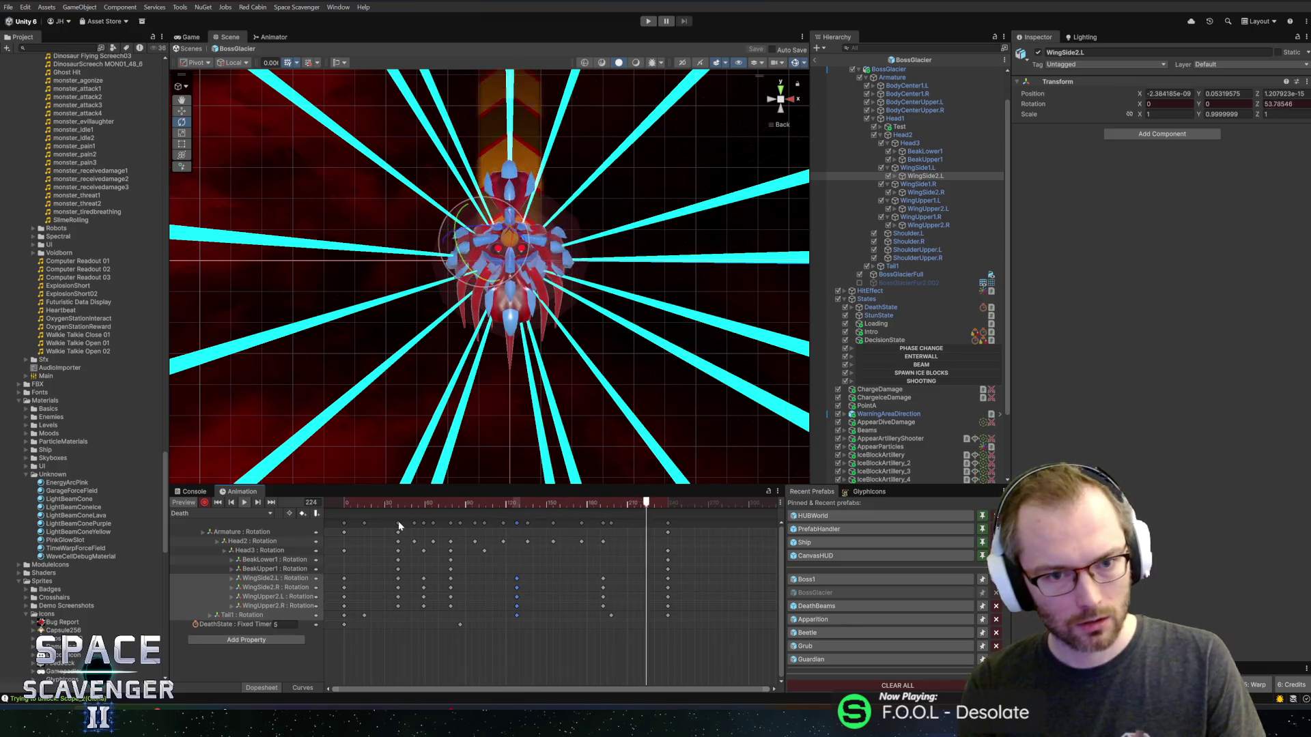
click(657, 582)
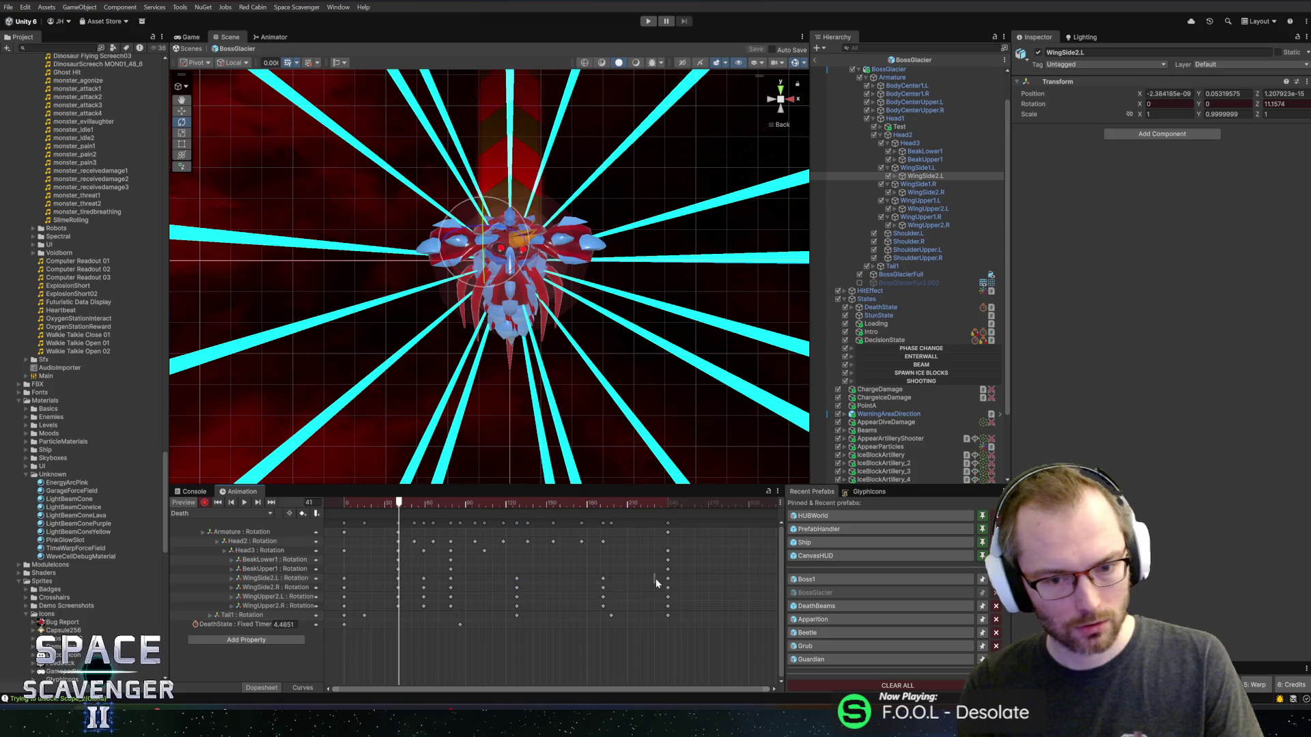
- Replay the Death animation preview and bring the playhead back to frame 125
drag(683, 600, 685, 601)
key(space)
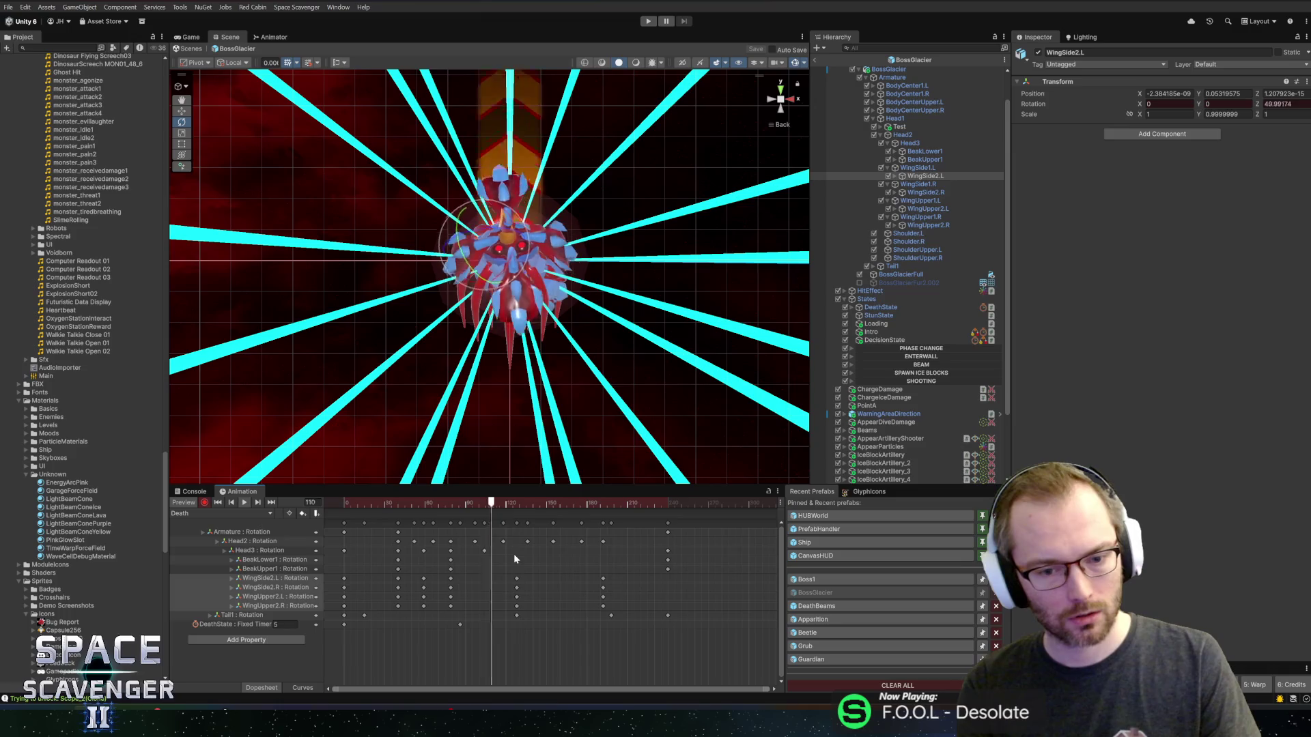
key(space)
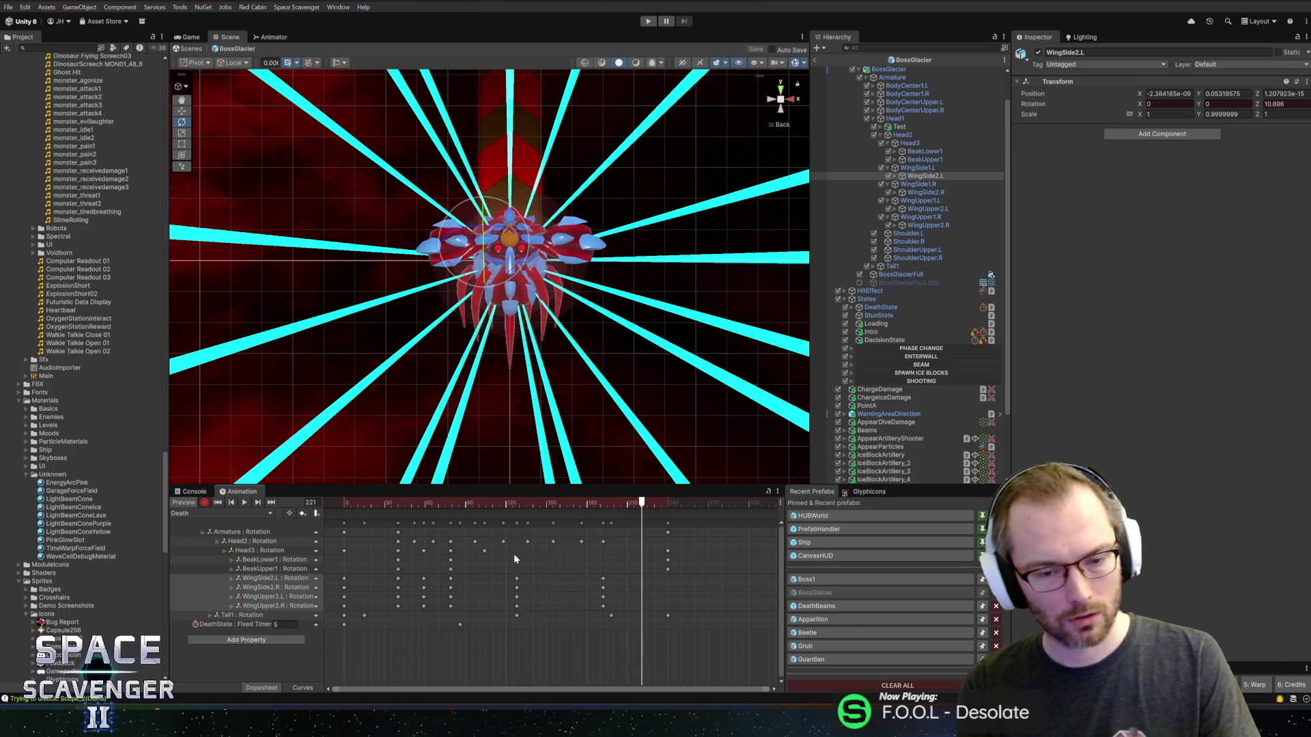
drag(625, 503, 609, 508)
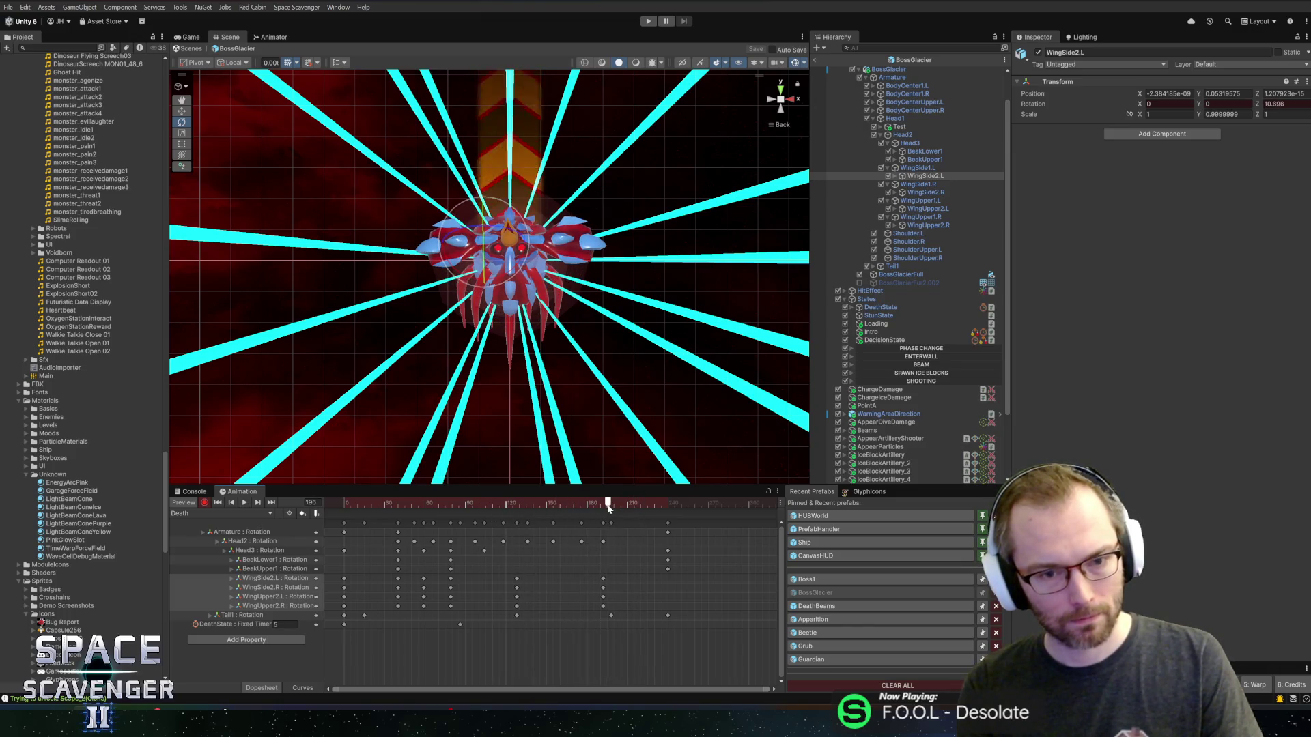
click(512, 504)
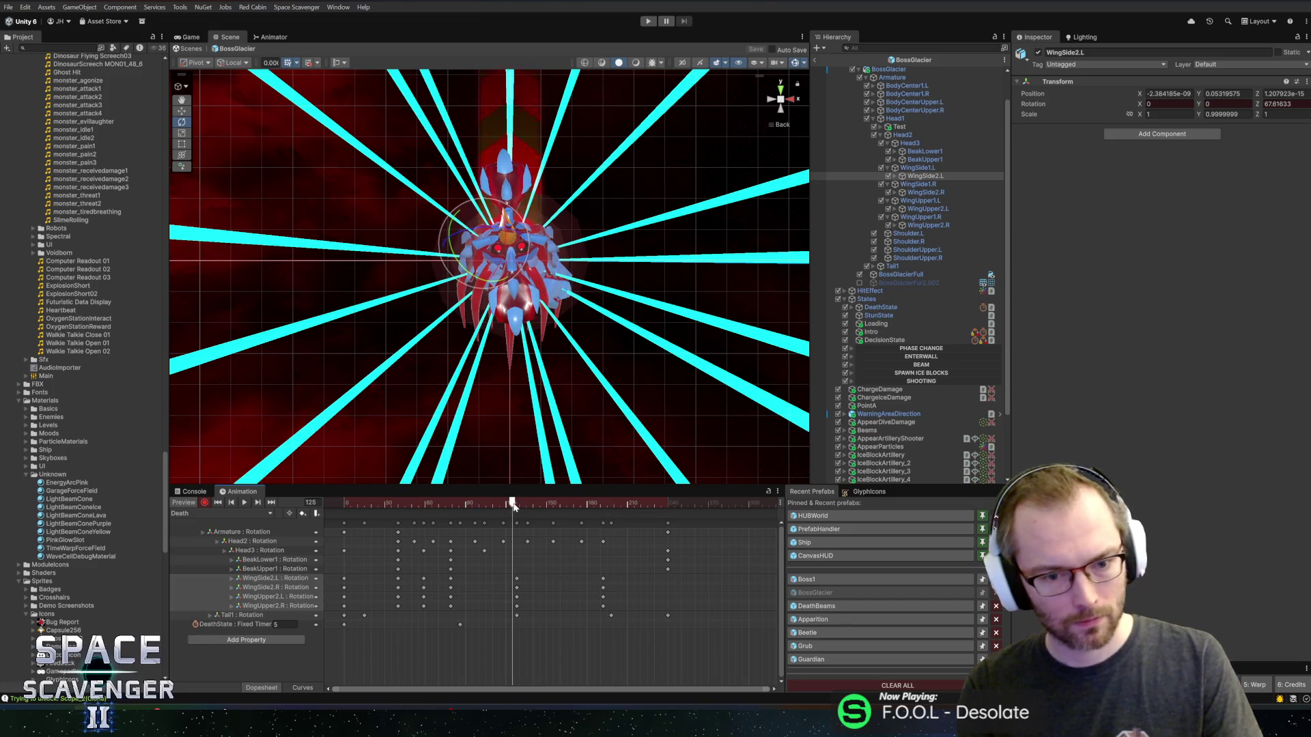
- Move the WingUpper2.L and WingUpper2.R rotation keys from frame 125 to frame 240 and replay
click(259, 598)
shift+click(263, 607)
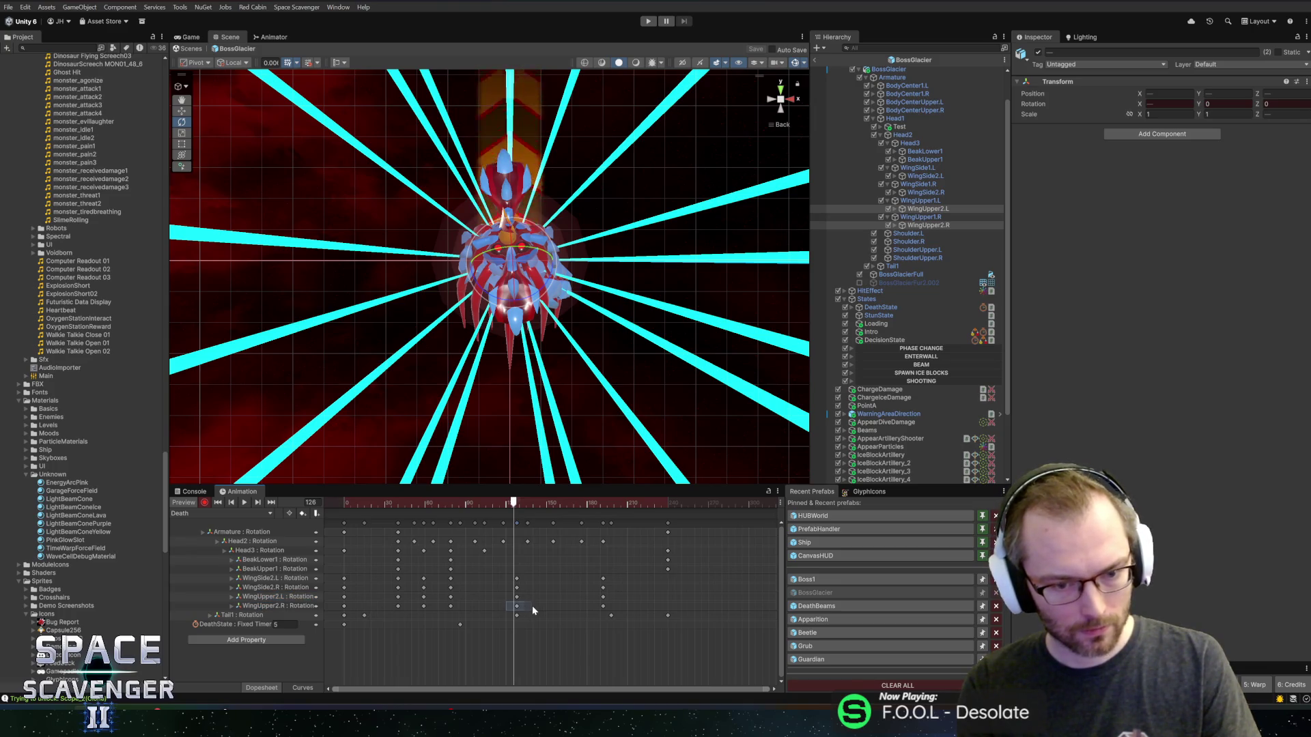
drag(504, 594, 525, 608)
mouse_move(517, 522)
mouse_down()
mouse_move(668, 521)
mouse_move(584, 512)
mouse_up()
key(space)
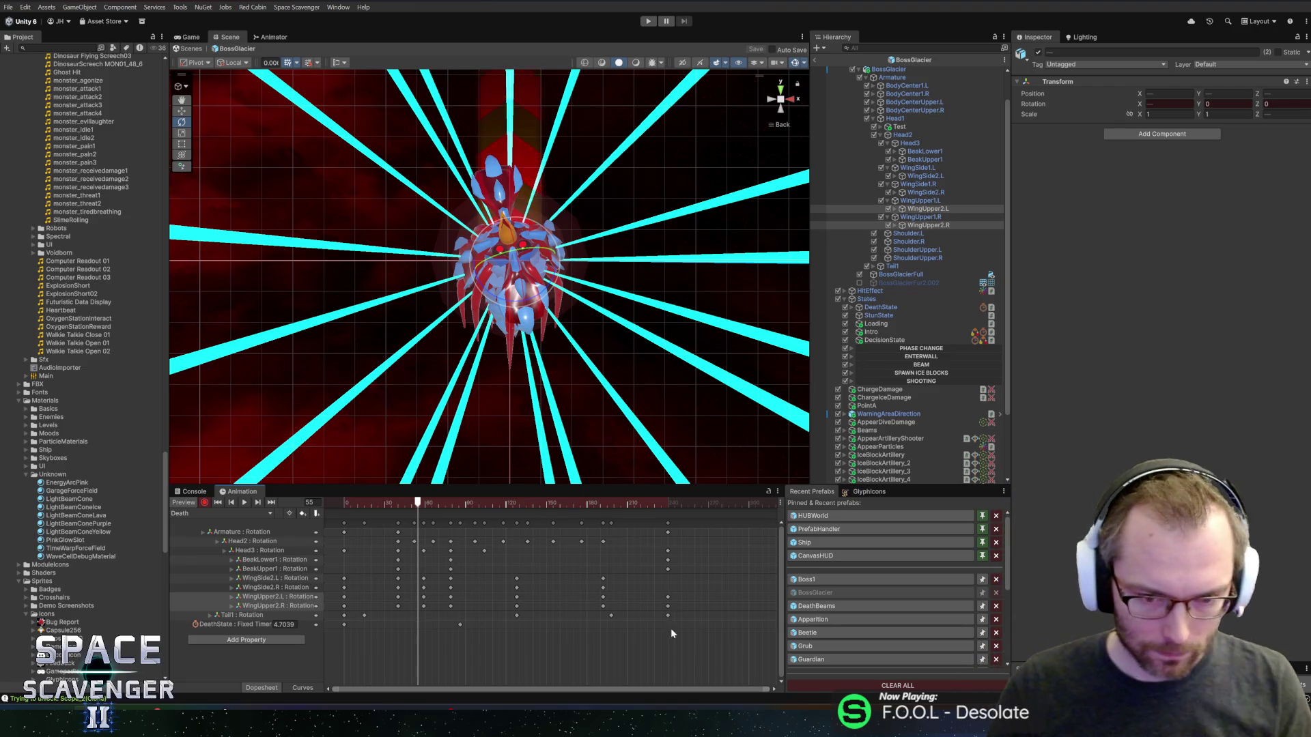
- Add an animation event at frame 240 of the Death clip, then switch to Rider
mouse_move(709, 647)
mouse_down()
mouse_move(661, 519)
mouse_move(673, 512)
mouse_up()
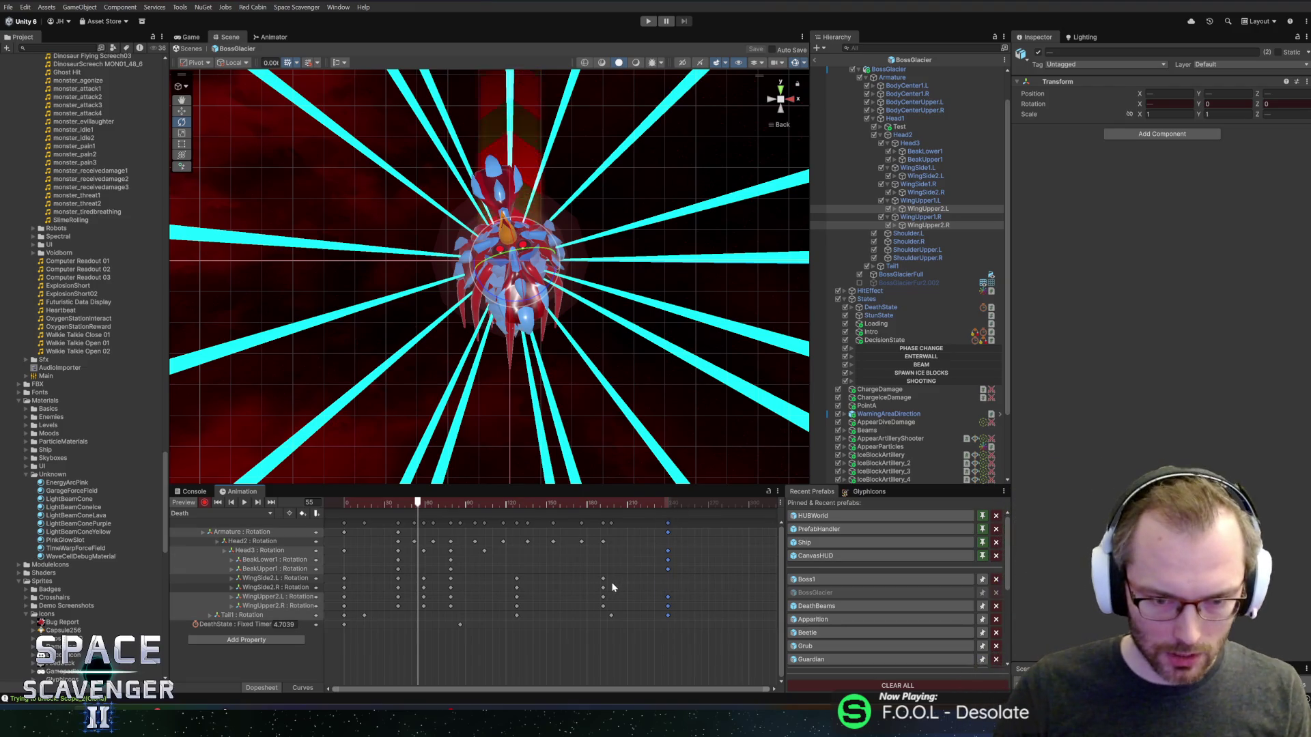
scroll(666, 539, down, 2)
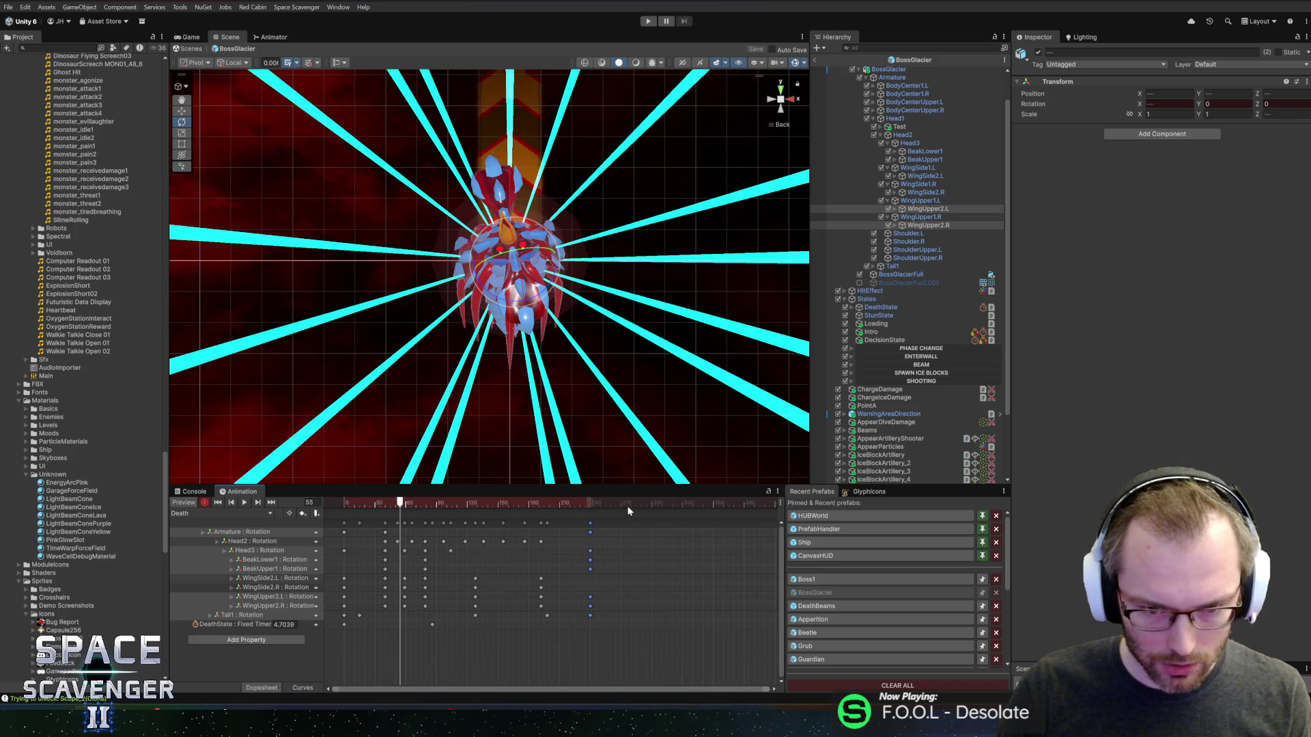
drag(631, 503, 652, 512)
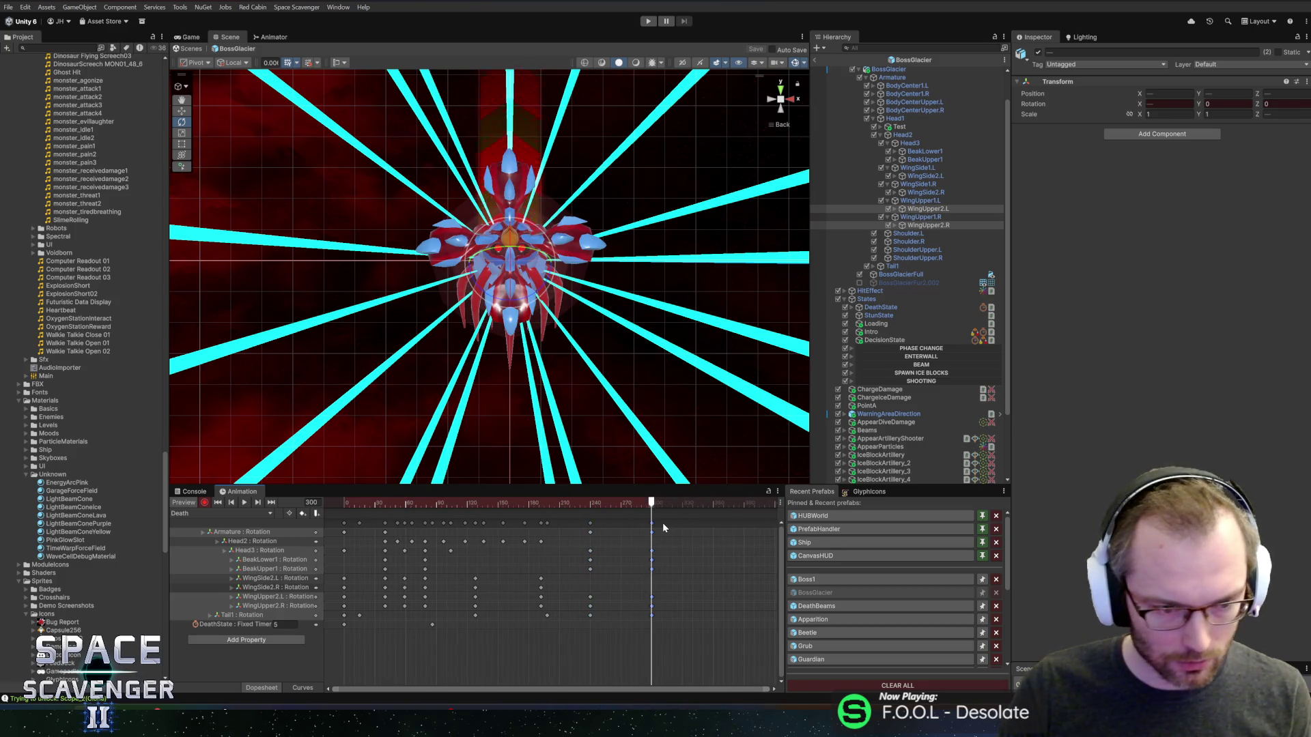
drag(599, 505, 590, 505)
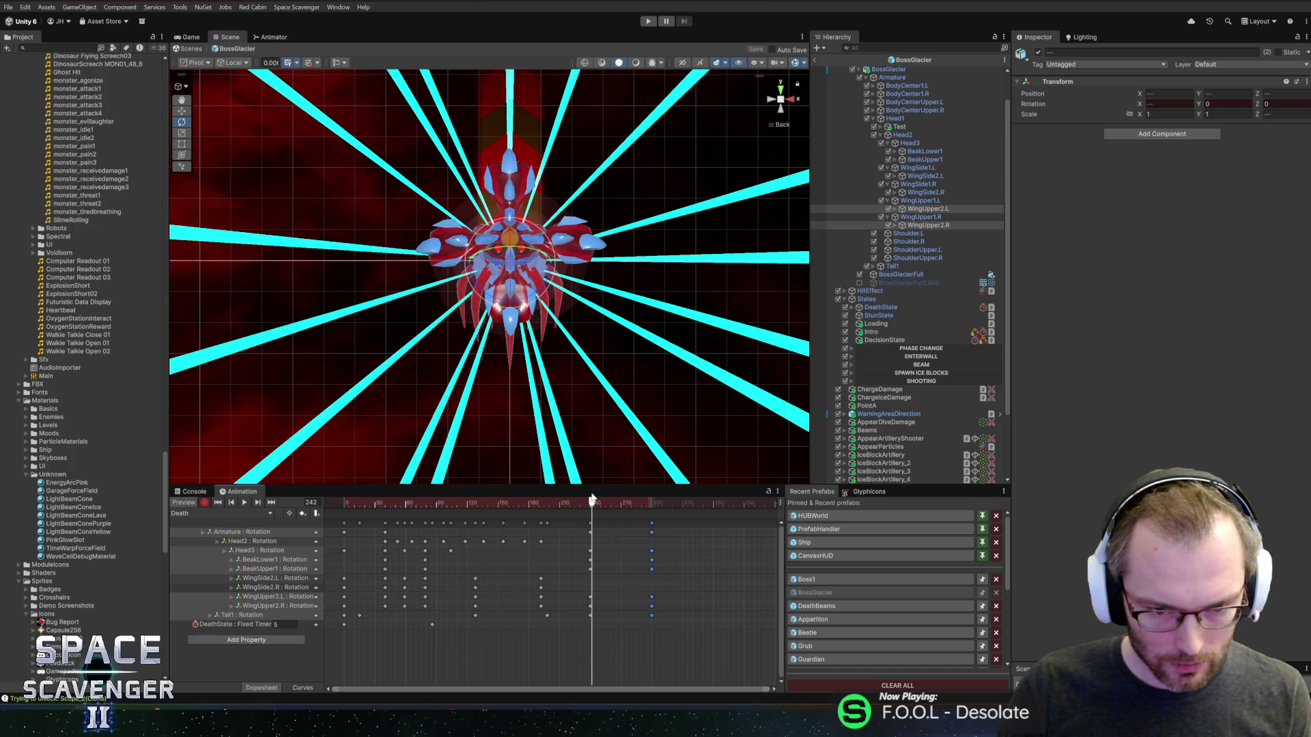
click(317, 514)
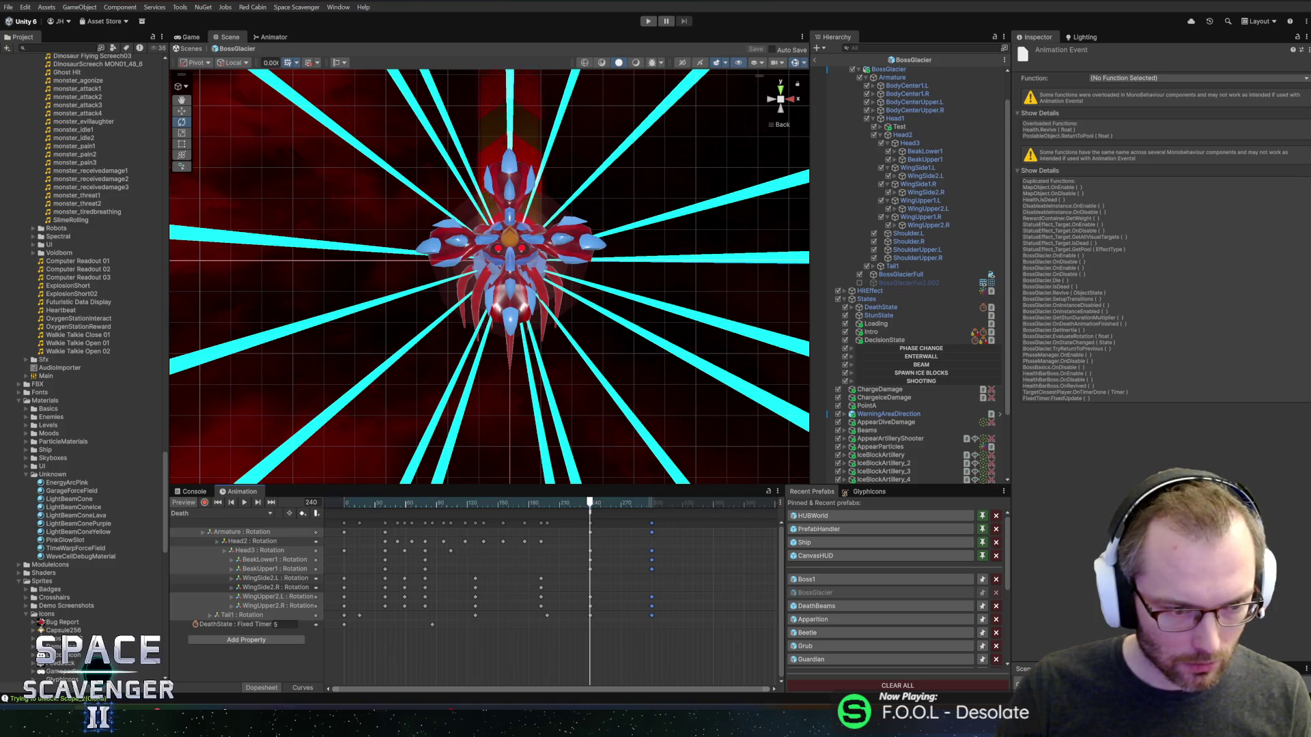
key(alt+Tab)
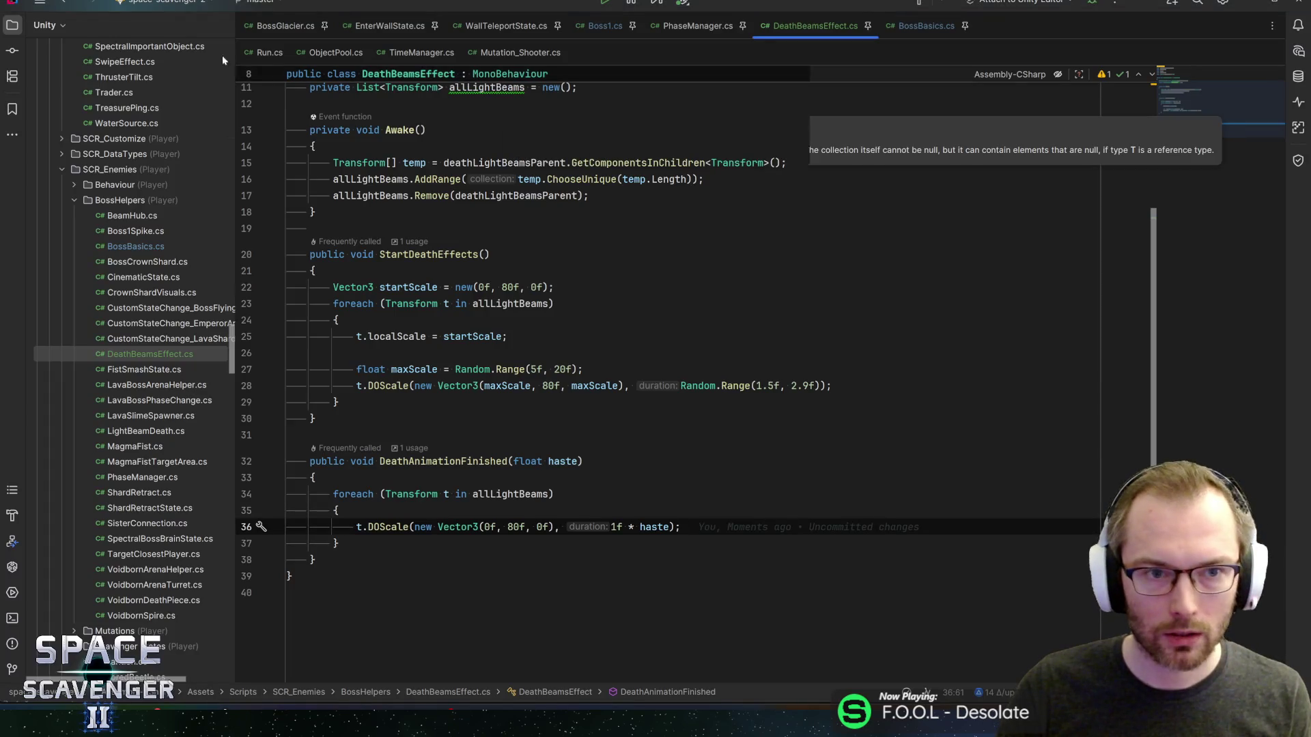
- In BossGlacier.cs, add an empty public void Anim_Death() method after Anim_IntroRoar
key(ctrl+Tab)
click(370, 550)
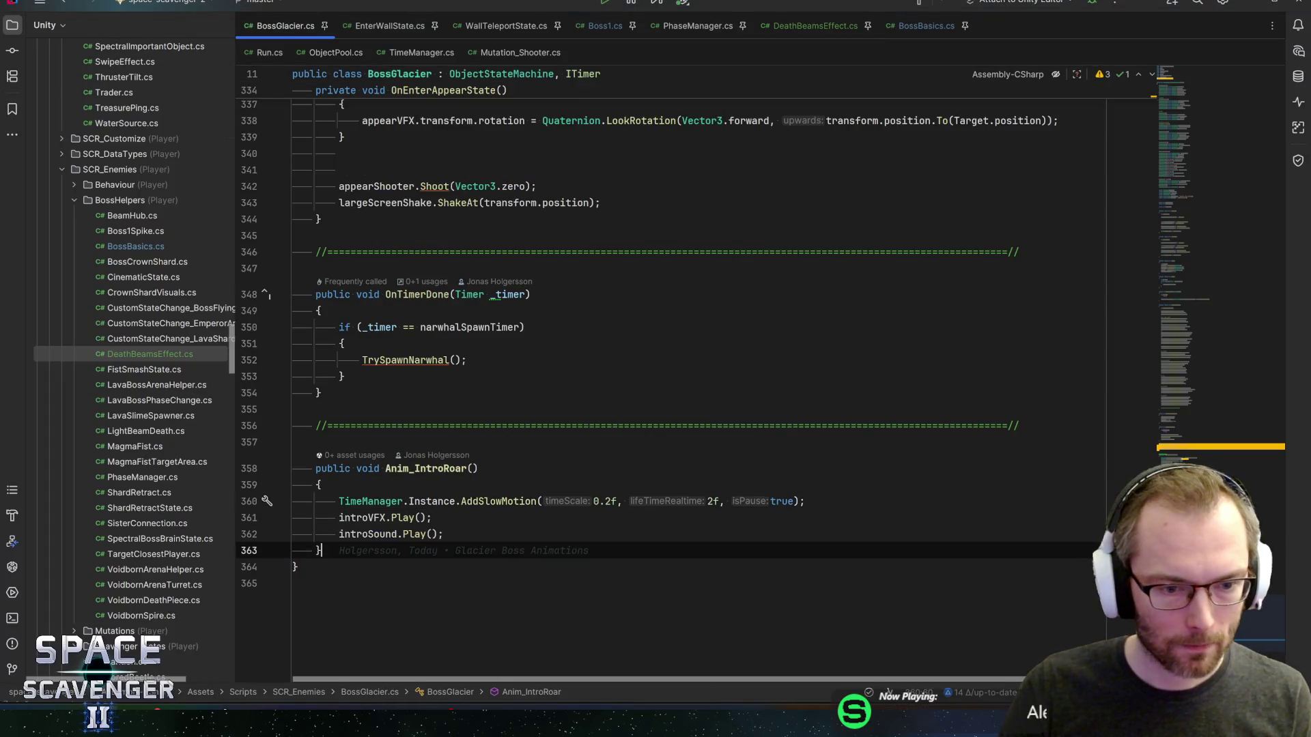
key(Return)
key(Return)
text(pub)
key(Return)
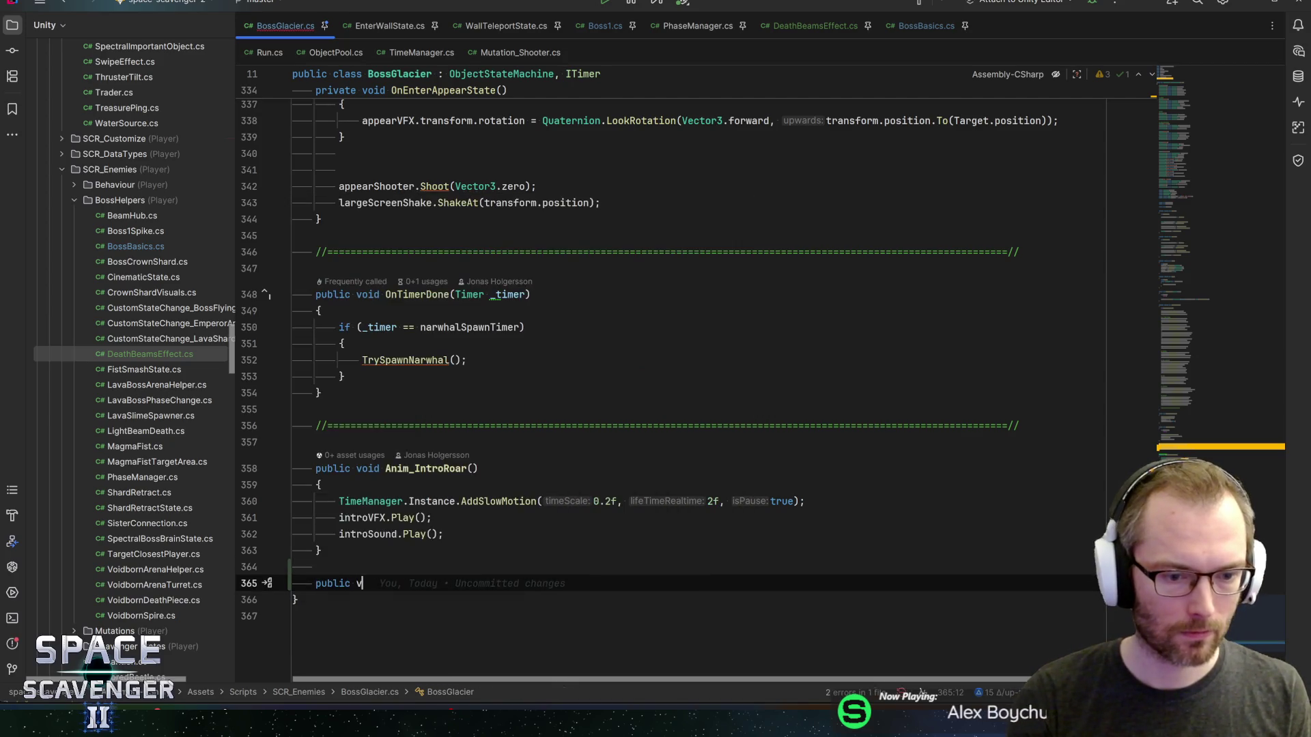
text(void Anim_Death(){)
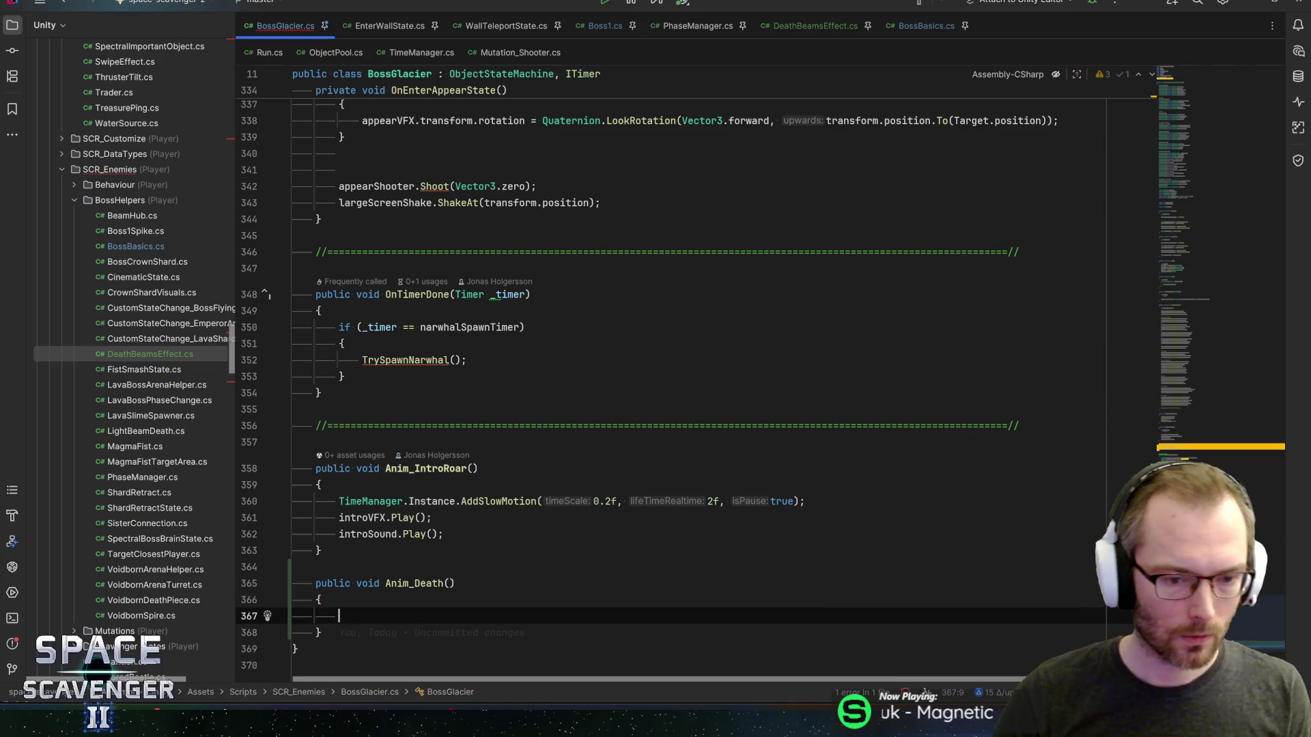
key(Return)
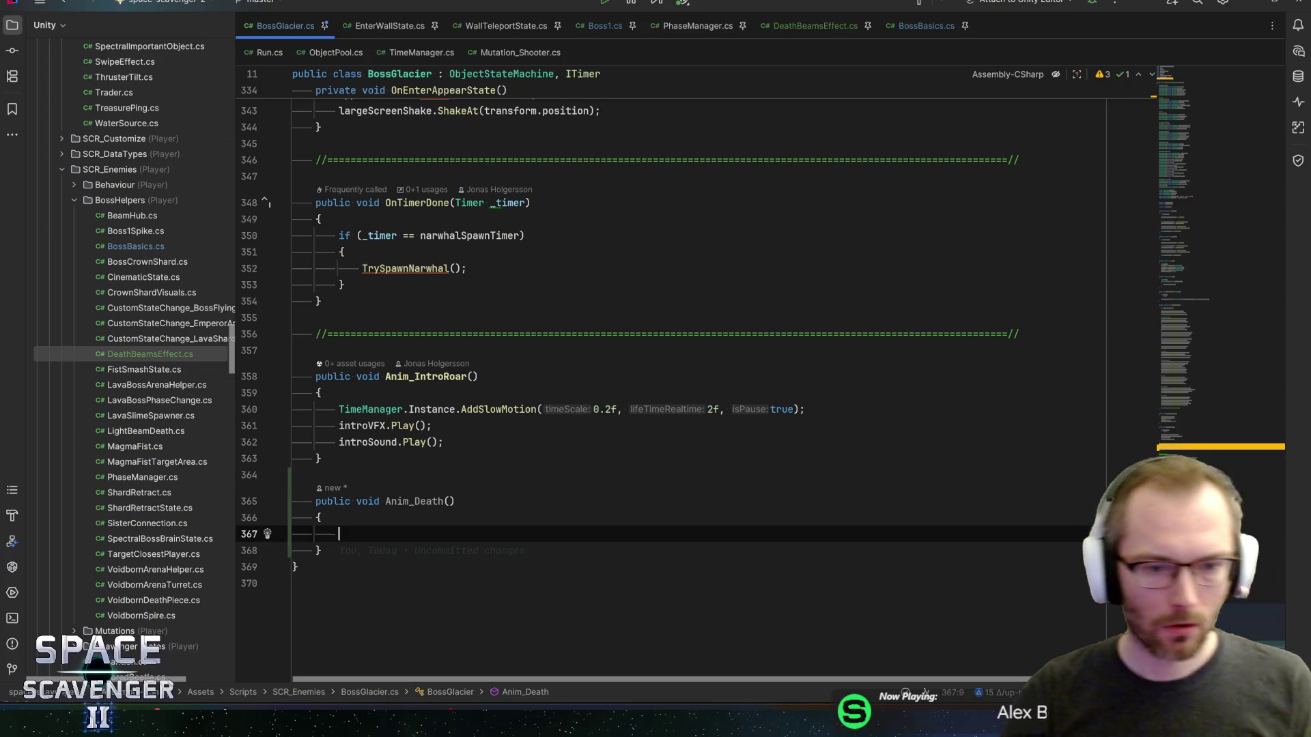
mouse_move(499, 410)
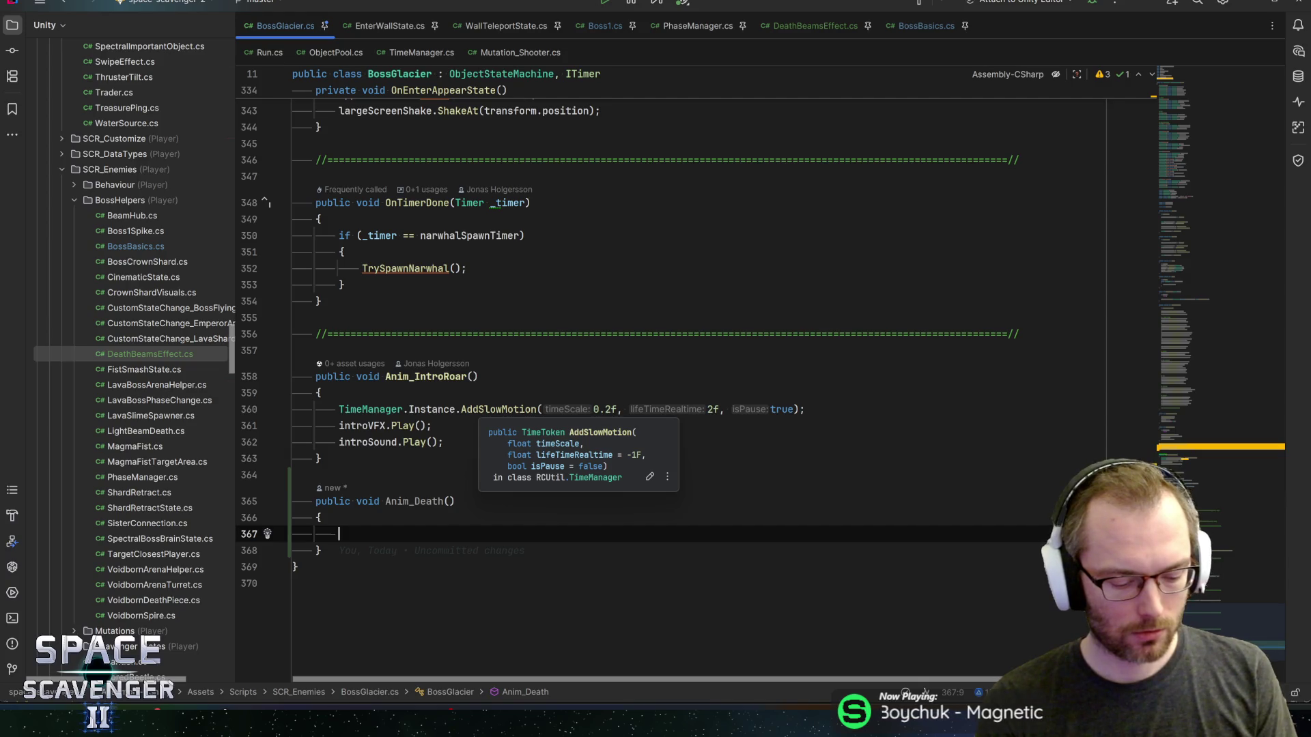
text(graph)
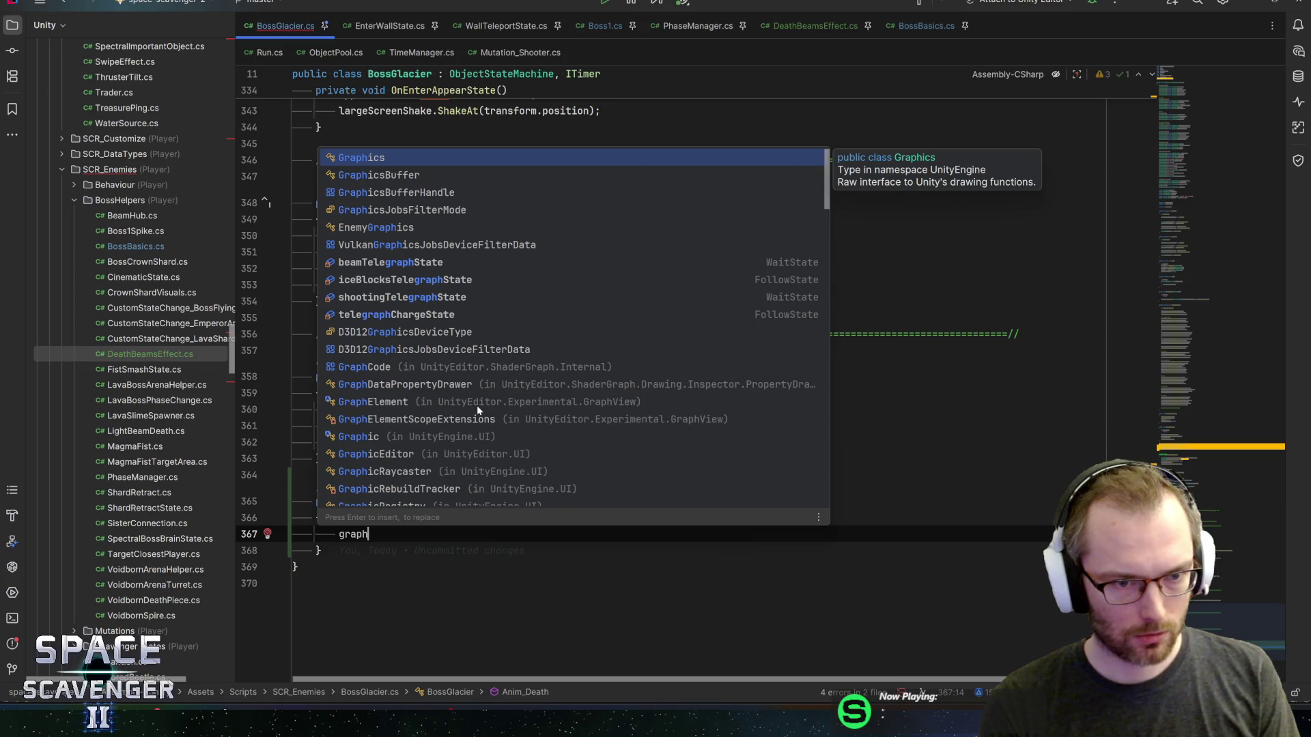
key(ctrl+BackSpace)
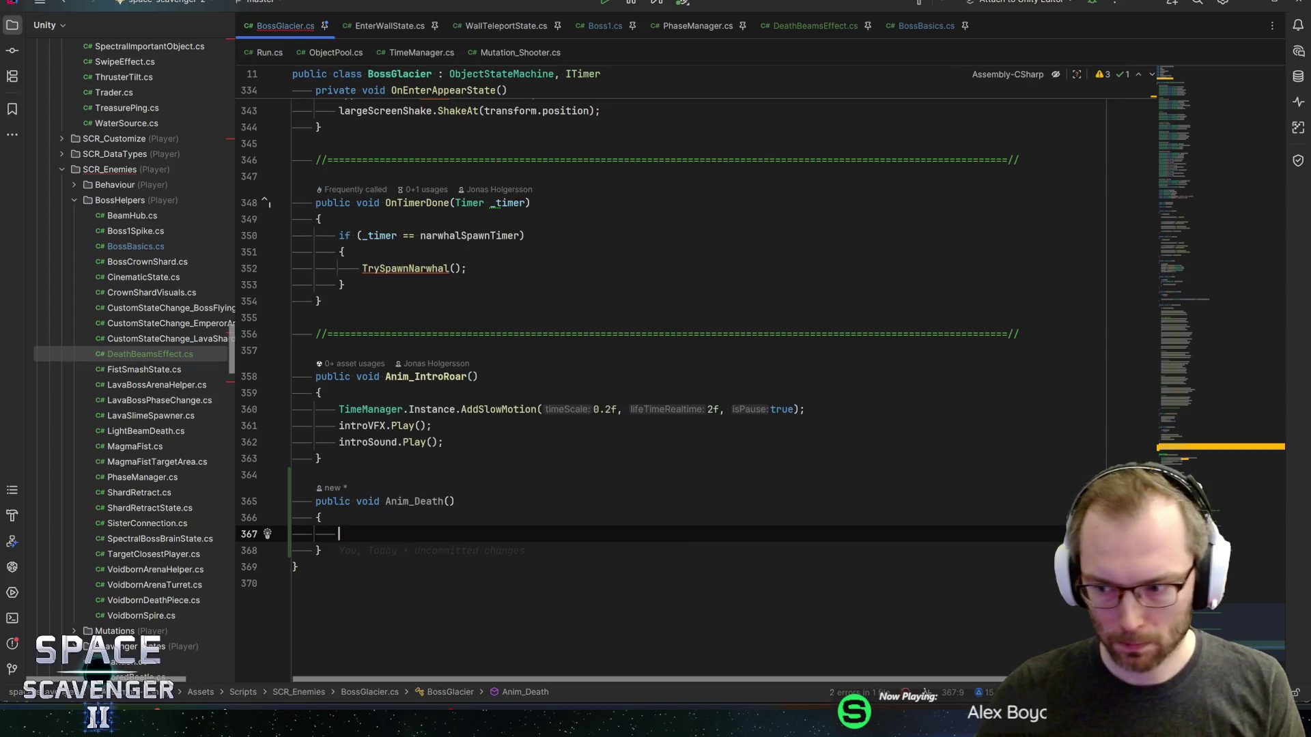
- Start a new '[SerializeField] private' field on a line below deathEndVFX
key(ctrl+Home)
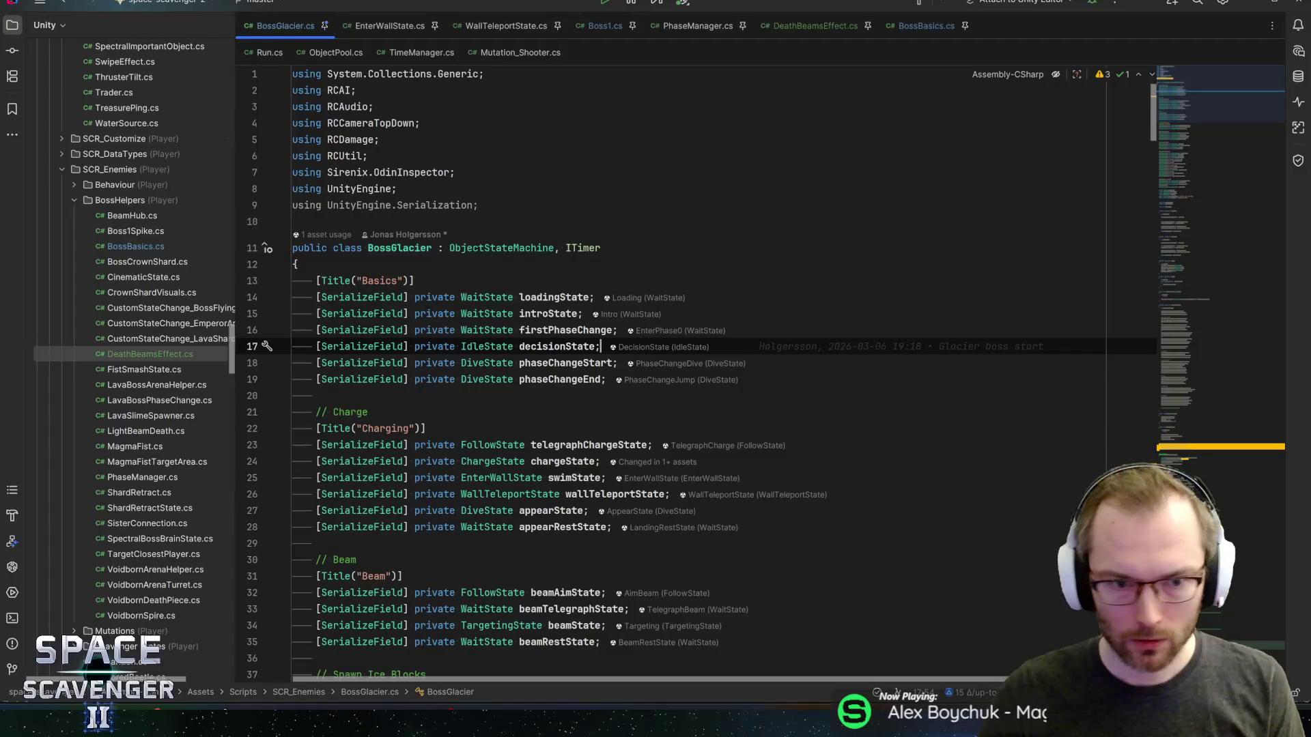
scroll(697, 375, down, 5)
scroll(697, 375, down, 5)
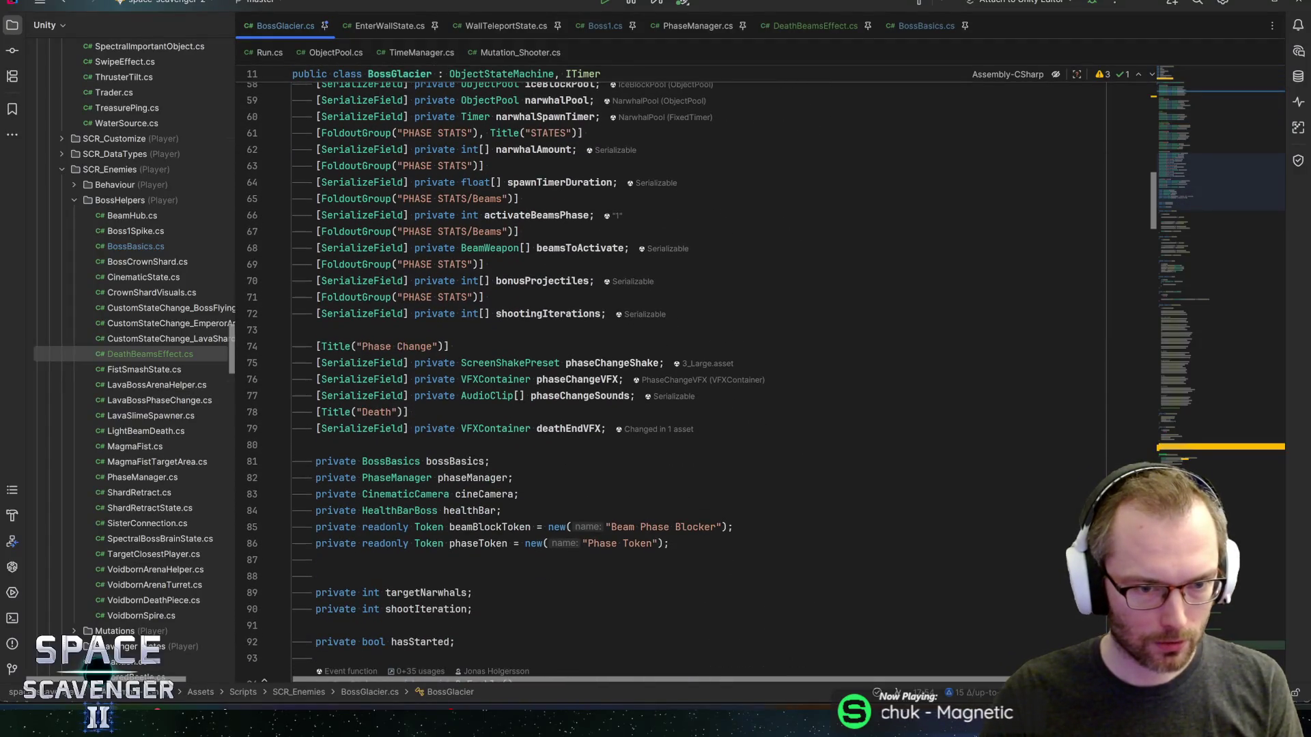
click(607, 428)
key(Return)
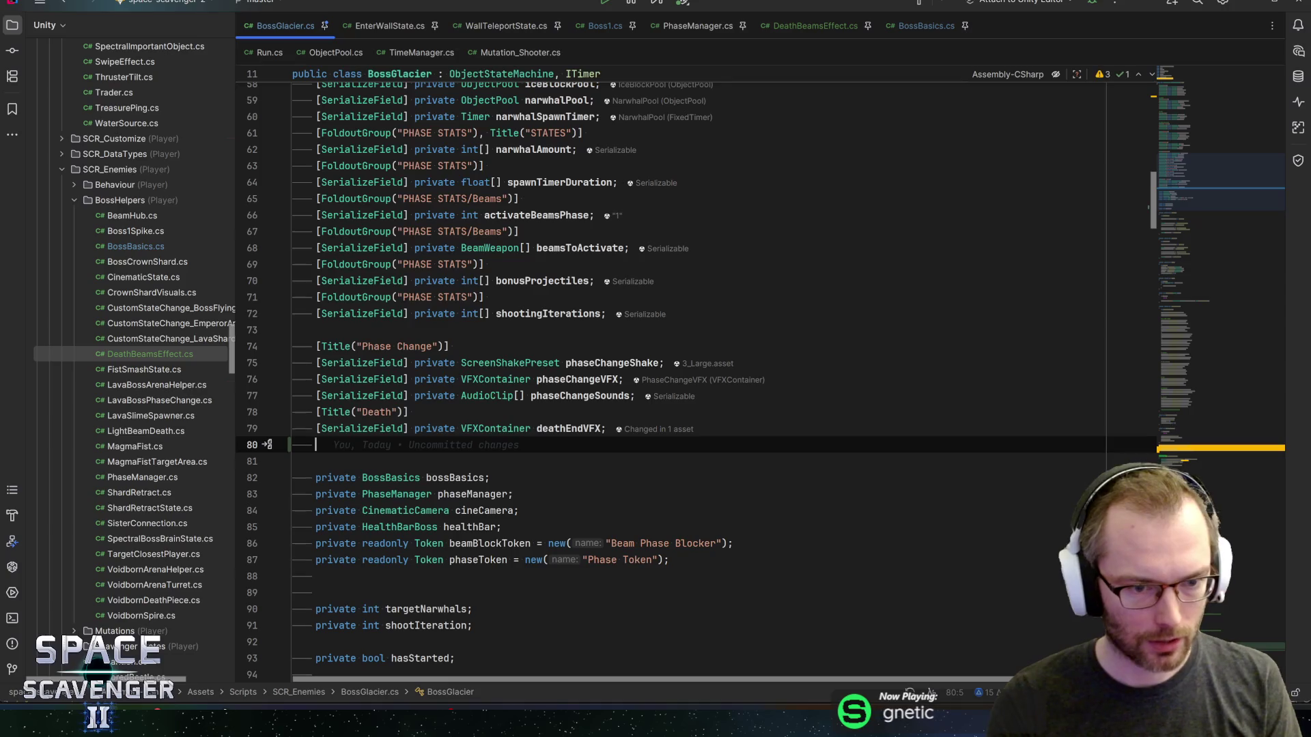
text([SerializeField] private Renderer[] bossRenser)
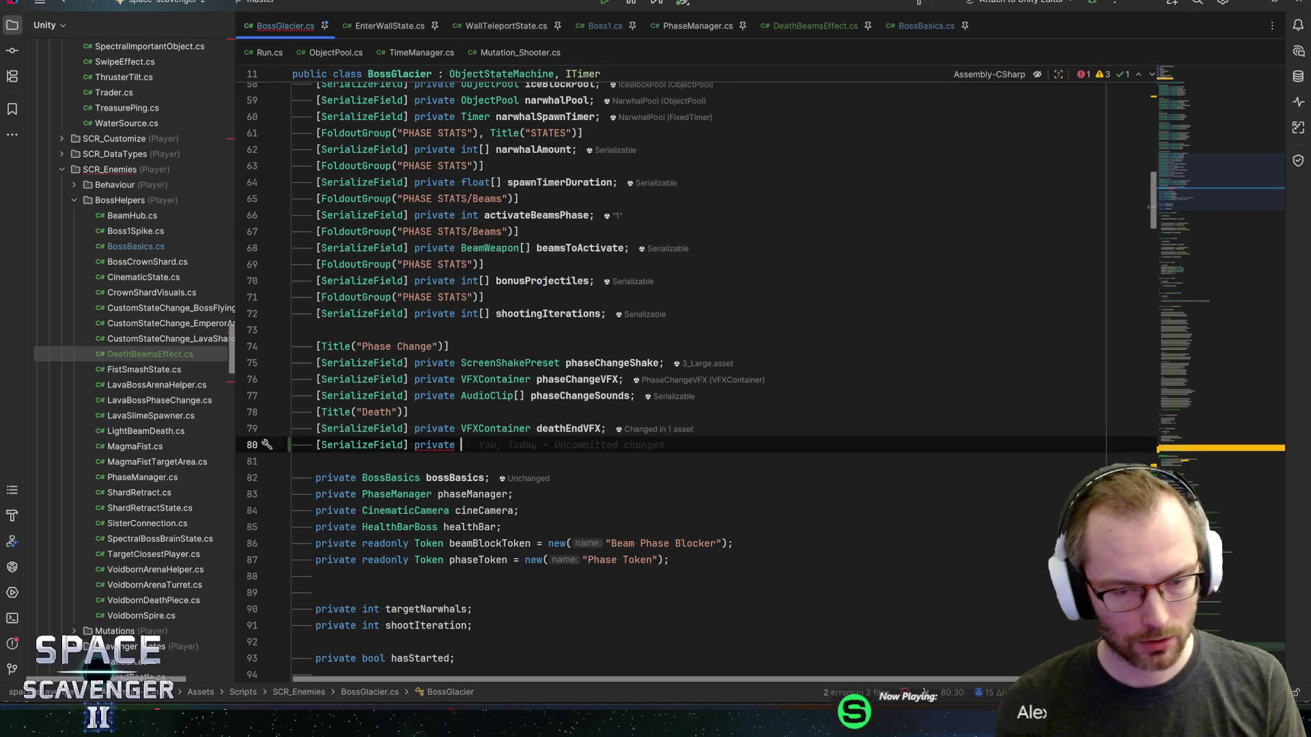
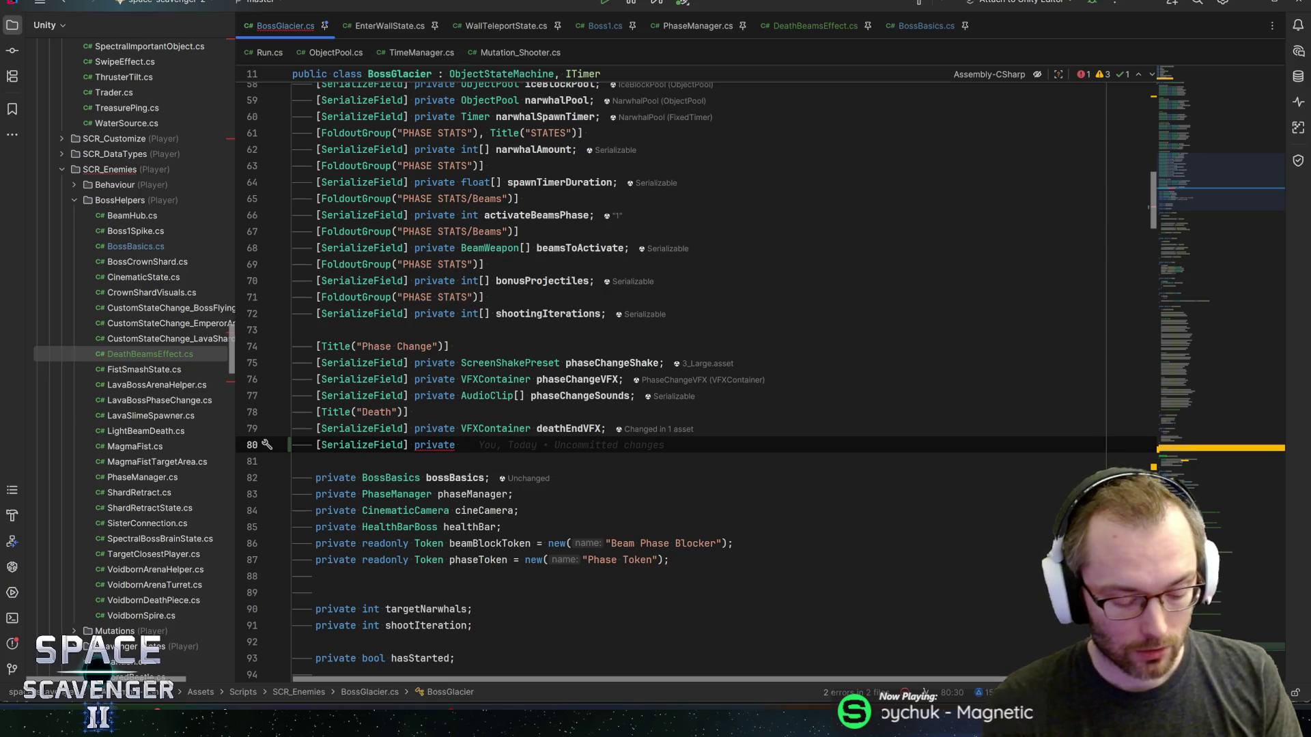
- Declare serialized Renderer[] bossRenderers and Material iceMaterial fields below deathEndVFX
text(Red)
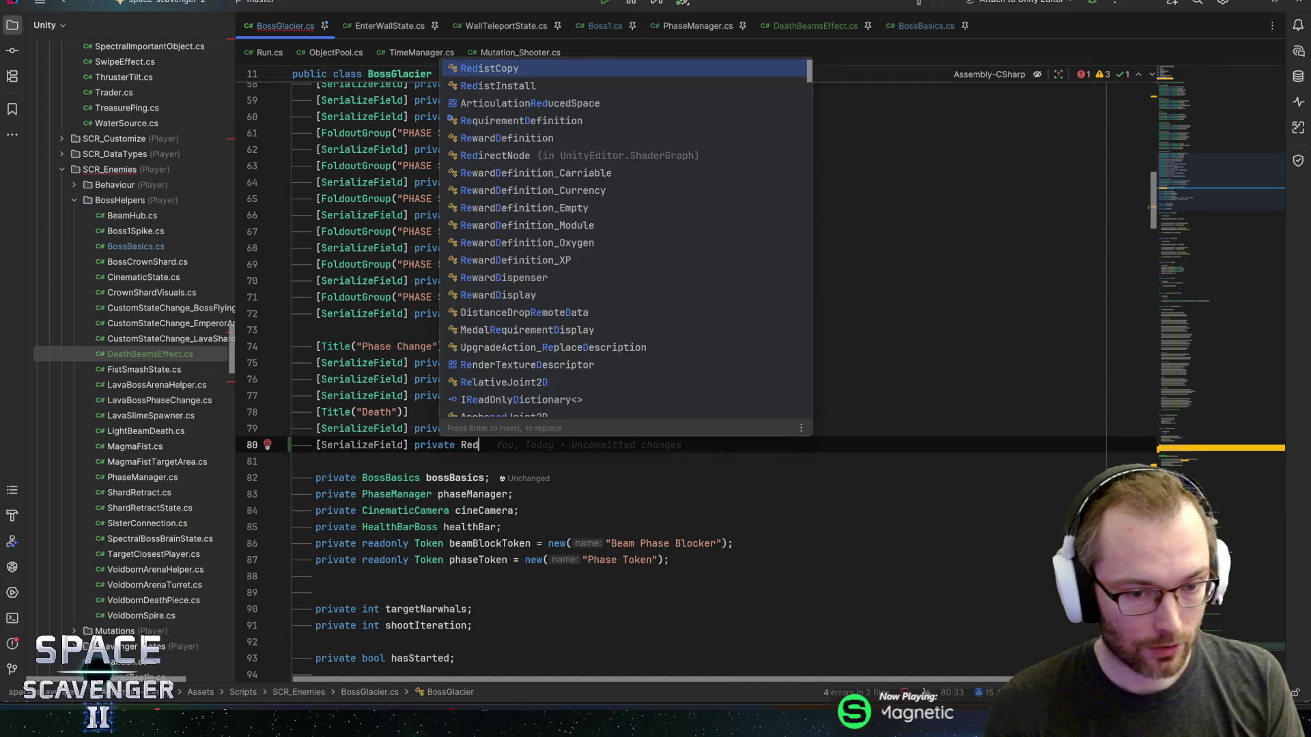
key(BackSpace)
text(nderer[] )
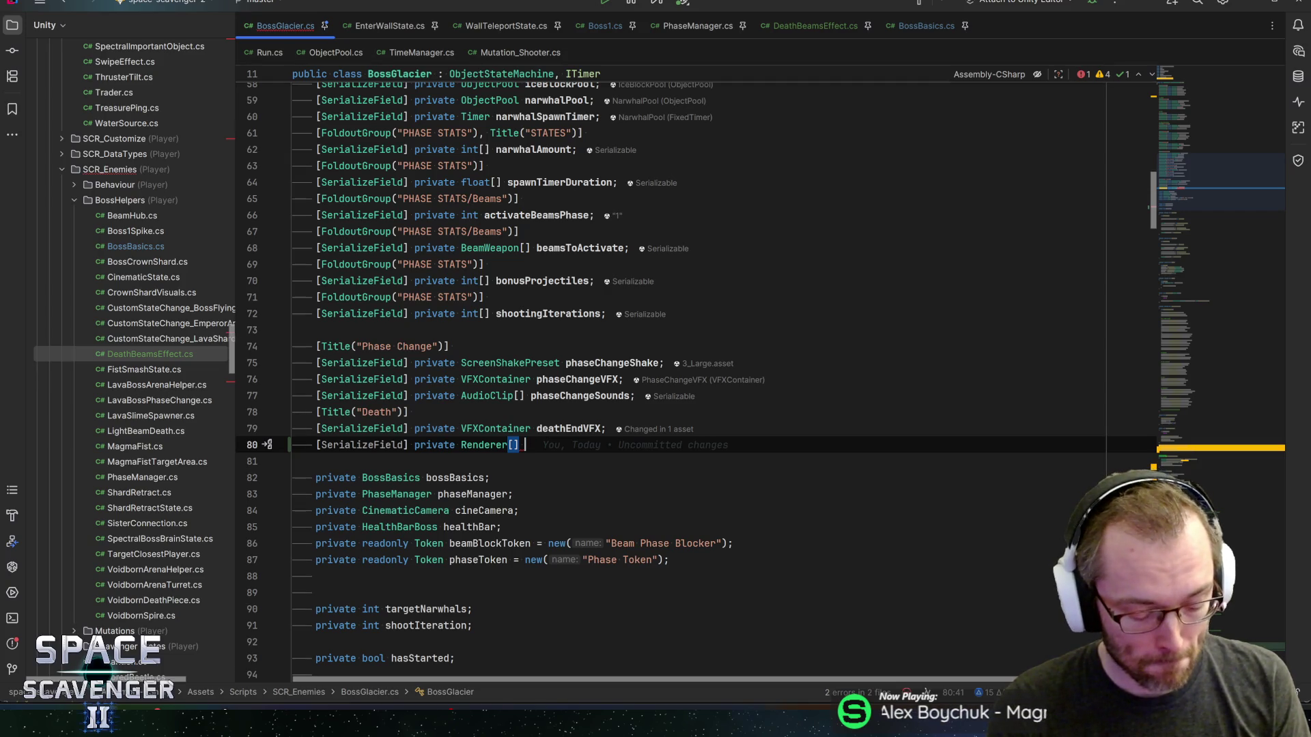
text(bossRenser)
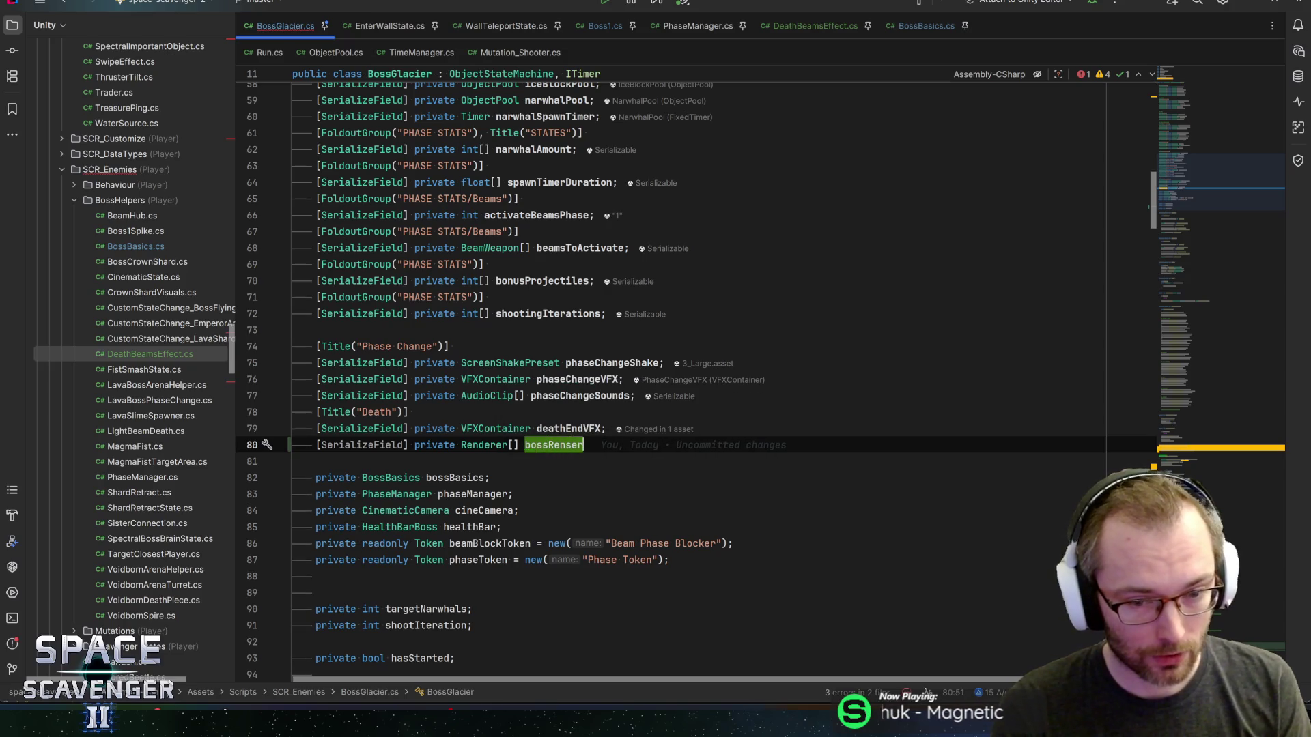
key(BackSpace)
key(BackSpace)
key(BackSpace)
text(derers;)
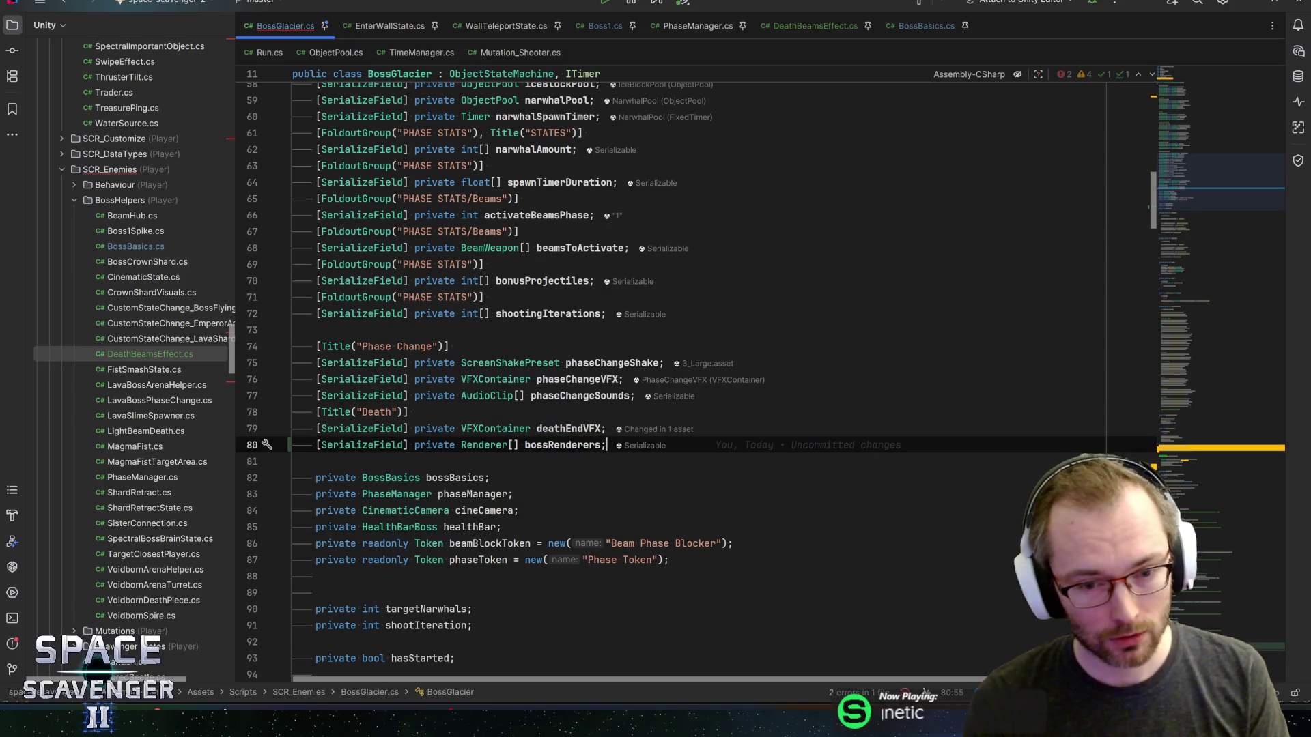
key(Return)
text([SerializeField] private )
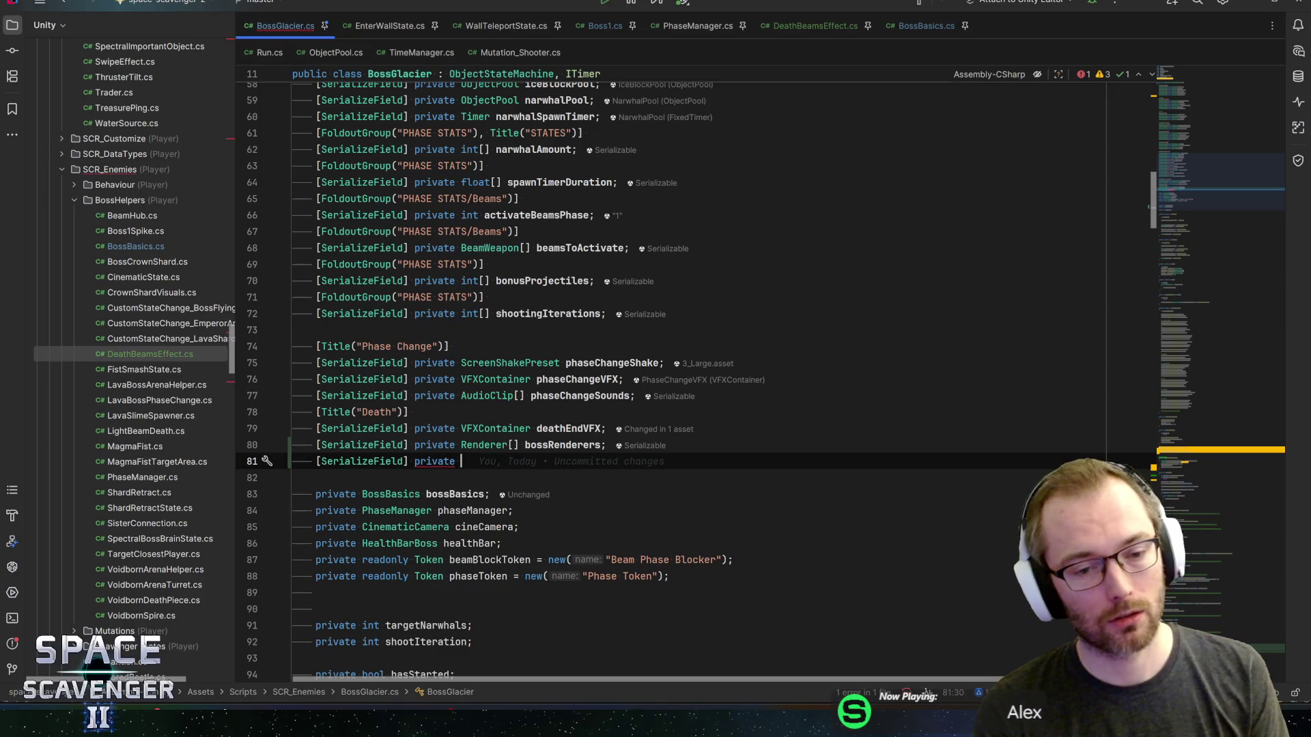
text(Material)
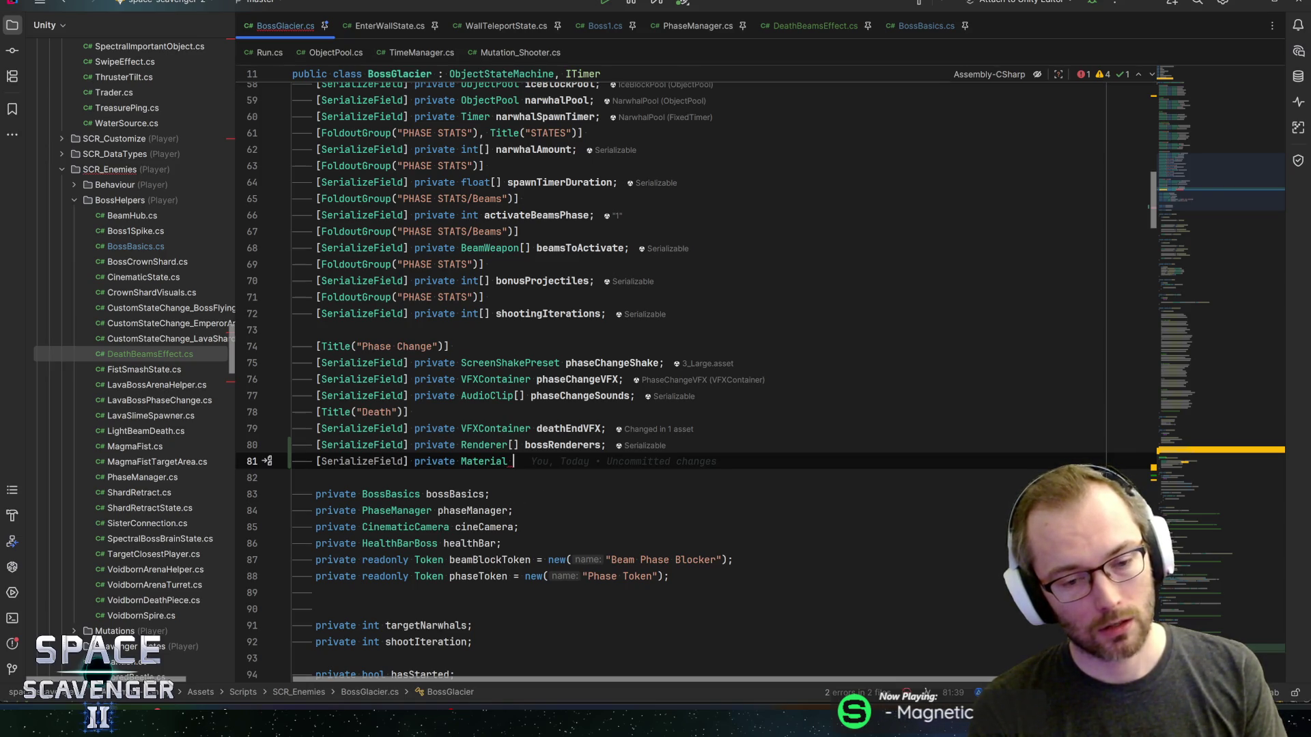
text( iceMaterial)
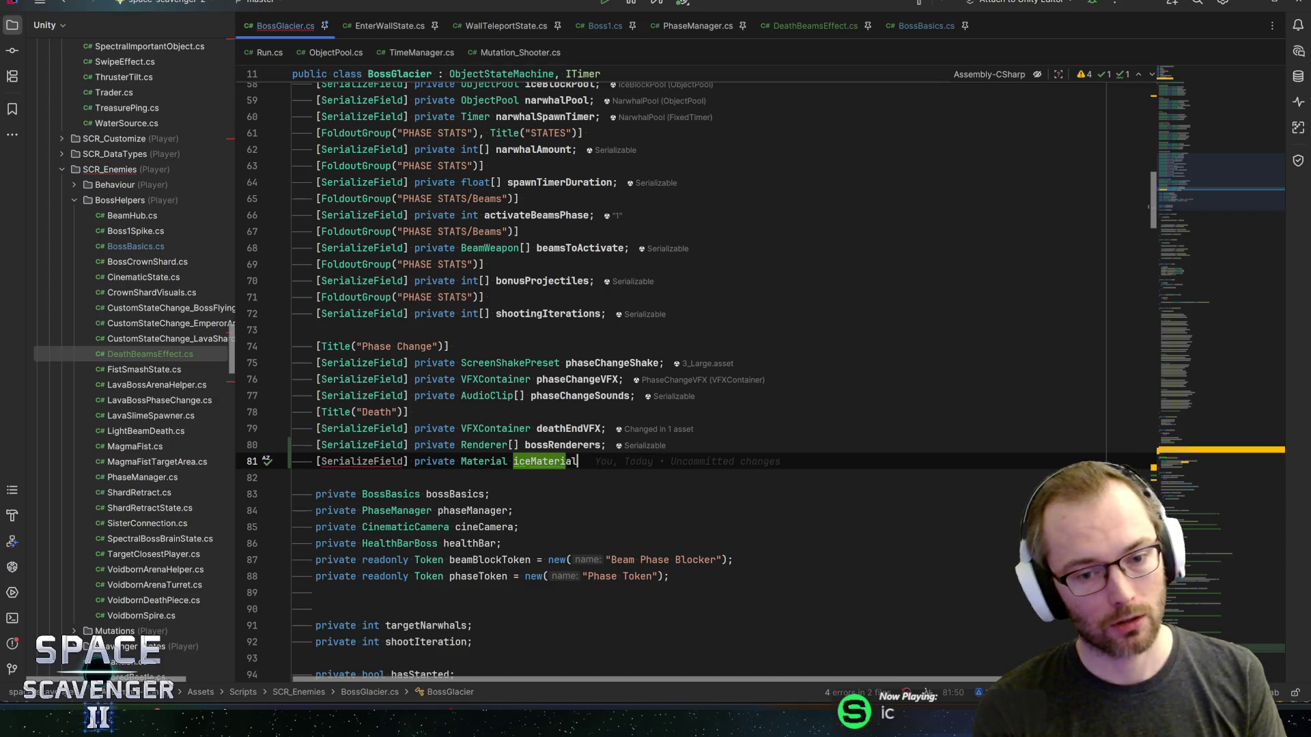
text(;)
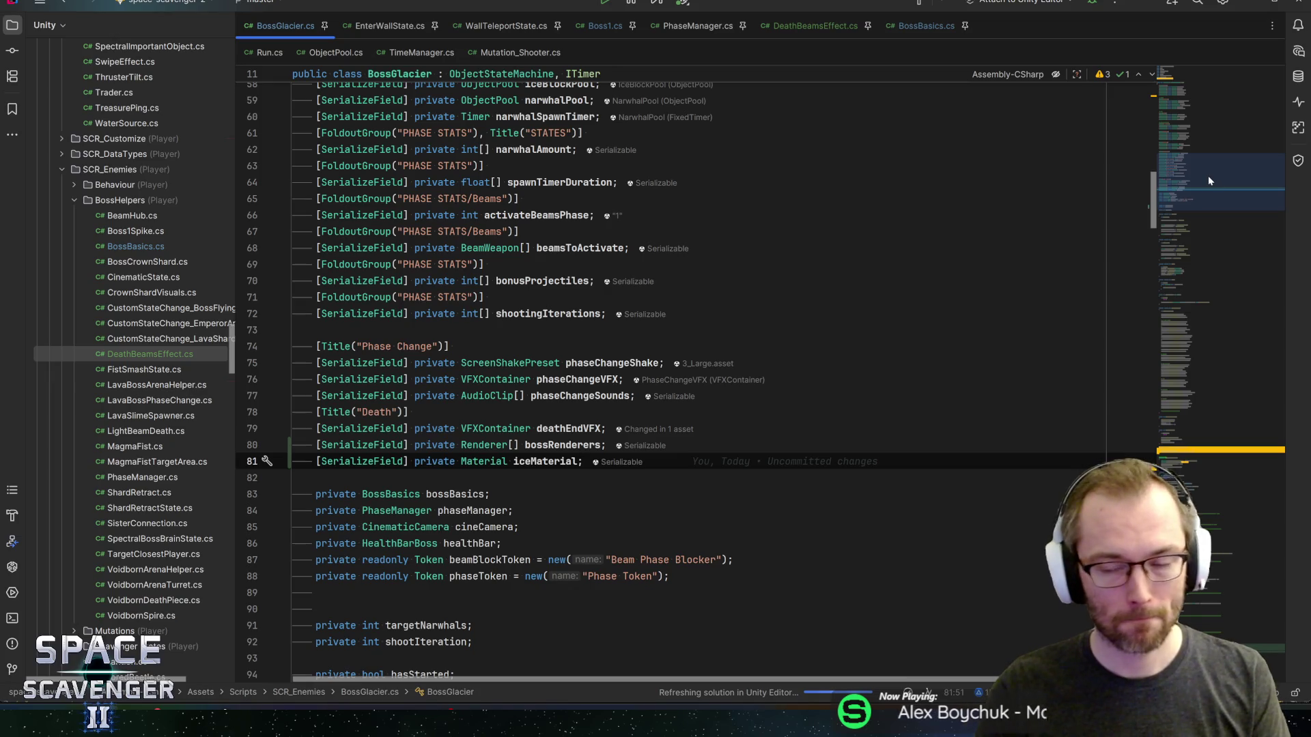
drag(1207, 175, 1232, 639)
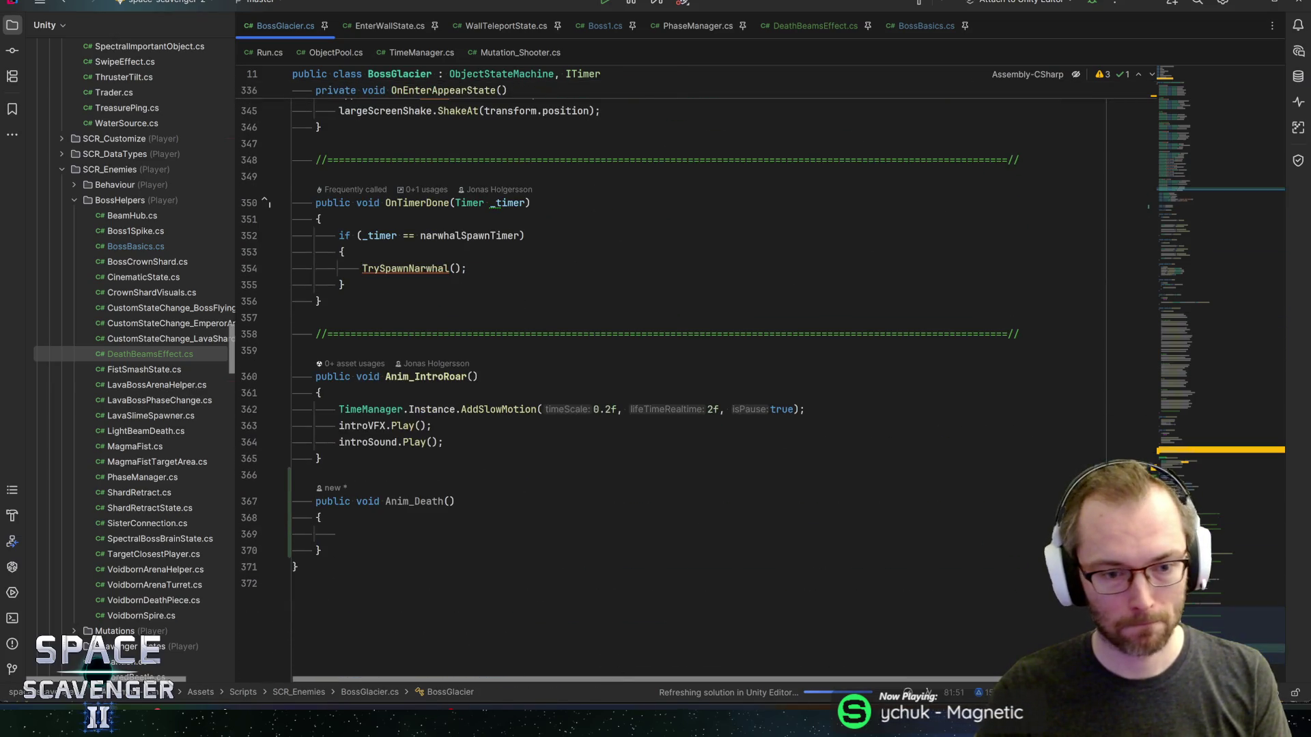
- In Anim_Death, add a foreach over bossRenderers that sets r.material = iceMaterial
click(339, 534)
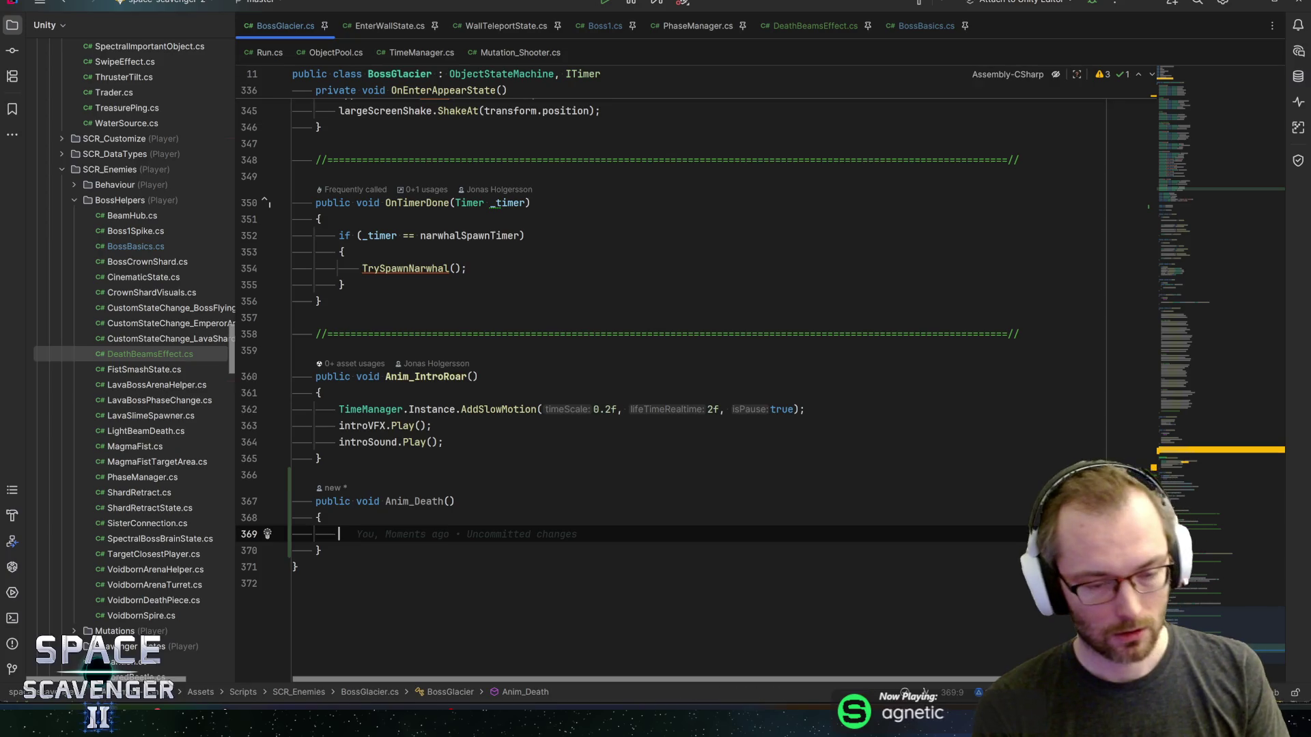
text(renderers)
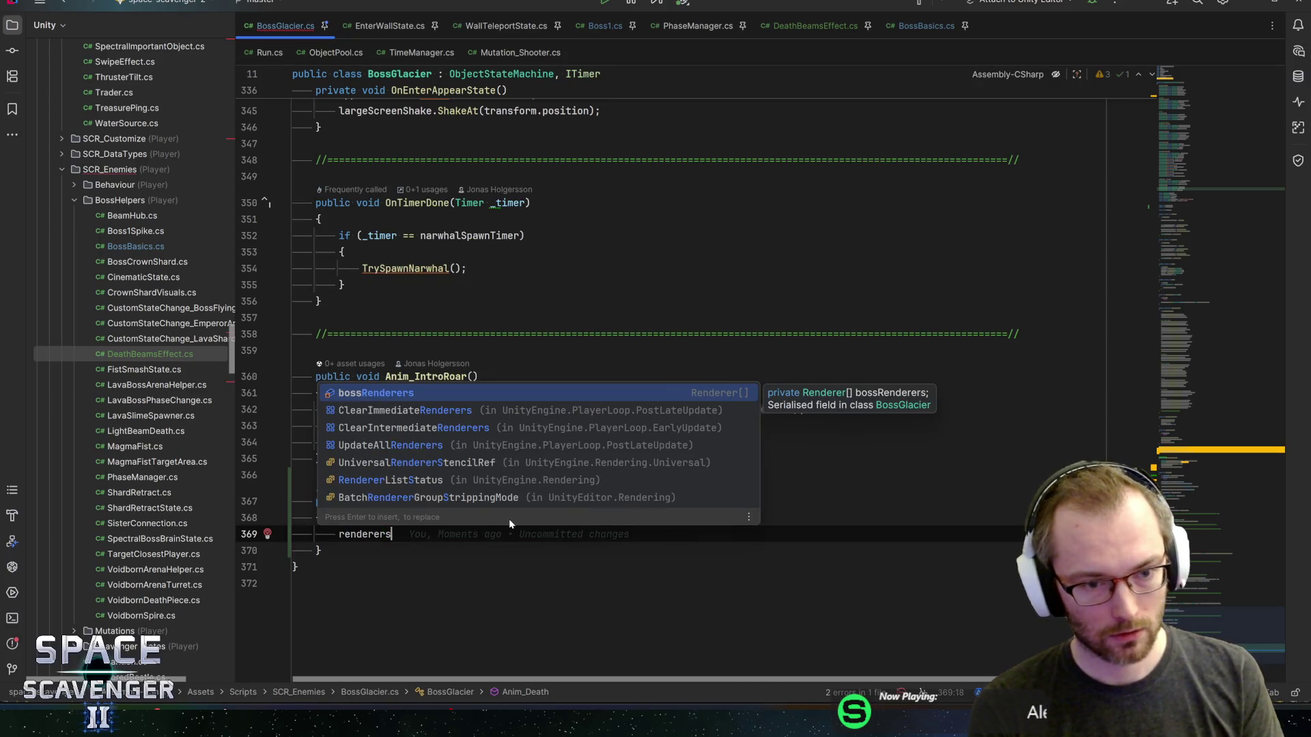
key(Return)
text(.fore)
key(Return)
key(Return)
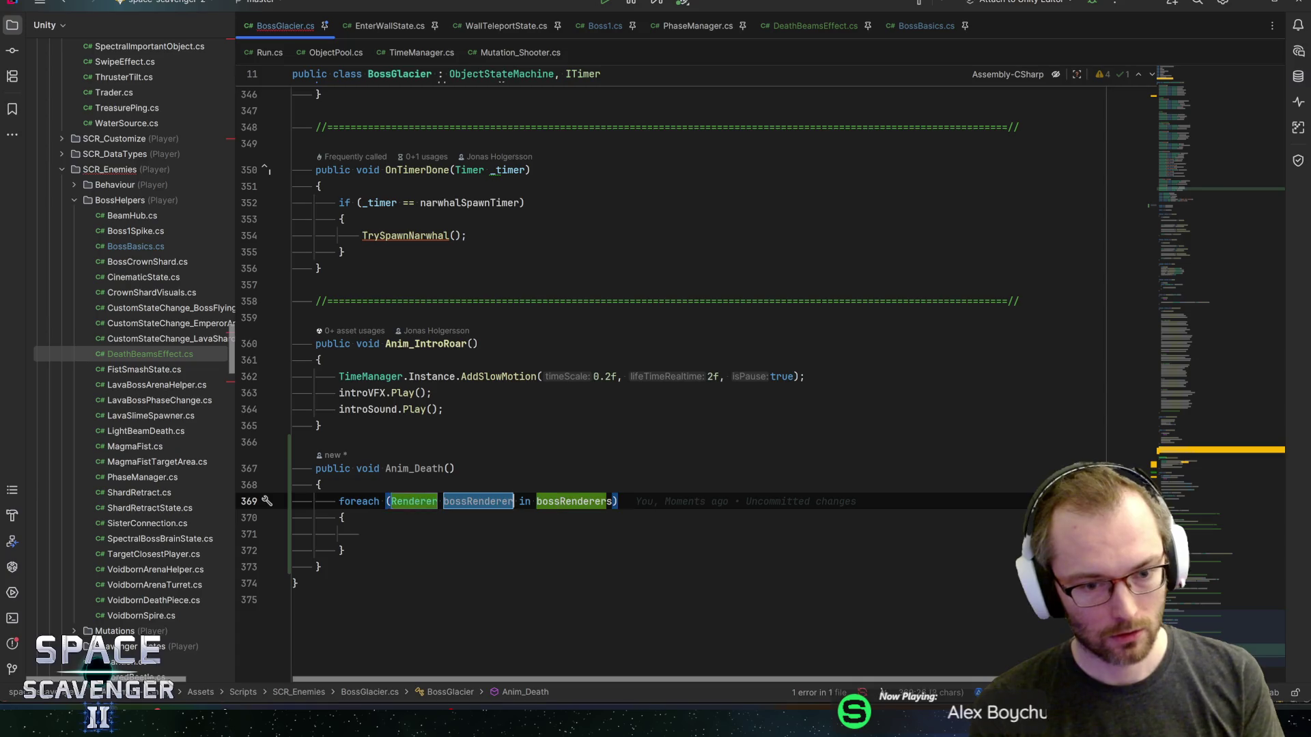
text(renderer)
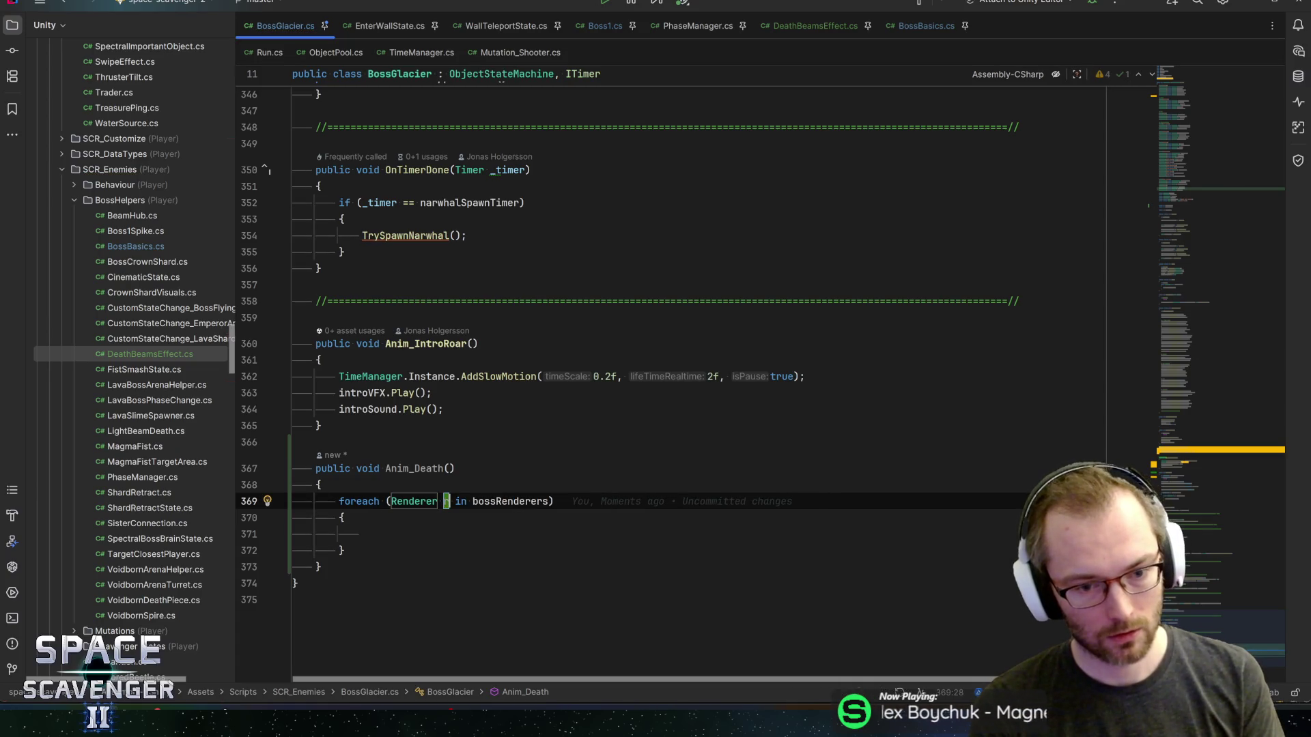
key(Return)
text(r.material)
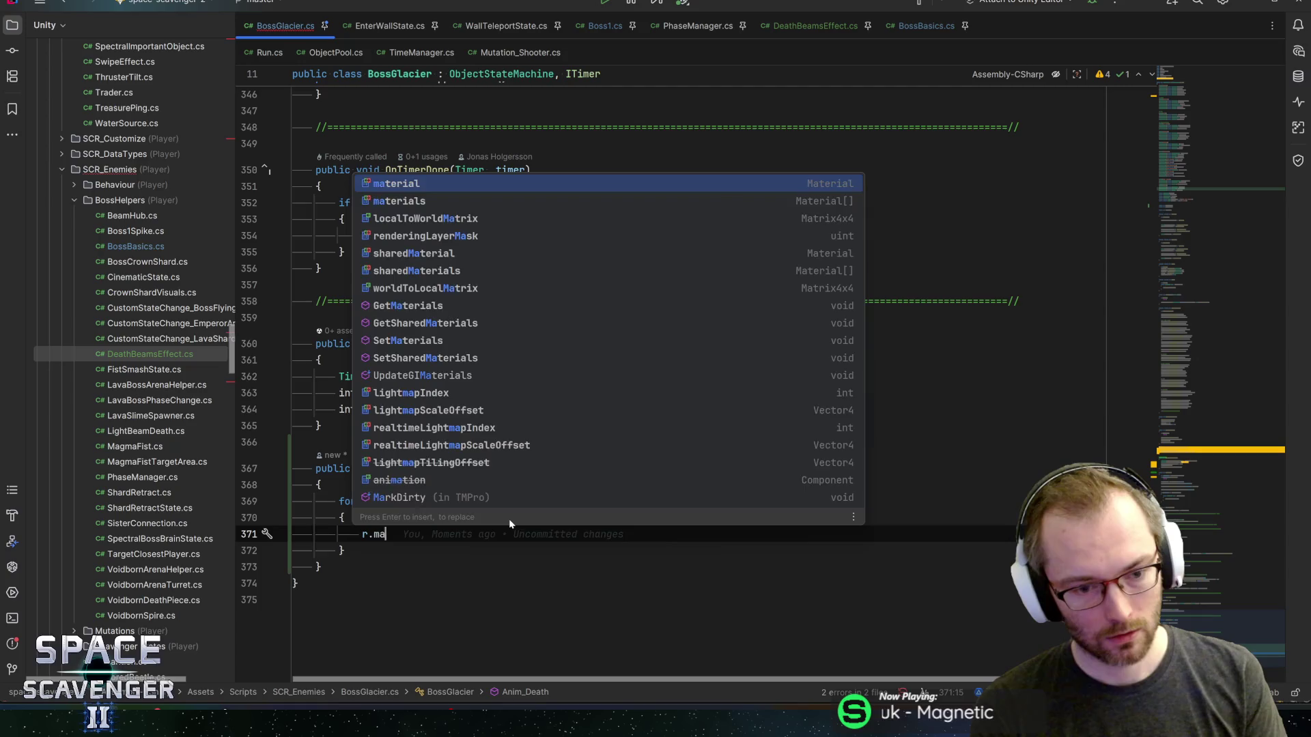
text( = icemat)
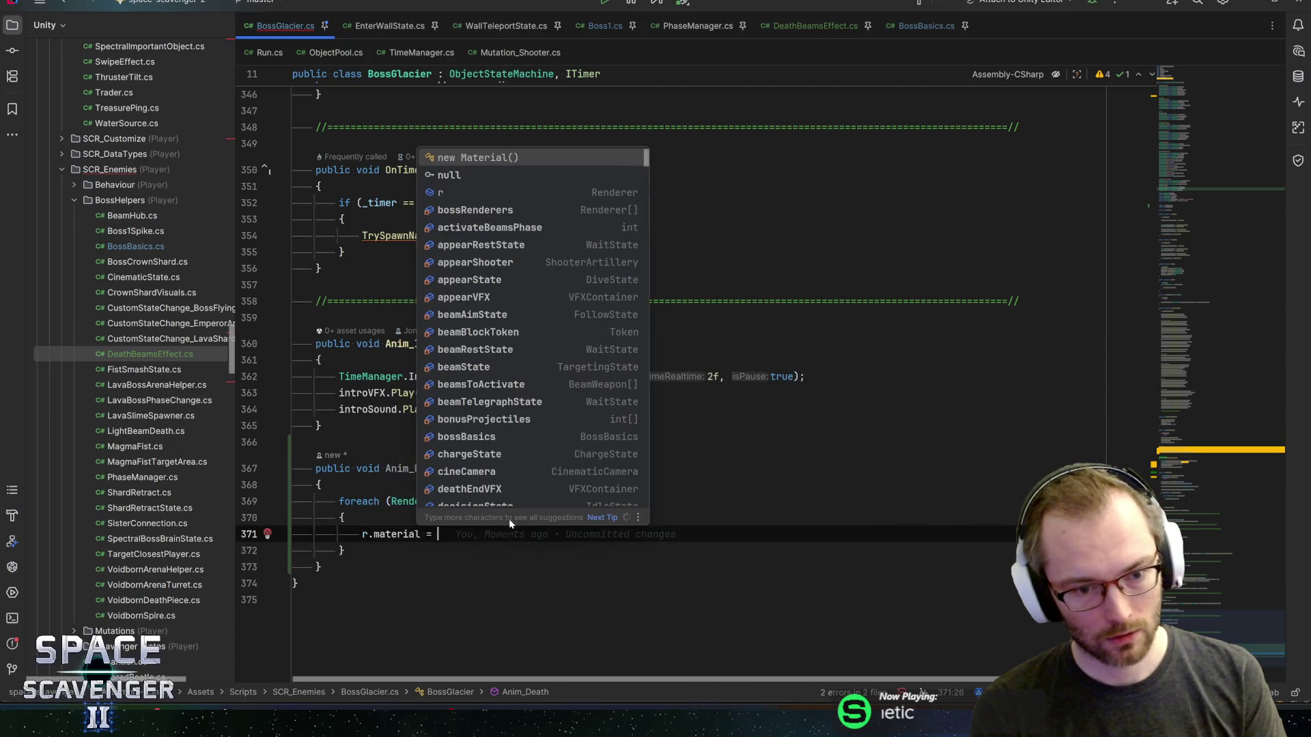
key(Return)
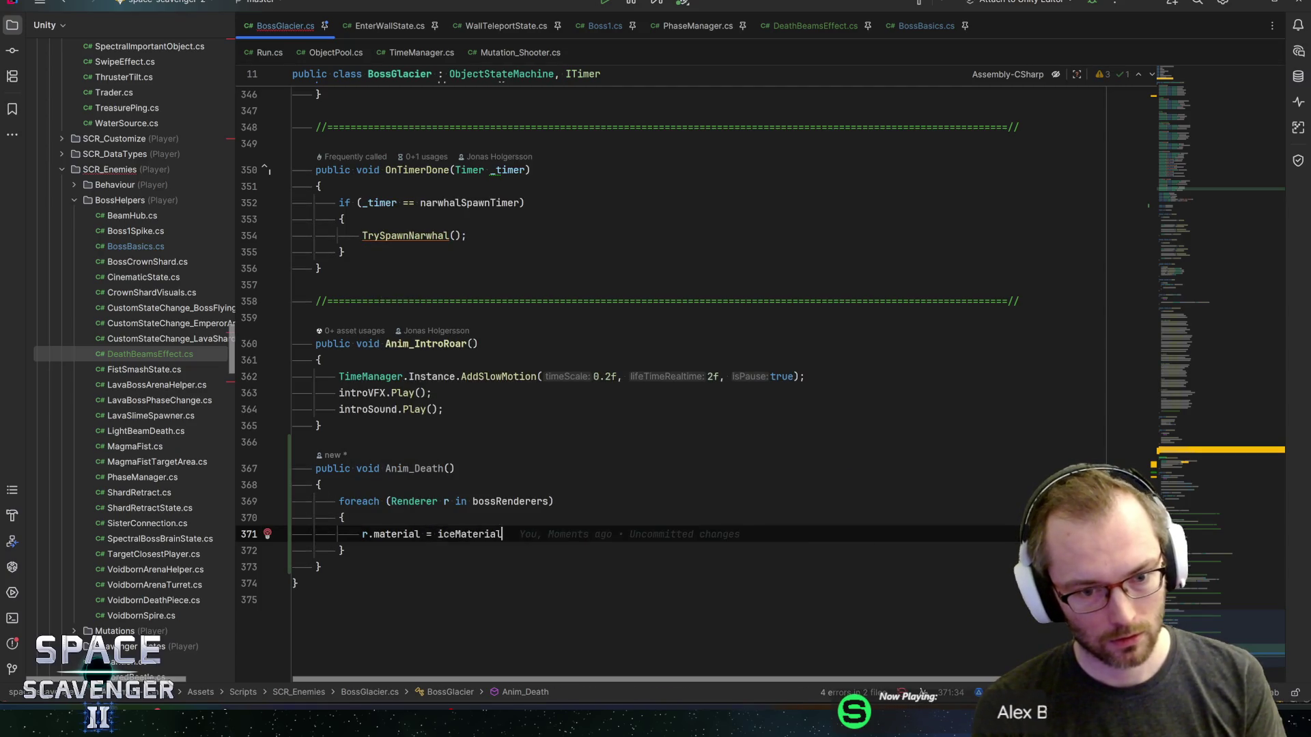
text(;)
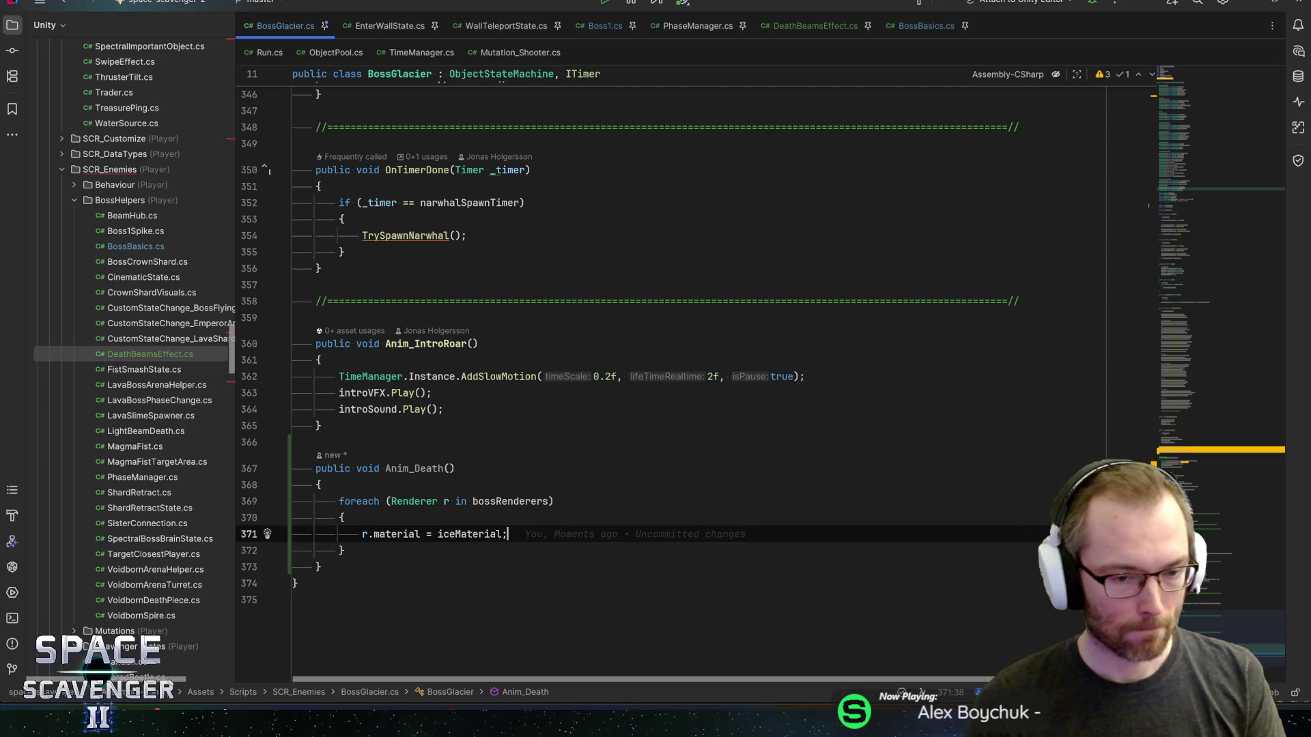
key(Return)
- Add gameObject.AddComponent<MaterialLock>() in the loop and import the RCMaterials namespace
text(r.add)
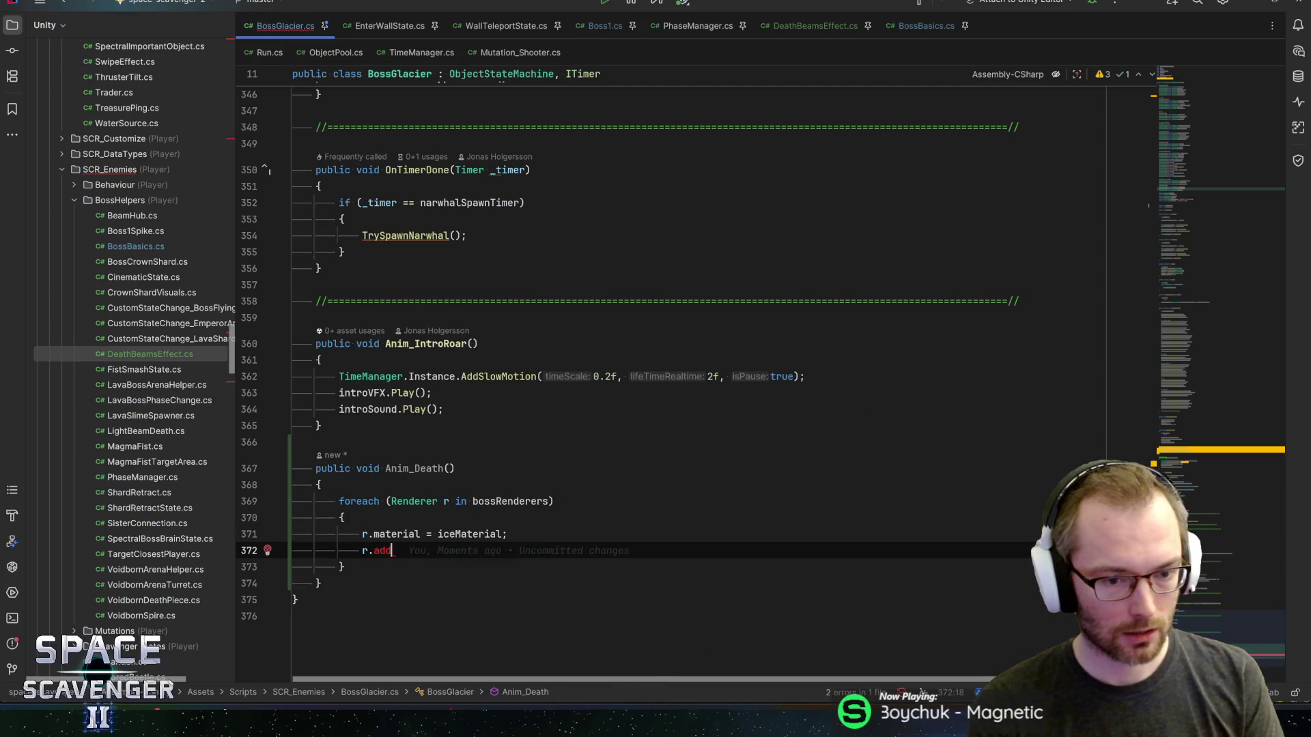
key(BackSpace)
key(BackSpace)
key(BackSpace)
text(gameObject.ad)
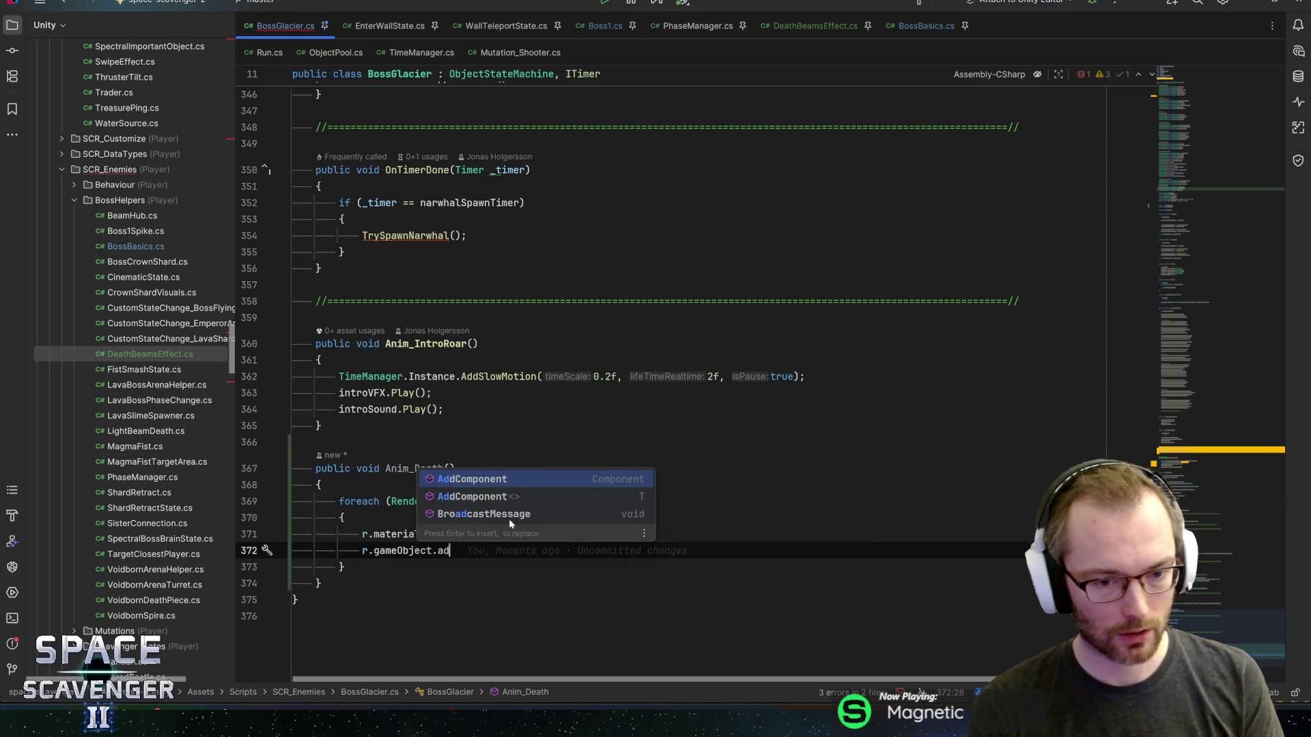
key(Return)
text(<)
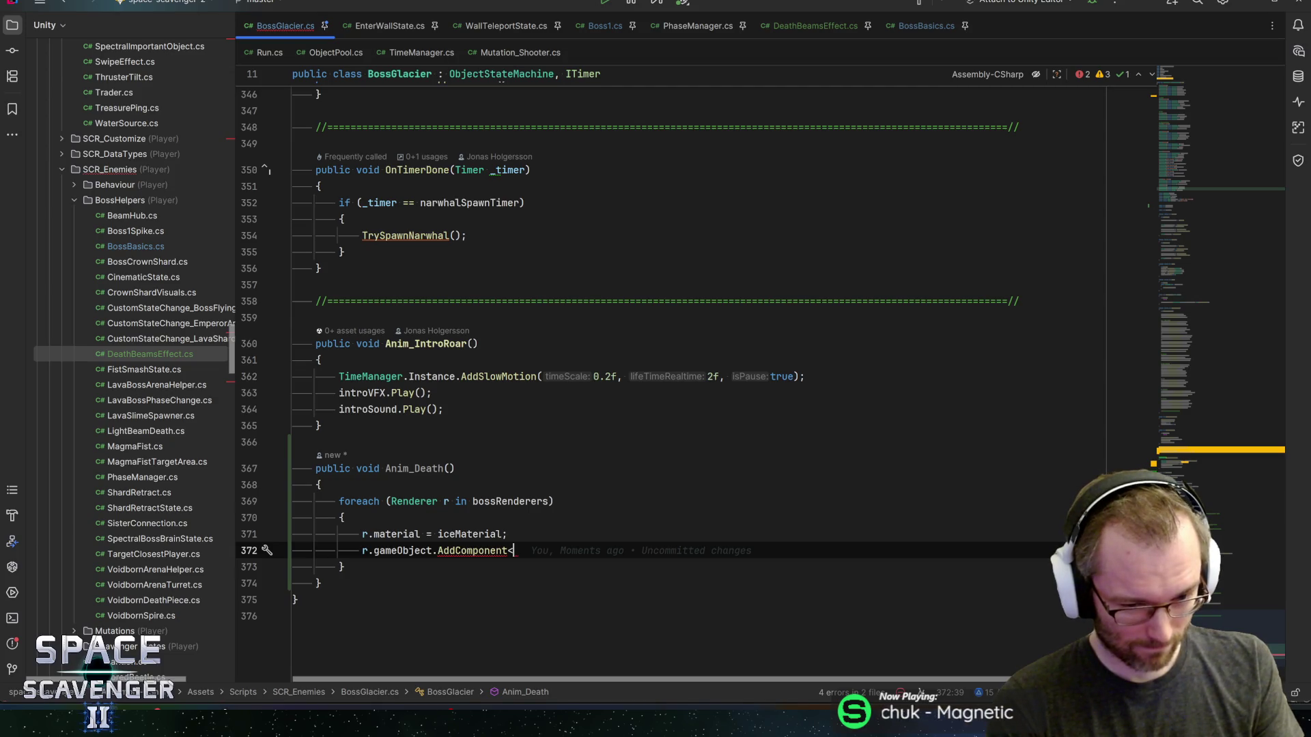
text(MaterialLock)
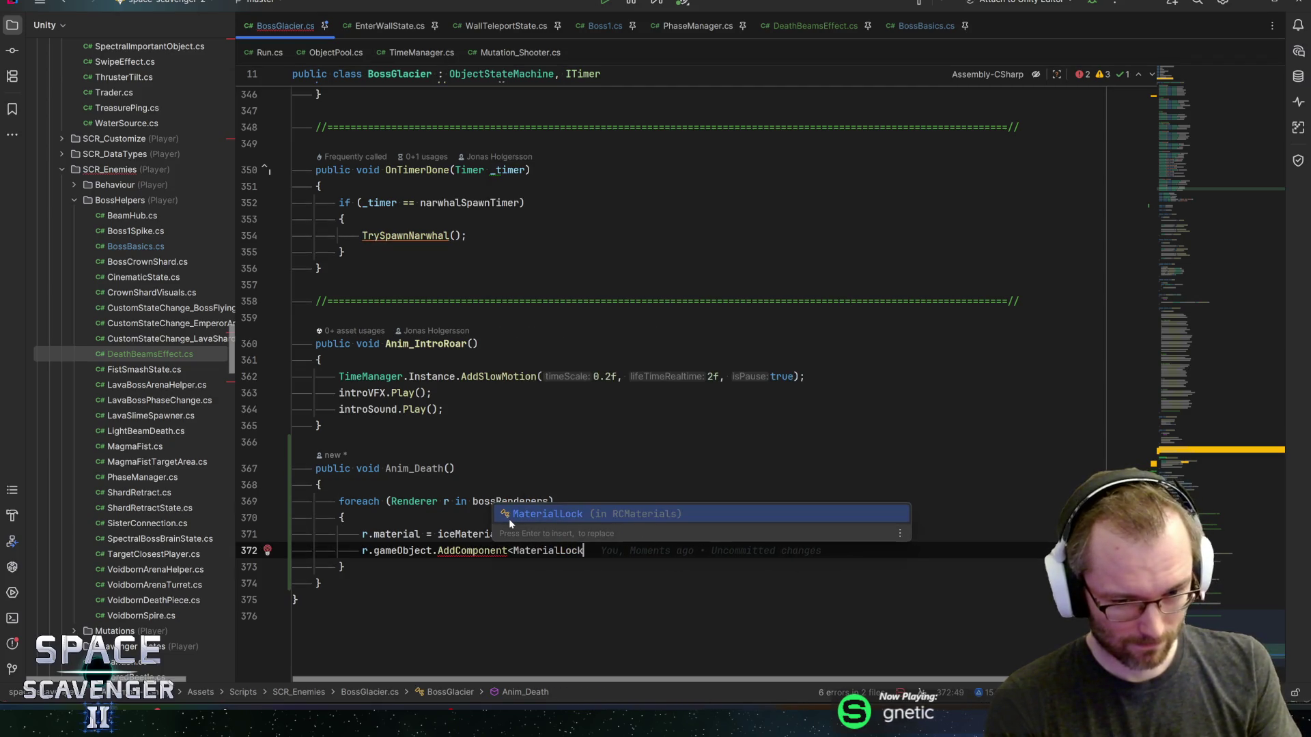
text(>();)
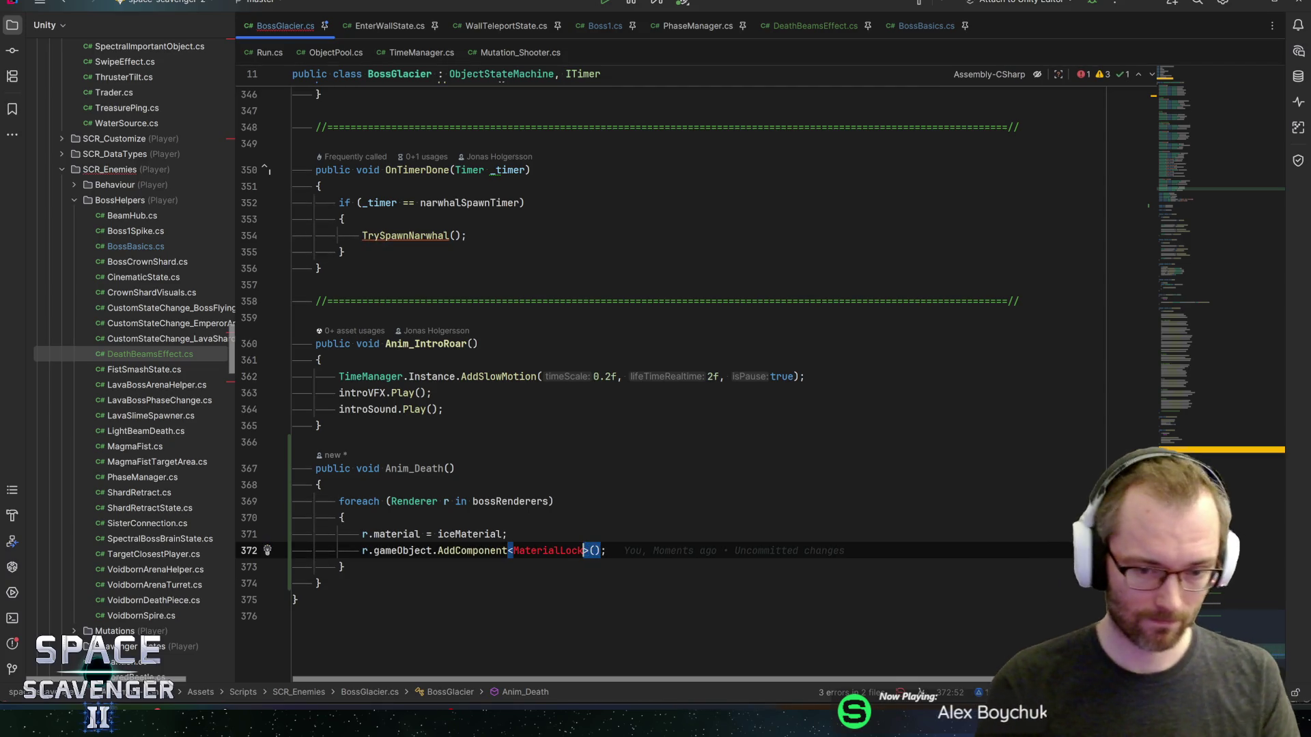
key(alt+Return)
key(Return)
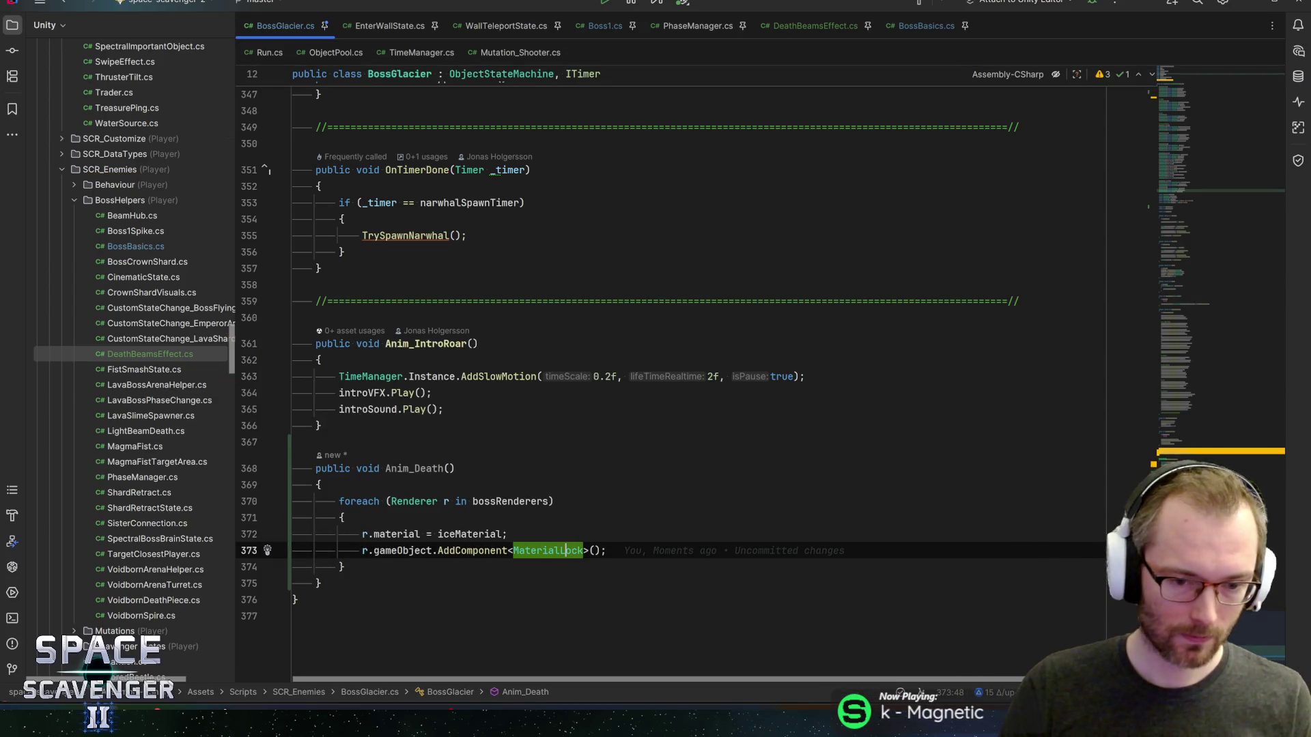
- Swap the AddComponent and material assignment lines, then go to the MaterialLock class definition
key(Up)
key(alt+shift+Down)
ctrl+click(547, 534)
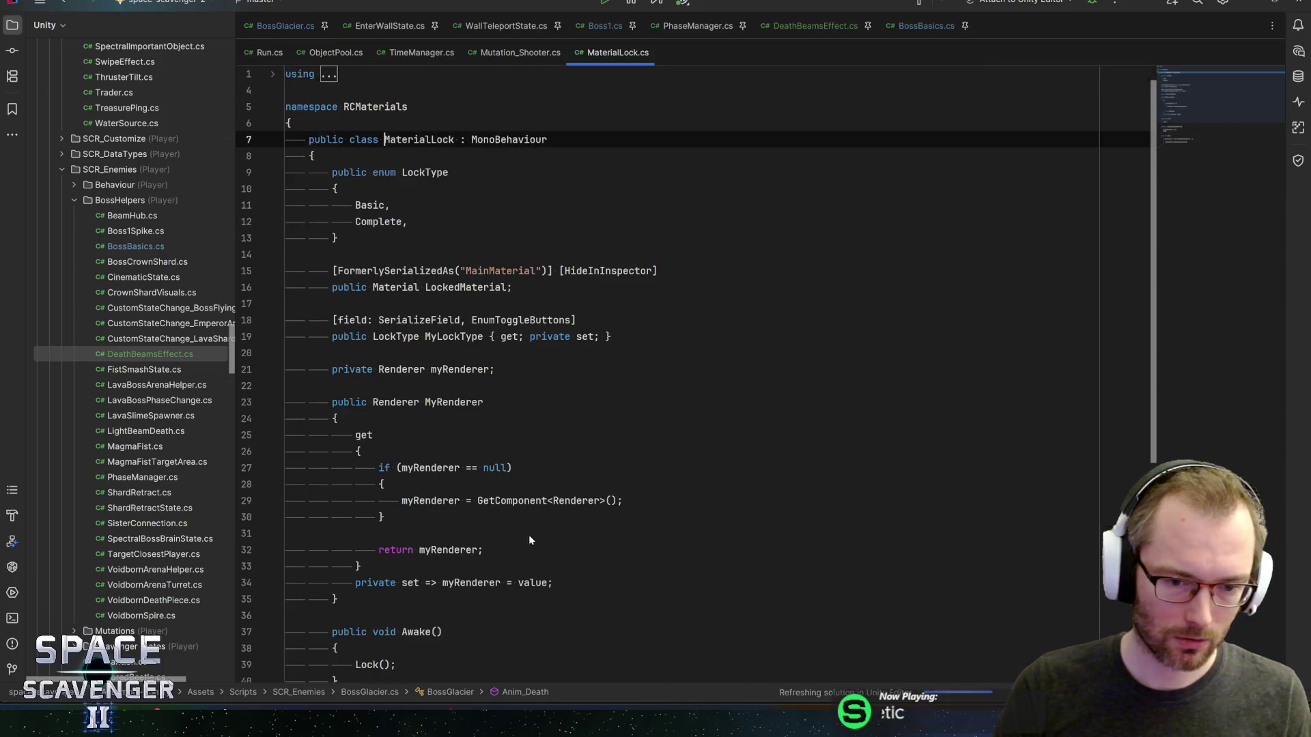
- Back in BossGlacier, remove the AddComponent<MaterialLock> line from the loop
scroll(683, 376, down, 9)
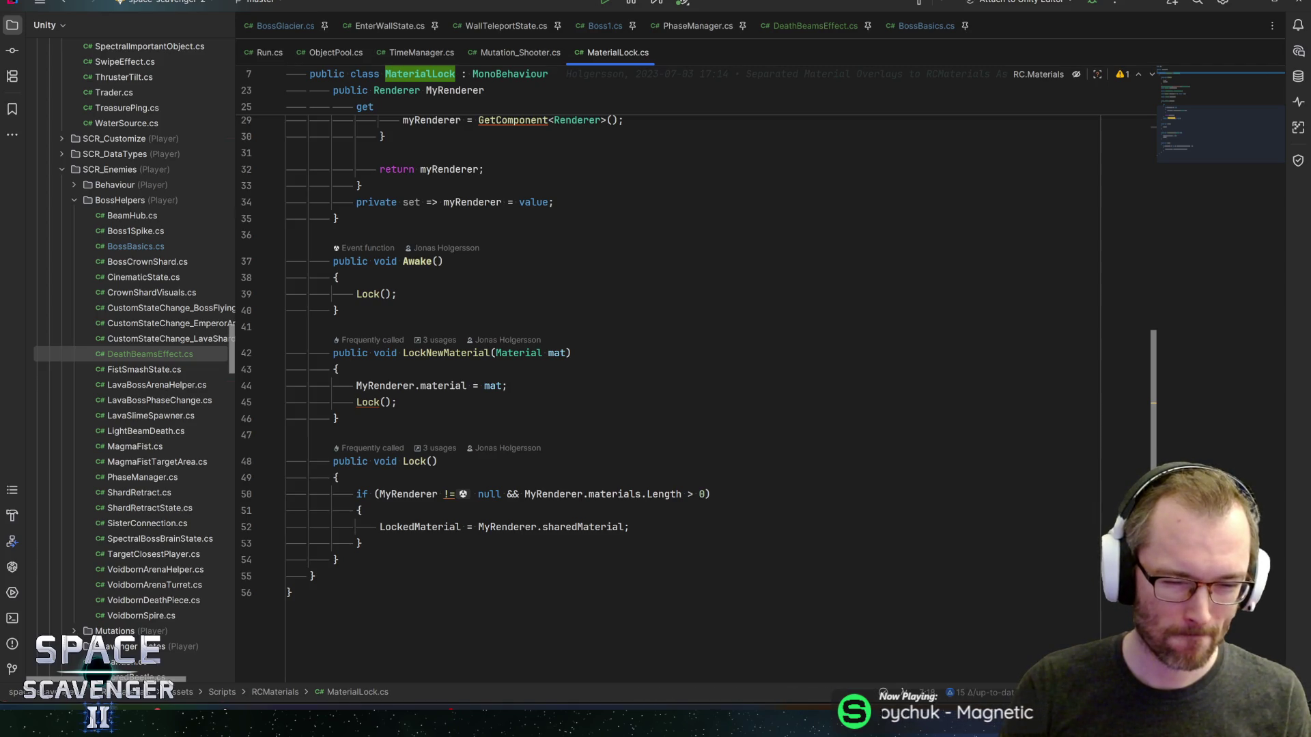
key(ctrl+minus)
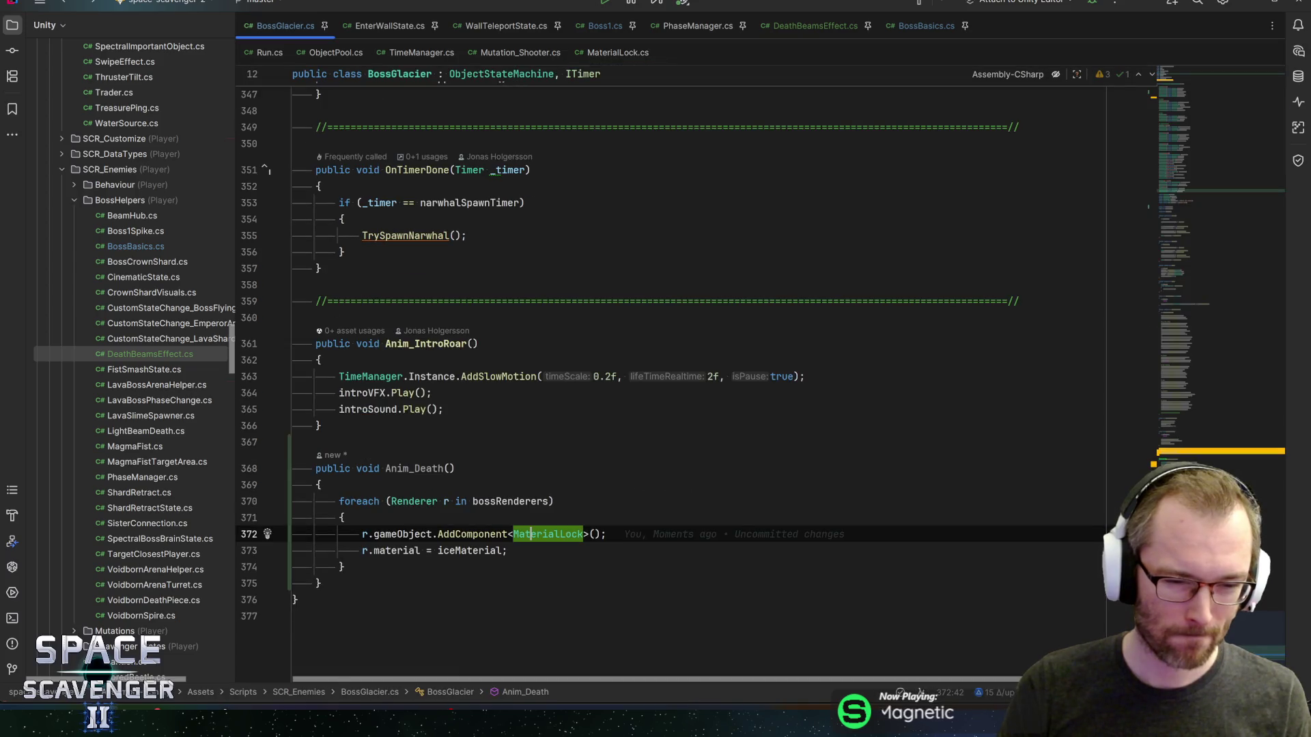
key(ctrl+x)
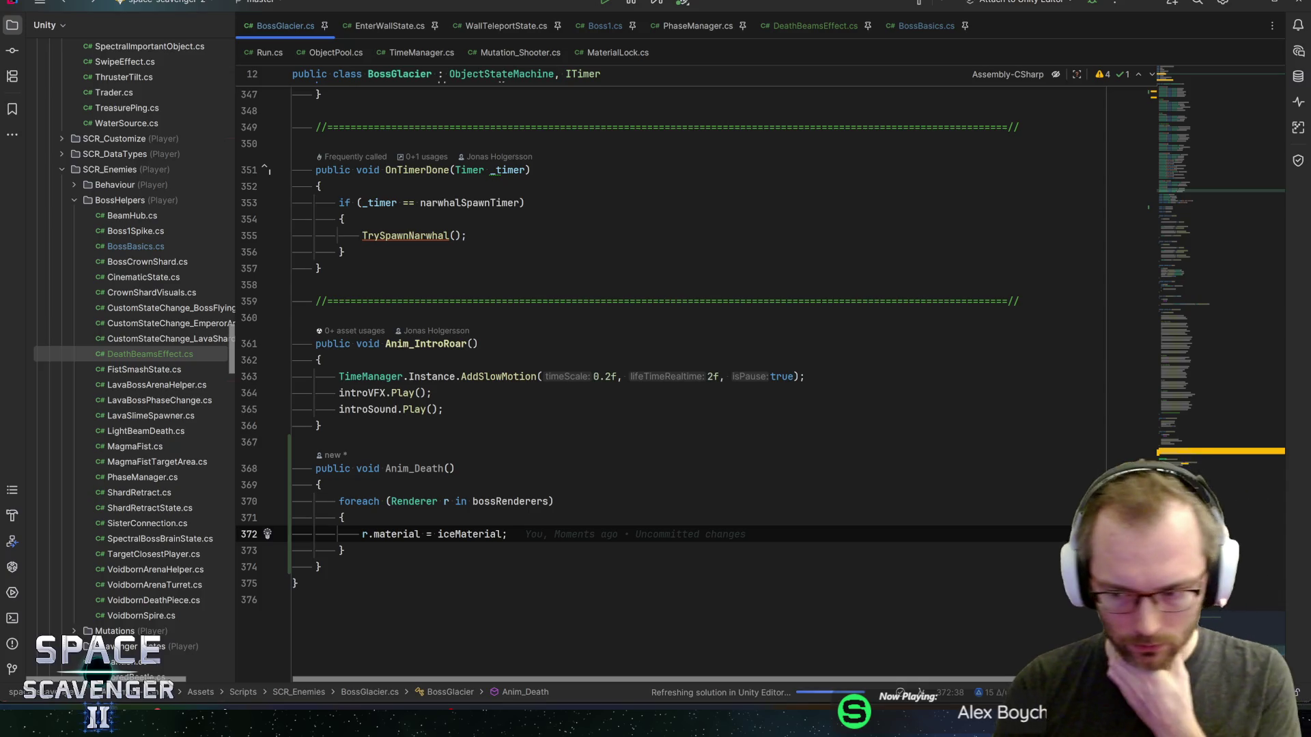
- Add deathFreezeSound.Play() after the foreach loop and jump to the field declarations
click(345, 550)
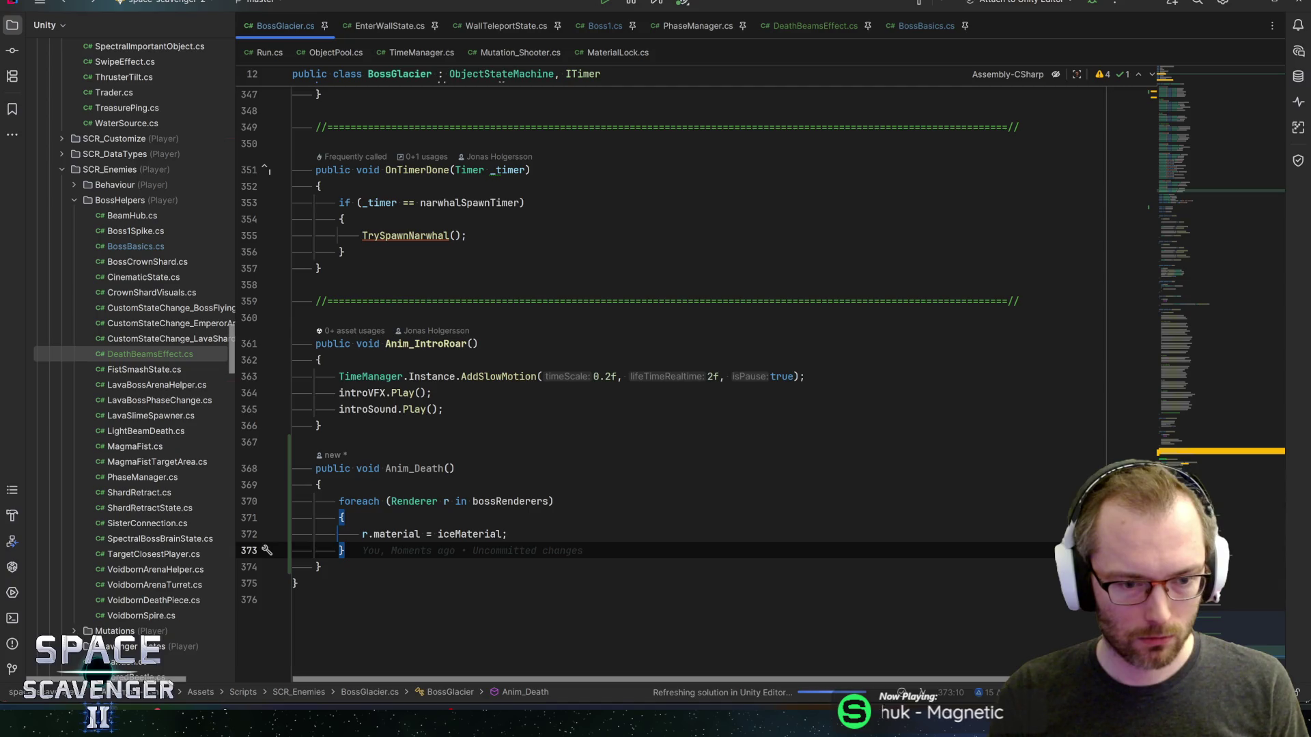
key(Return)
text(freezeSound)
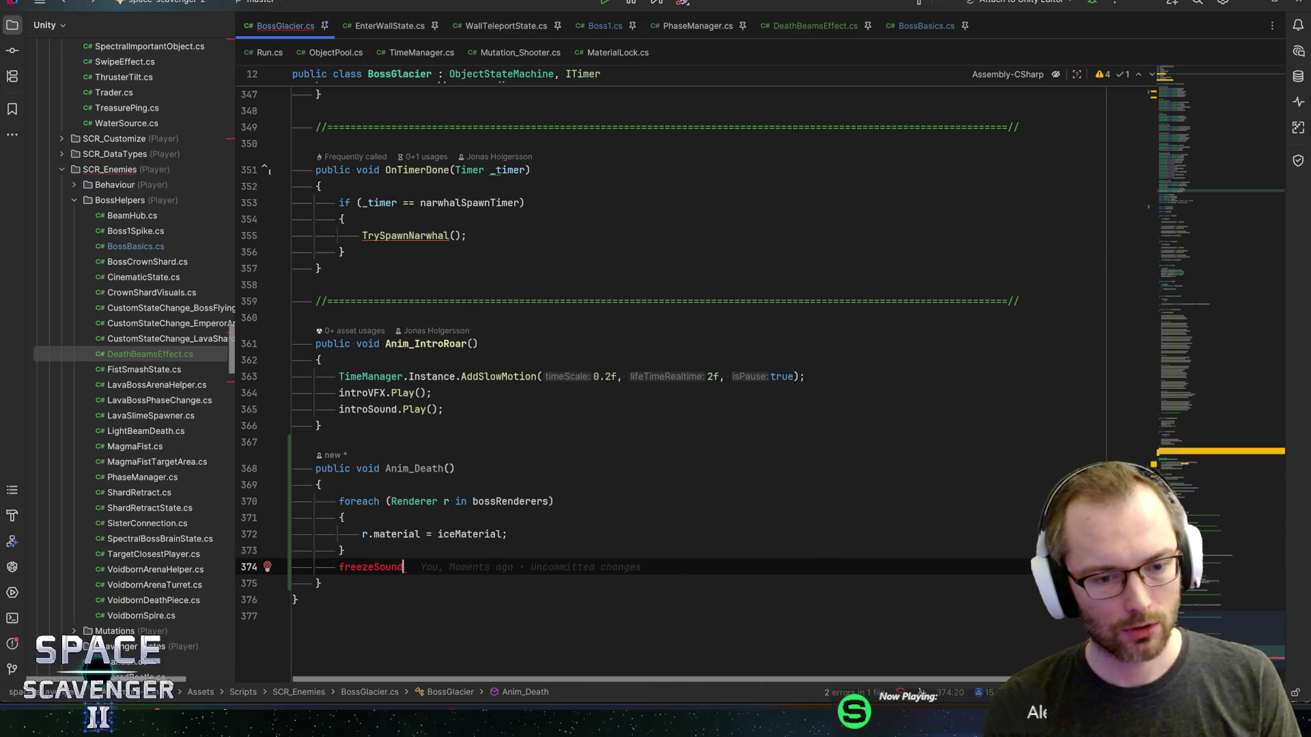
key(ctrl+BackSpace)
text(deathFr)
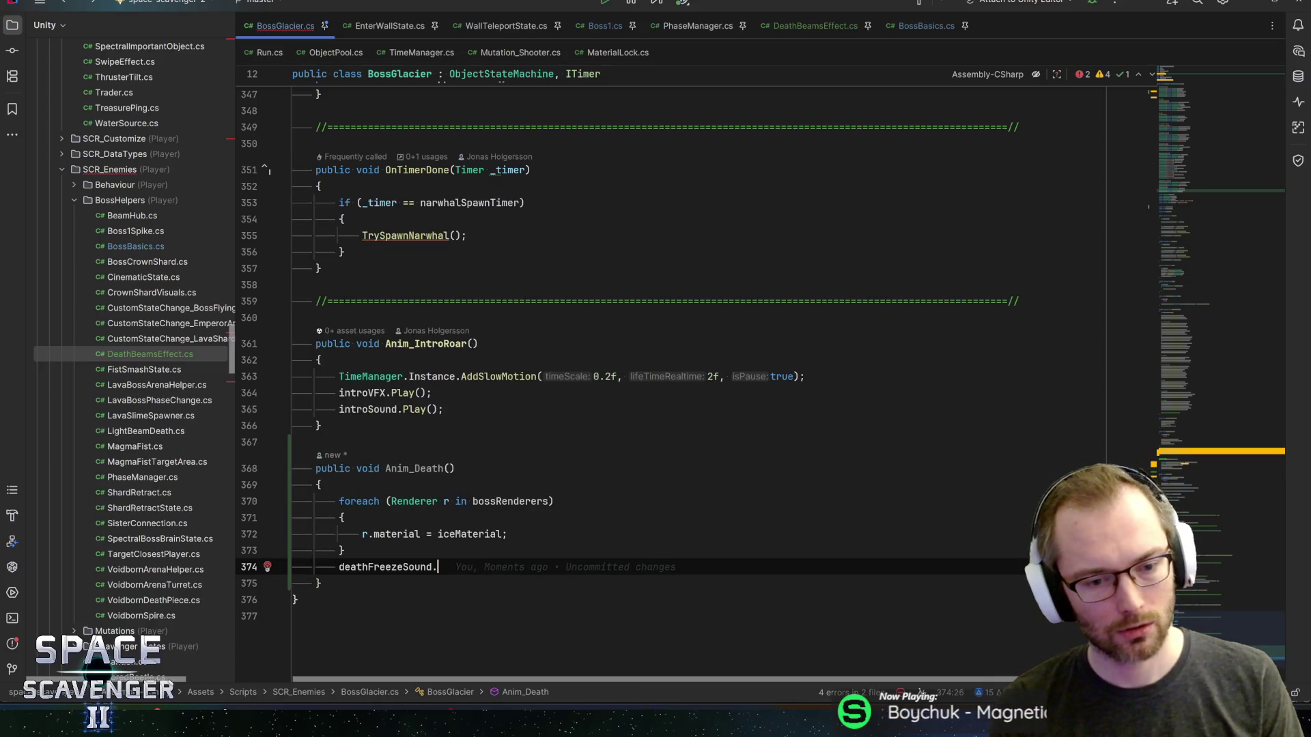
text(;)
key(Home)
key(Return)
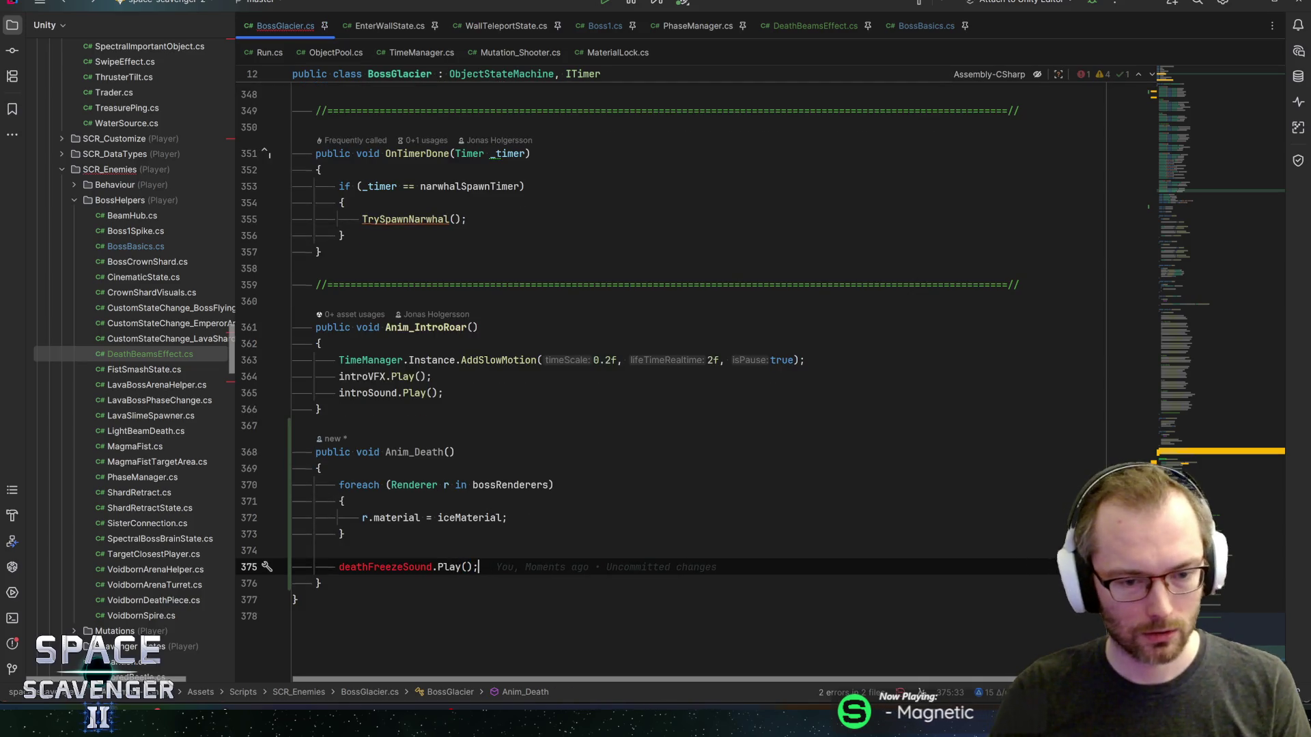
double_click(402, 569)
ctrl+click(498, 485)
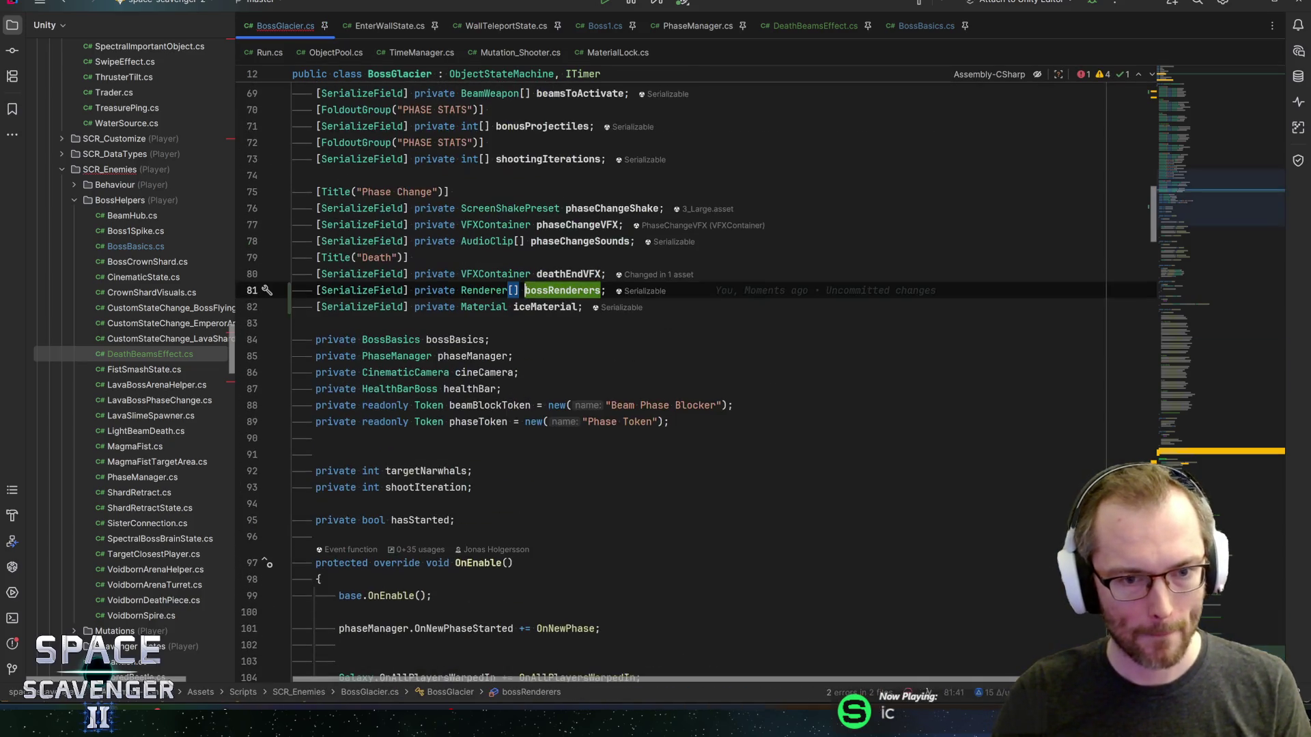
- Add '[SerializeField] private AudioClip deathFreezeSound;' after iceMaterial, then return to Unity
key(Down)
key(End)
key(Return)
text(seri)
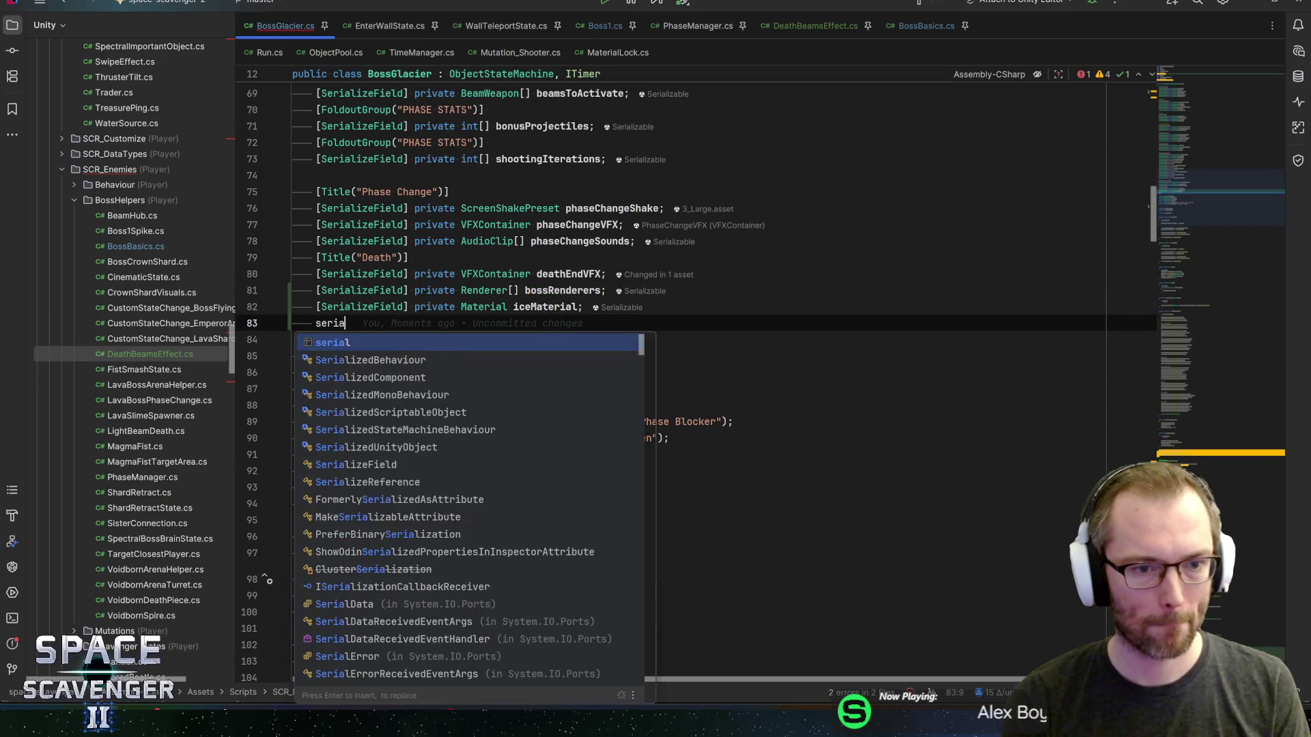
key(Return)
text(Aud)
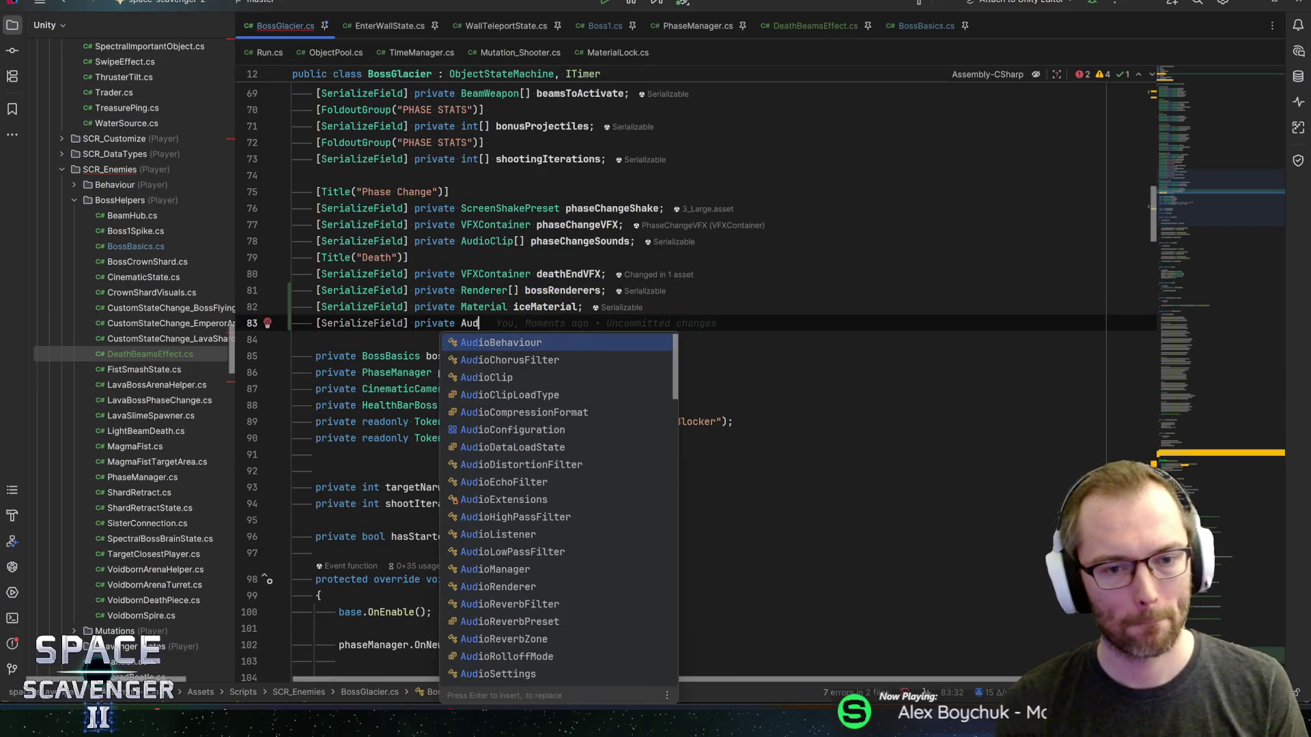
text(ioClip deathFreezeSound;)
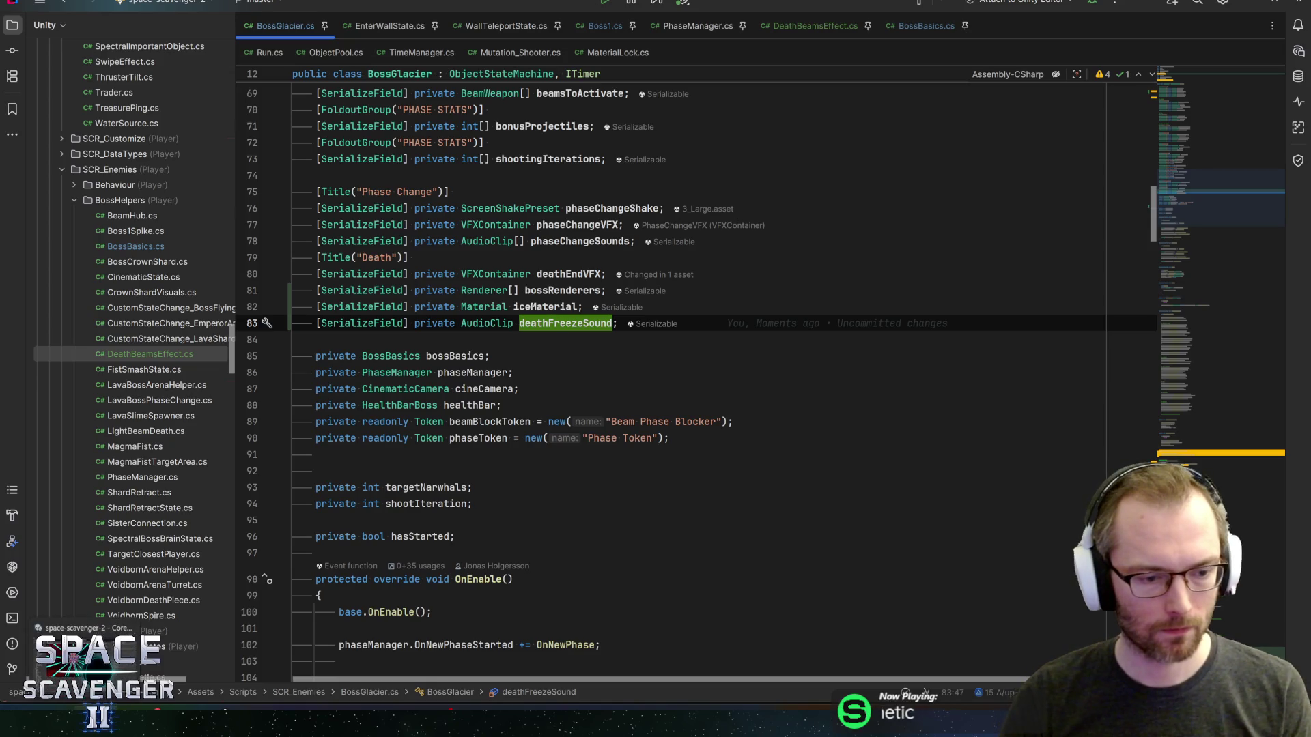
click(82, 662)
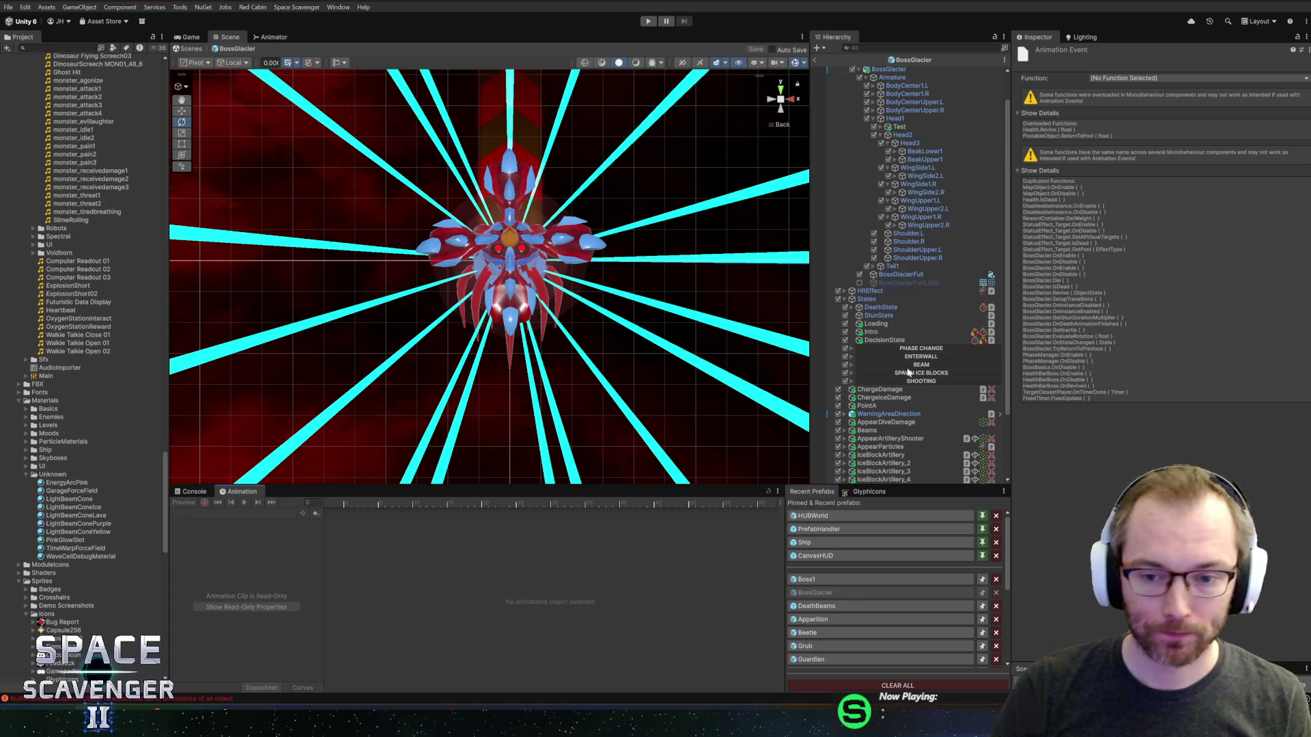
- Select BossGlacier and add BossGlacierFull to the Boss Renderers list
scroll(911, 112, up, 2)
click(879, 71)
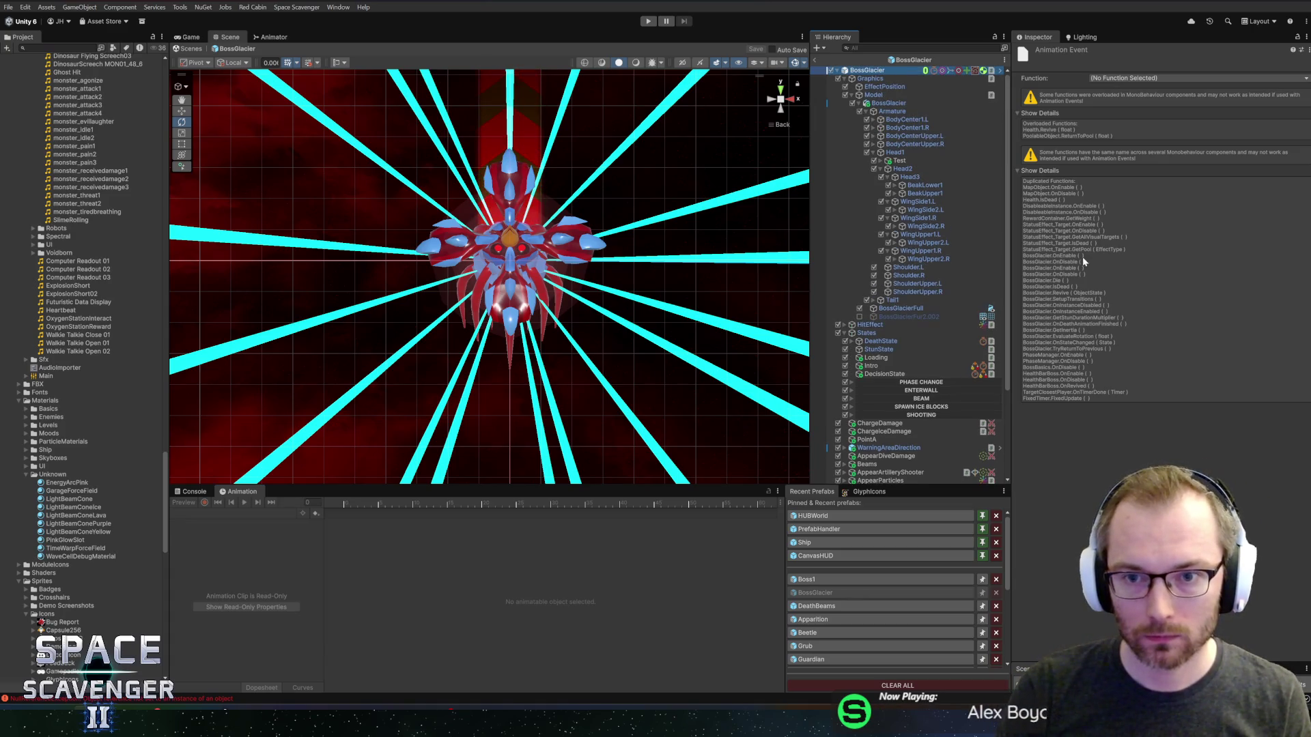
scroll(1084, 331, down, 5)
scroll(1072, 334, down, 10)
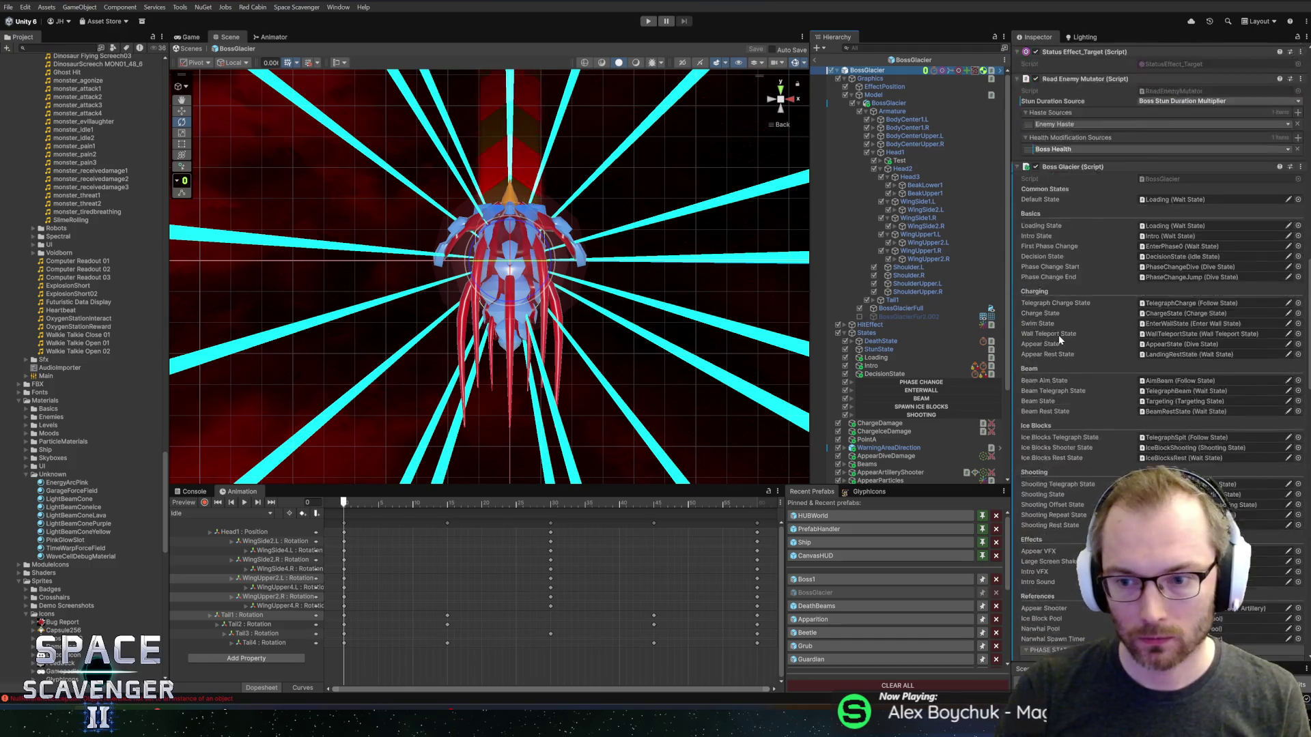
scroll(1040, 385, down, 2)
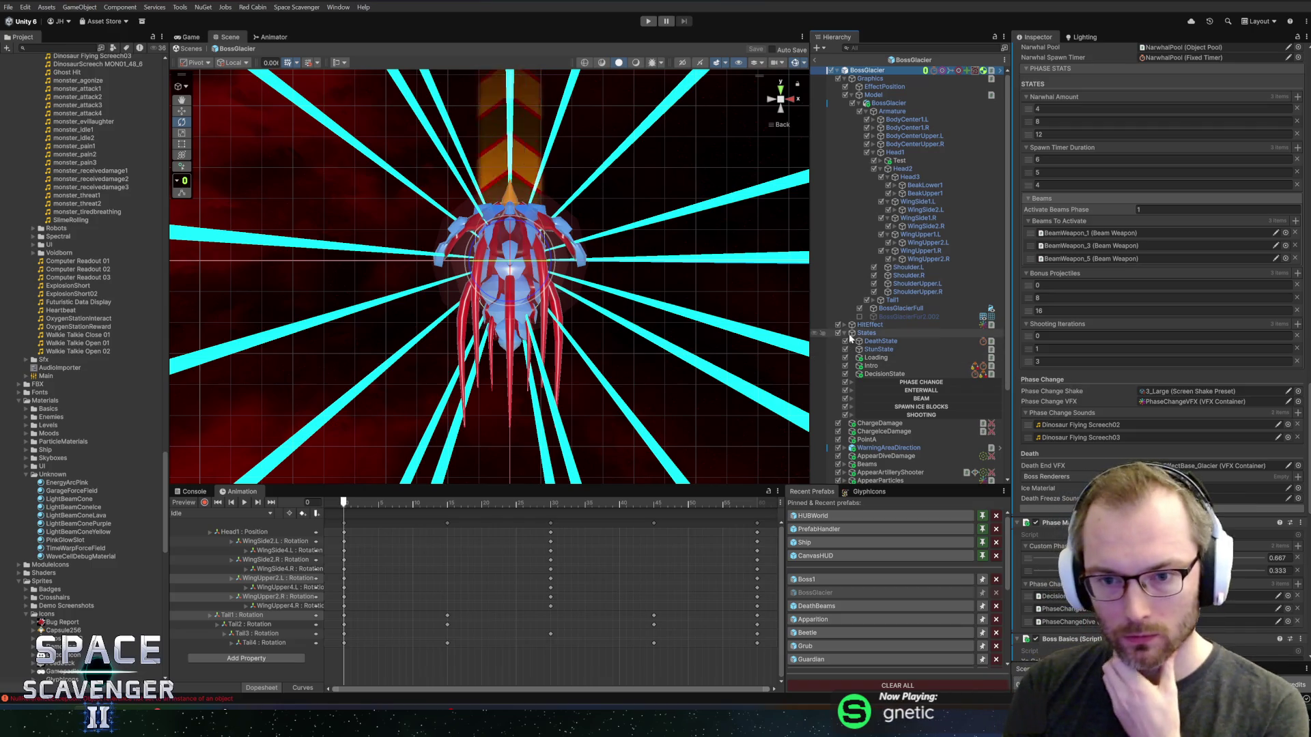
mouse_move(883, 311)
mouse_down()
mouse_move(1094, 413)
mouse_move(1065, 476)
mouse_up()
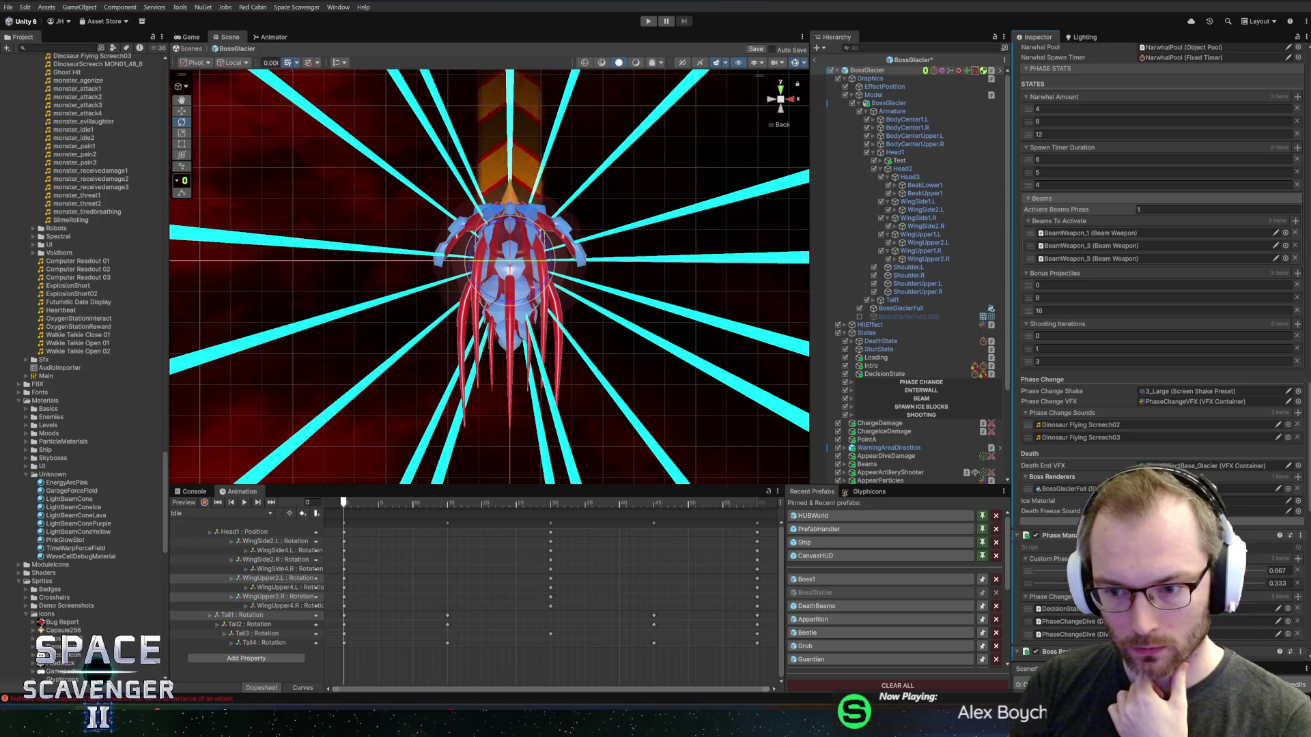
- Set Ice Material to IceShiny and assign an audio clip to Death Freeze Sound
click(1297, 502)
text(icesh)
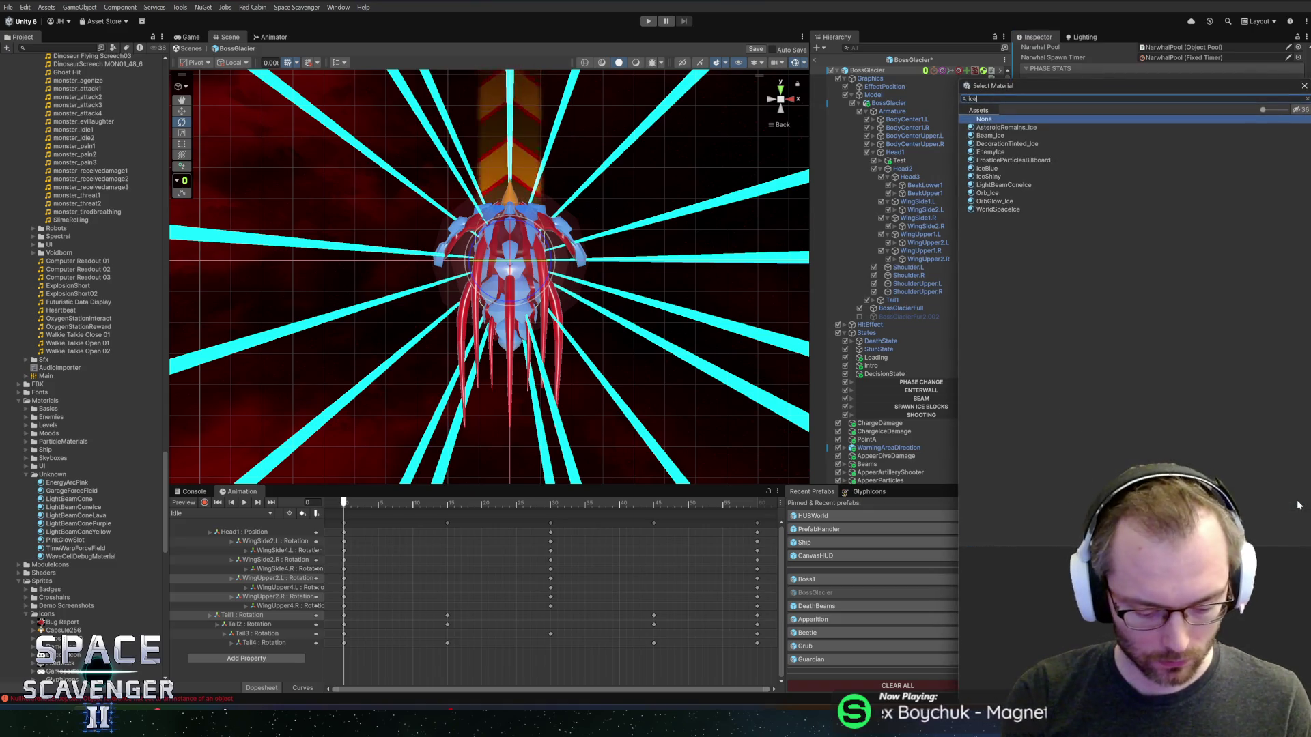
double_click(989, 128)
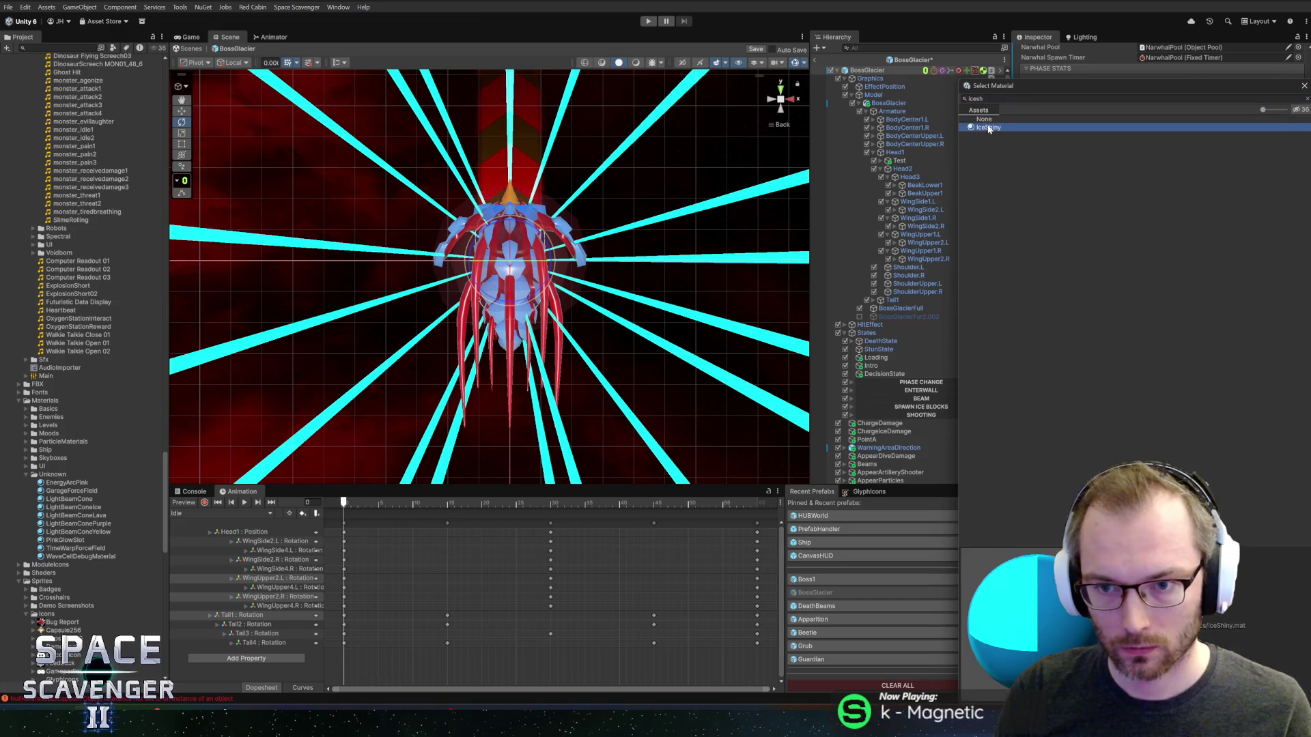
click(1298, 513)
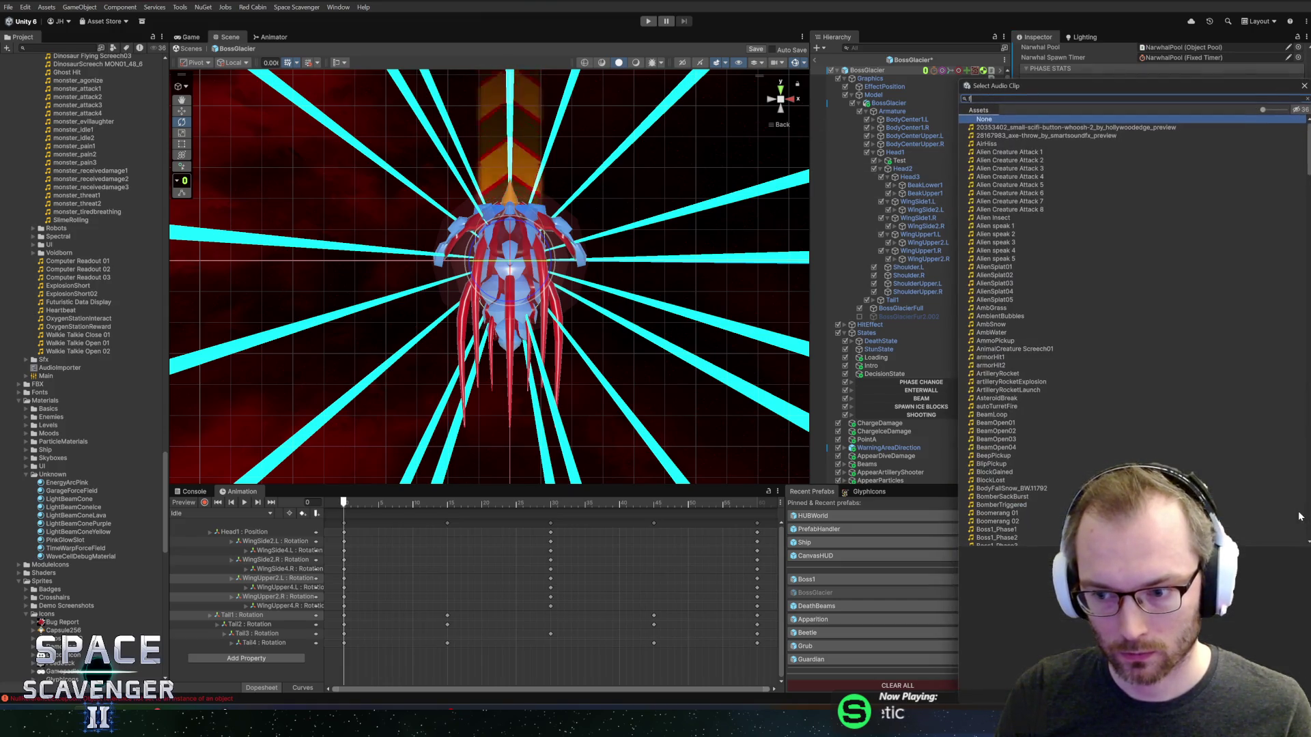
double_click(997, 143)
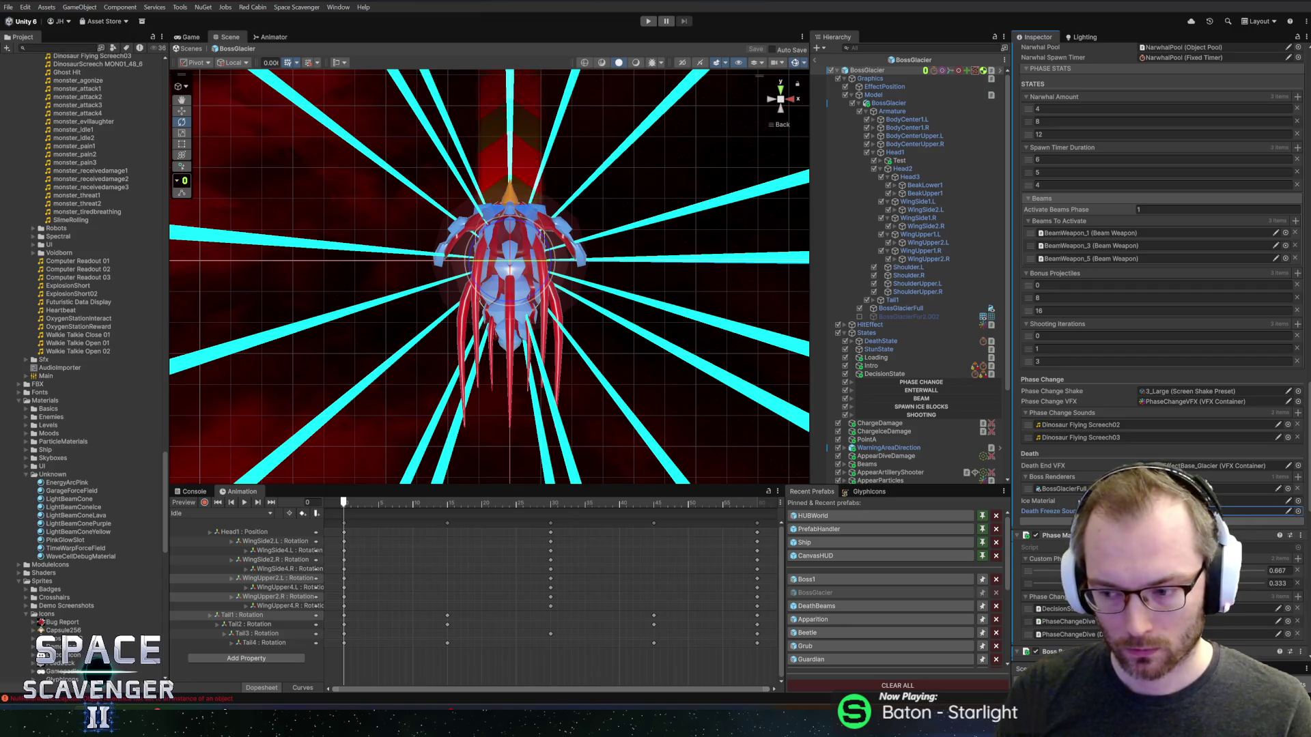
click(222, 513)
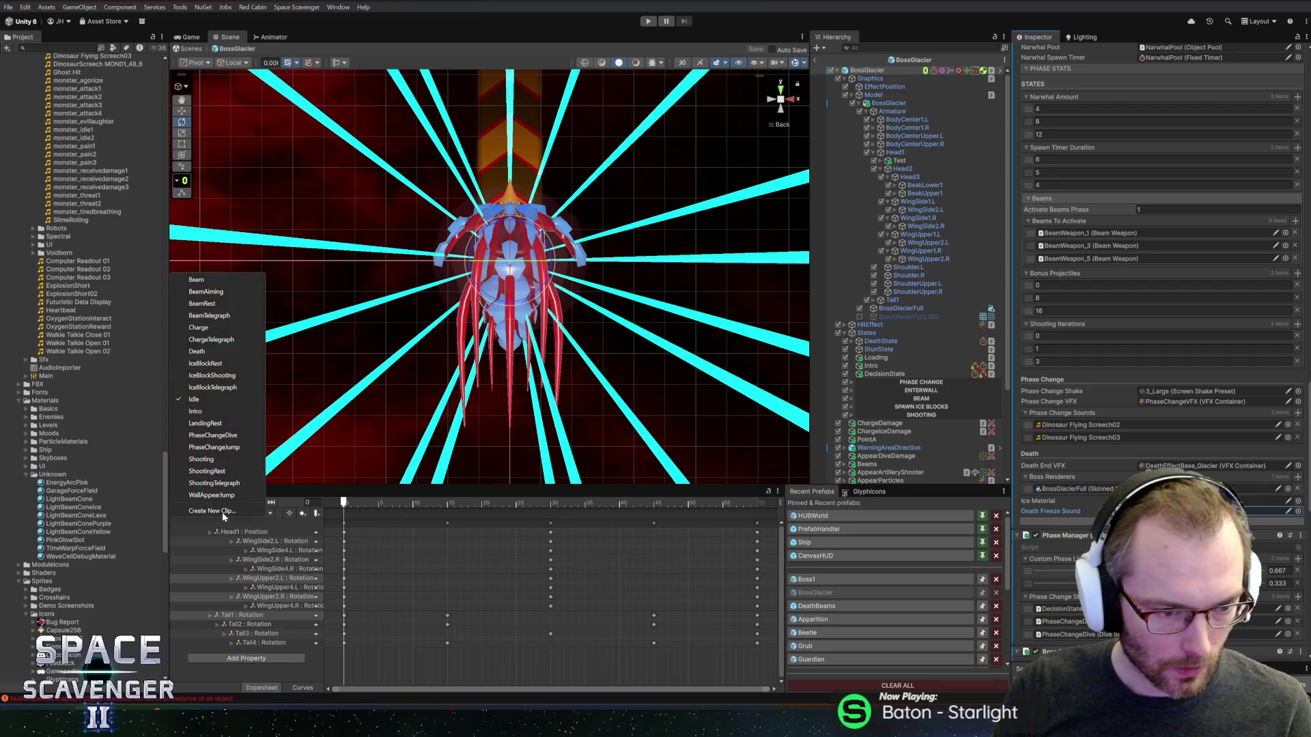
- Point the Death clip's animation event at BossGlacier's Anim_Death(), then enter Play mode
click(211, 351)
click(673, 513)
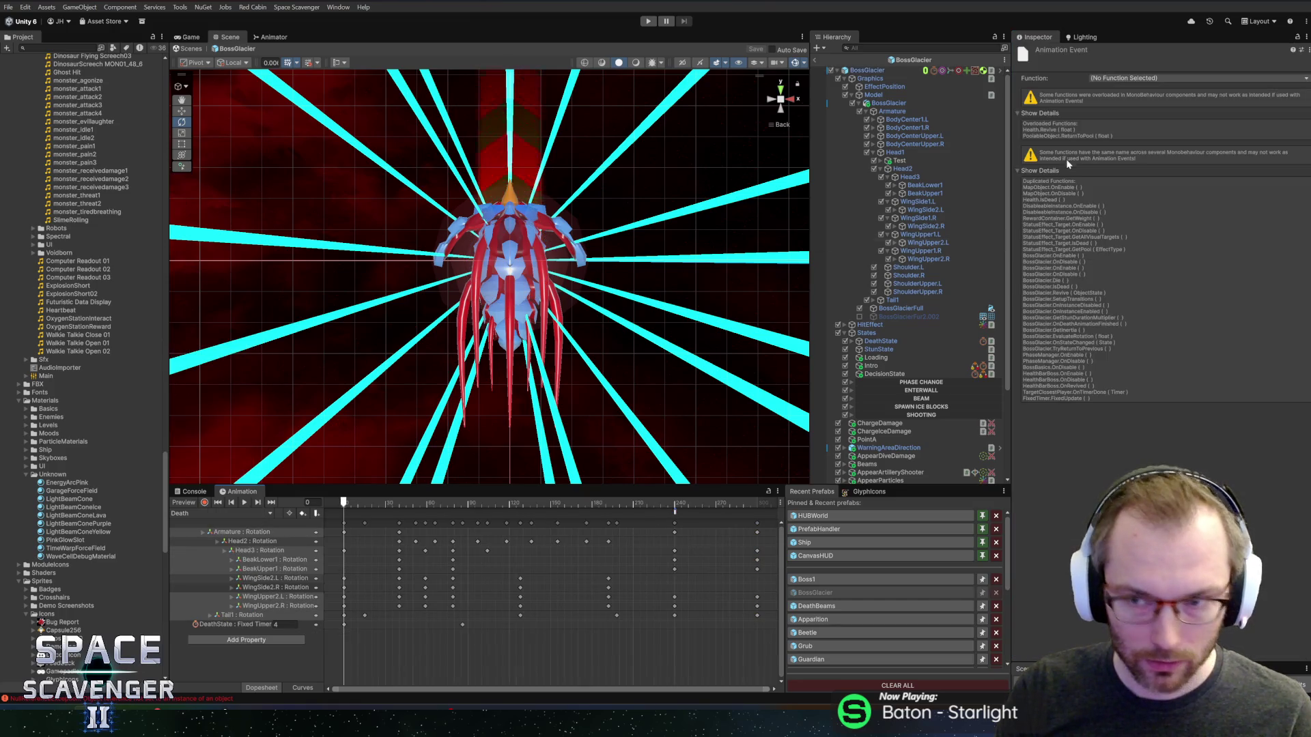
click(1109, 79)
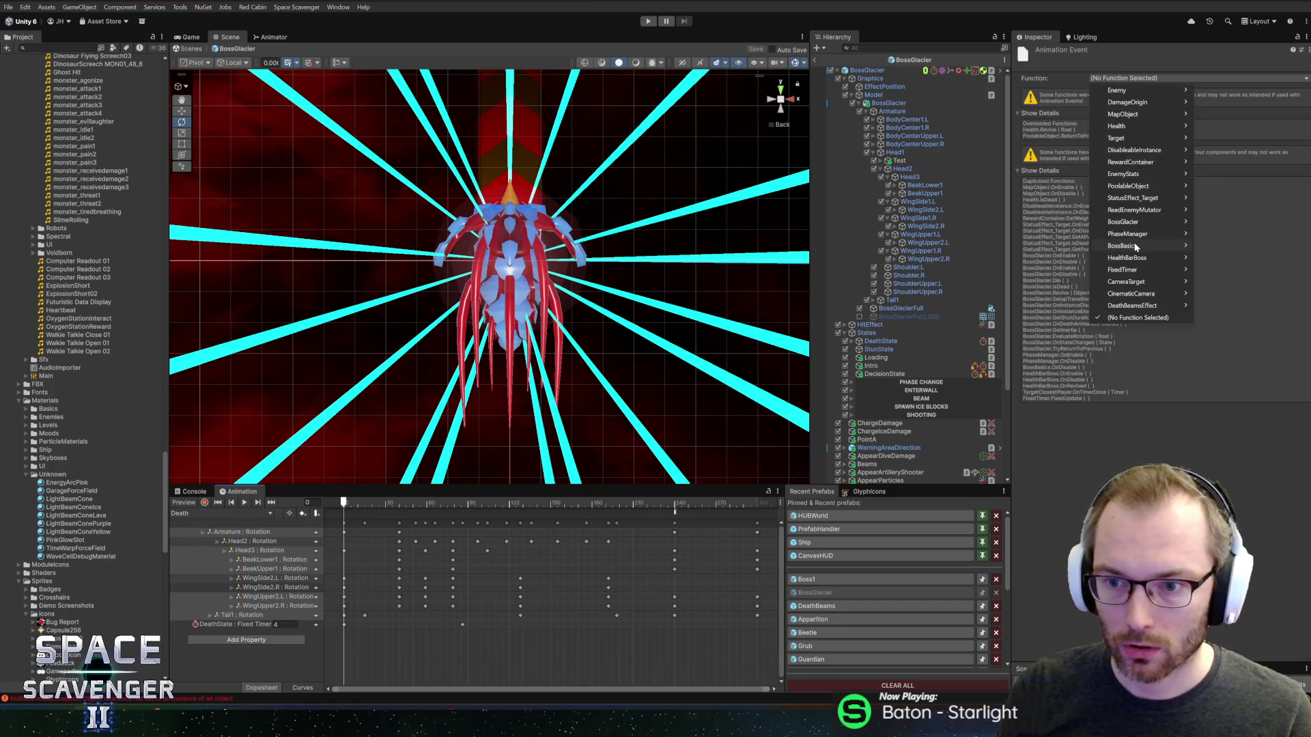
mouse_move(1129, 225)
mouse_move(1255, 225)
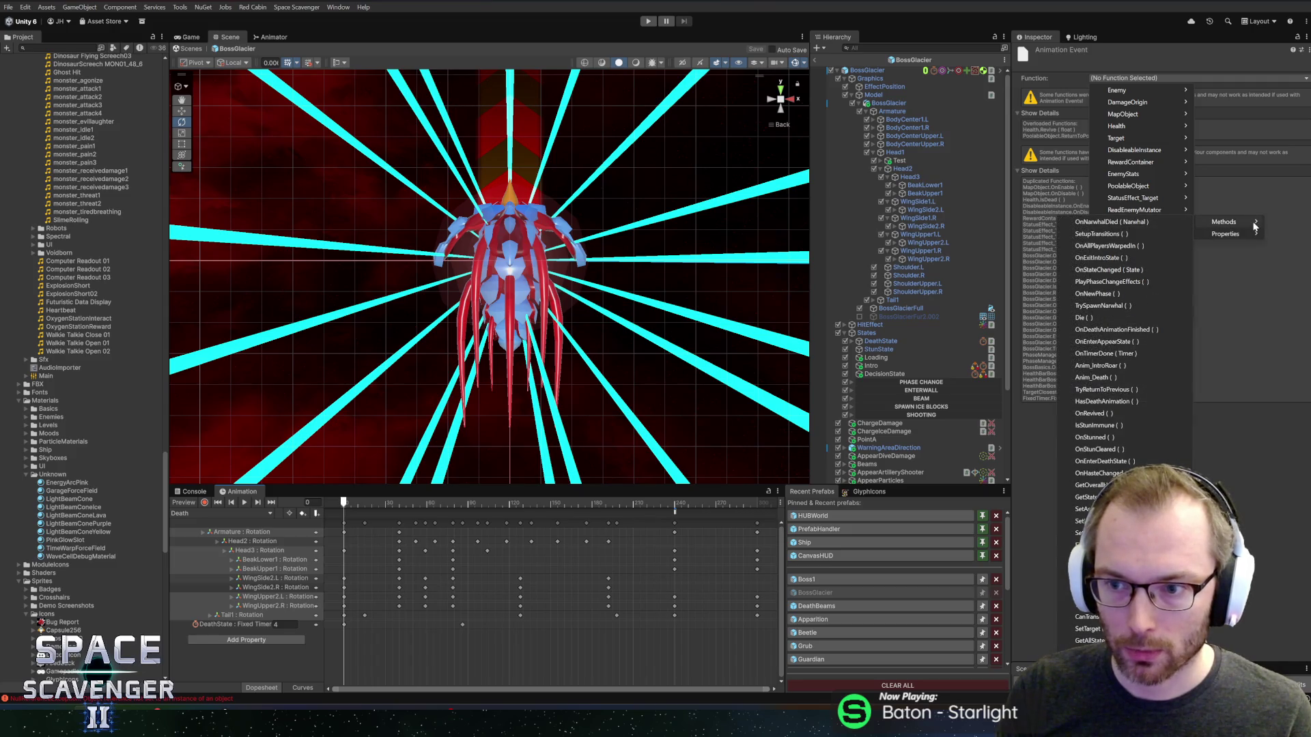
click(1094, 377)
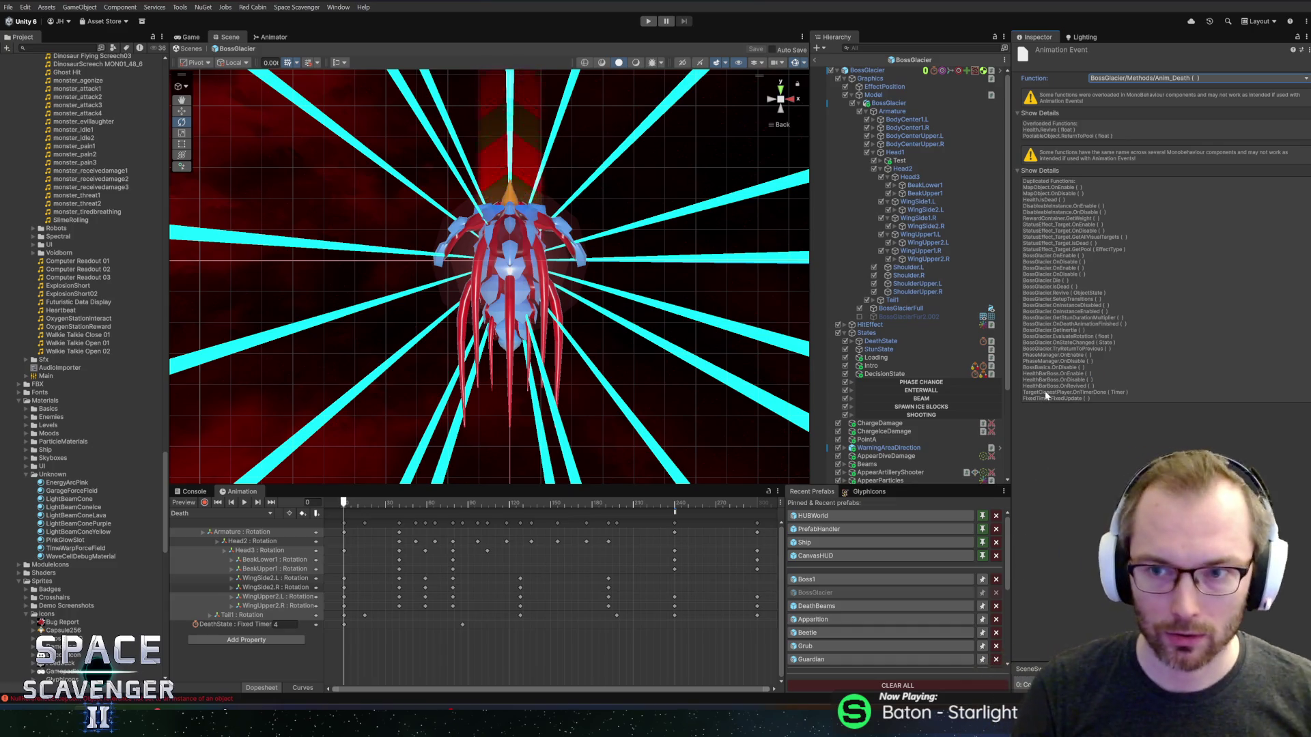
click(648, 21)
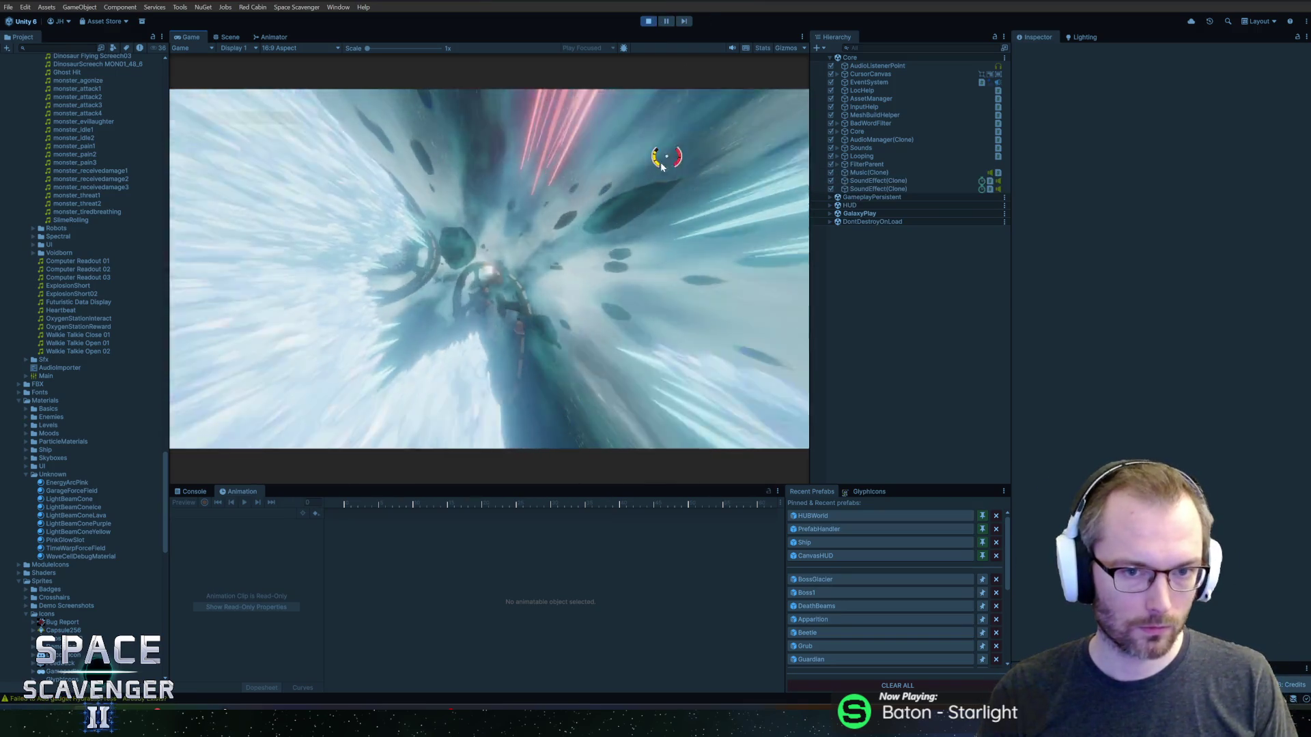
- Maximize the Game view, run 'debug damageAll' in the console to kill the boss, then stop playing
double_click(198, 37)
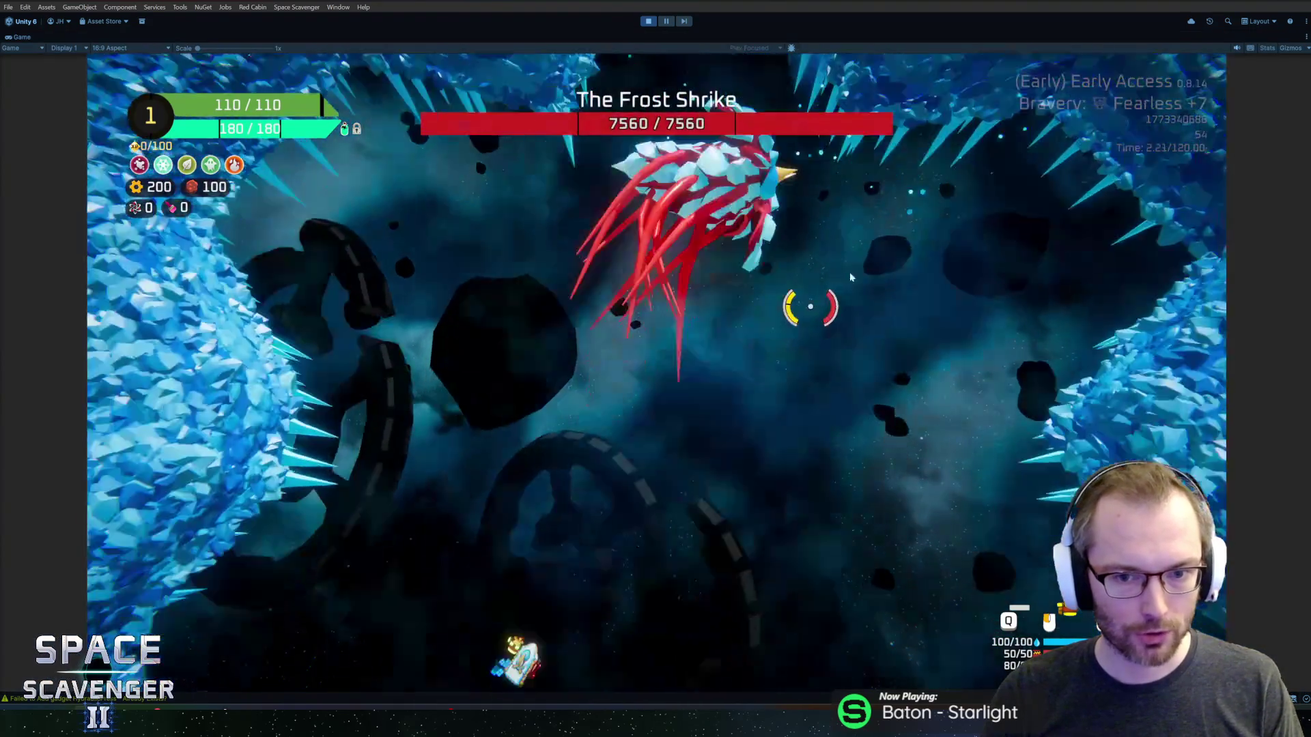
key(grave)
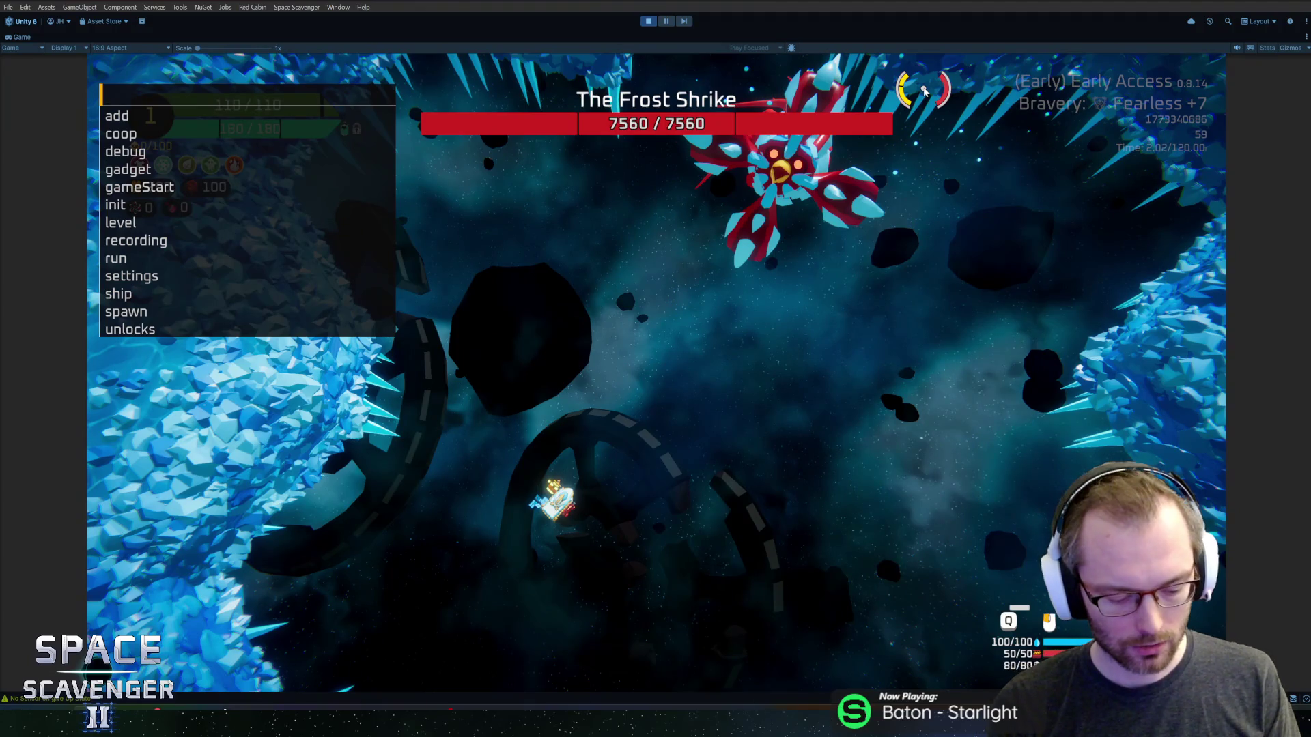
text(debug damageAll)
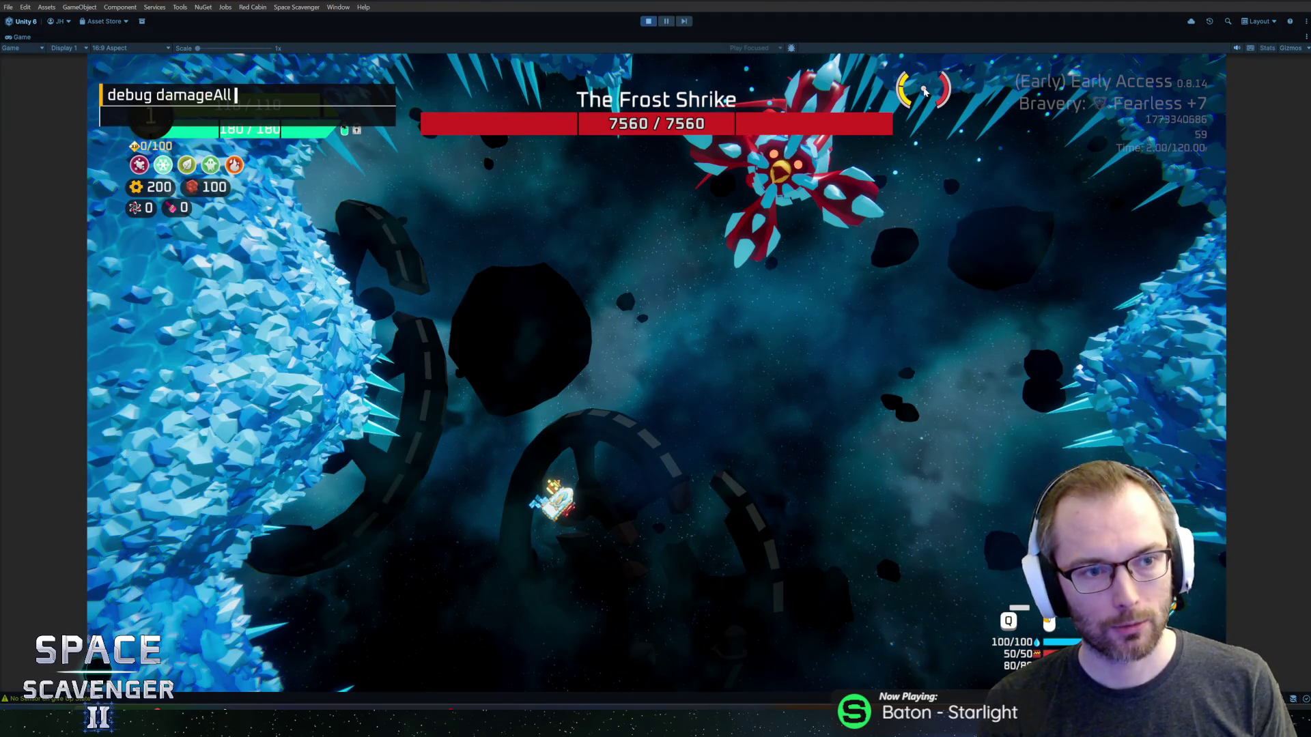
key(Return)
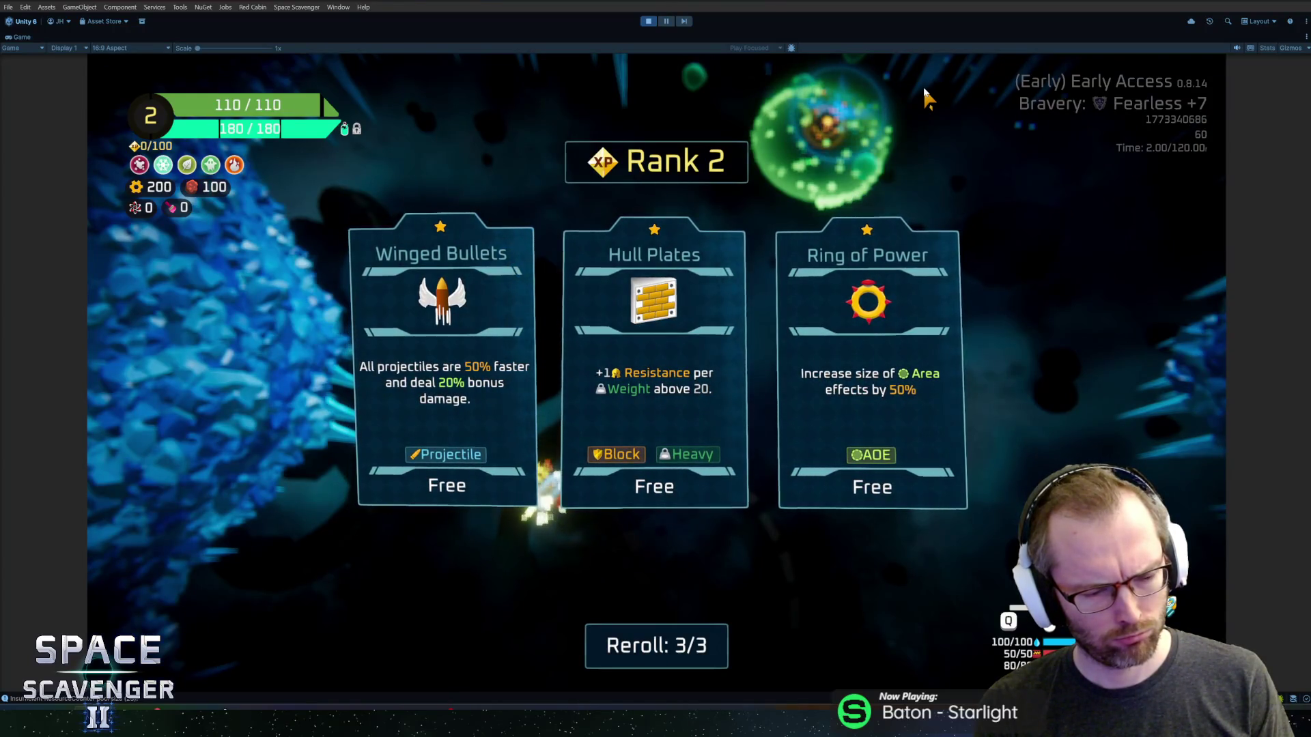
key(ctrl+p)
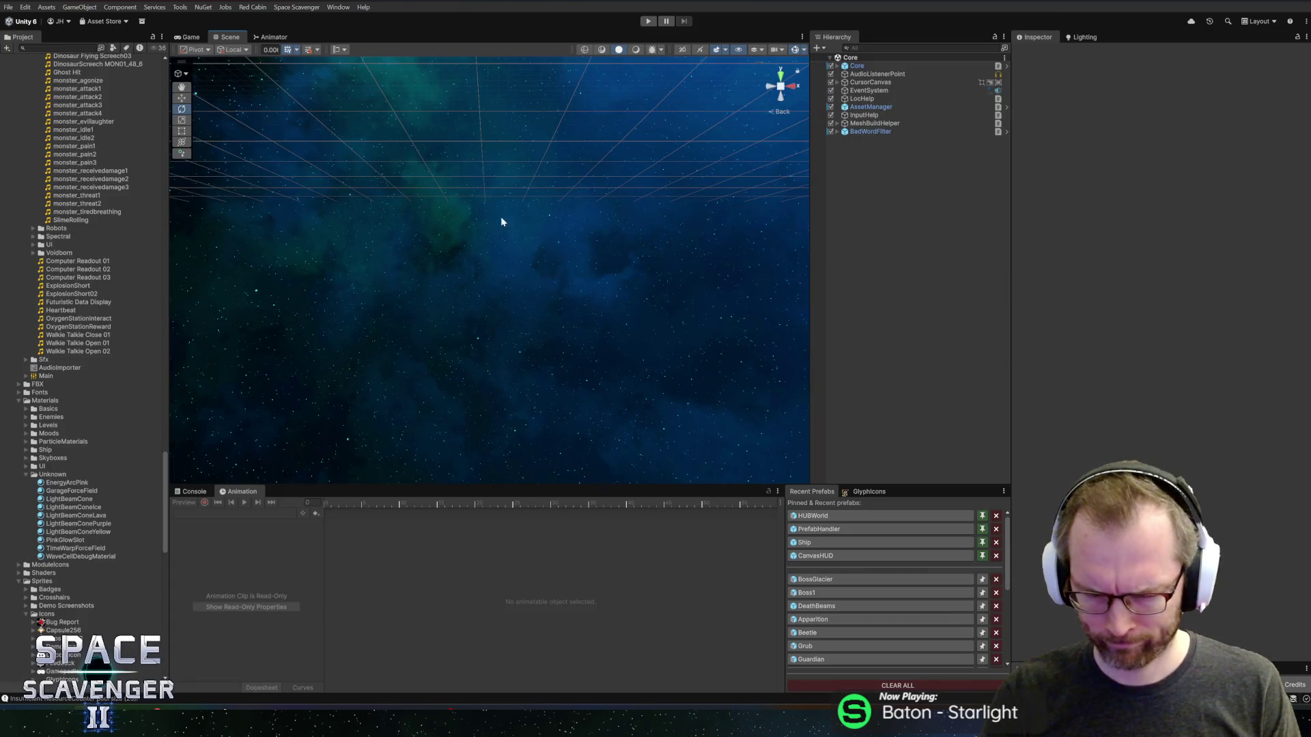
- Show the Console and clear its log entries
click(195, 492)
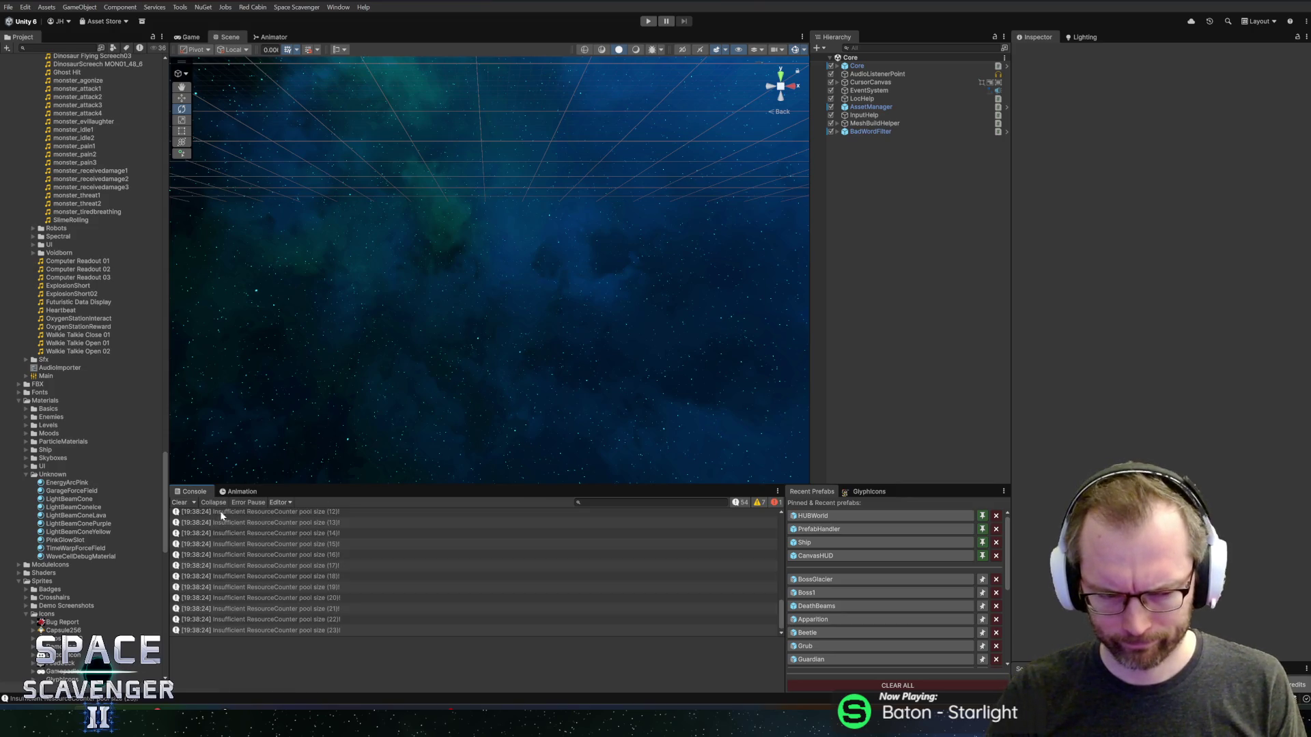
click(179, 503)
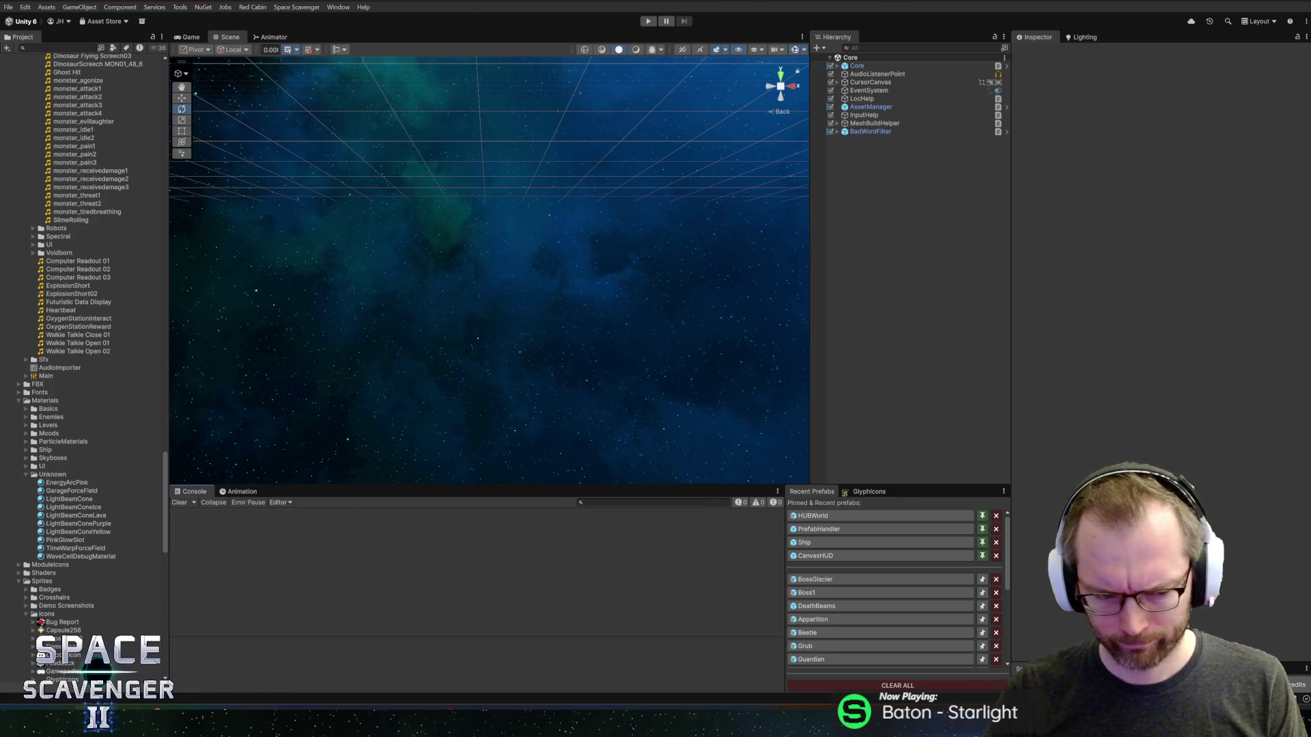
key(alt+Tab)
key(alt+Tab)
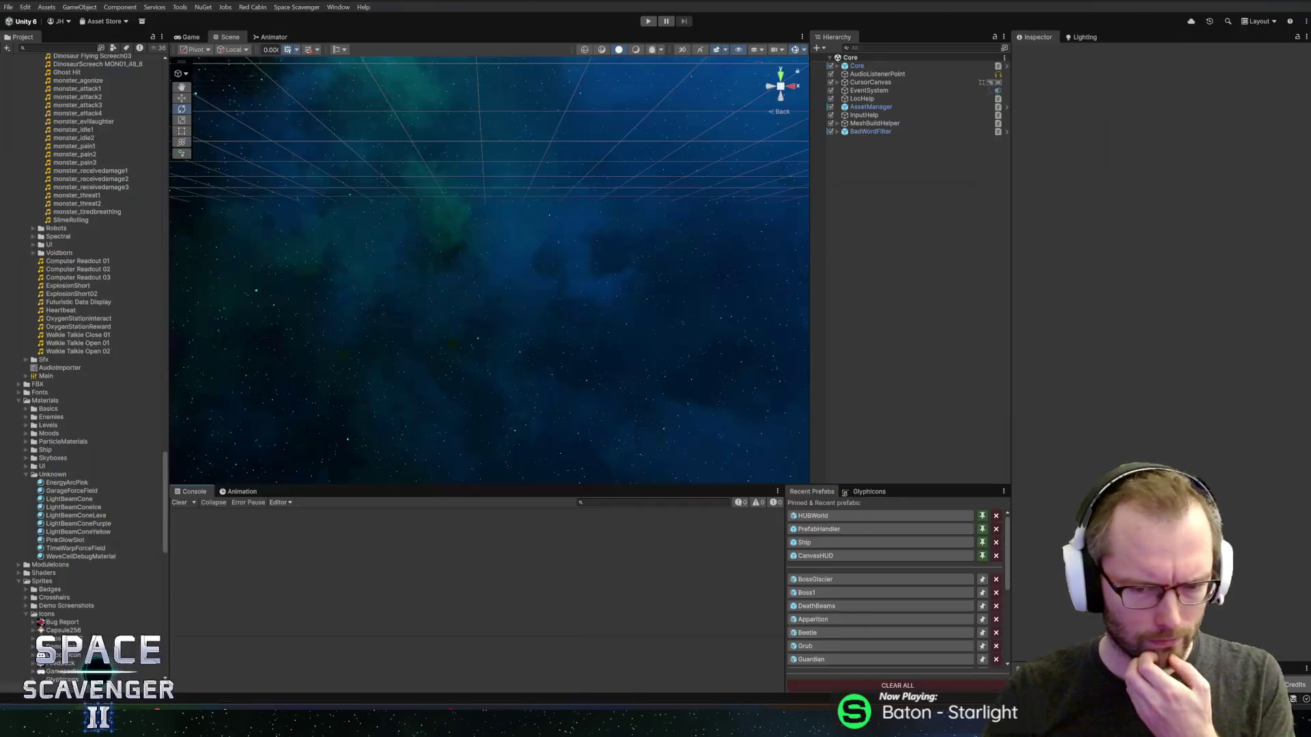
- Open the BossGlacier prefab from Recent Prefabs and inspect its Model objects
click(816, 579)
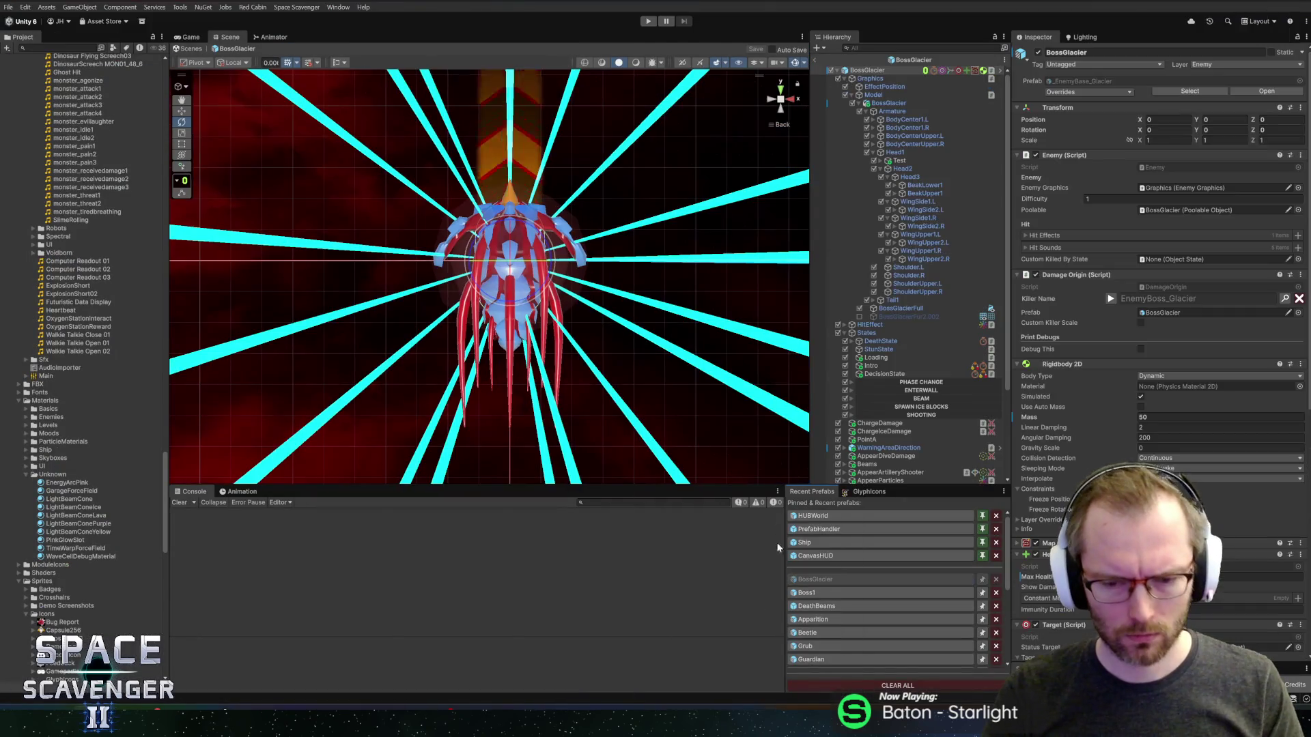
click(889, 104)
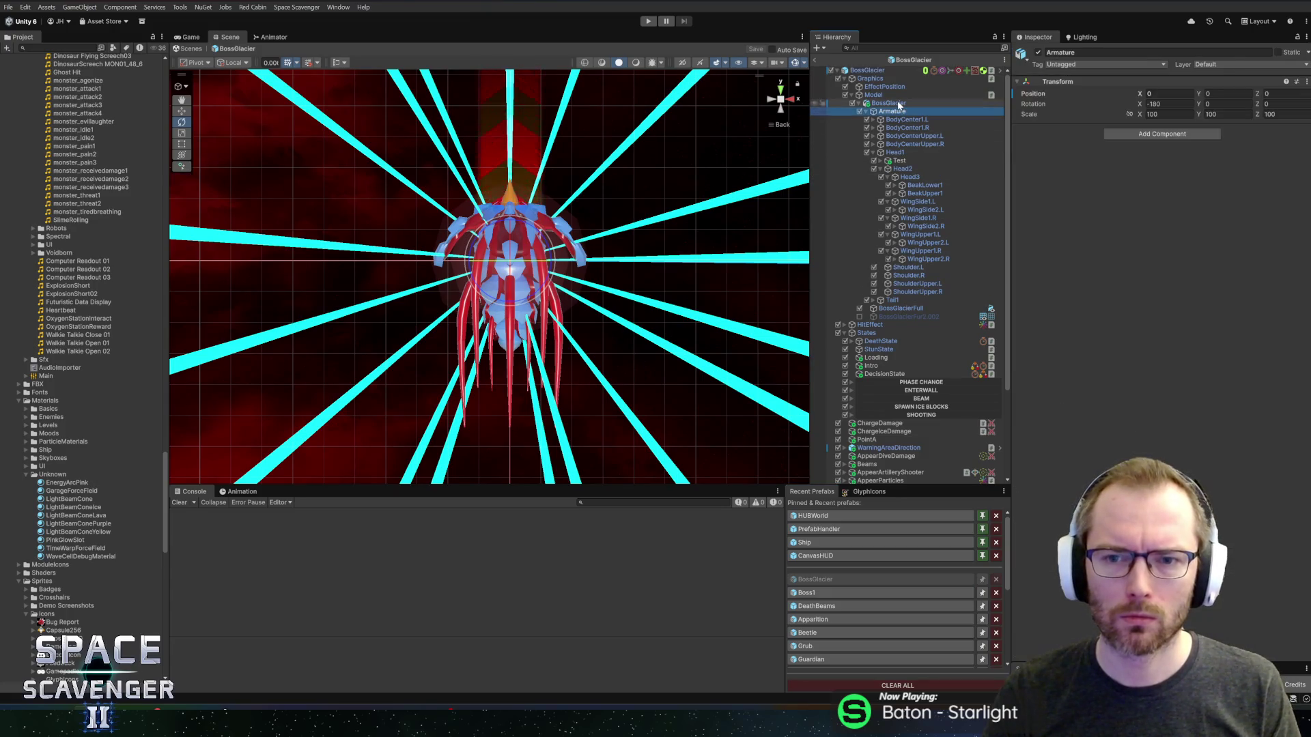
click(892, 97)
scroll(910, 342, down, 3)
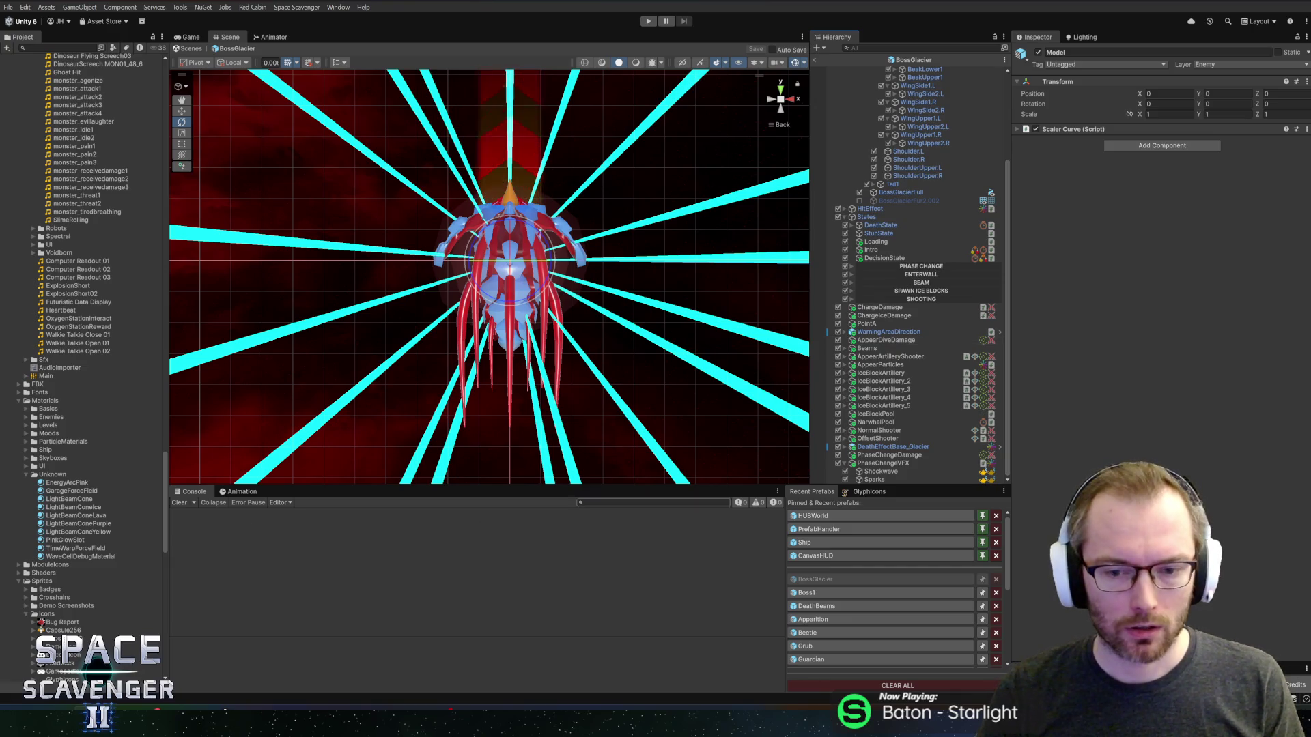
- Set an F9 breakpoint on Anim_Death's foreach line (371), then go back to Unity
key(alt+Tab)
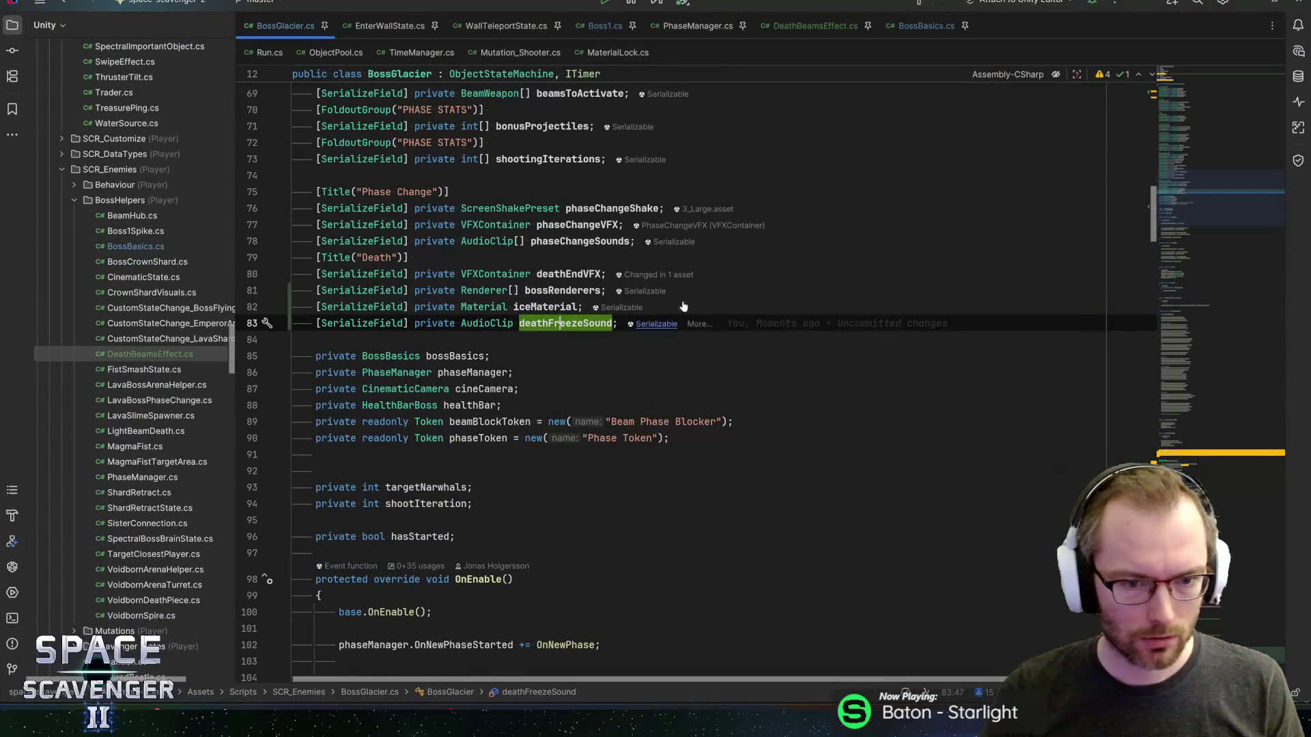
scroll(682, 376, down, 20)
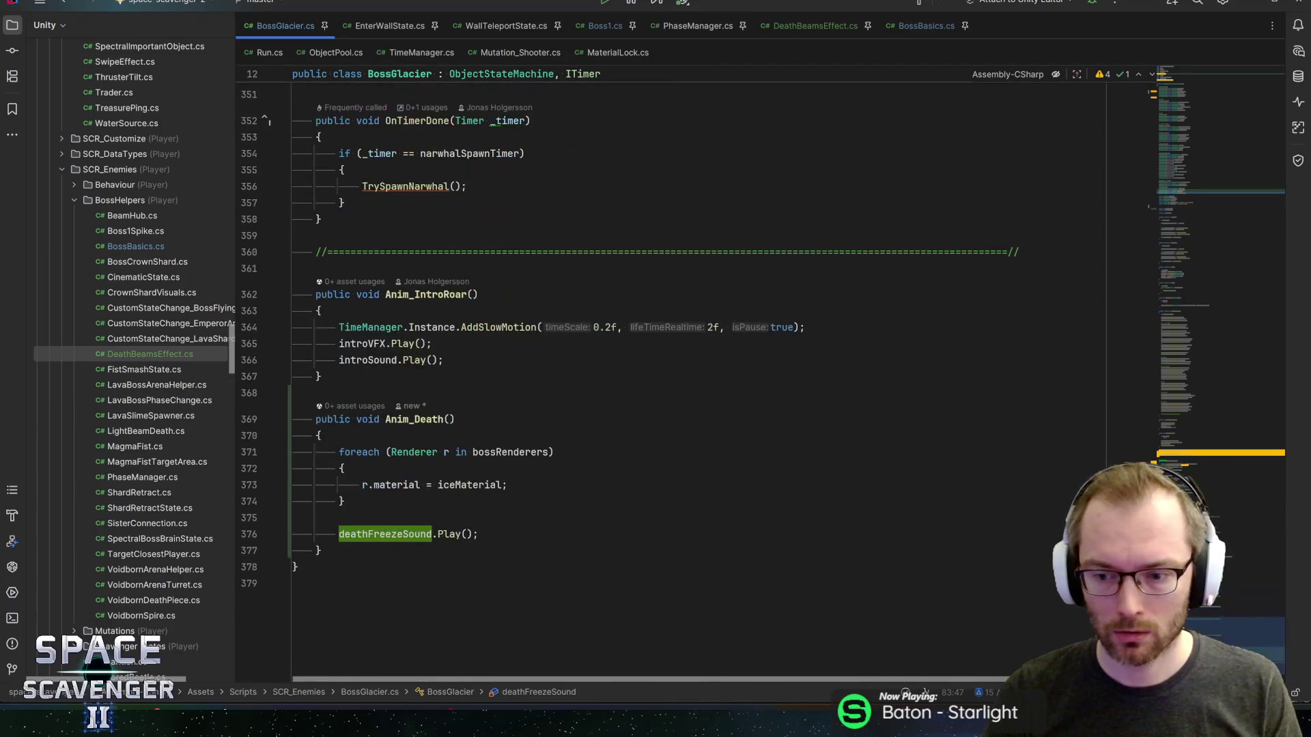
click(394, 452)
key(F9)
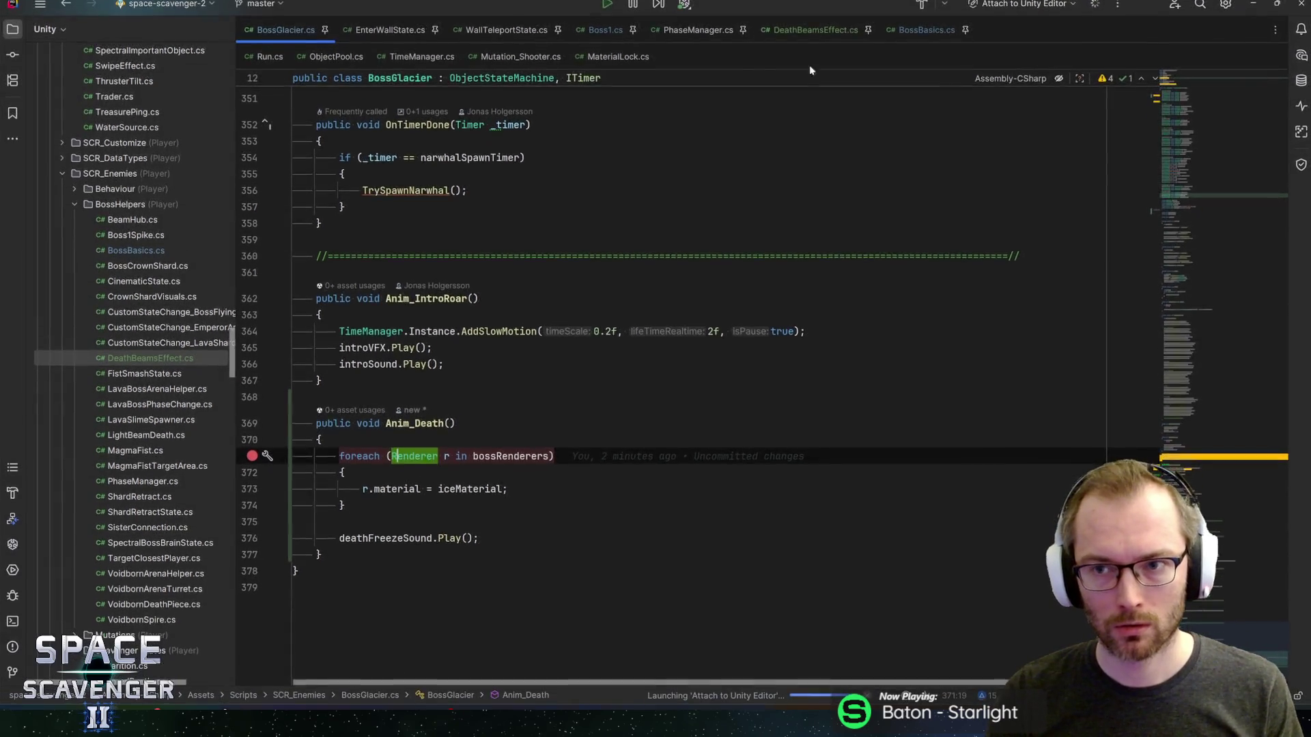
key(alt+Tab)
click(888, 464)
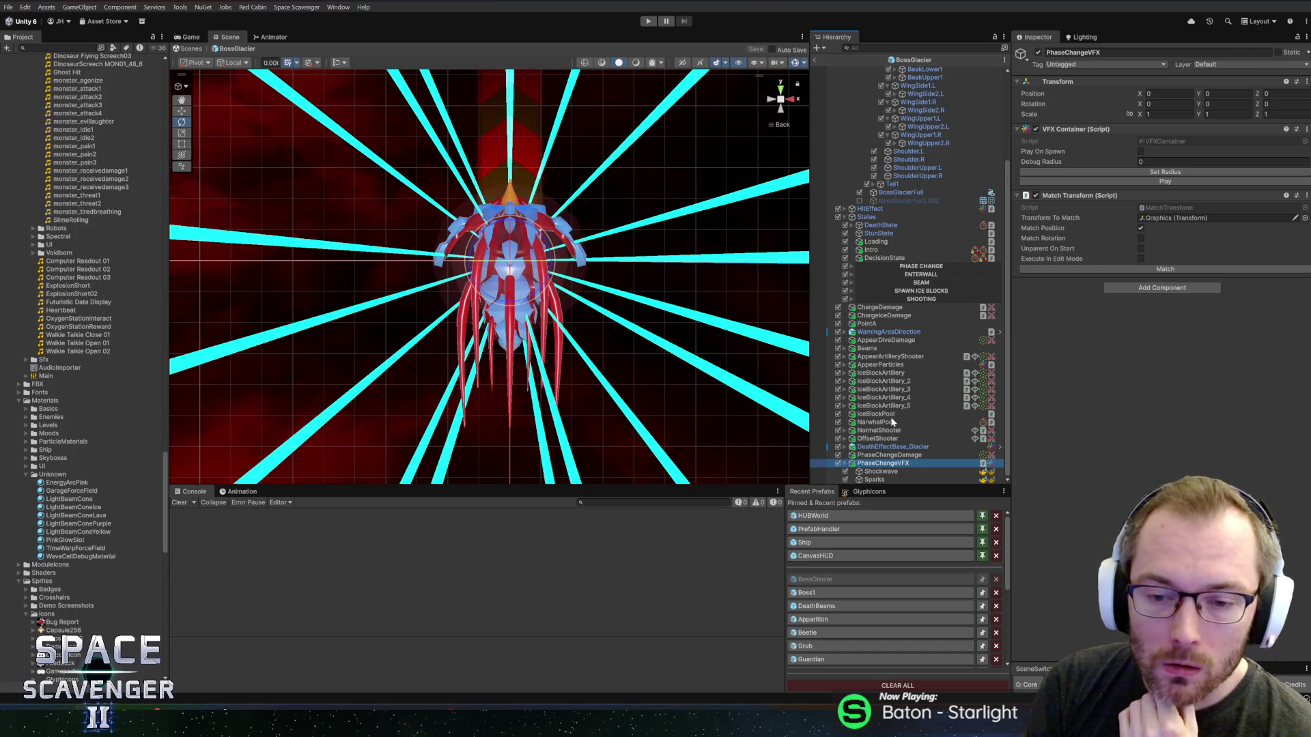
- Set the DeathState's Fixed Timer Time to 2
scroll(896, 303, up, 3)
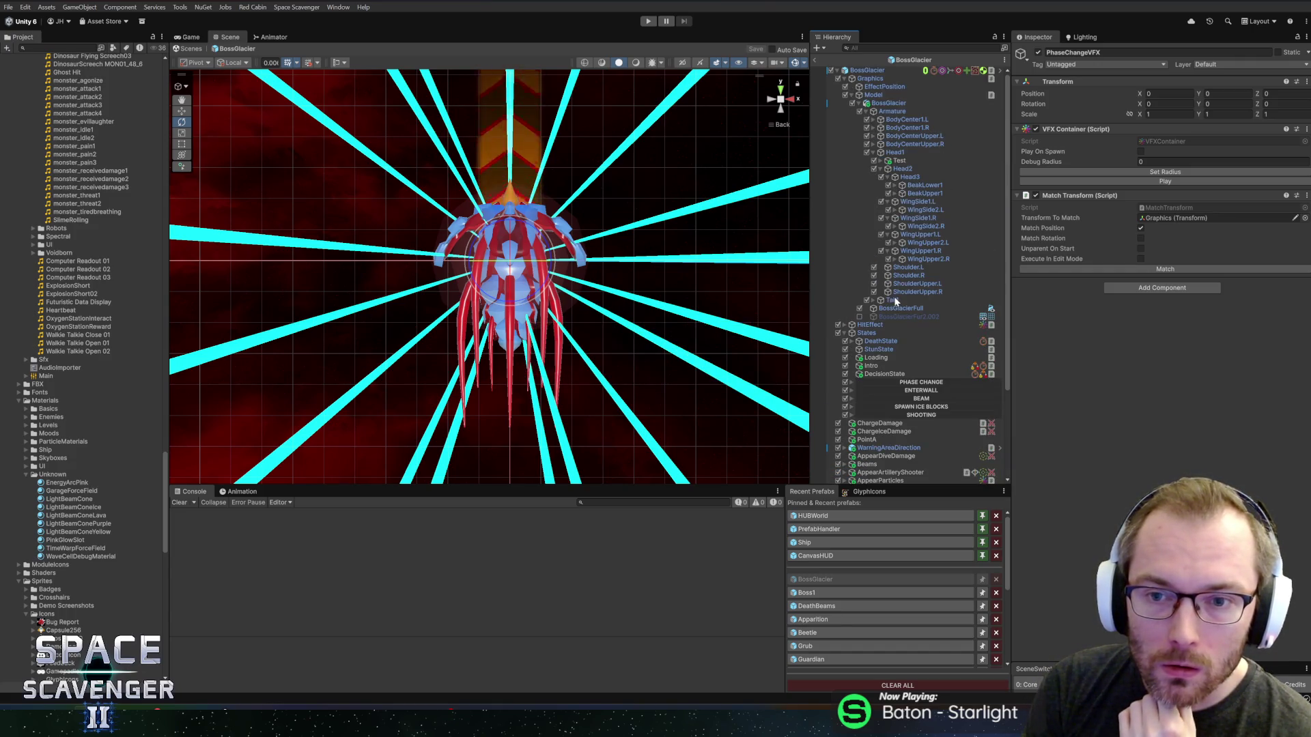
scroll(885, 361, down, 1)
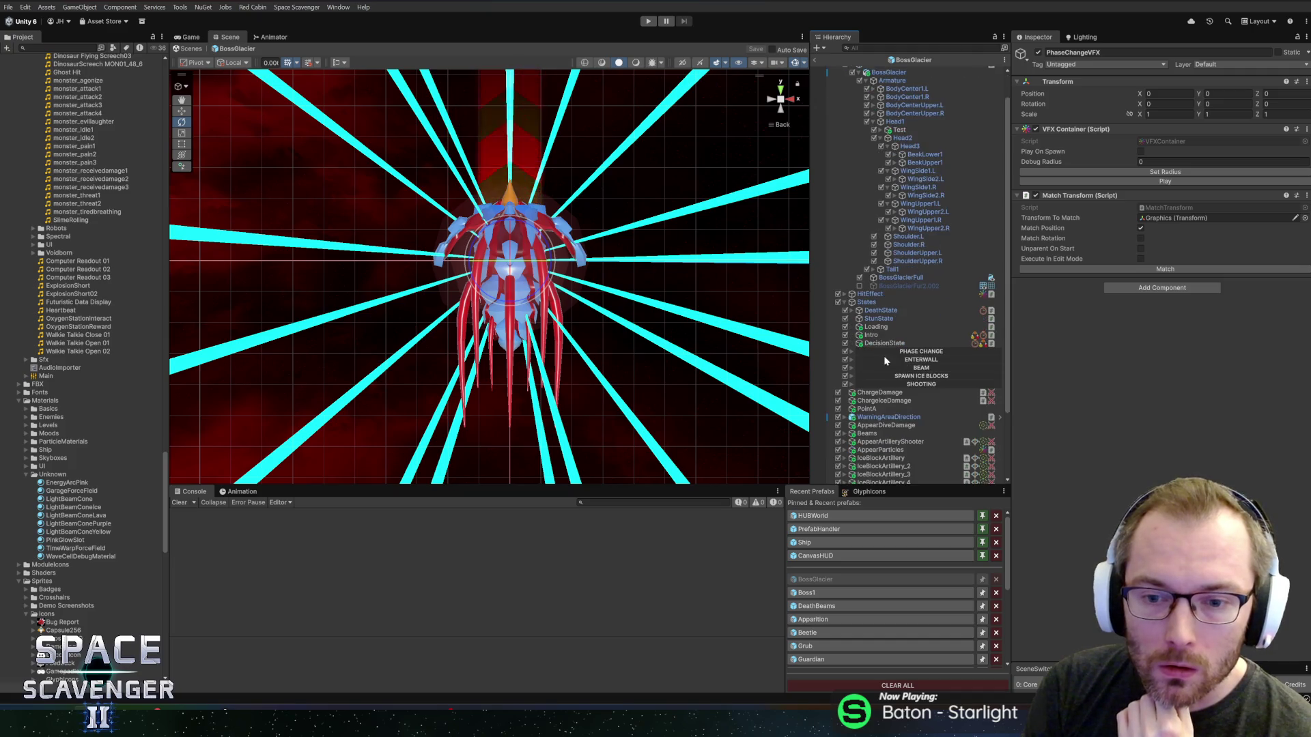
click(879, 311)
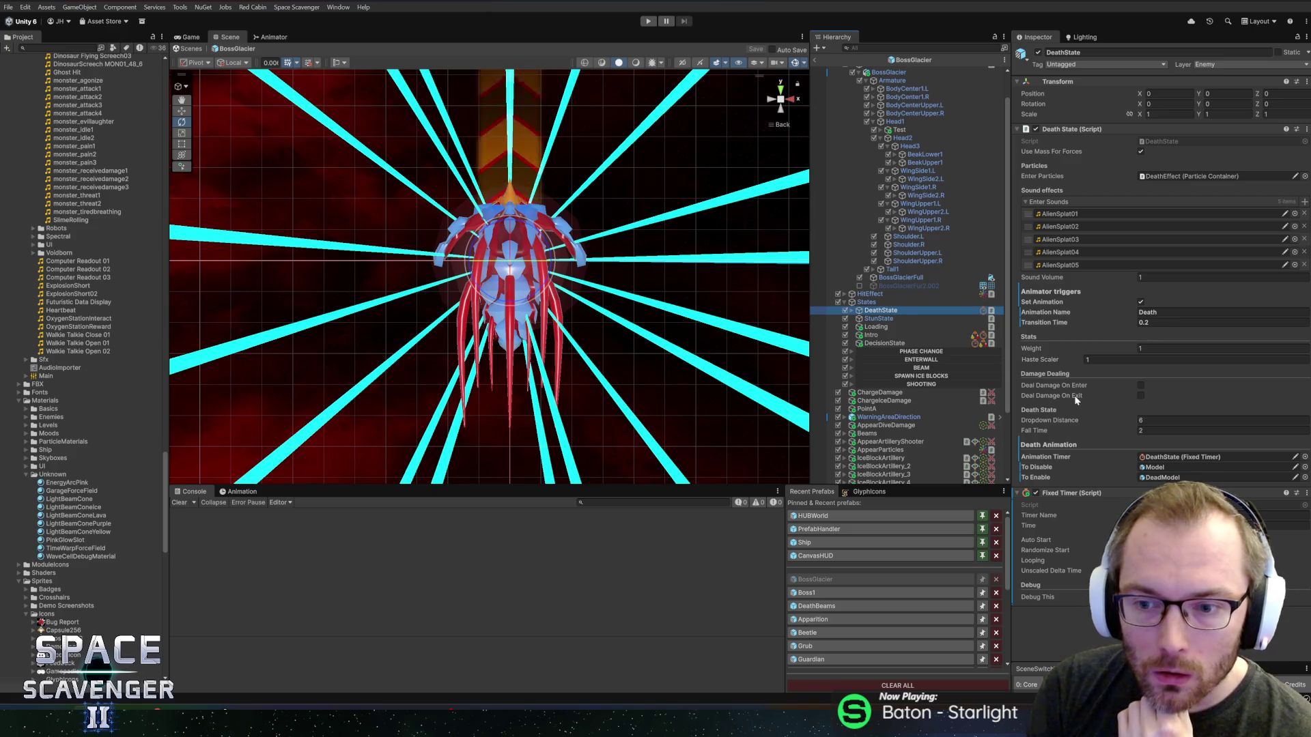
click(1170, 457)
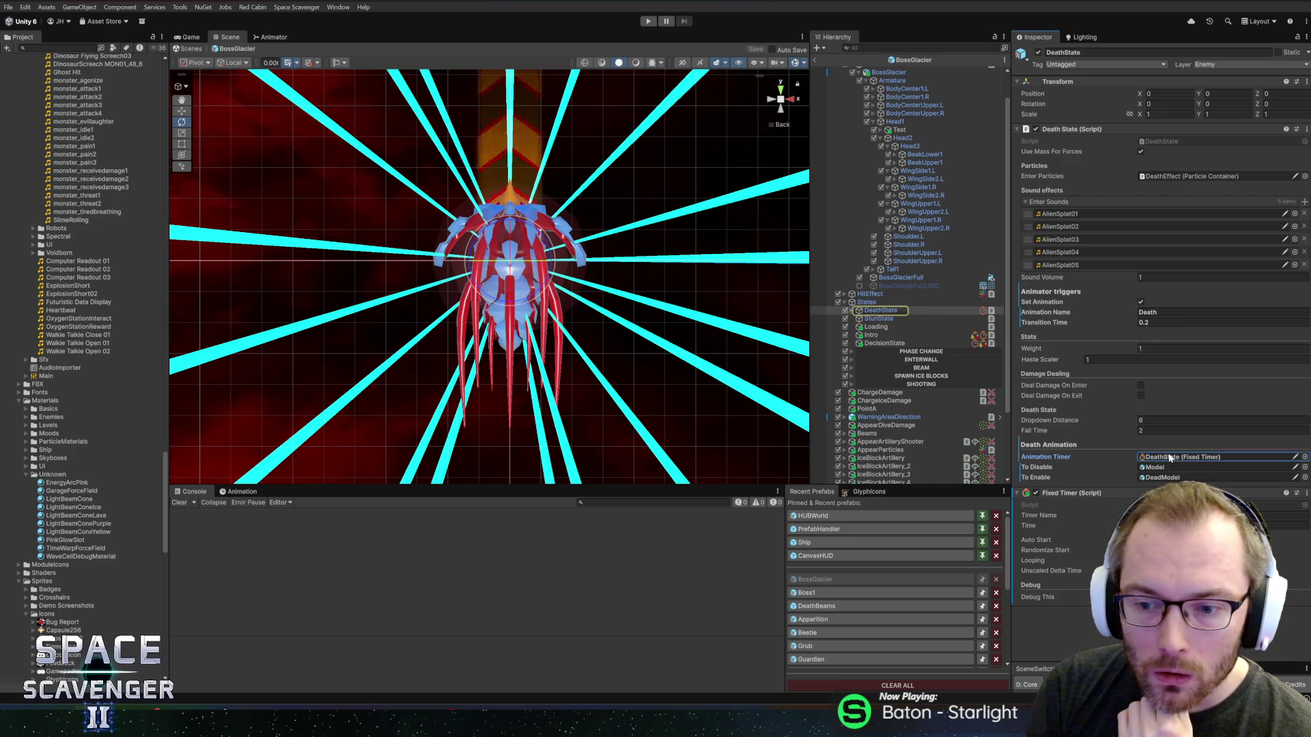
click(1202, 526)
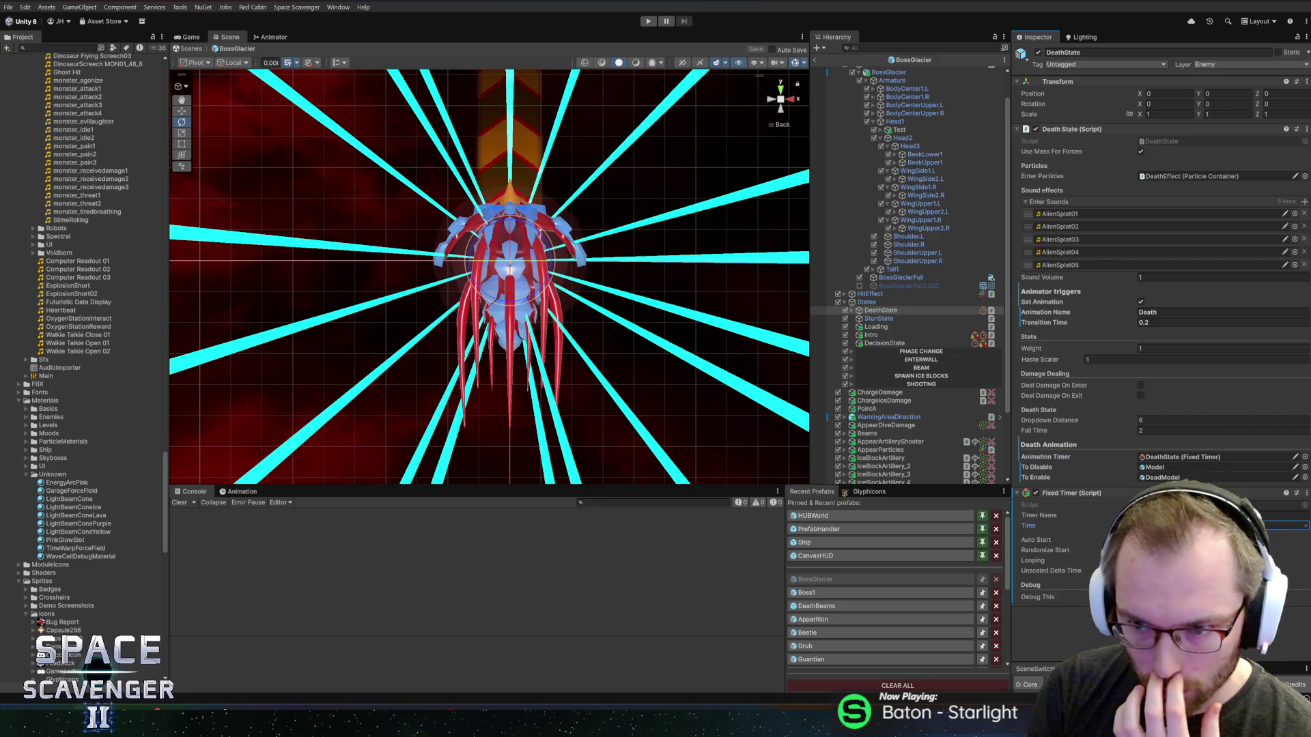
text(2)
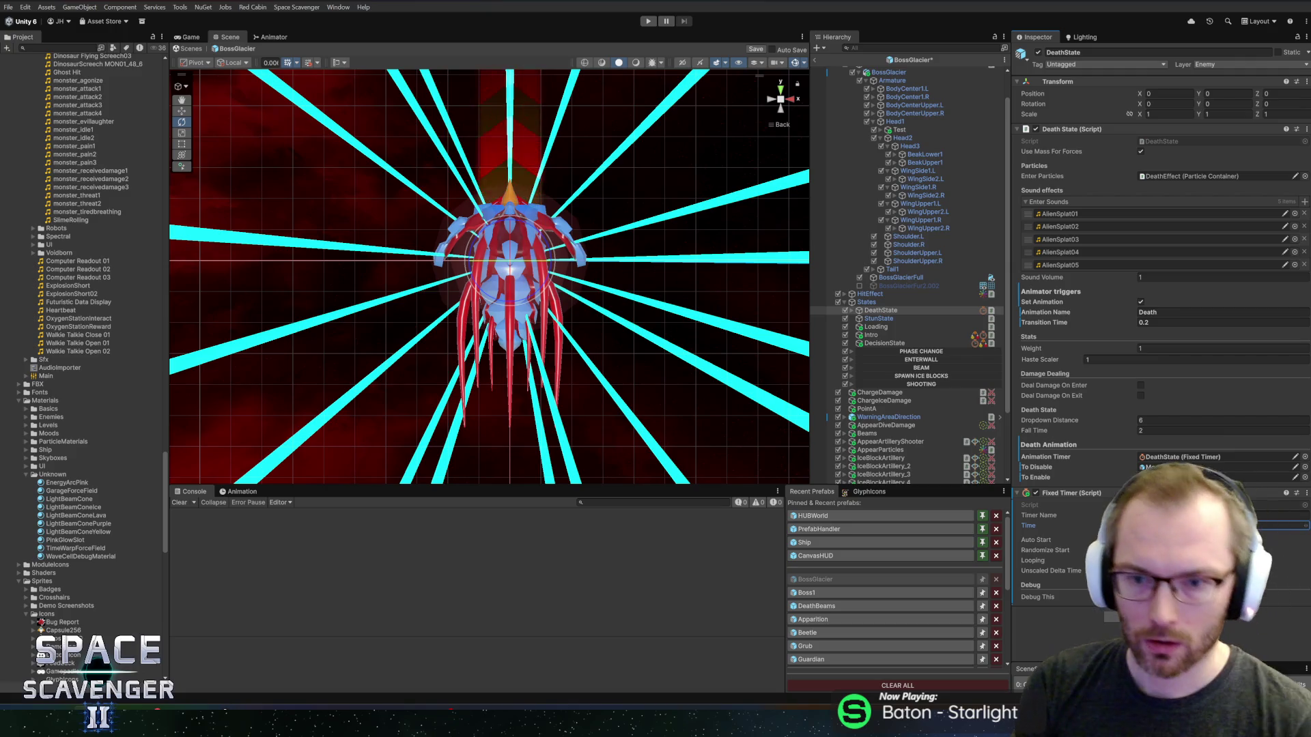
- Review StunState, Loading, Intro and DecisionState, then bring up the version control changes
click(882, 319)
click(881, 327)
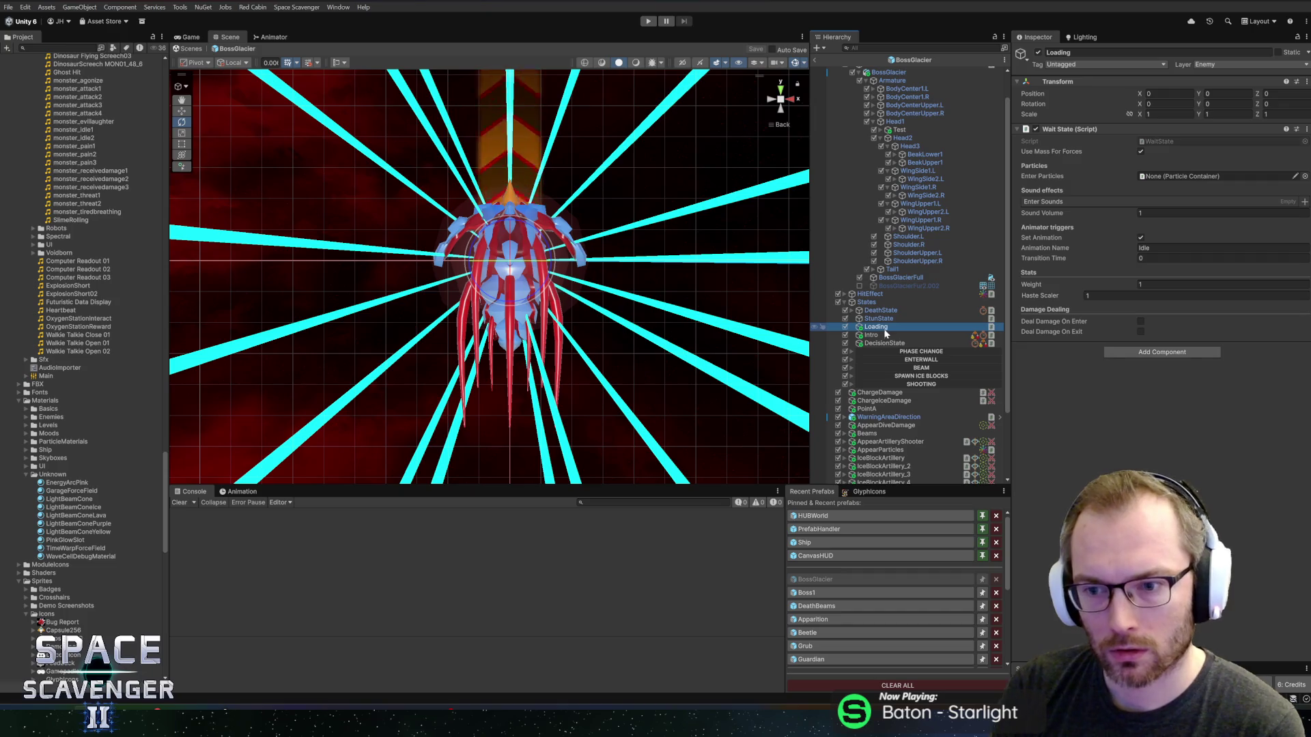
click(881, 335)
click(886, 343)
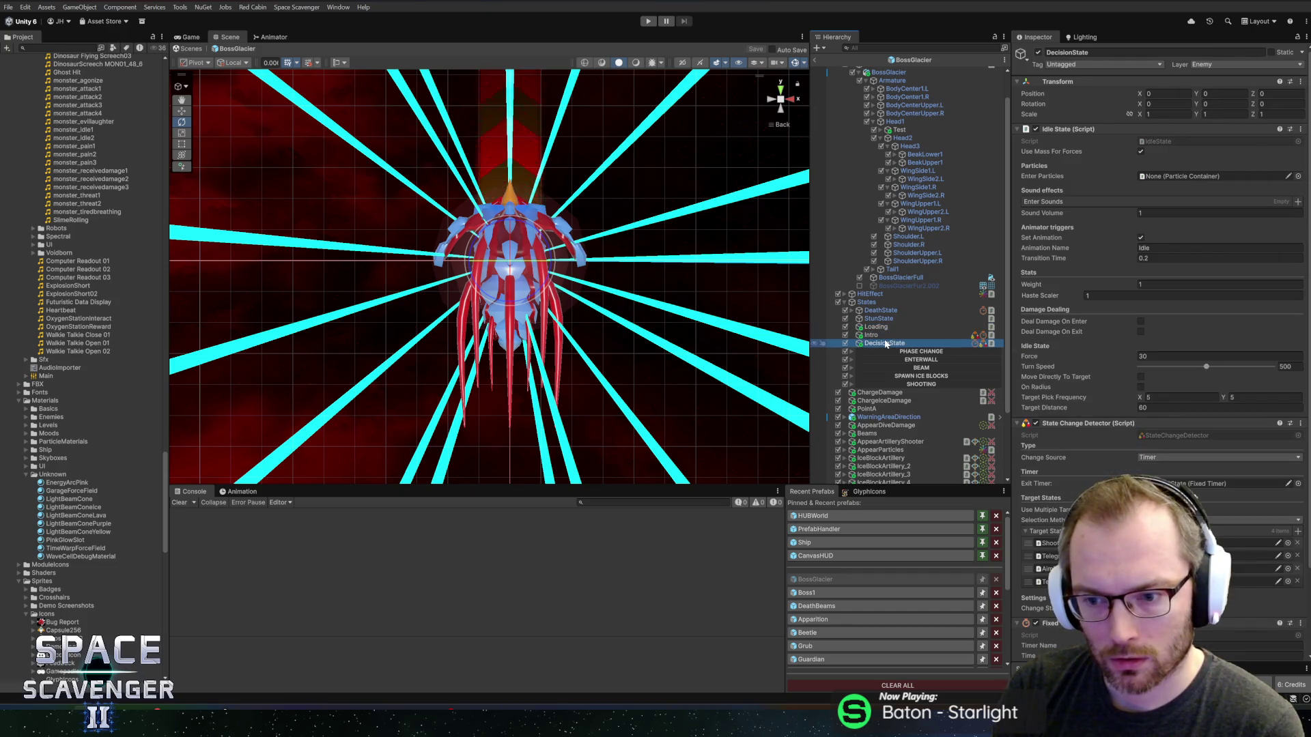
key(alt+Tab)
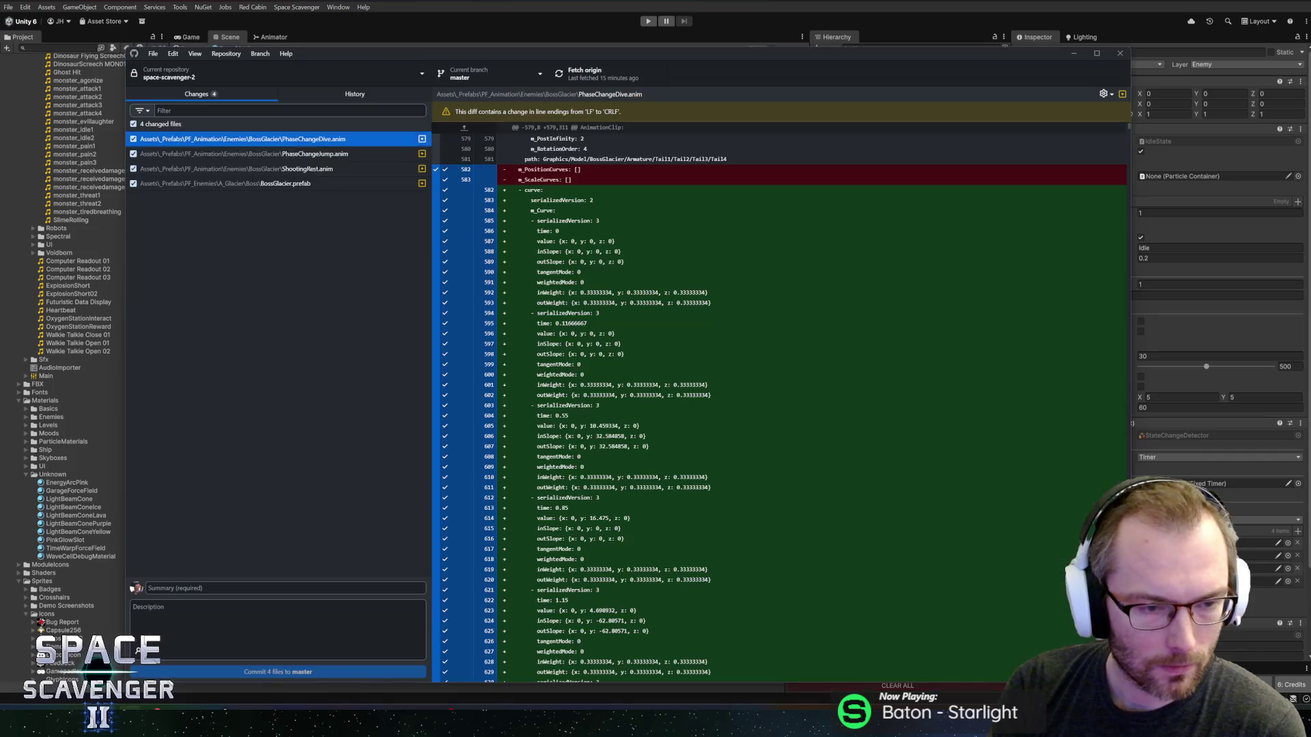
- Review the diffs for Death.anim, Idle.anim, the PhaseChange and ShootingRest anims, BossGlacier.prefab and Boss1.prefab, then return to Unity
click(286, 140)
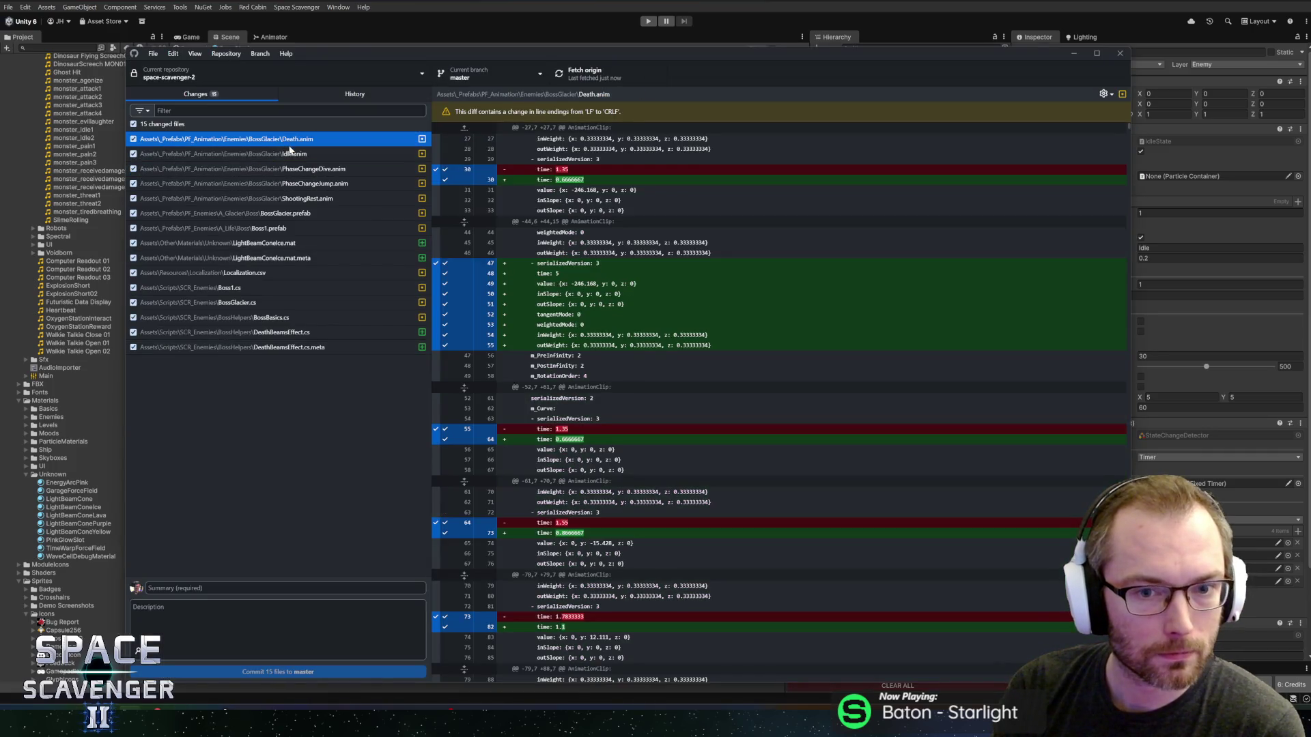
click(290, 154)
click(286, 168)
click(280, 184)
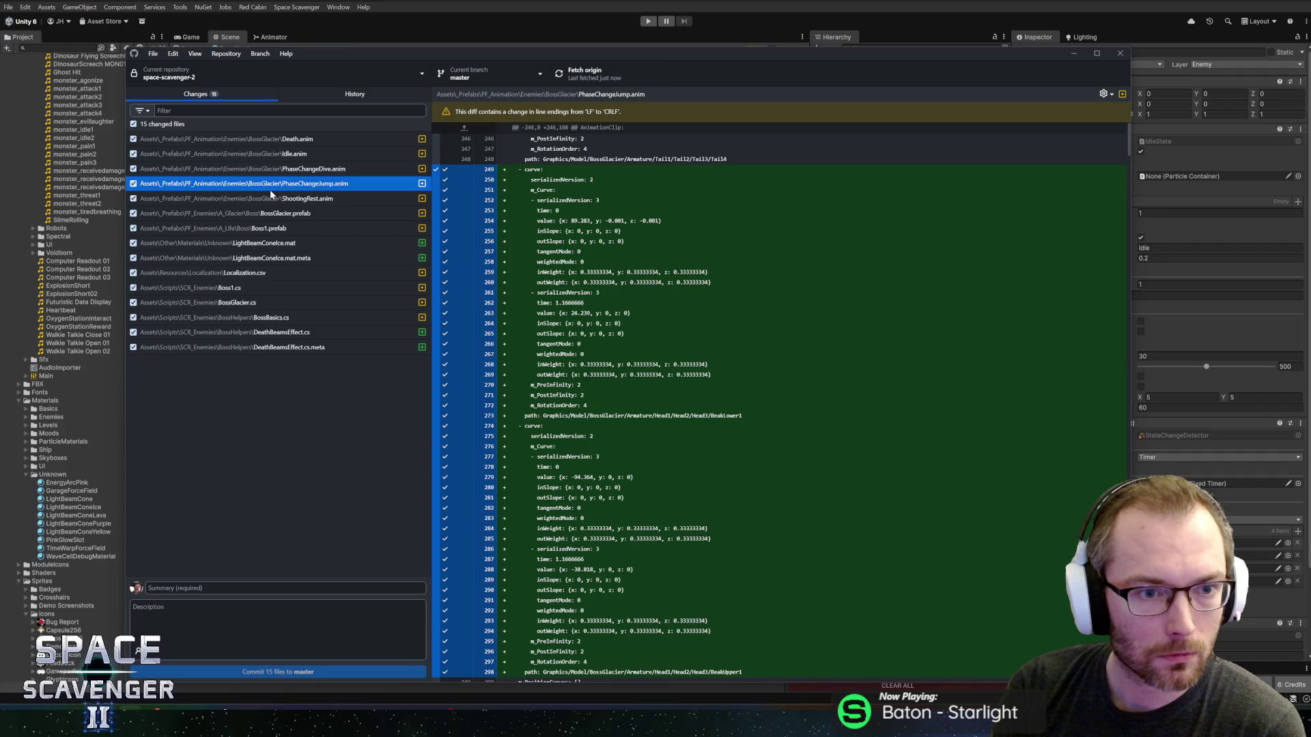
click(270, 199)
click(271, 213)
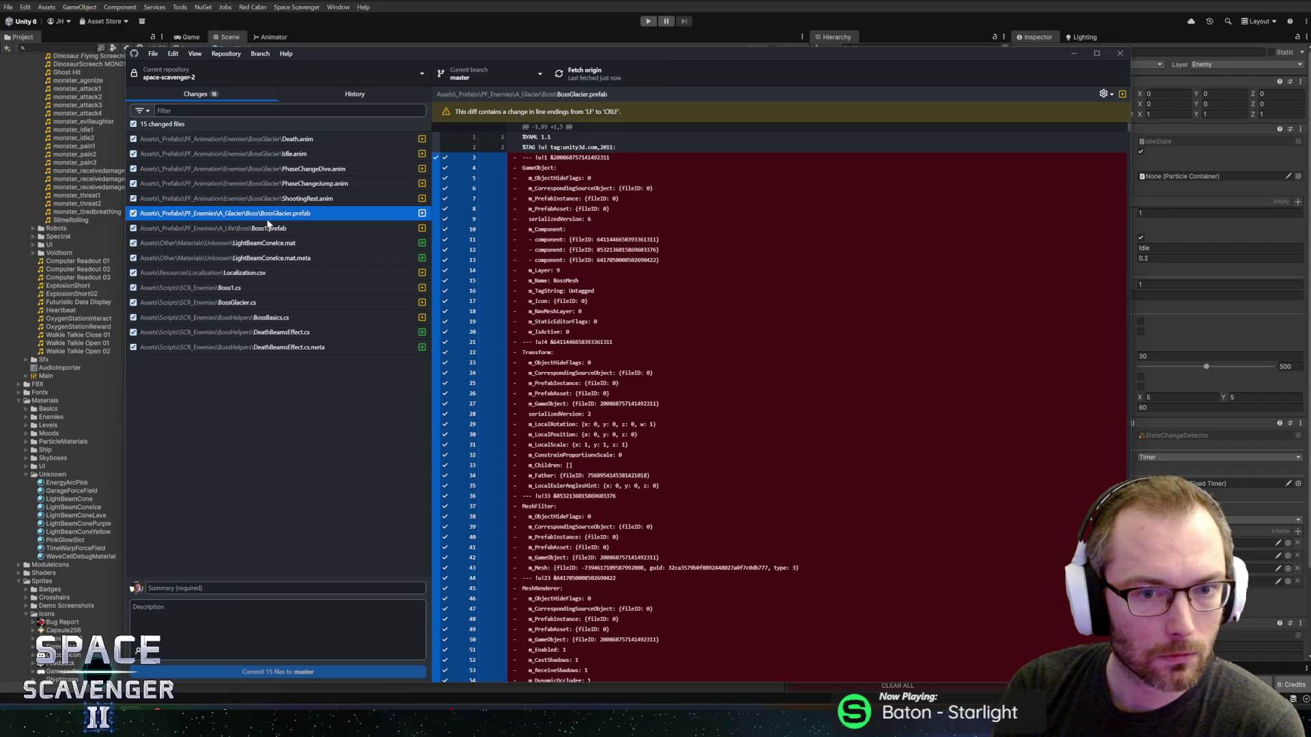
scroll(778, 403, down, 20)
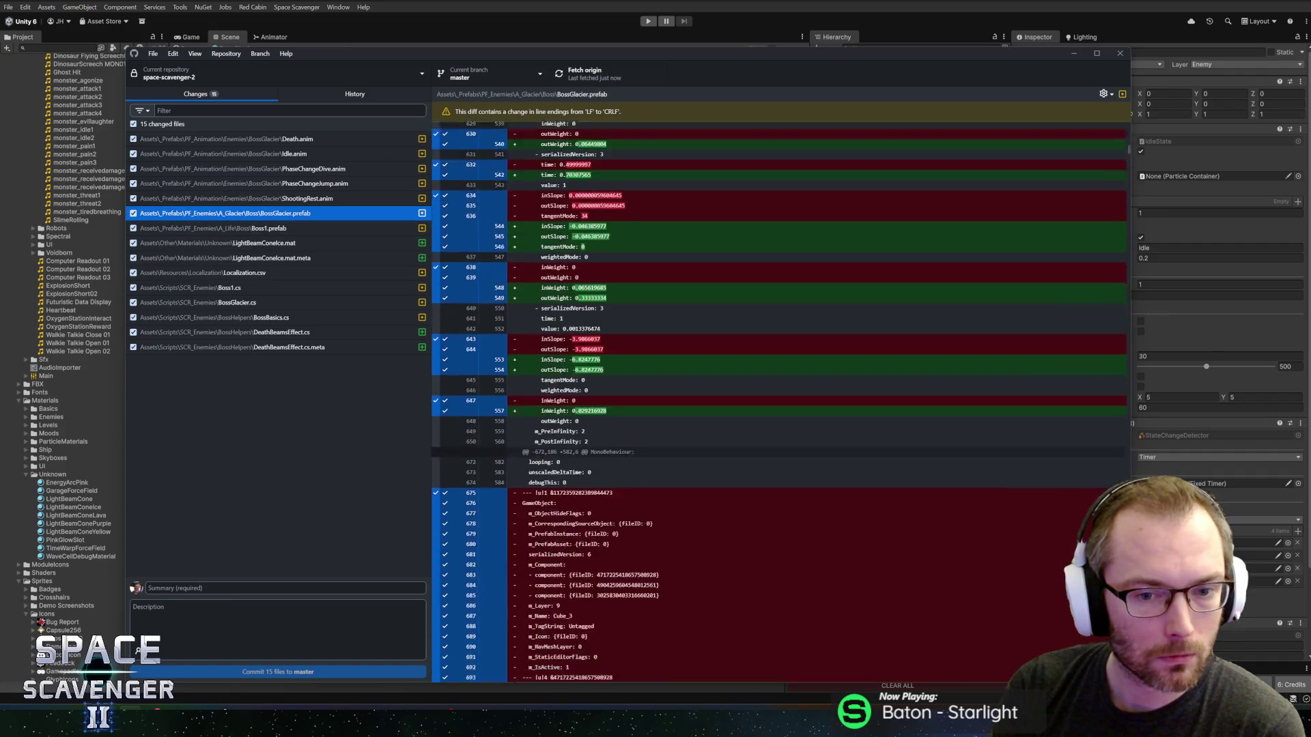
scroll(778, 402, down, 5)
click(287, 229)
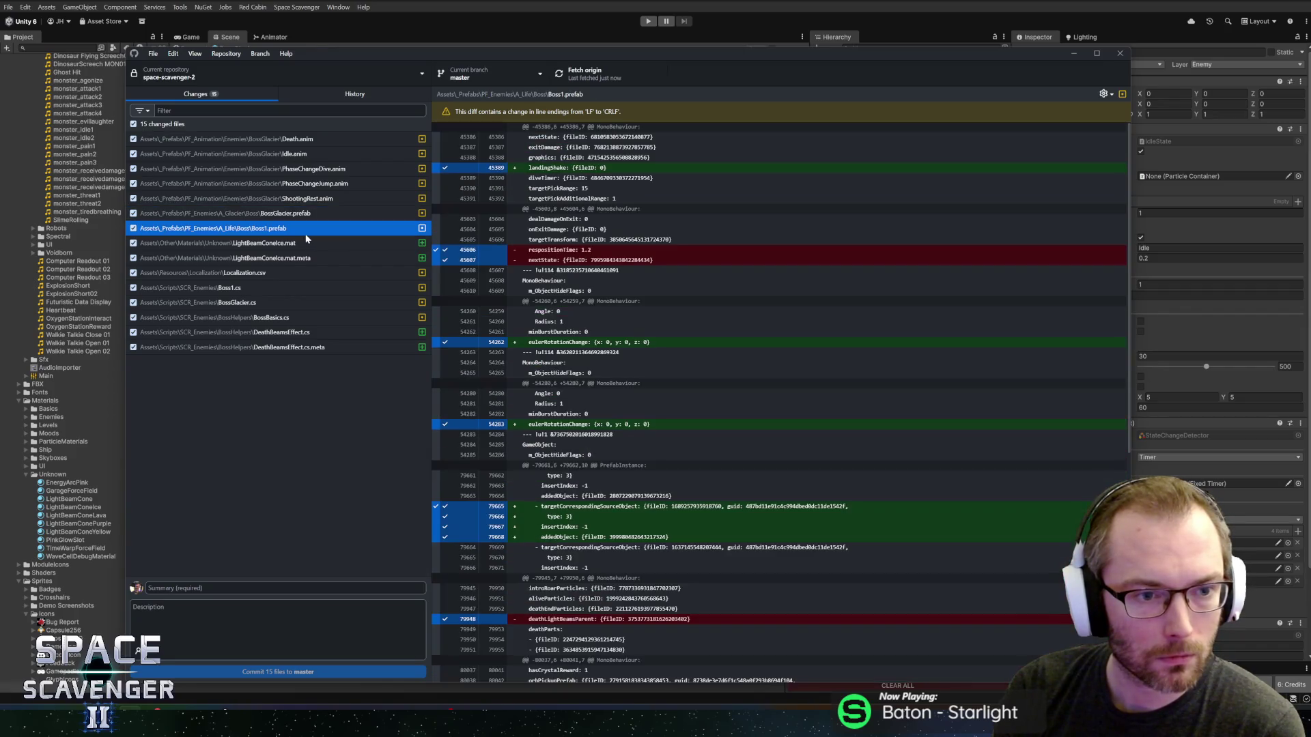
key(alt+Tab)
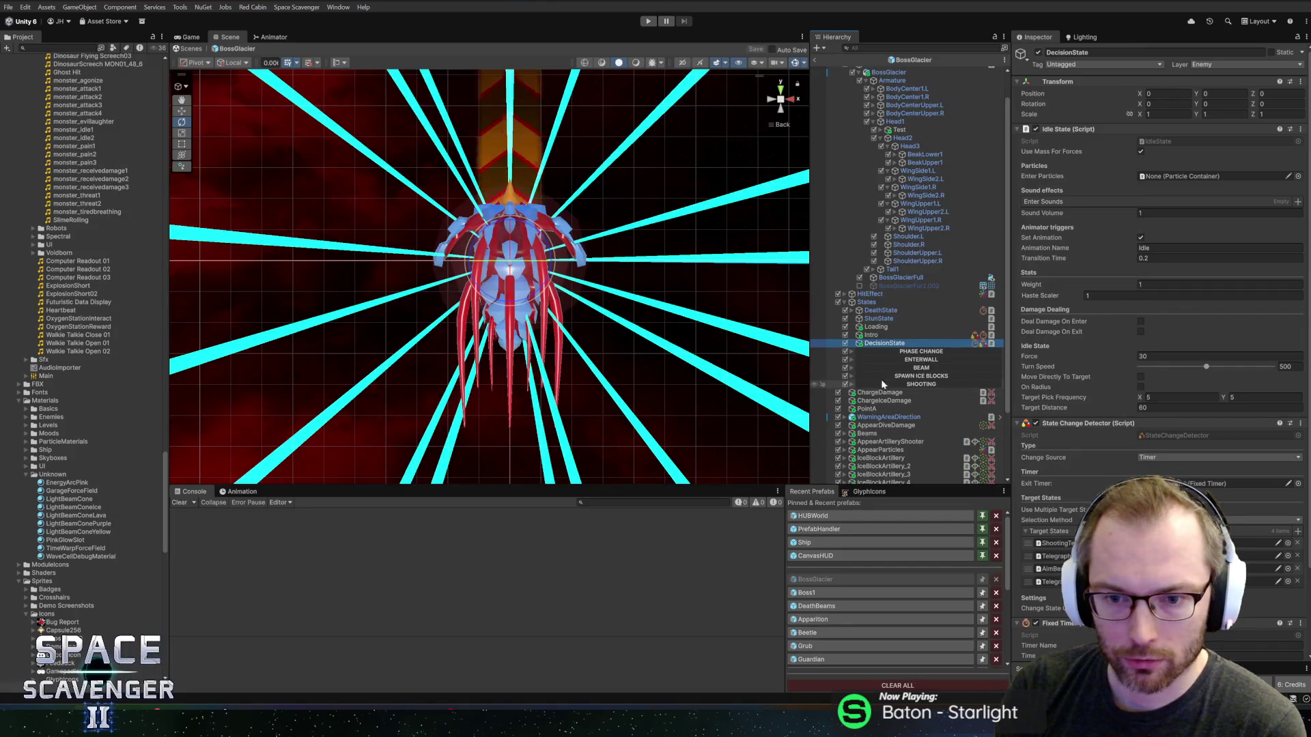
click(886, 360)
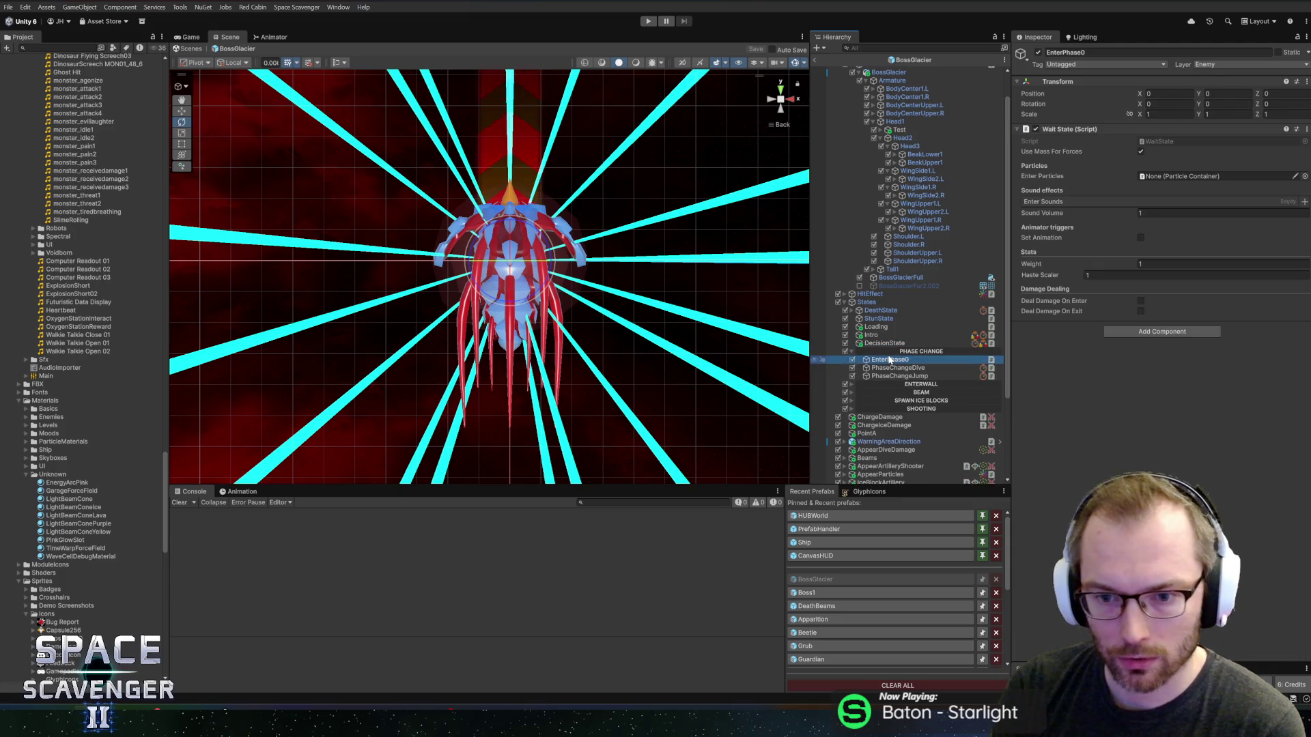
click(895, 368)
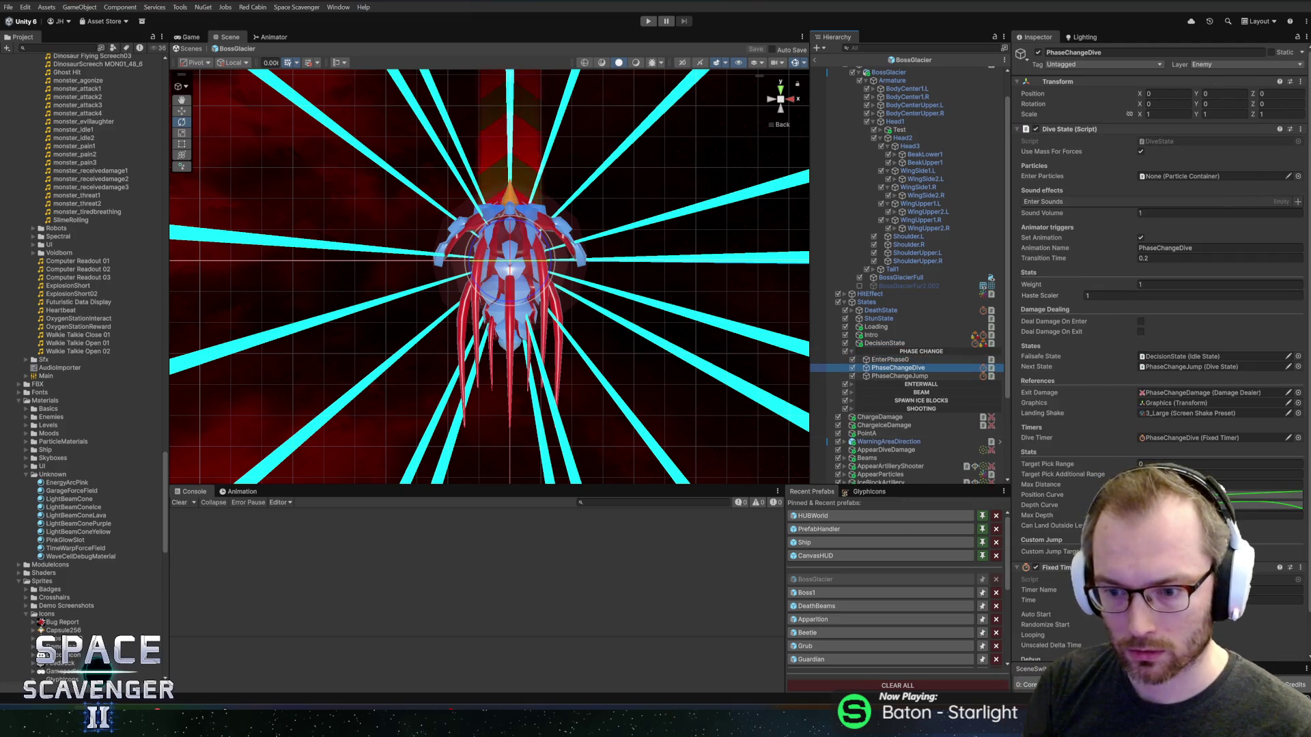
scroll(1085, 504, down, 1)
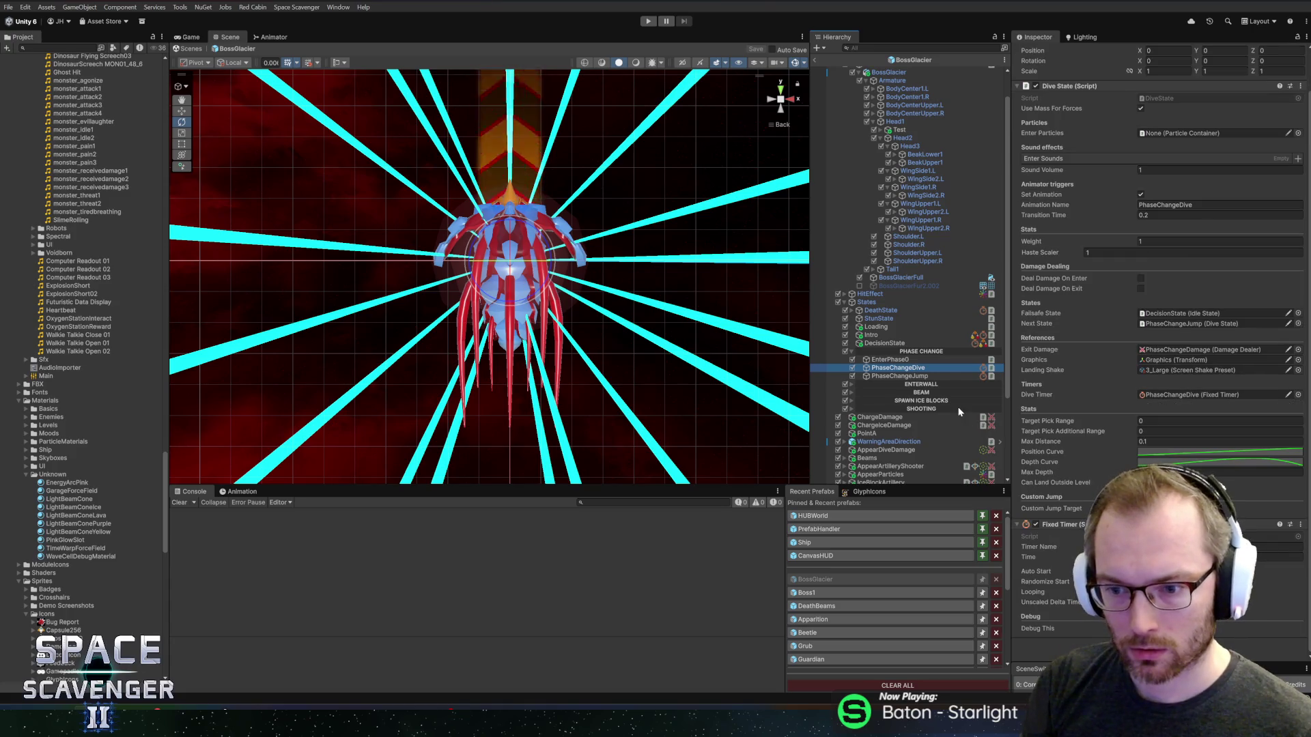
click(917, 376)
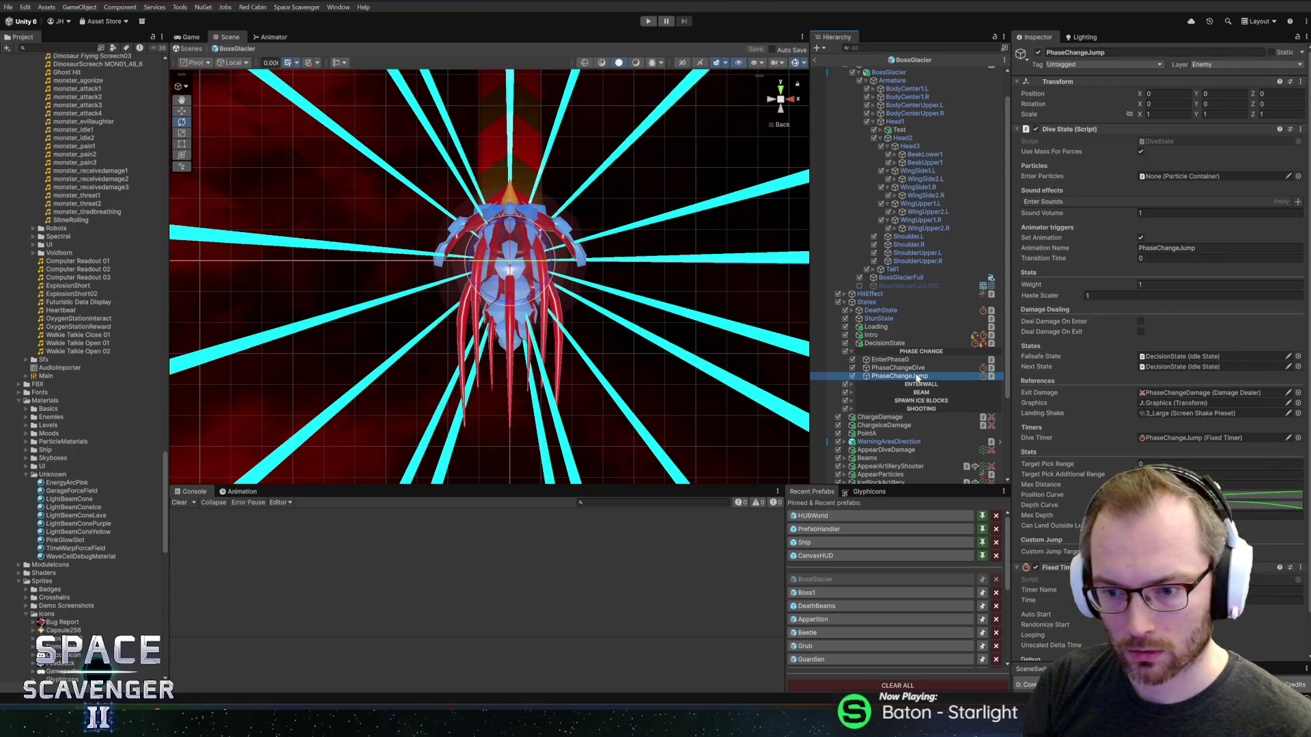
click(902, 385)
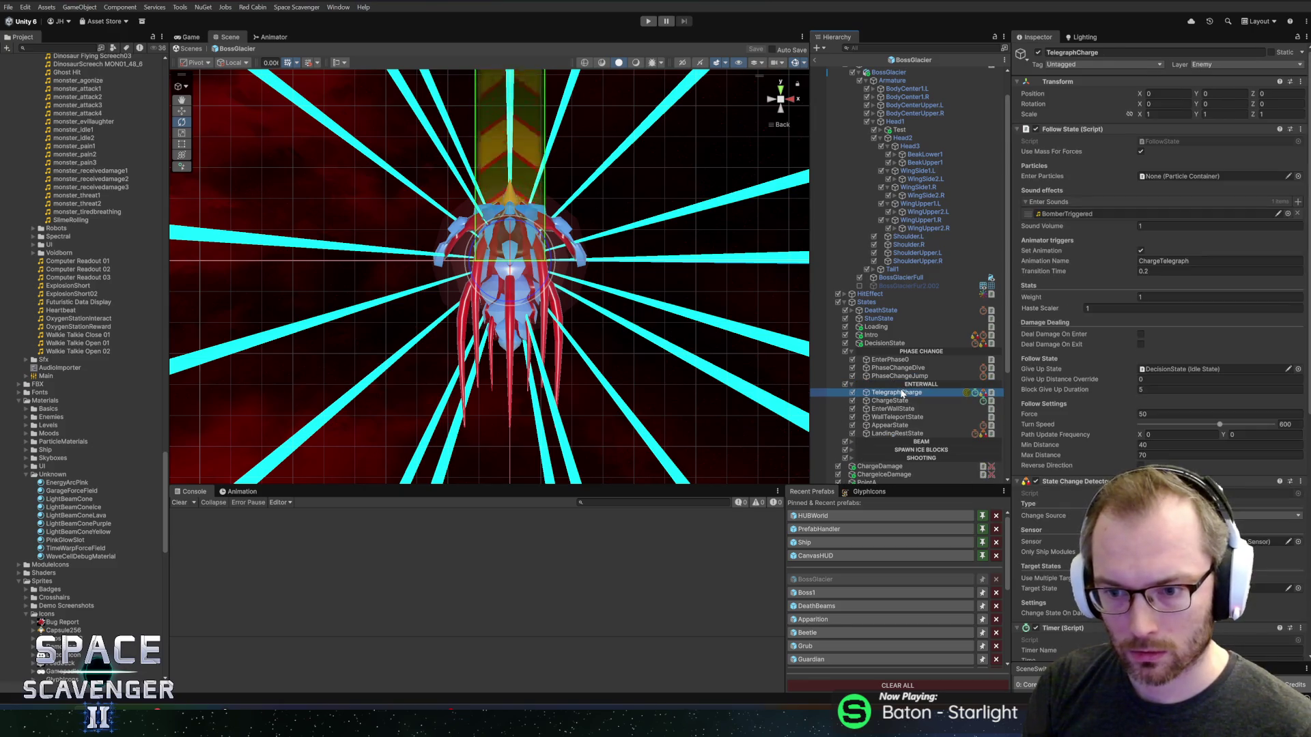
scroll(1120, 421, down, 3)
scroll(1117, 420, down, 1)
scroll(1117, 420, down, 1)
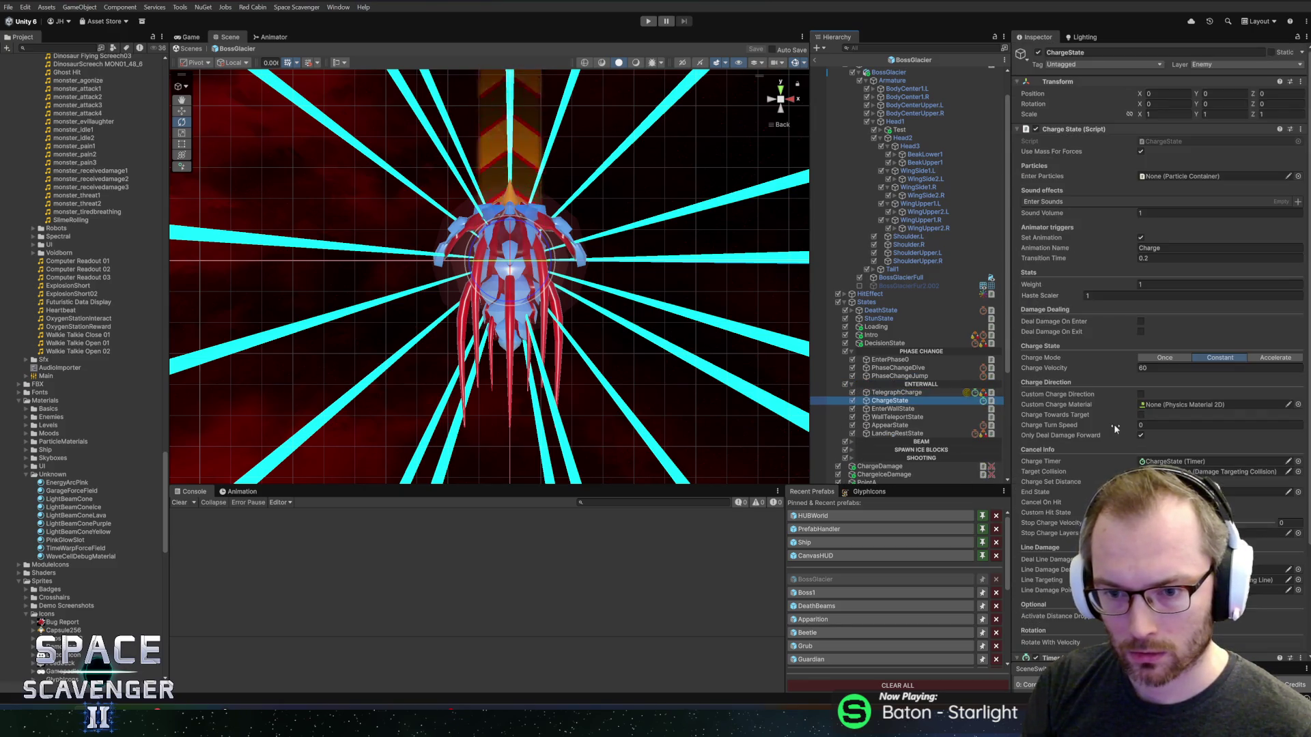
key(Down)
key(Down)
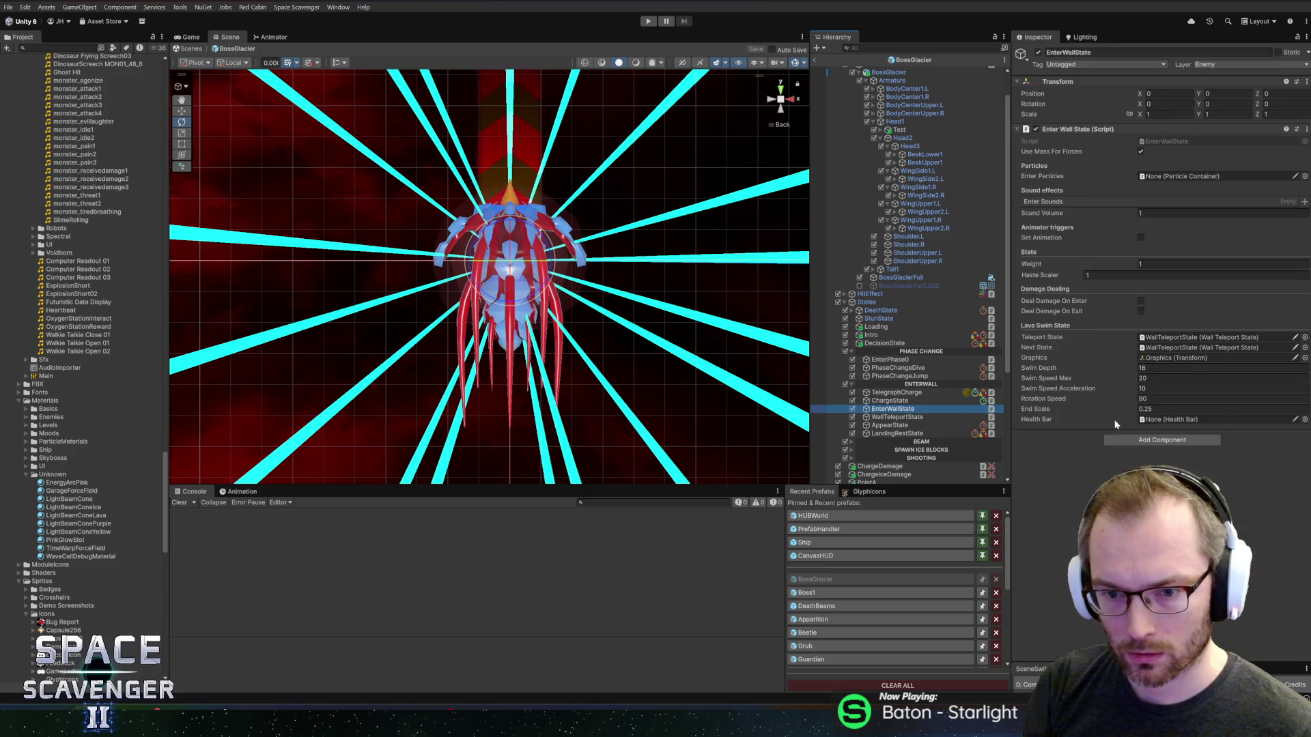
key(Down)
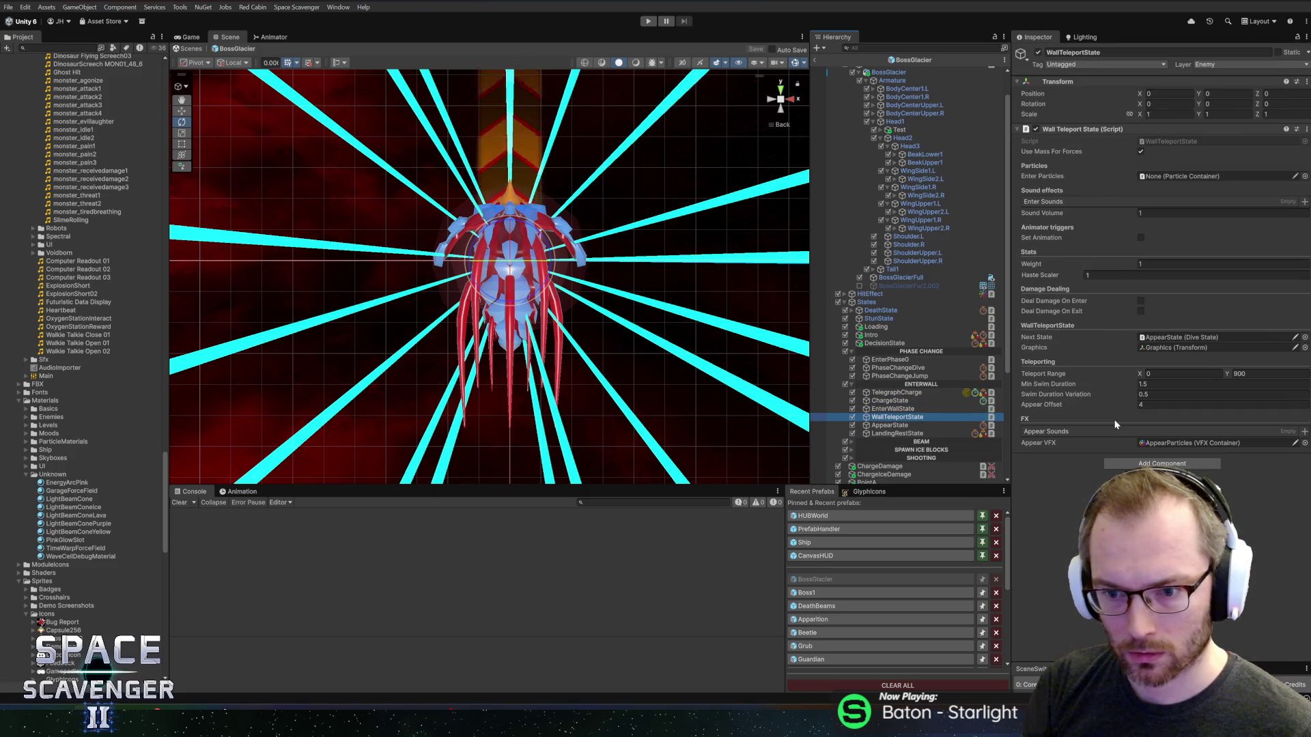
key(Down)
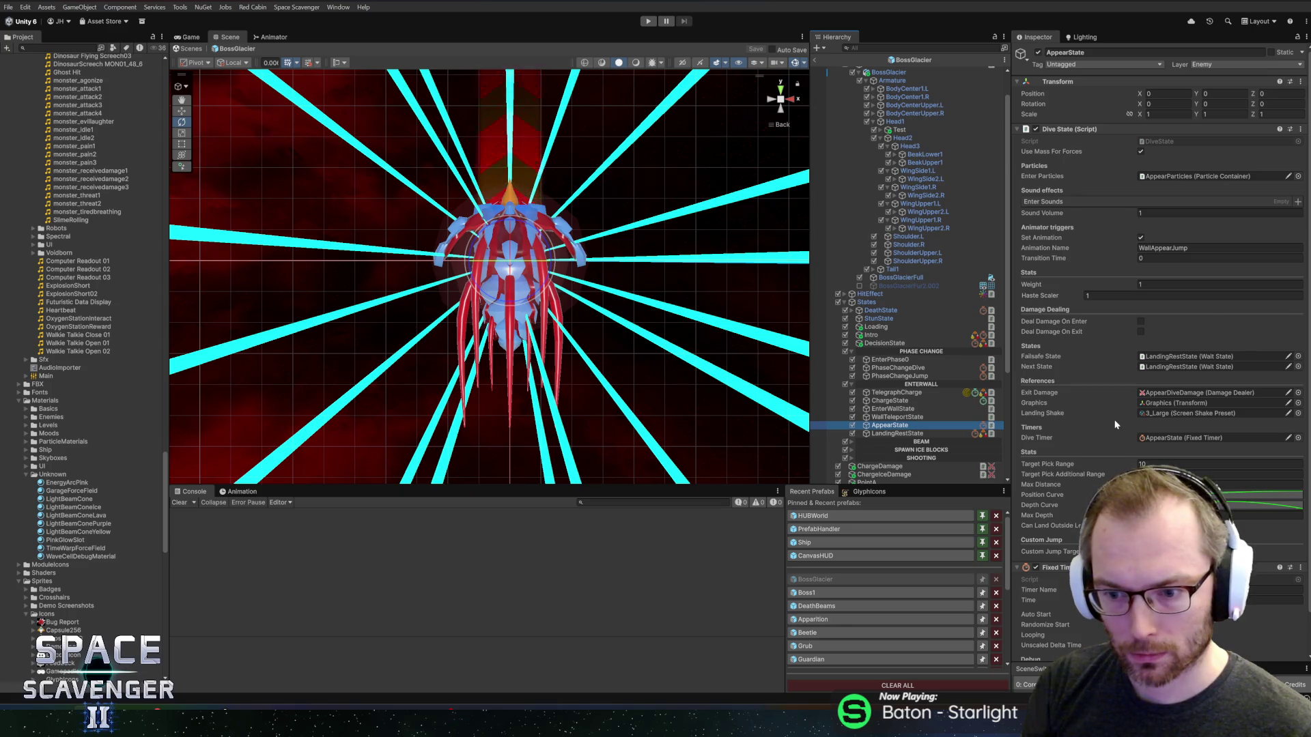
key(Down)
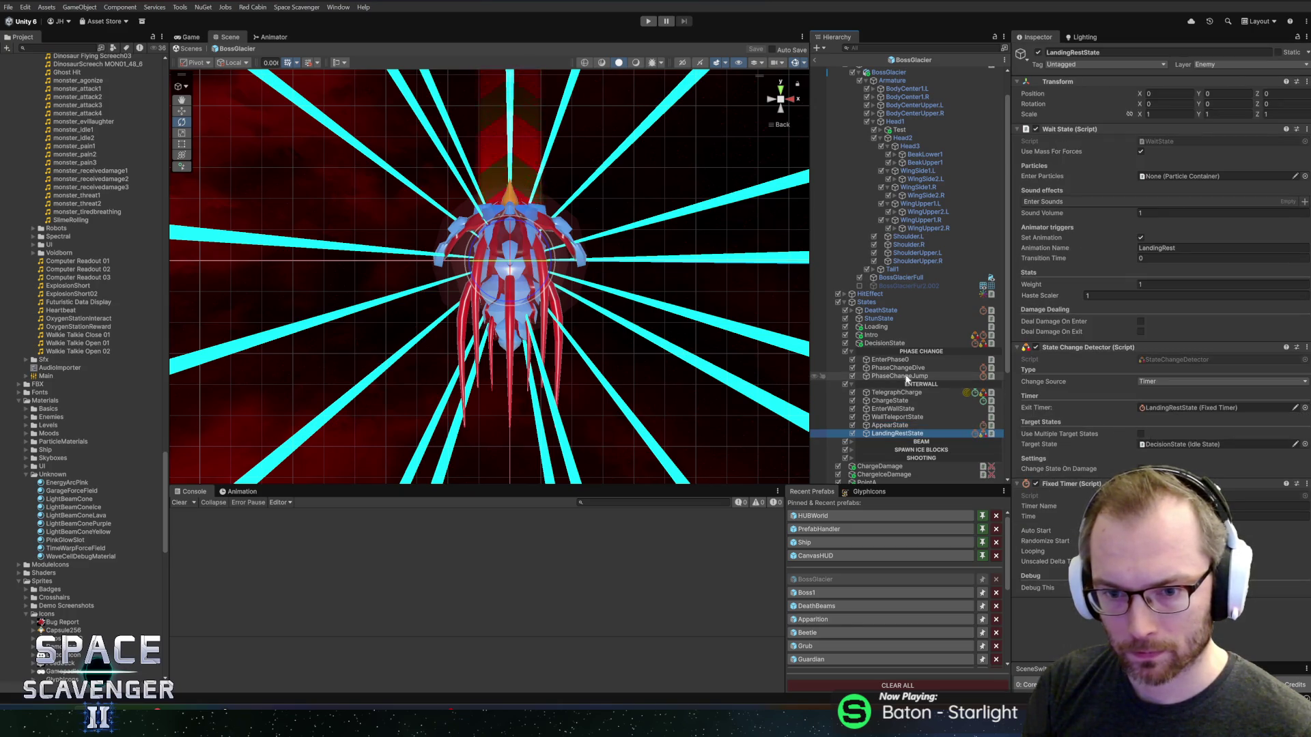
click(905, 383)
key(Left)
key(Down)
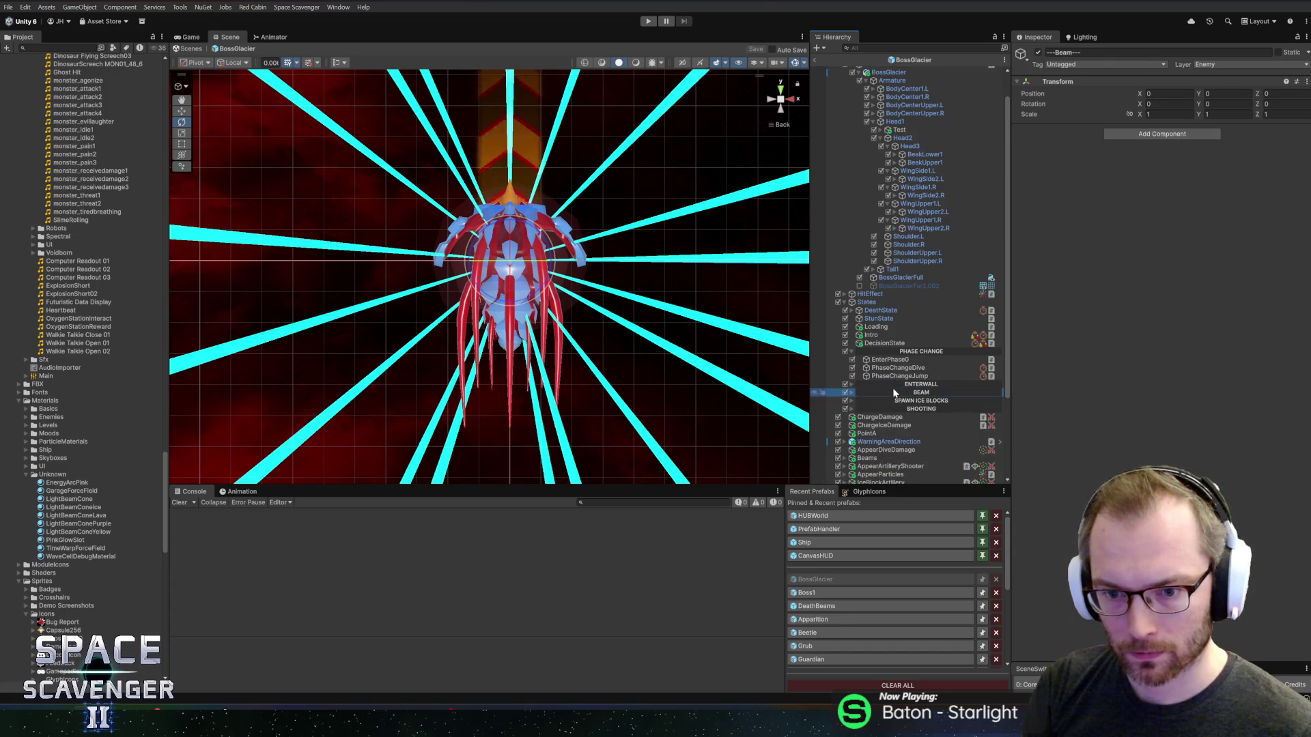
key(Right)
key(Down)
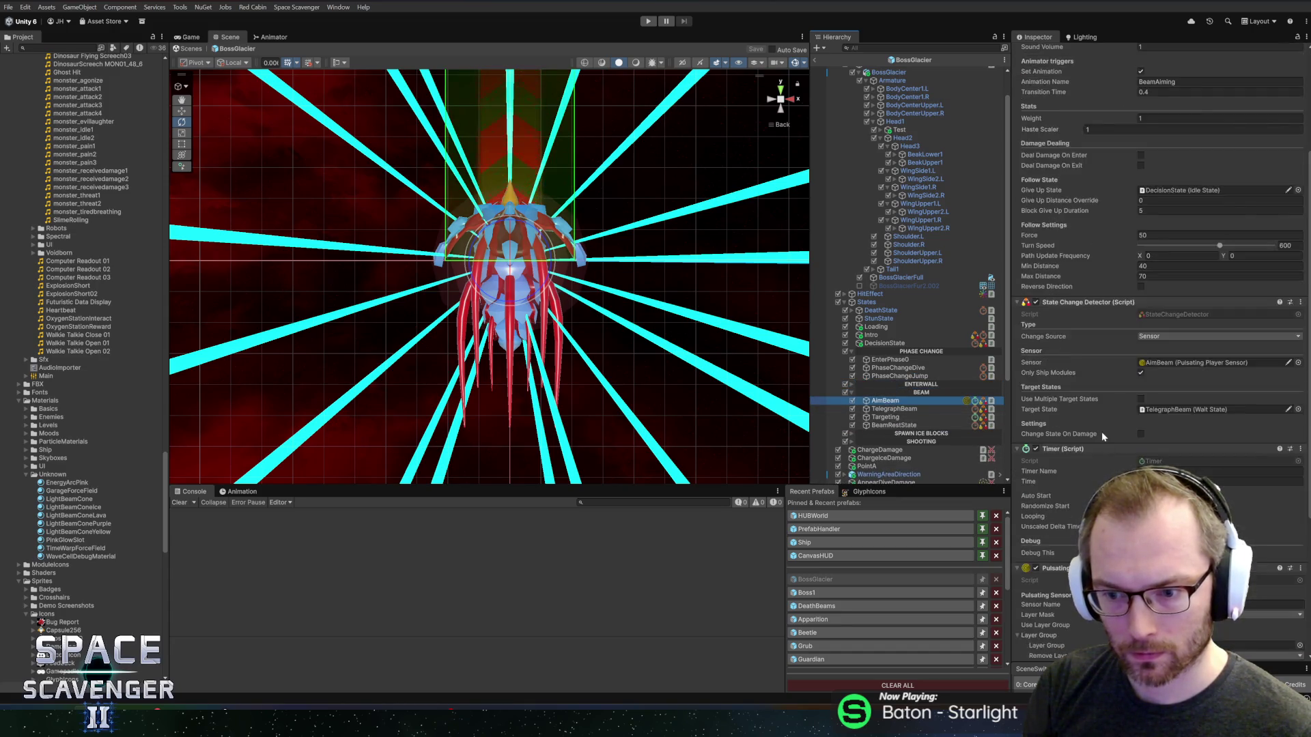
key(Down)
key(Down)
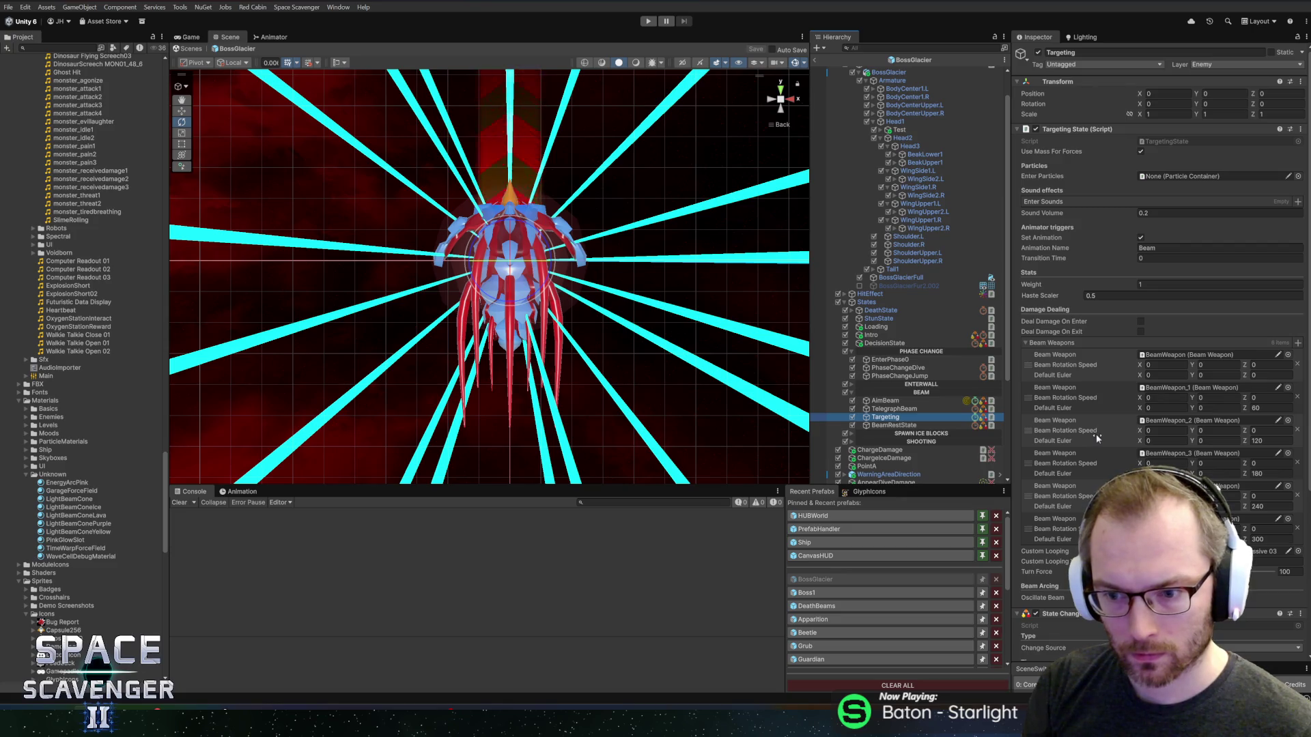
scroll(1095, 433, down, 3)
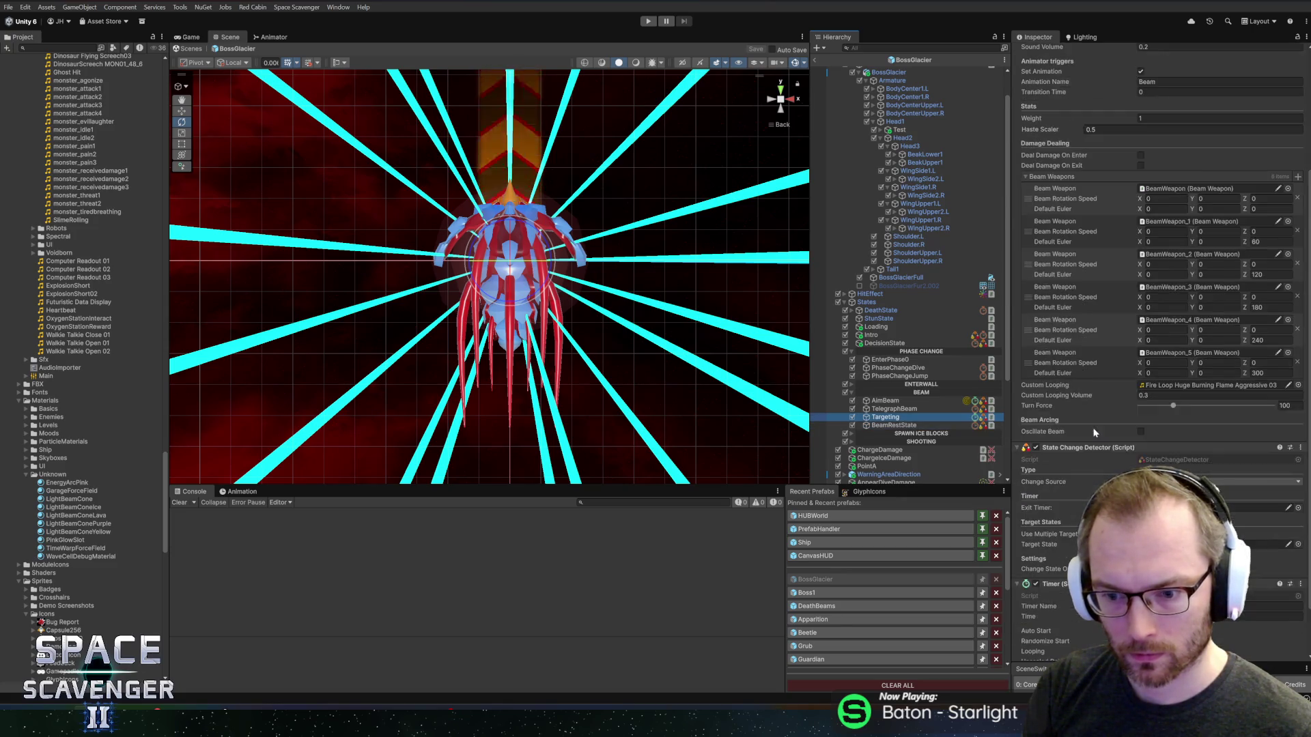
scroll(1089, 427, up, 3)
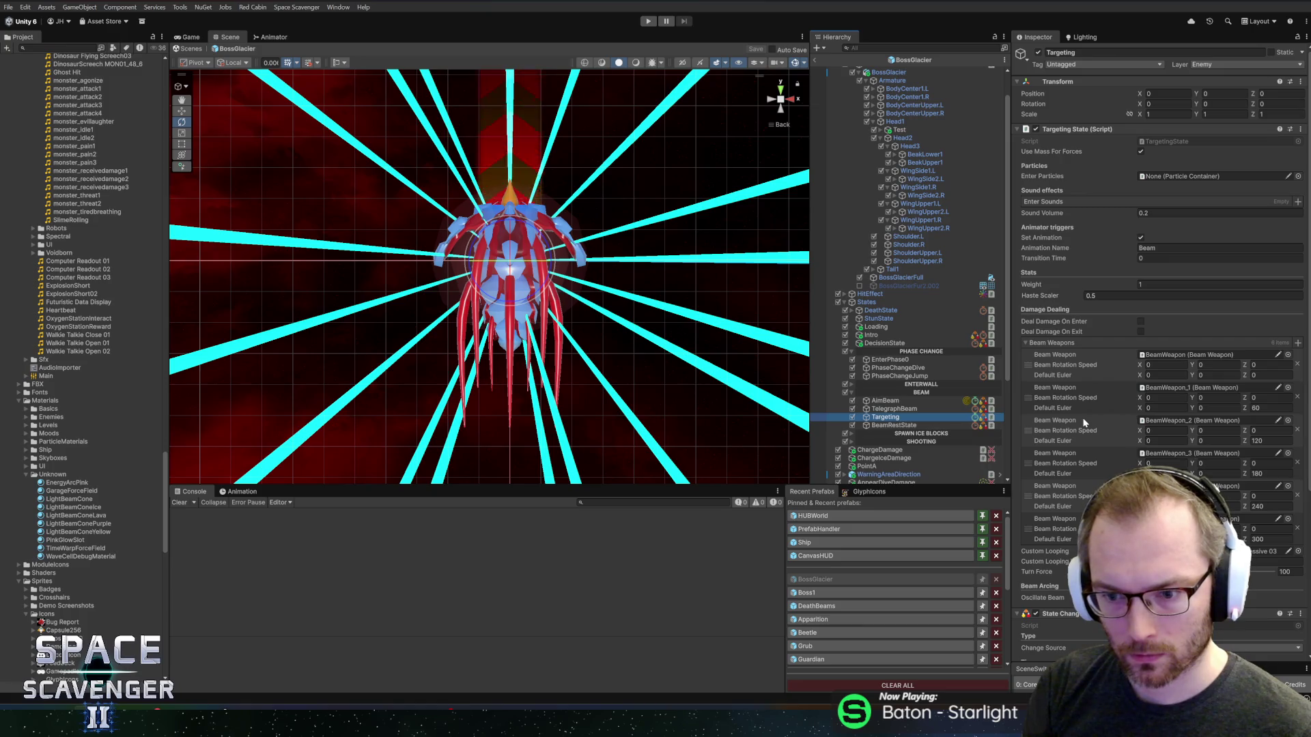
scroll(1084, 422, down, 4)
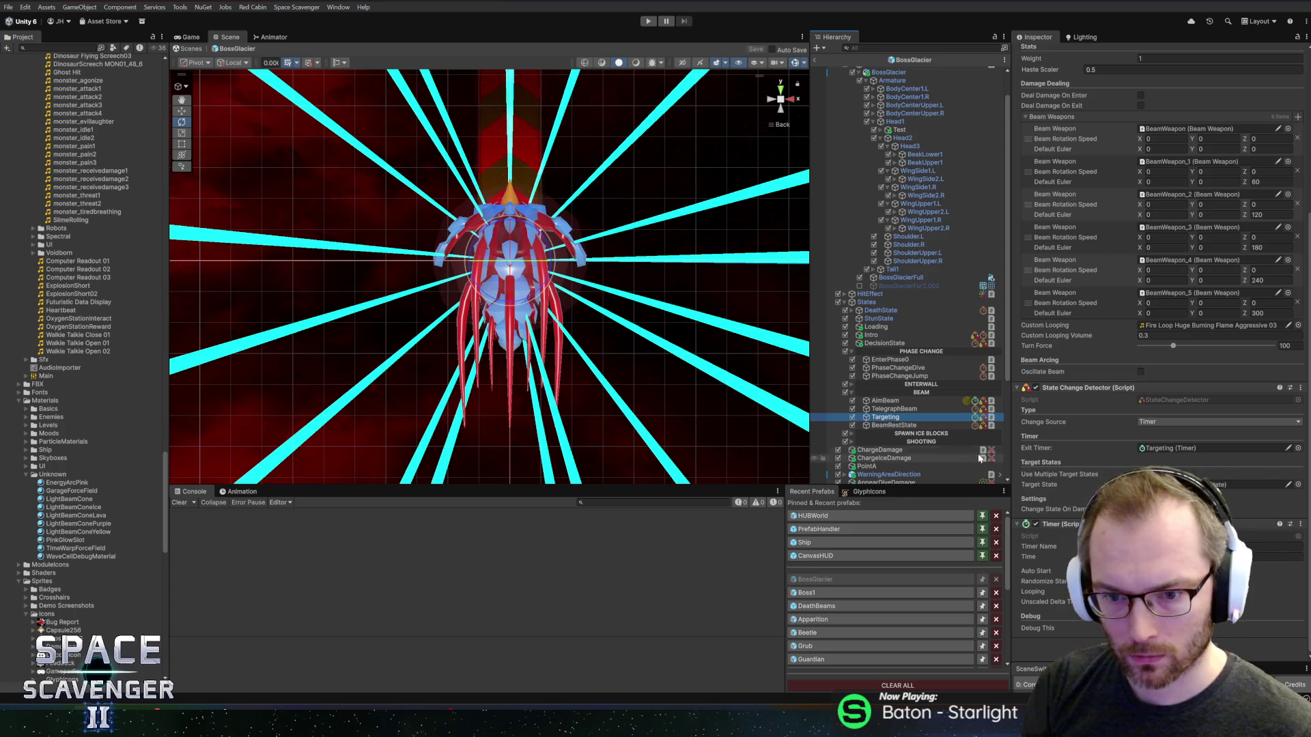
scroll(1083, 503, up, 1)
scroll(1084, 502, down, 1)
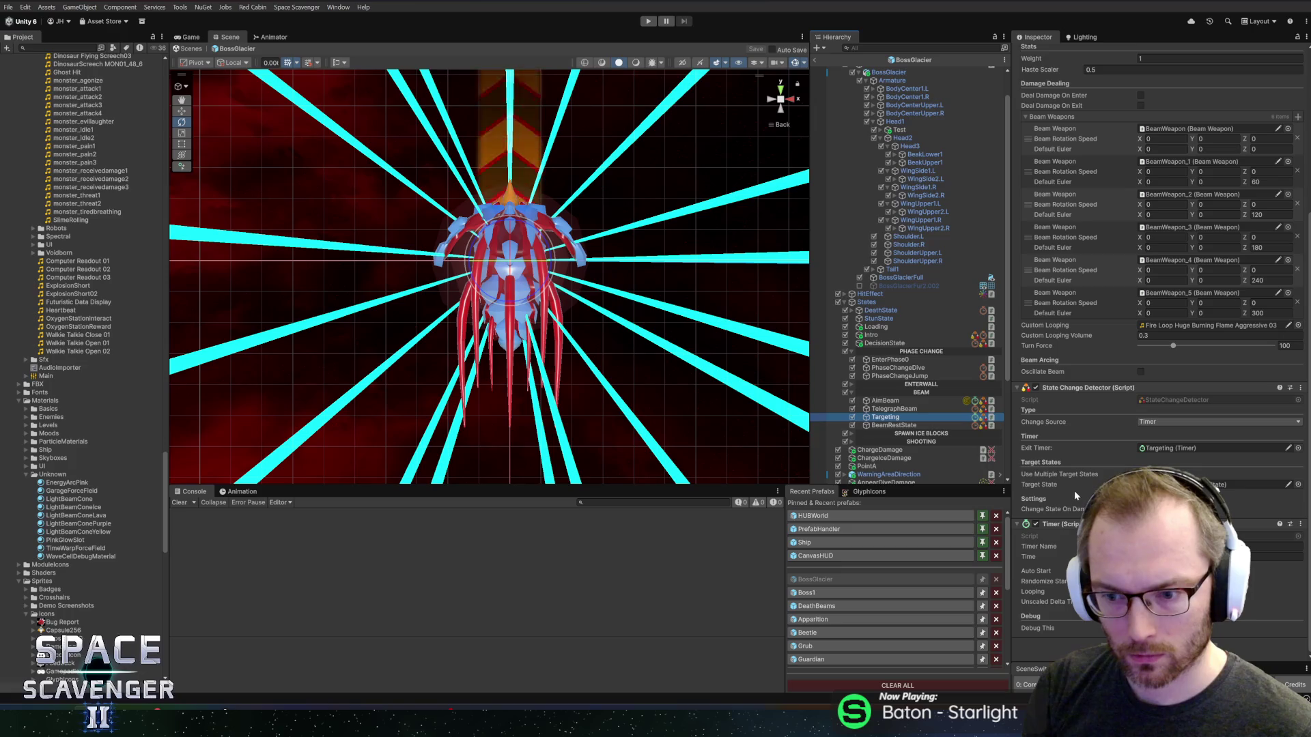
click(900, 409)
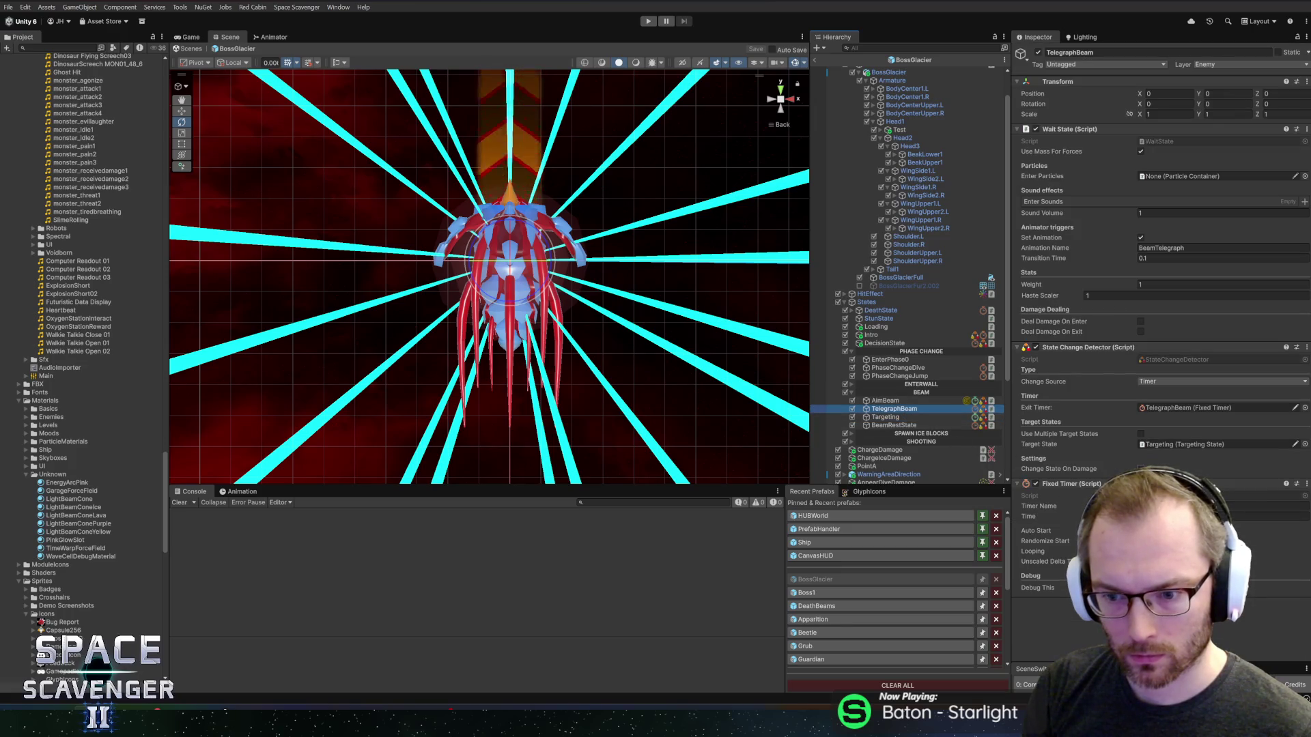
click(873, 434)
click(874, 441)
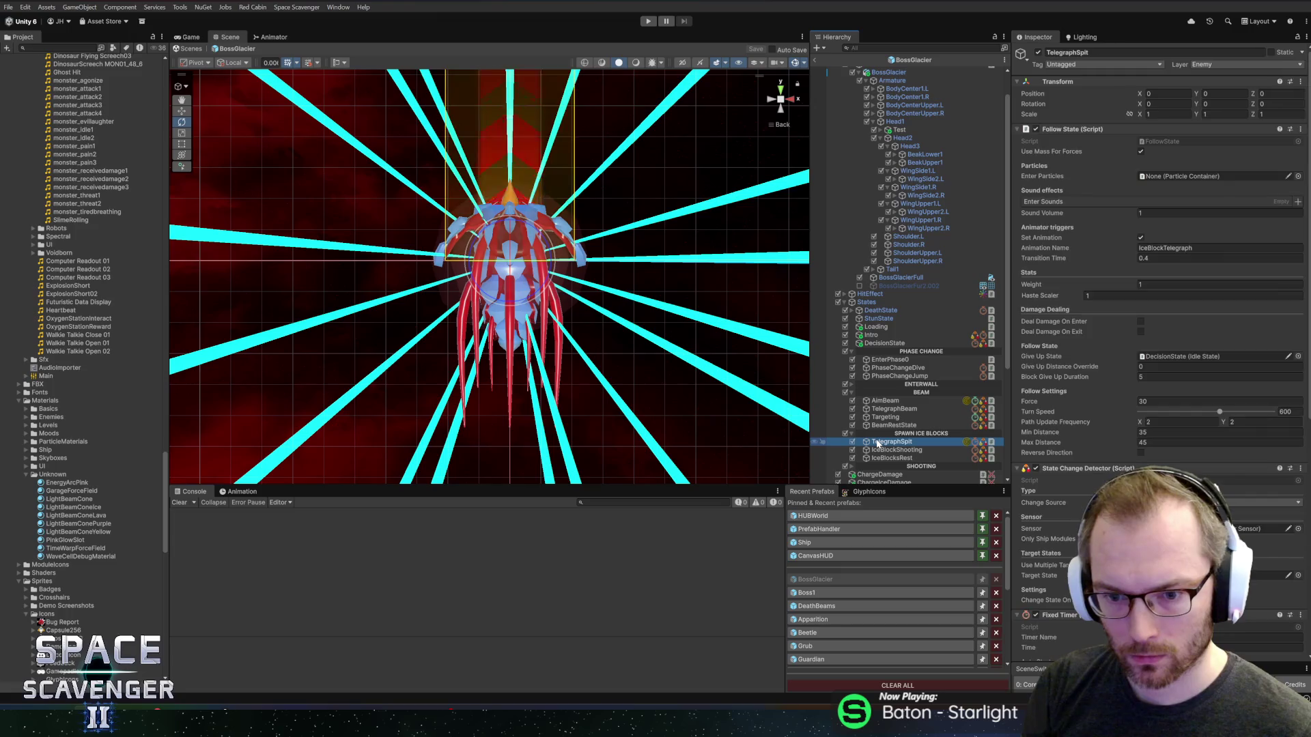
scroll(901, 396, down, 4)
click(891, 283)
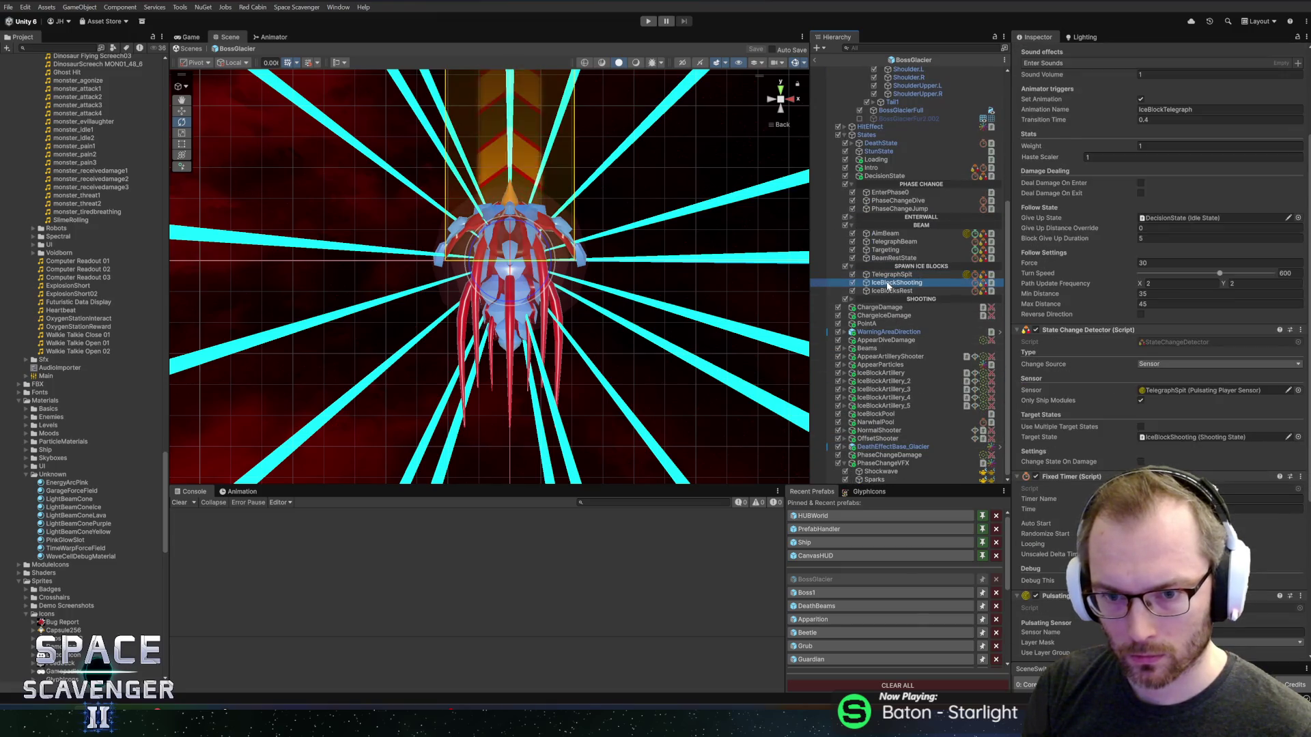
click(891, 292)
click(892, 299)
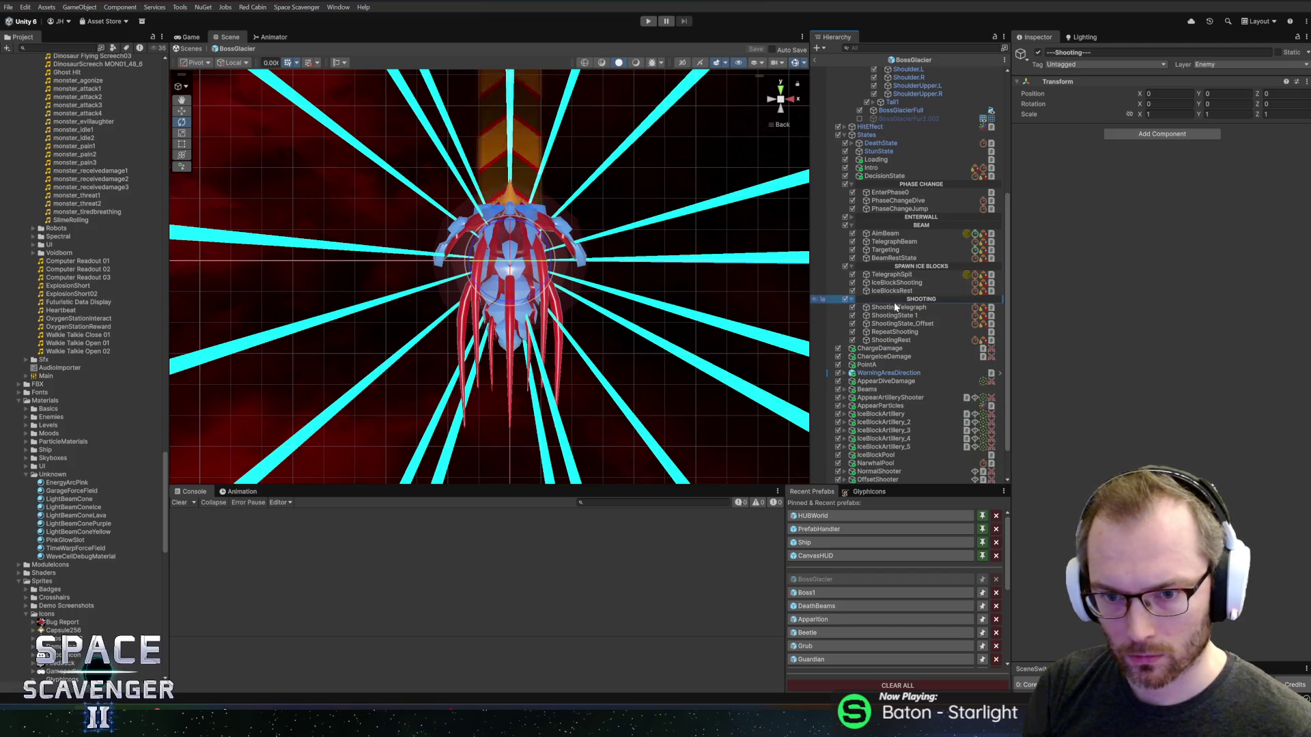
click(895, 307)
key(Down)
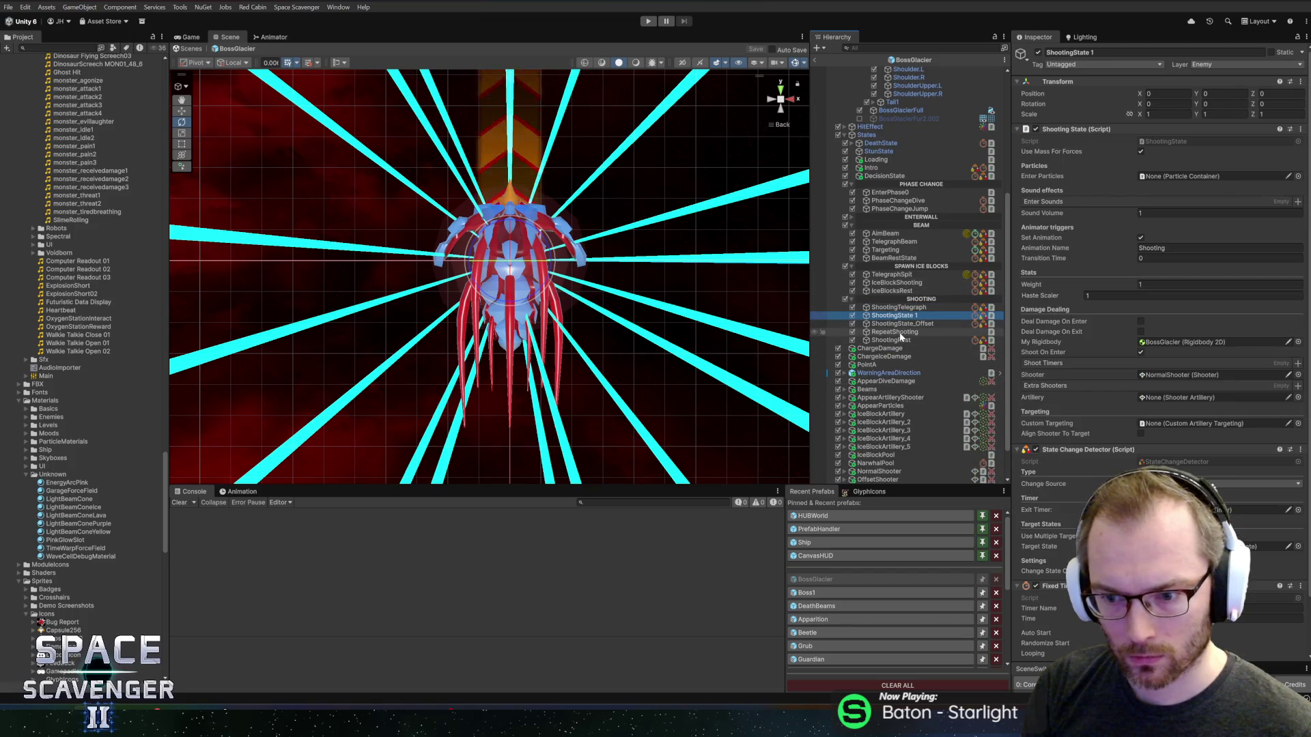
click(899, 333)
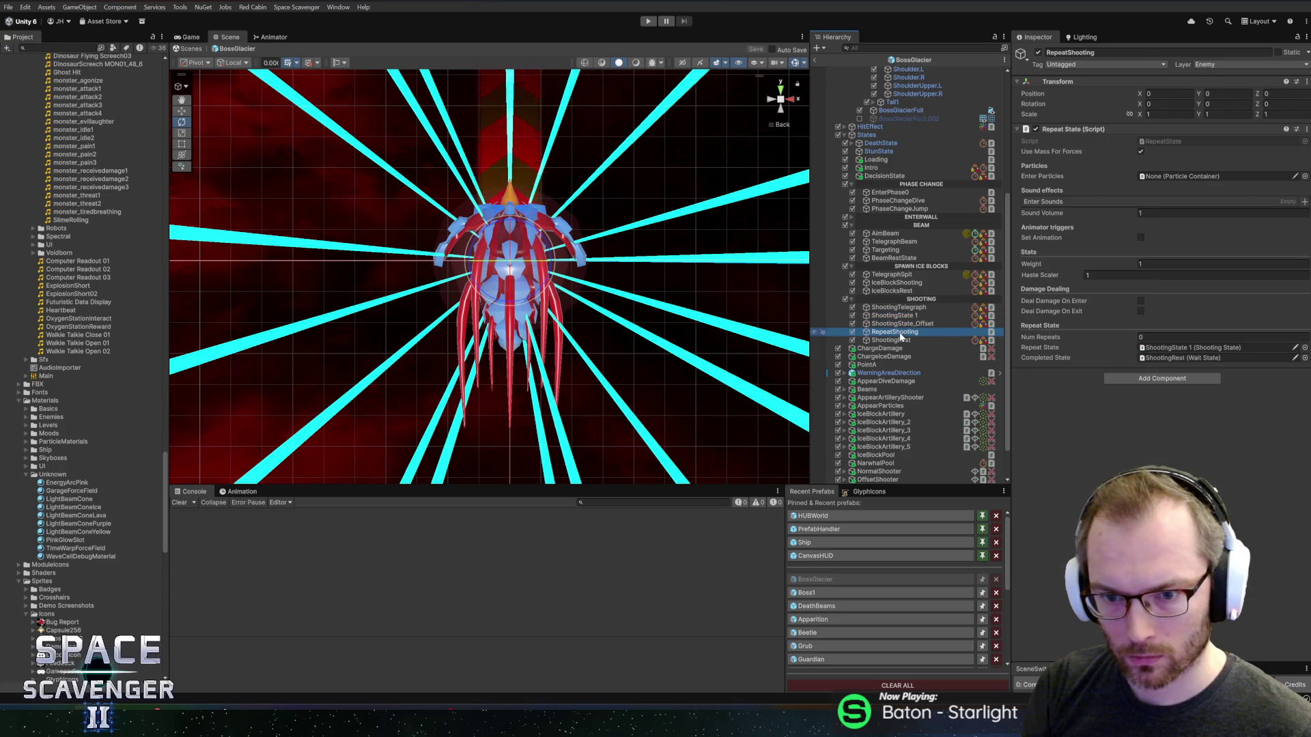
key(Down)
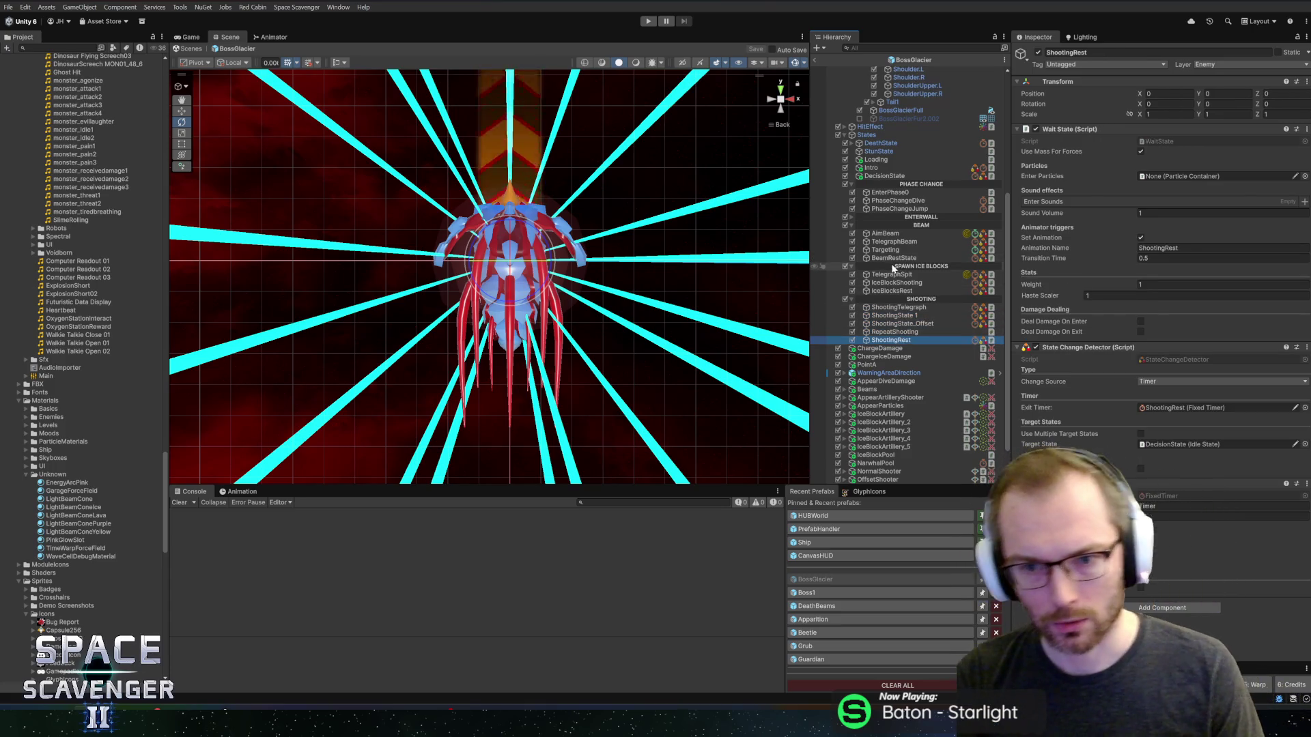
click(896, 259)
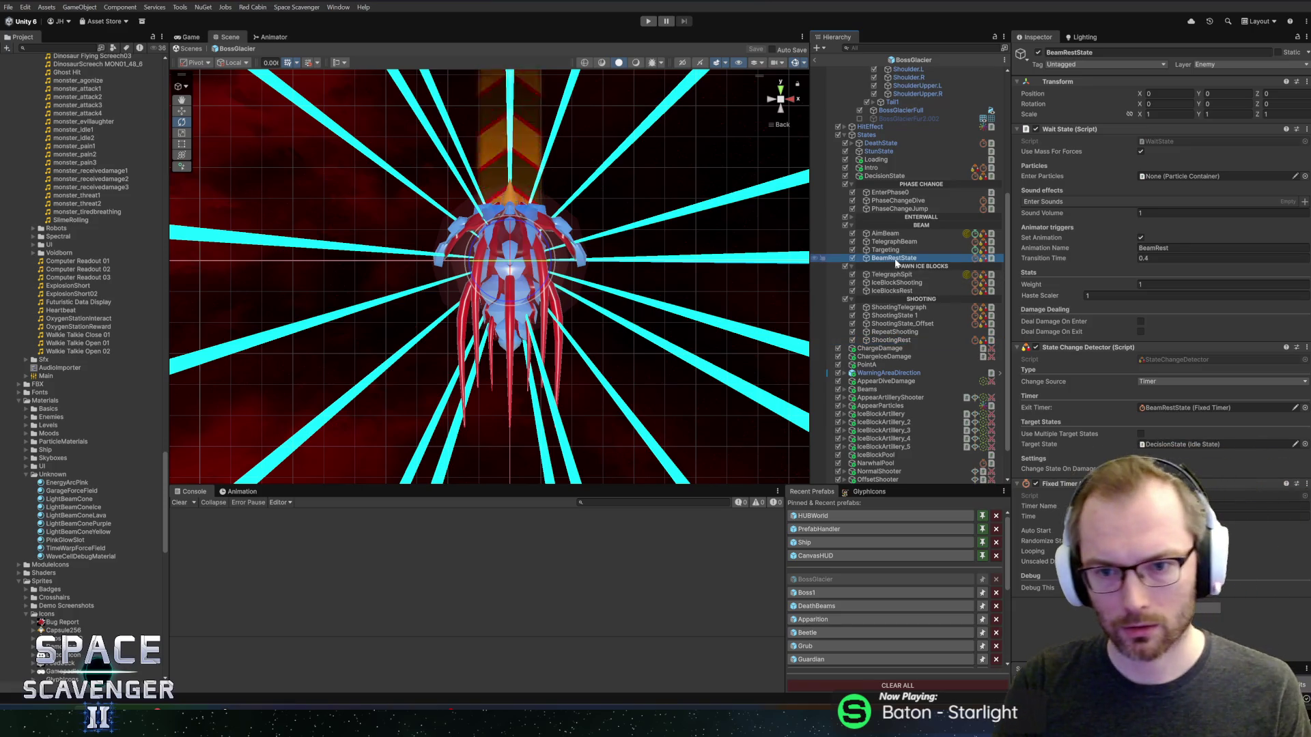
click(881, 250)
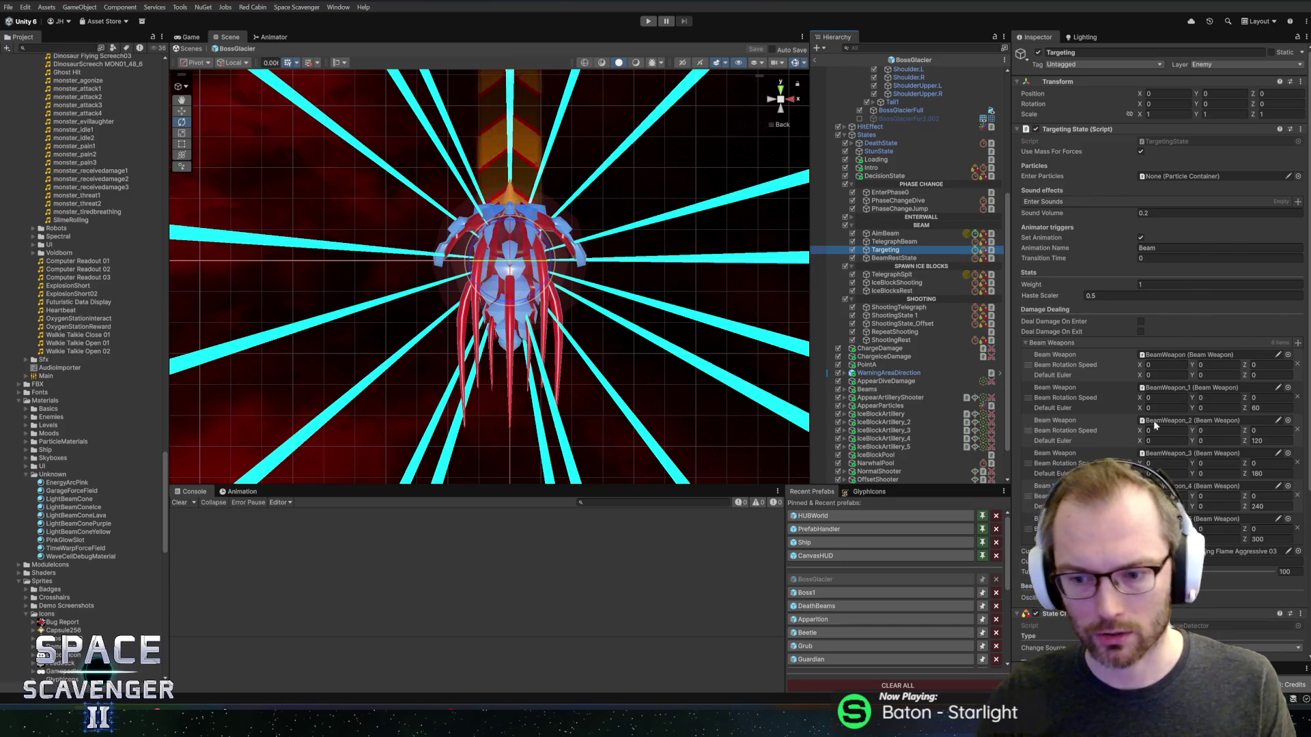
scroll(1155, 425, down, 5)
scroll(1109, 336, up, 5)
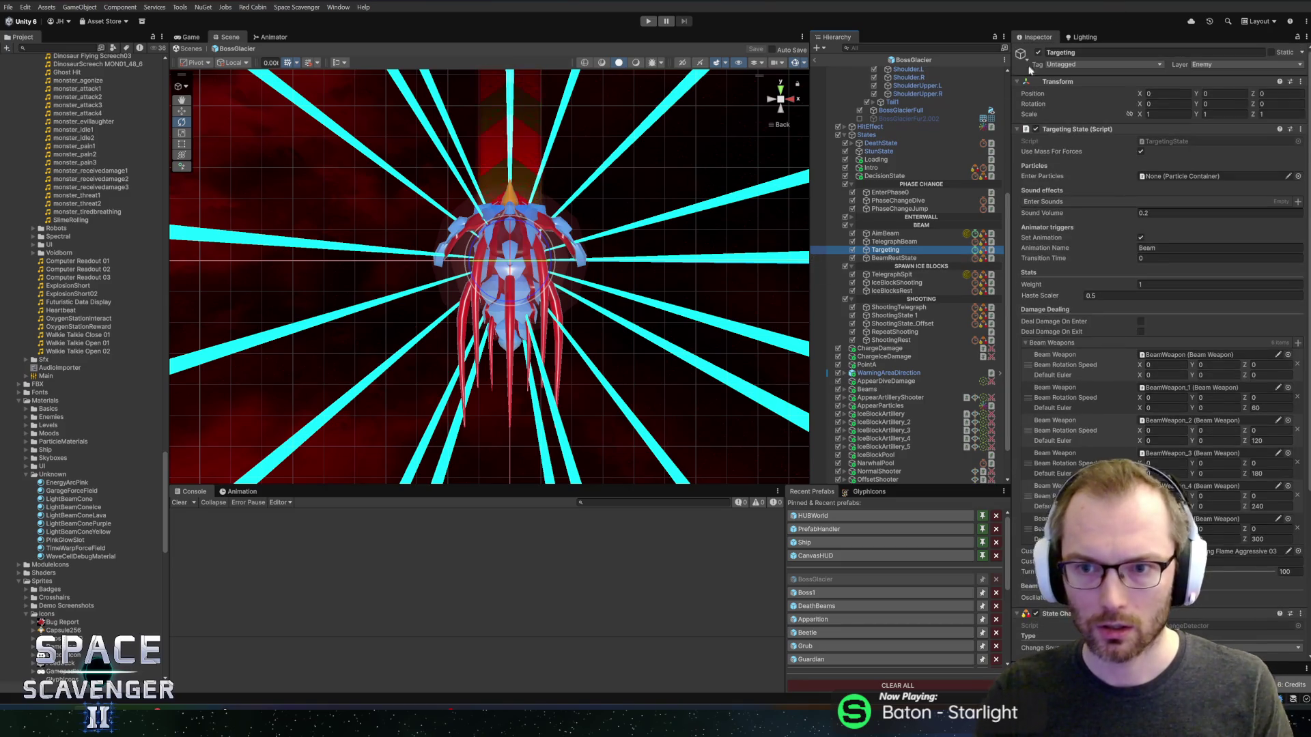
click(885, 176)
click(885, 183)
key(Left)
key(Down)
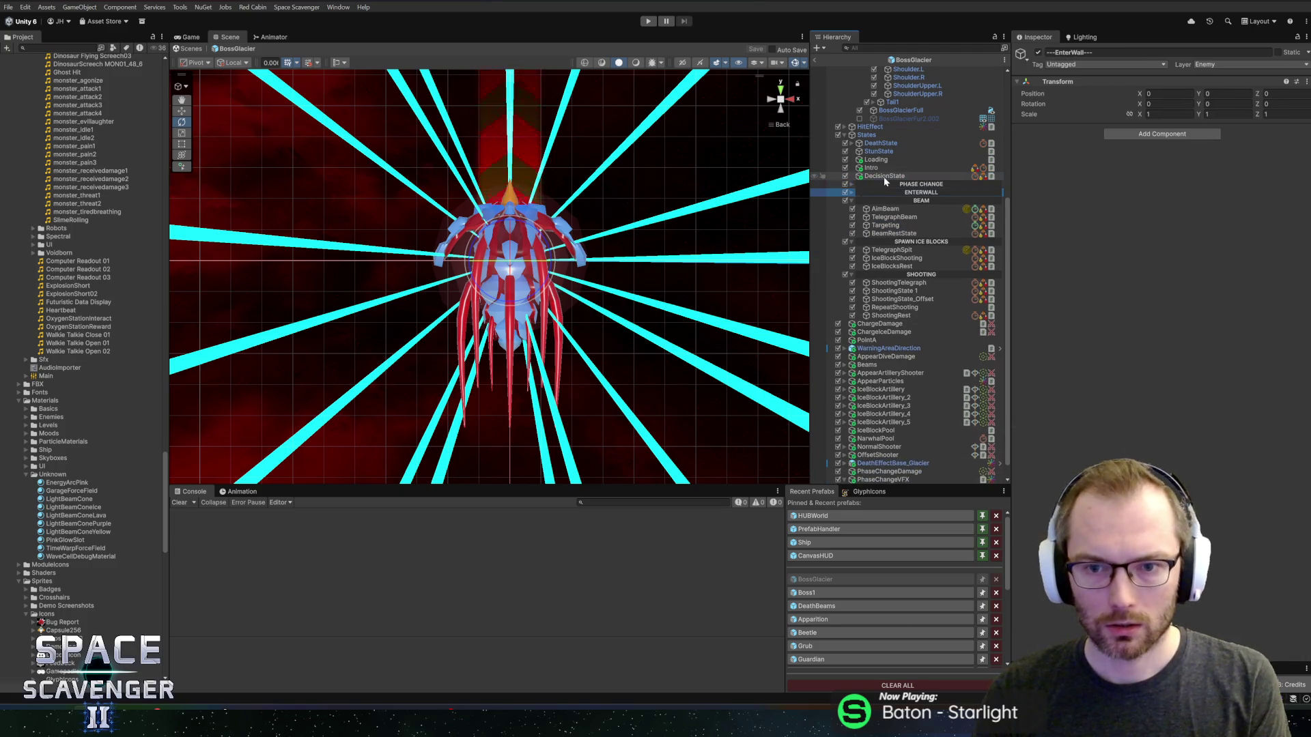
key(Down)
key(Left)
key(Down)
key(Left)
key(Down)
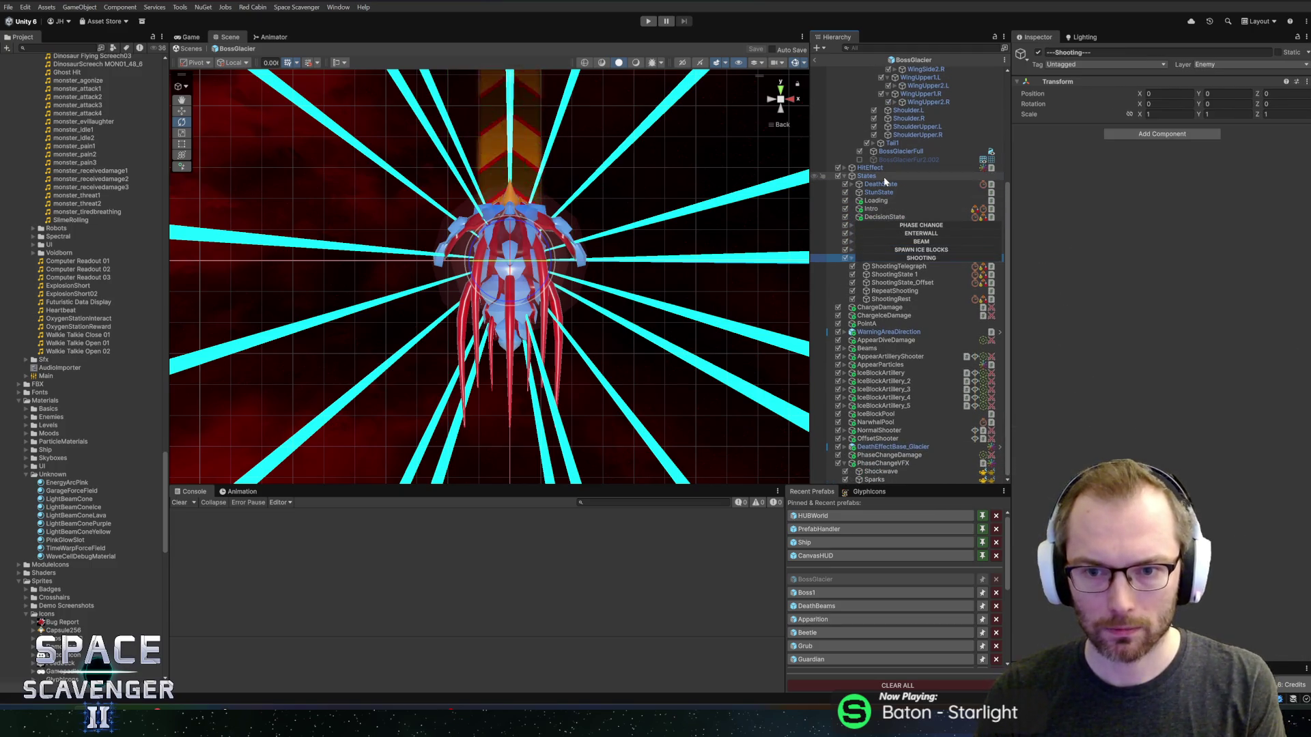
key(Left)
key(Up)
key(Up)
key(Right)
key(Up)
key(Right)
key(Down)
key(Down)
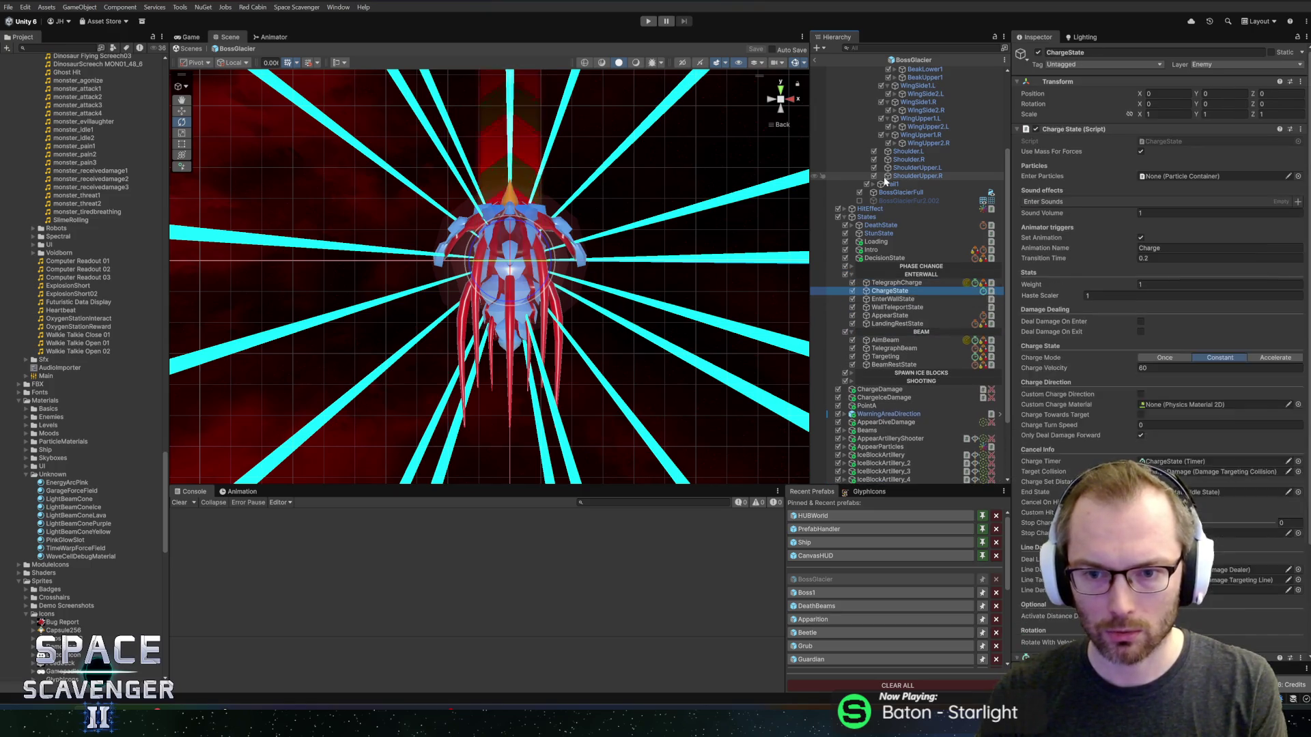
key(Up)
scroll(1210, 290, down, 10)
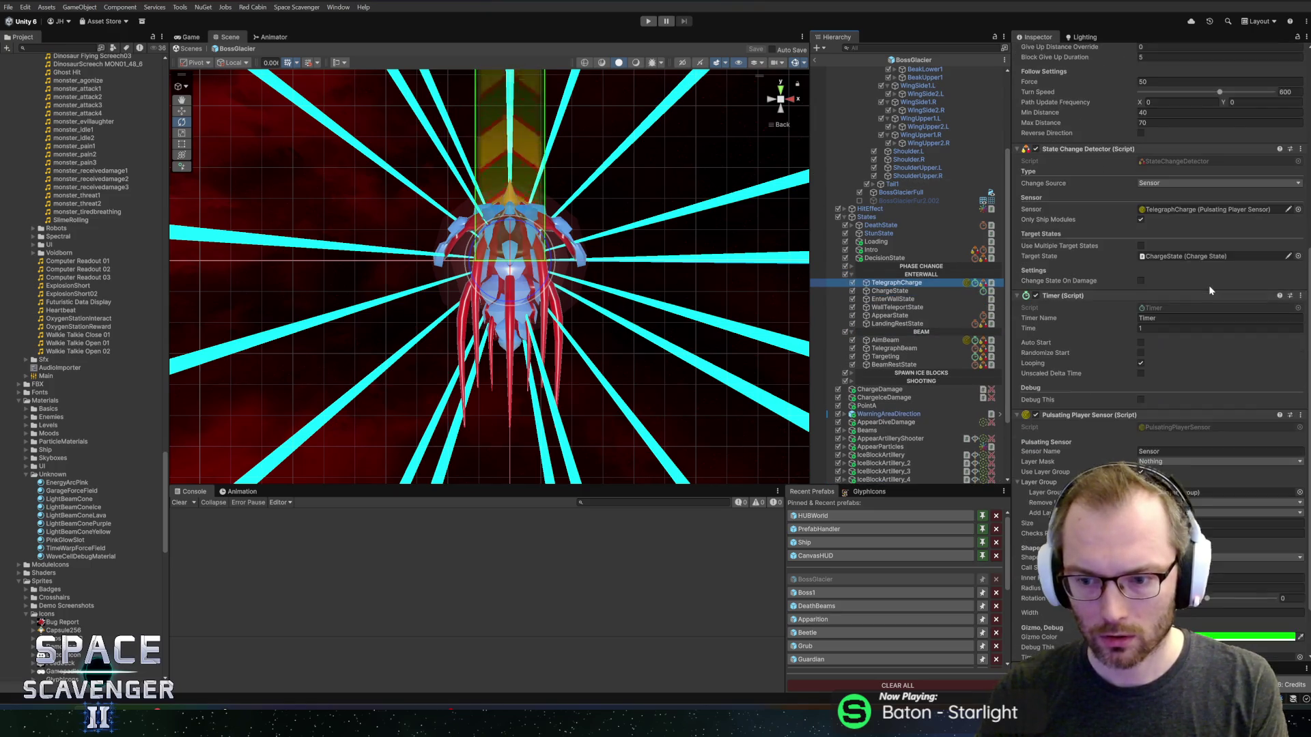
key(Down)
key(Down)
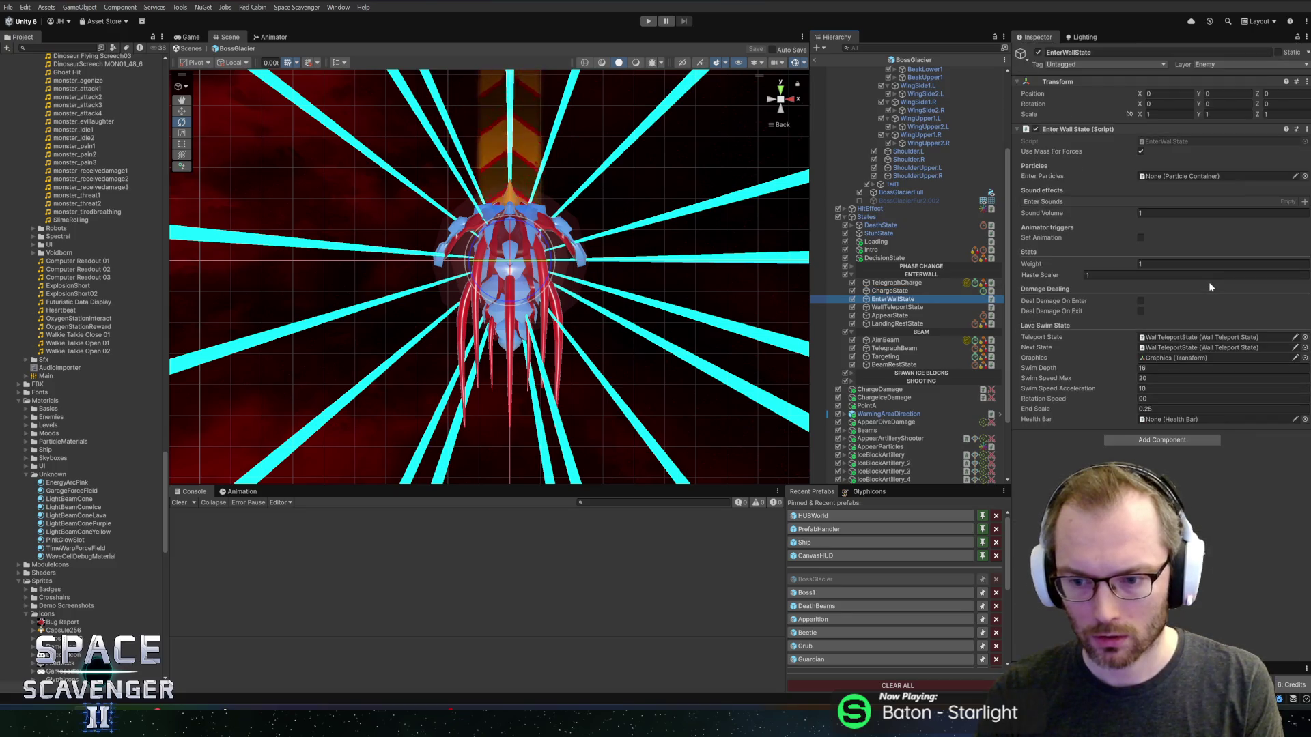
key(Down)
key(Down)
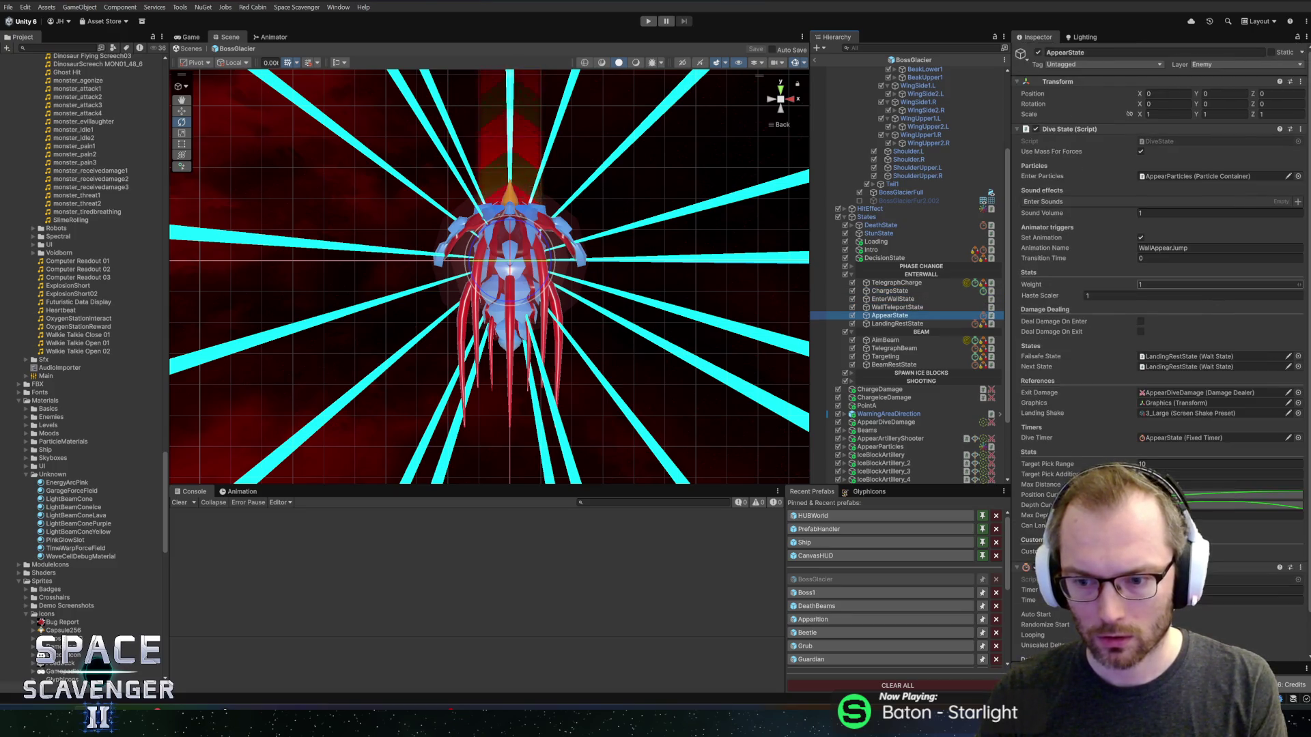
scroll(1210, 284, down, 3)
key(Down)
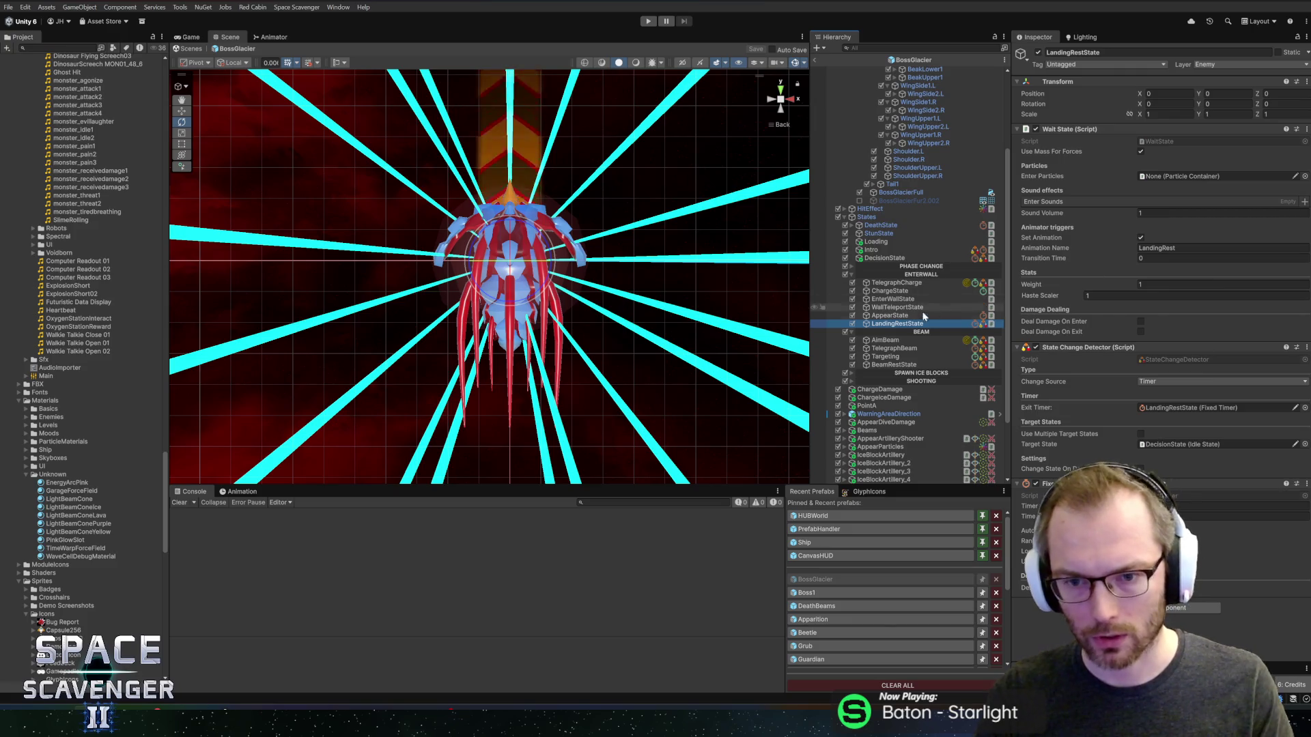
key(Left)
key(Left)
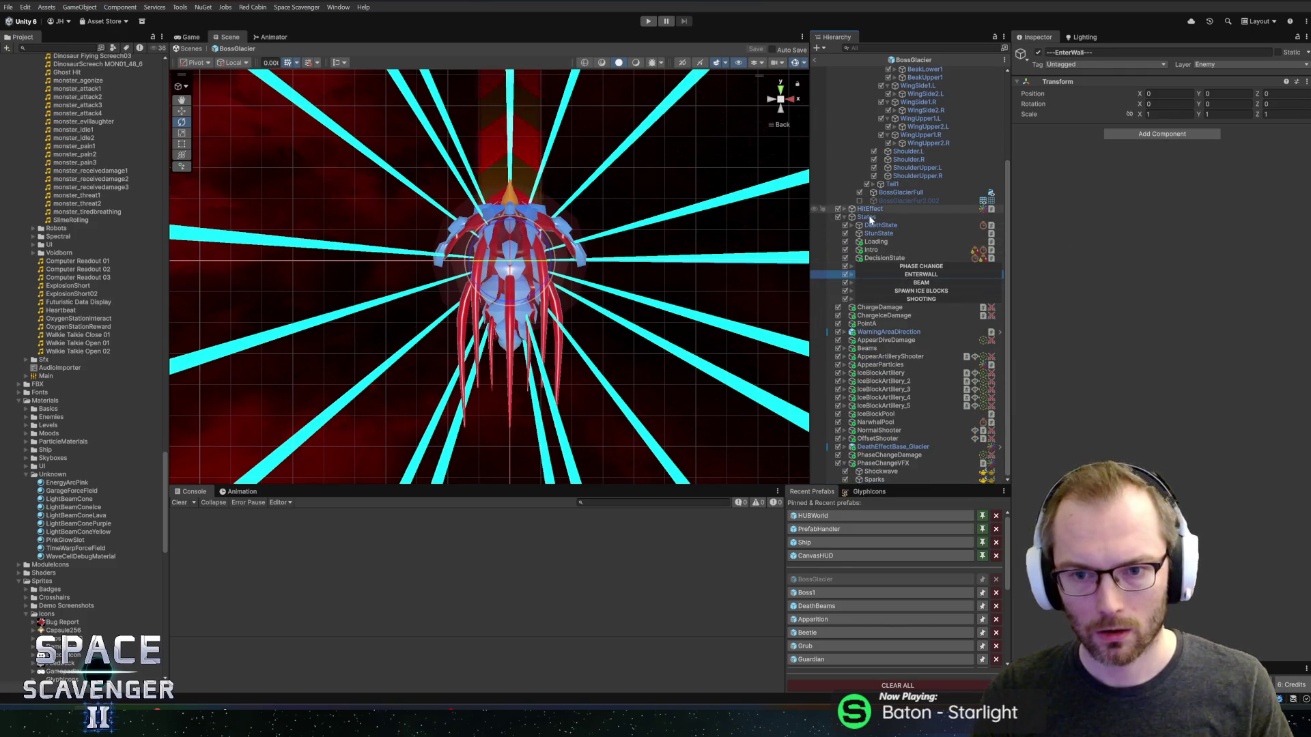
key(alt+Tab)
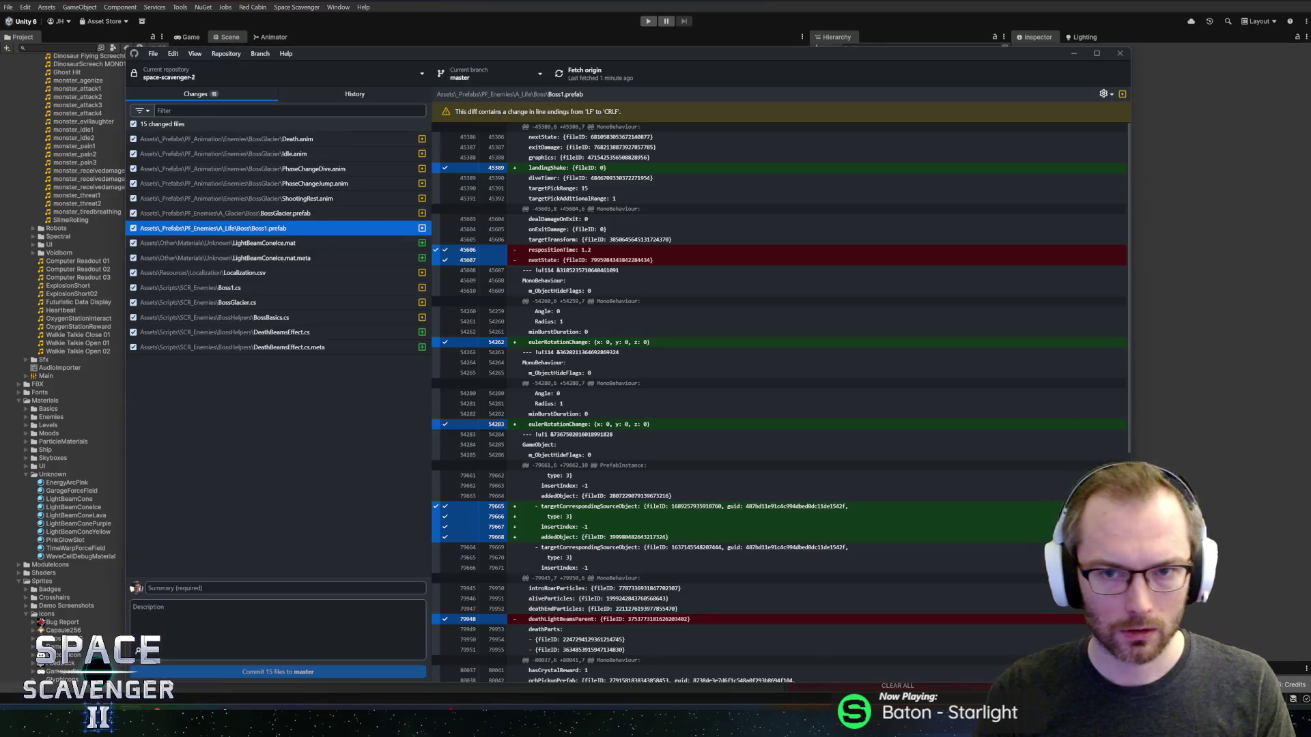
- In the BossGlacier script, search for 'scream' and step through the introSound field's usages
key(alt+Tab)
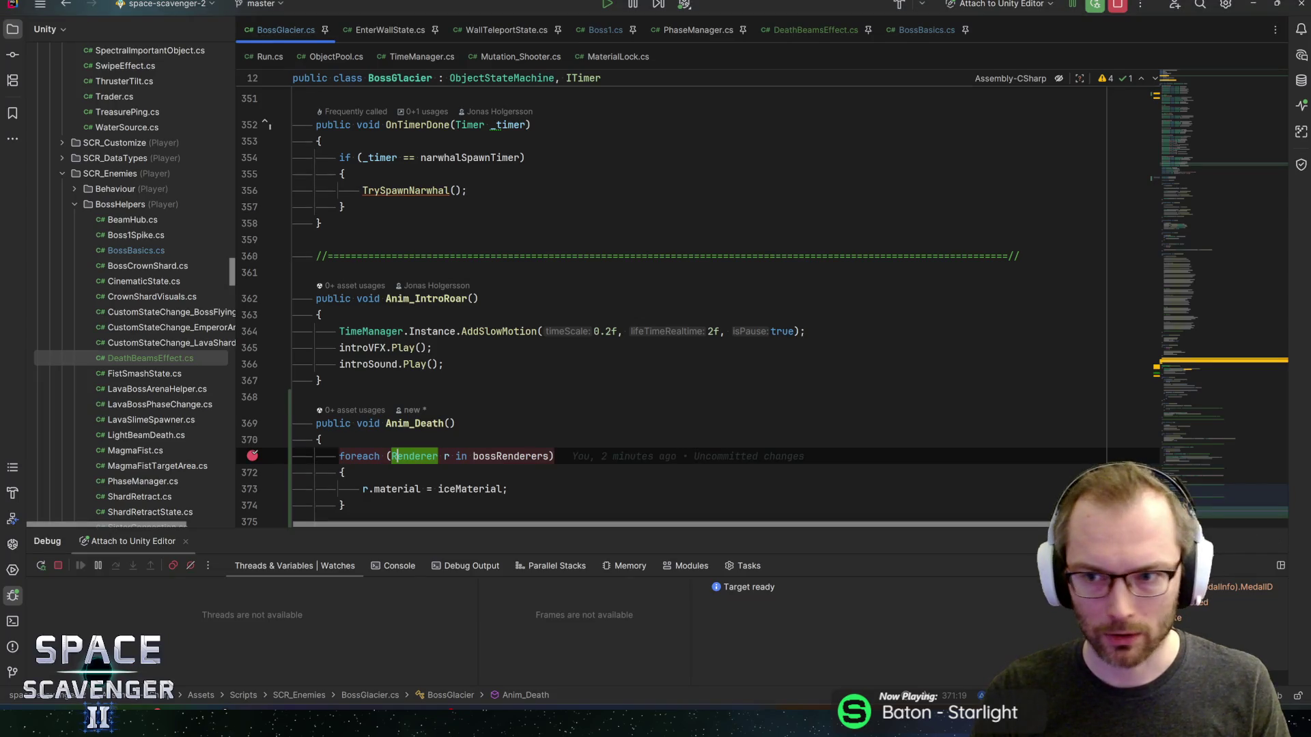
click(321, 223)
key(shift+Escape)
key(ctrl+f)
text(scre)
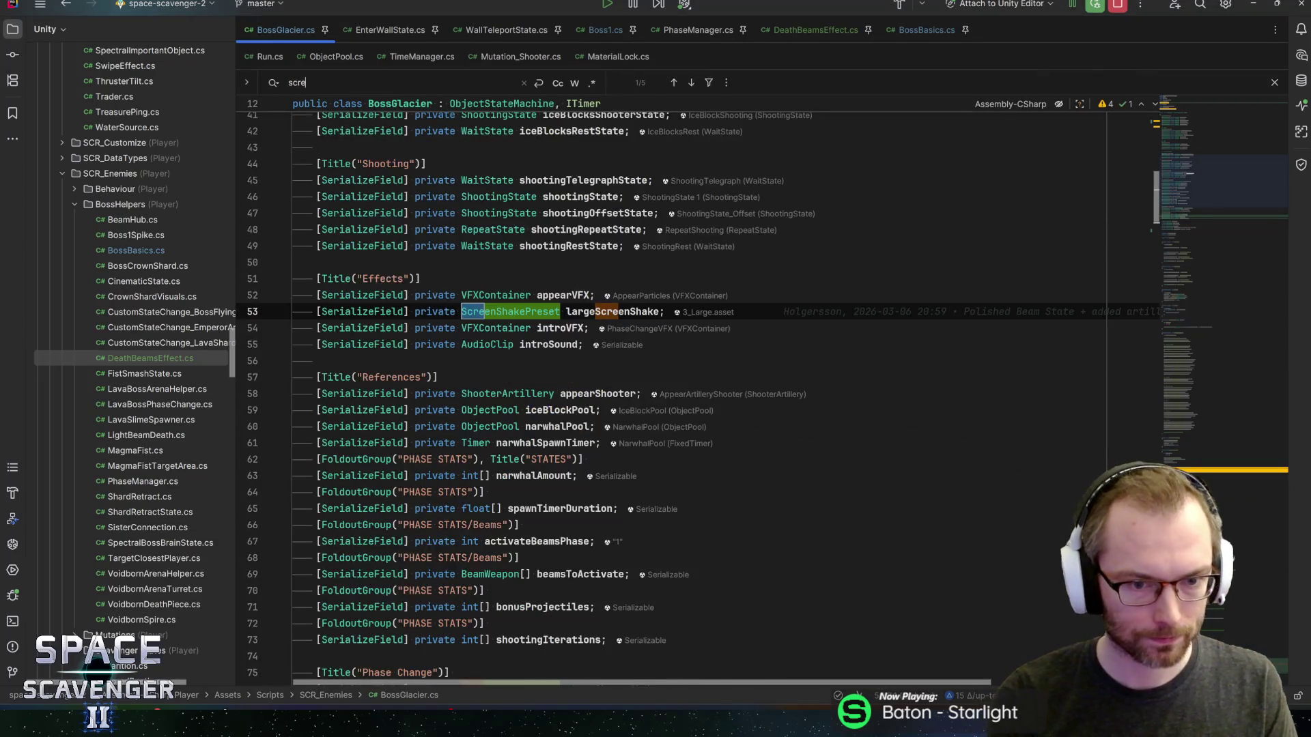
text(am)
key(Escape)
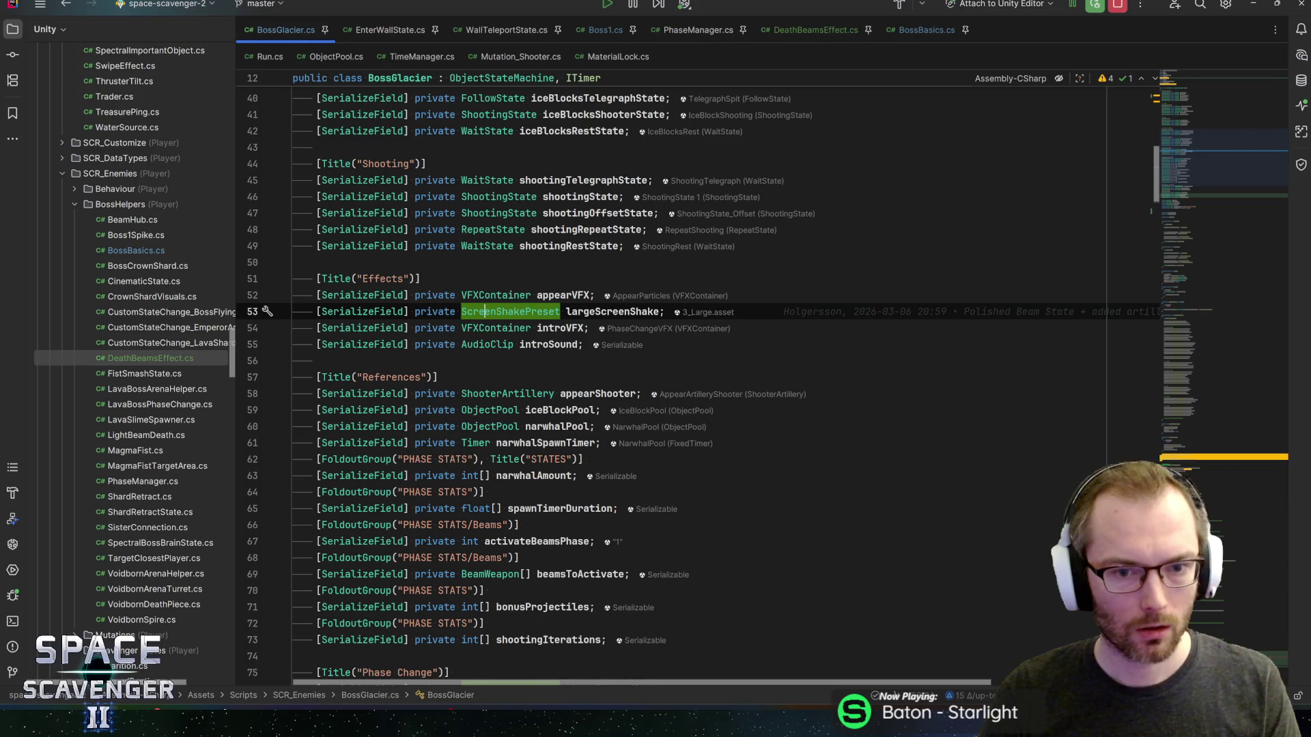
click(548, 344)
key(ctrl+f)
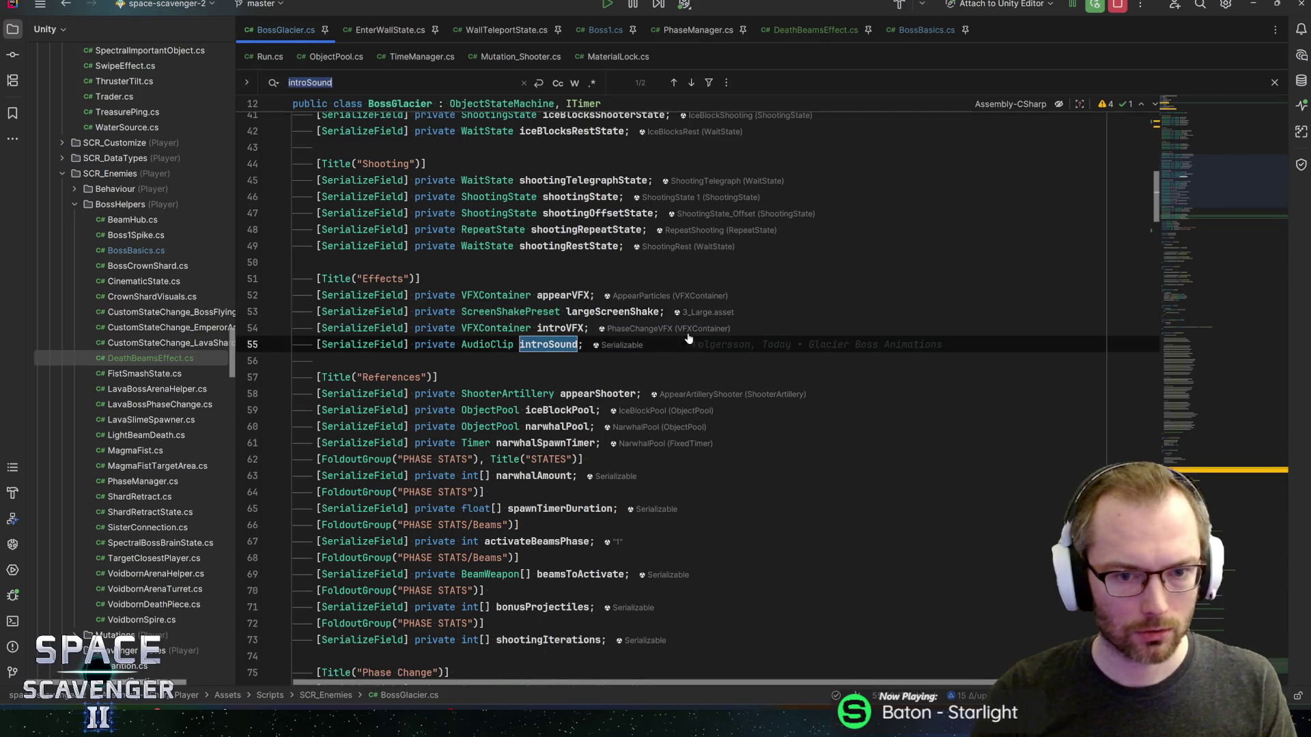
key(Return)
key(F3)
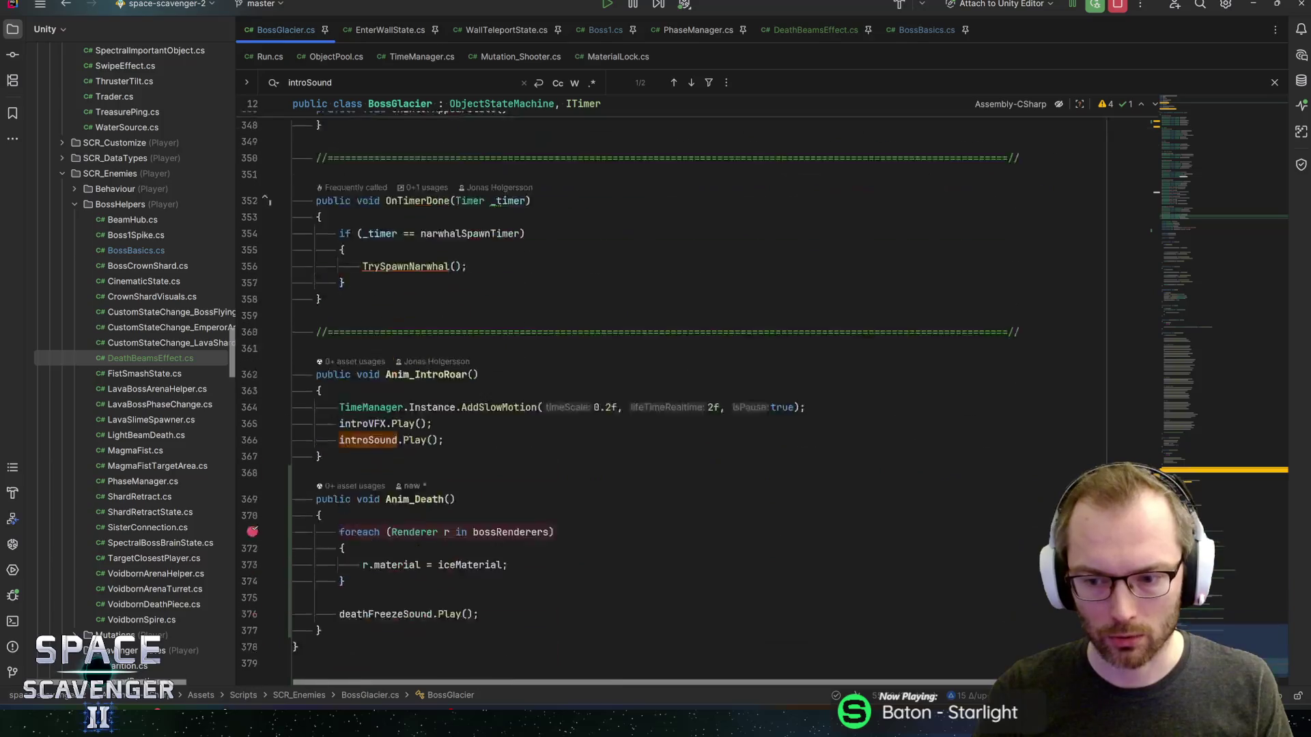
- Add introSound.Play(); after the camera line in Die() and save the script
key(ctrl+f)
text(die()
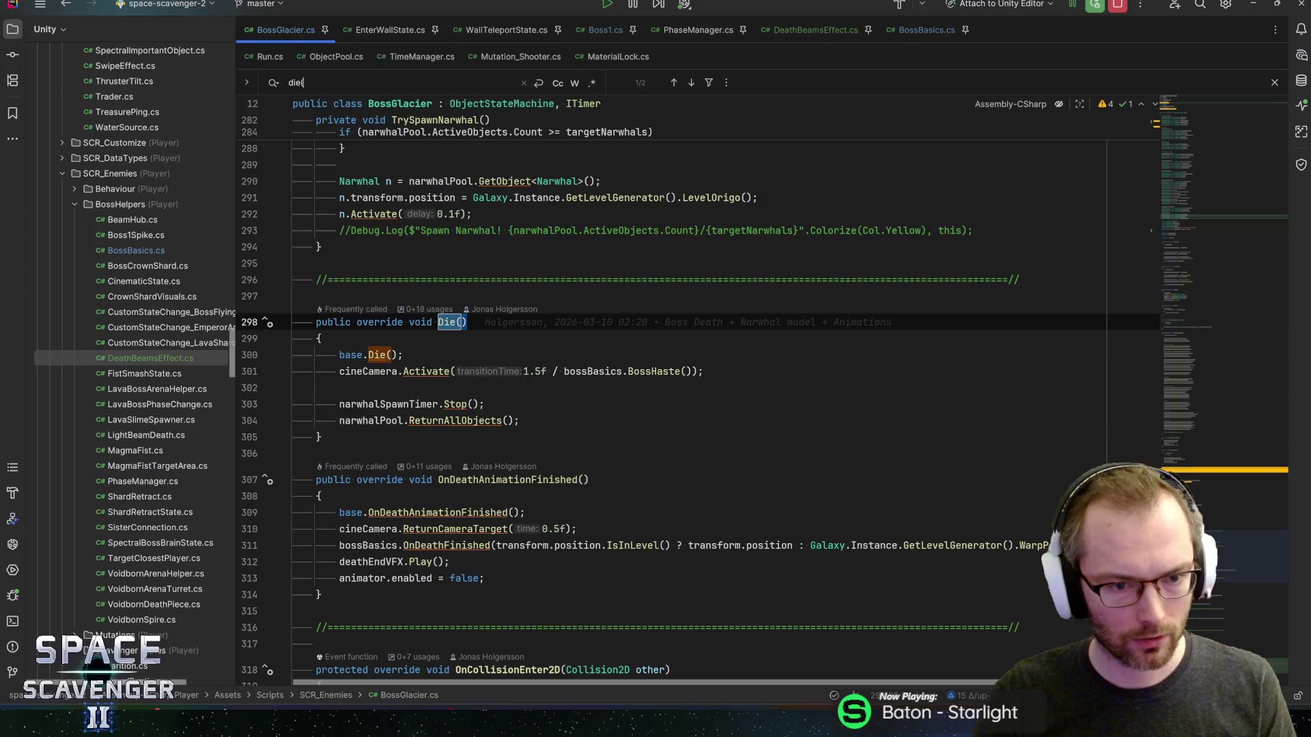
click(409, 387)
key(Return)
text(introSound.pla)
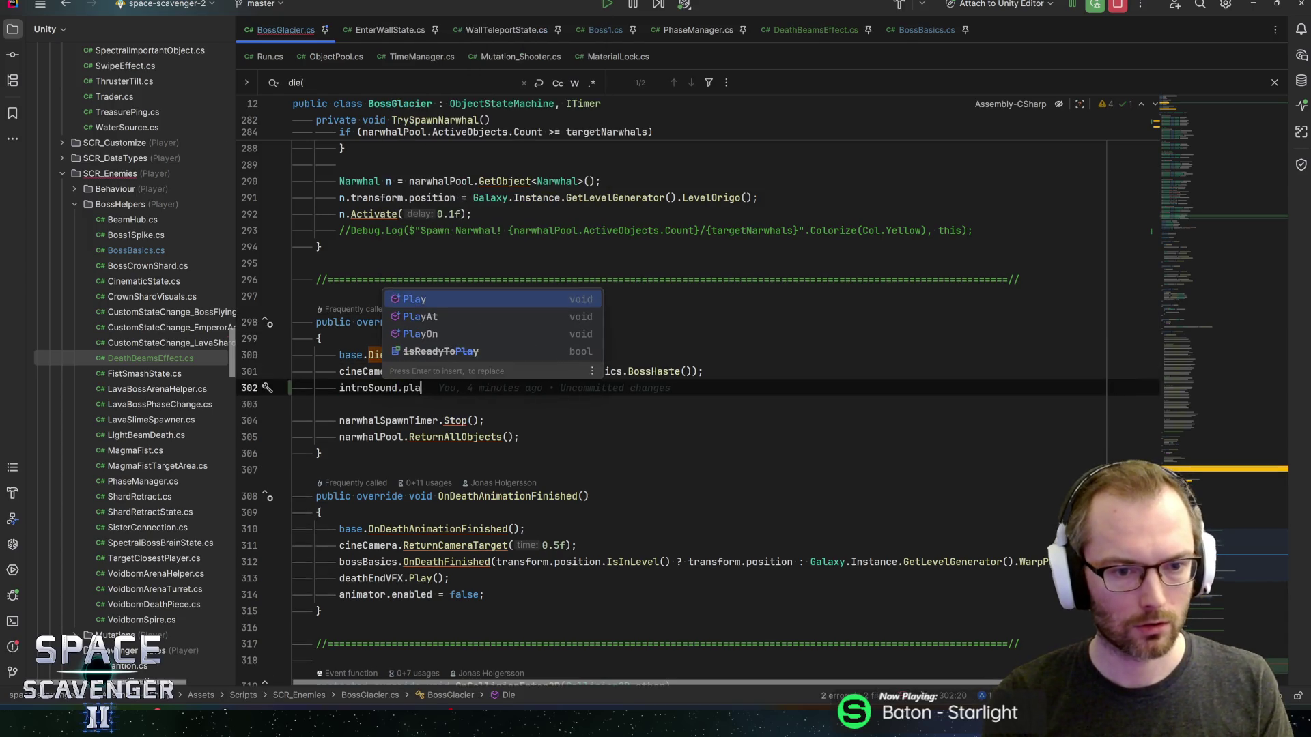
key(Return)
key(ctrl+s)
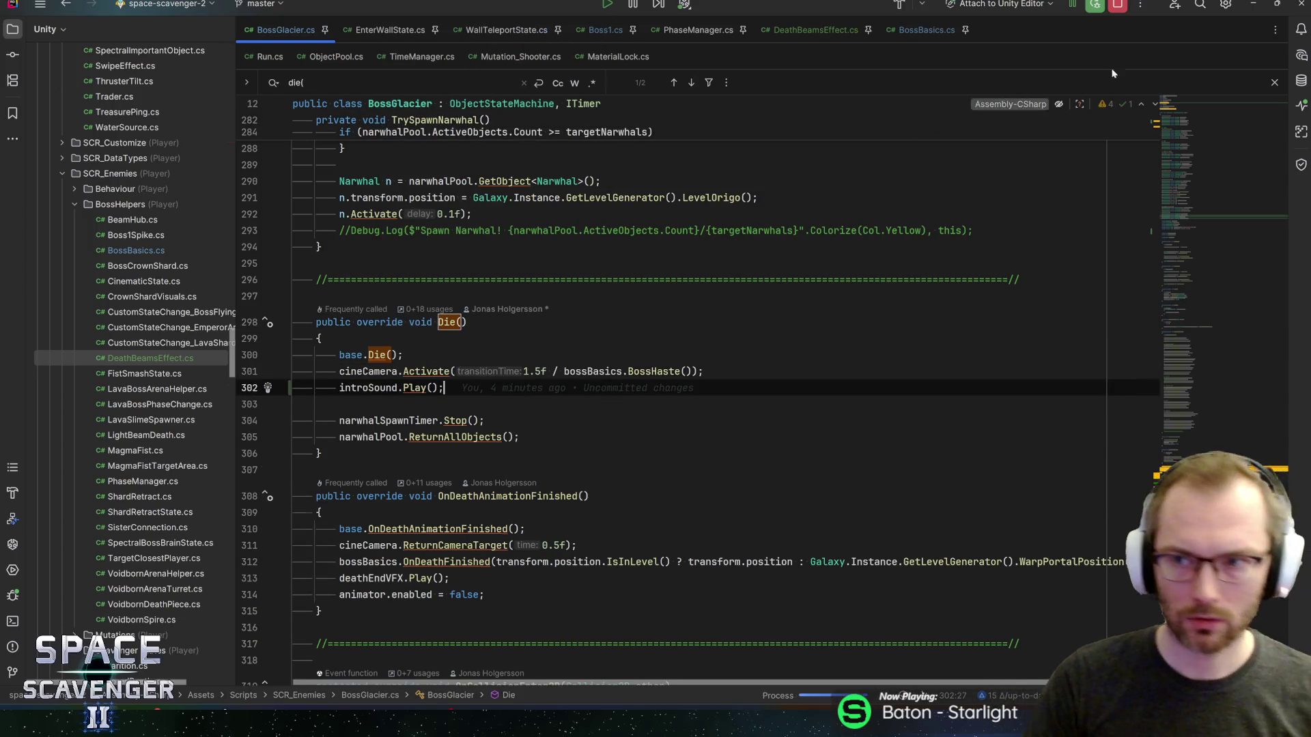
key(alt+Tab)
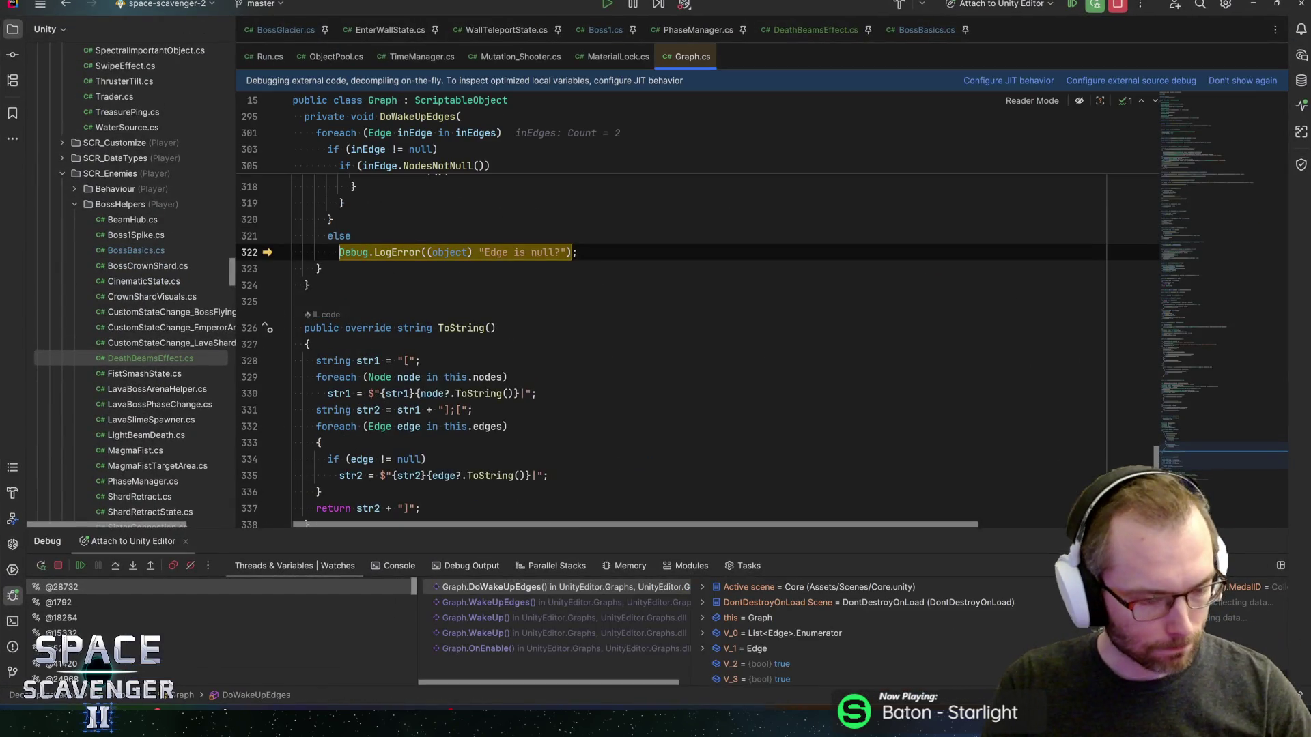
- Resume past the 'Edge is null?' error, close decompiled Graph.cs, and start Play mode in Unity
click(430, 252)
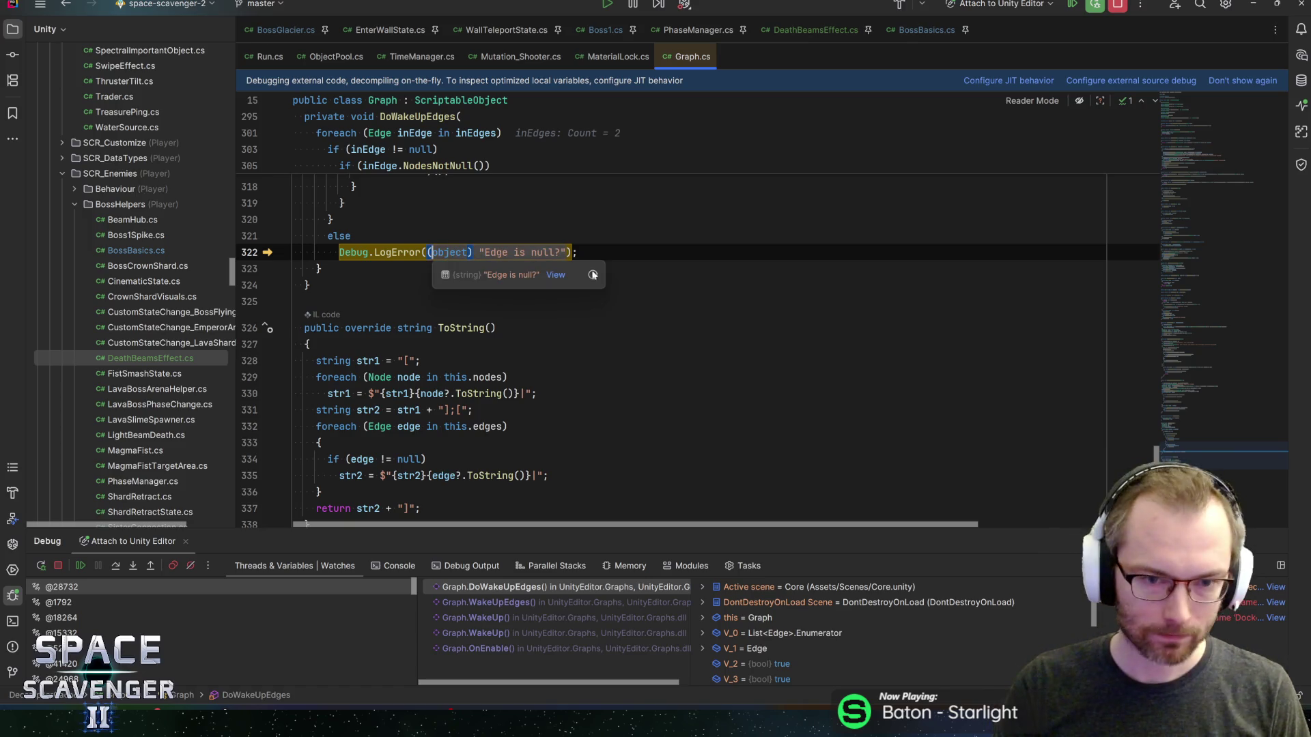
click(431, 251)
key(F5)
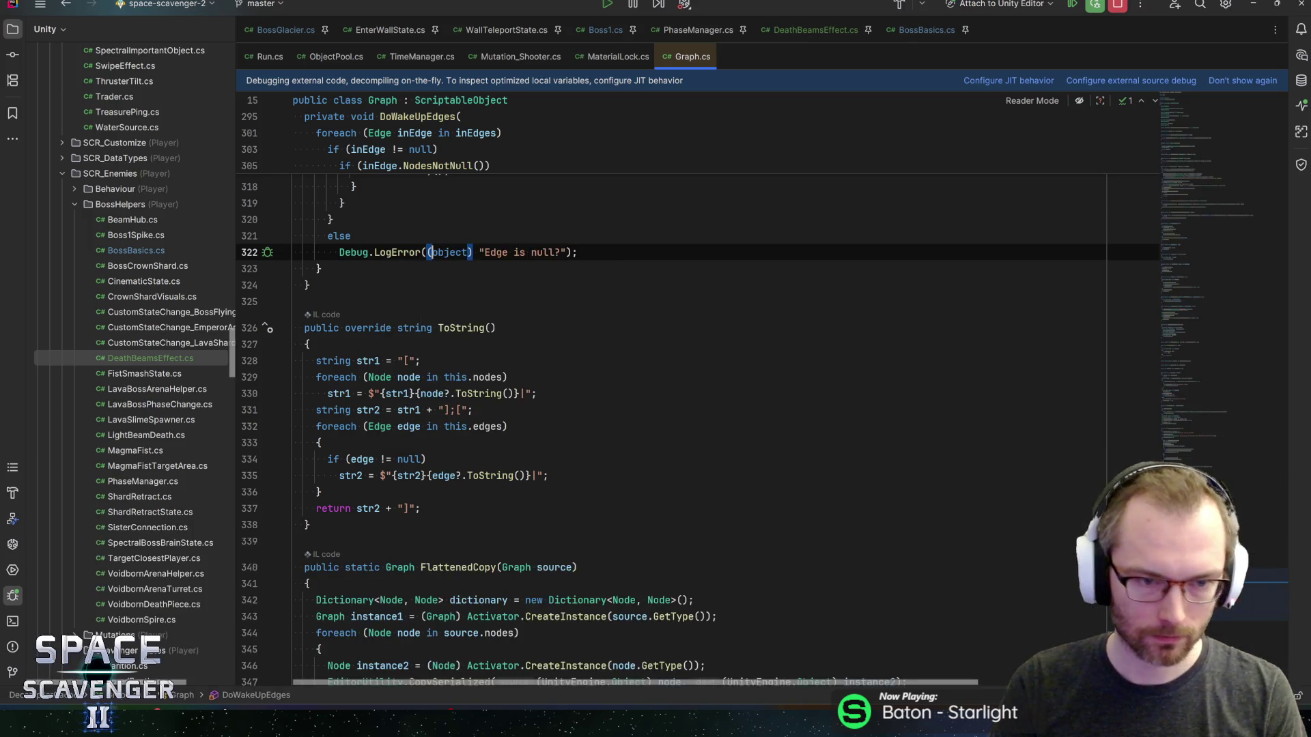
middle_click(669, 60)
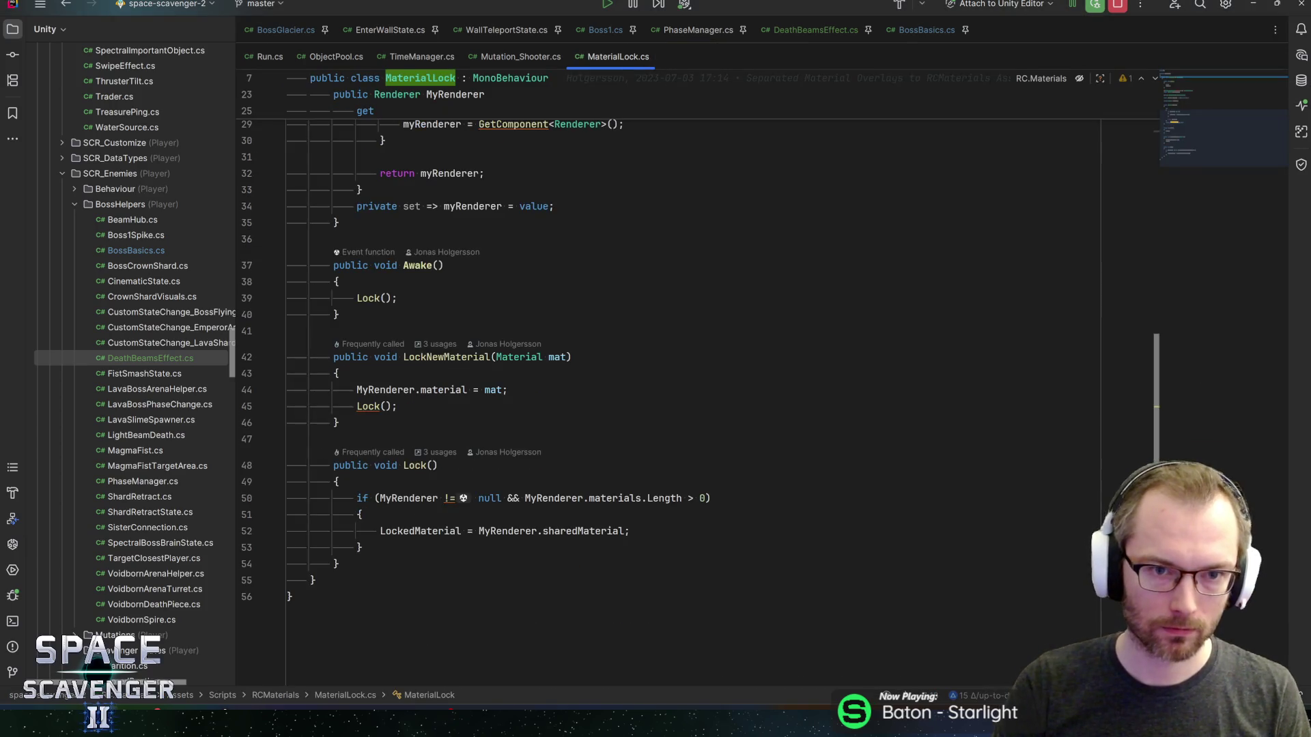
key(alt+Tab)
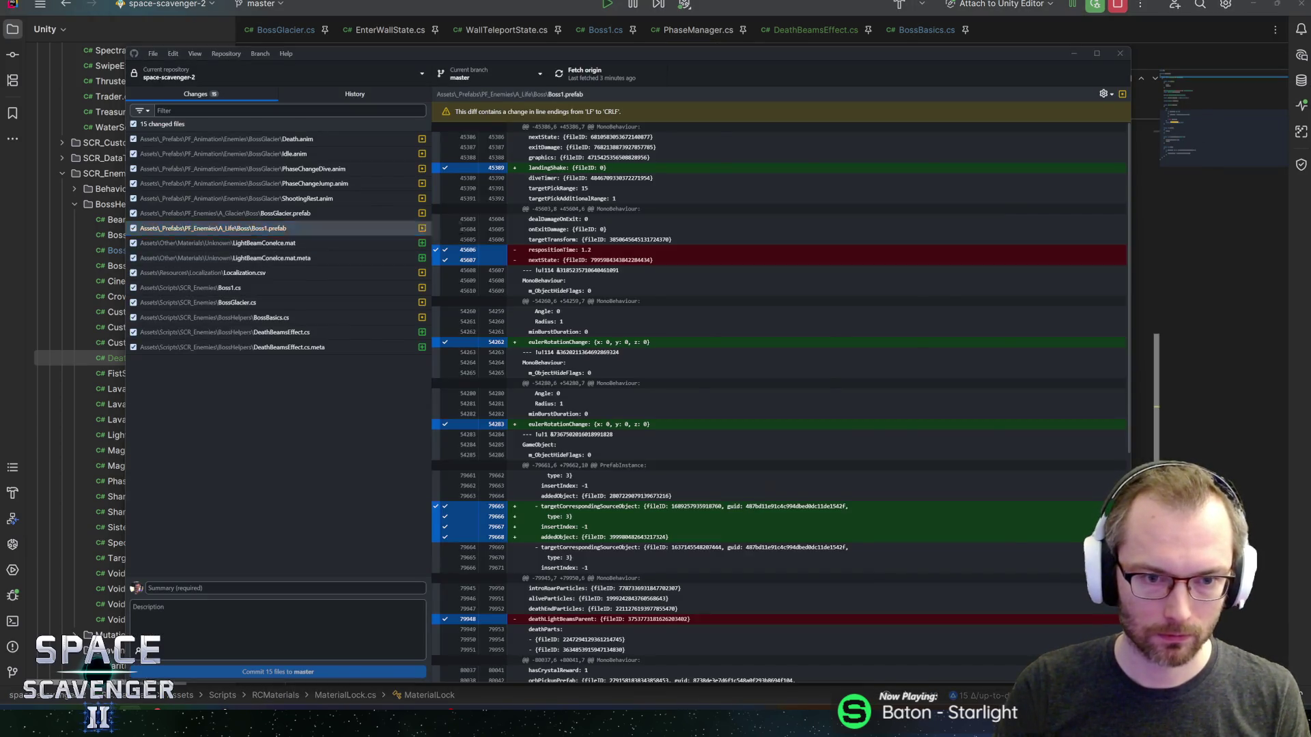
key(alt+Tab)
click(649, 22)
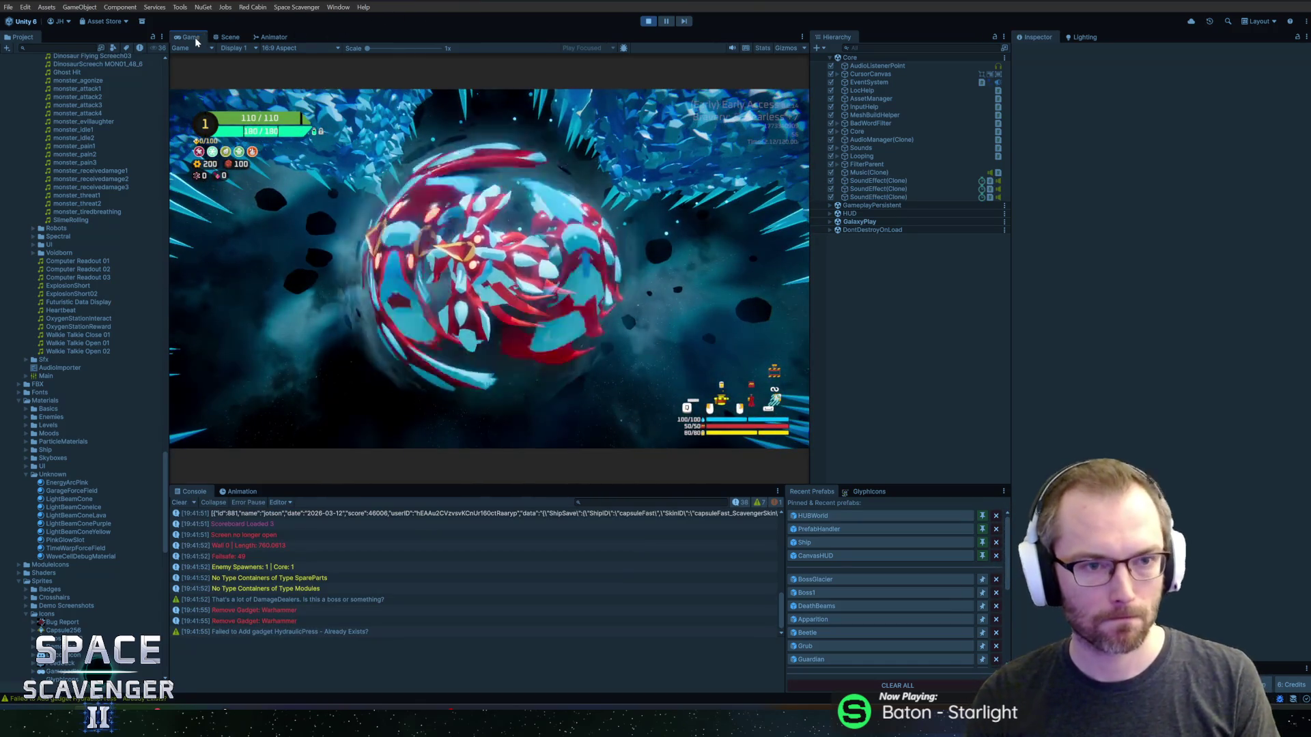
- Maximize the Game view and run 'debug damageAll' in the dev console to kill the boss
double_click(191, 38)
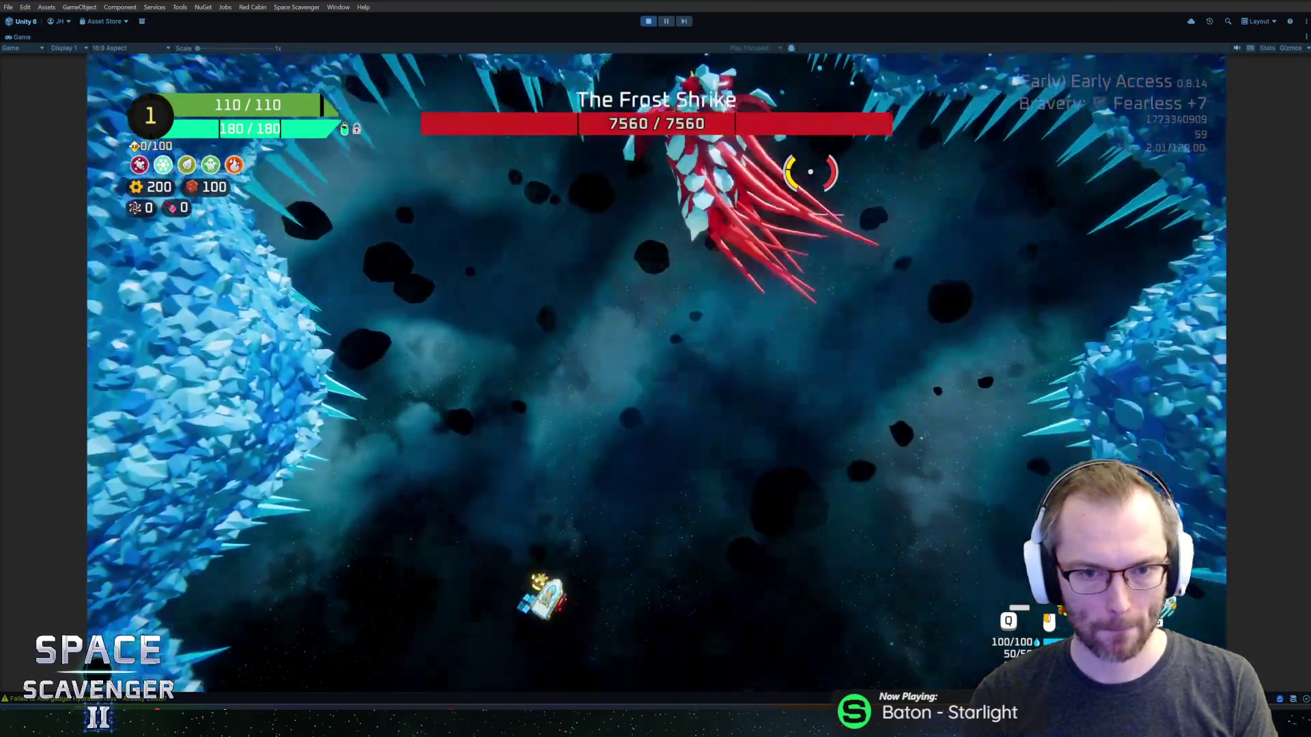
key(grave)
text(debug damageAll)
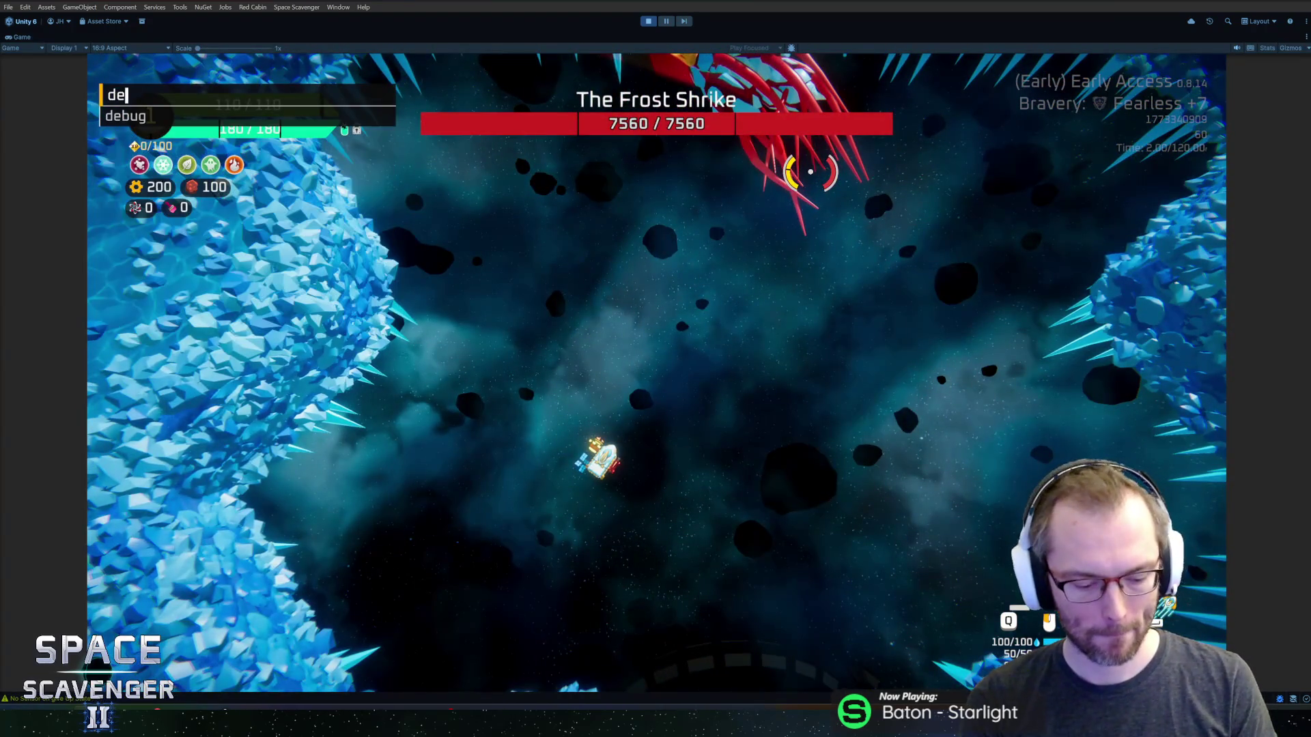
key(Return)
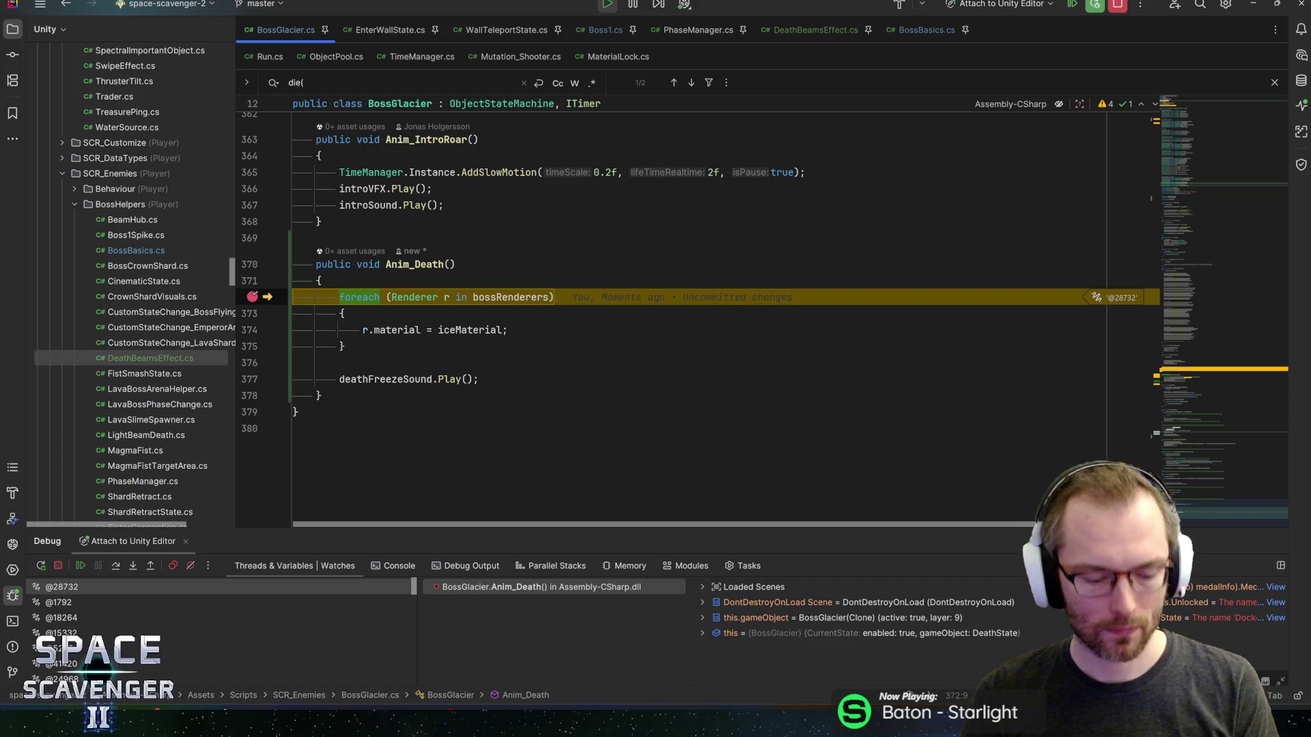
- Step through Anim_Death, inspect deathFreezeSound, and lower the Rider window to show the game
key(F5)
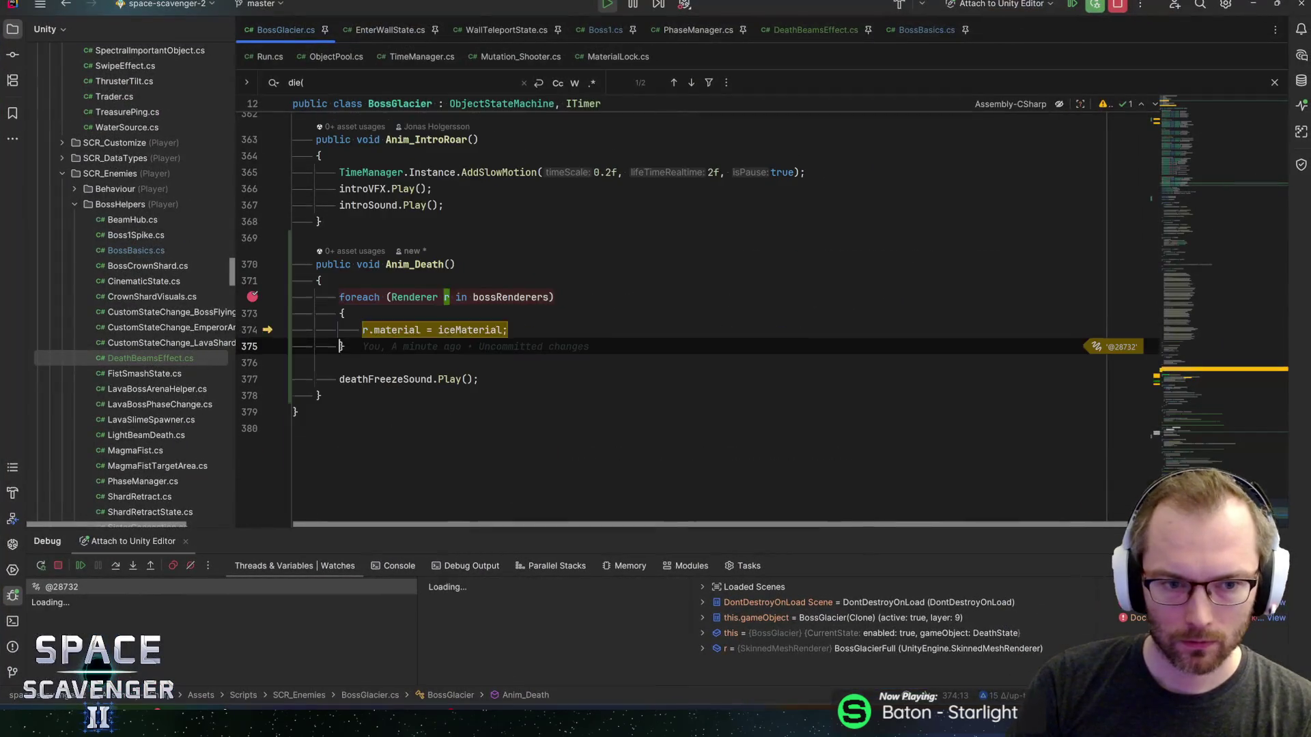
key(F10)
key(F10)
key(F10)
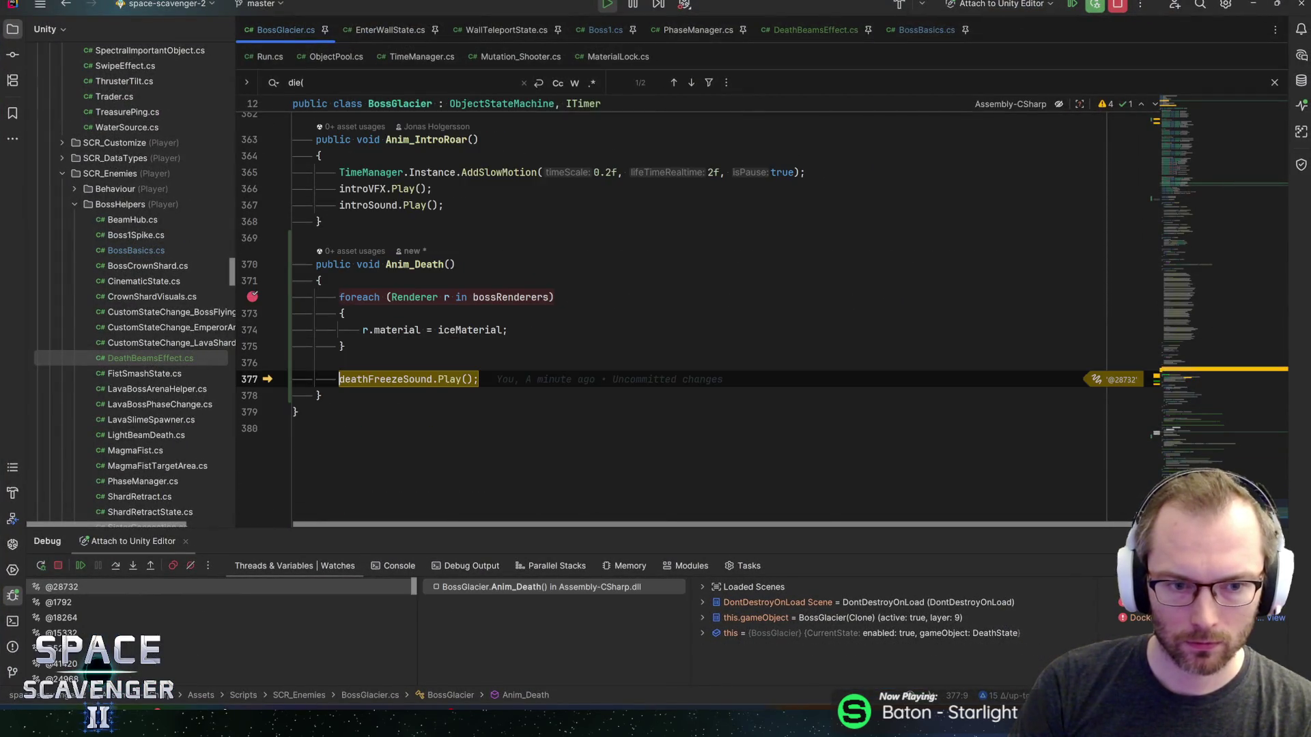
mouse_move(386, 380)
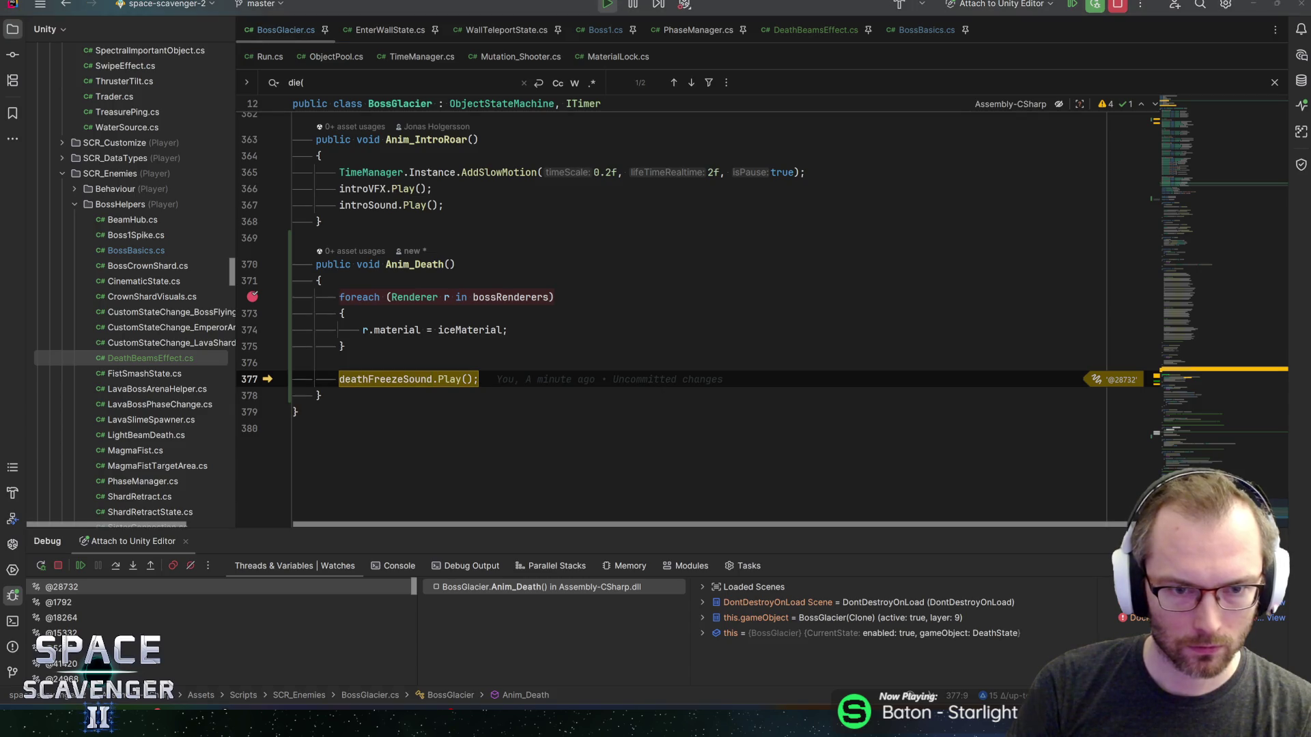
mouse_move(437, 3)
mouse_down()
mouse_move(481, 262)
mouse_move(439, 518)
mouse_up()
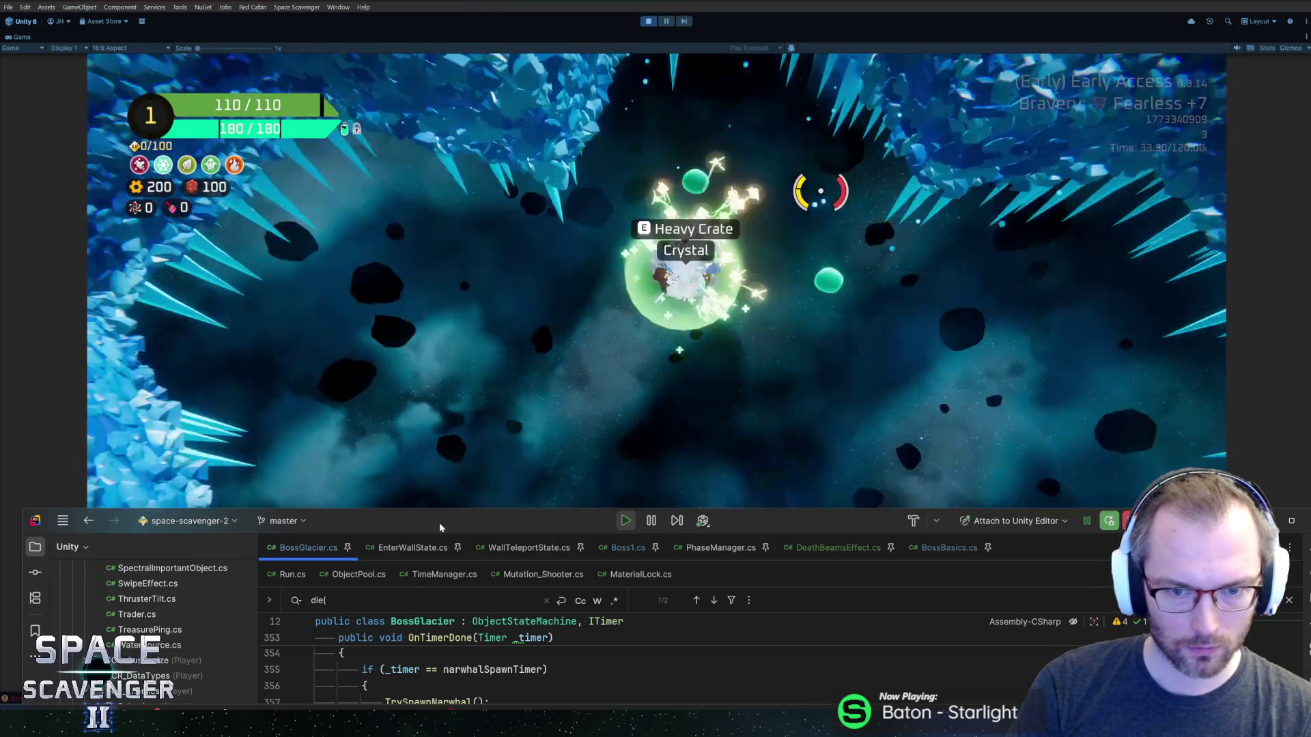
- Let the boss death play out, stop Play mode, and reopen the BossGlacier prefab
click(552, 250)
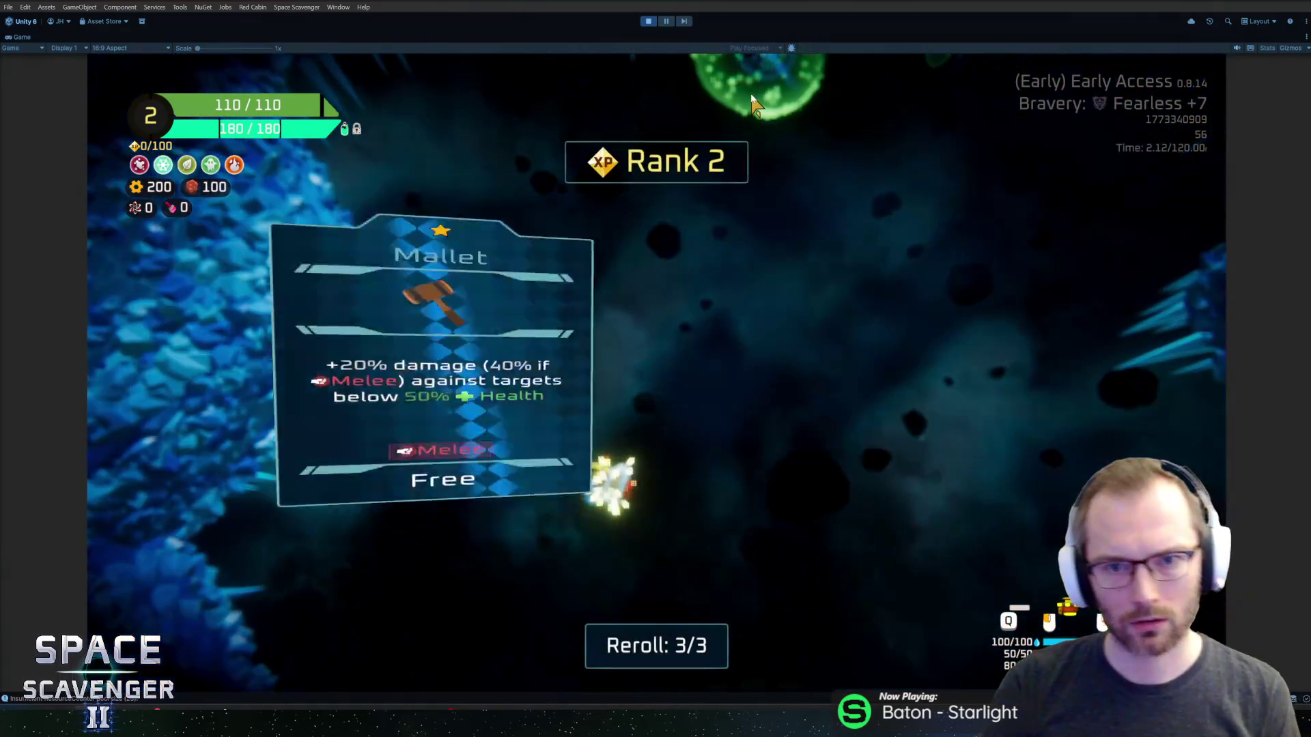
click(652, 21)
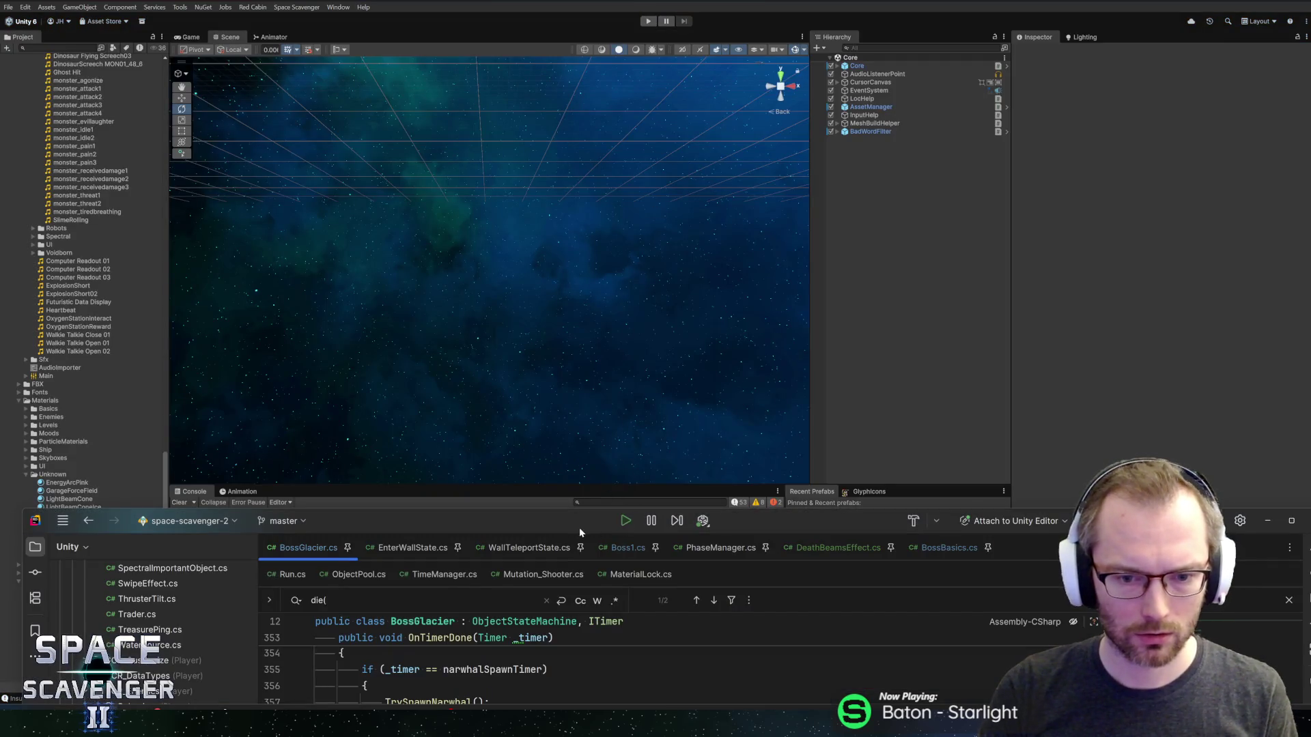
double_click(579, 527)
key(alt+Tab)
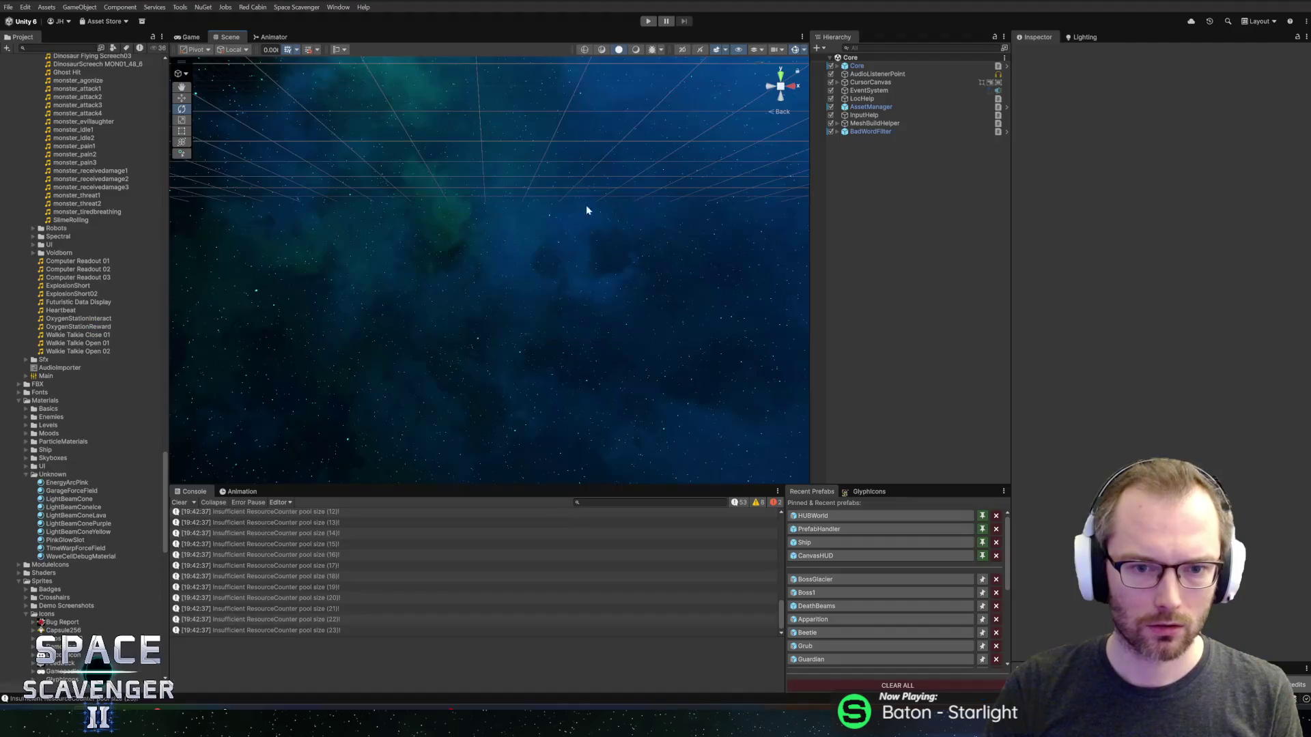
click(828, 580)
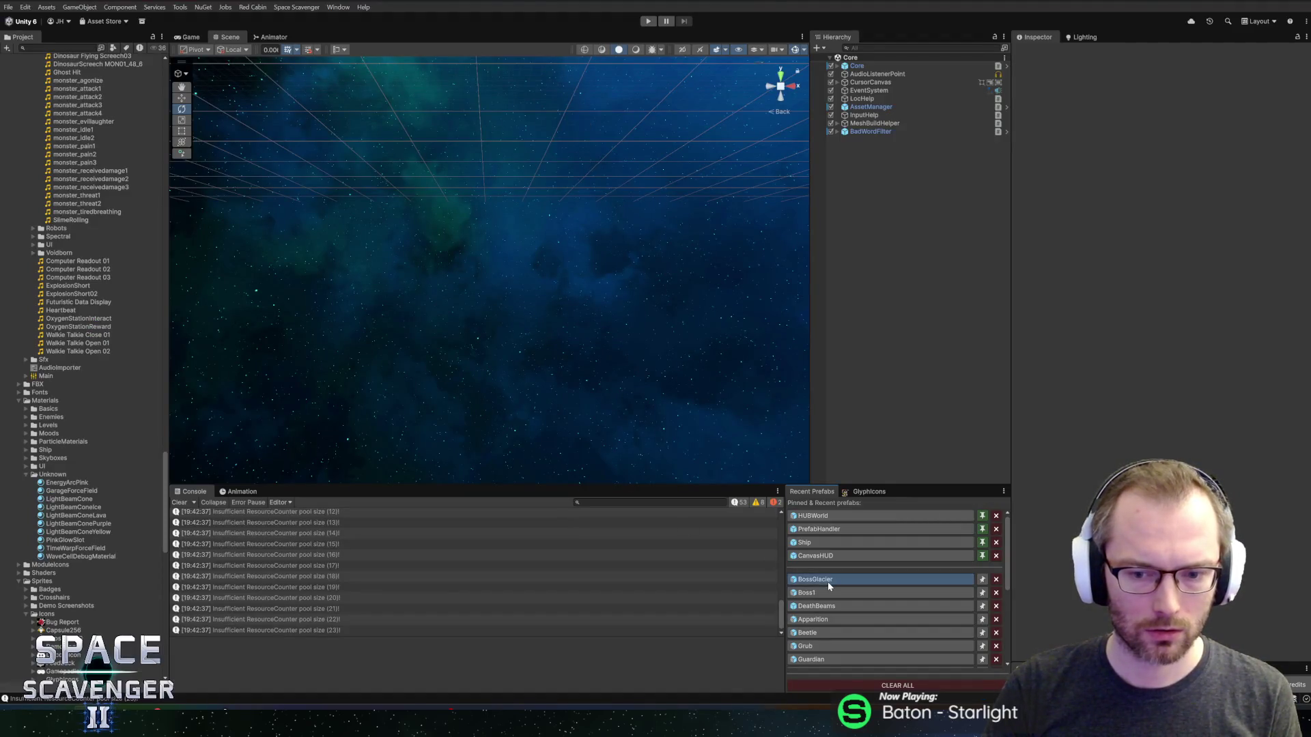
- Show the Death clip in the Animation window and shorten its keyframes slightly
click(241, 491)
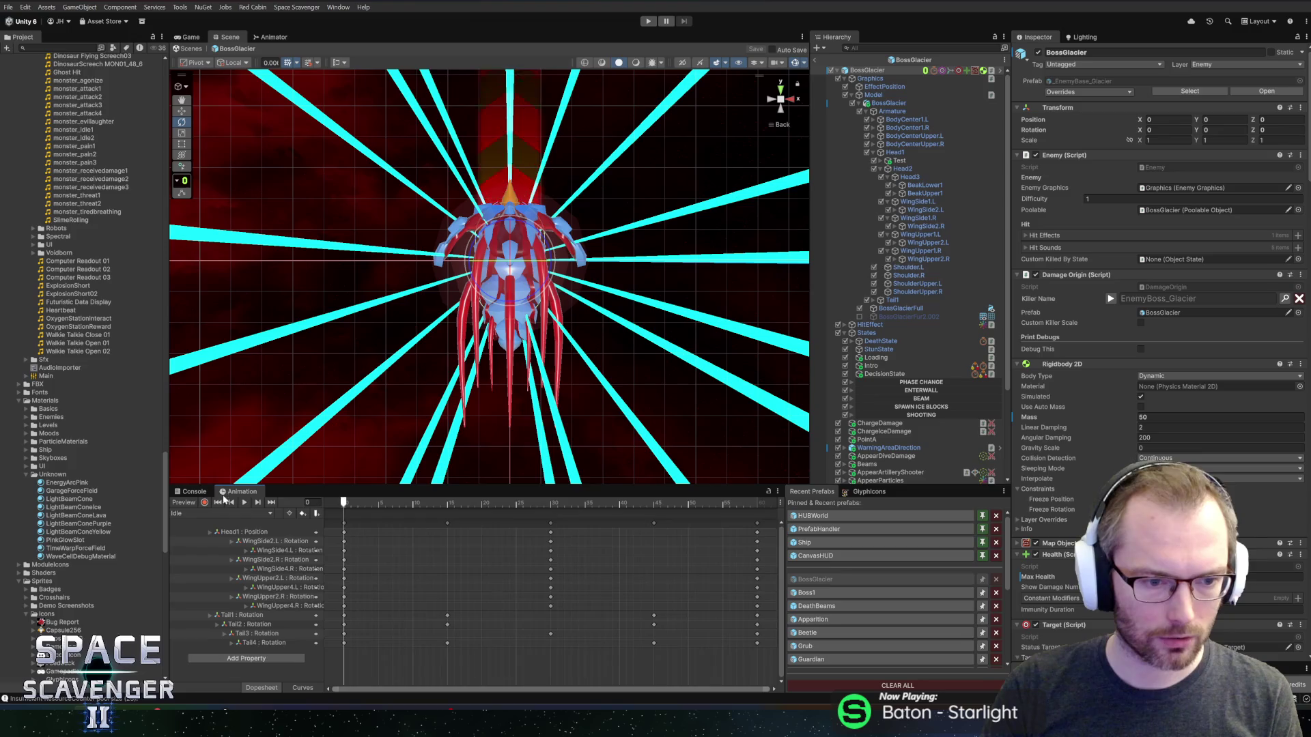
click(220, 513)
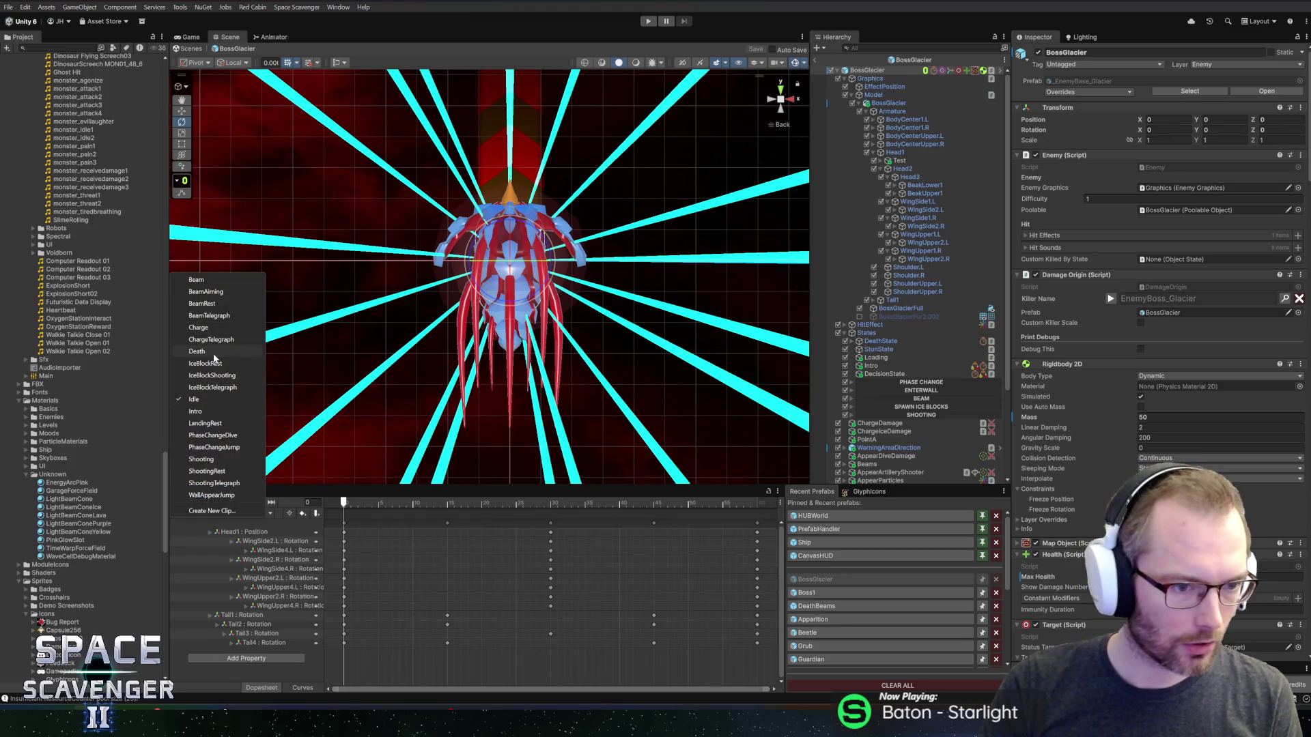
click(211, 352)
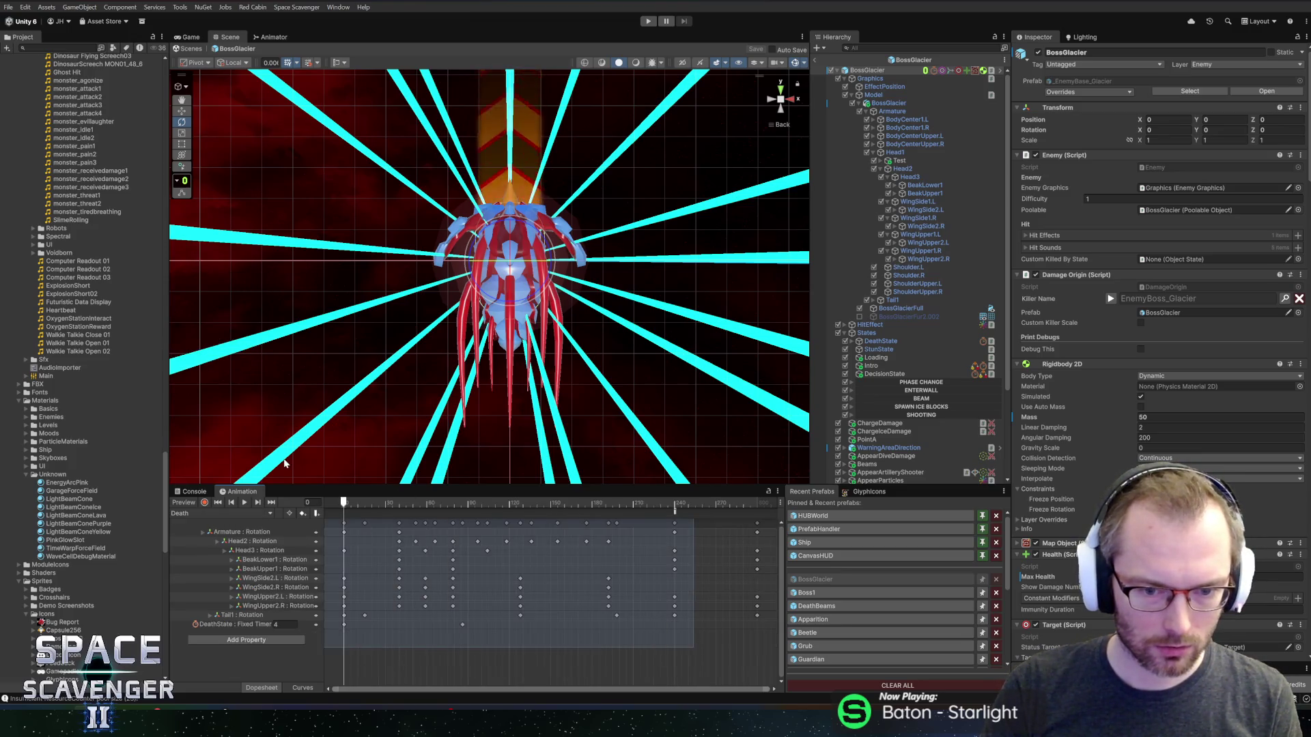
key(ctrl+a)
mouse_move(679, 568)
mouse_down()
mouse_move(581, 571)
mouse_move(597, 571)
mouse_up()
- Delete the duplicate Anim_Death event near frame 240, move the other to about frame 210, and play
click(671, 511)
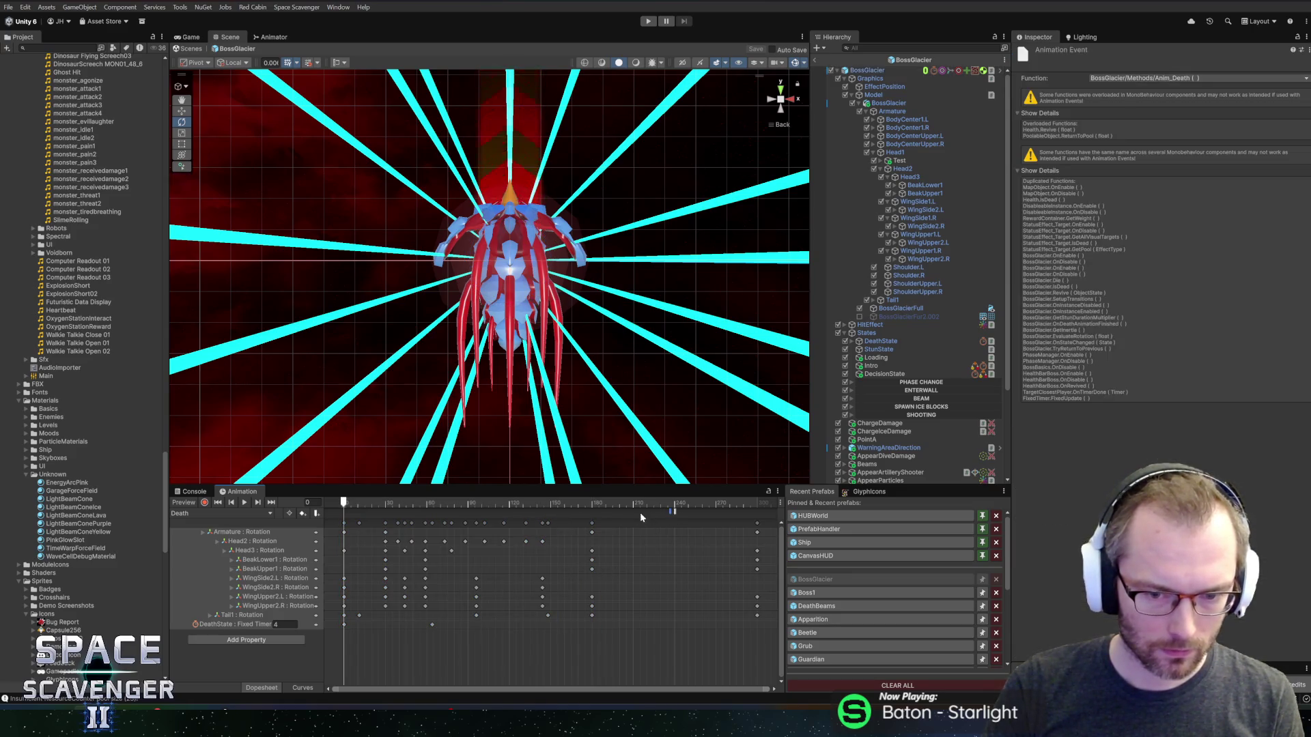
click(681, 513)
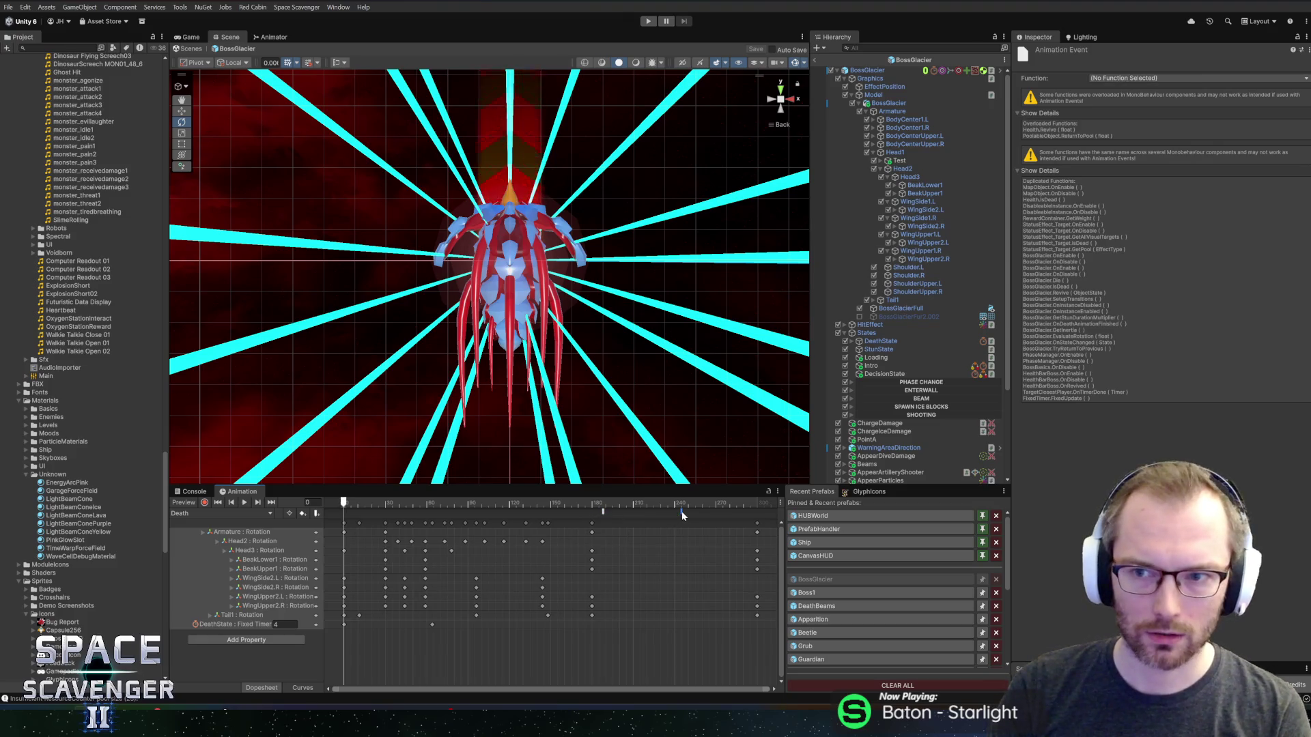
key(Delete)
click(600, 514)
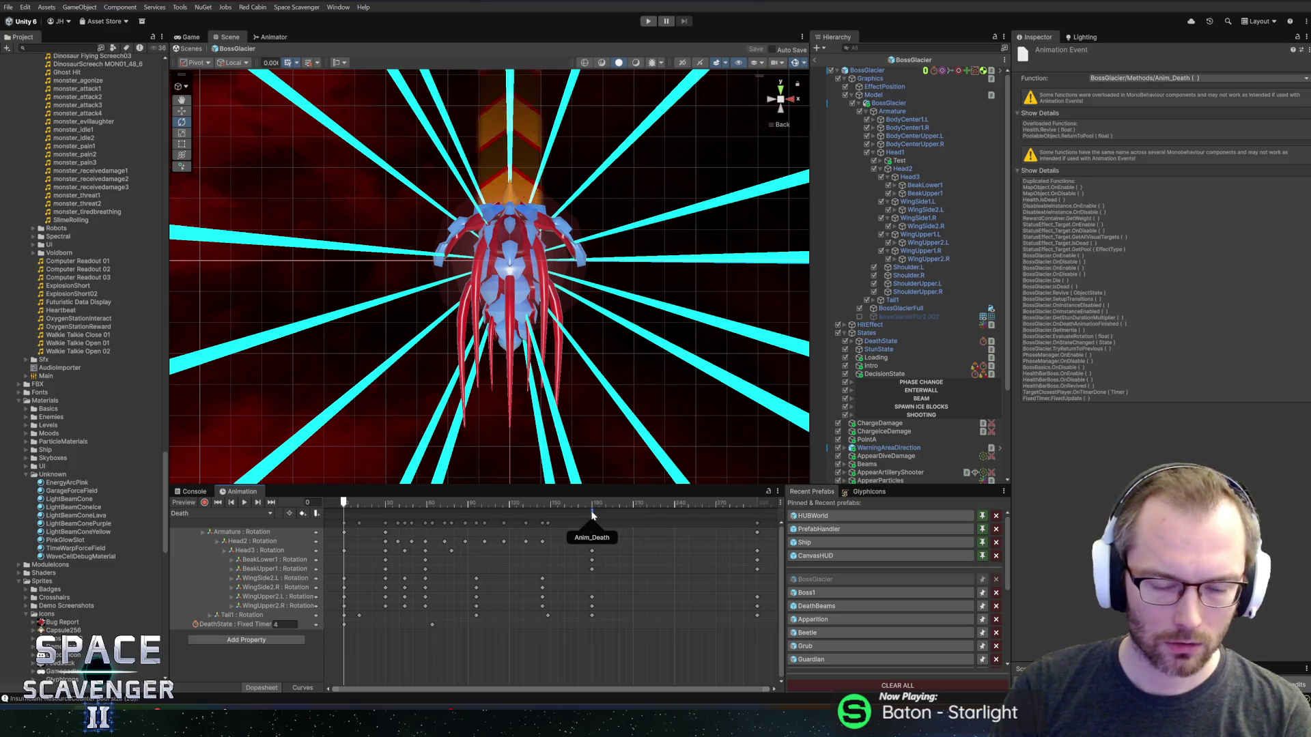
drag(592, 516, 630, 515)
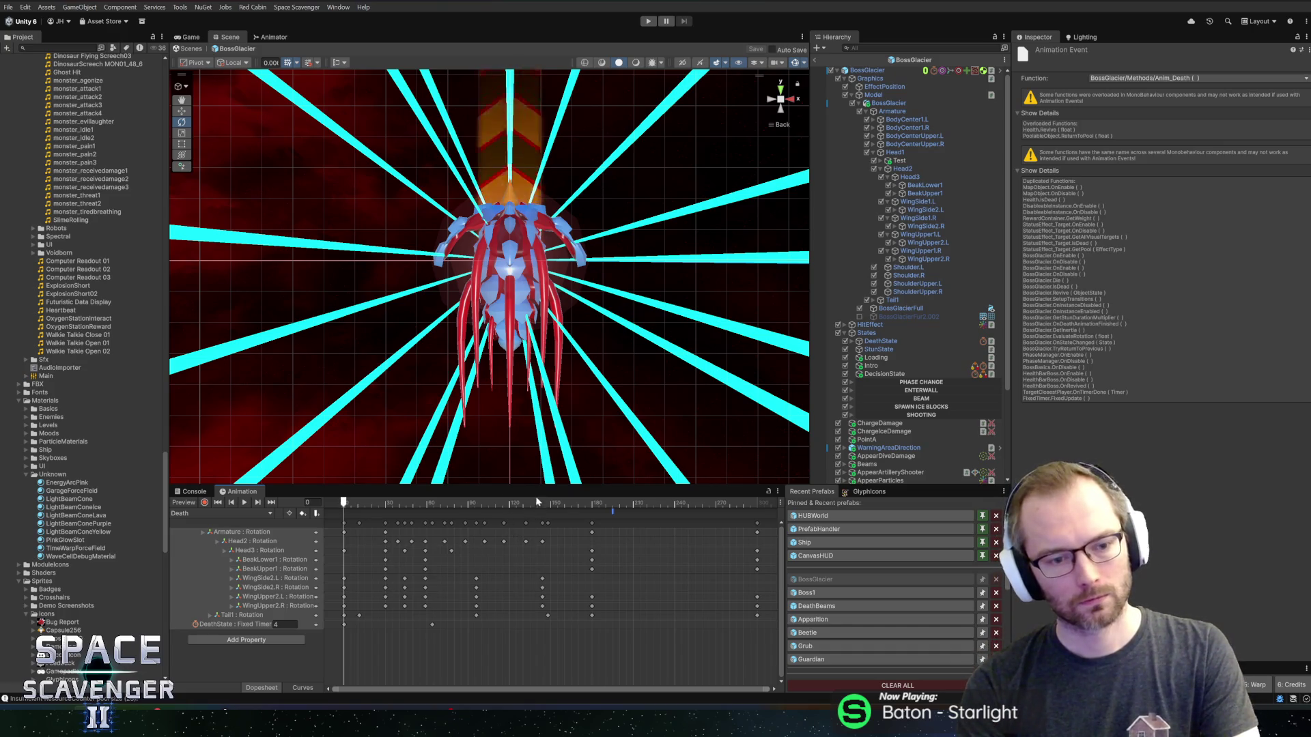
click(649, 22)
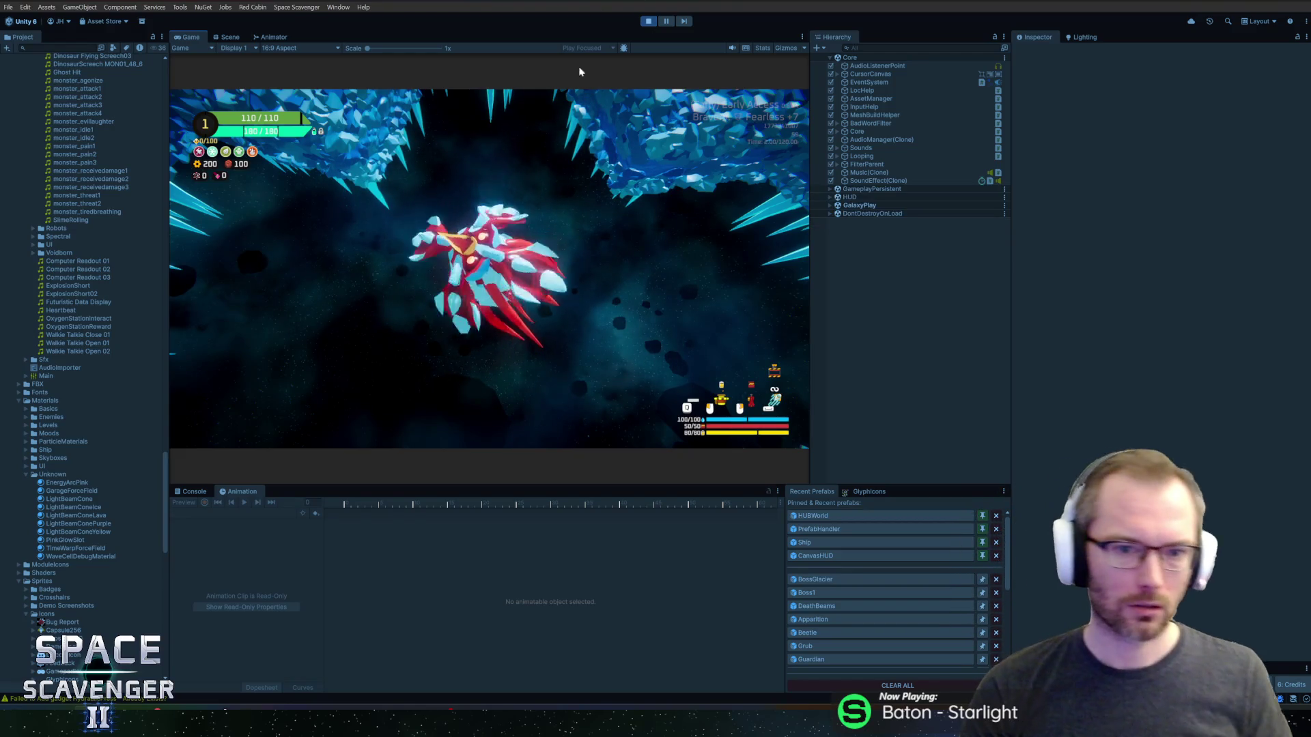
- Maximize the Game view, run 'debug damageAll', resume past the Anim_Death breakpoint, and stop playing
key(shift+space)
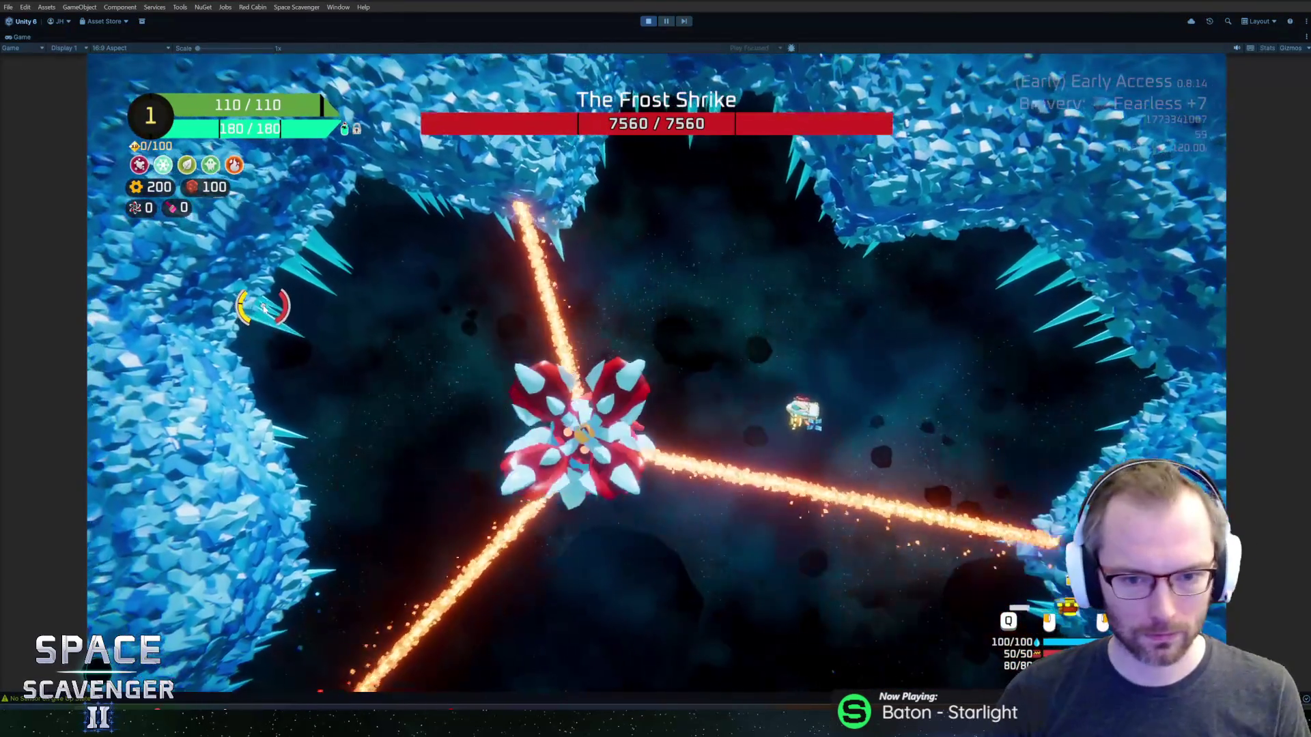
key(grave)
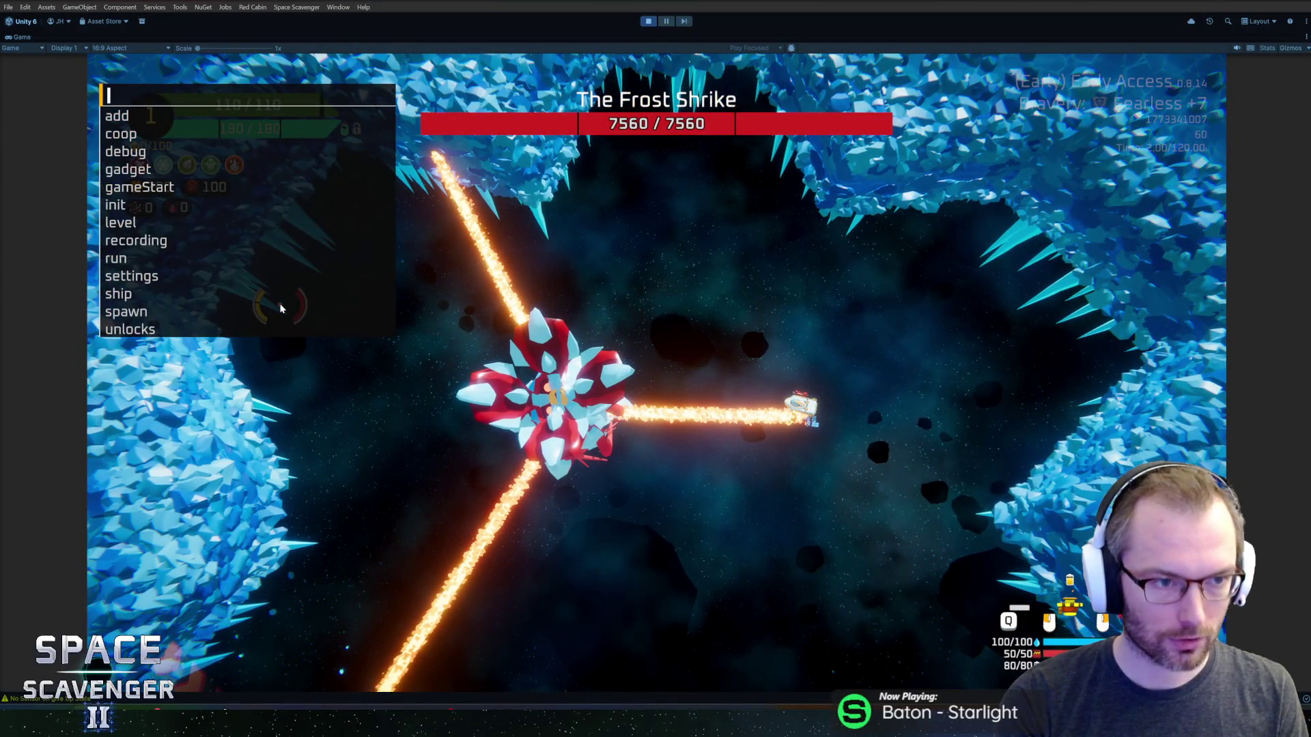
text(debug damageAll)
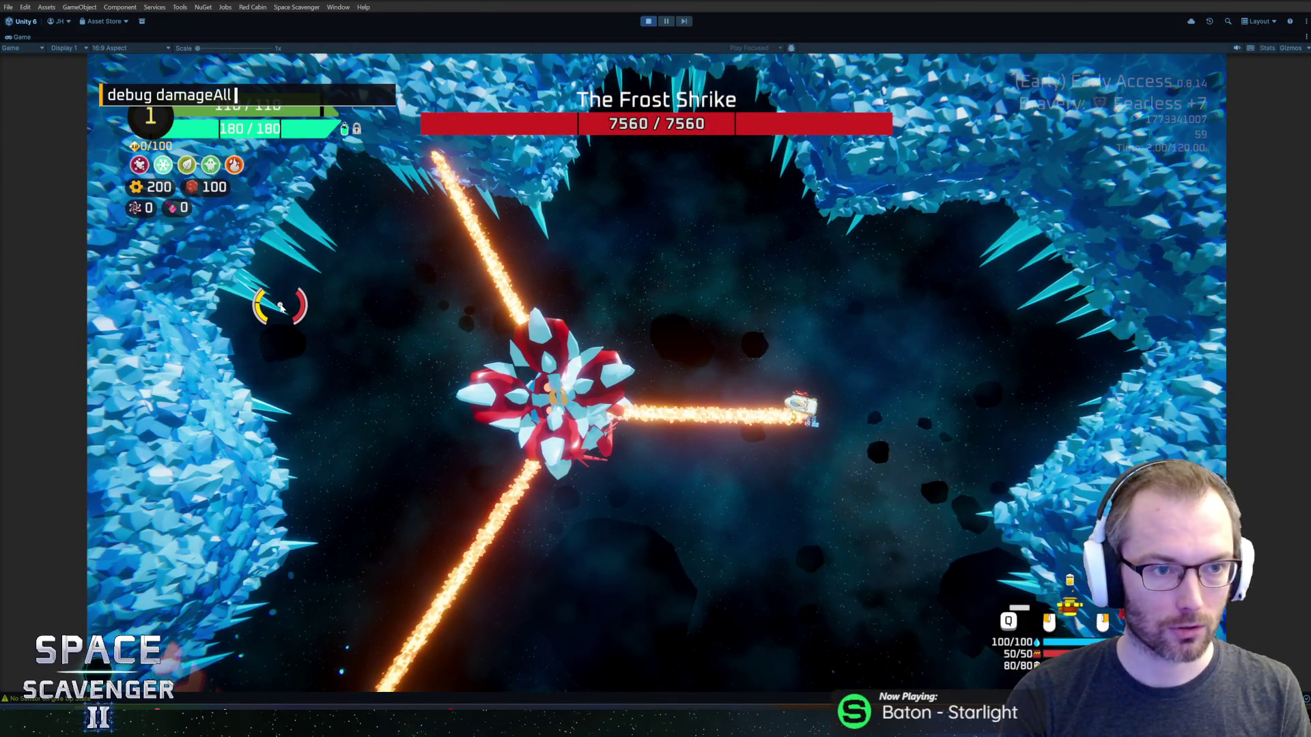
key(Return)
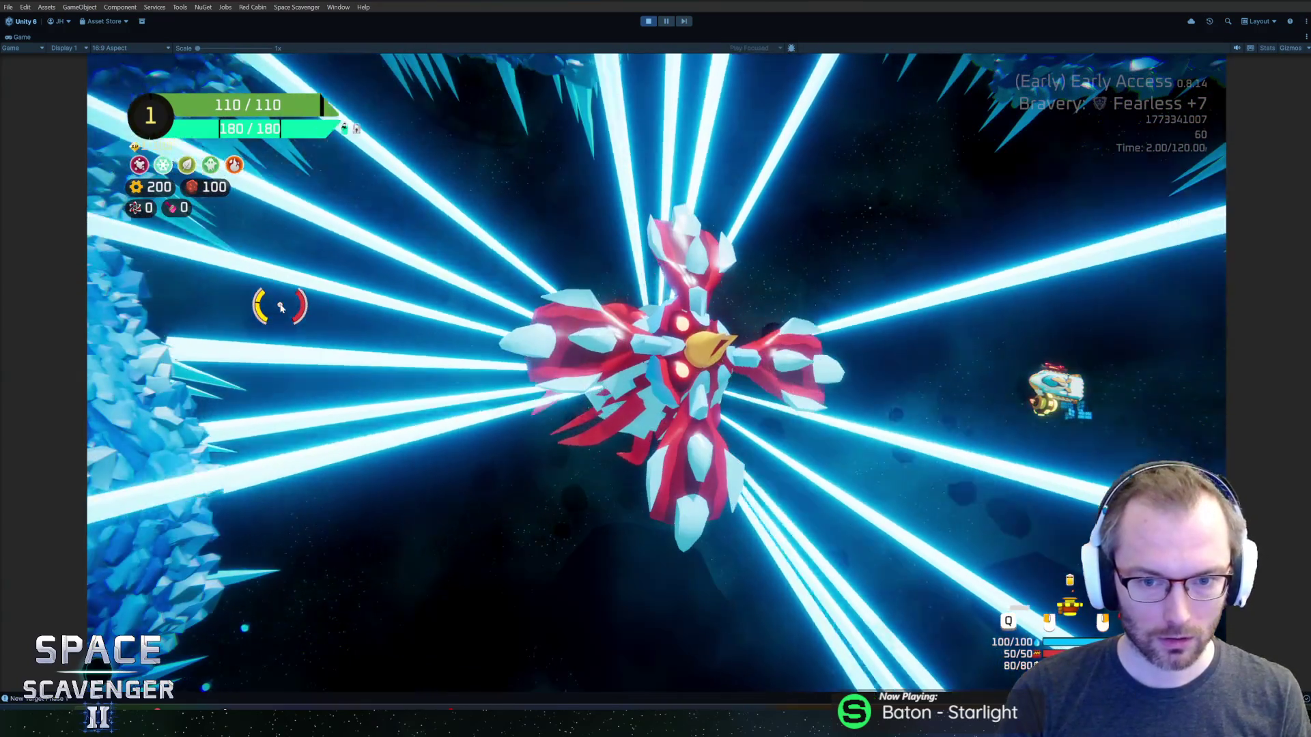
key(shift+Escape)
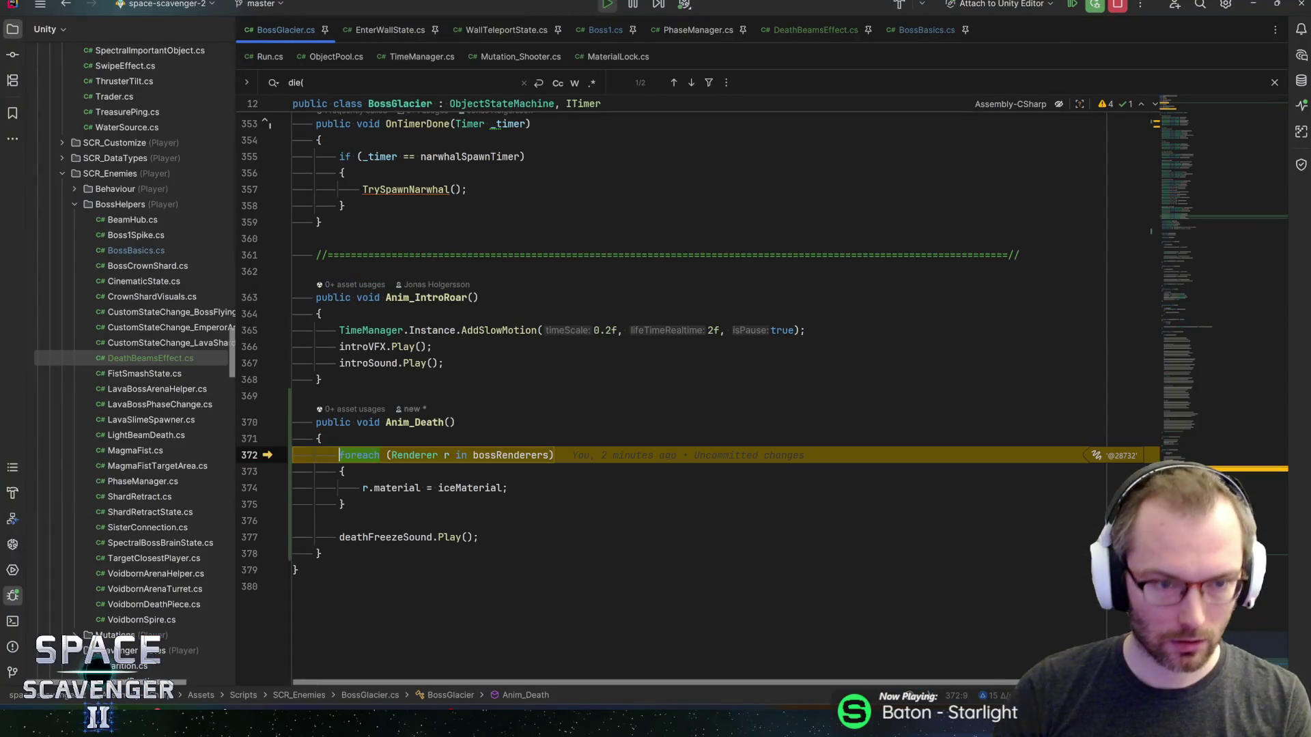
key(F9)
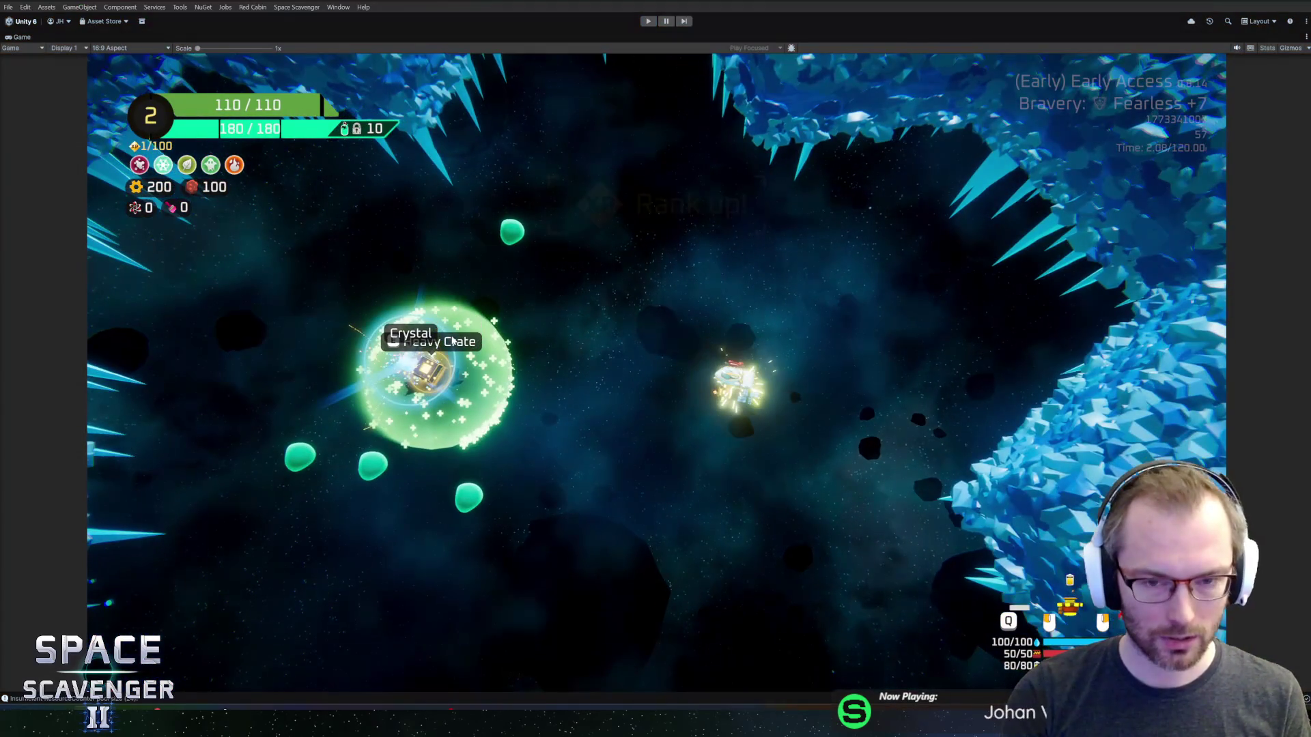
key(ctrl+p)
key(ctrl+o)
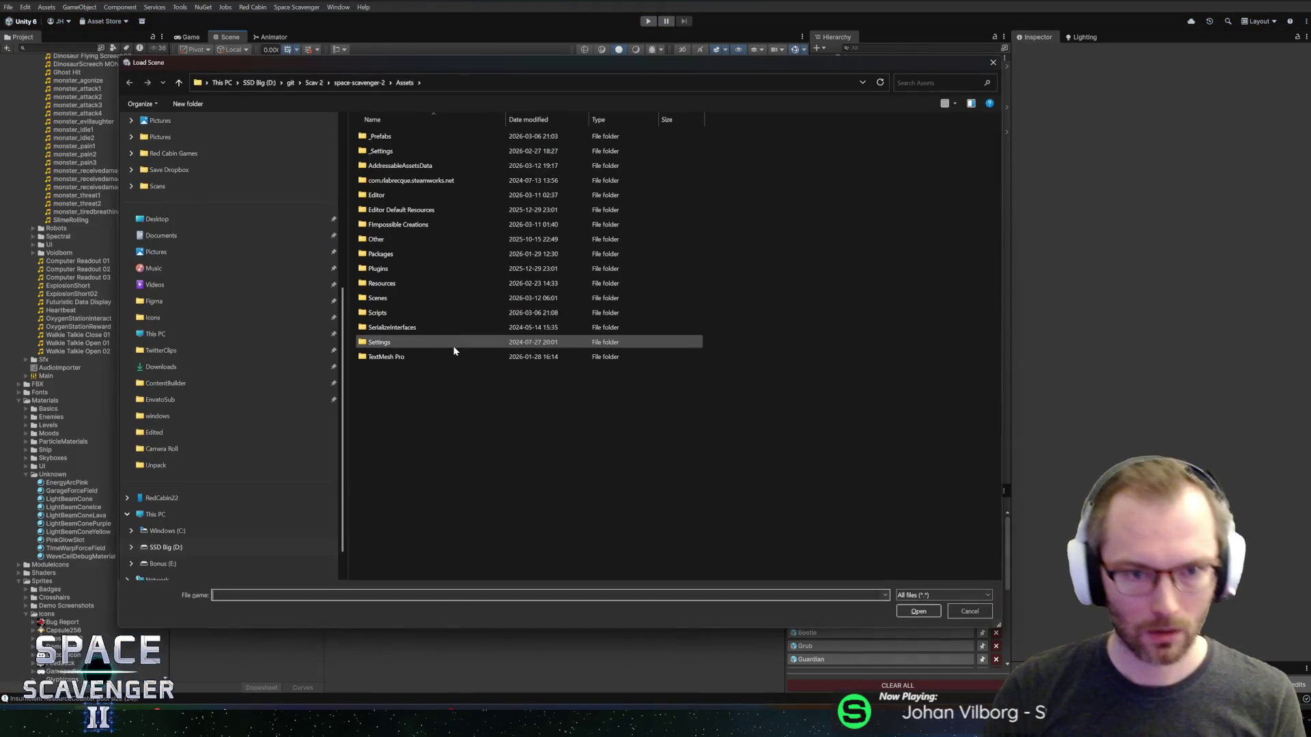
- Cancel the Load Scene dialog, restart Play mode, and maximize the Game view
key(Escape)
key(ctrl+p)
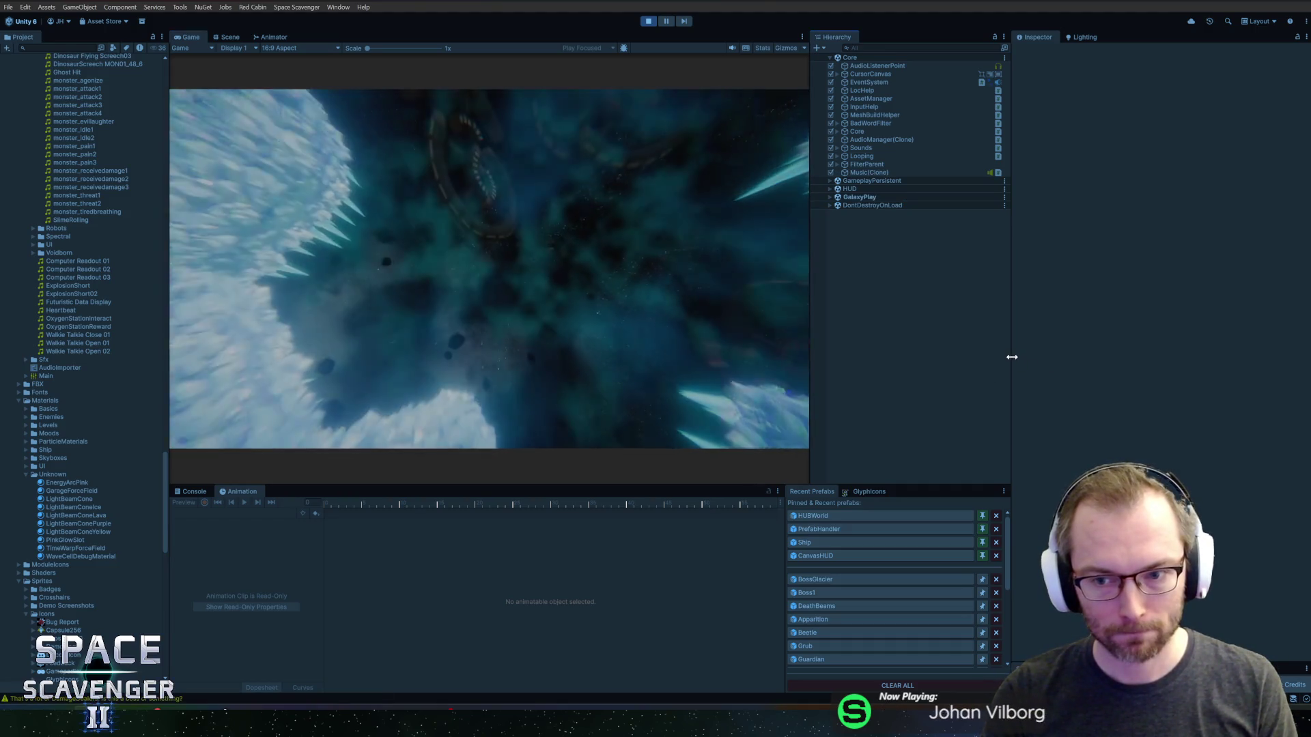
drag(1012, 359, 1035, 359)
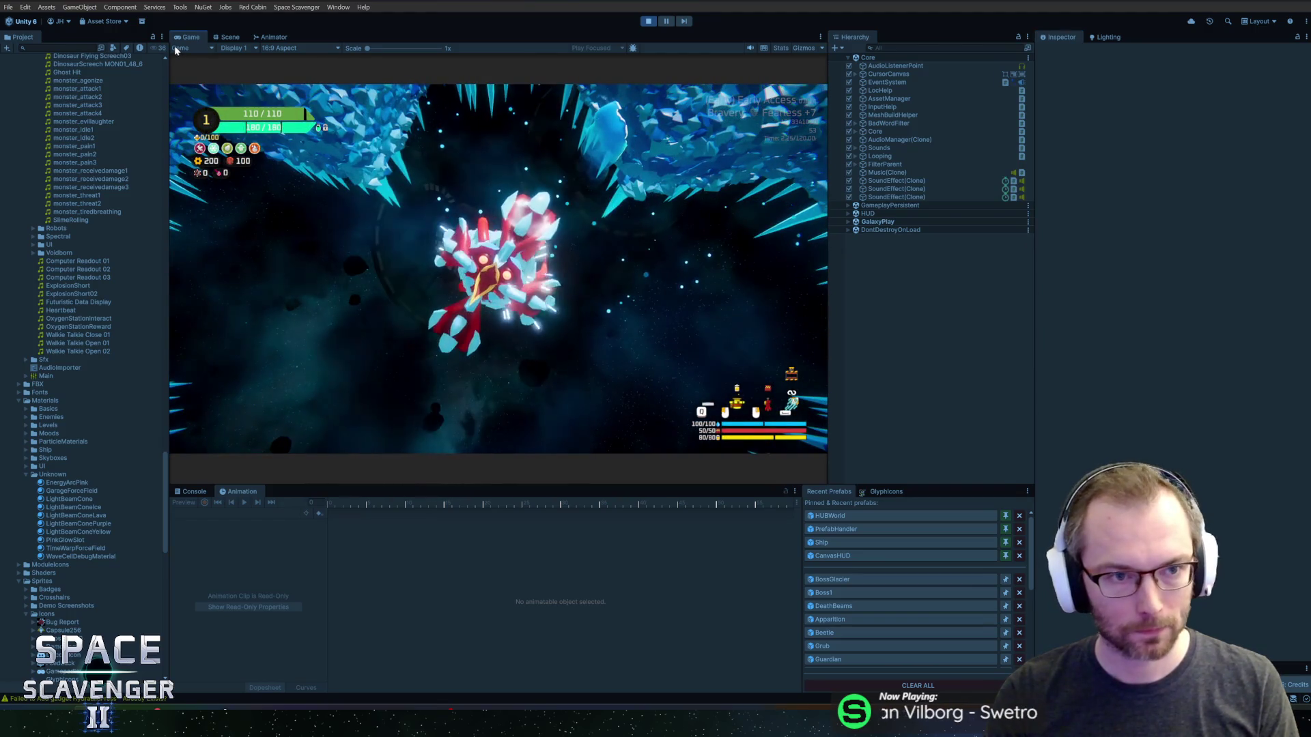
double_click(182, 38)
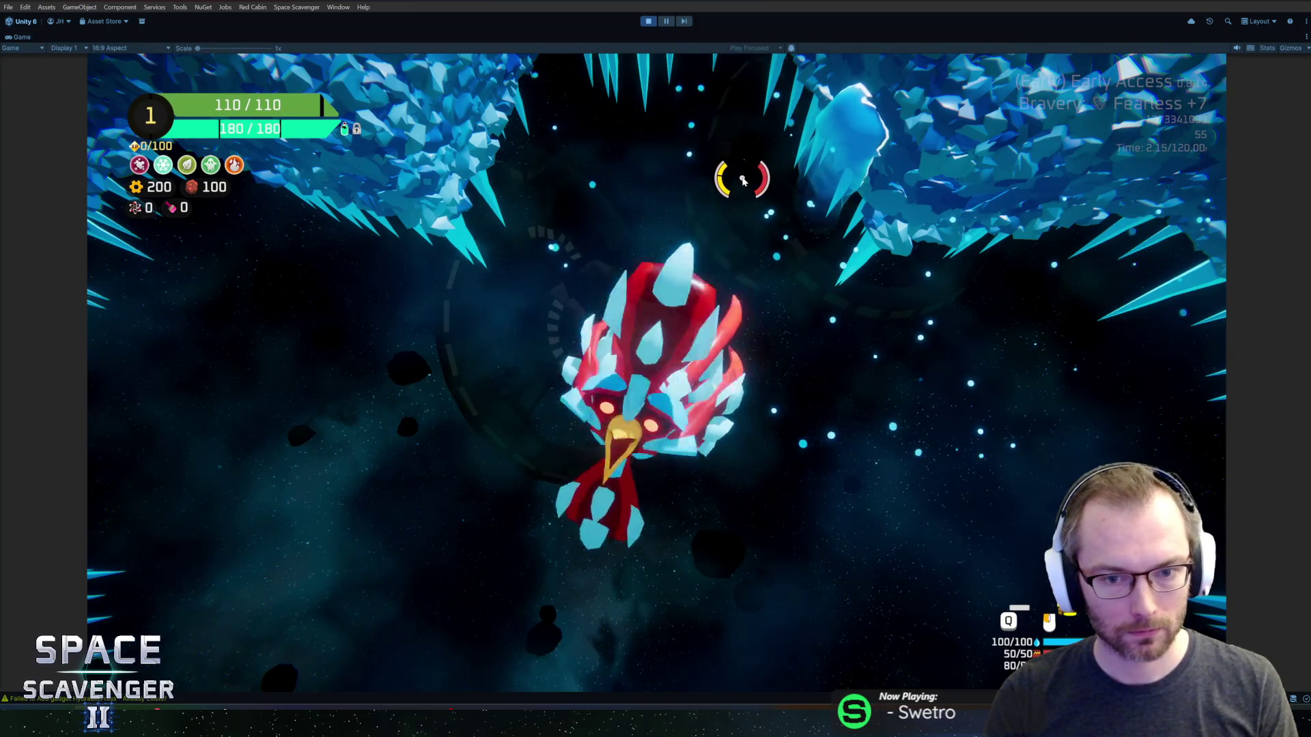
- Kill the boss with 'debug damageAll', choose the Nimble Finger perk, and stop playing
key(grave)
text(debu)
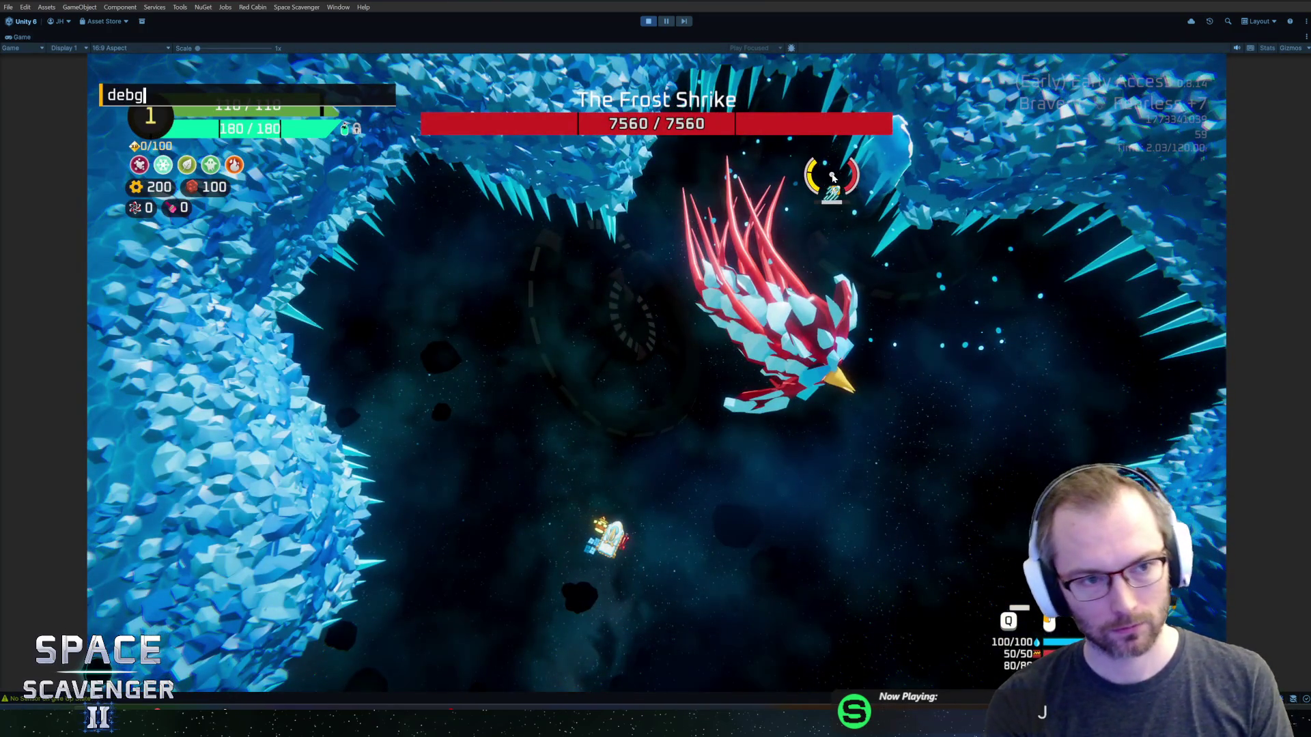
text(ages)
key(BackSpace)
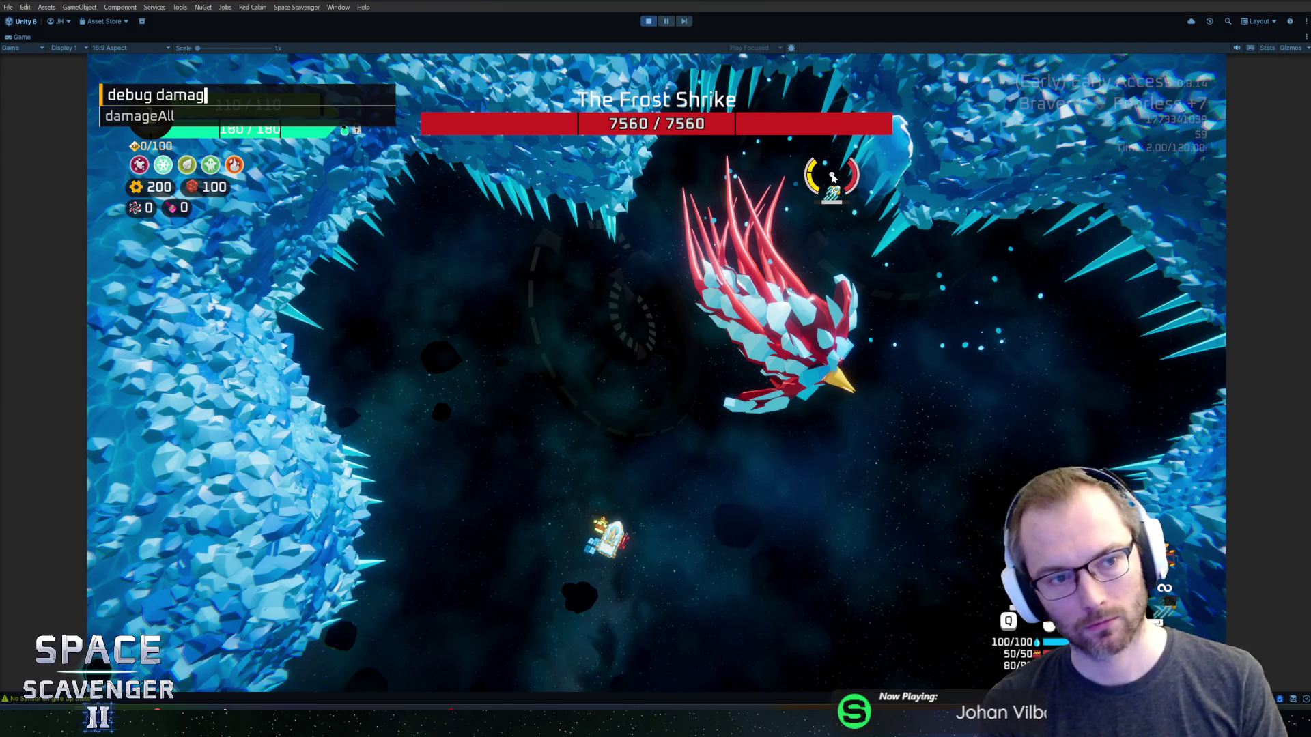
key(Tab)
key(Return)
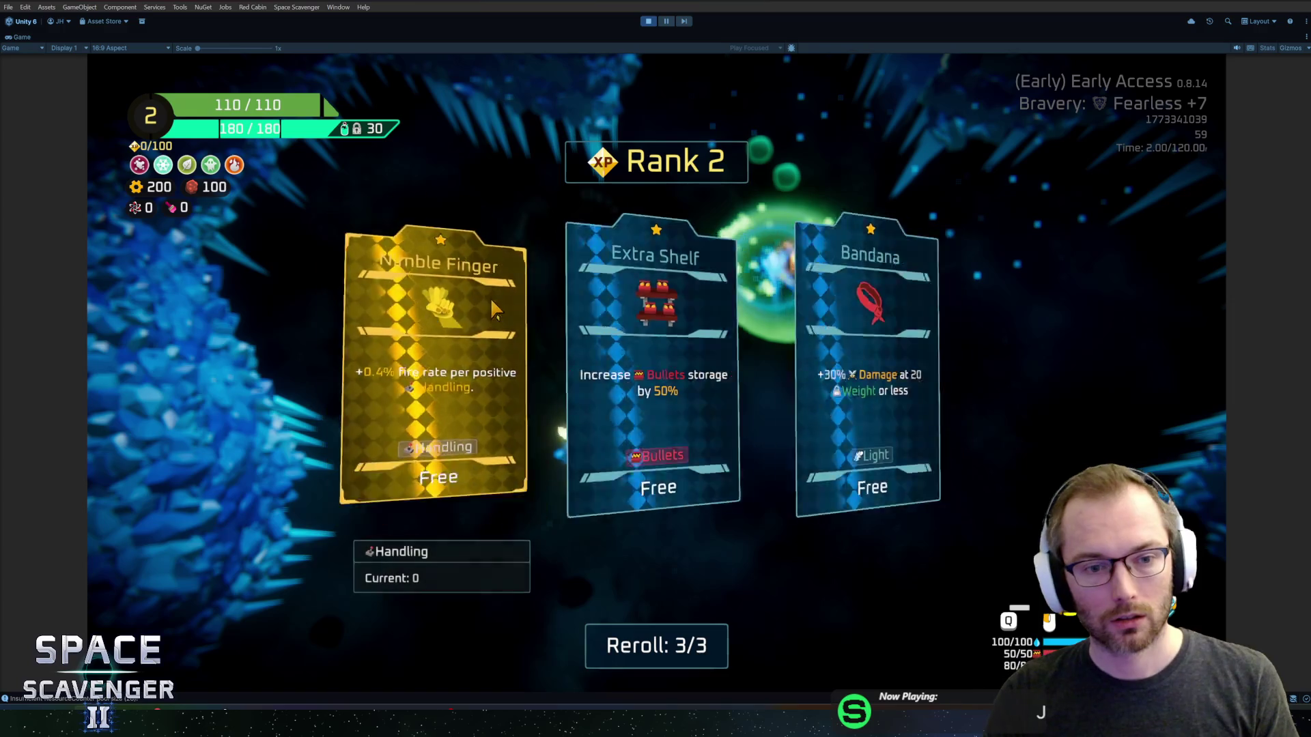
click(483, 301)
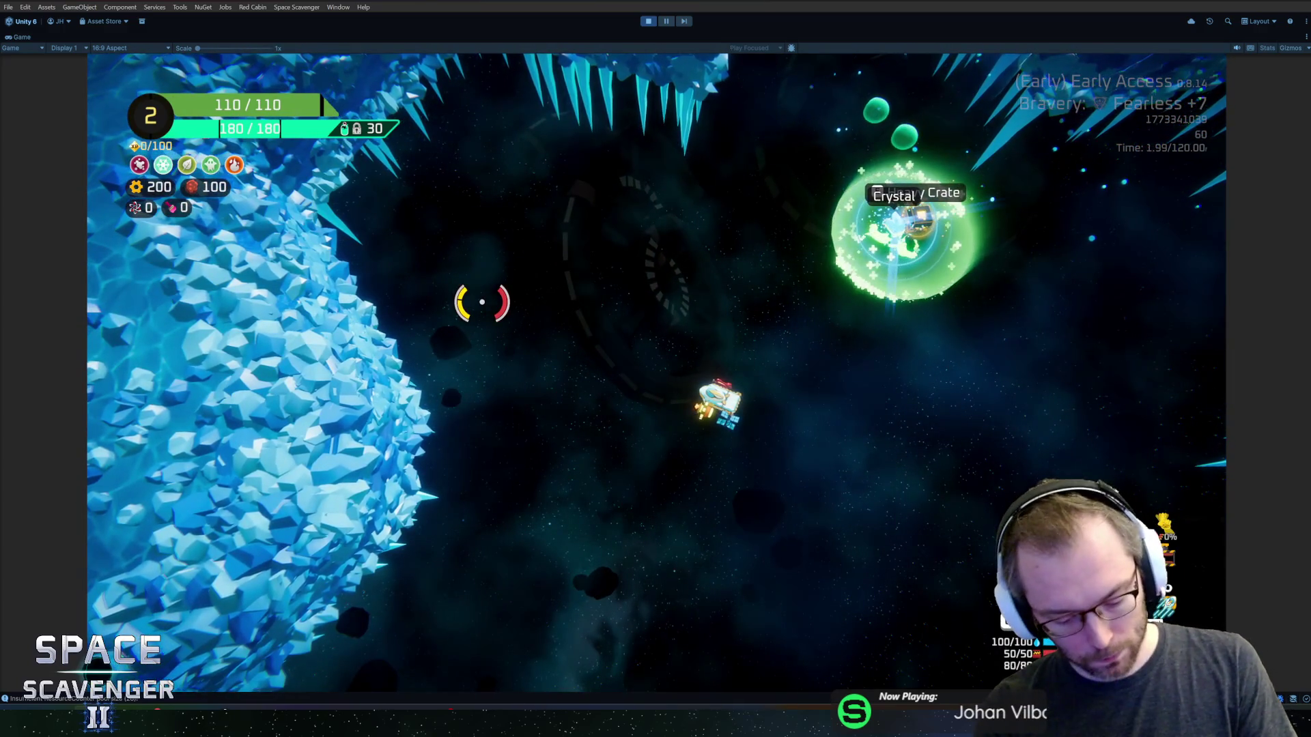
key(ctrl+p)
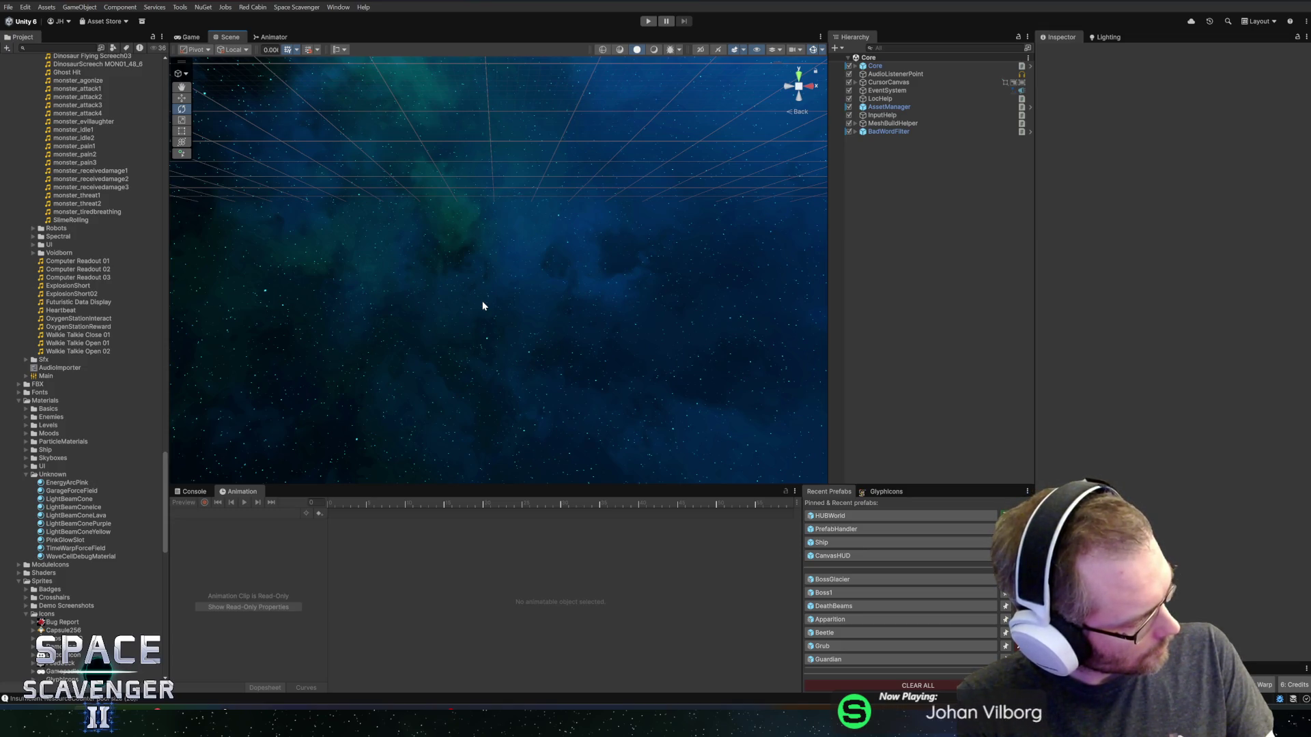
- In the BossGlacier prefab, duplicate PhaseChangeVFX and name the copy FreezeVFX
click(845, 579)
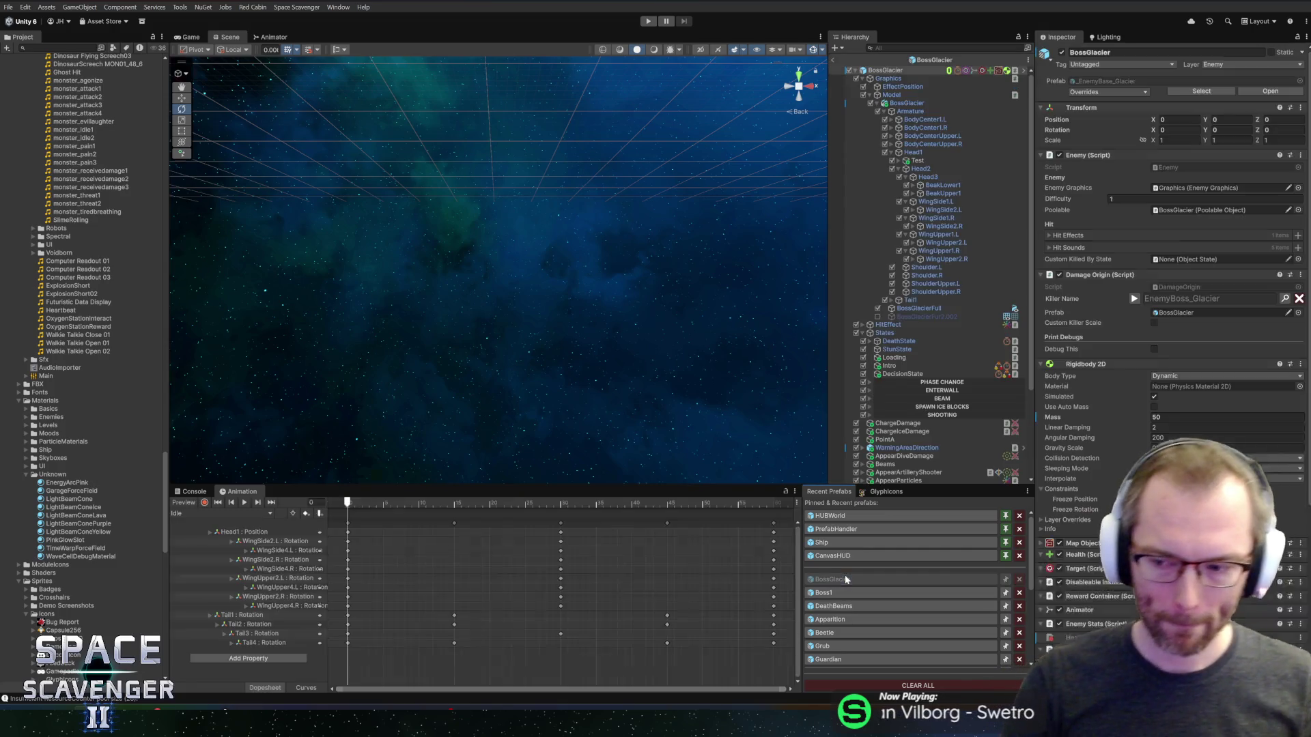
scroll(942, 307, down, 3)
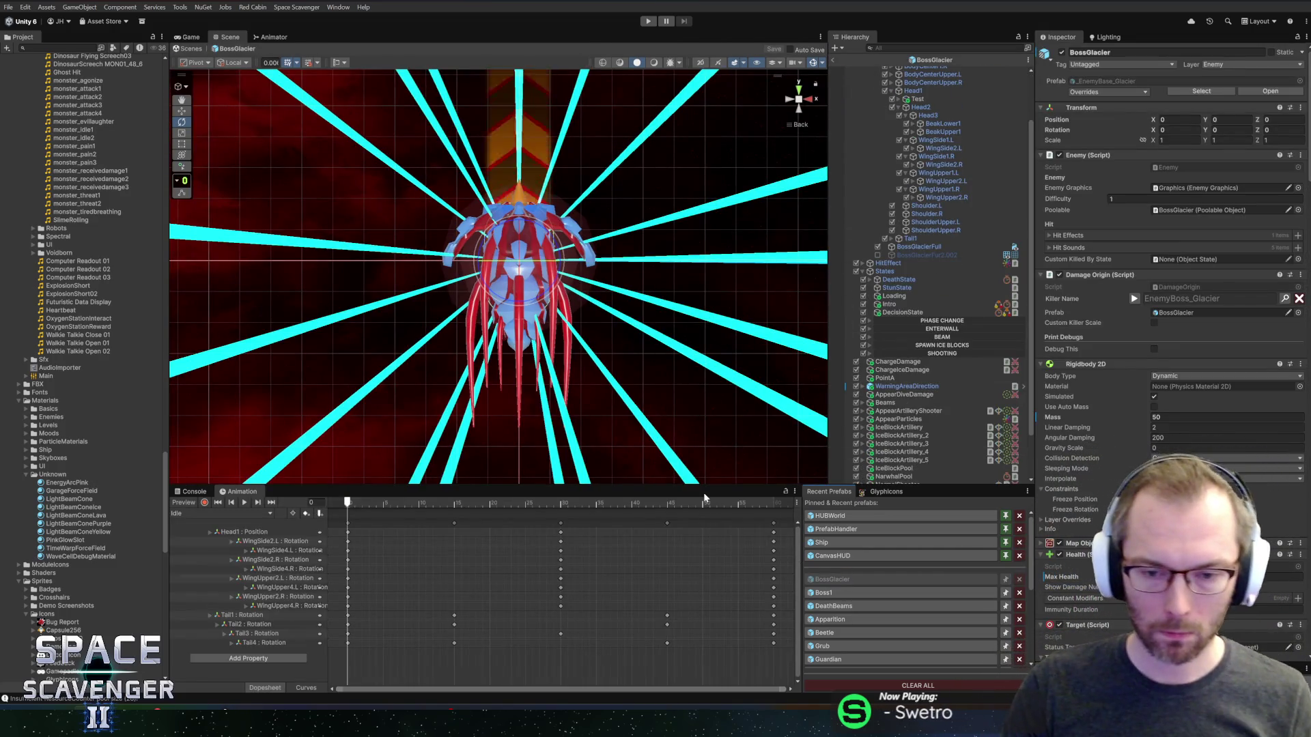
mouse_move(705, 488)
mouse_down()
mouse_move(751, 541)
mouse_move(881, 567)
mouse_up()
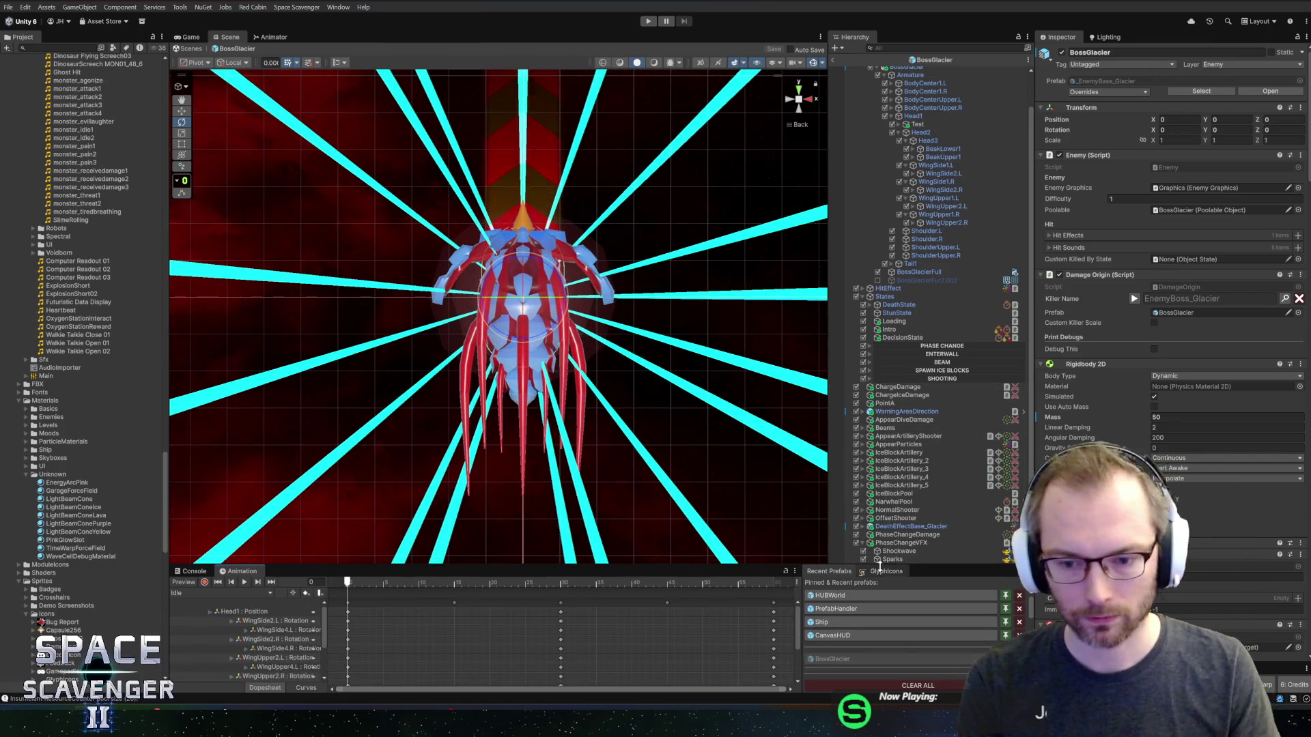
click(901, 542)
key(Left)
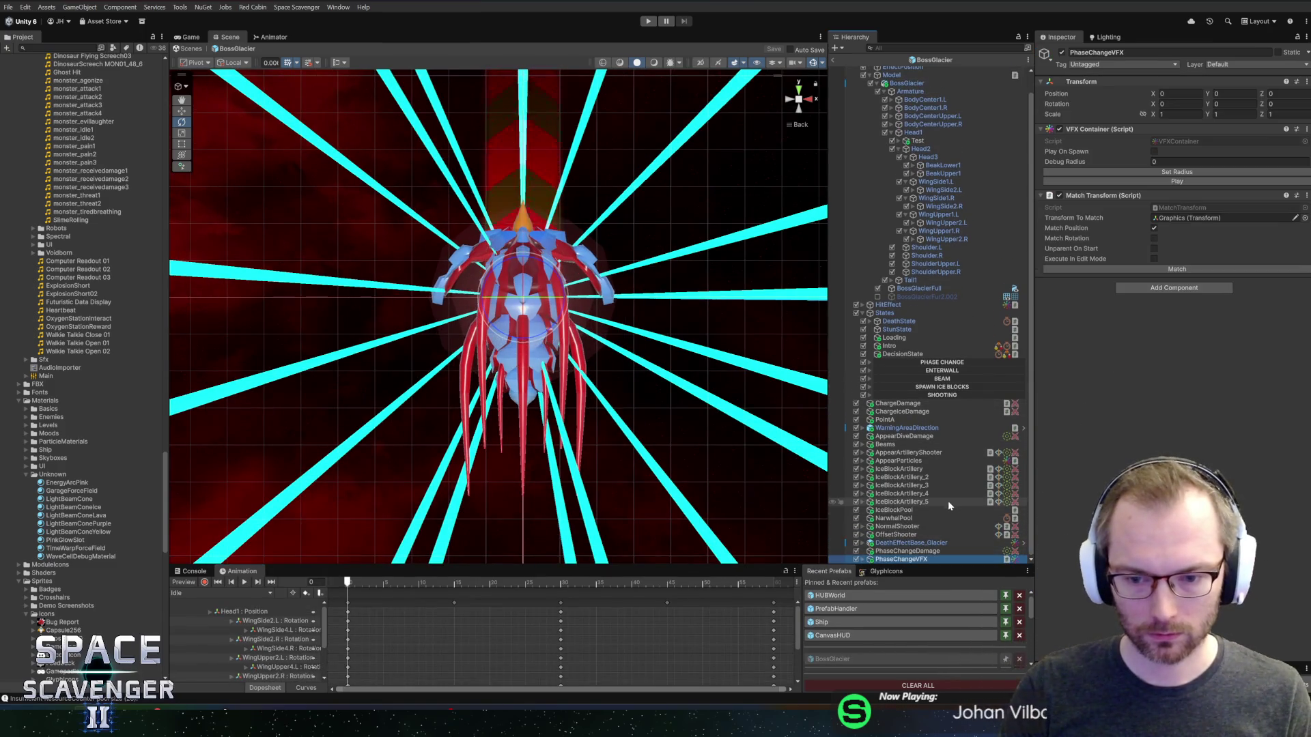
key(ctrl+d)
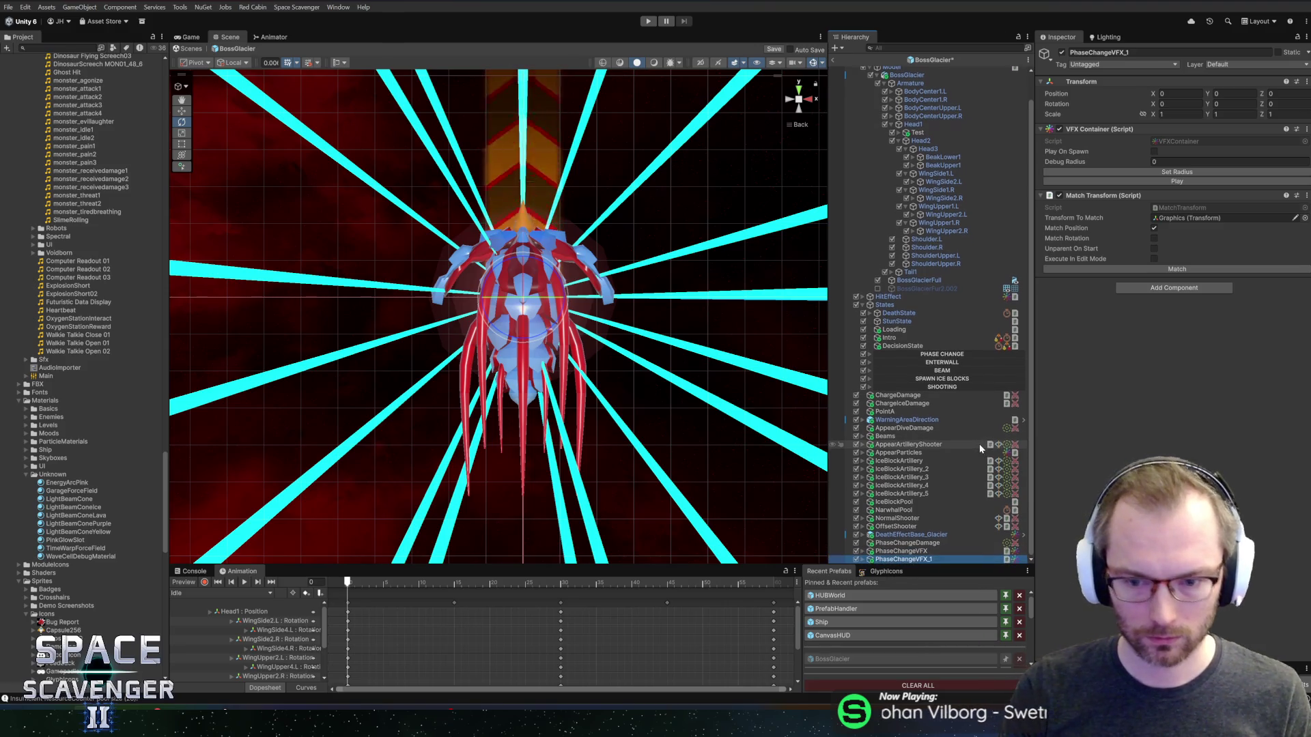
key(F2)
text(Freeze)
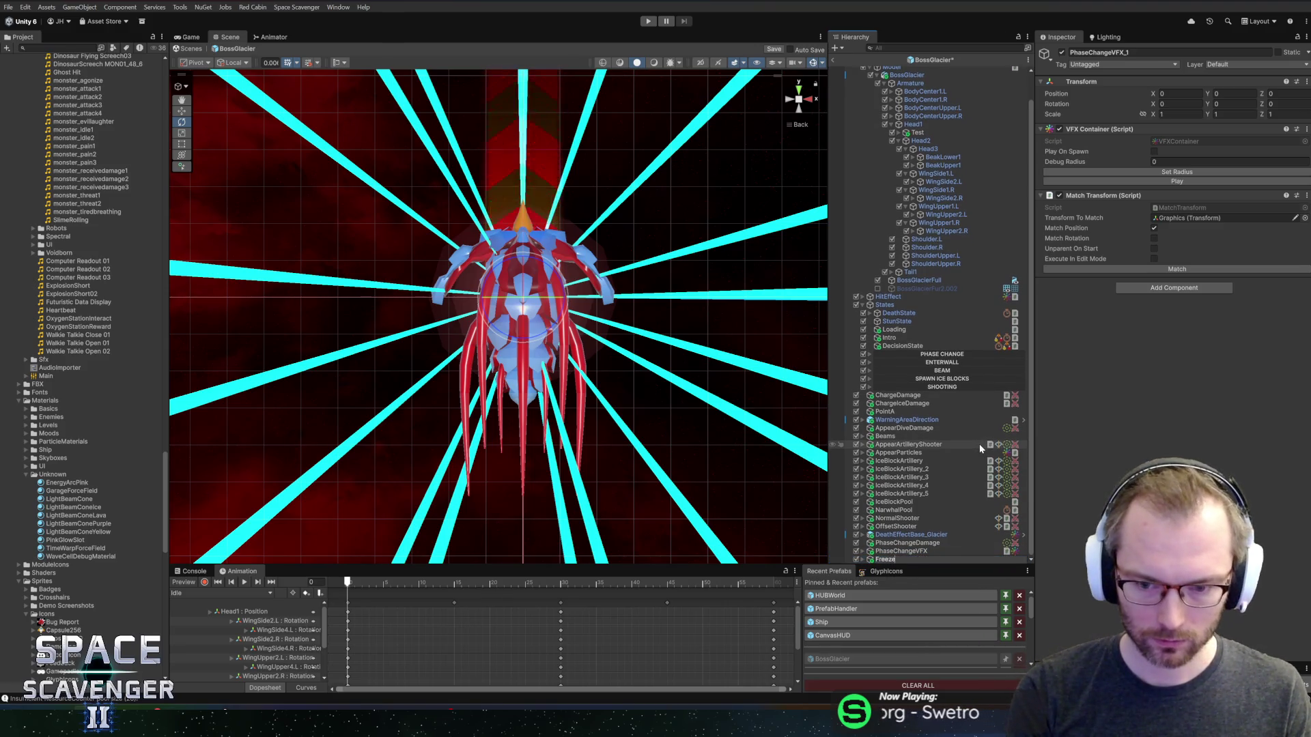
text(VFX)
key(Return)
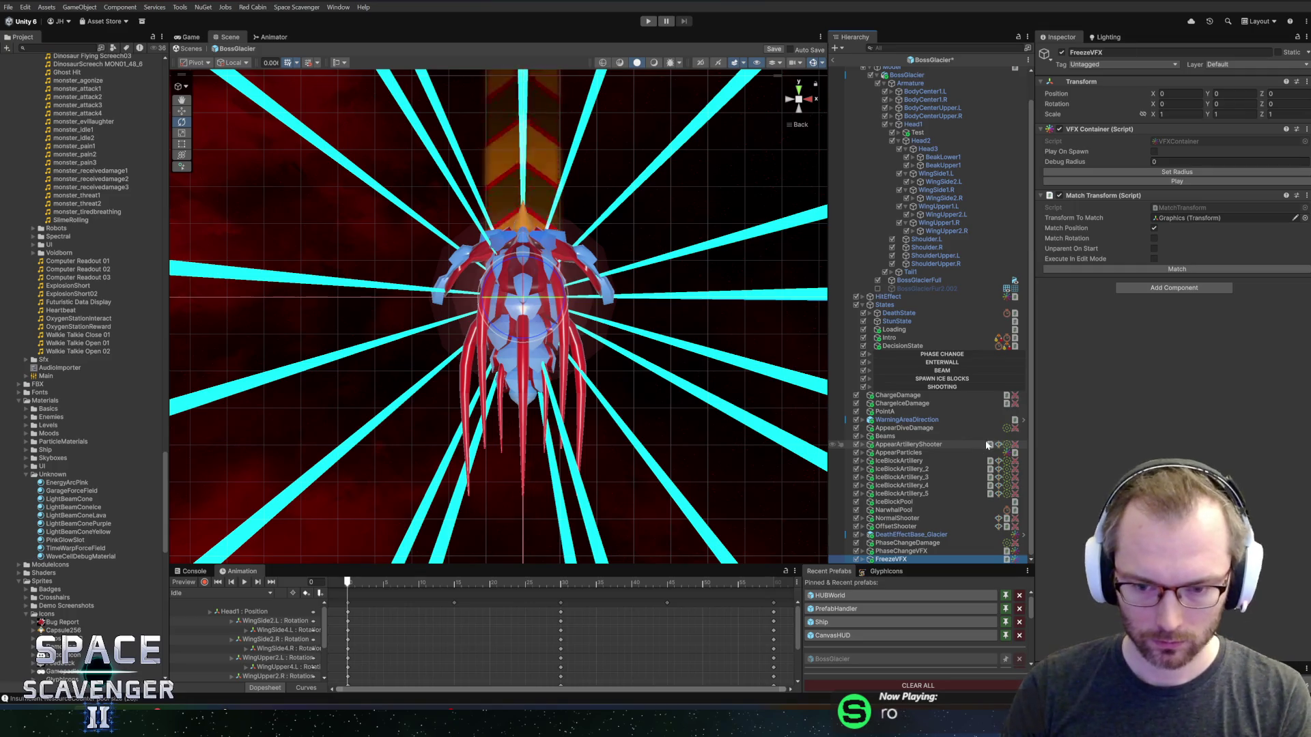
- Remove FreezeVFX's Match Transform component and show its Sparks effect in the Inspector
right_click(1142, 196)
click(1187, 220)
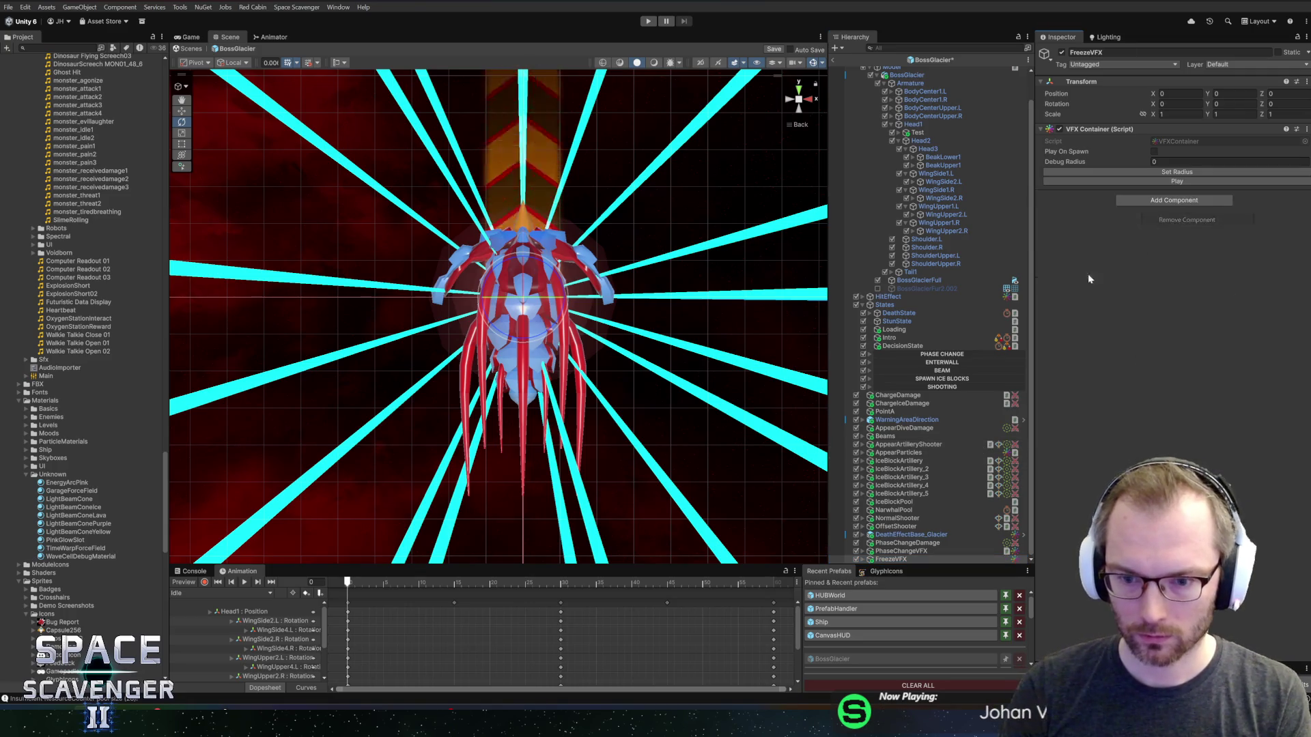
click(899, 560)
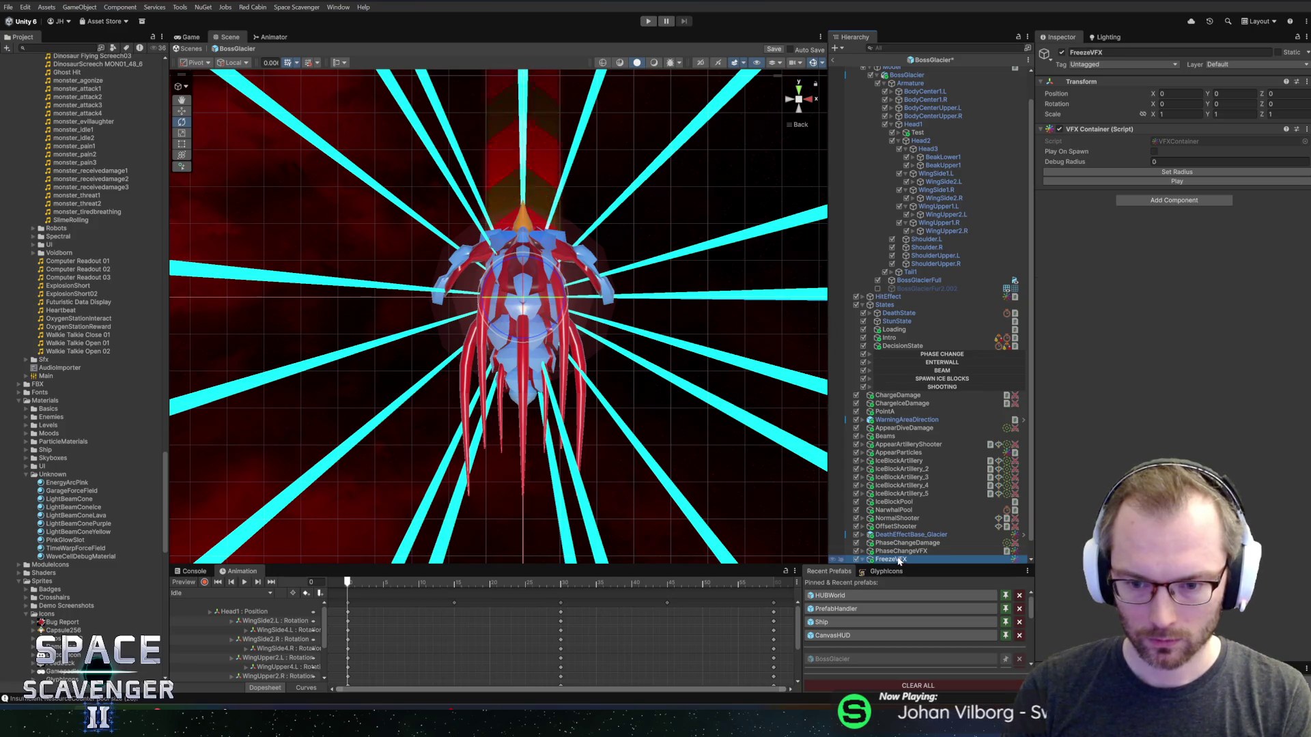
key(Right)
key(Down)
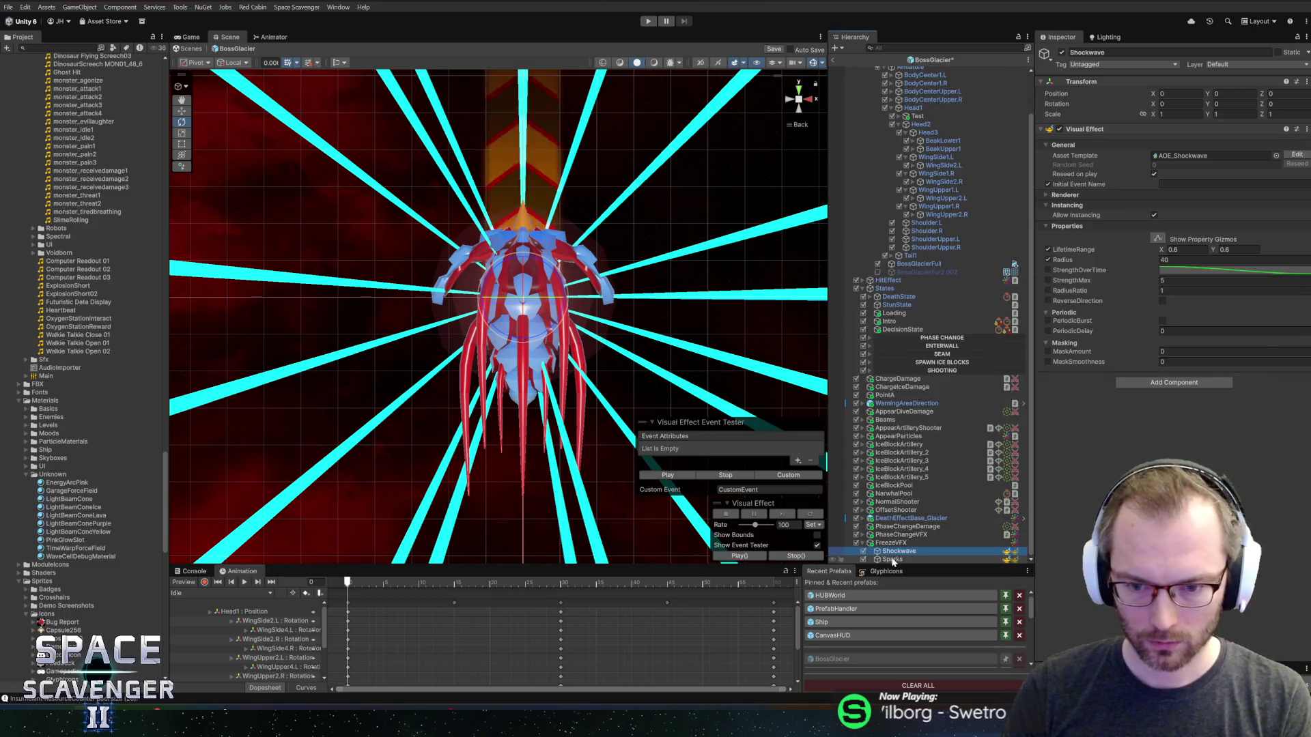
click(892, 560)
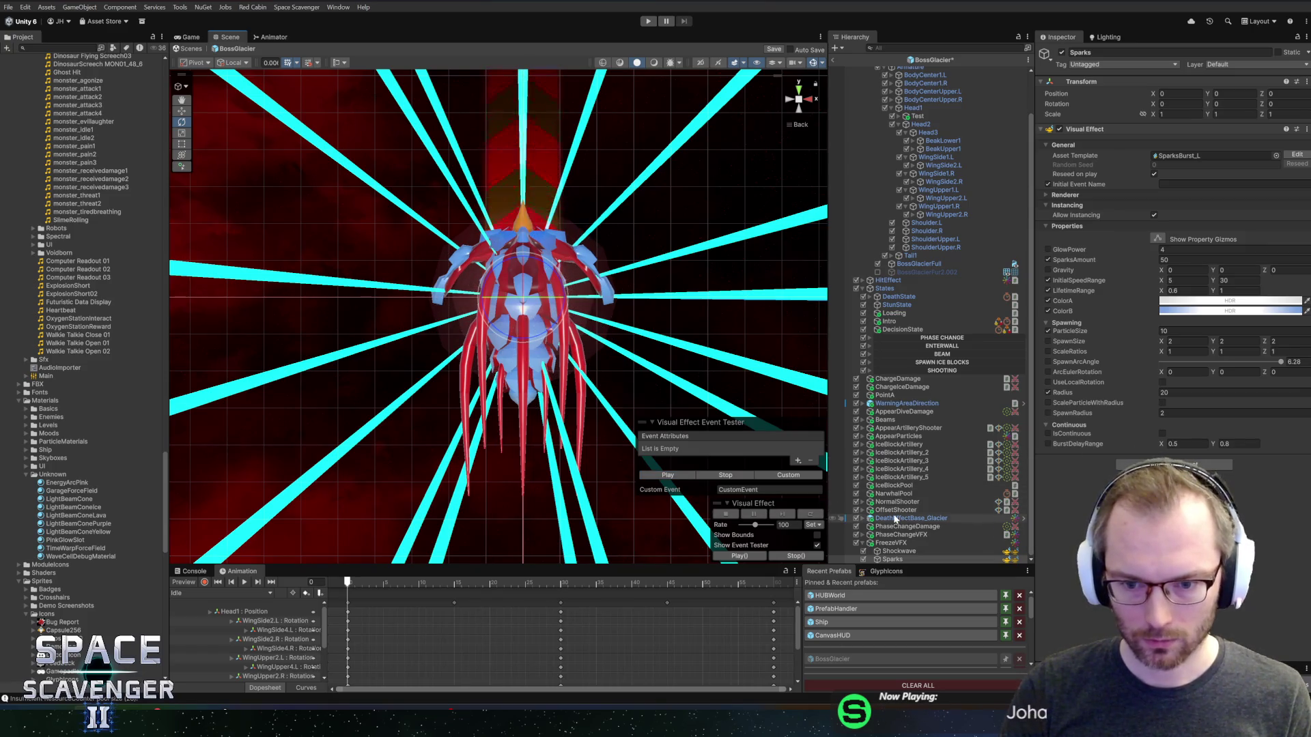
click(865, 288)
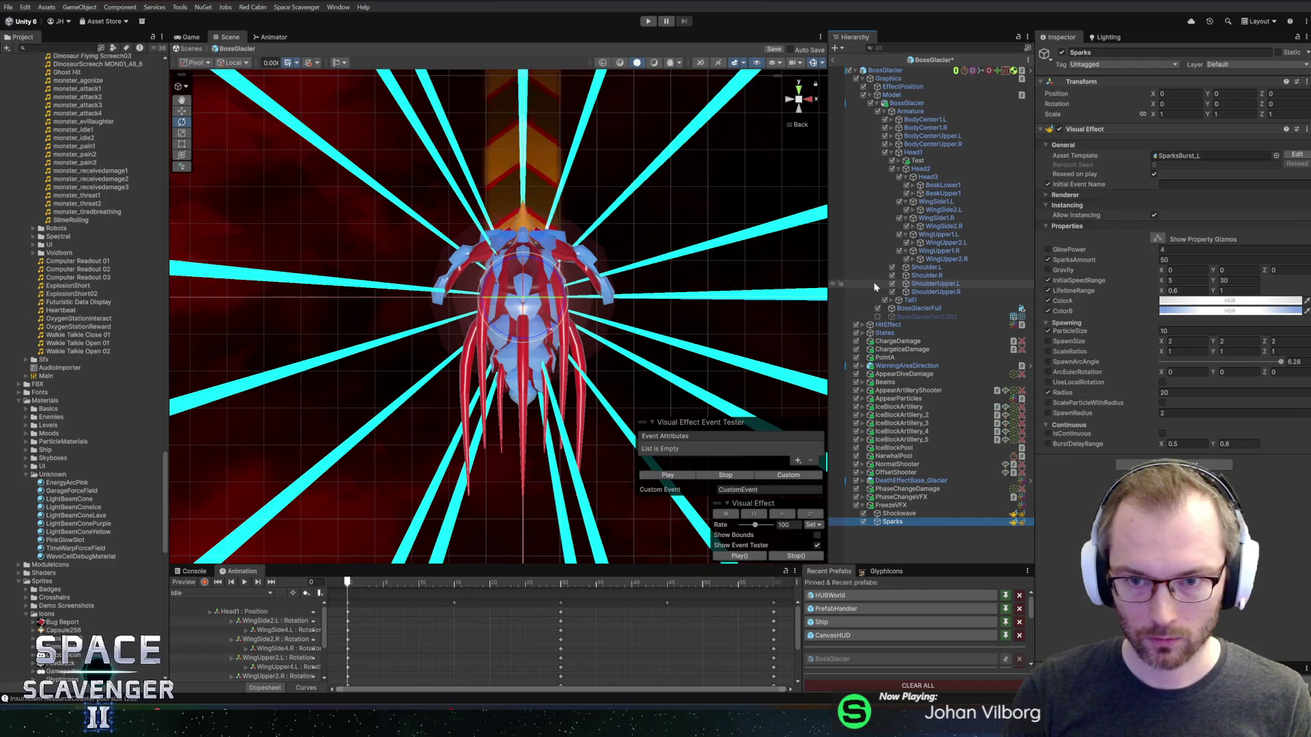
- Preview the Sparks burst, set SparksAmount to 120, and replay it to check
click(864, 94)
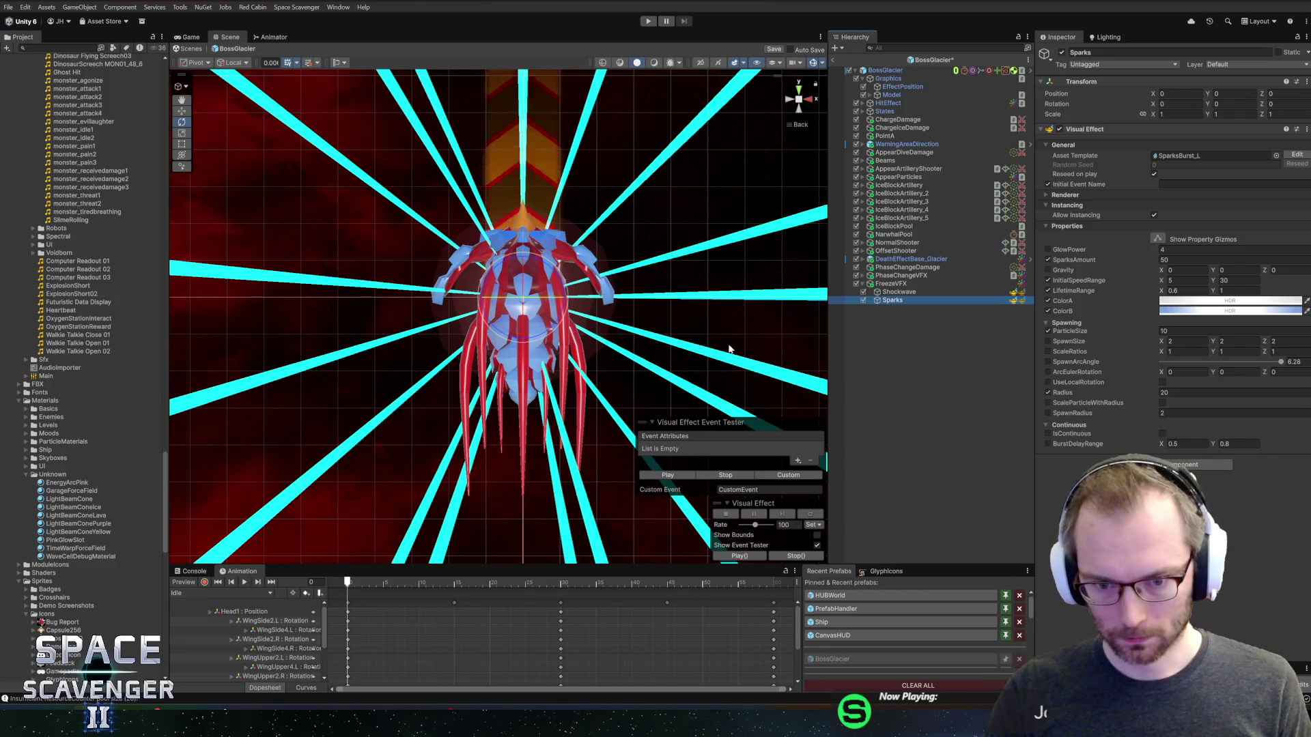
click(669, 475)
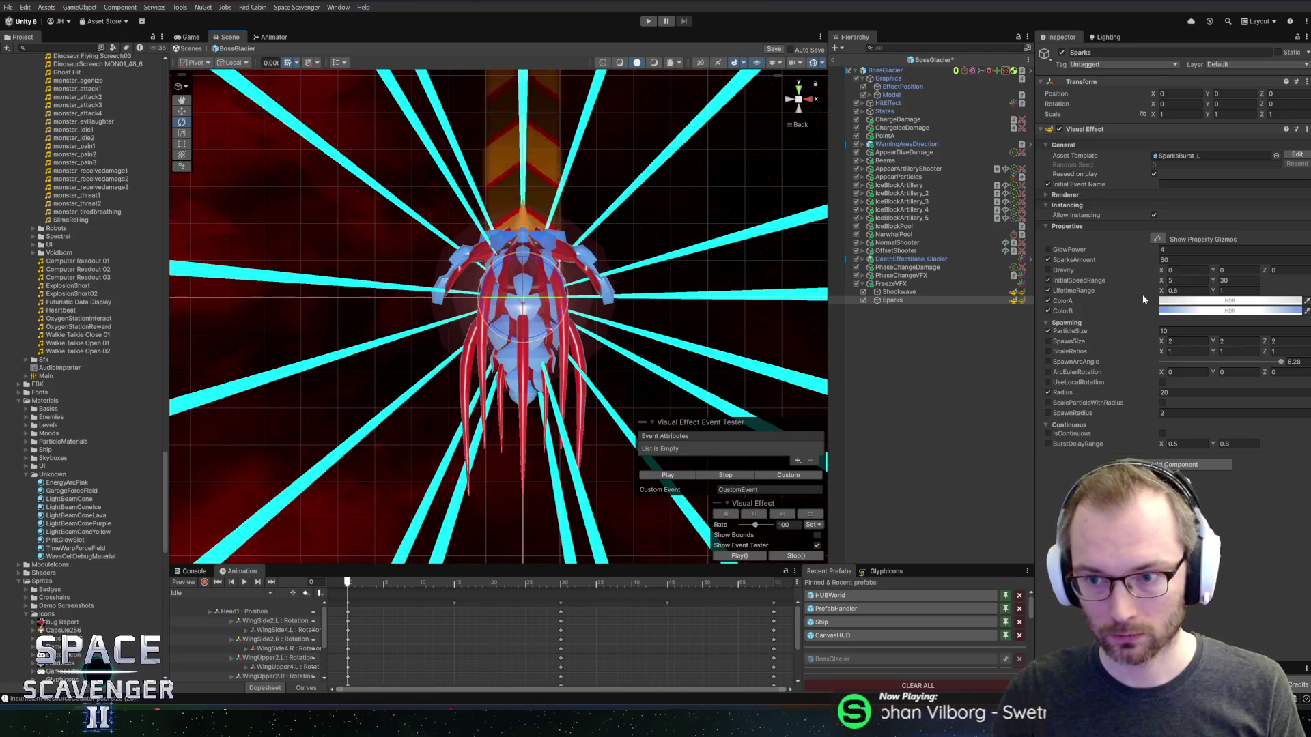
click(1178, 261)
text(1)
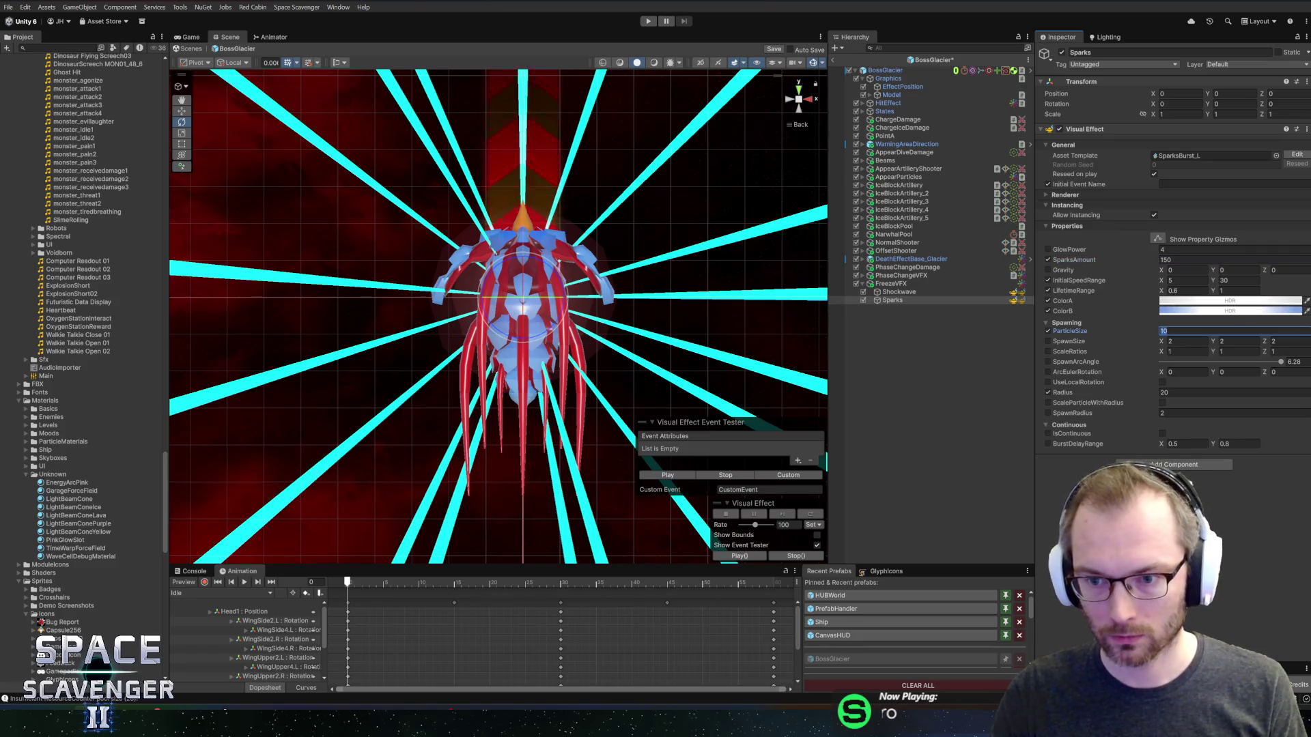
text(20)
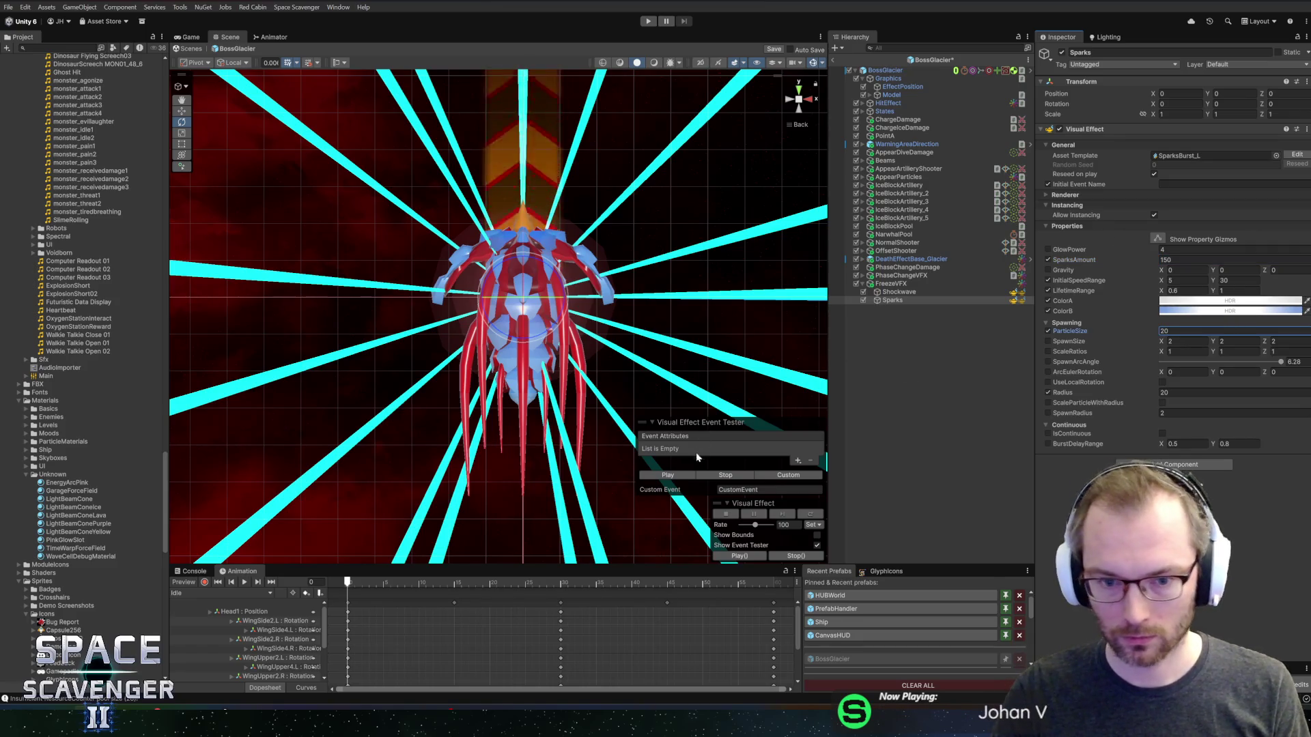
click(682, 477)
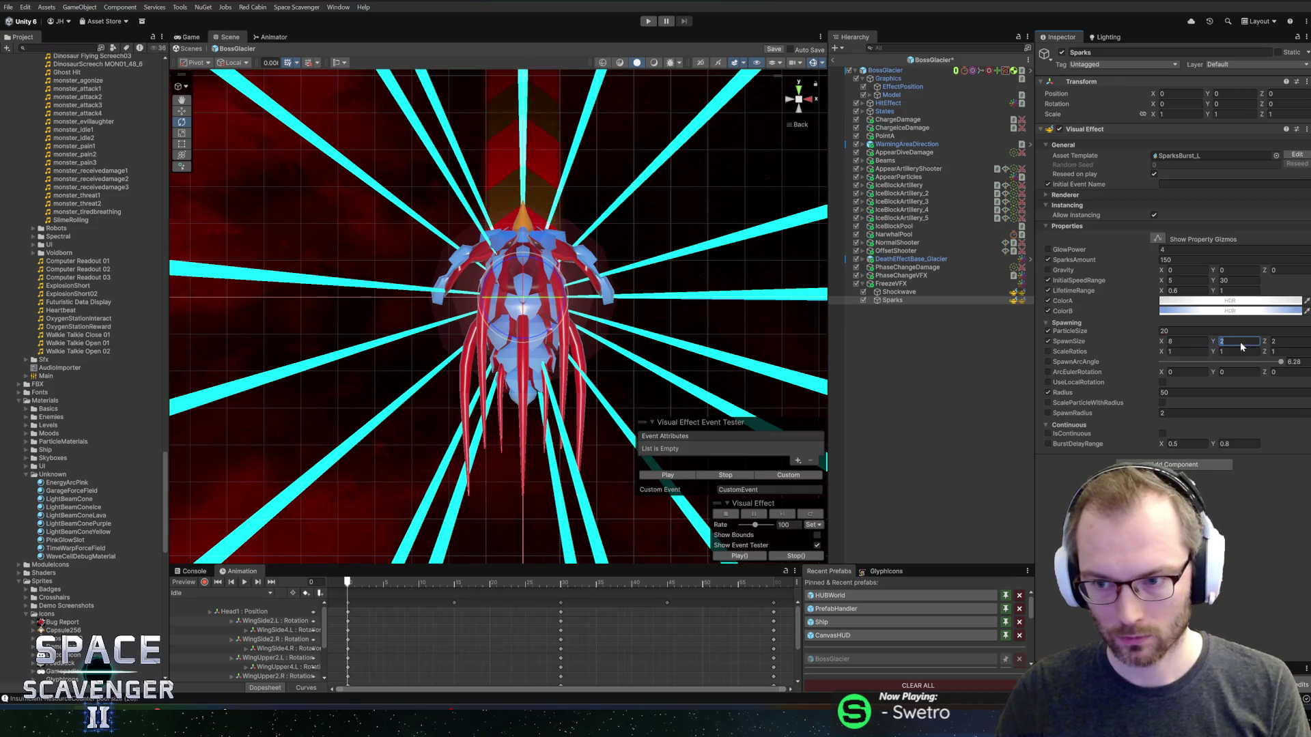
- Enlarge the Sparks to SpawnSize 40 and ParticleSize 30, replaying the burst to preview
click(668, 475)
click(1188, 342)
text(40)
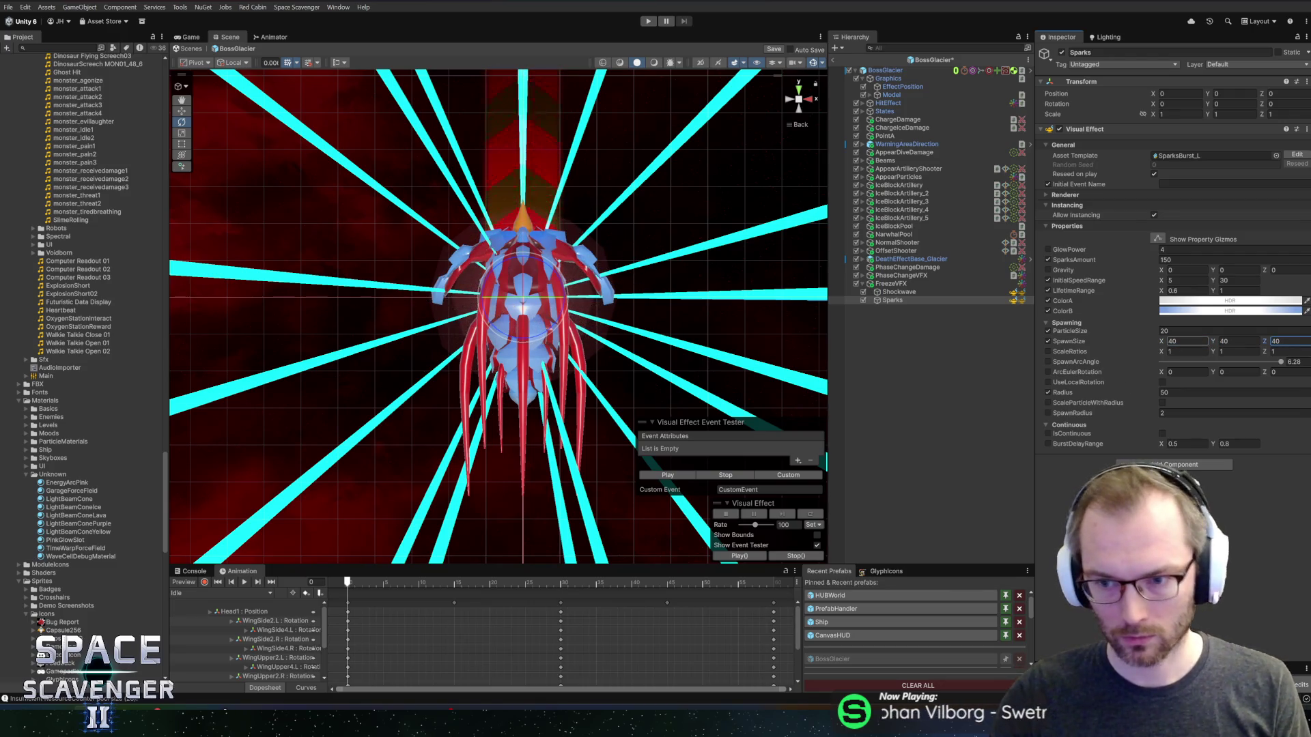
click(651, 478)
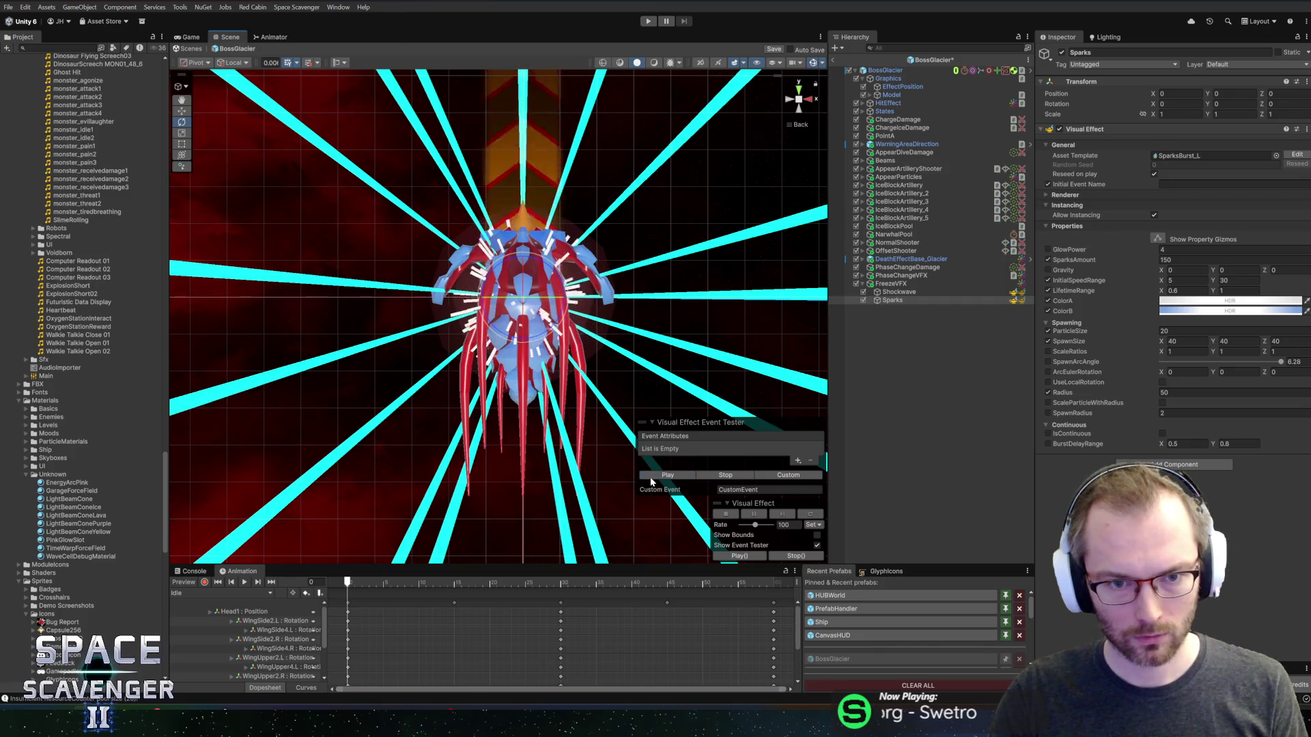
click(1237, 351)
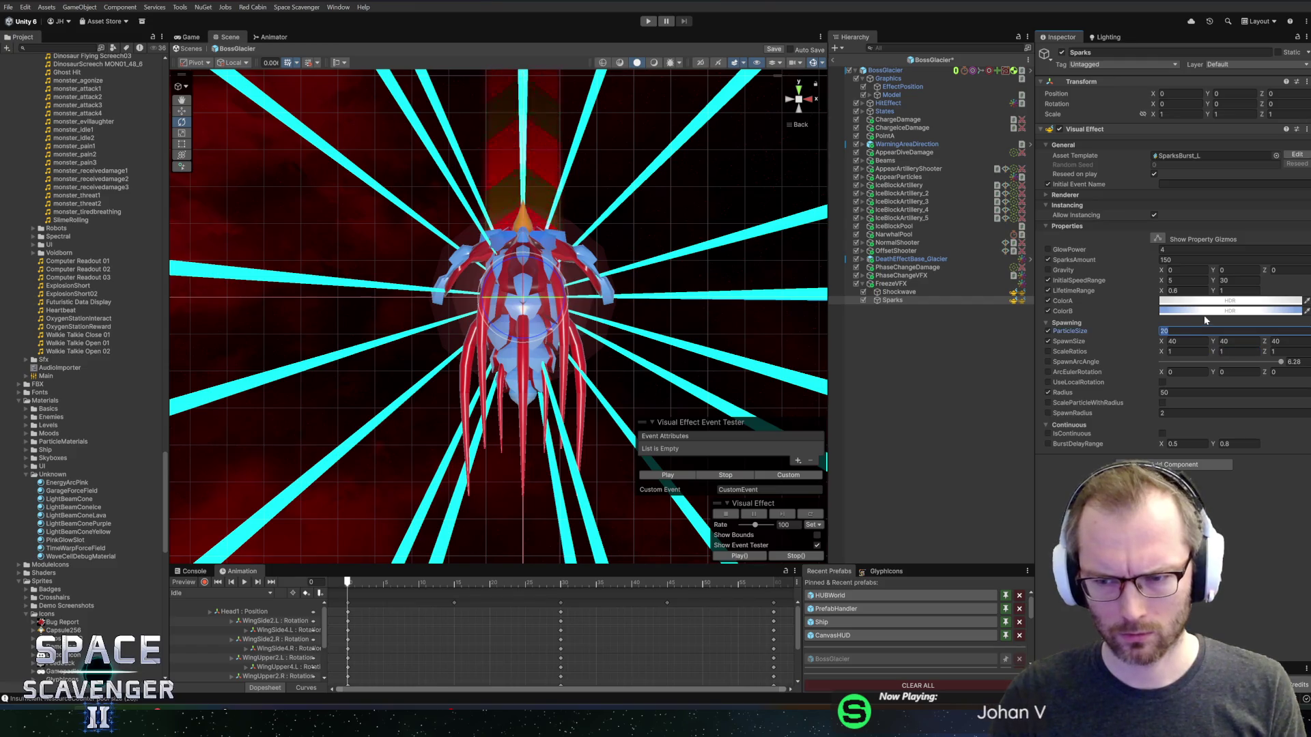
text(30)
click(674, 476)
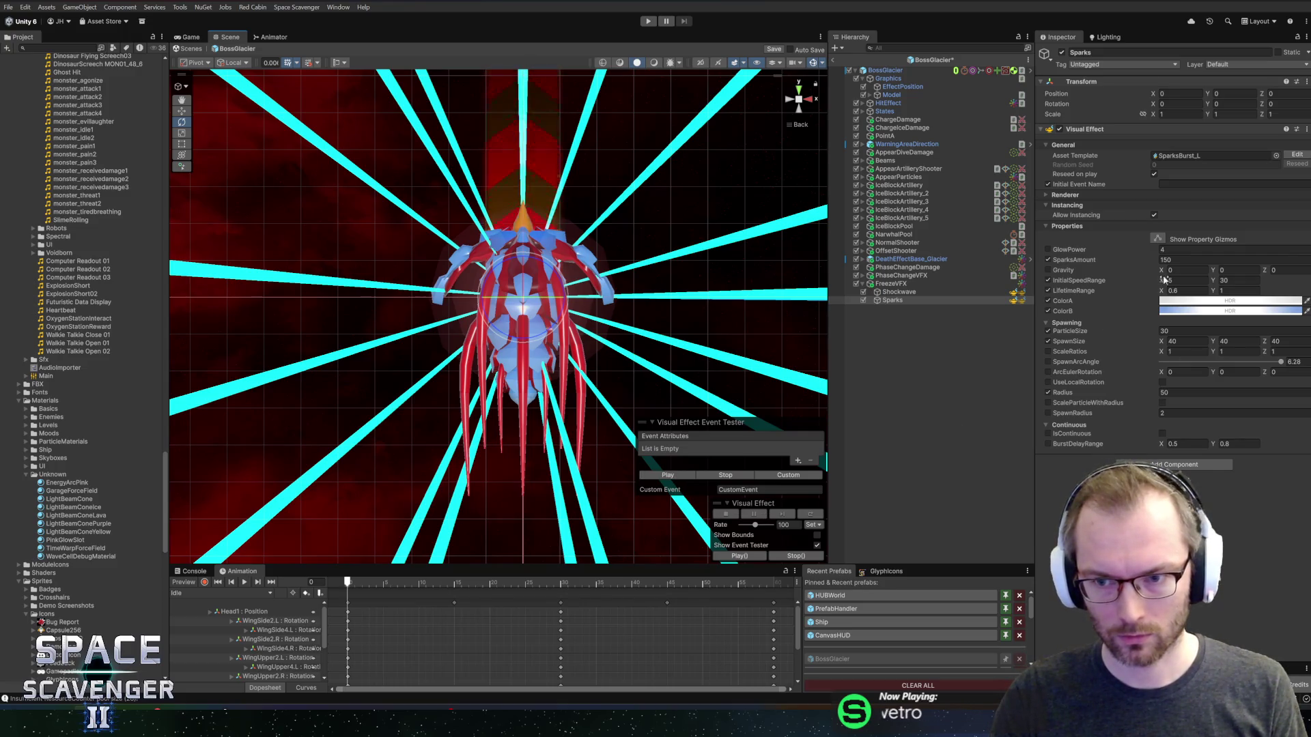
- Cap the Sparks' initial speed at 4 and set SpawnRadius 40, then preview the burst
text(5)
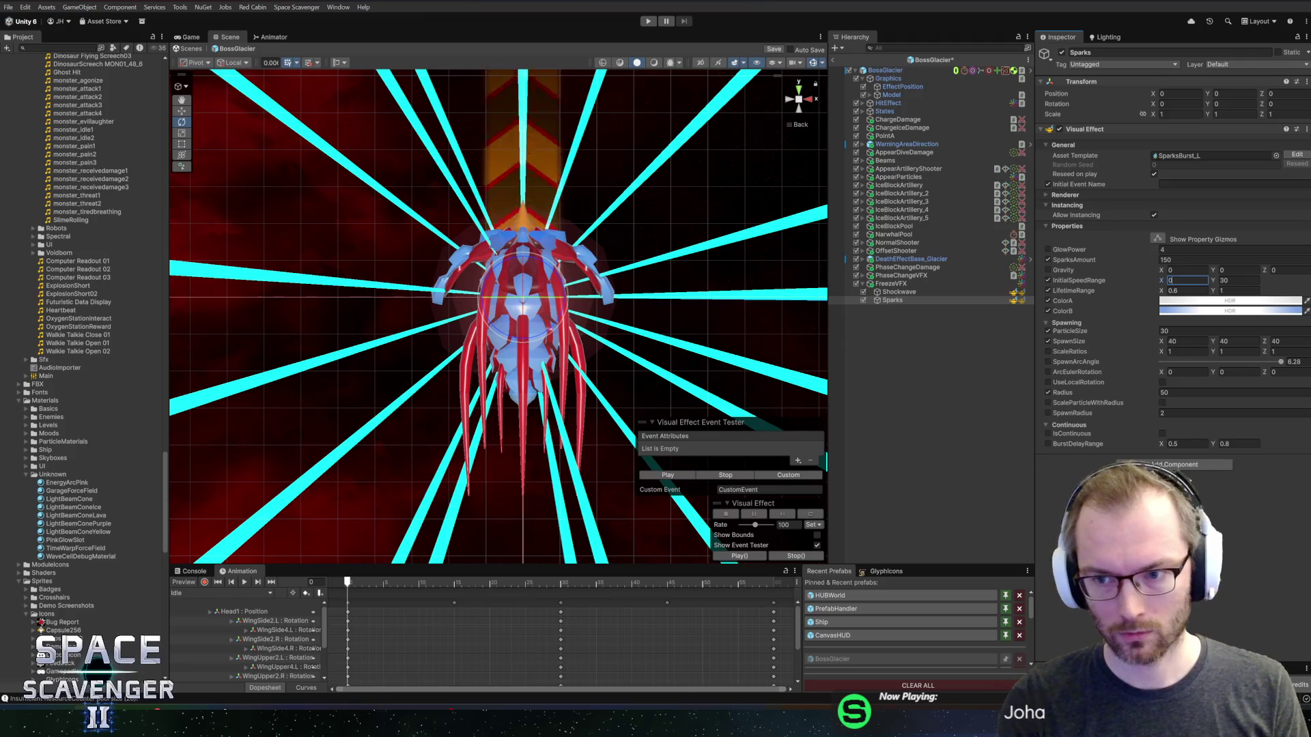
key(Tab)
text(4)
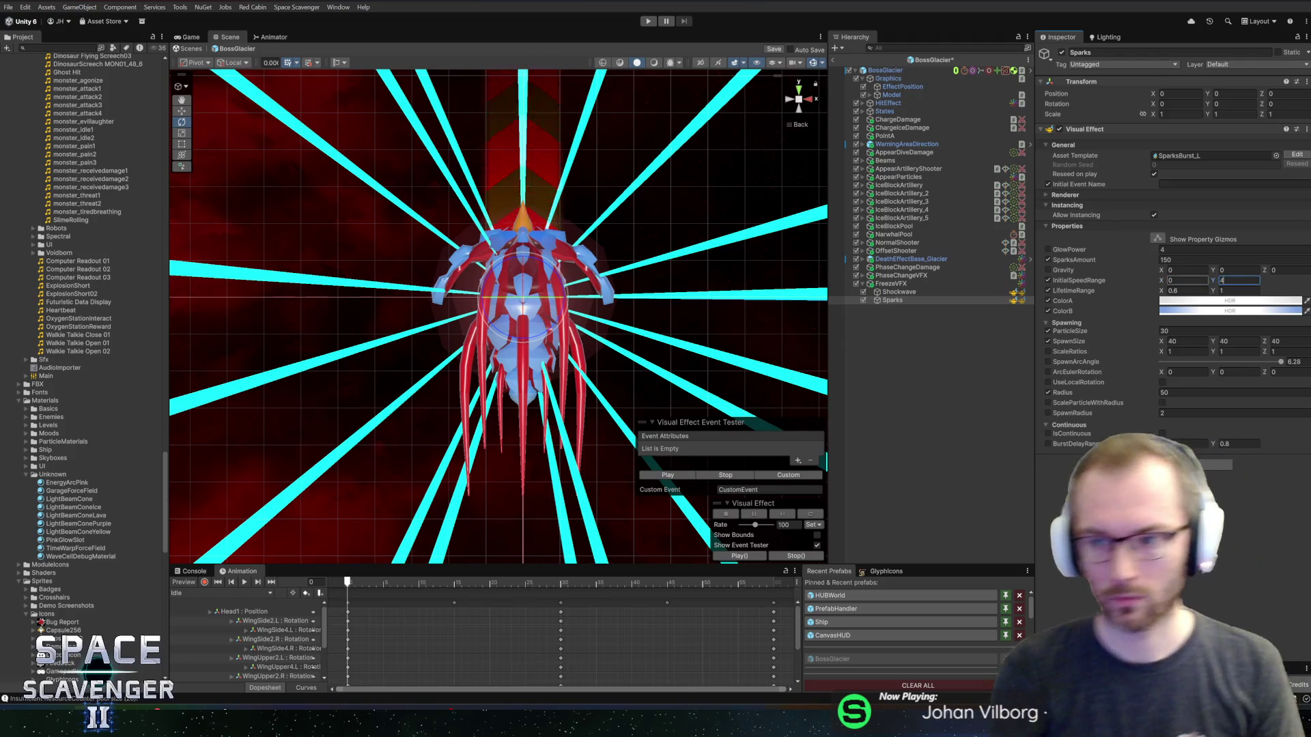
key(Return)
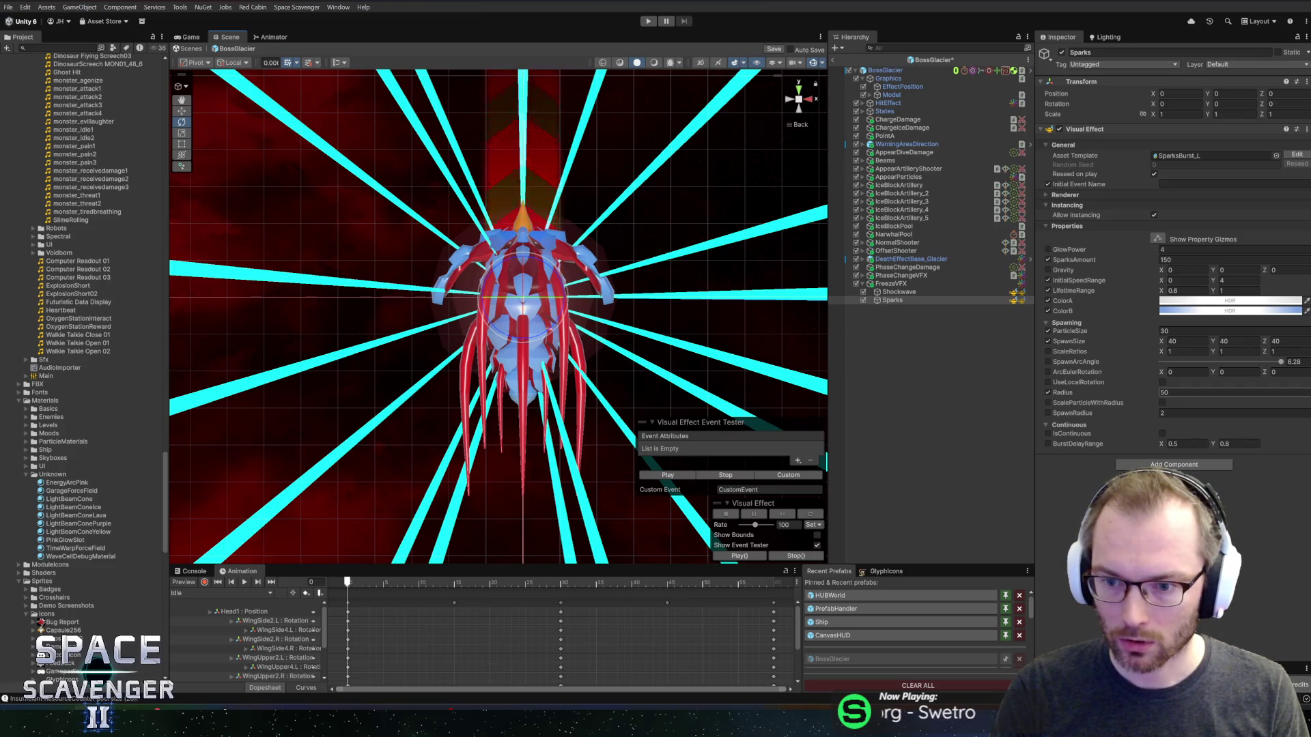
key(BackSpace)
text(40)
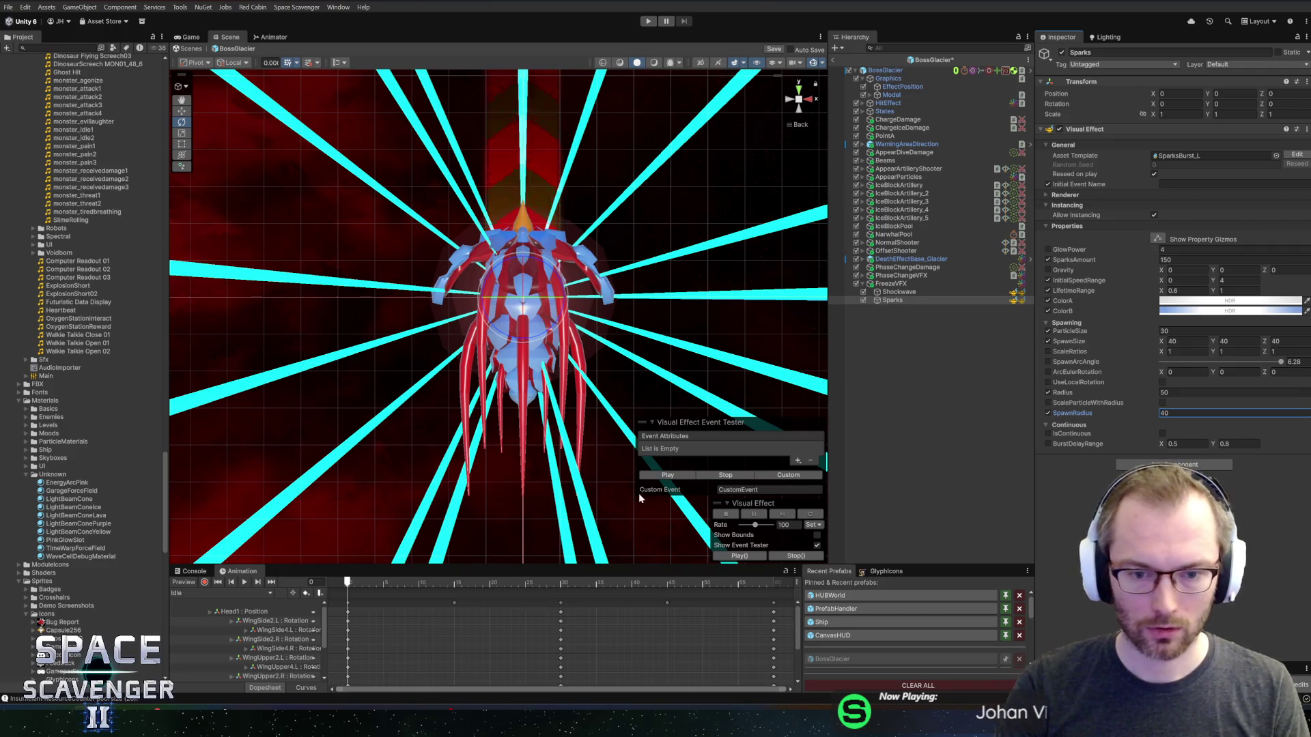
click(659, 476)
- Set the Sparks SpawnRadius to 25 and Radius to 4, previewing the burst after each
click(658, 476)
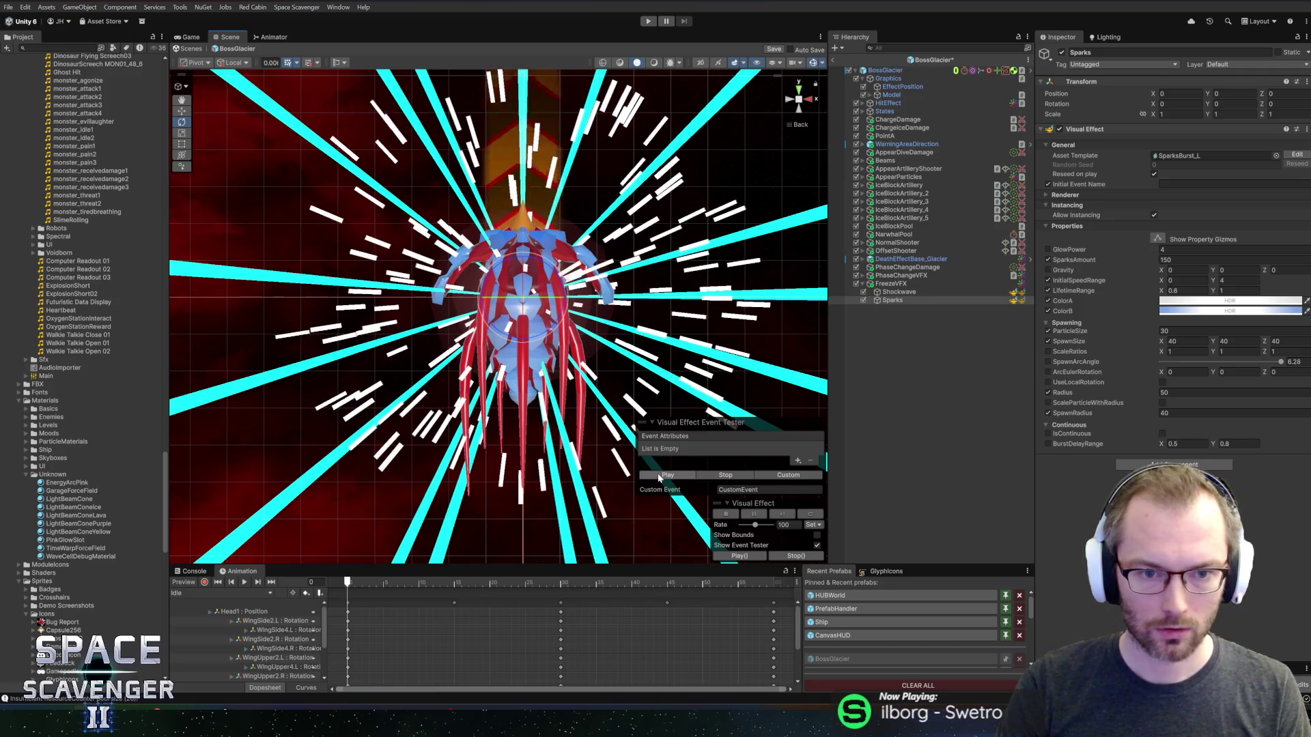
click(1184, 281)
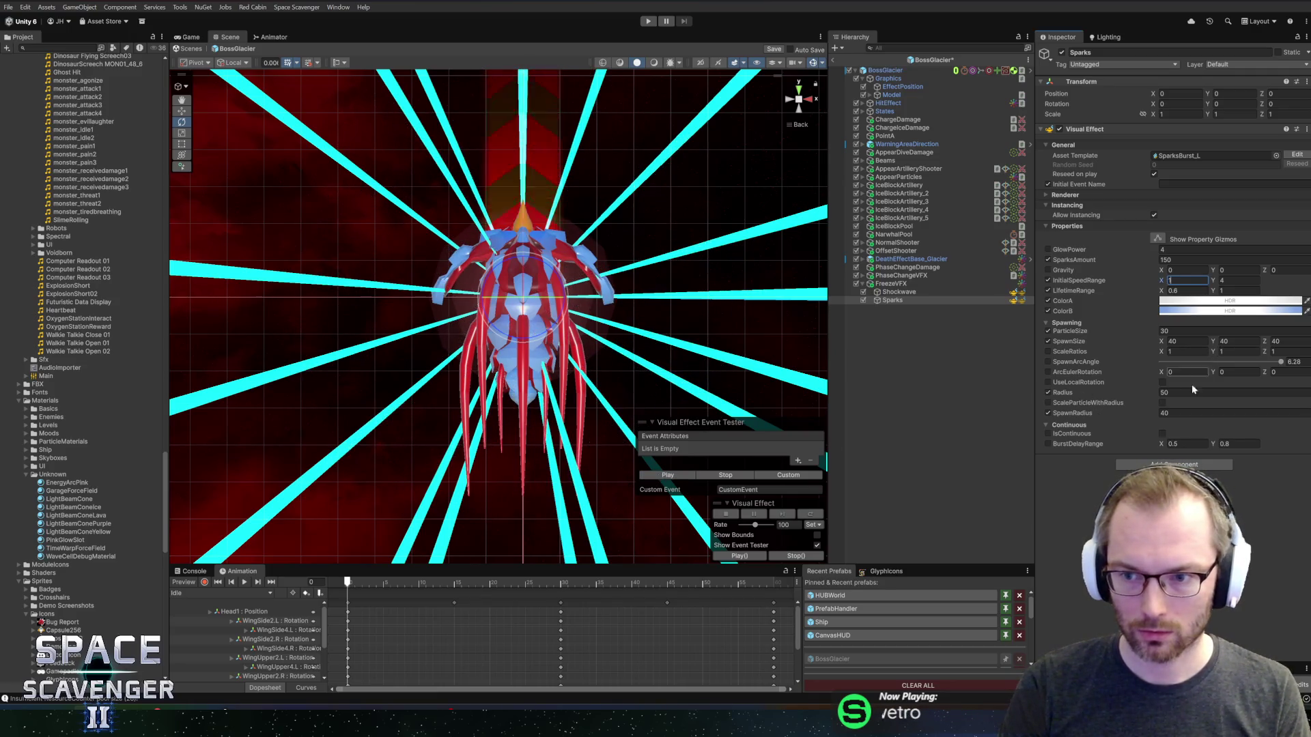
click(1195, 413)
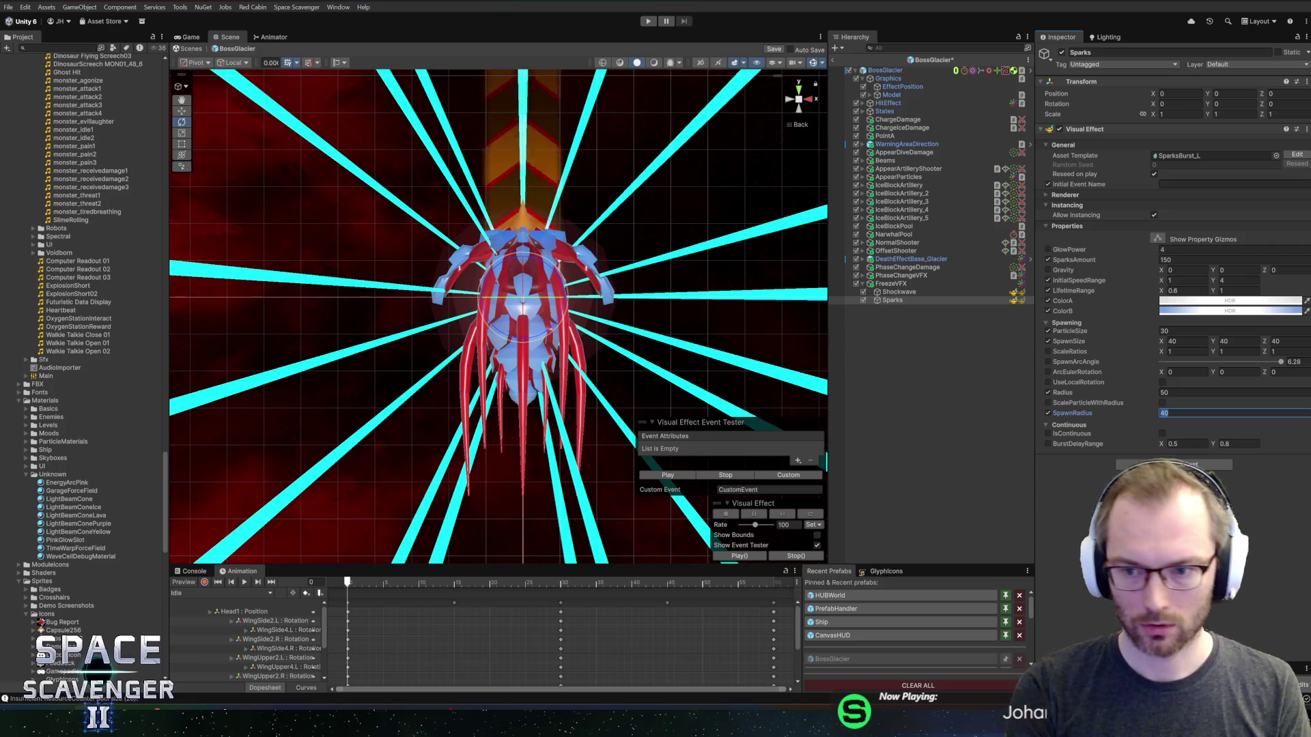
text(25)
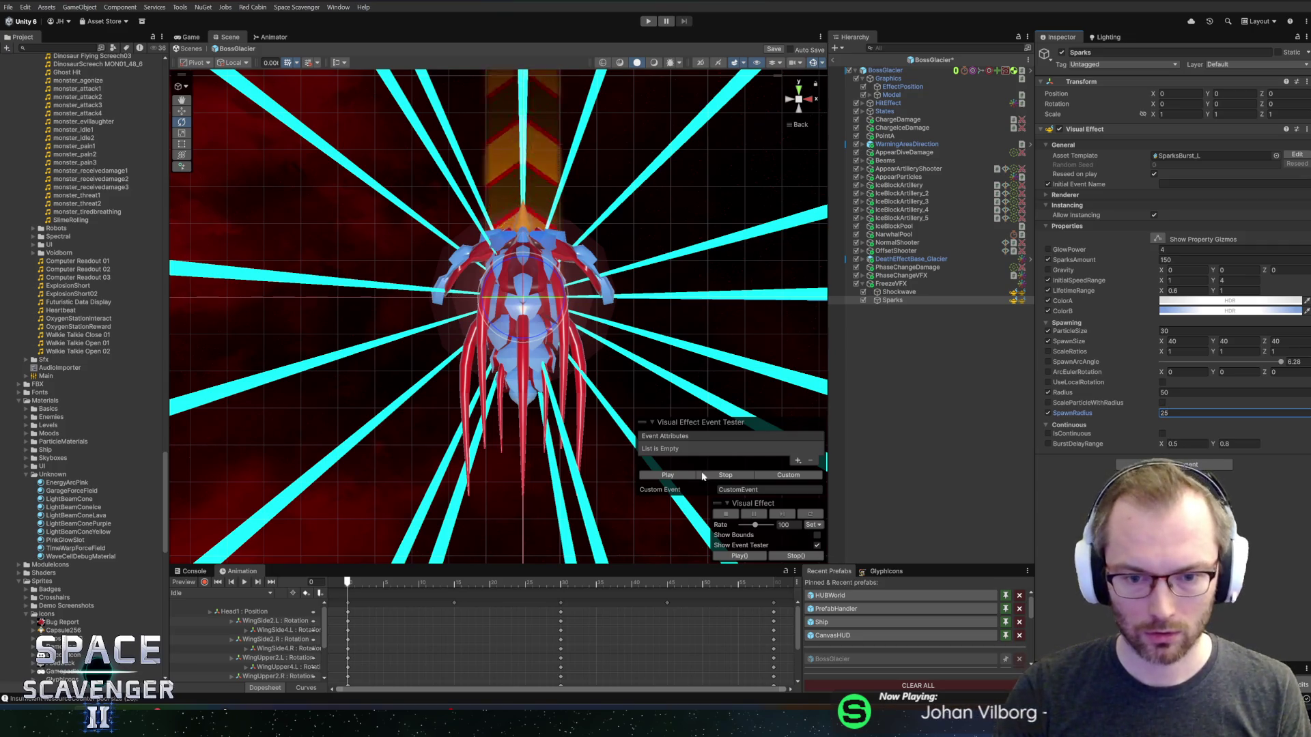
click(703, 476)
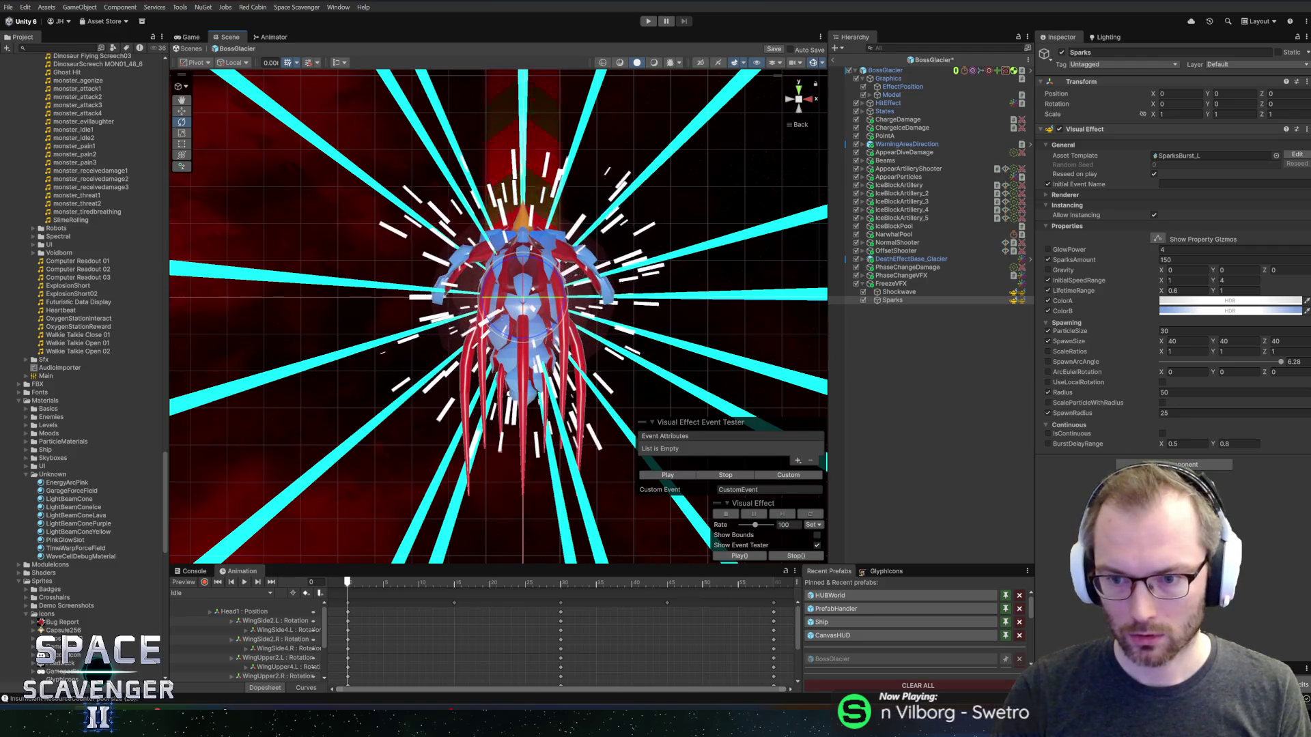
click(1195, 393)
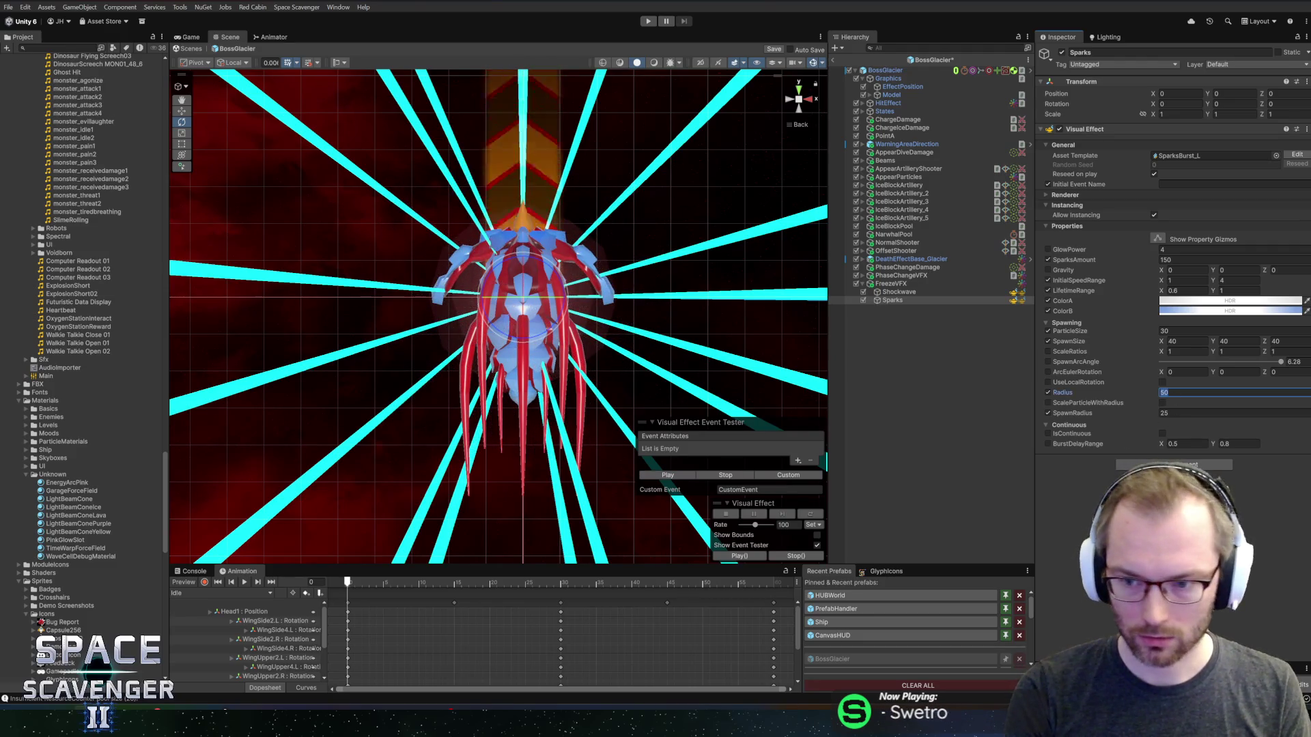
text(4)
click(686, 476)
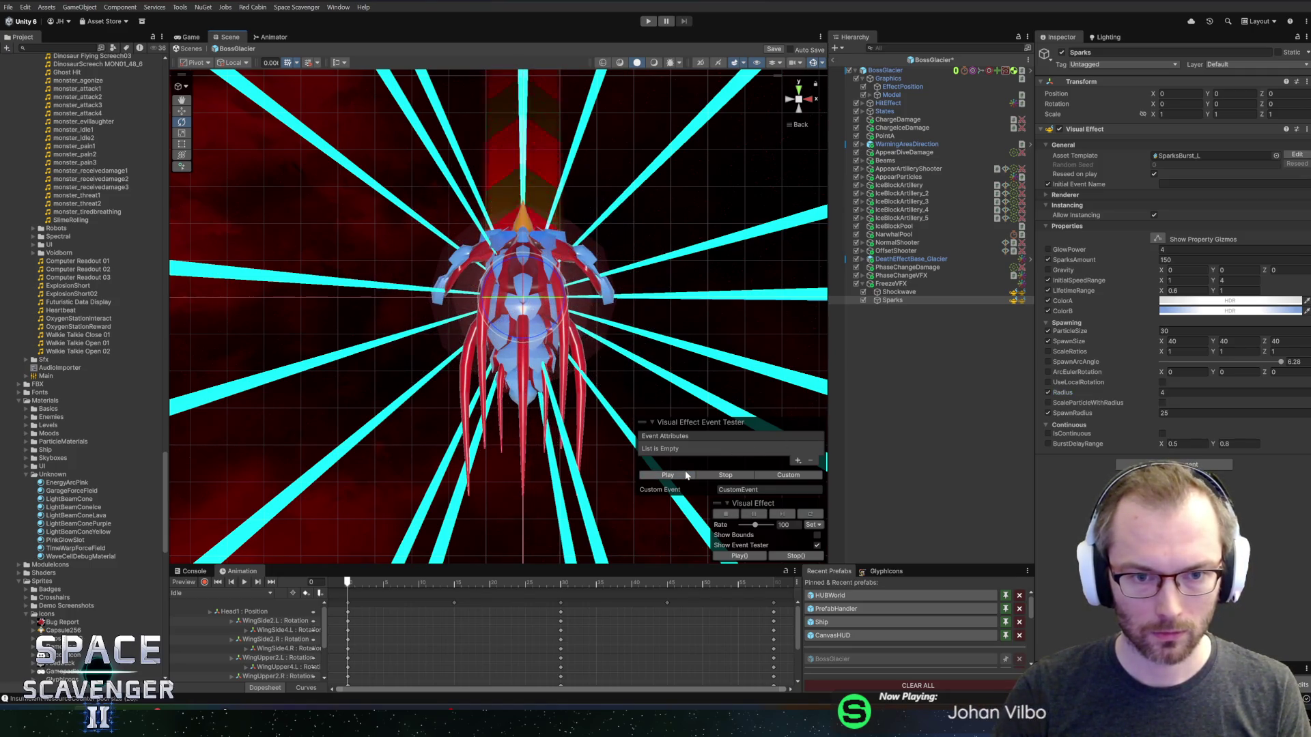
click(686, 476)
- Shrink the sparks with ParticleSize 10 and ScaleRatios X 2, then preview the burst
click(1187, 341)
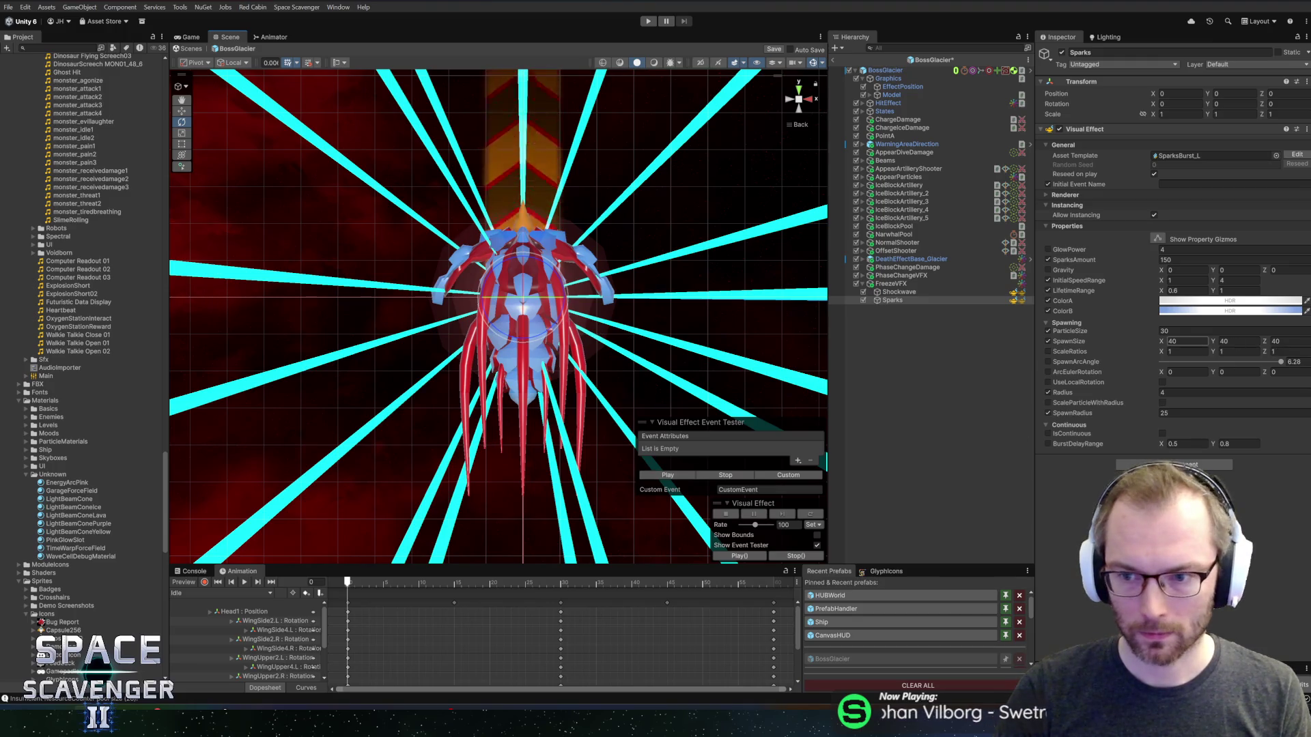
click(1188, 331)
text(20)
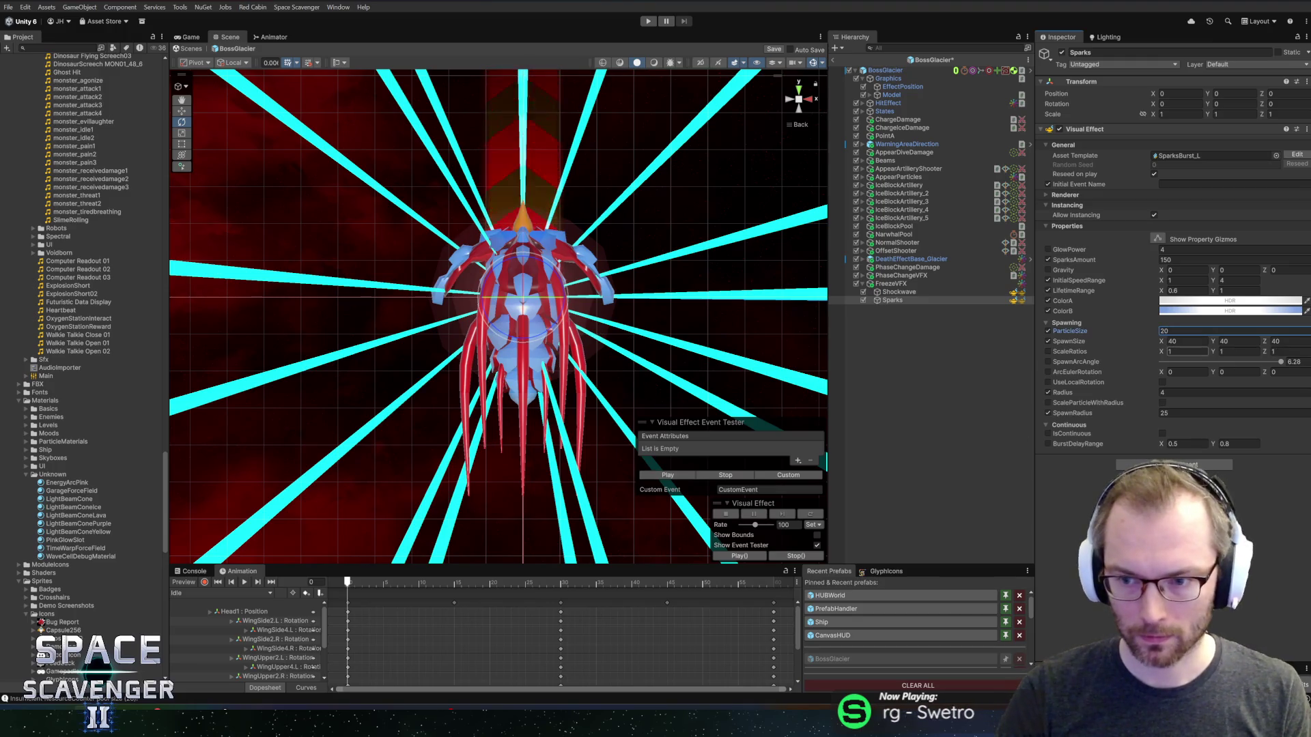
click(1187, 352)
text(2)
click(1188, 331)
text(10)
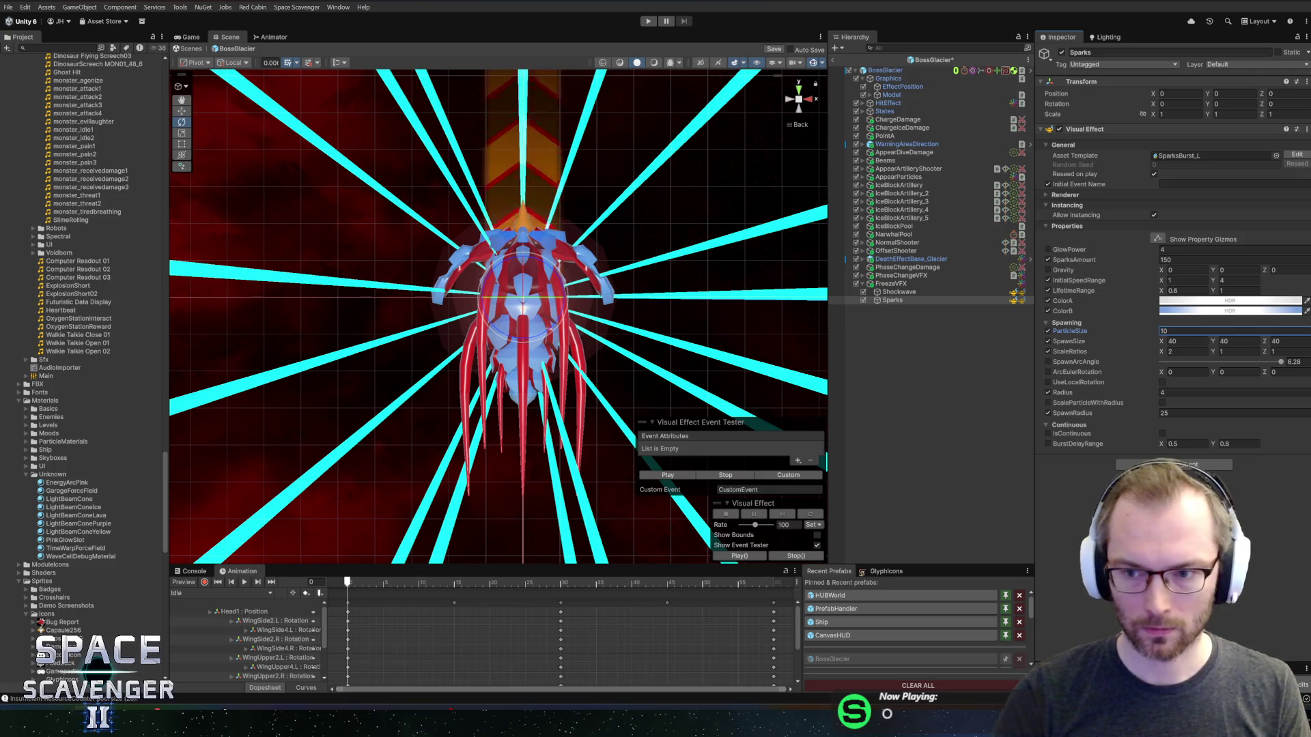
click(668, 475)
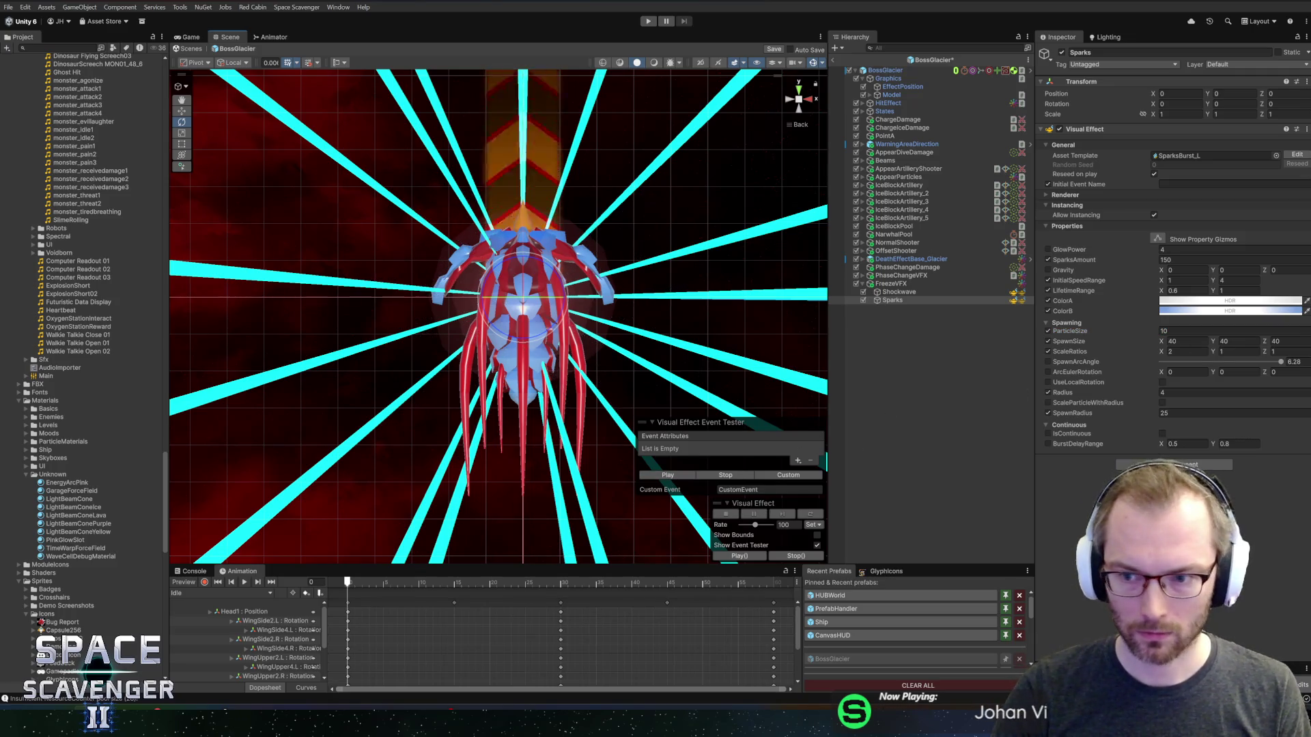
- Settle the Sparks ParticleSize at 16 and bring up its colour picker
click(1177, 324)
click(1125, 332)
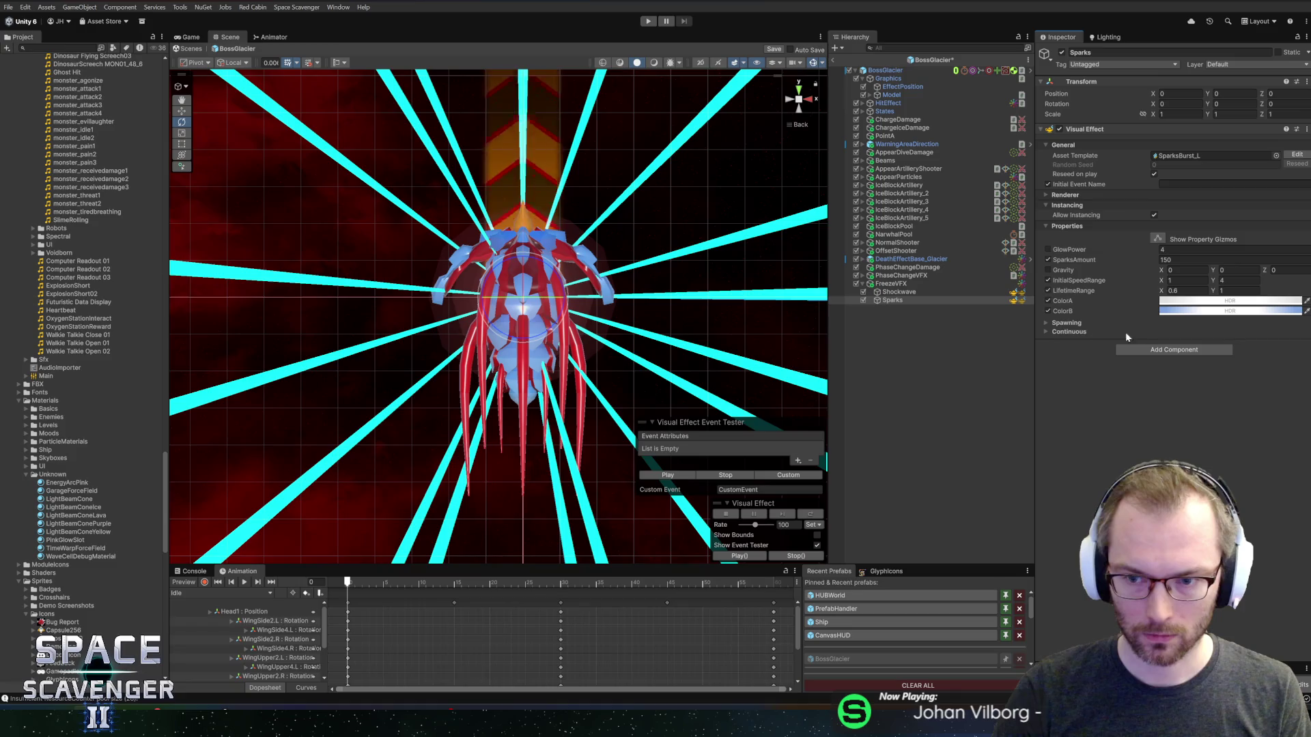
click(1066, 323)
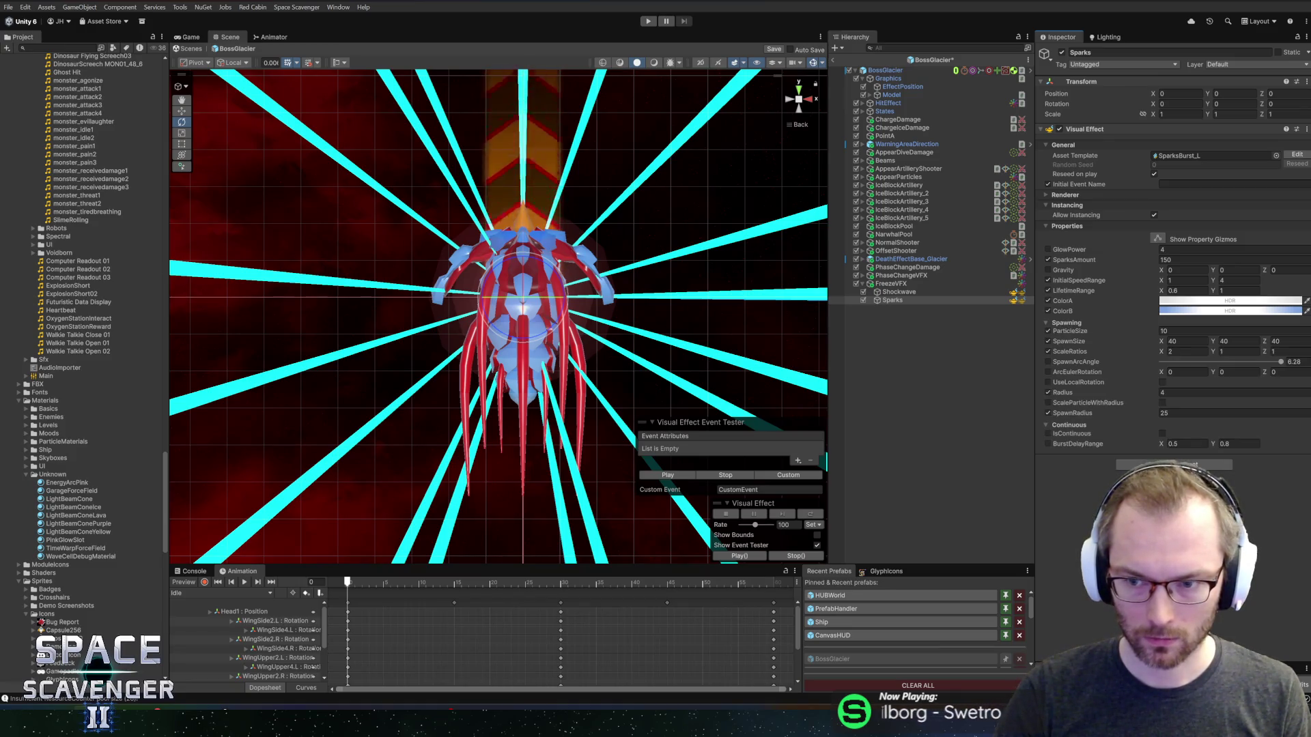
text(6)
key(Return)
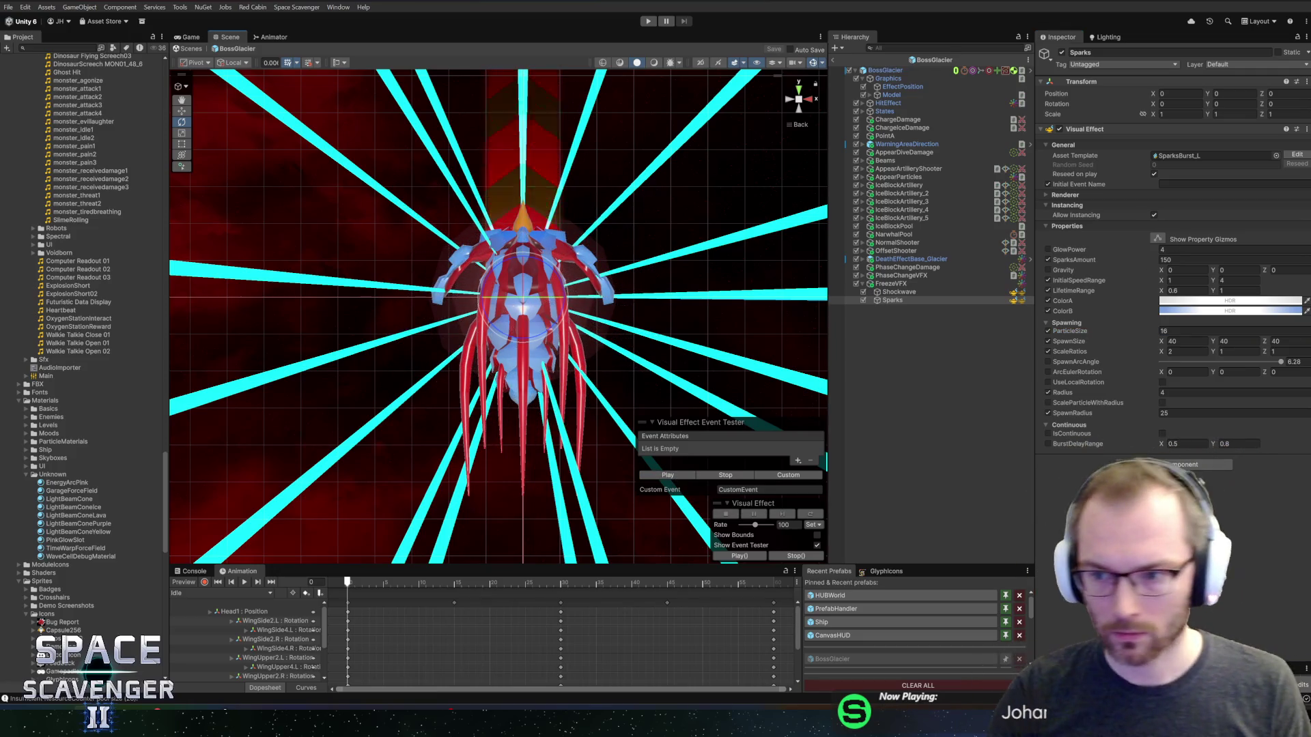
click(1195, 311)
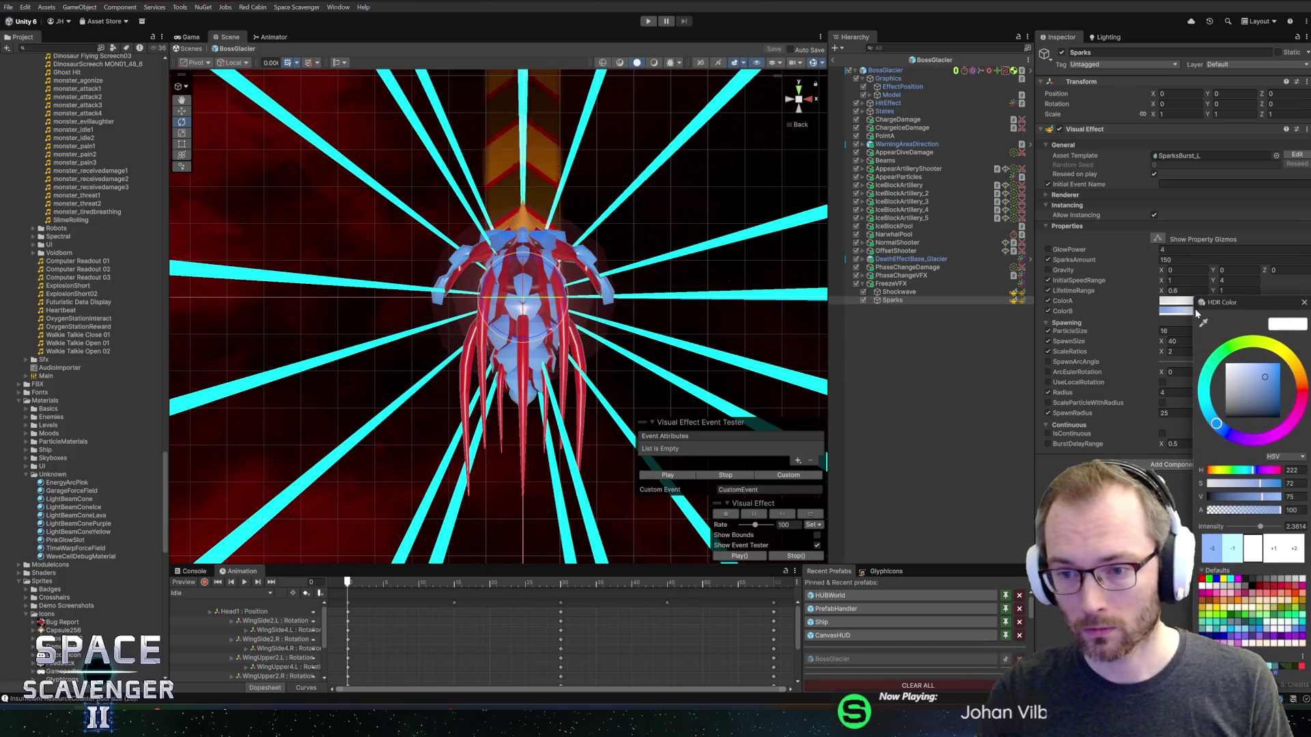
- Tint the Sparks ColorA pale blue with hue 222 and a richer, slightly darker shade
click(1303, 302)
click(1270, 302)
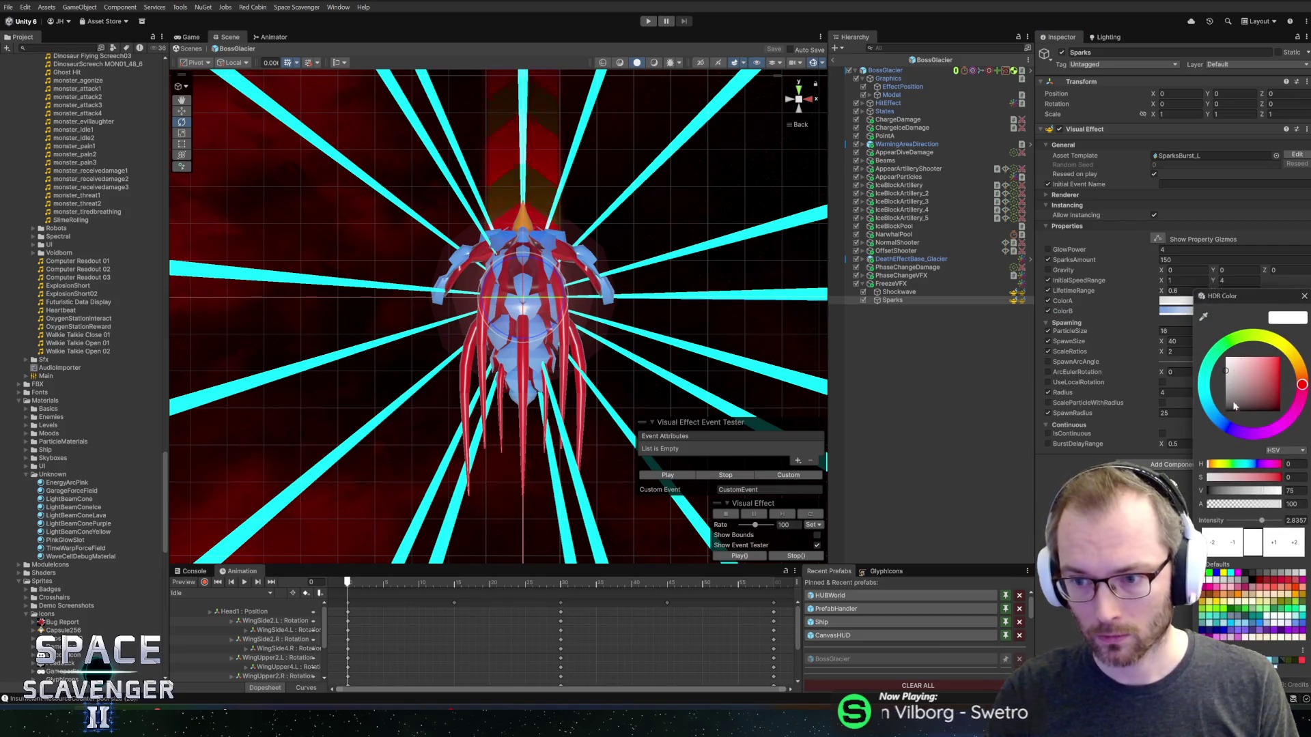
text(222)
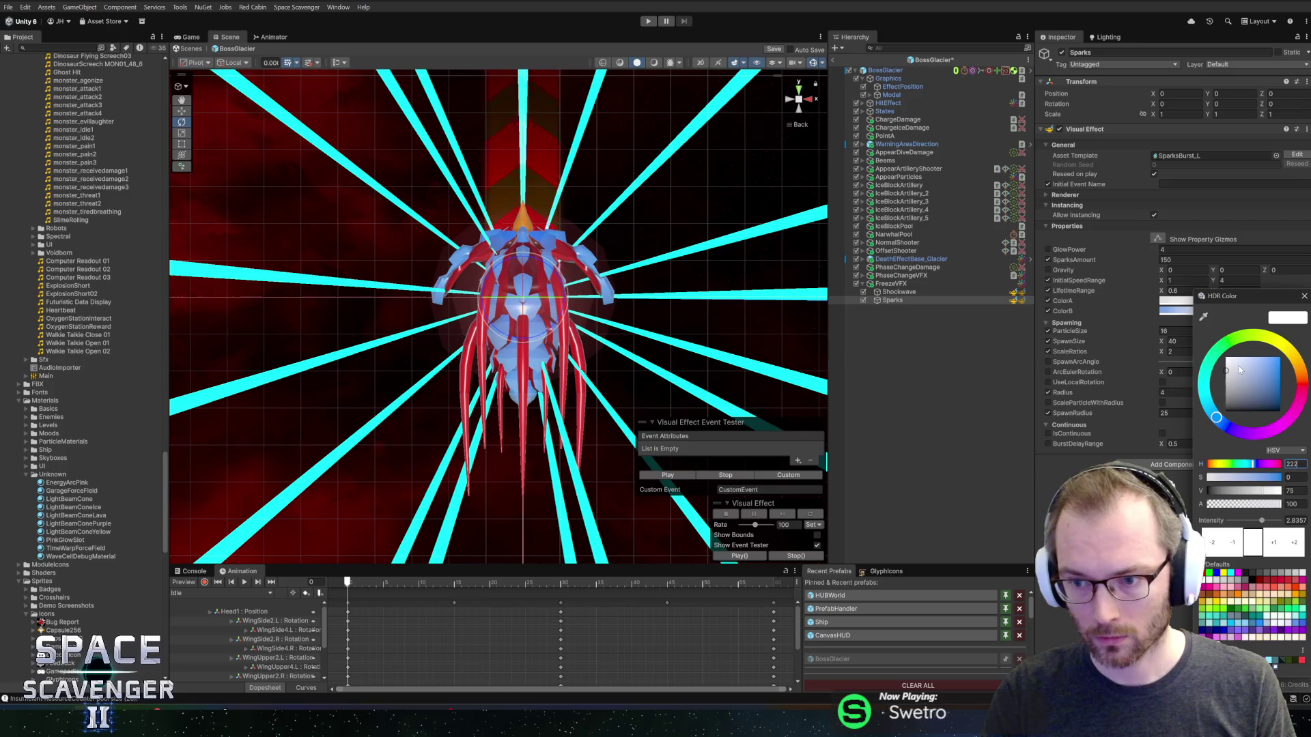
drag(1243, 370, 1252, 376)
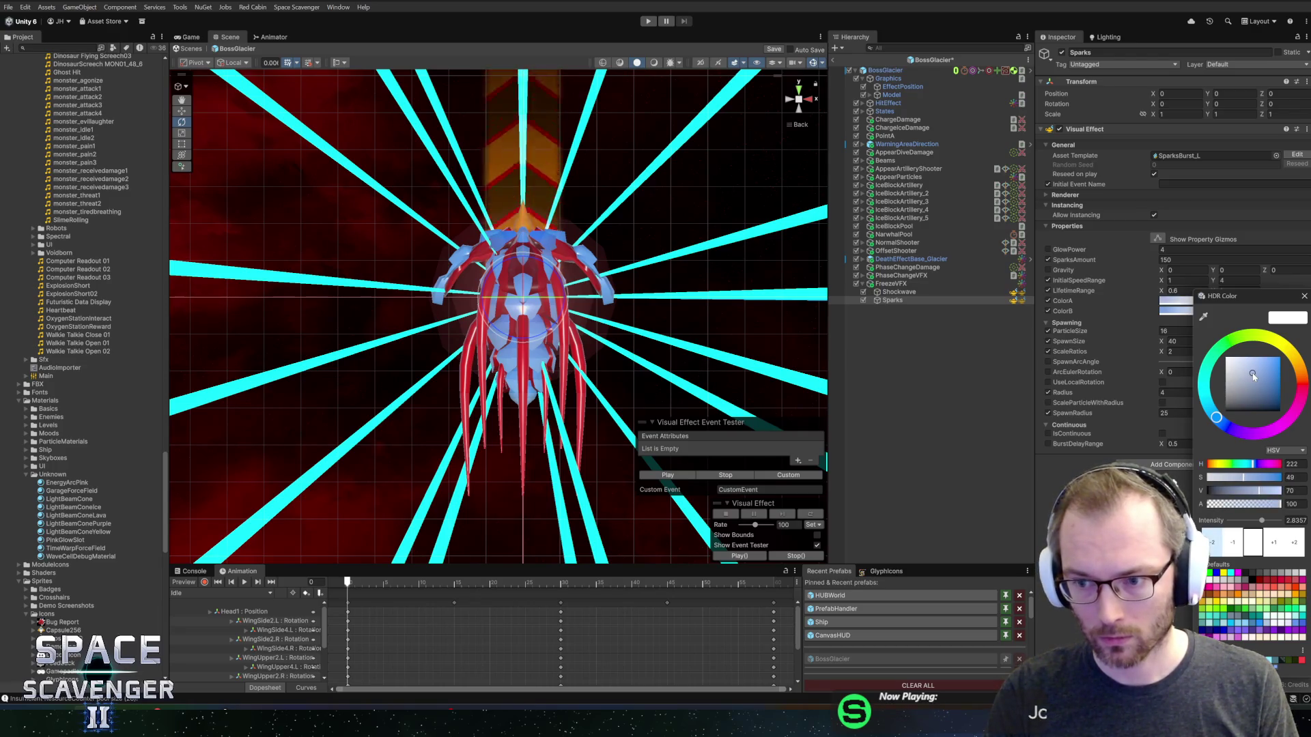
click(1304, 298)
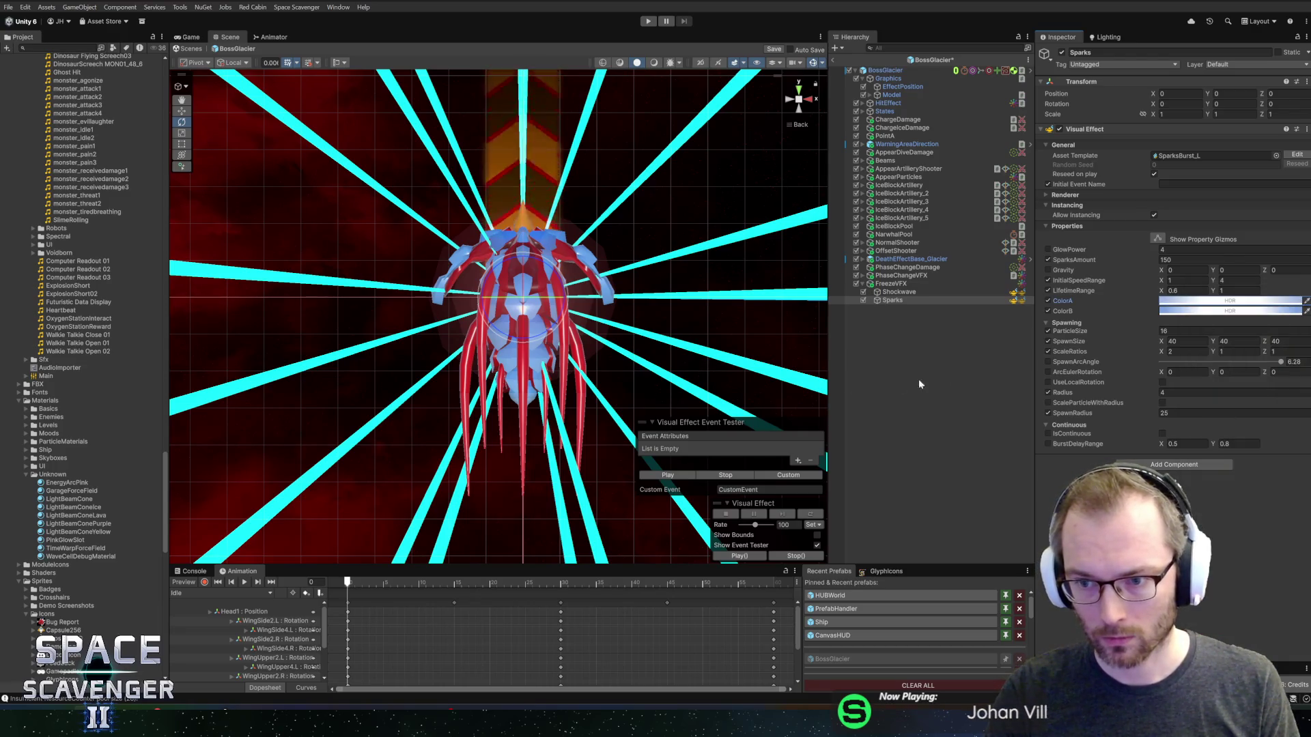
- Preview the blue Sparks burst and save the BossGlacier prefab
click(669, 474)
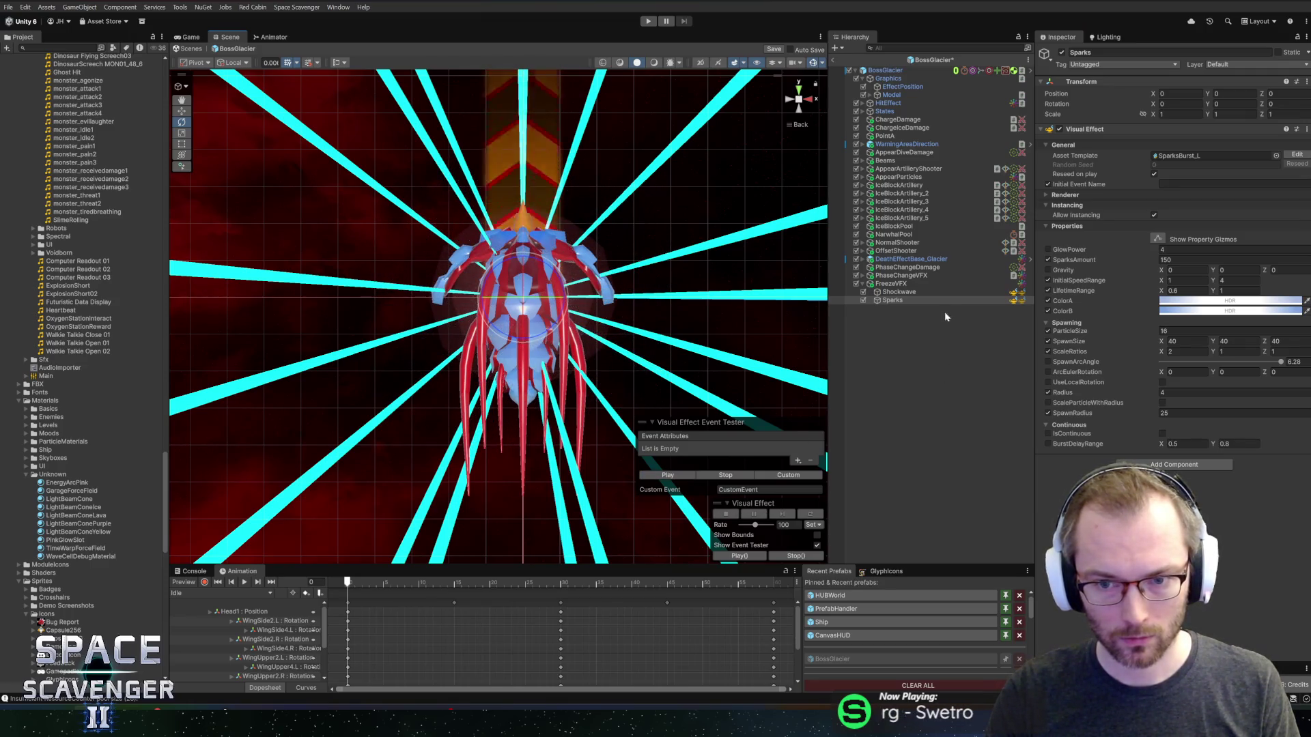
click(924, 293)
key(ctrl+s)
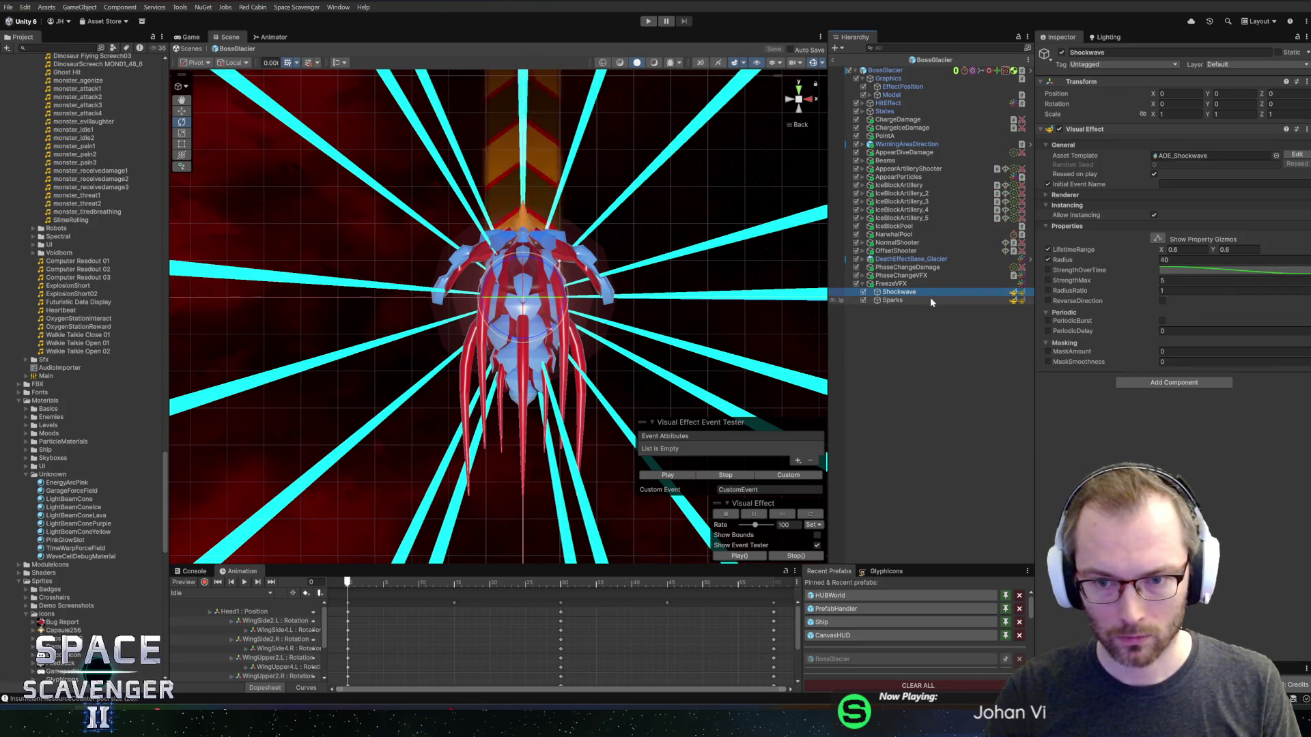
click(928, 284)
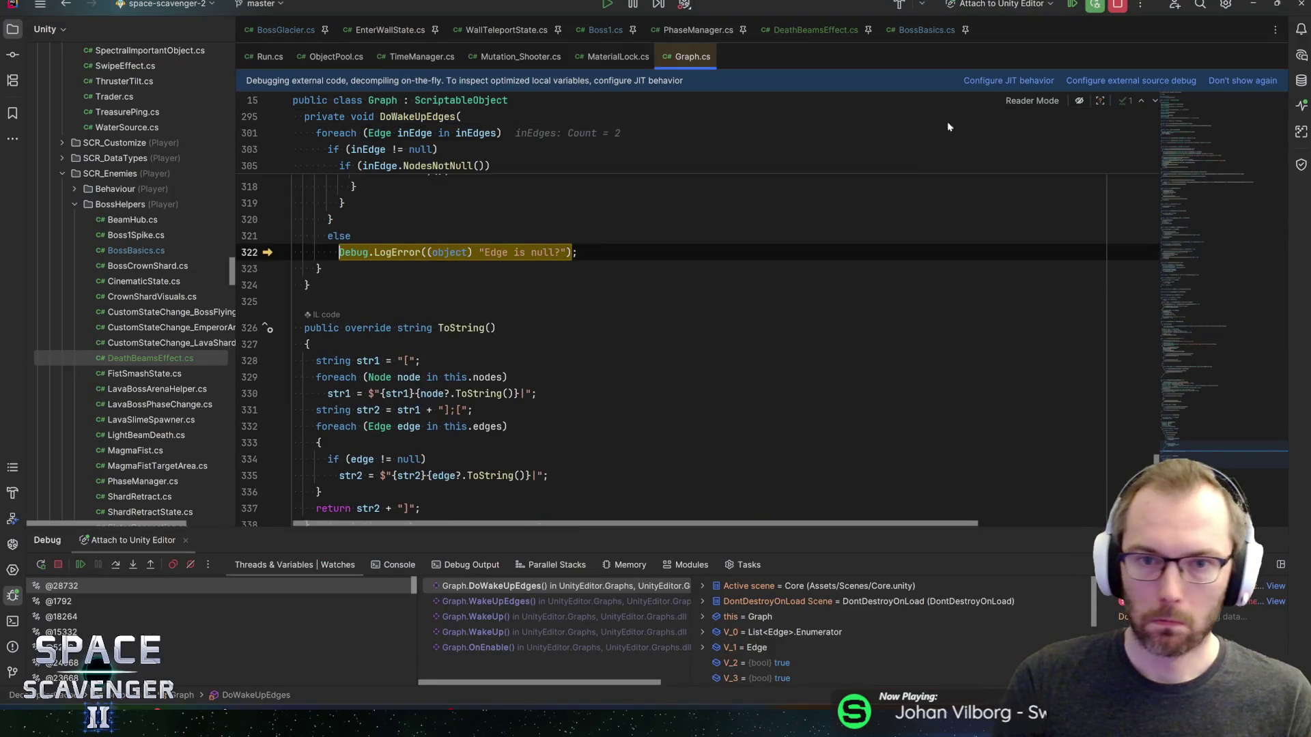
- Enlarge Rider's Debug panel and walk up the call stack from OnEnable through WakeUp
mouse_move(519, 253)
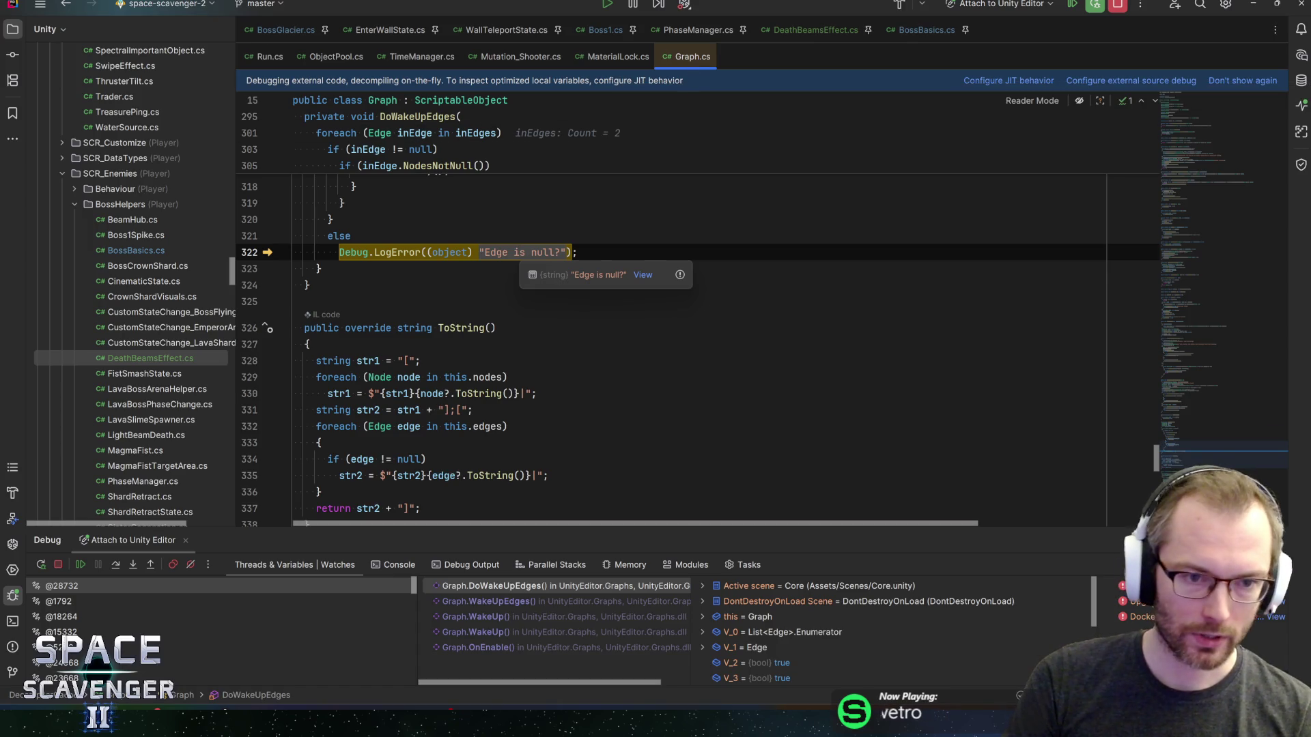
mouse_move(244, 527)
mouse_down()
mouse_move(244, 471)
mouse_move(244, 482)
mouse_up()
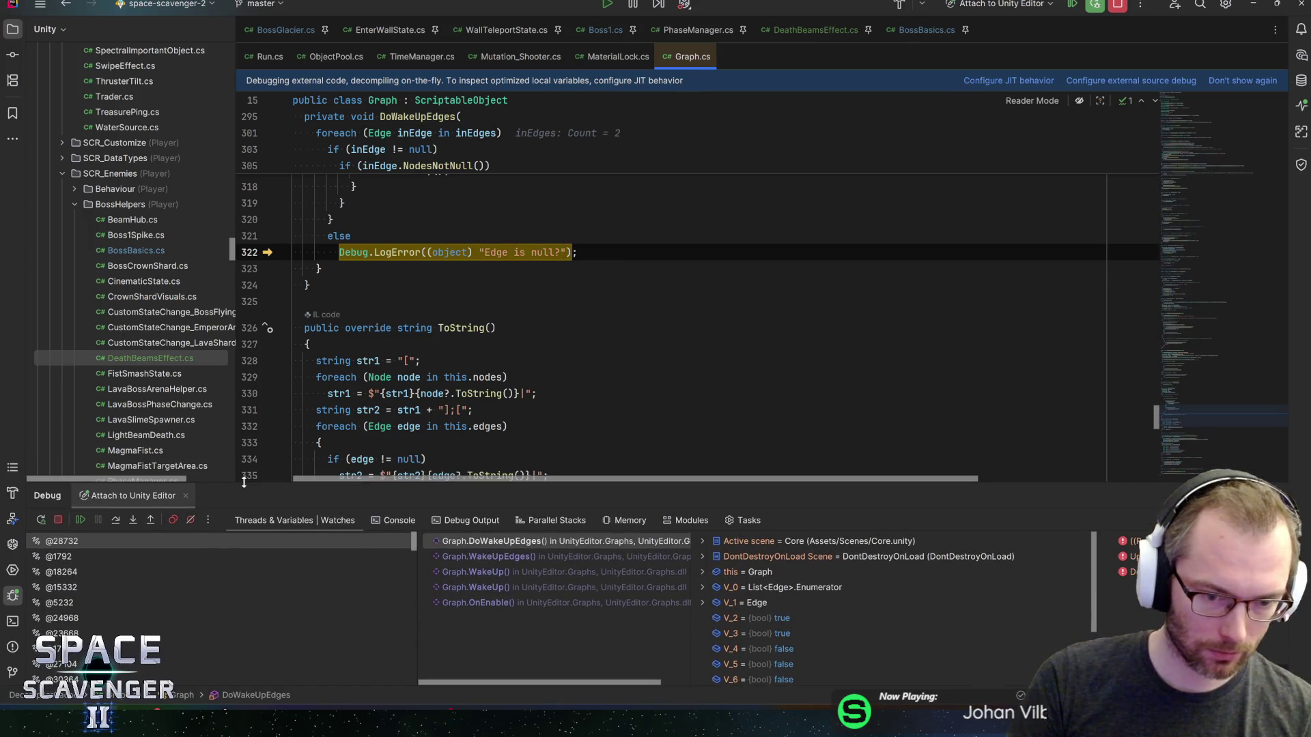
click(492, 603)
click(494, 587)
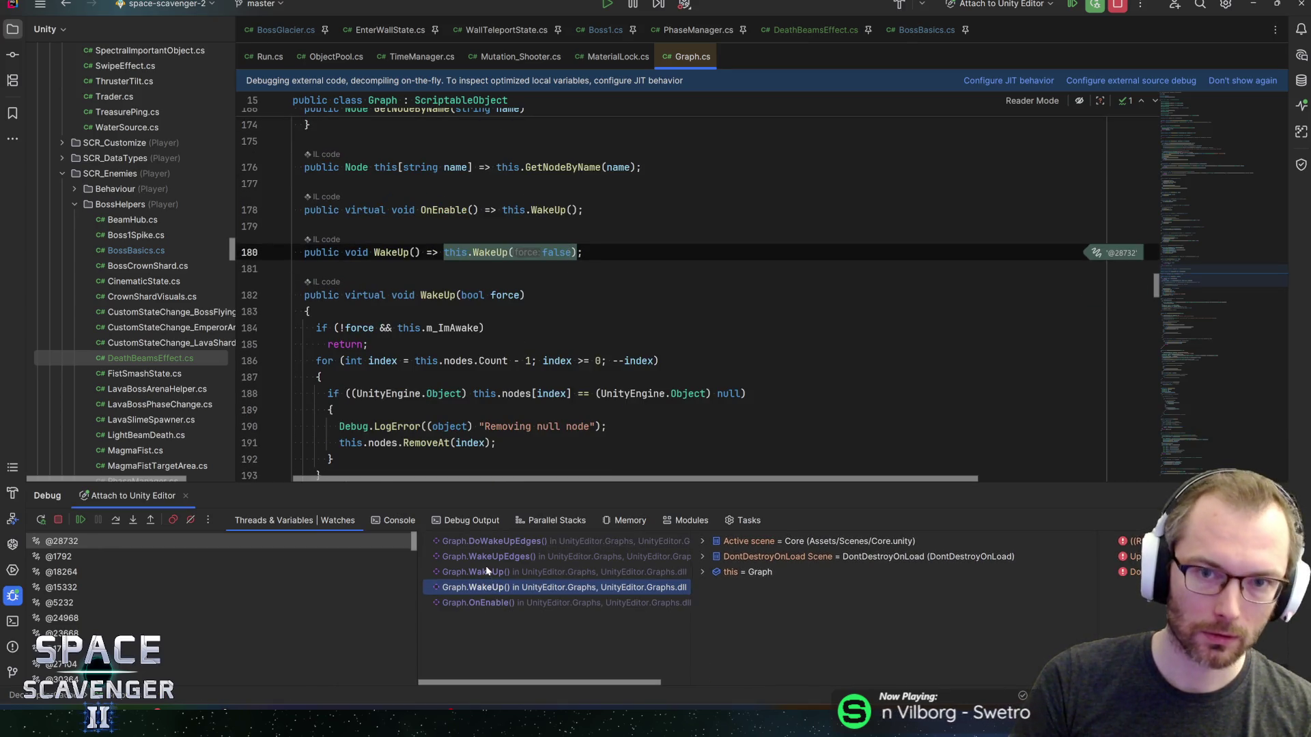
click(487, 572)
click(486, 556)
click(481, 541)
- Review the WakeUpEdges call on line 213 and its WakeUp caller, then stop debugging Unity
click(491, 556)
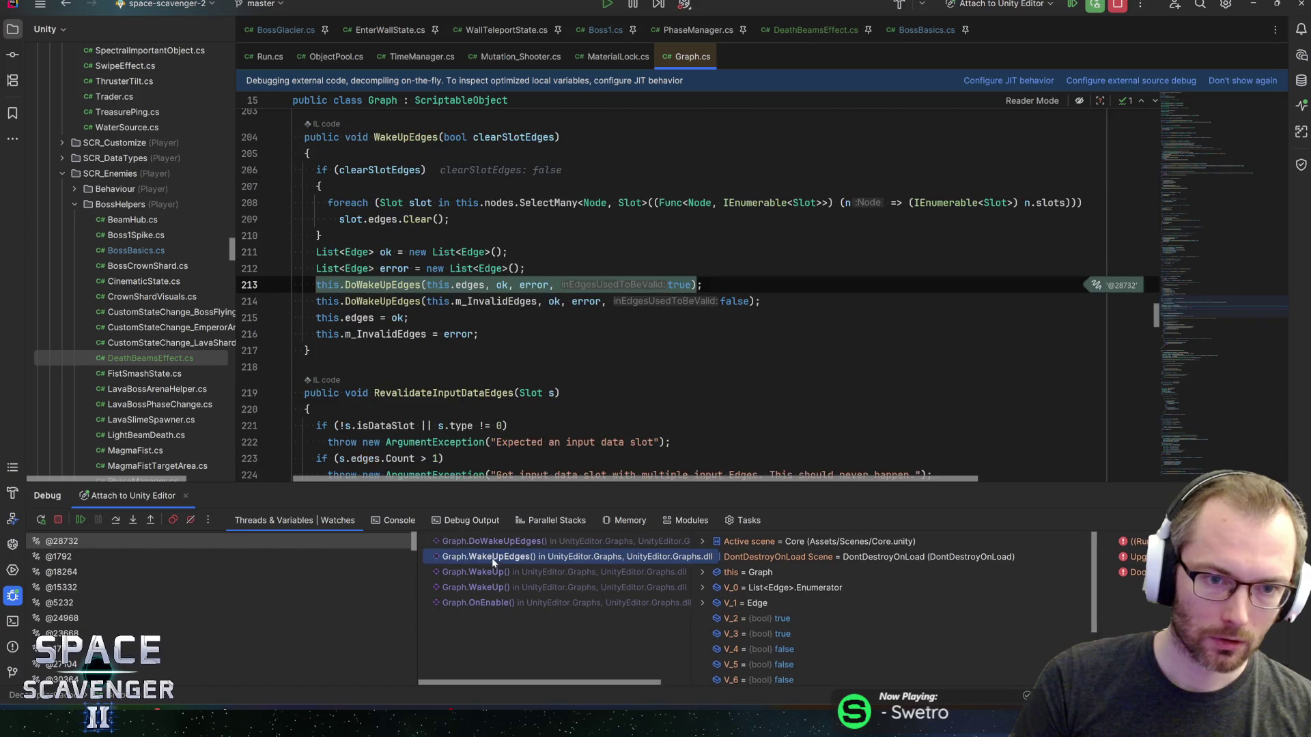
click(492, 574)
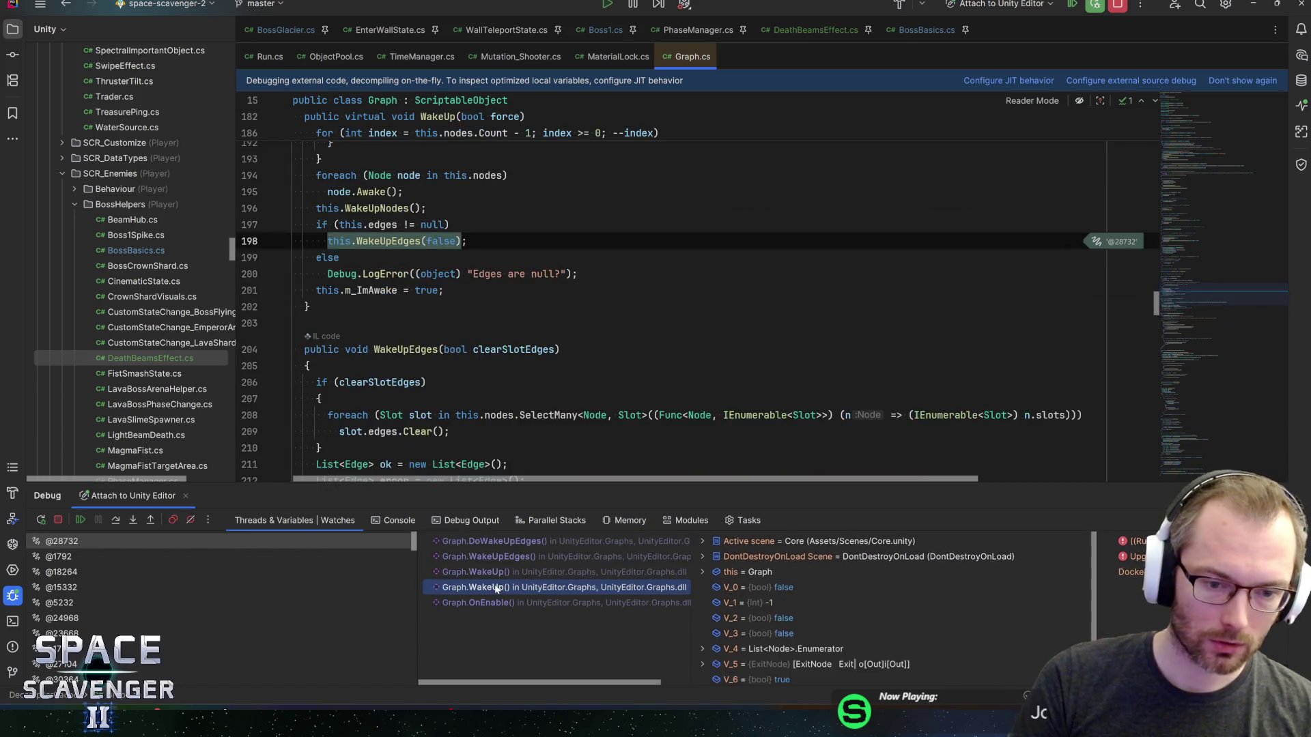
click(494, 602)
click(1119, 6)
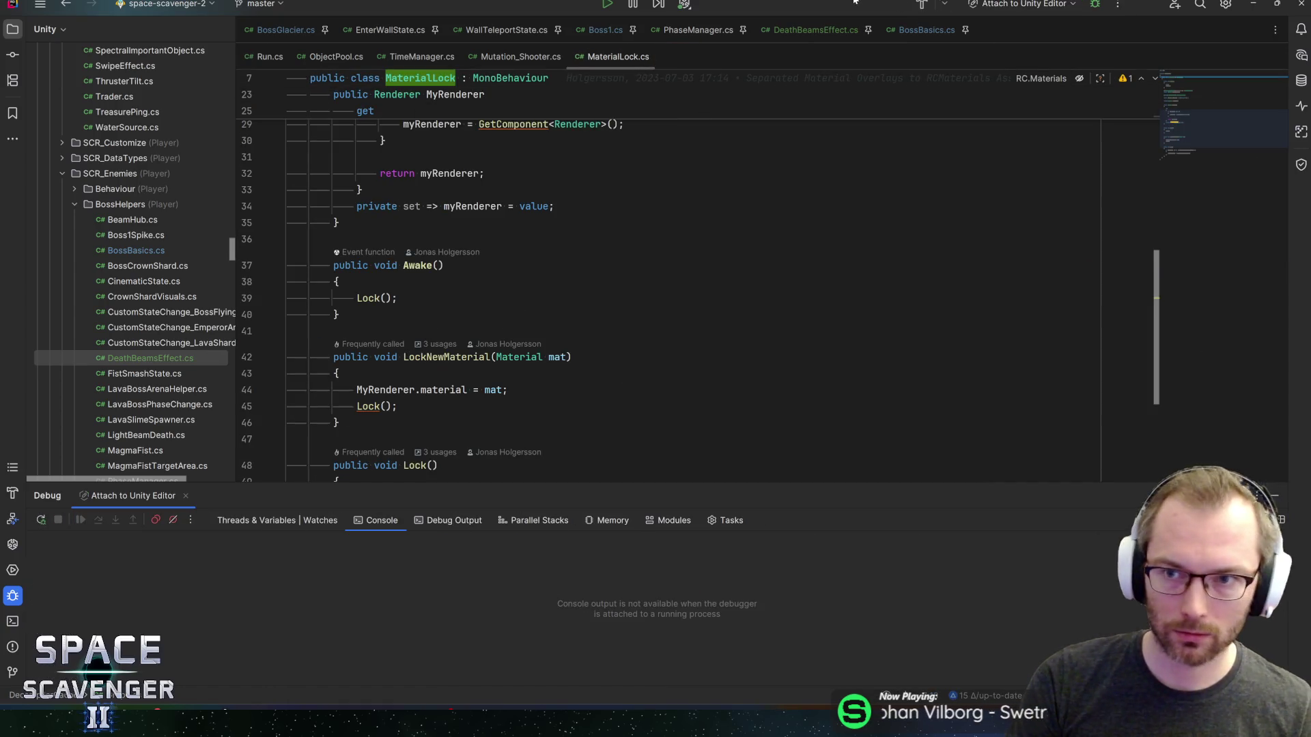
key(alt+Tab)
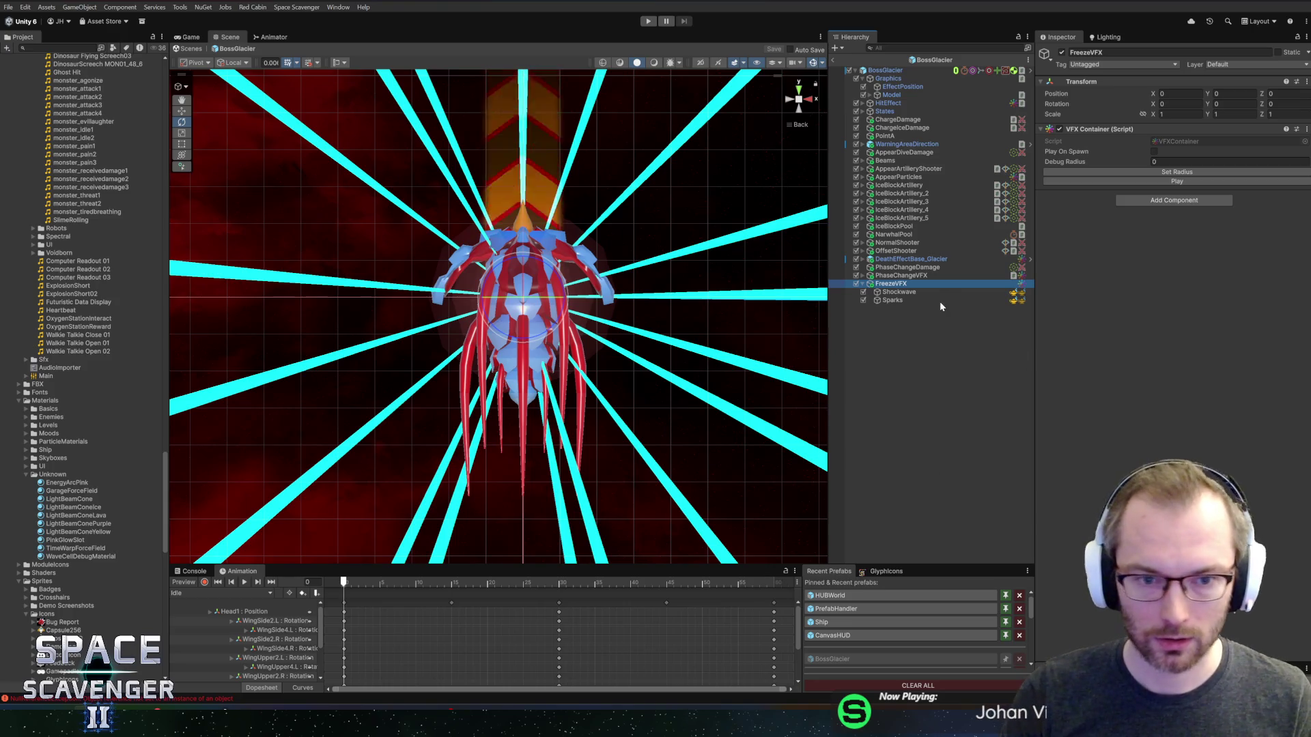
- Step from Sparks back to the FreezeVFX container and make the bottom panel taller
key(Down)
key(Down)
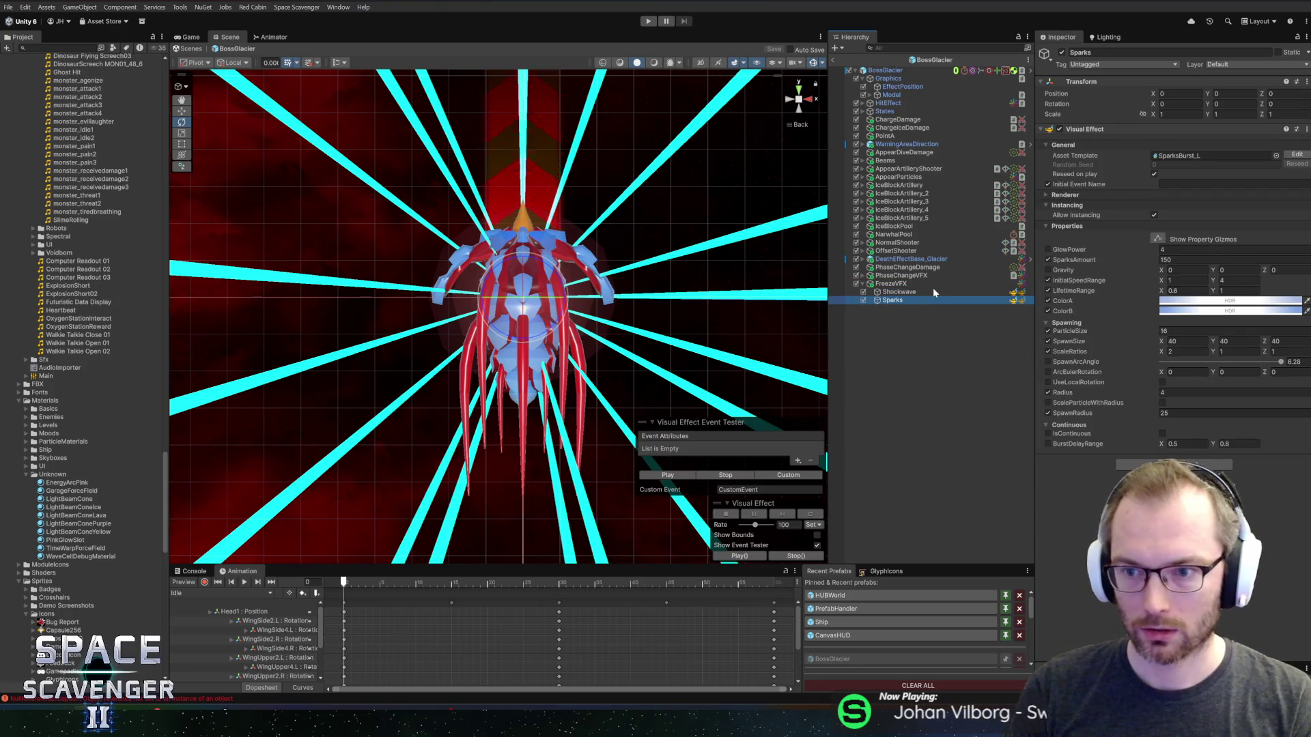
key(Up)
key(Up)
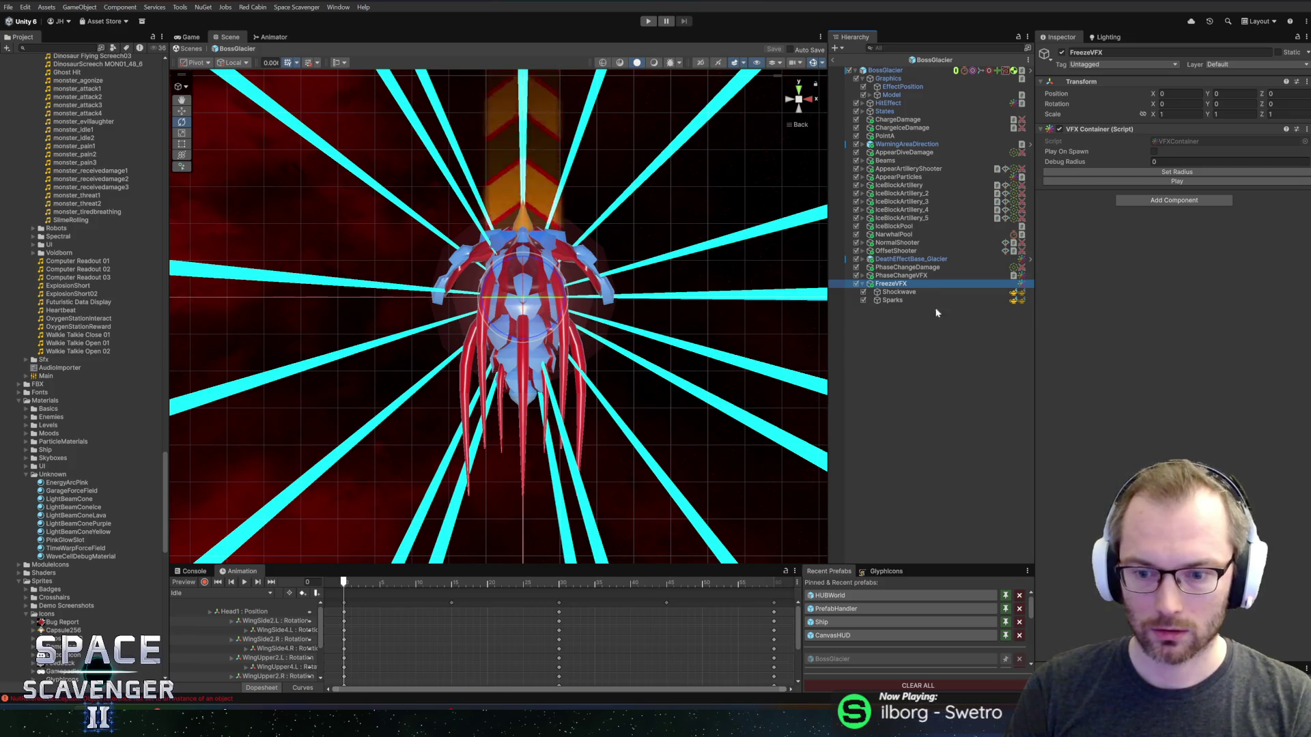
drag(673, 566, 672, 529)
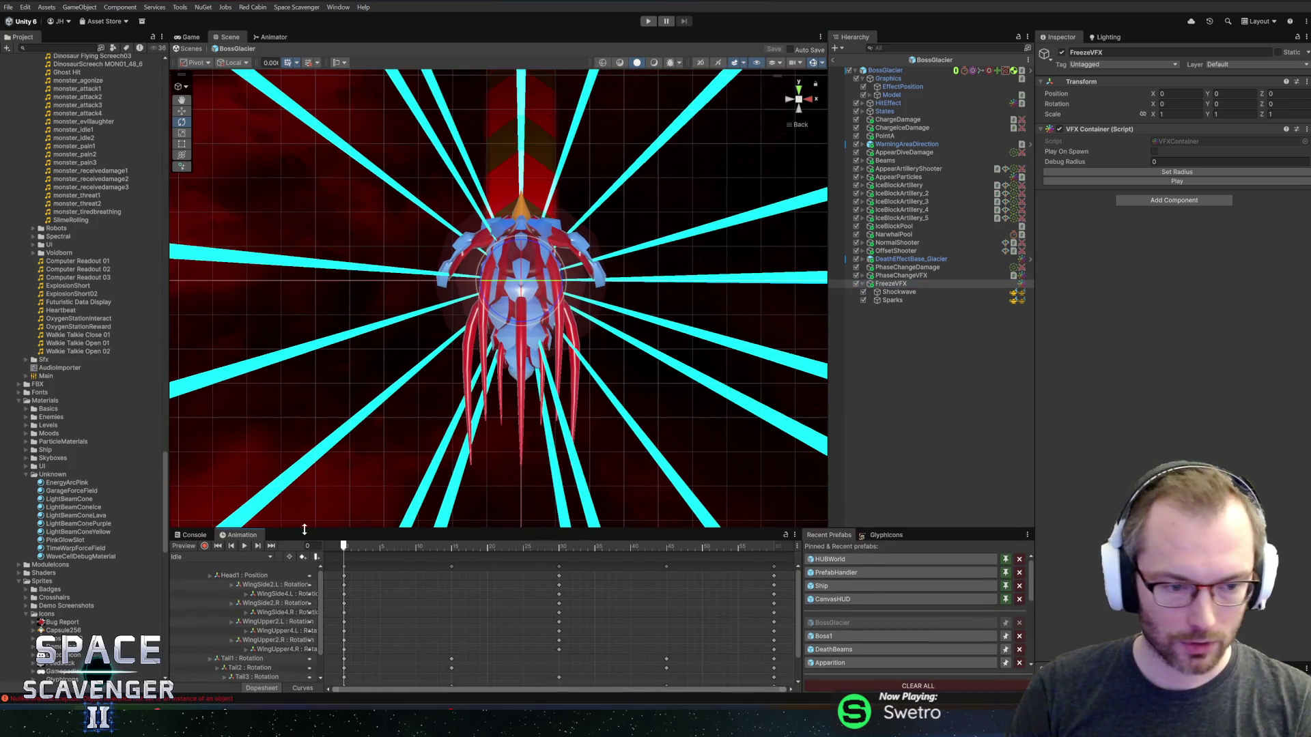
- Show the NullReferenceException's stack trace in the Console
click(193, 536)
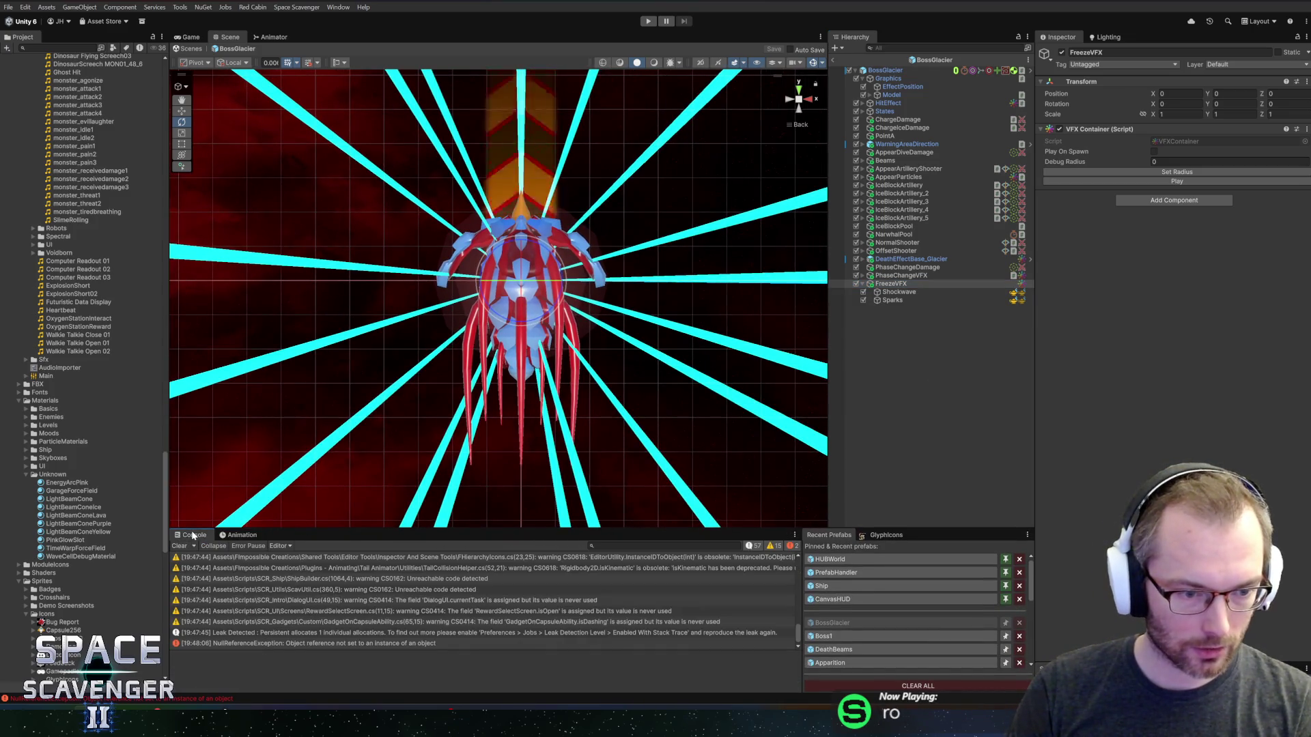
click(220, 643)
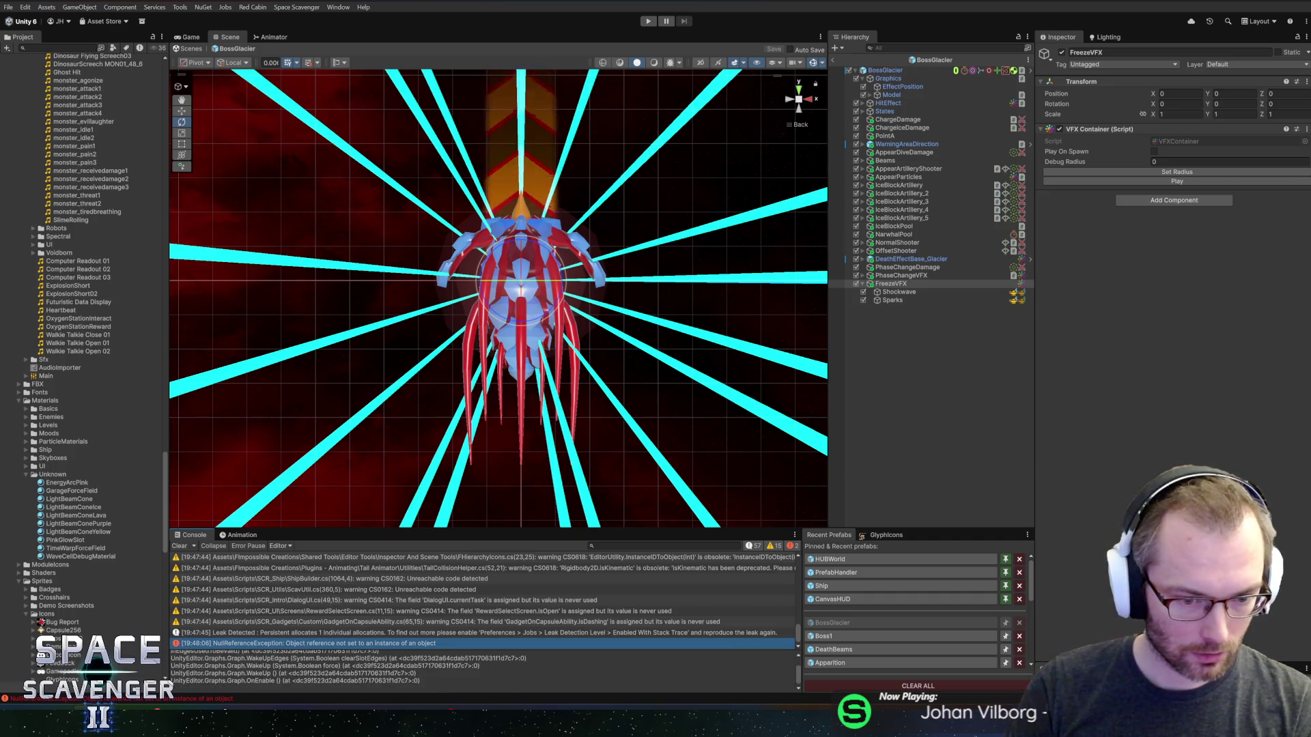
scroll(478, 672, up, 1)
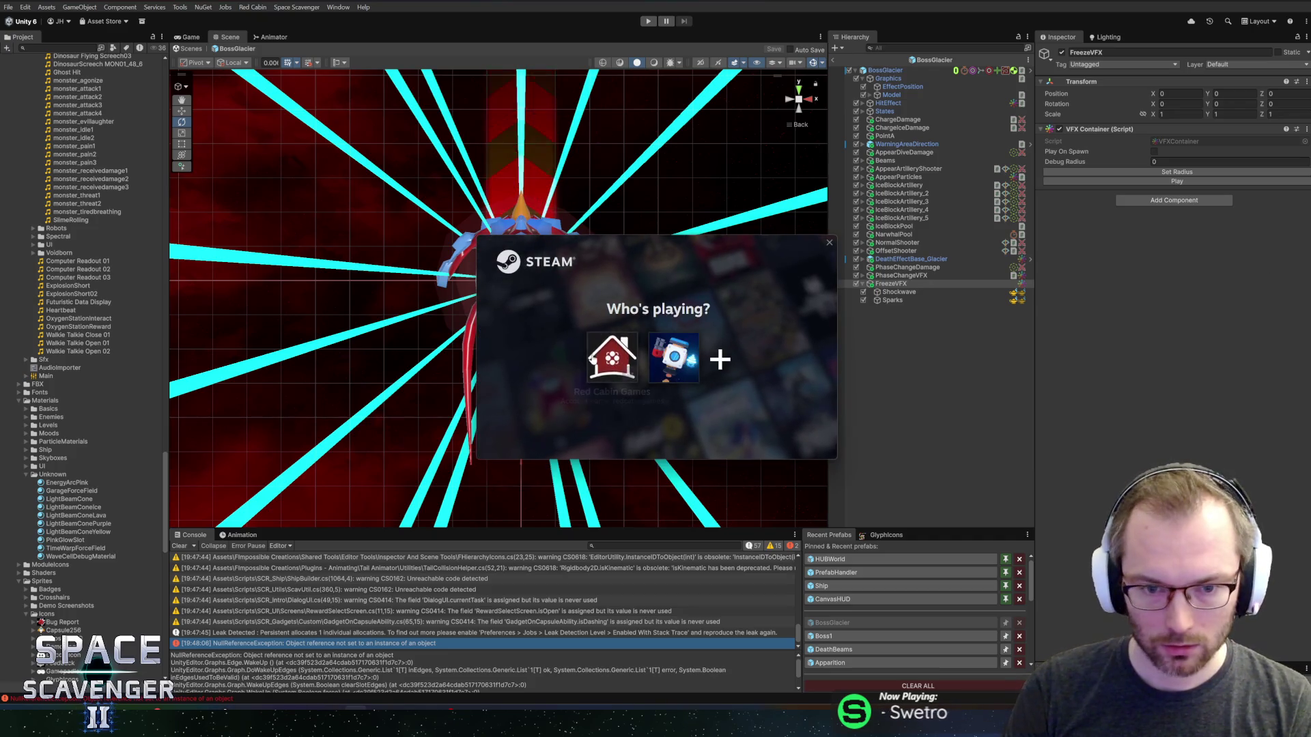
- Dismiss the Steam profile prompt and select the BossGlacier root object
click(593, 360)
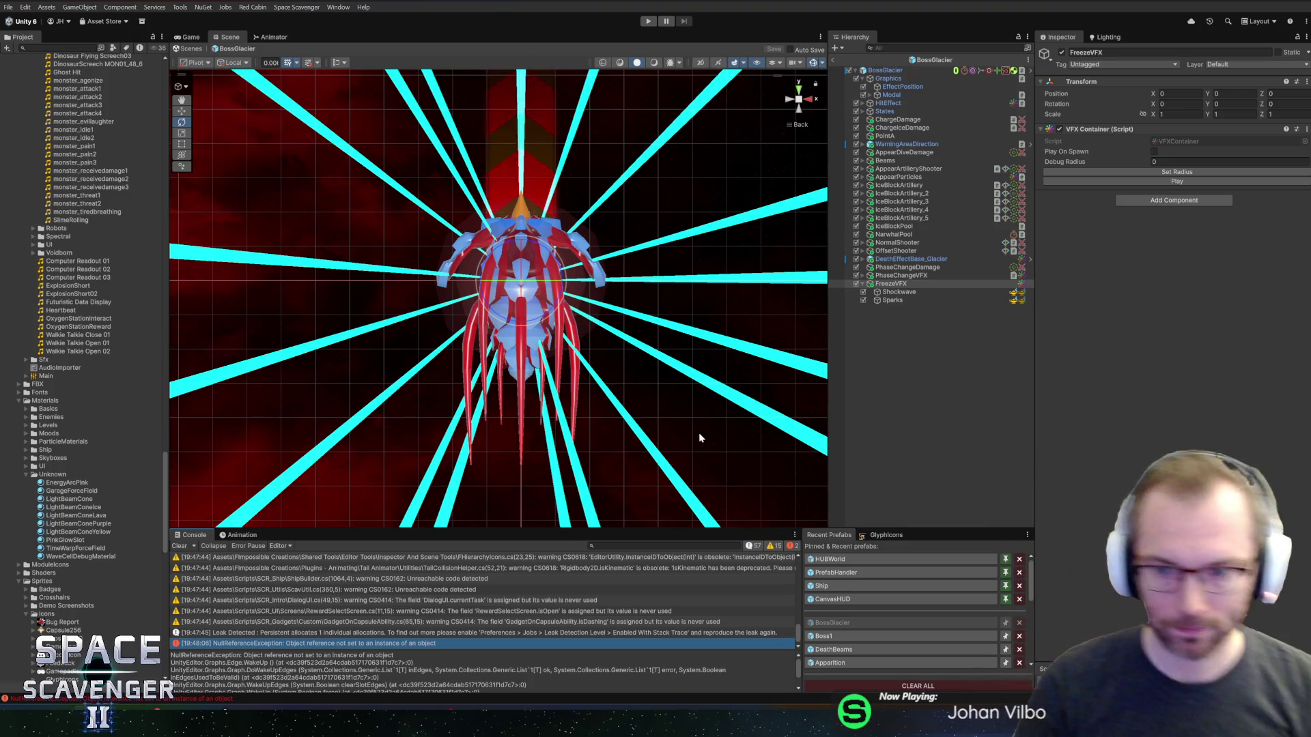
click(884, 71)
scroll(1147, 342, down, 8)
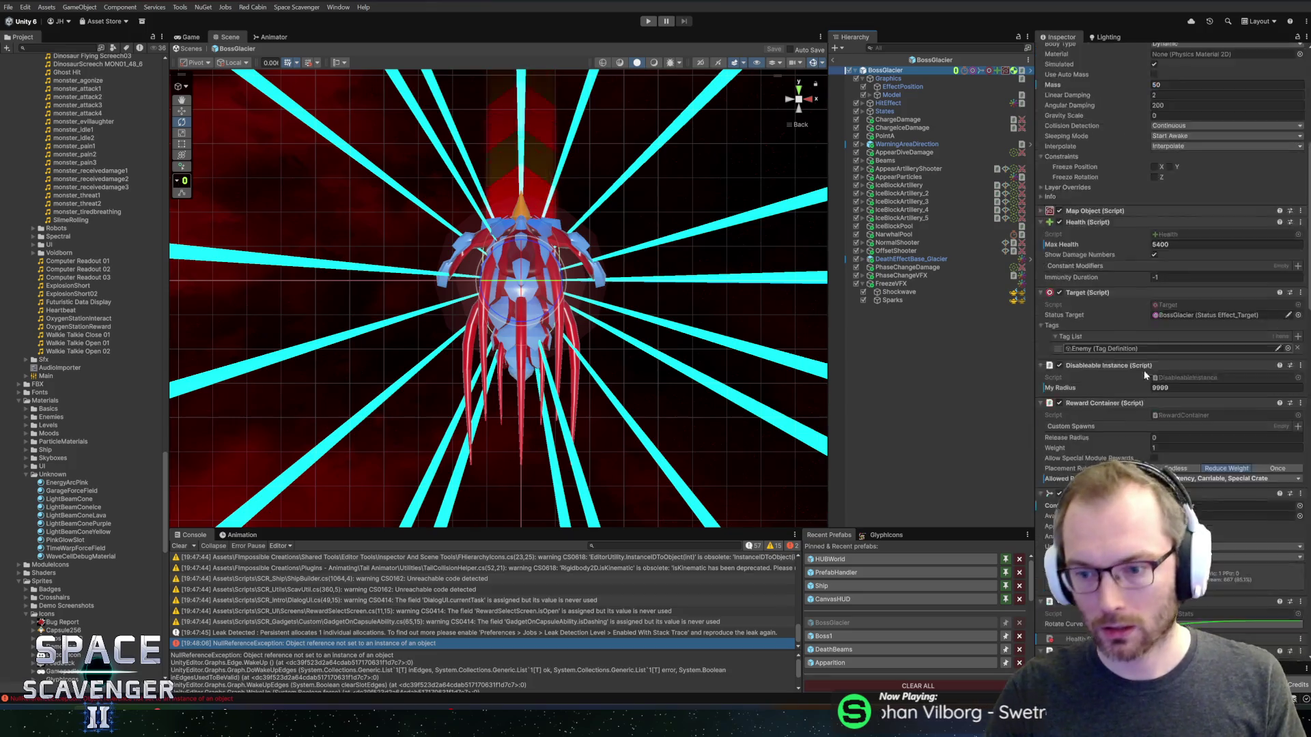
scroll(1147, 382, down, 15)
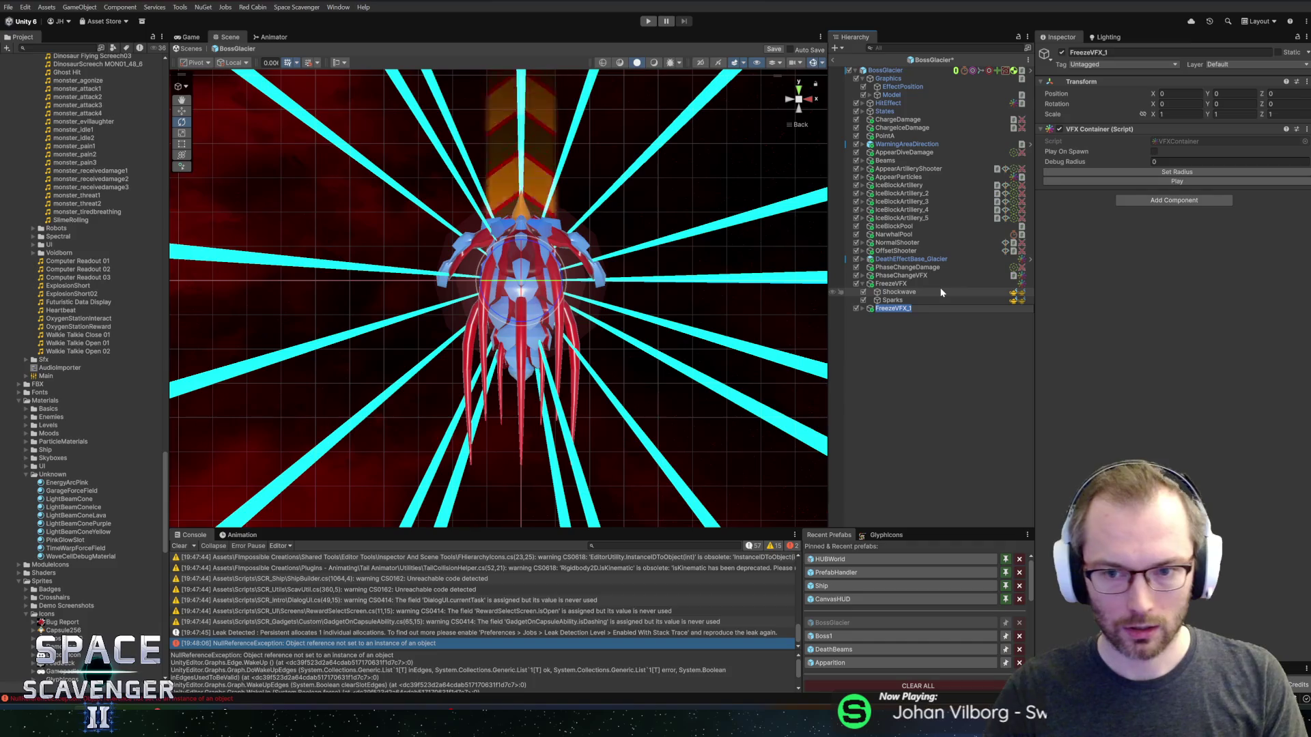
- Name the copy DeathVFX and assign it to BossGlacier's Death End VFX field
text(DeathVFX)
key(Return)
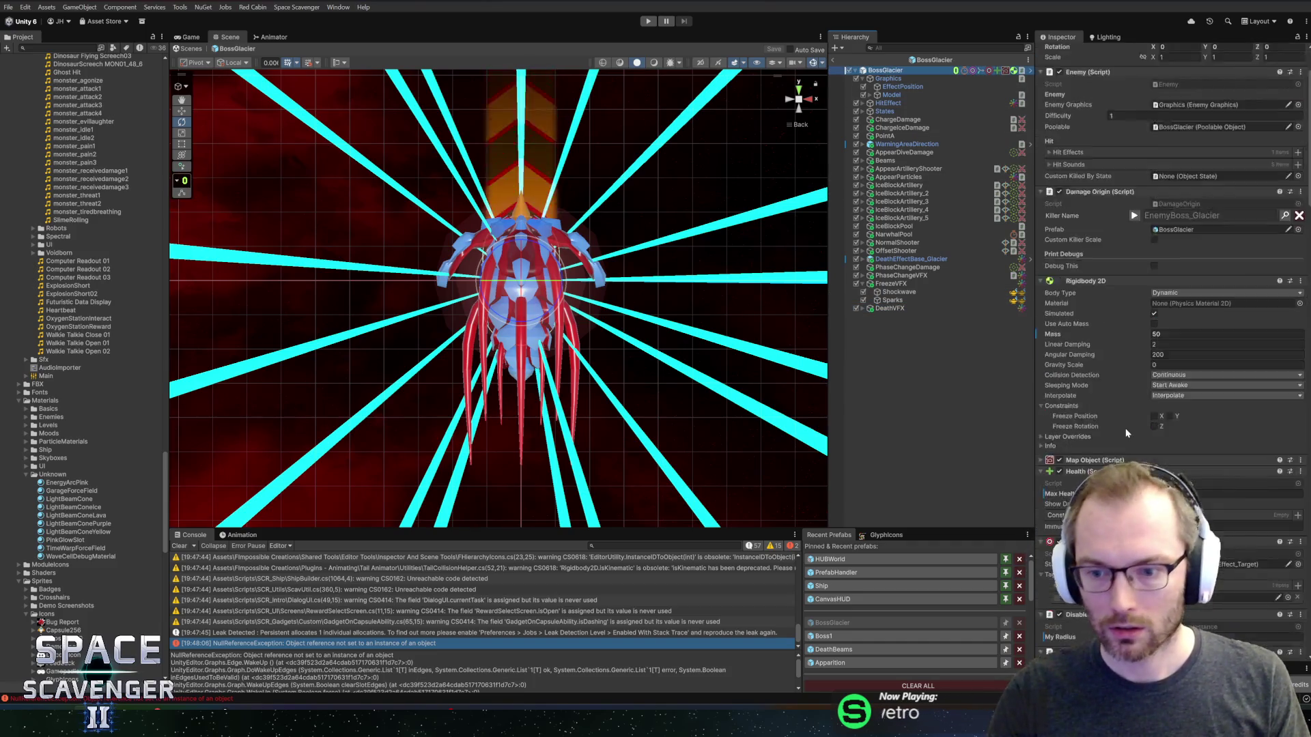
scroll(1127, 433, down, 15)
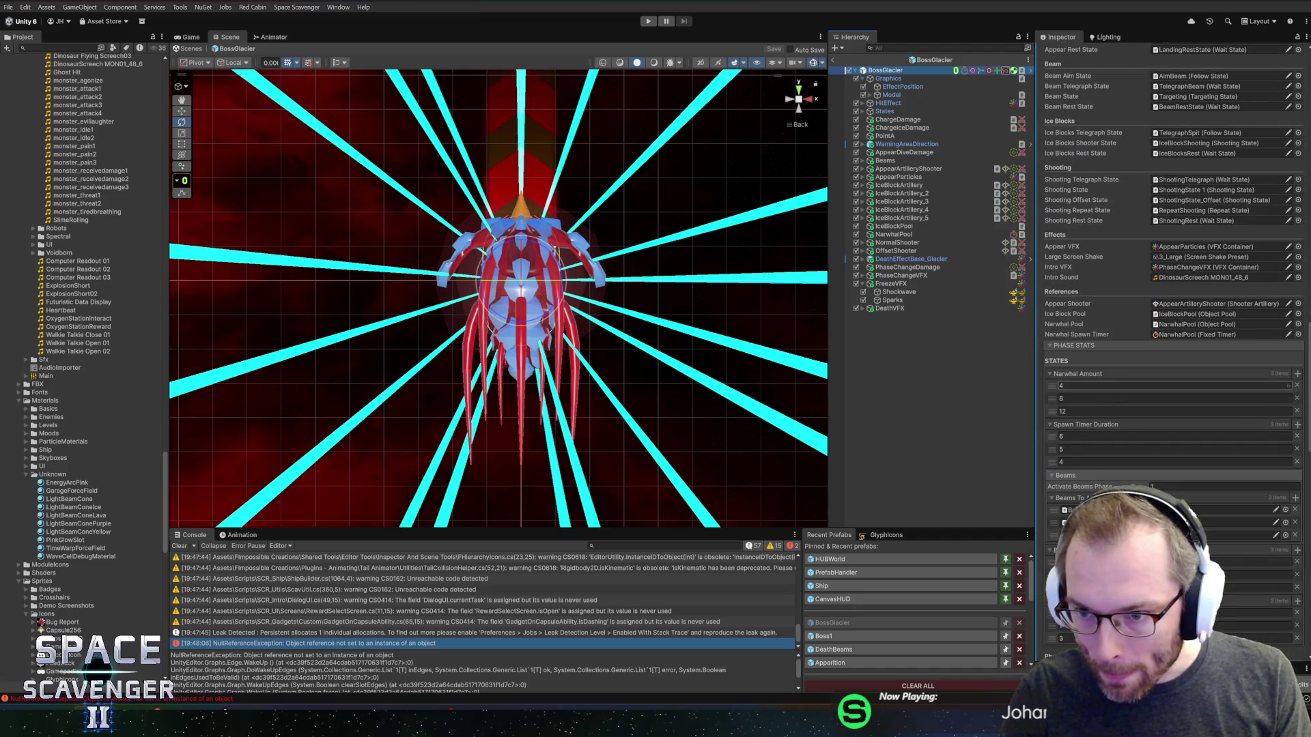
scroll(1096, 341, down, 5)
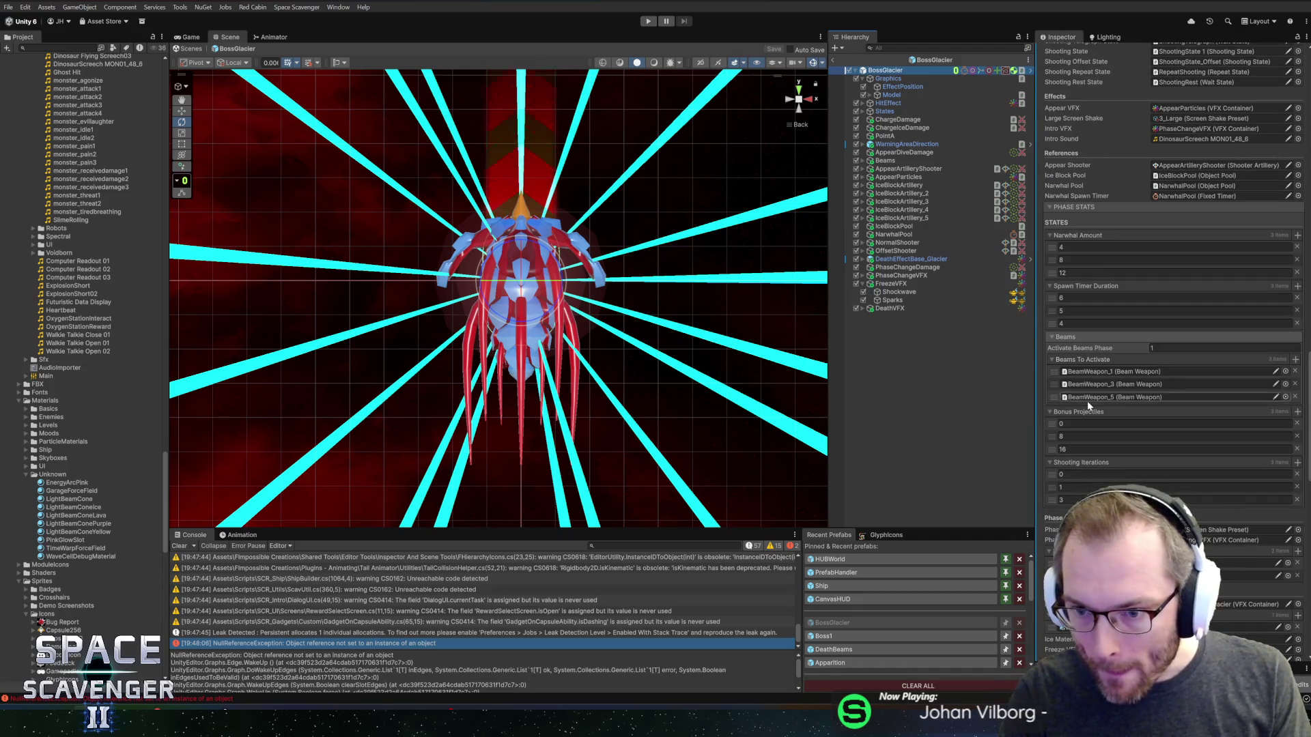
scroll(1088, 405, down, 15)
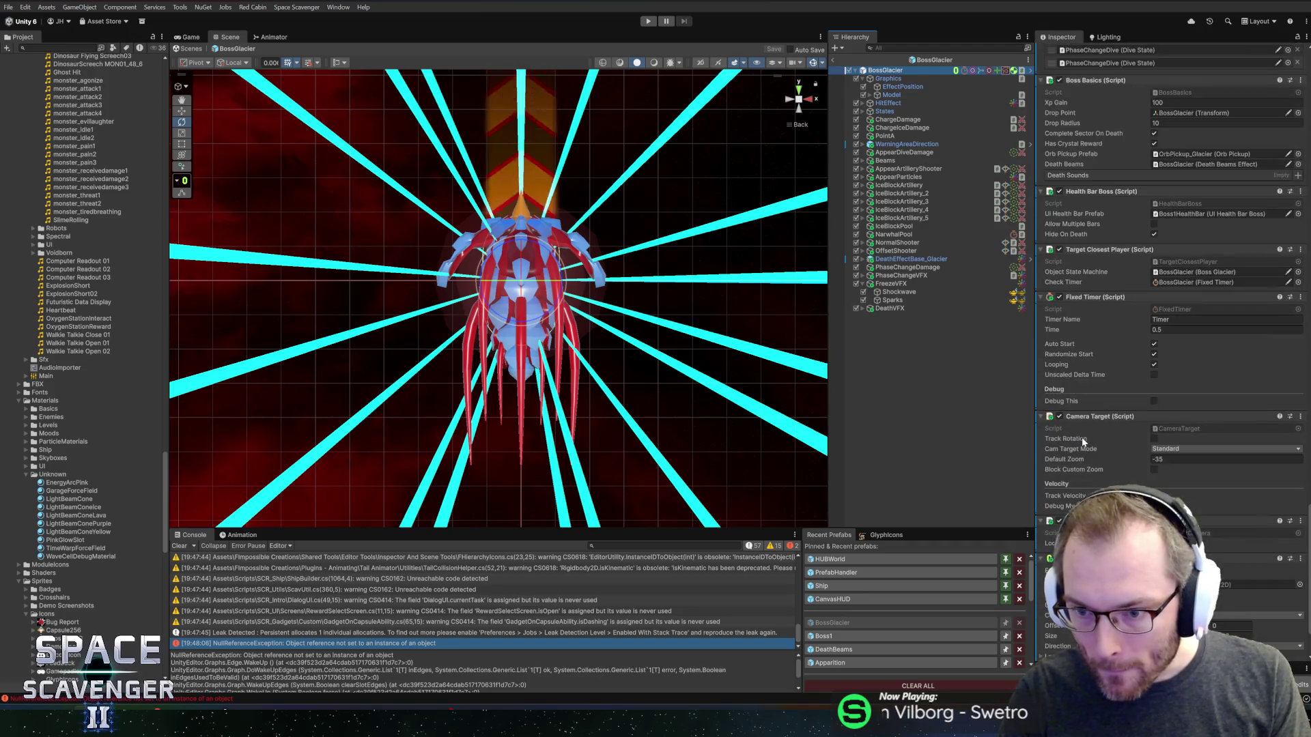
scroll(1086, 445, up, 3)
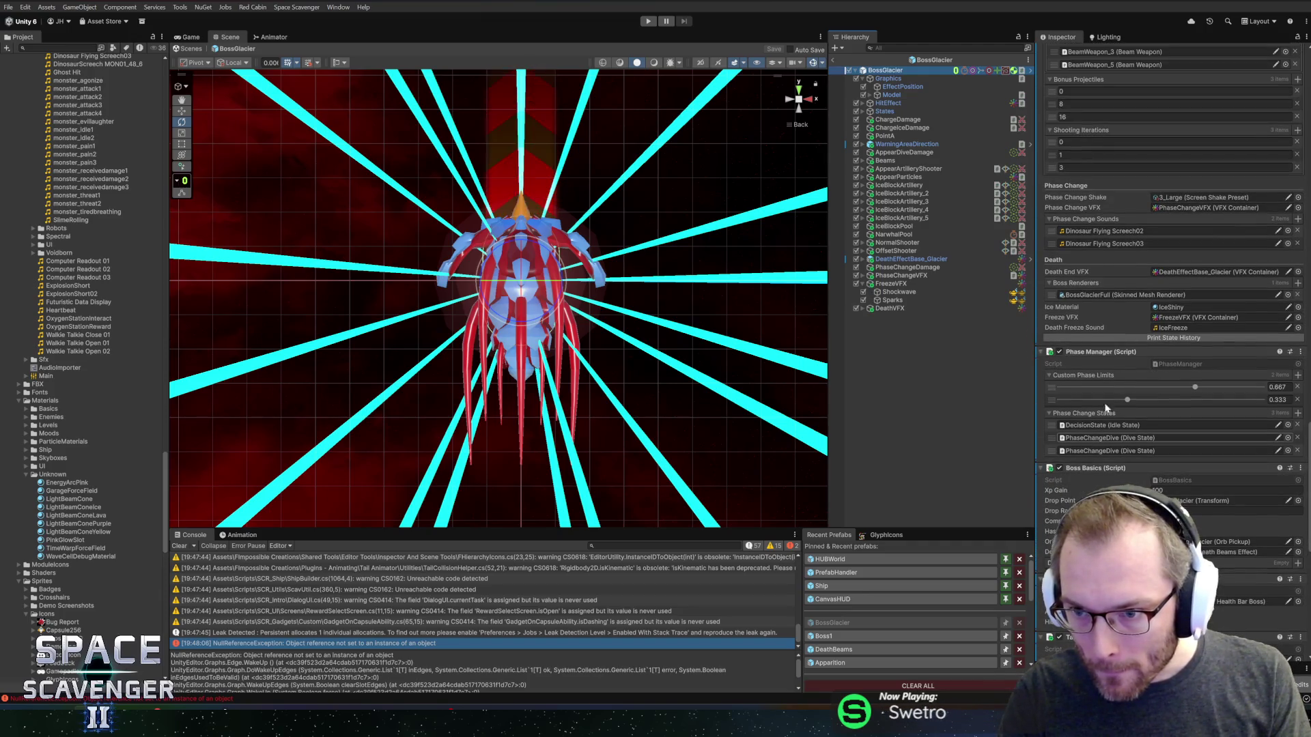
click(1178, 272)
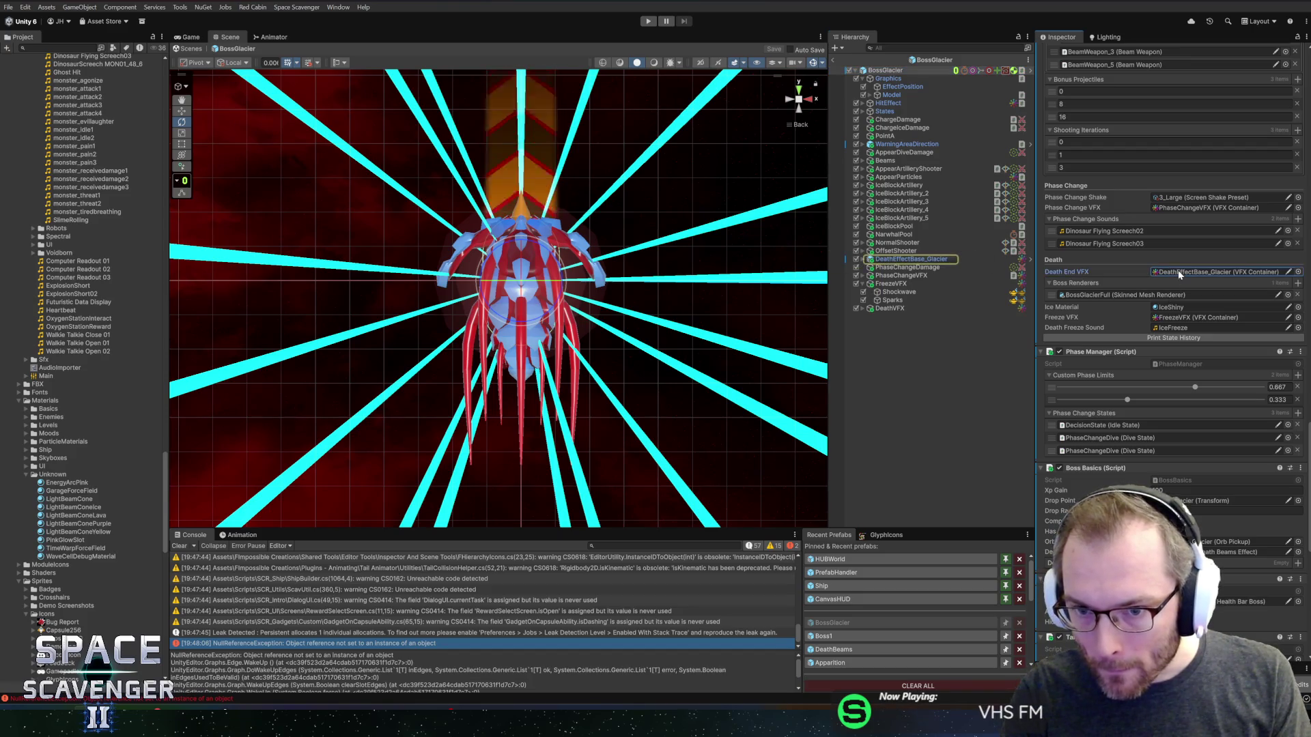
drag(884, 310, 1181, 275)
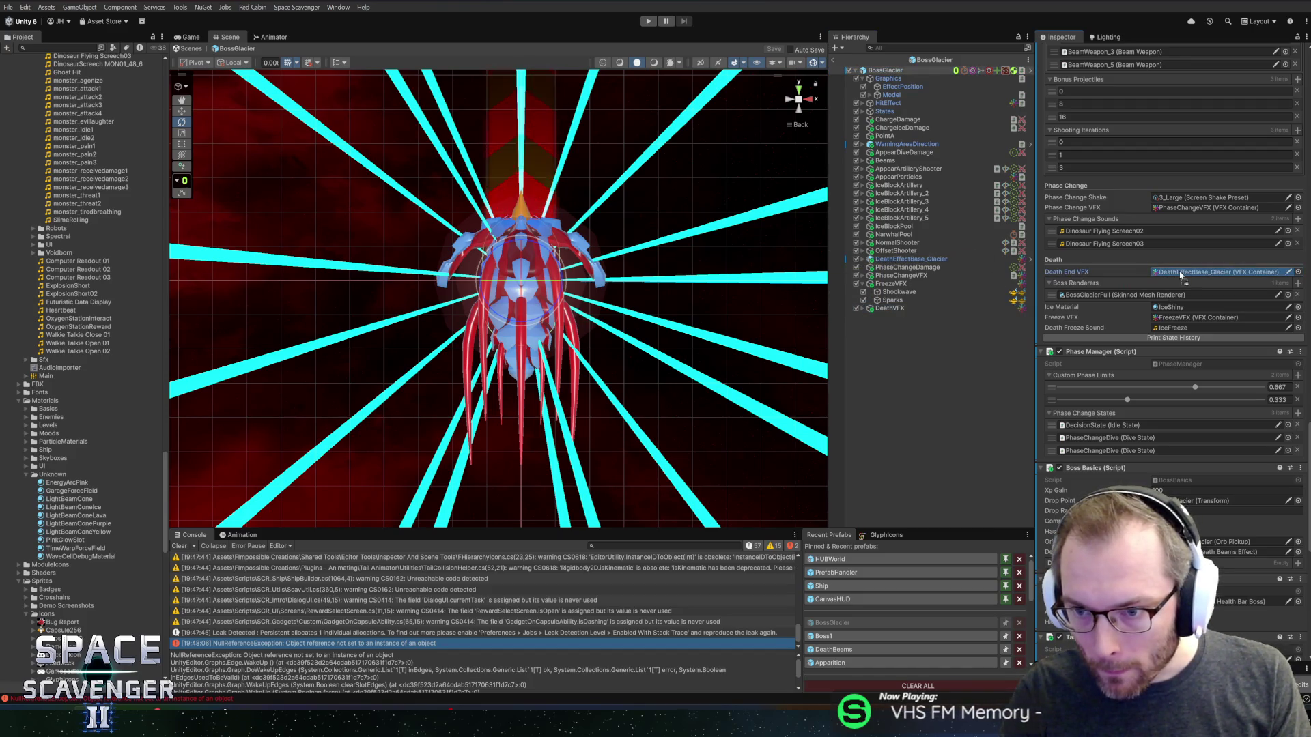
- Copy the seven DeathEffectBase_Glacier child effects, Shrapnel and Sparks included, into DeathVFX
click(900, 260)
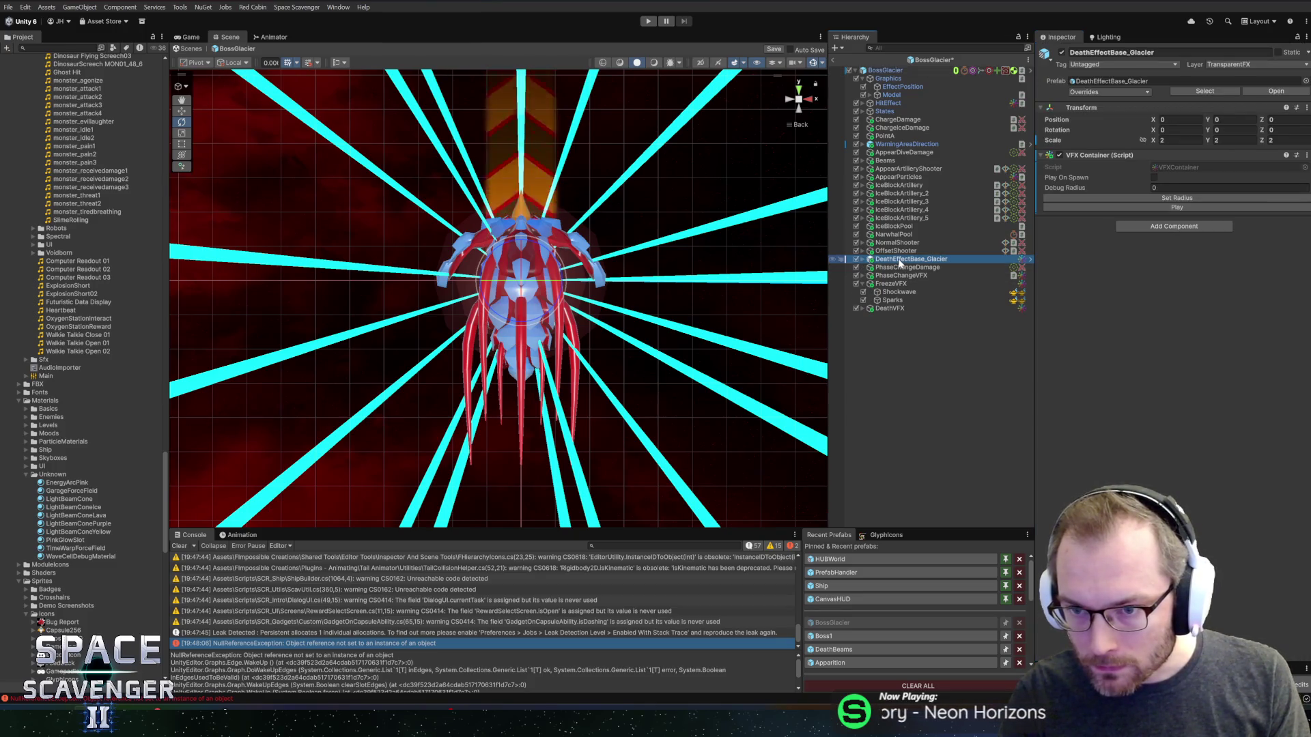
click(863, 260)
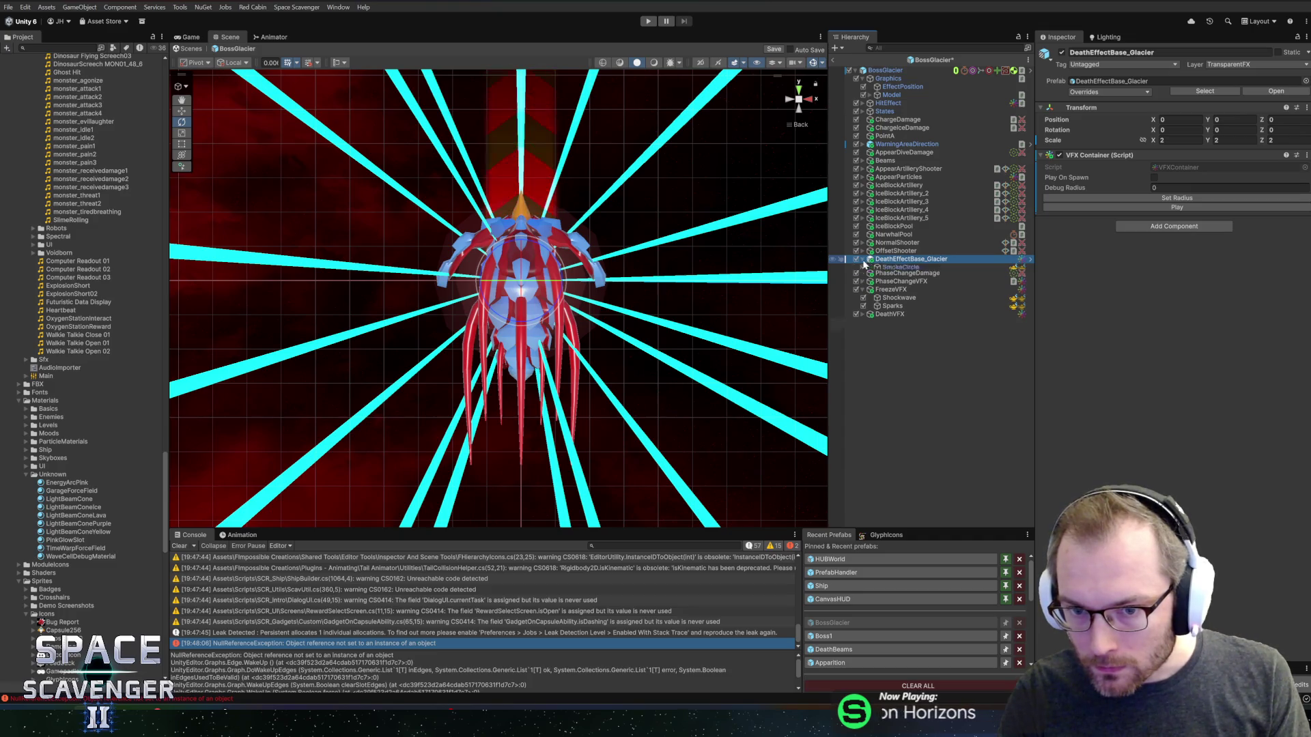
click(900, 267)
shift+click(899, 308)
shift+click(896, 315)
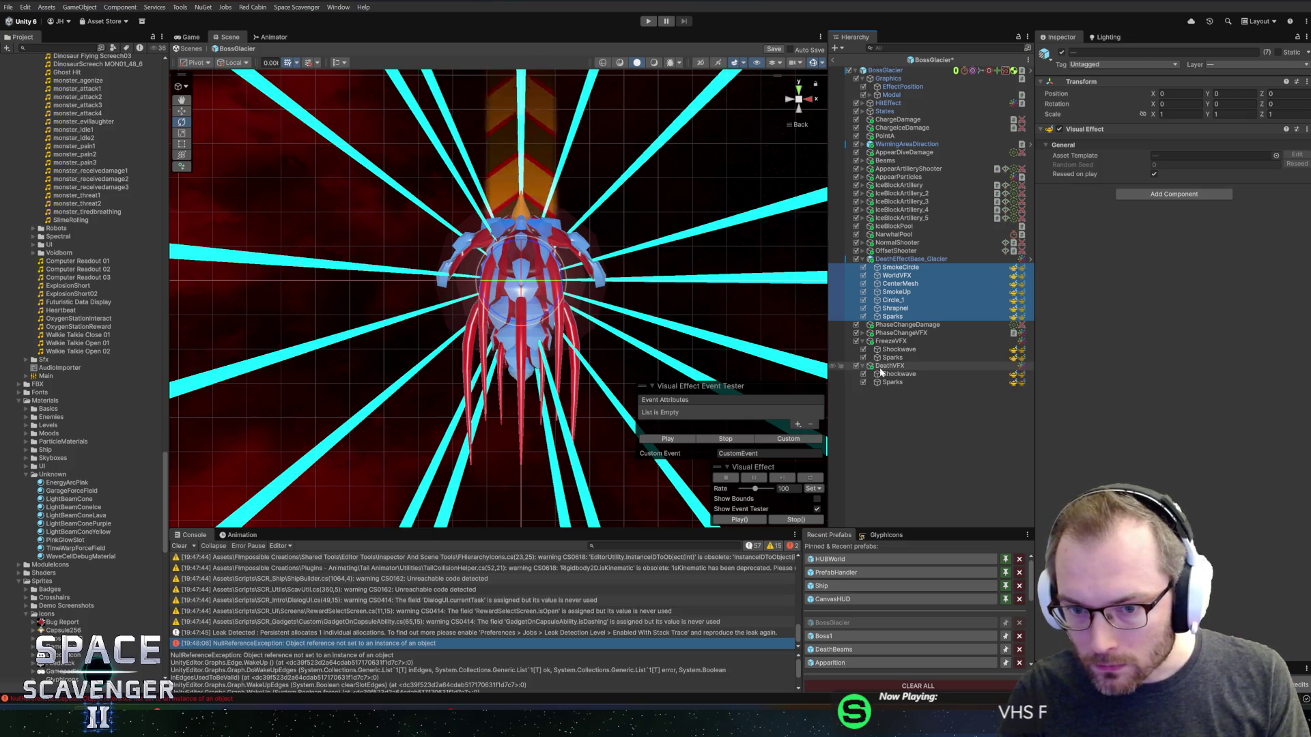
drag(881, 371, 882, 369)
- Delete the old Shockwave and Sparks from DeathVFX and preview the copied death effects
click(897, 381)
shift+click(899, 375)
key(Delete)
click(895, 376)
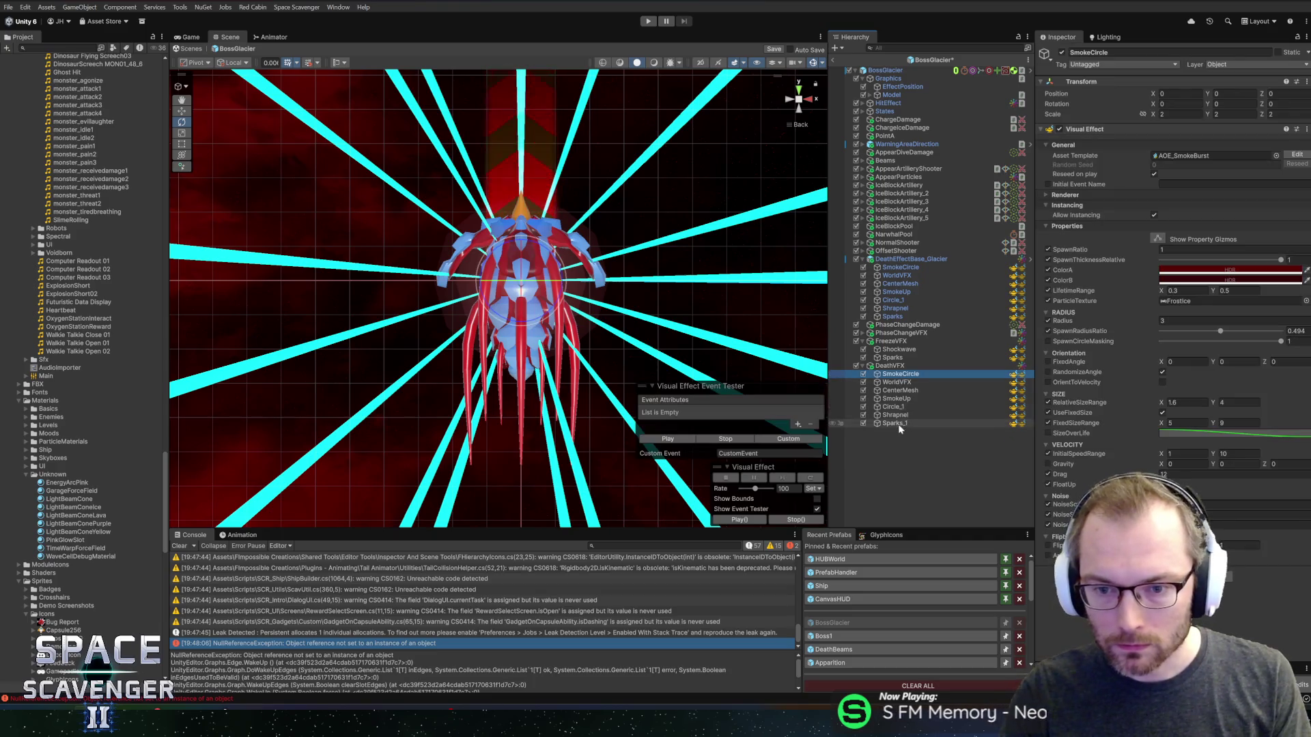
shift+click(895, 423)
click(666, 440)
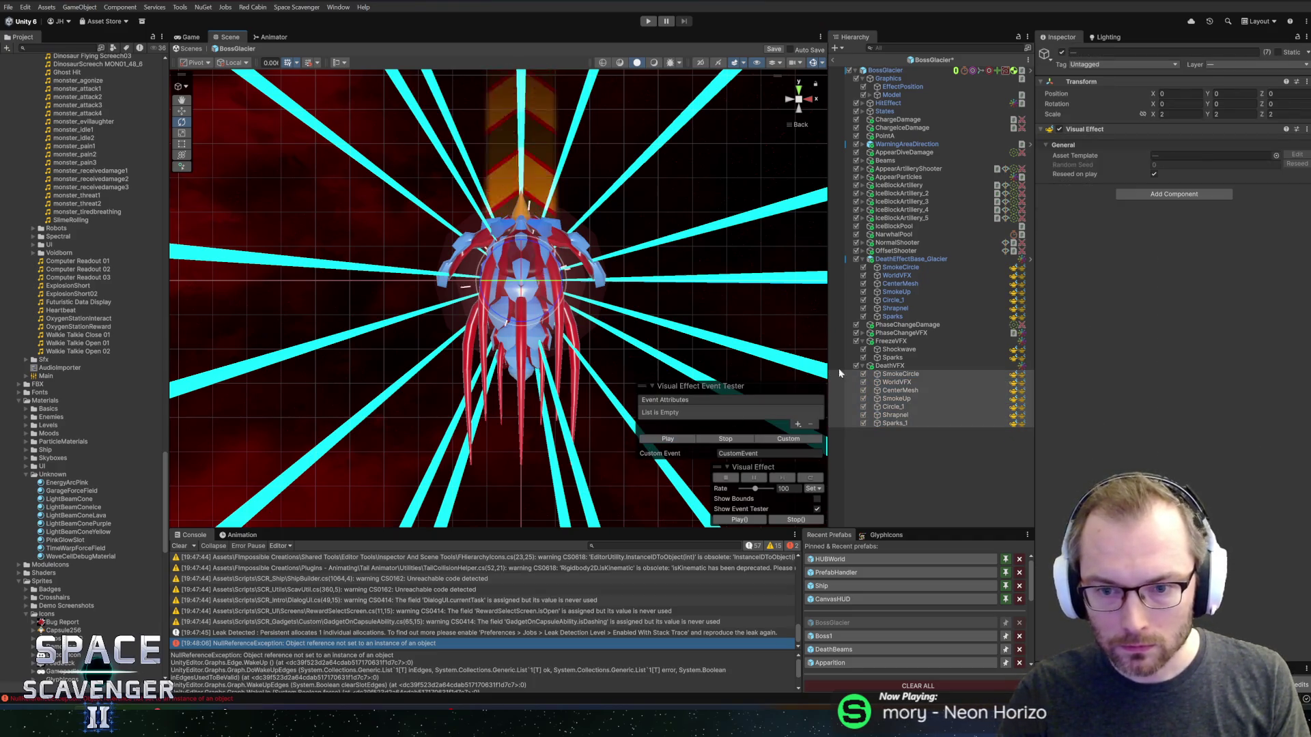
- Apply Set Radius on DeathVFX and play the death burst around the boss
click(891, 367)
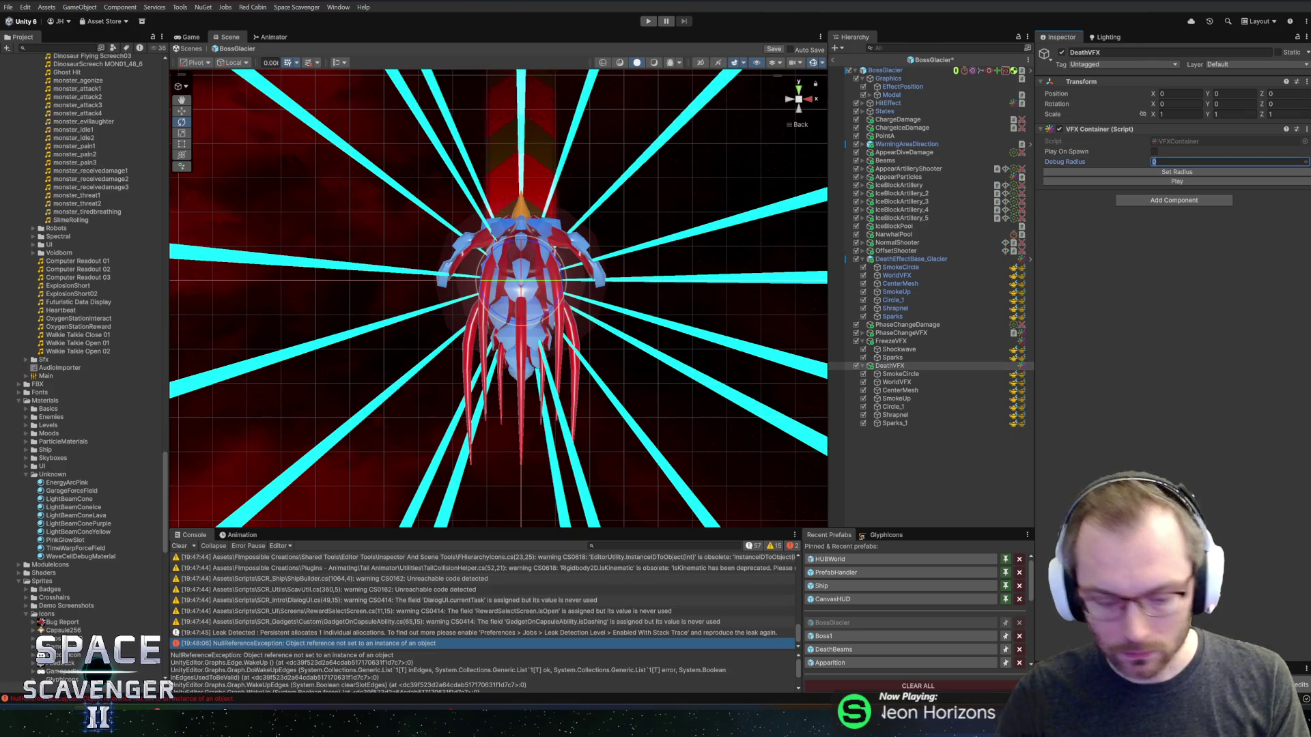
text(30)
click(1177, 171)
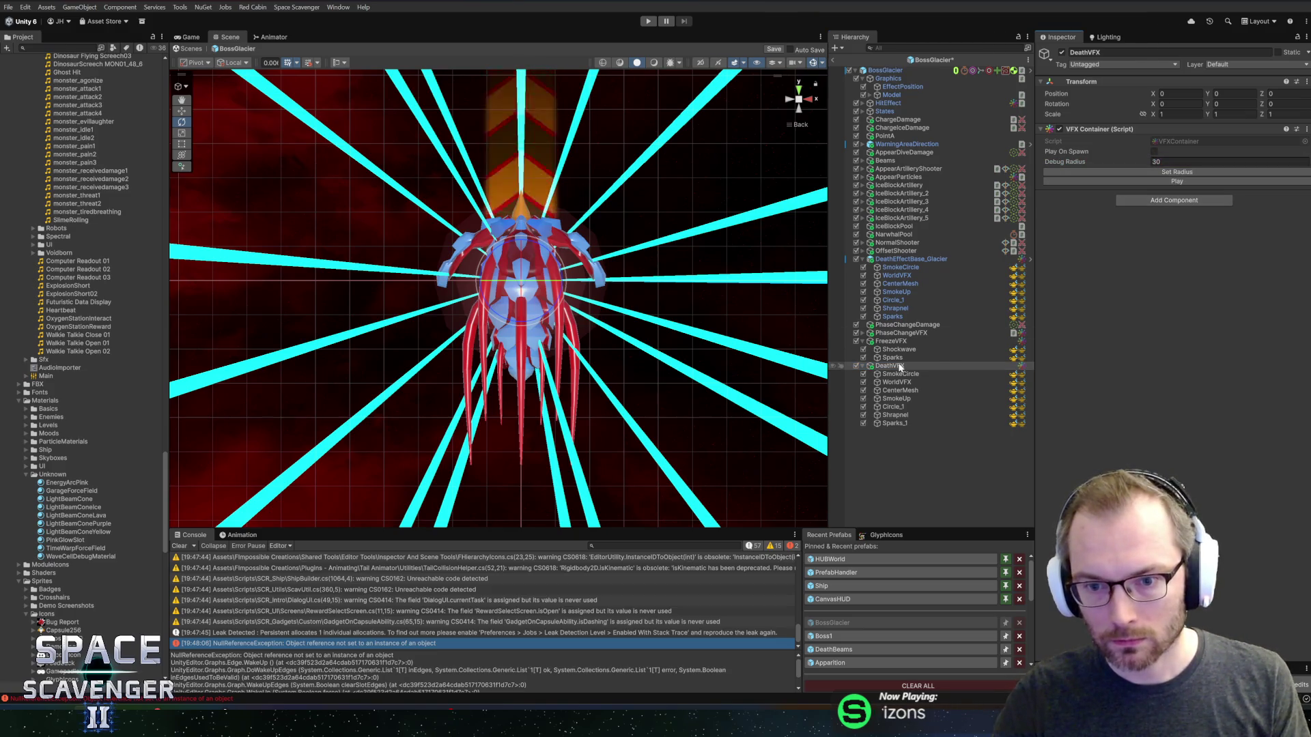
click(900, 374)
shift+click(893, 424)
click(668, 439)
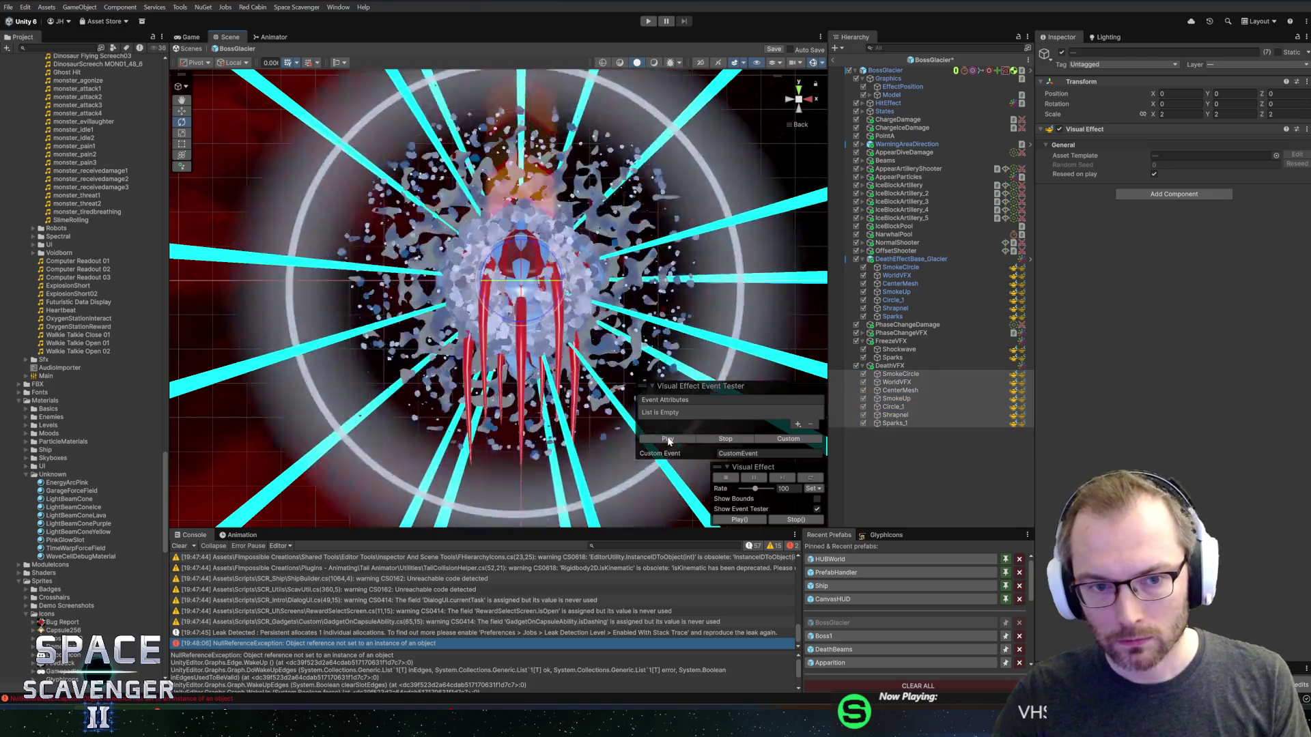
click(669, 439)
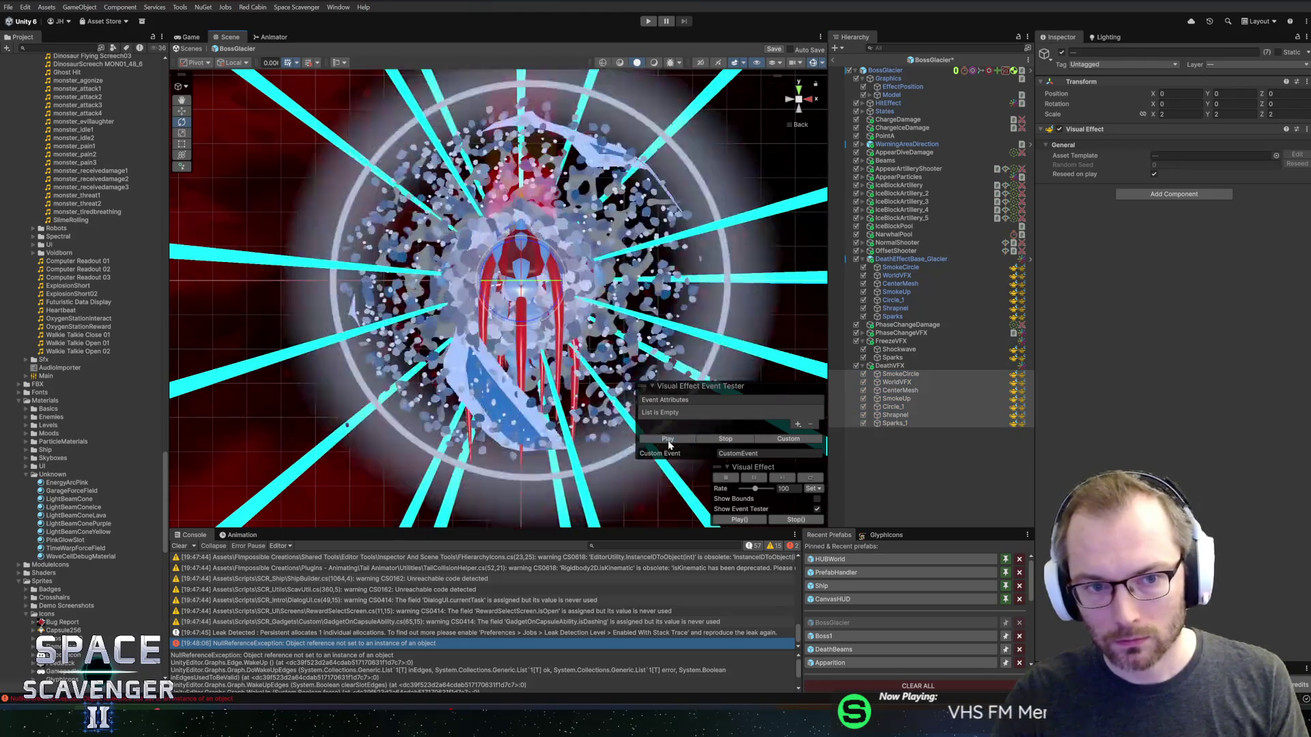
click(892, 358)
- Replay the resized death burst, then open the Boss1 prefab from Recent Prefabs
click(891, 366)
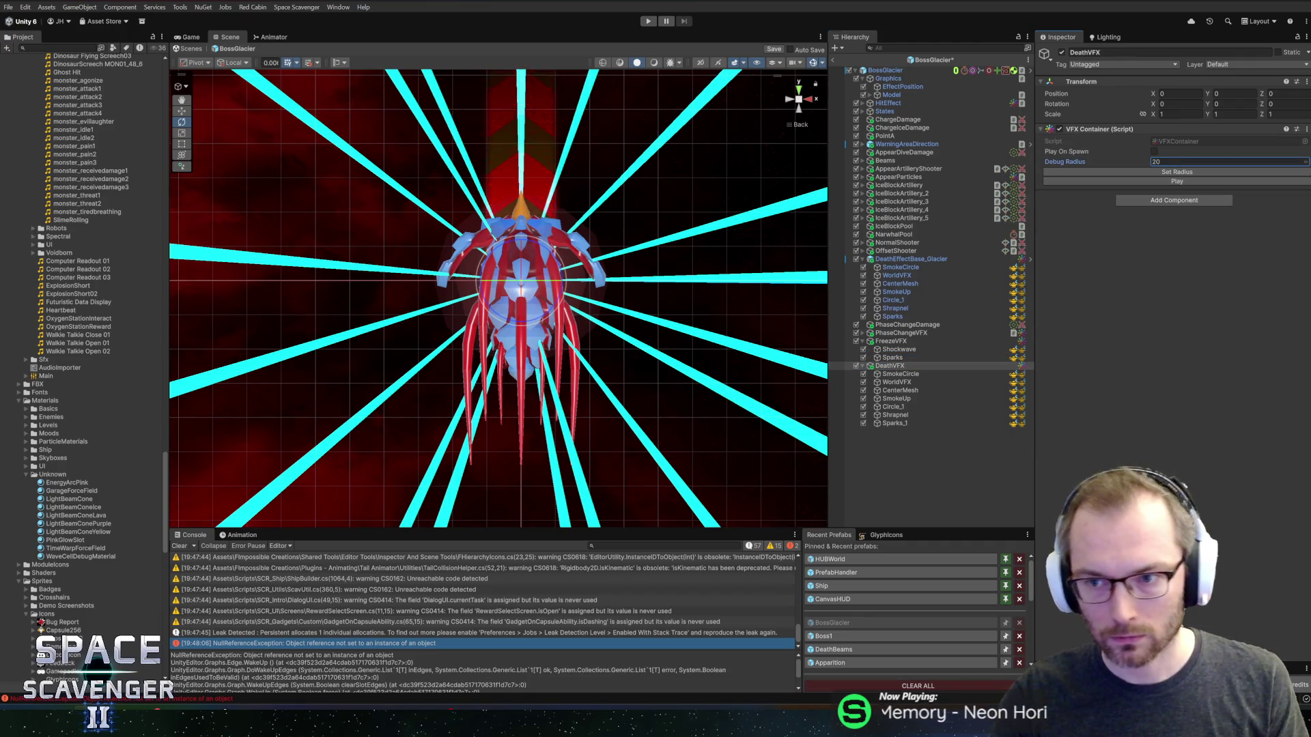
click(899, 374)
shift+click(894, 424)
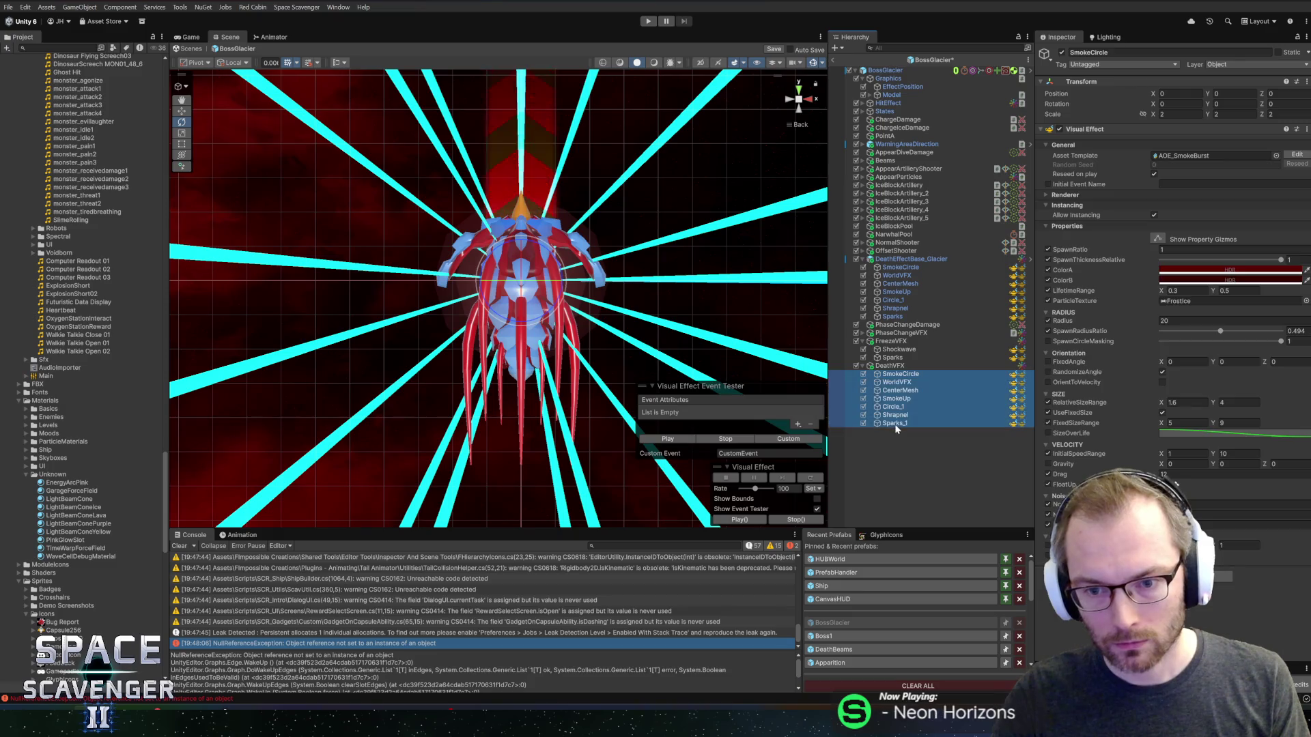
click(669, 440)
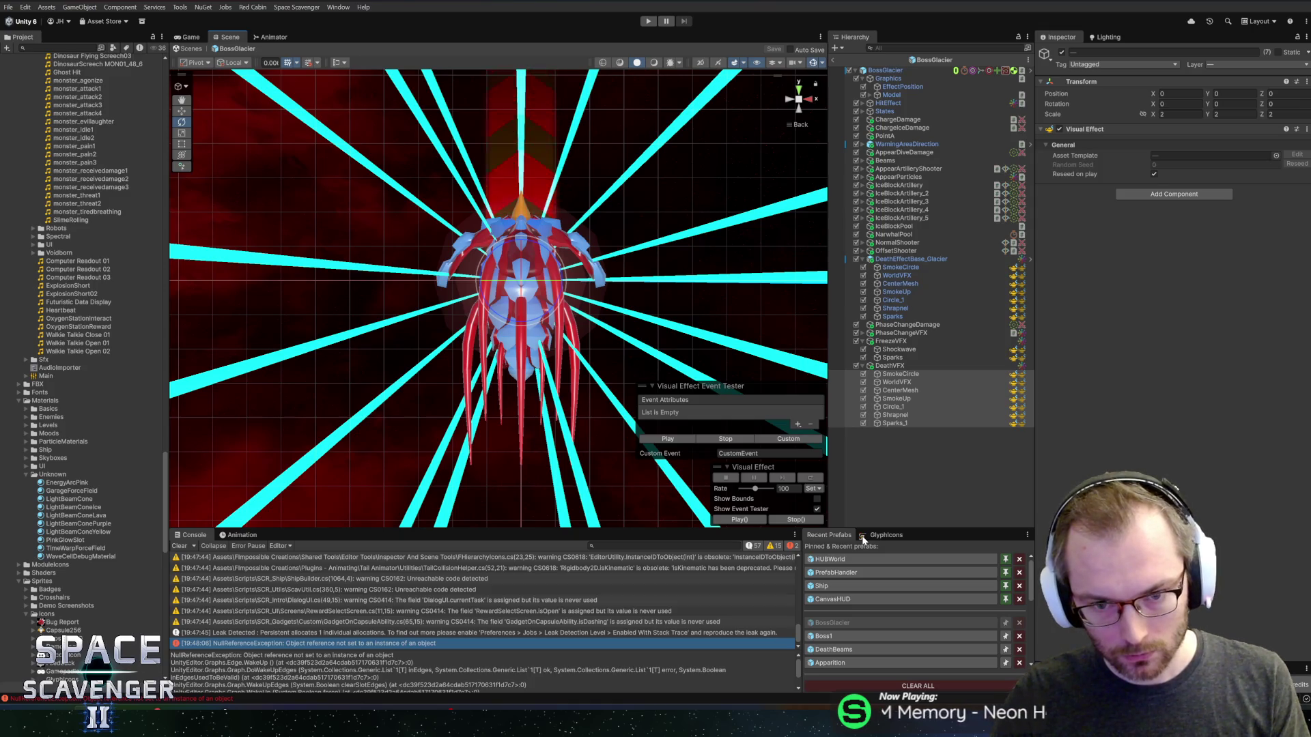
click(833, 635)
key(alt+Tab)
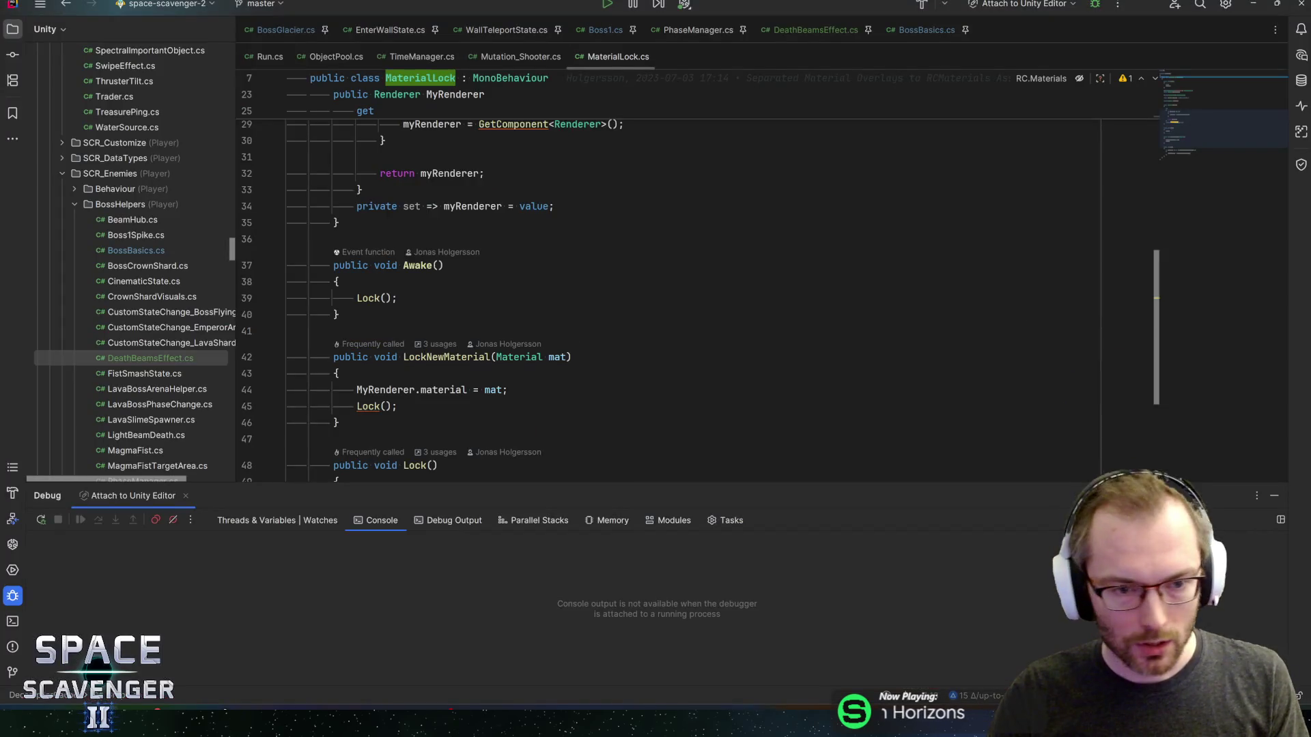
- Search Boss1.cs for 'shr' to locate the Shrapnel death parts list, then return to Unity
click(591, 30)
key(ctrl+f)
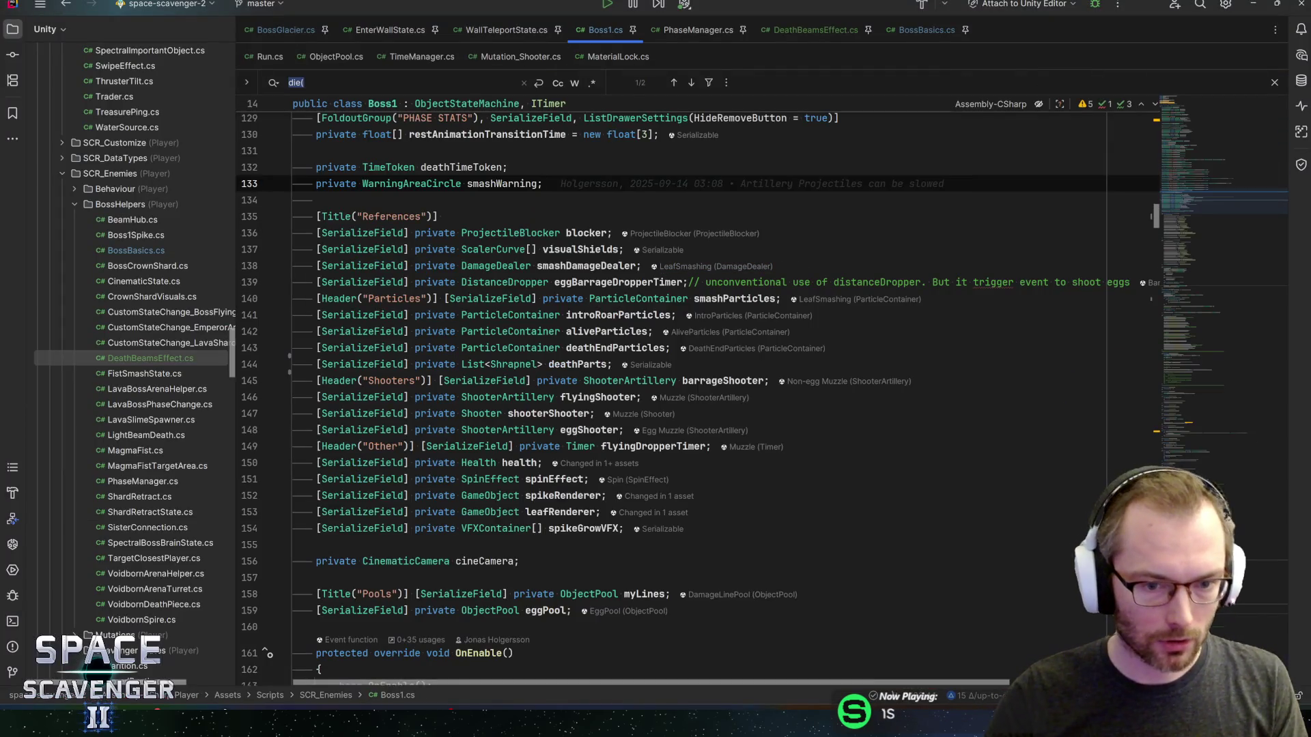
text(shrapne)
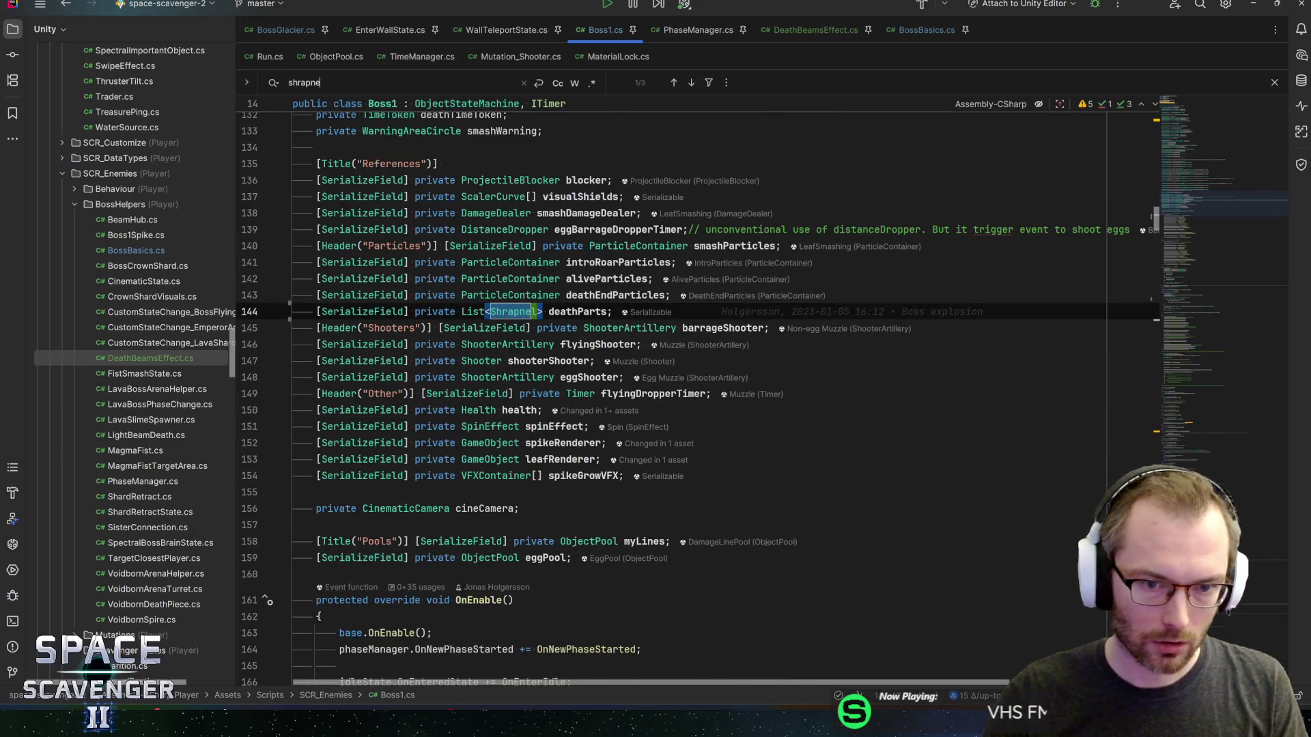
click(490, 317)
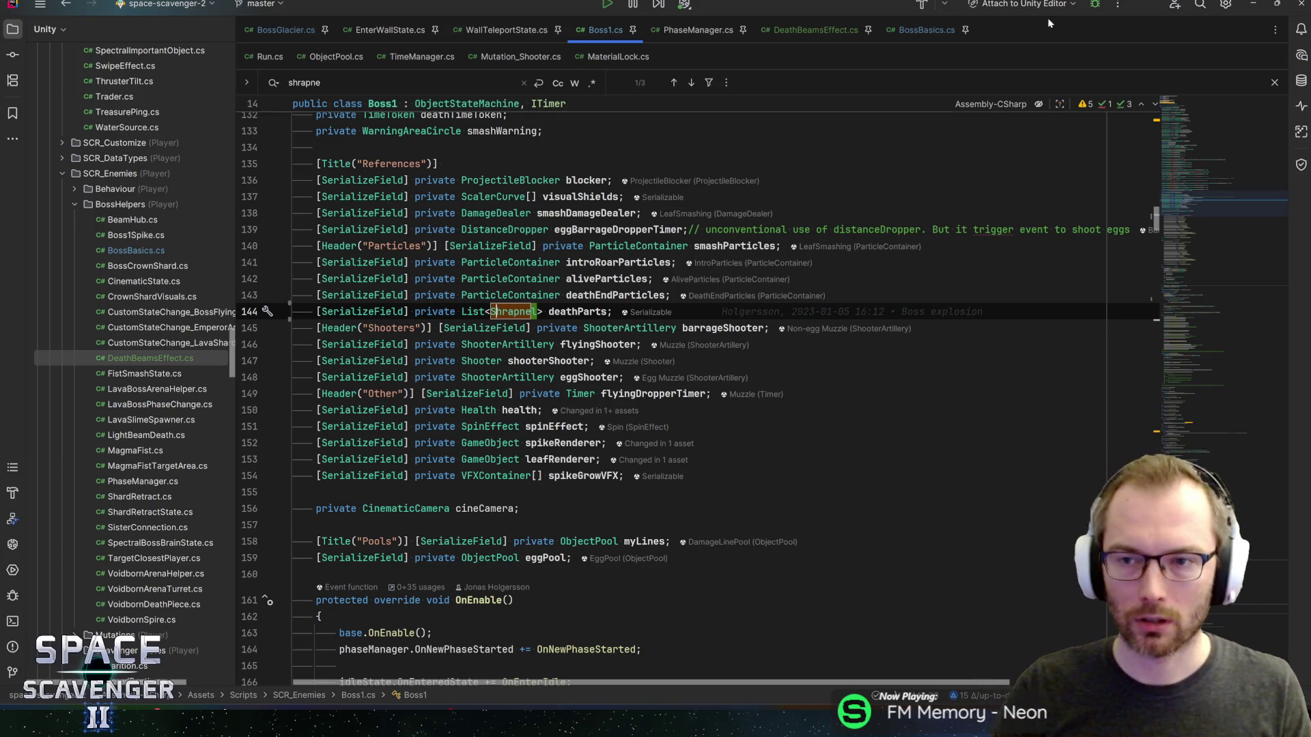
key(alt+Tab)
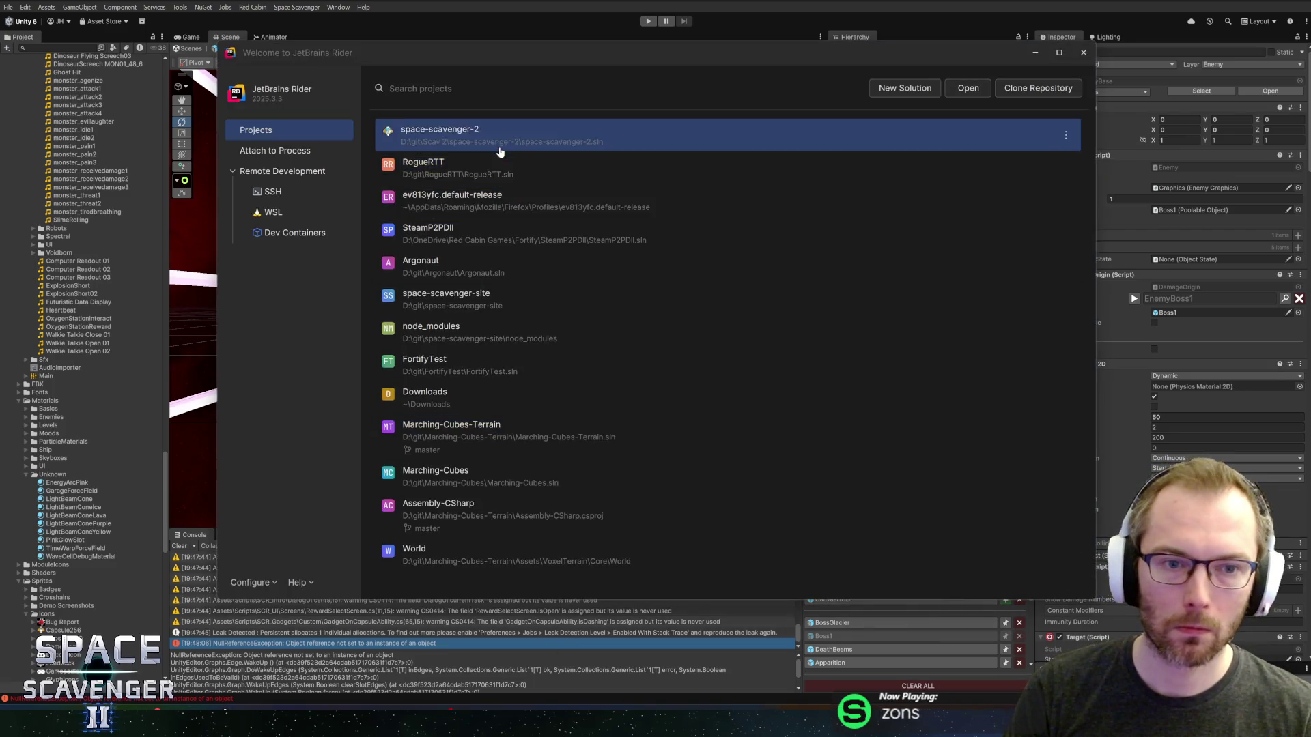
- Reopen the space-scavenger-2 project from Rider's recent projects list
click(533, 140)
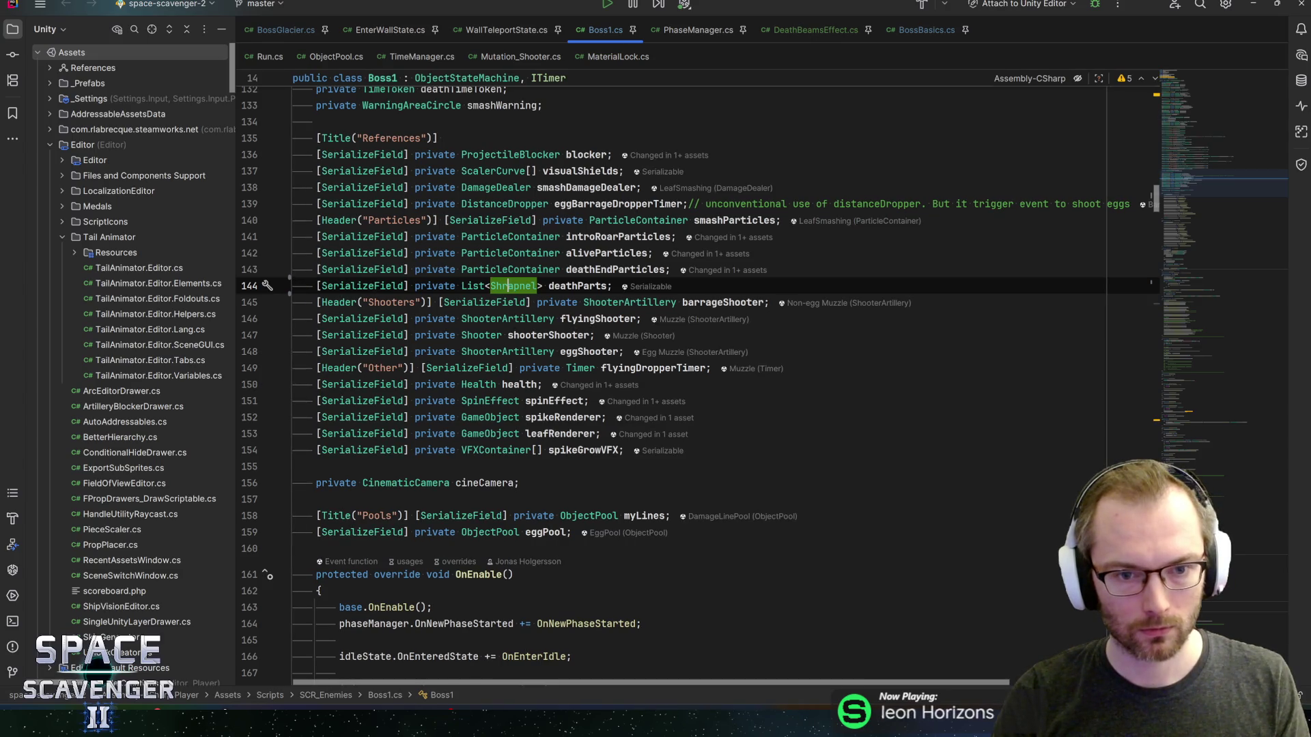
- Review Shrapnel's fields down to maxDepth, dismiss Rider's critical-failure dialog, and return to the Boss1 prefab
ctrl+click(509, 287)
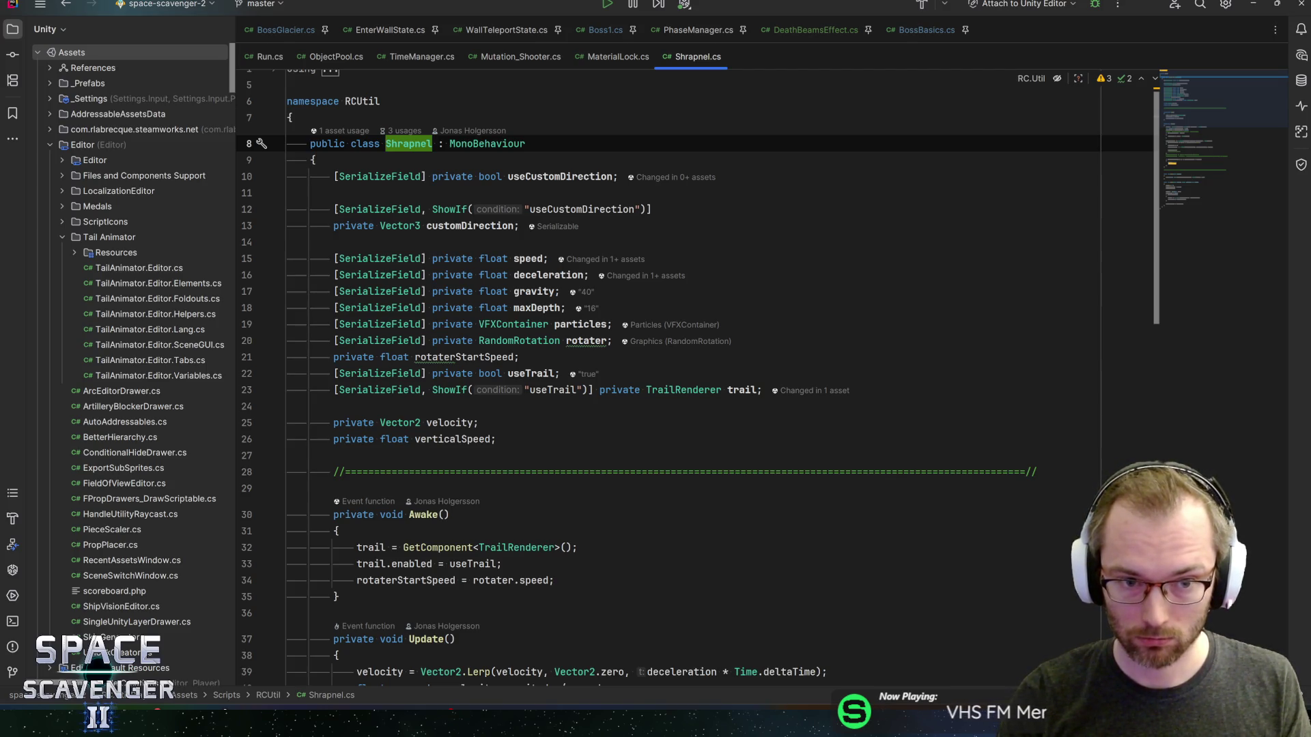
click(525, 176)
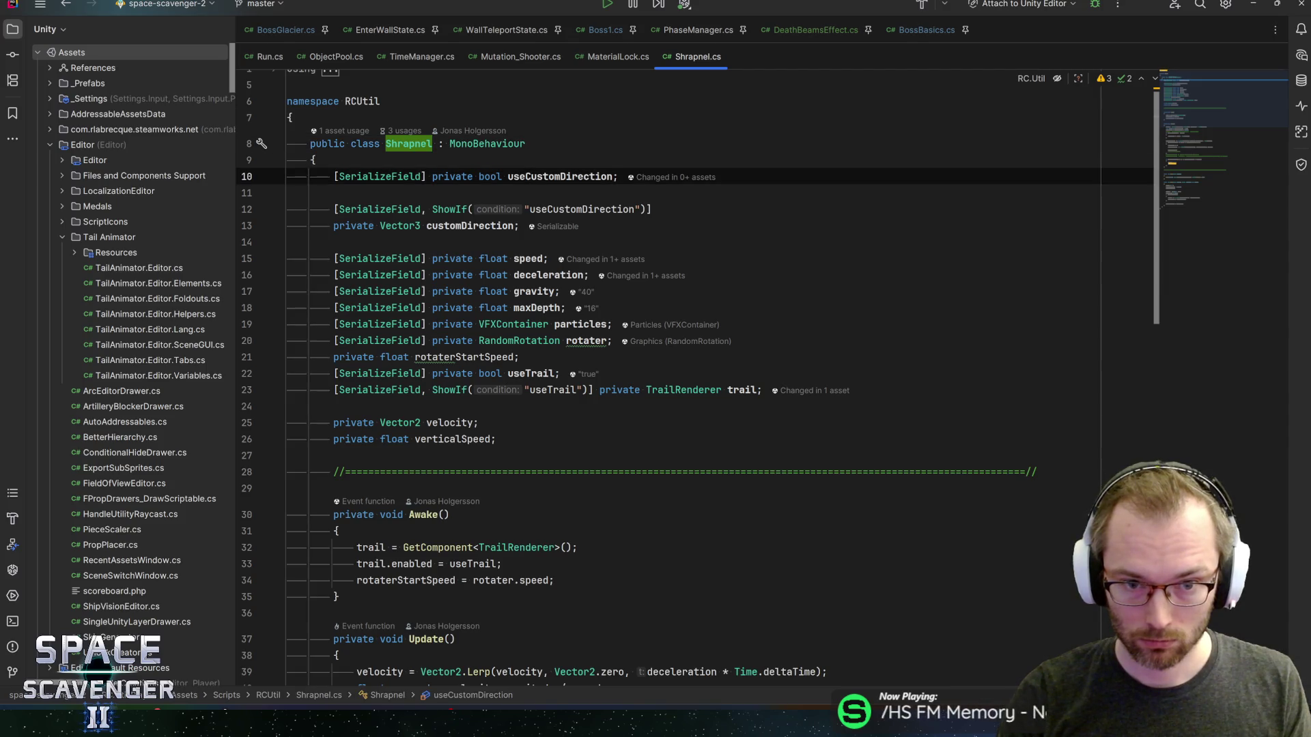
key(Down)
key(Down)
key(Down)
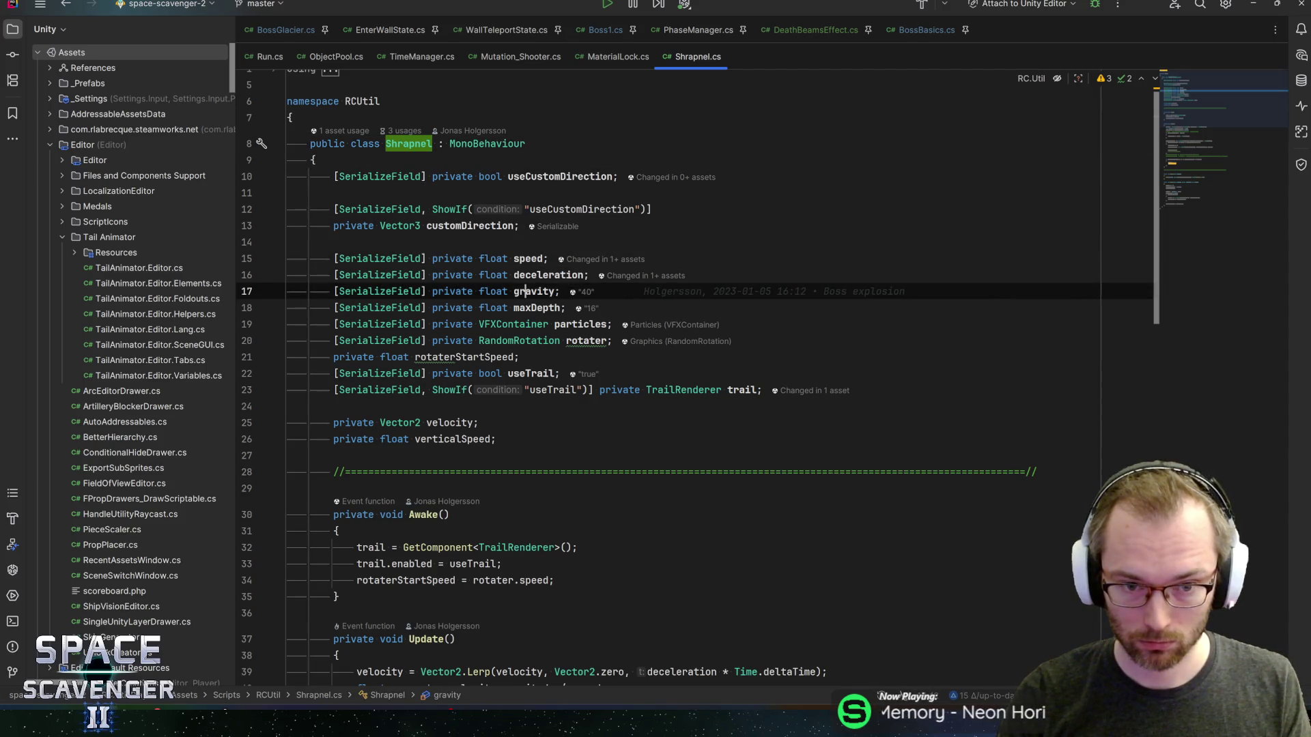
key(Down)
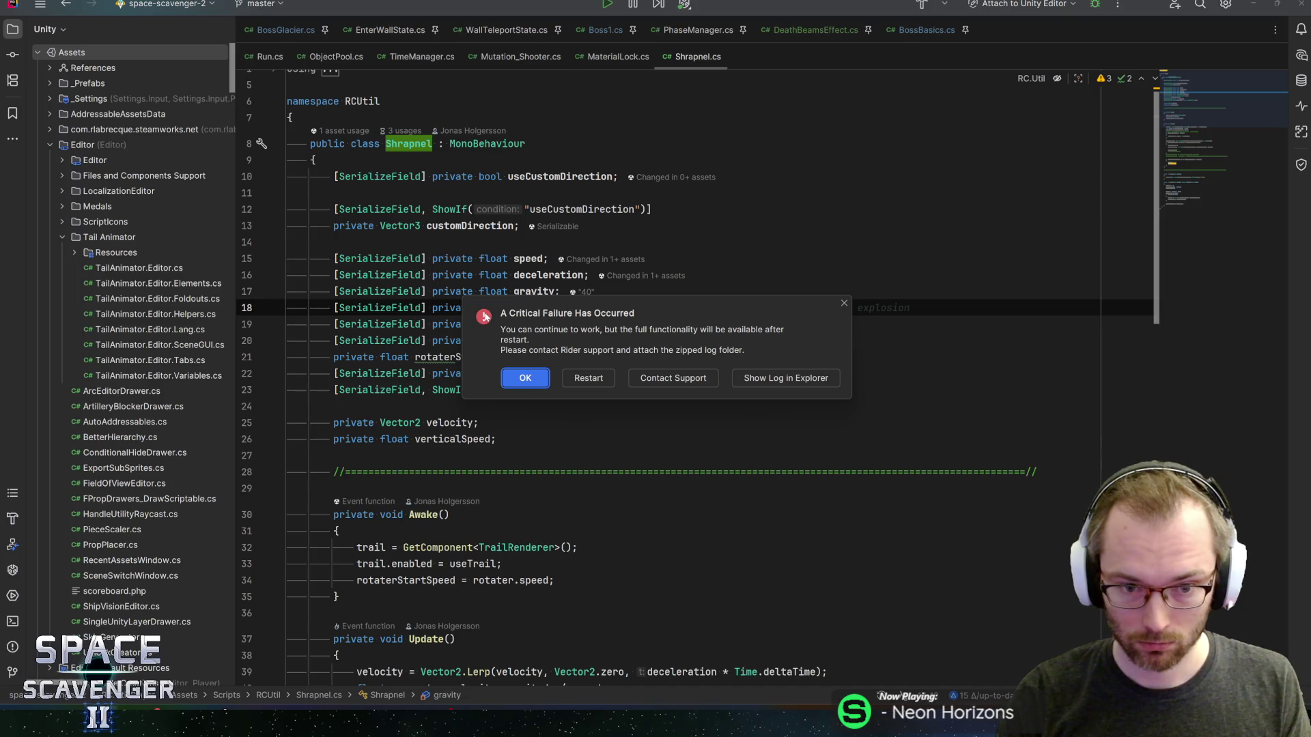
click(592, 378)
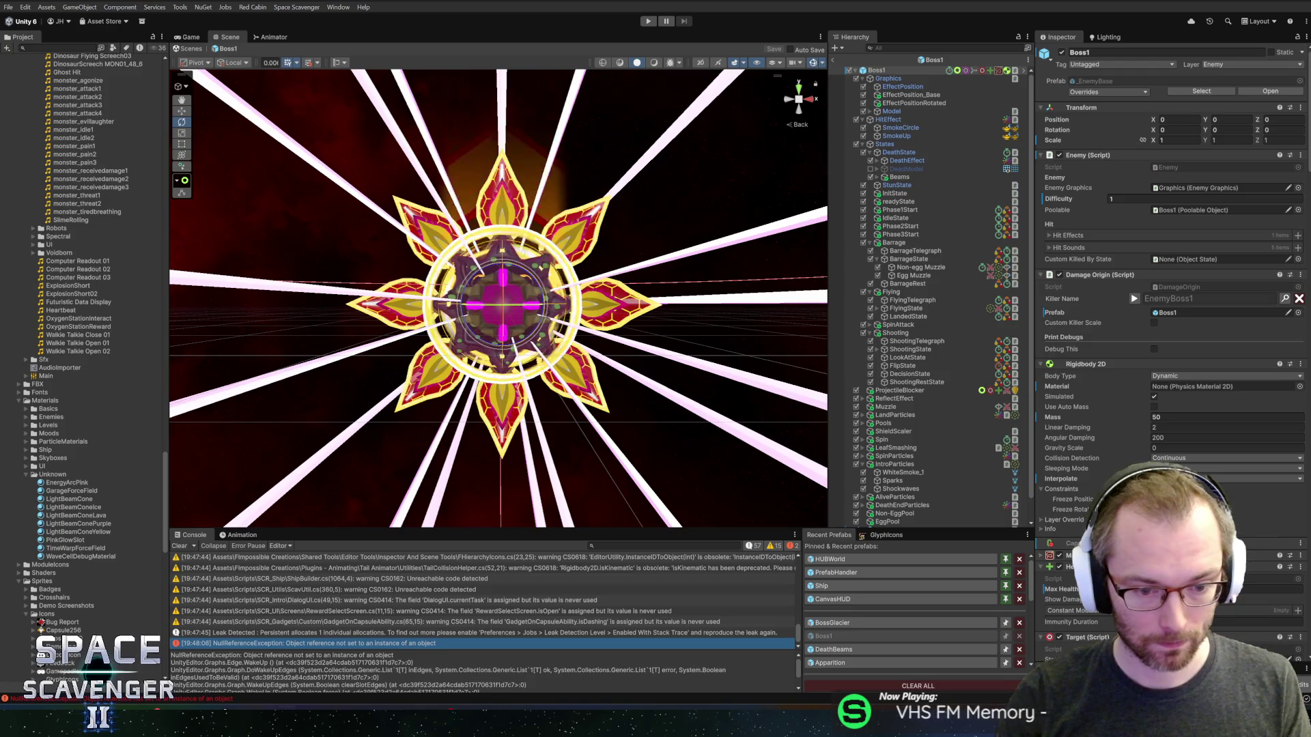
mouse_move(171, 717)
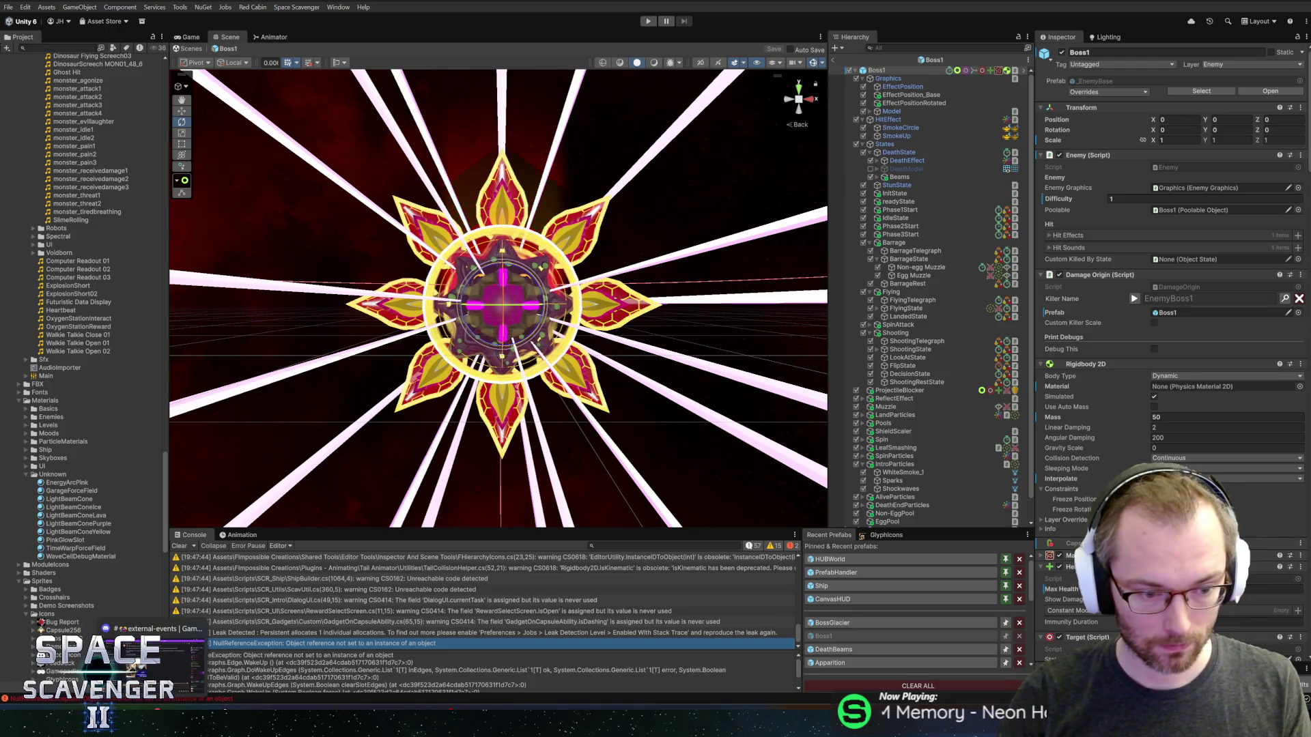
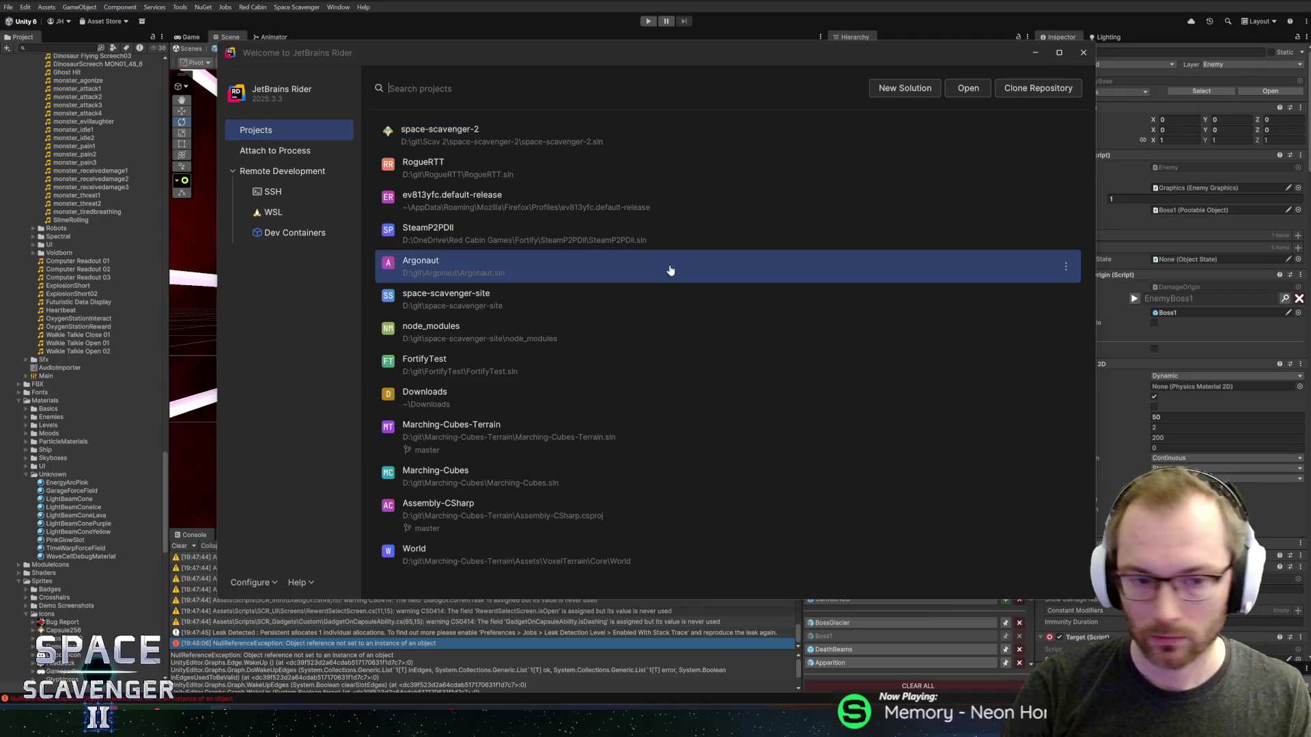
- Reopen the space-scavenger-2 solution in Rider, then return to the Unity Editor
click(475, 135)
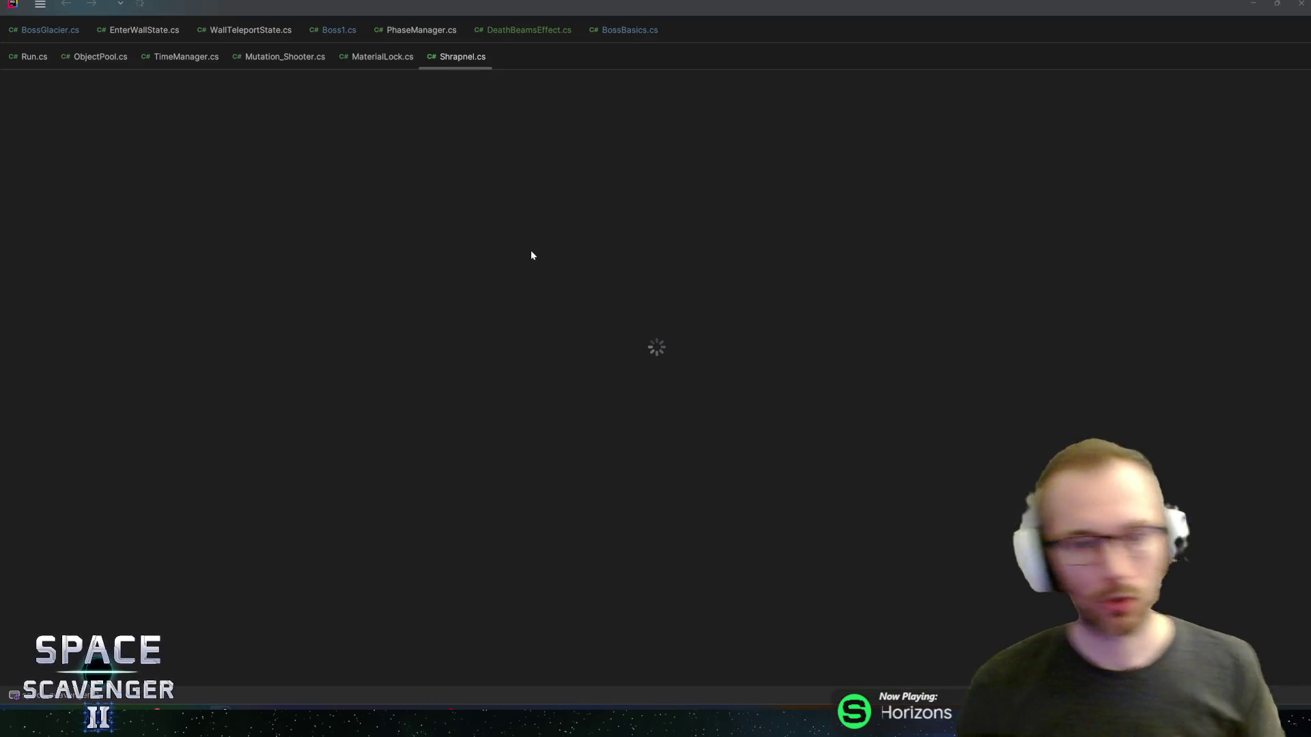
key(alt+Tab)
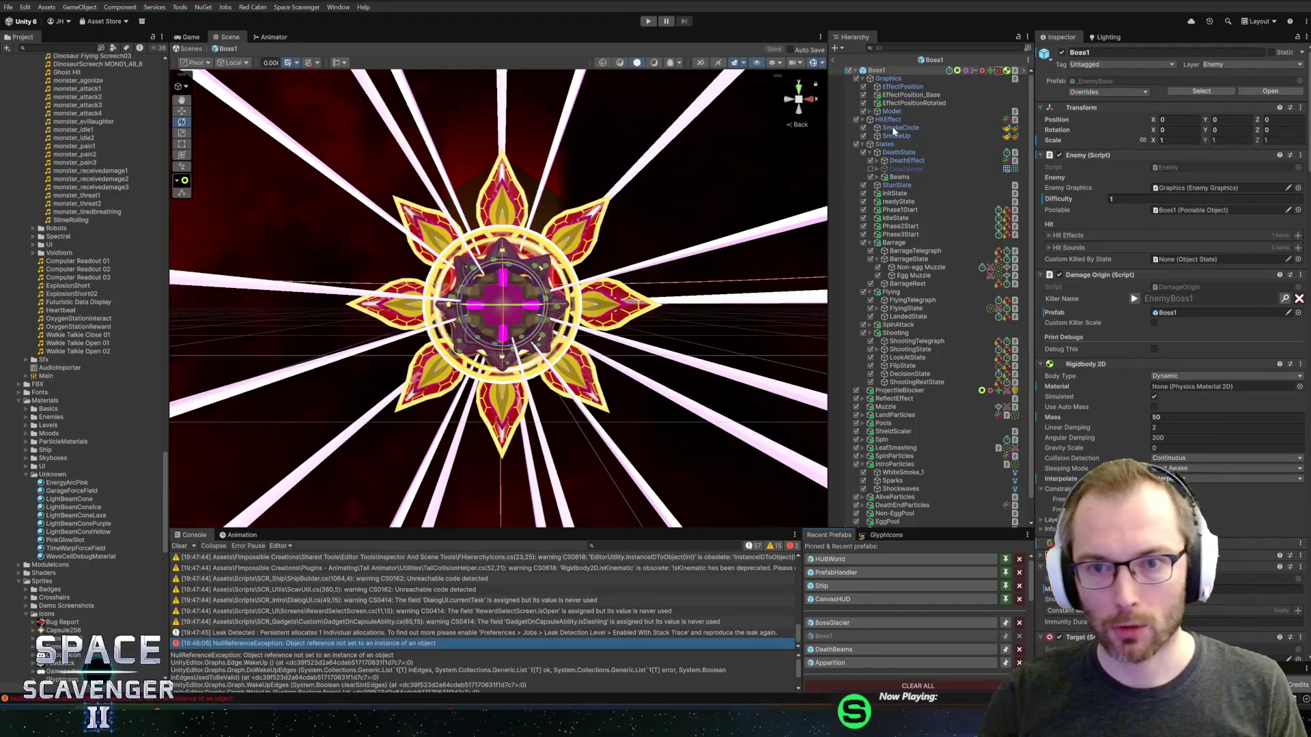
- Collapse Boss1's Phase 1, Phase 2 and Phase 3 Enemy Pools lists in the Inspector
scroll(1110, 377, down, 10)
scroll(1077, 423, down, 10)
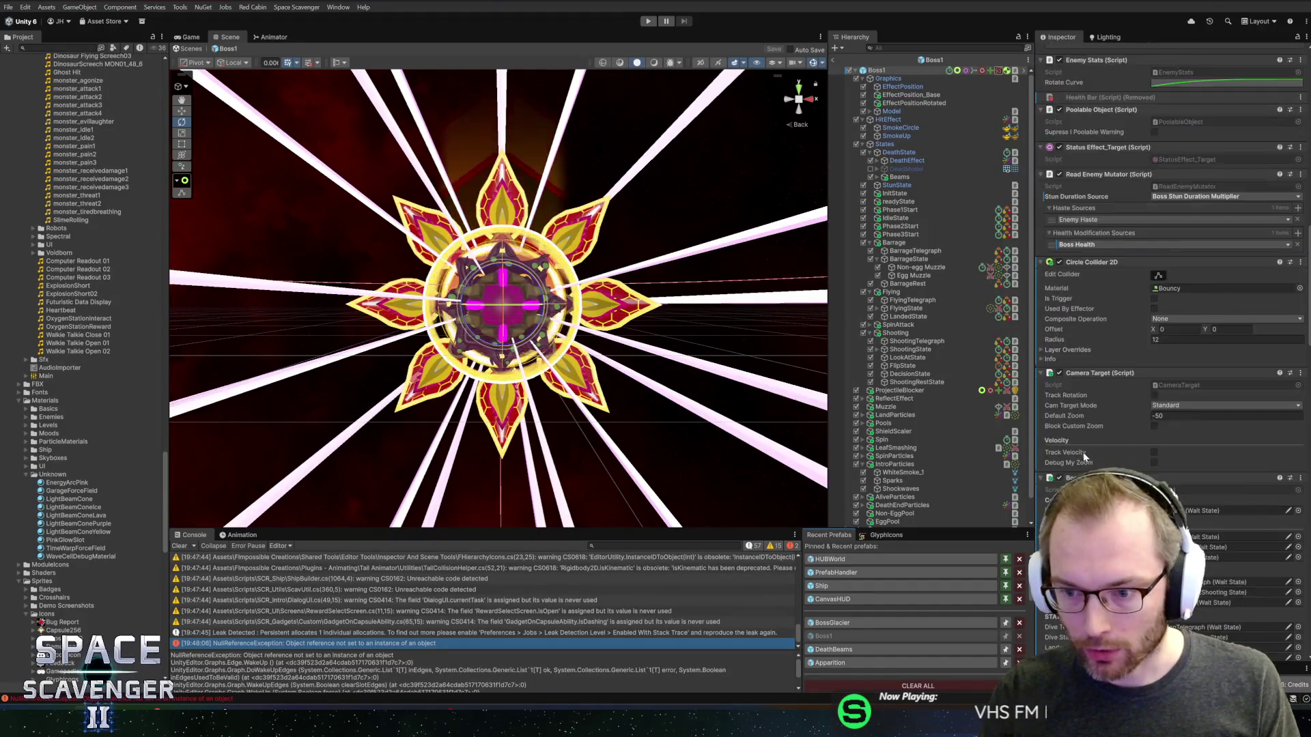
scroll(1079, 422, down, 8)
scroll(1079, 424, down, 4)
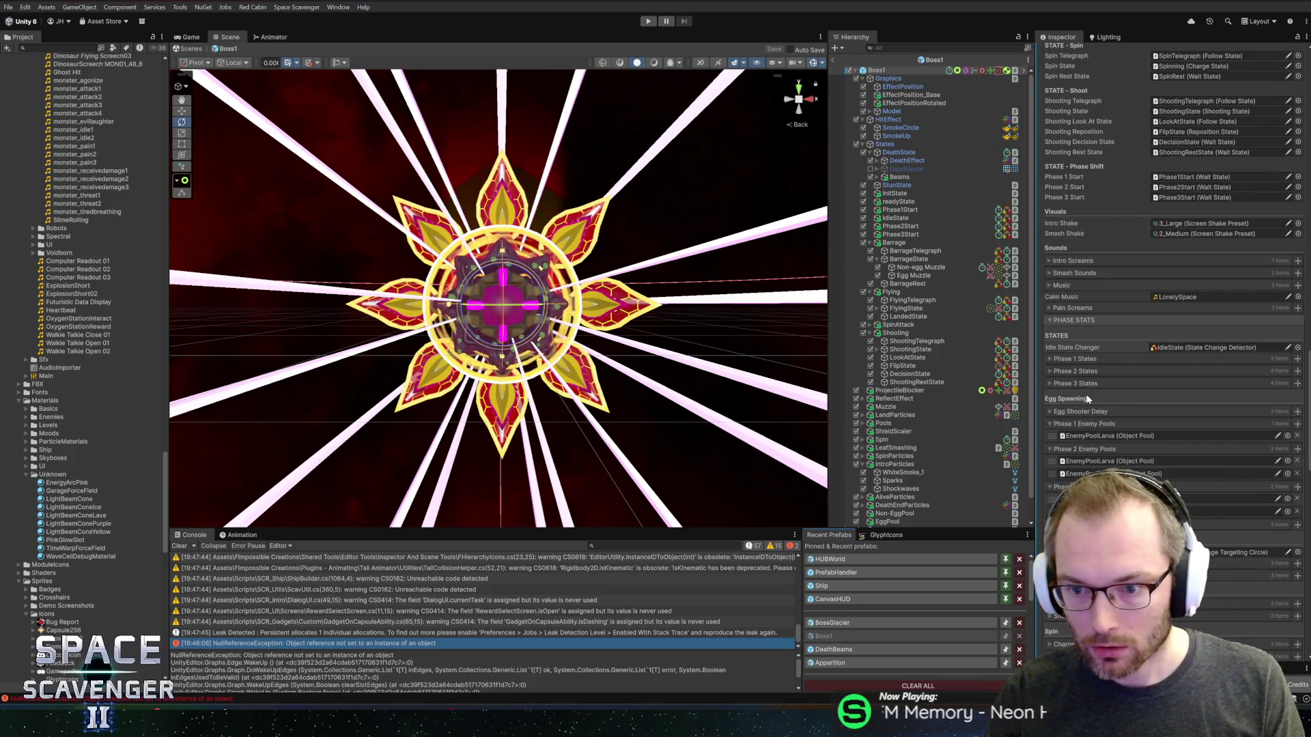
click(1072, 423)
click(1073, 435)
click(1074, 448)
- Expand Boss1's Death Parts list and locate its first death part in the Hierarchy
scroll(1073, 448, down, 2)
scroll(1076, 473, down, 4)
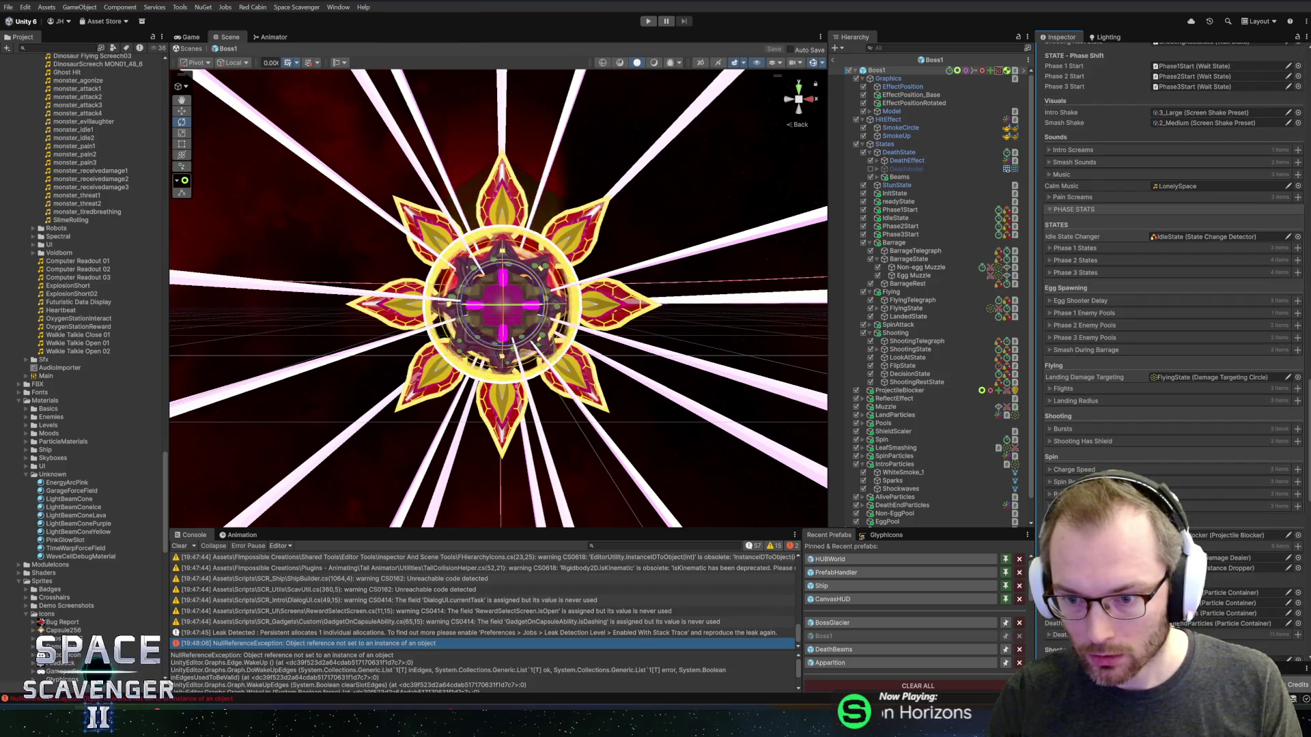
click(1069, 468)
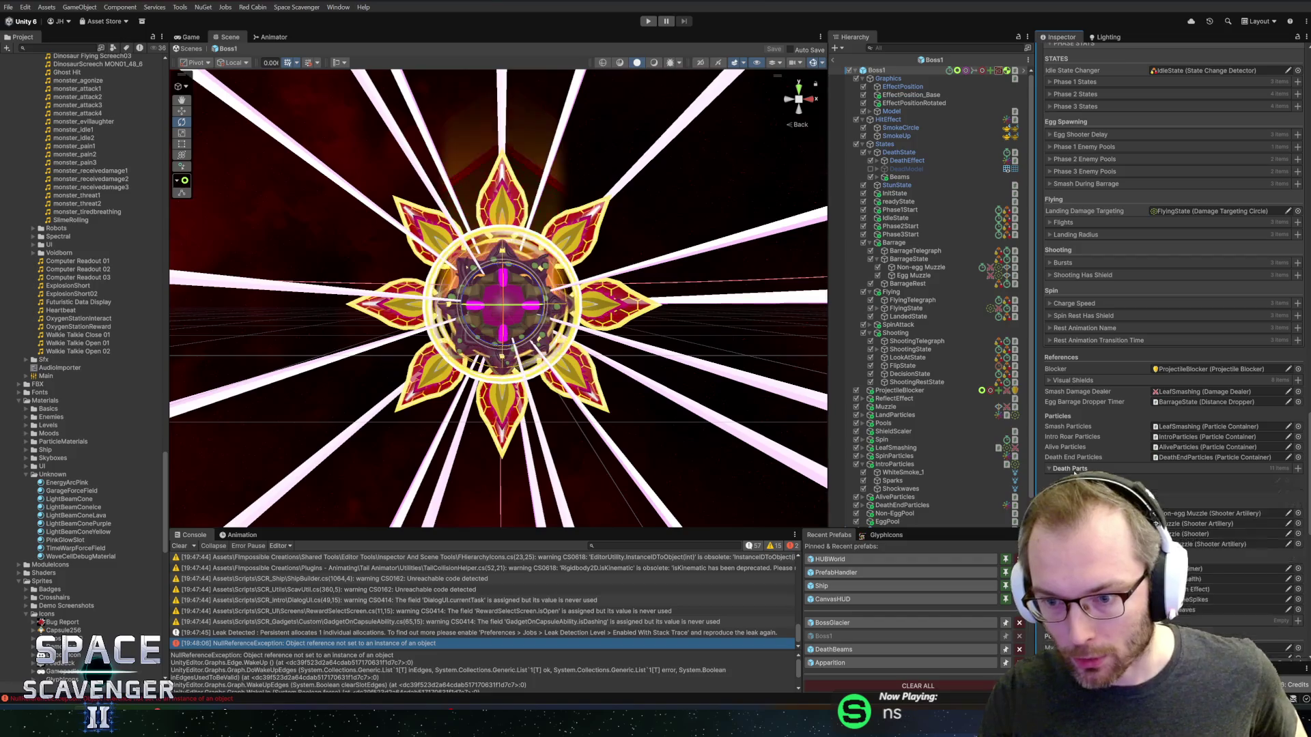
click(1092, 480)
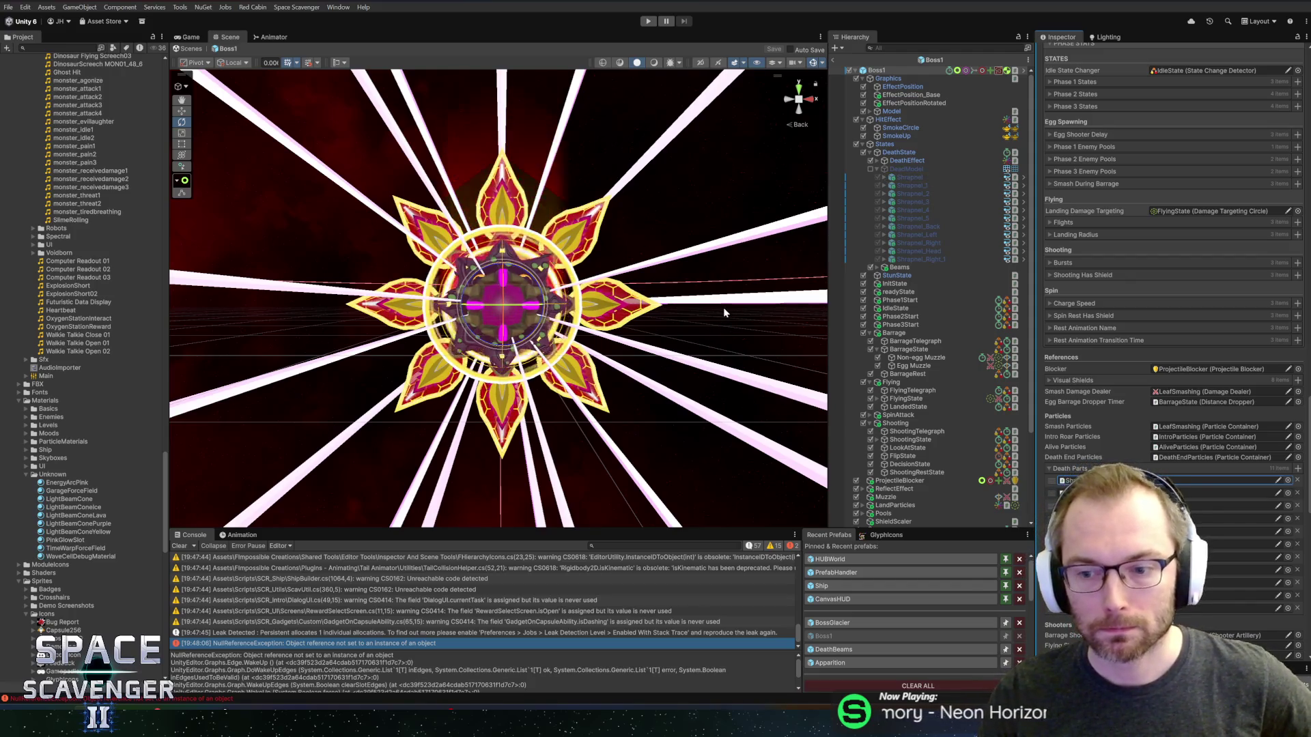
- Inspect Boss1's Shrapnel death piece and find its Shrapnel prefab asset in the Project window
click(1222, 493)
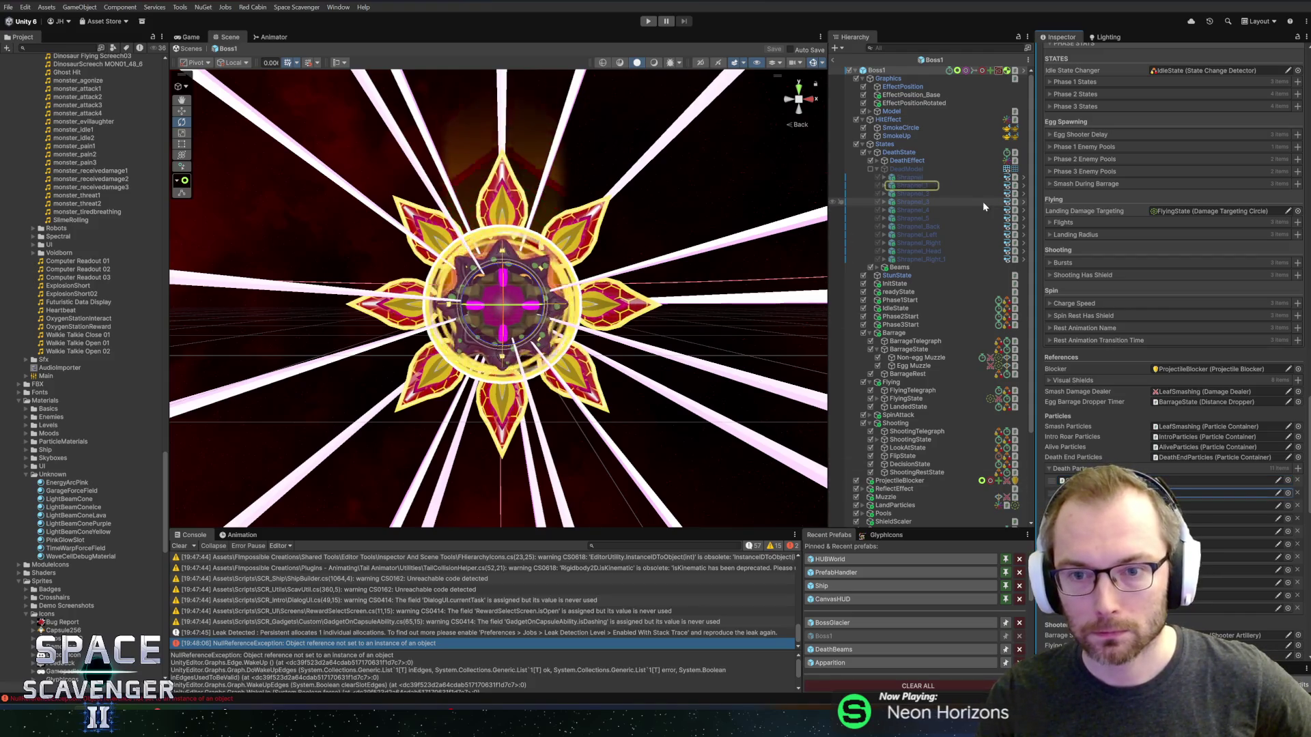
click(904, 178)
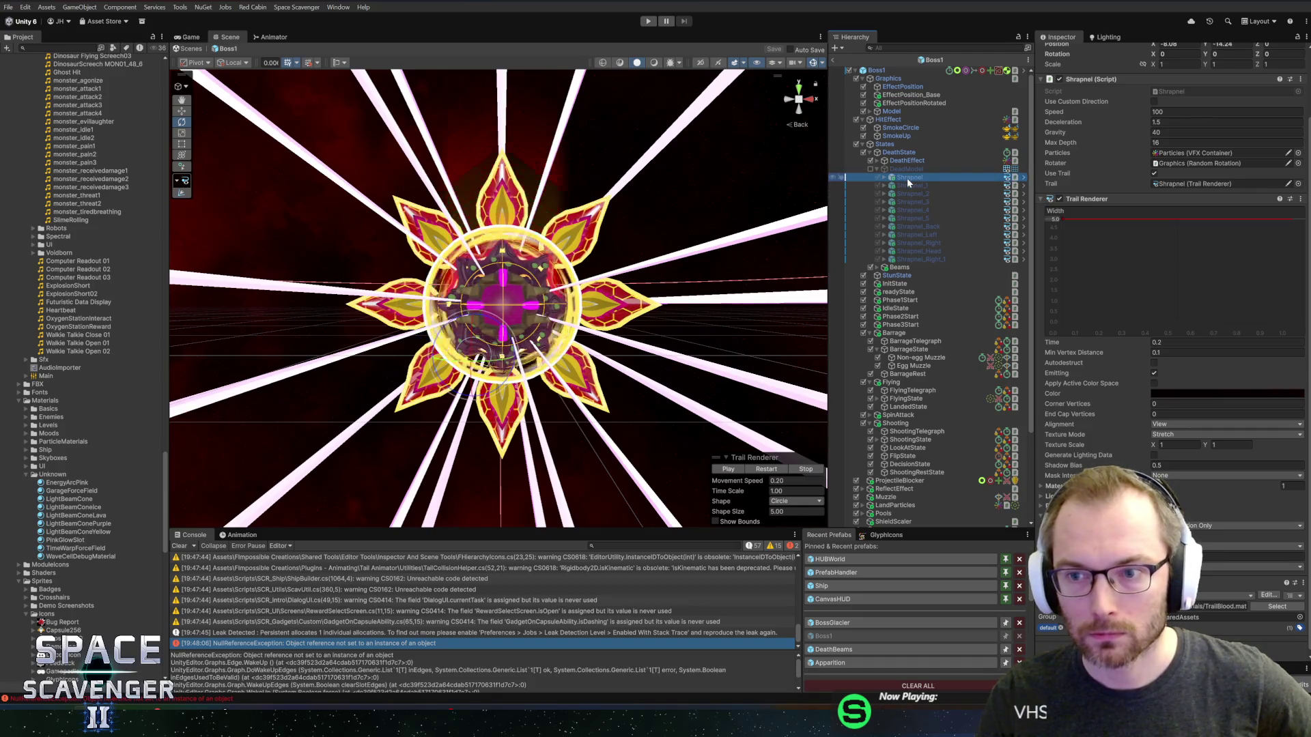
scroll(1106, 207, up, 3)
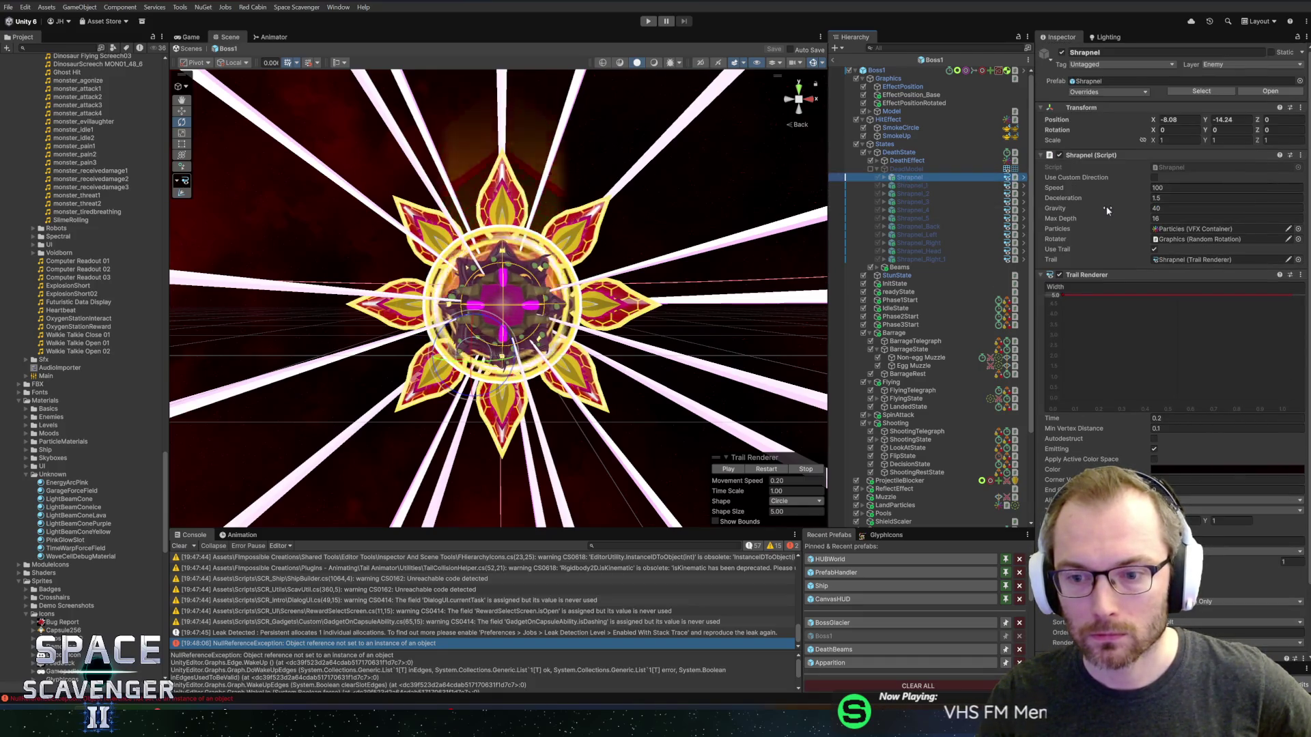
scroll(1106, 206, down, 3)
scroll(1085, 450, up, 3)
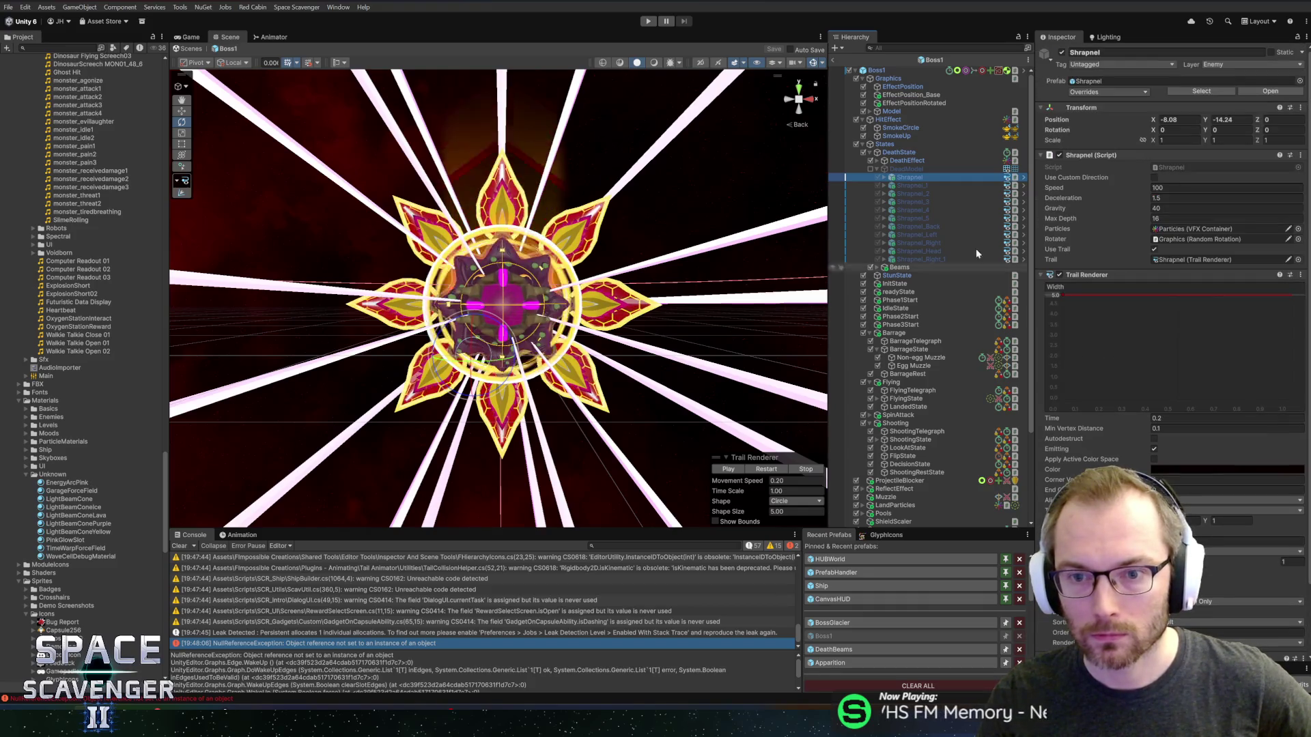
click(1202, 91)
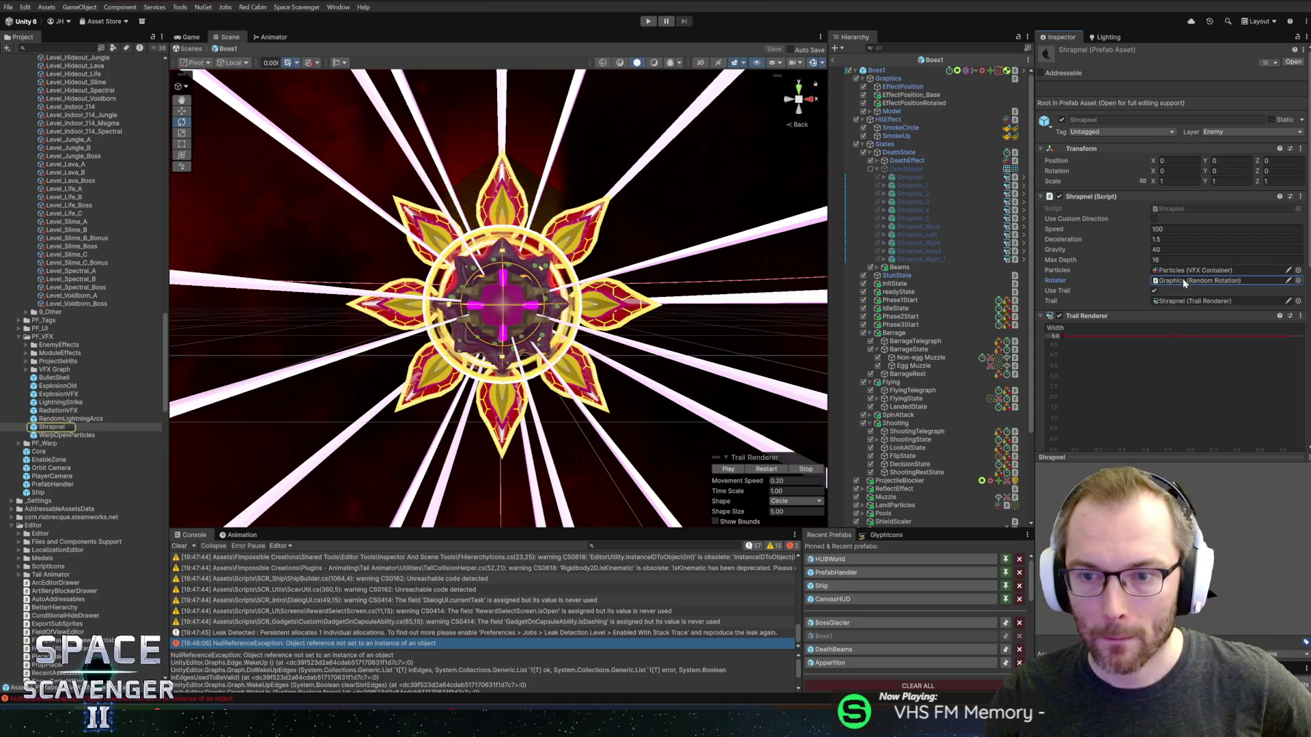
- Review the Shrapnel's Graphics and Particles children, then open the BossGlacier prefab
click(883, 178)
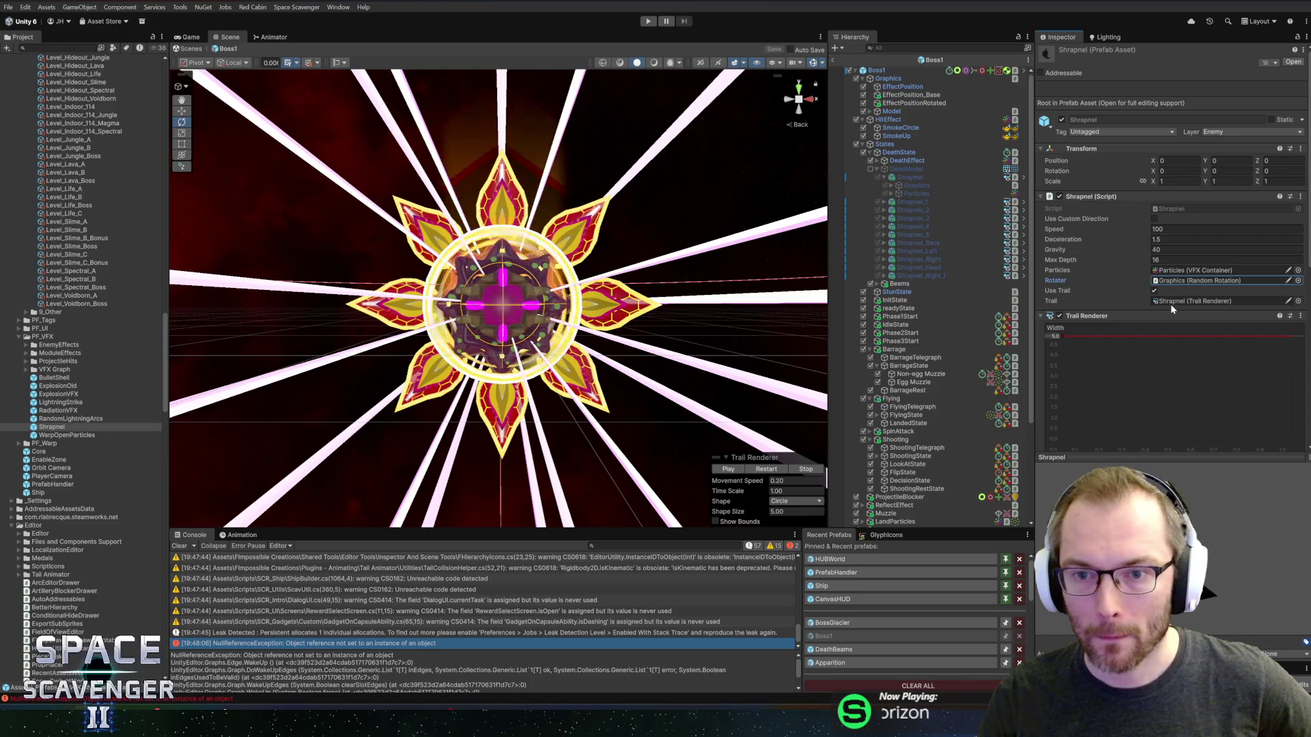
click(1179, 280)
click(909, 185)
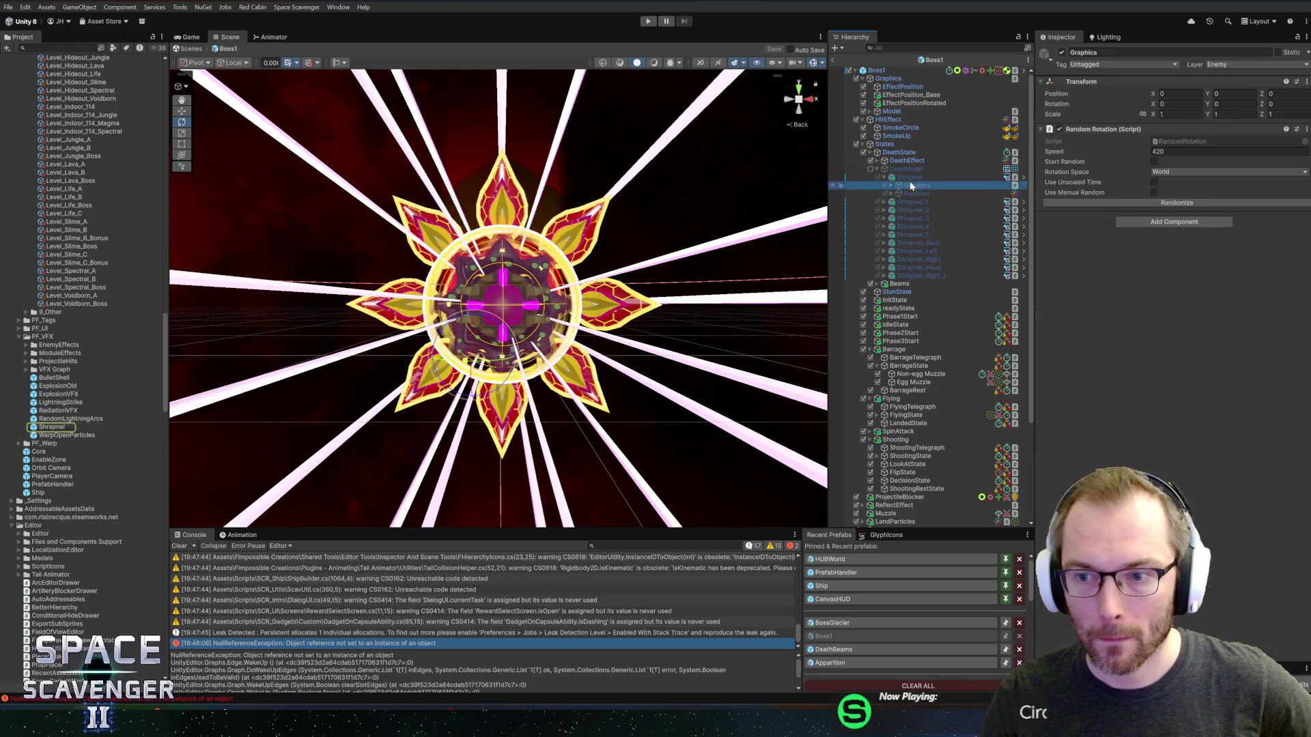
key(Down)
key(Up)
click(906, 169)
key(Left)
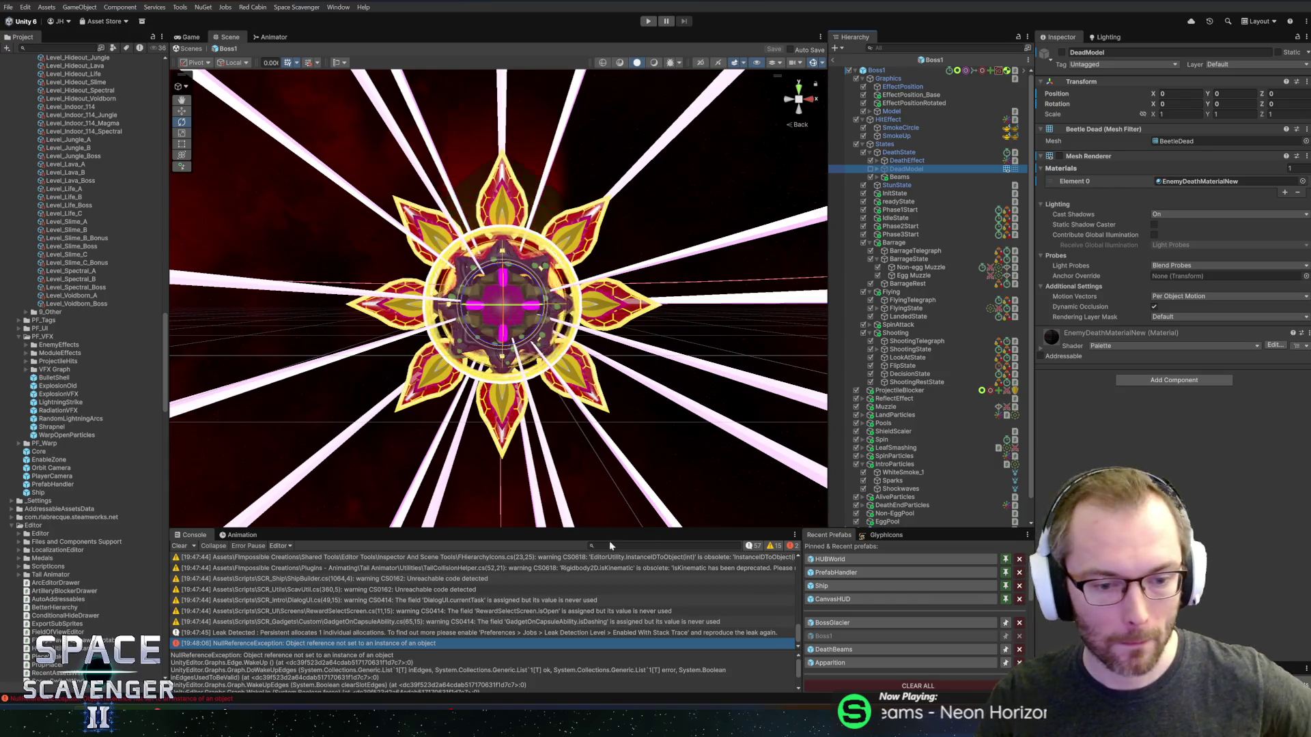
click(829, 624)
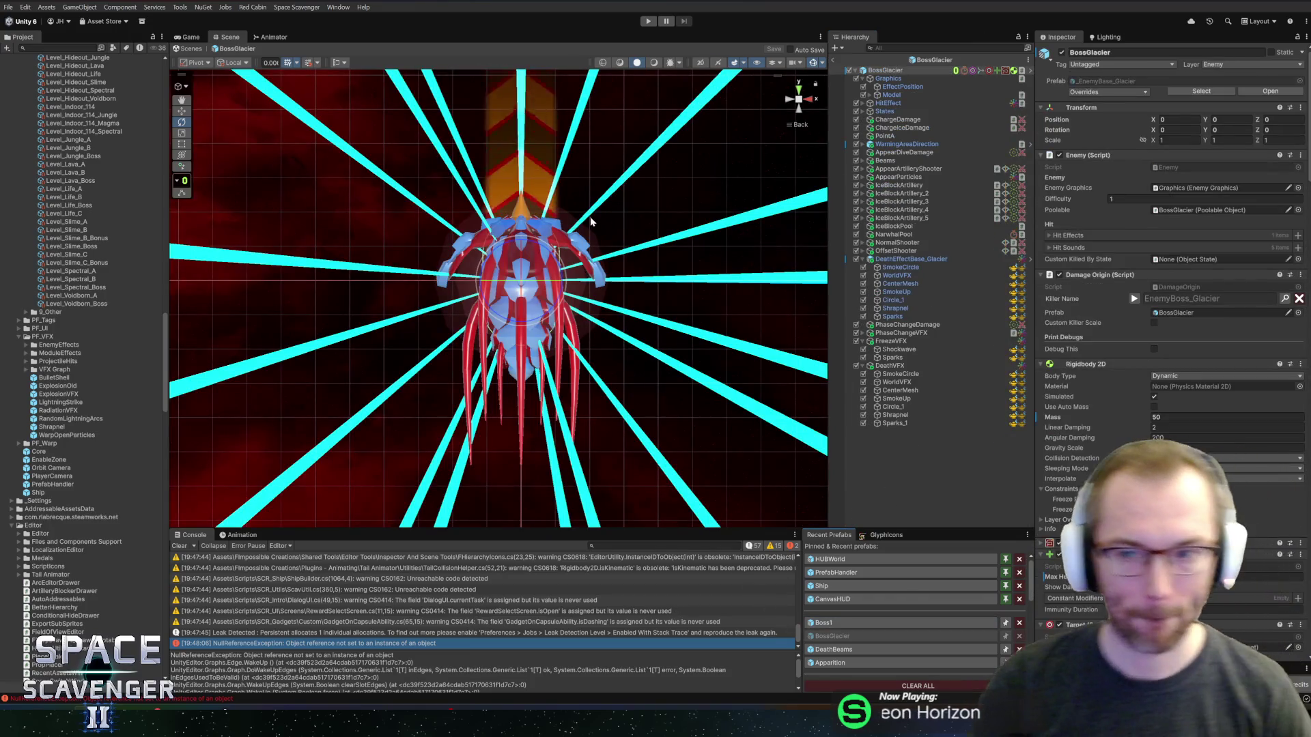
- Browse BossGlacier's Model hierarchy, including the Armature bones and BossGlacierFull
click(889, 94)
key(Right)
key(Down)
key(Right)
key(Down)
key(Down)
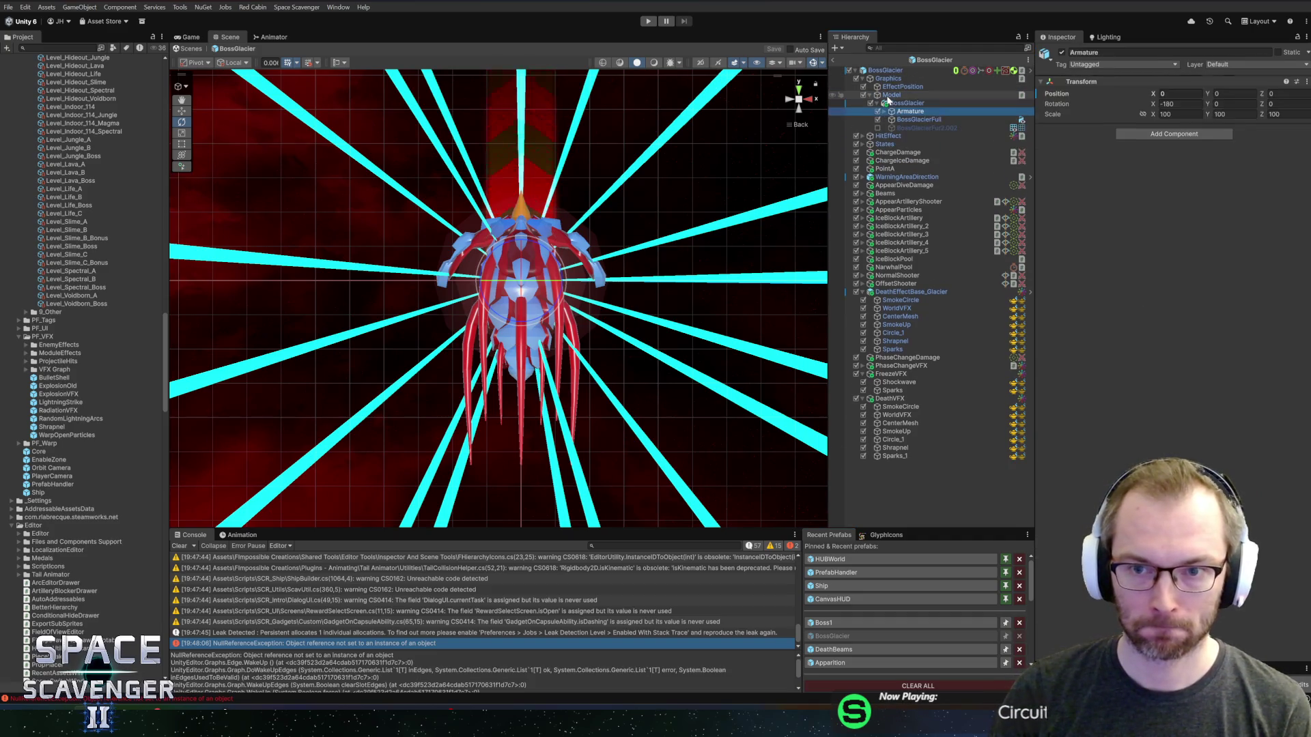
key(Up)
key(Right)
key(Down)
key(Down)
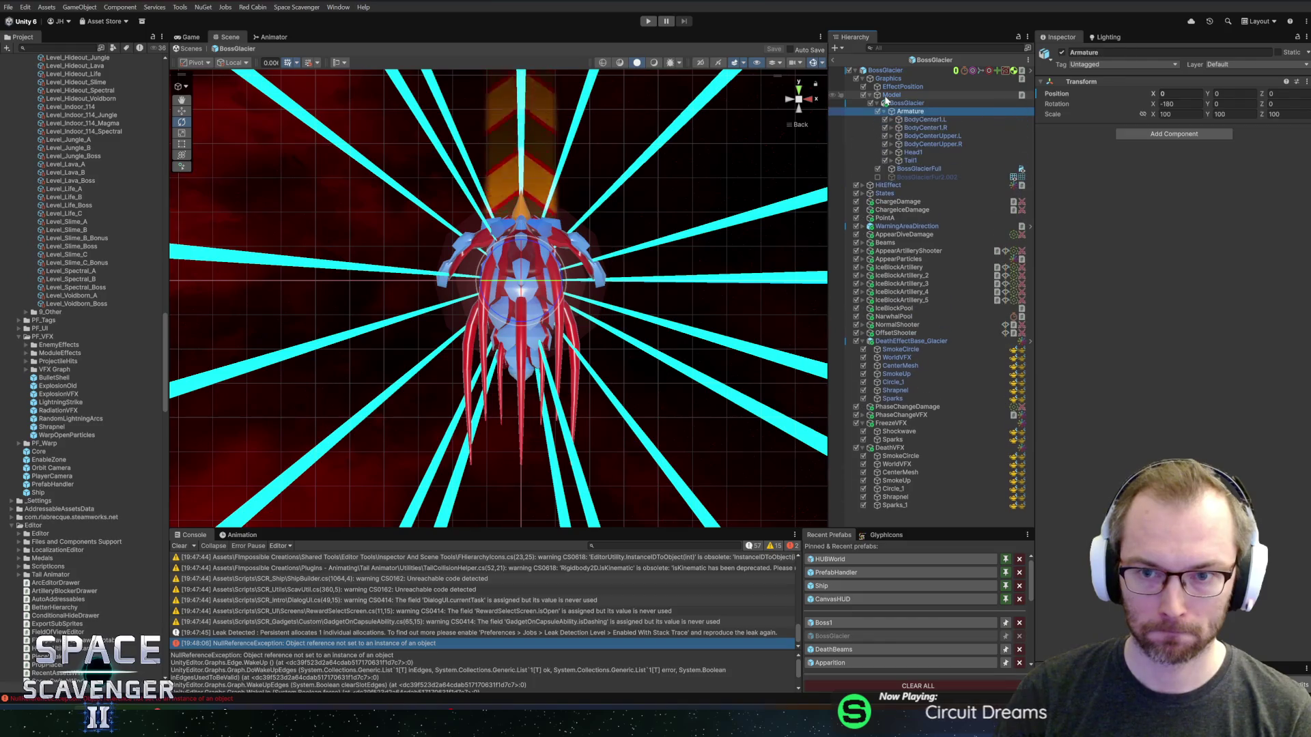
key(Up)
key(Up)
key(Left)
key(Up)
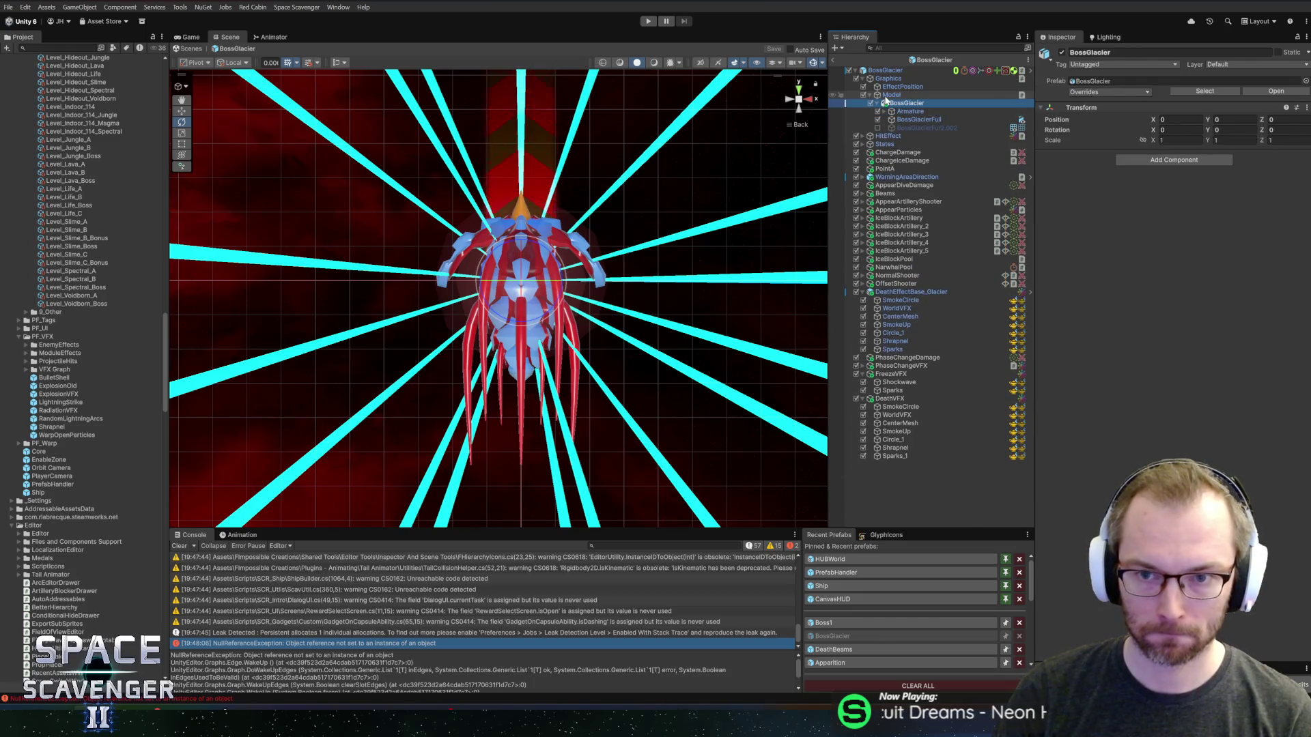
key(Left)
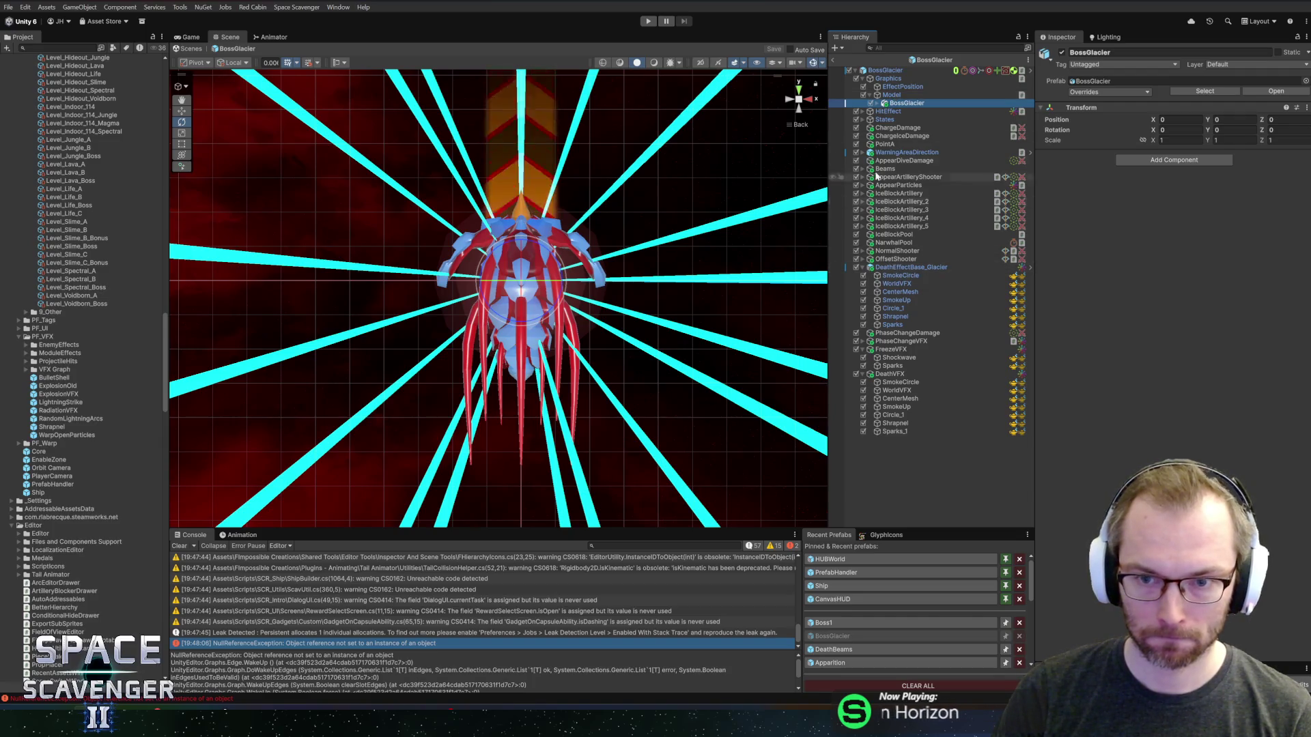
- Expand States > DeathState and drop a Shrapnel prefab instance under DeadModel
click(888, 121)
key(Right)
key(Down)
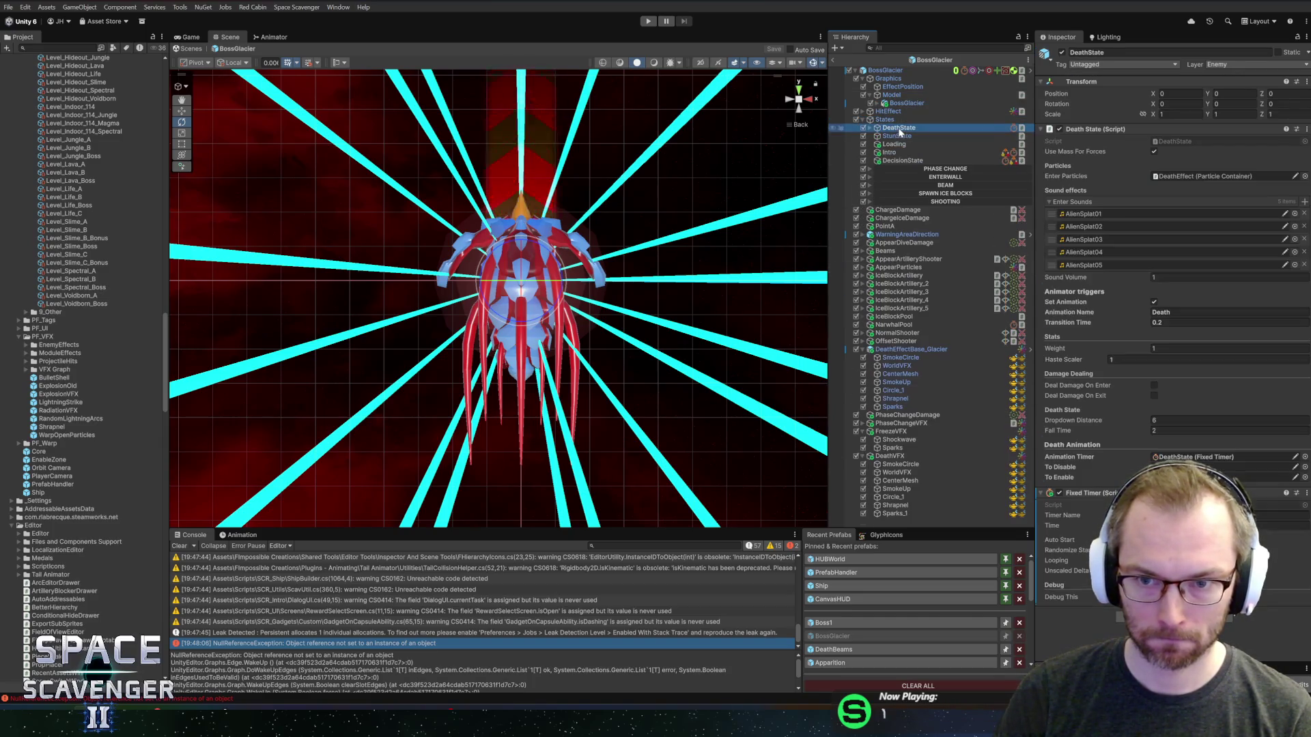
key(Right)
key(Down)
click(900, 145)
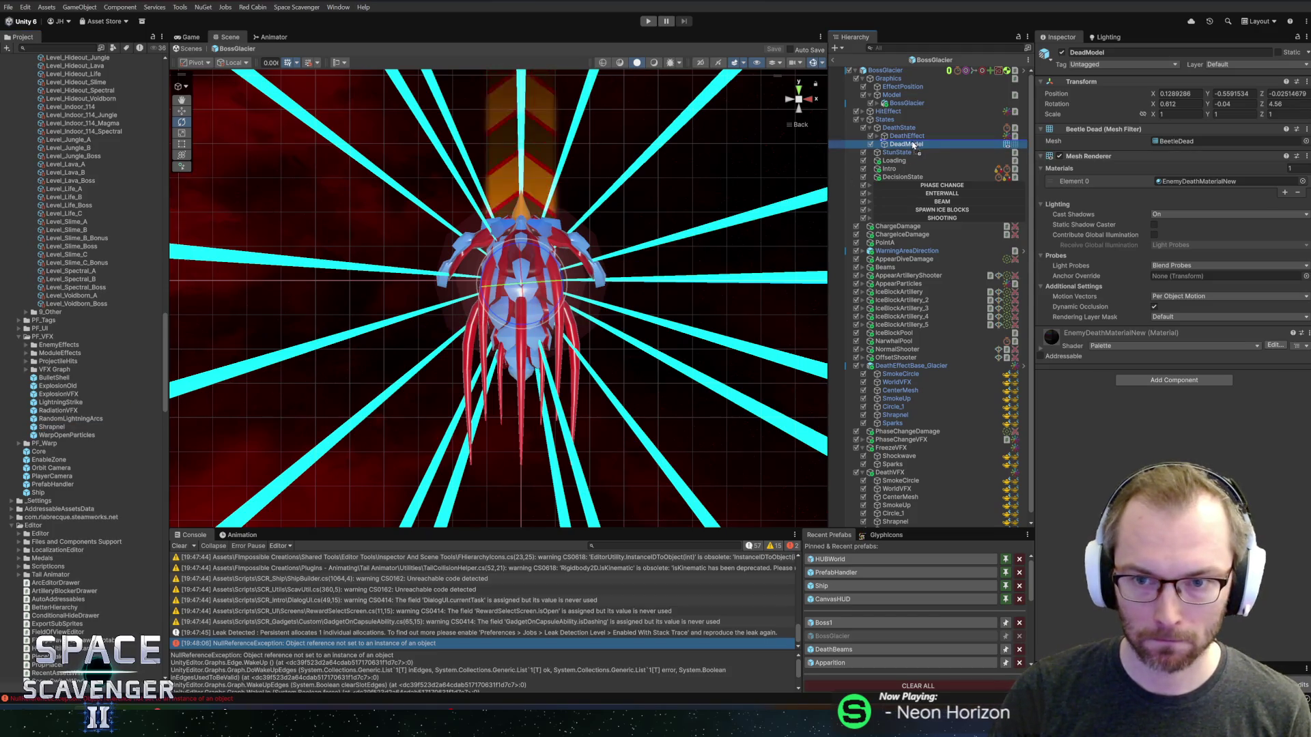
drag(913, 146, 908, 145)
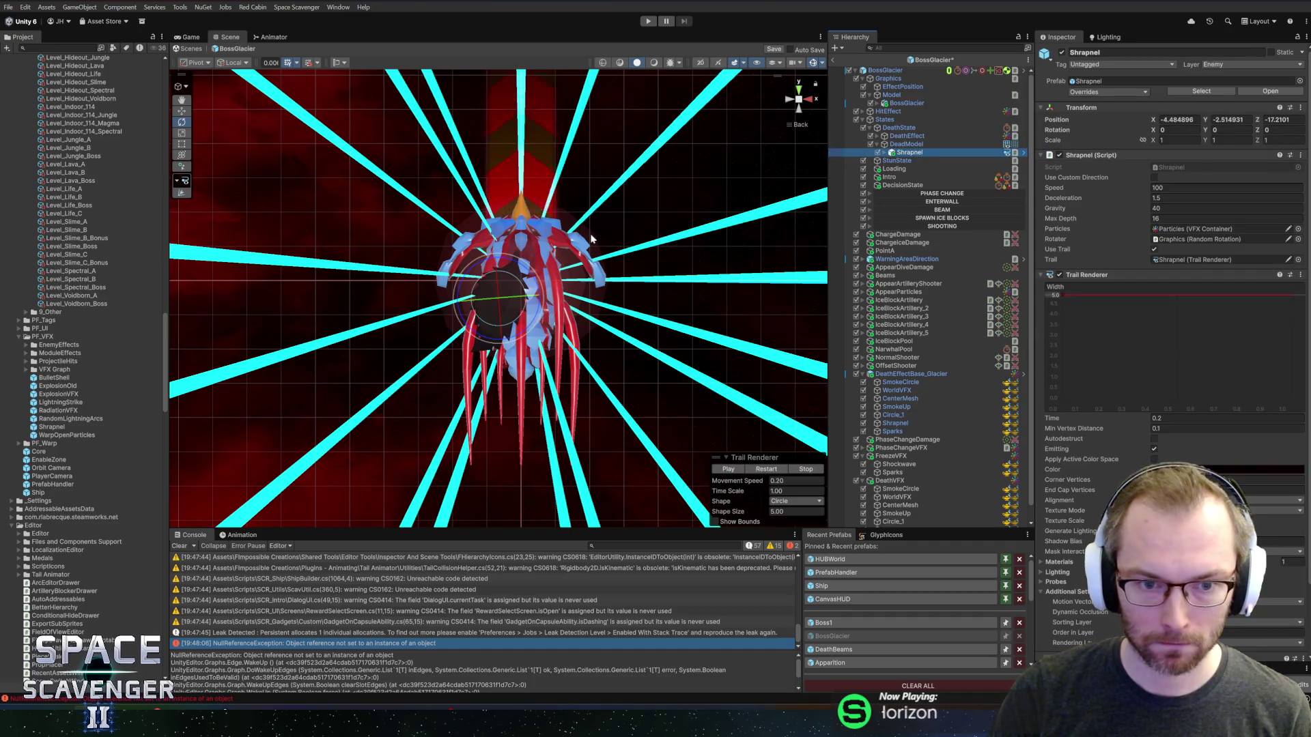
- Expand the new Shrapnel's Particles child and select its Visual Effect_1 particle system
click(885, 153)
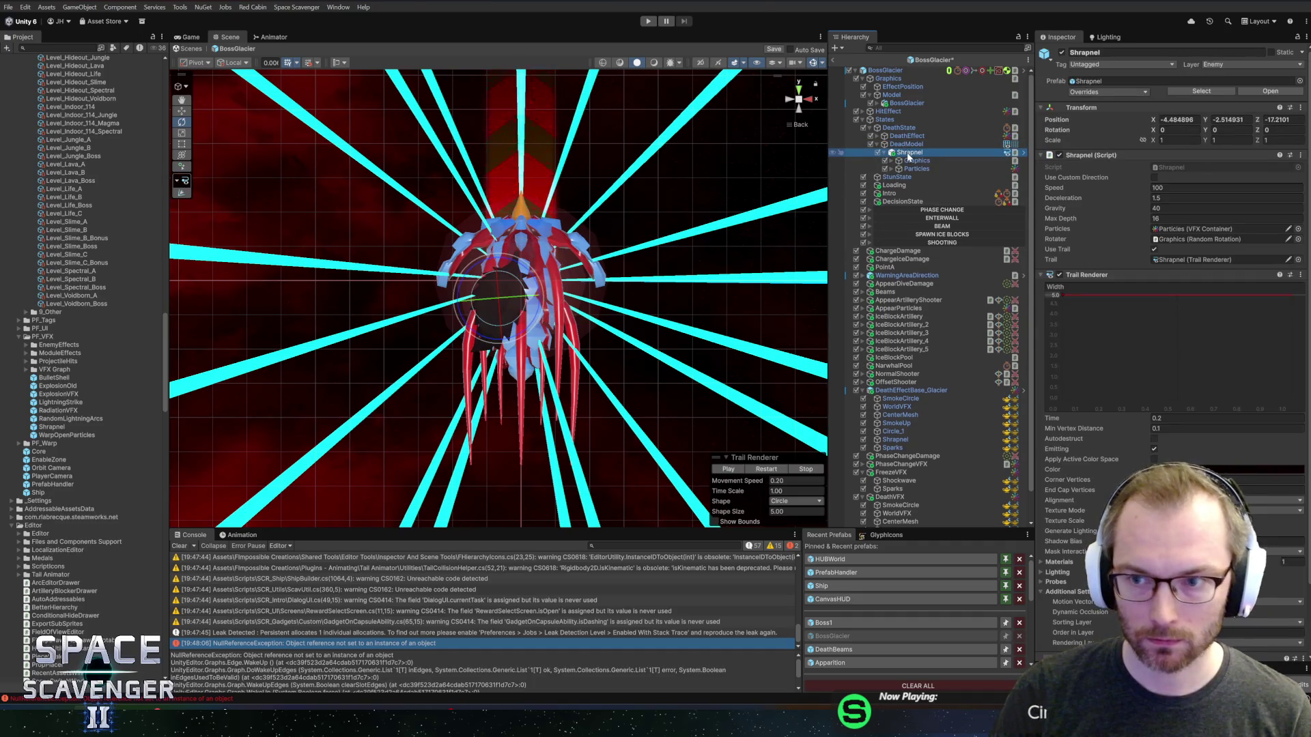
click(958, 169)
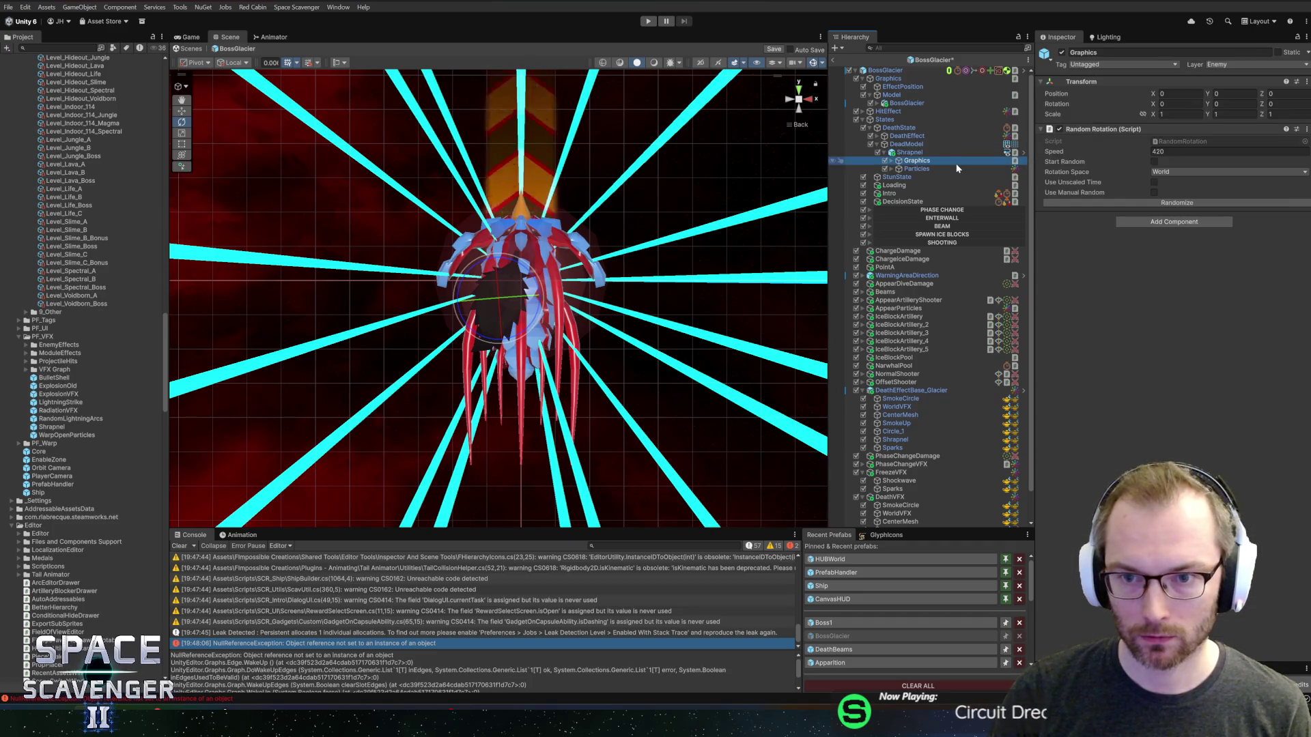
key(Right)
key(Down)
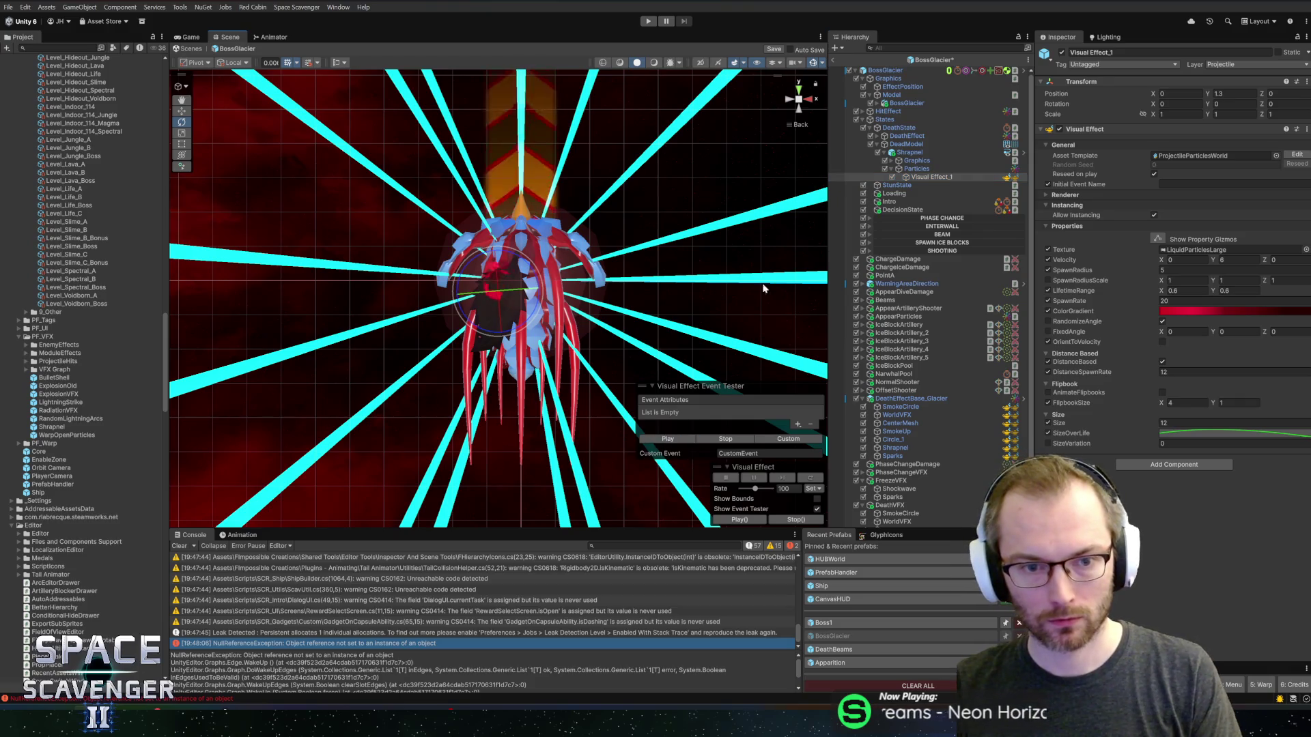
- Set the first ColorGradient keys to white and a pale blue
click(1170, 314)
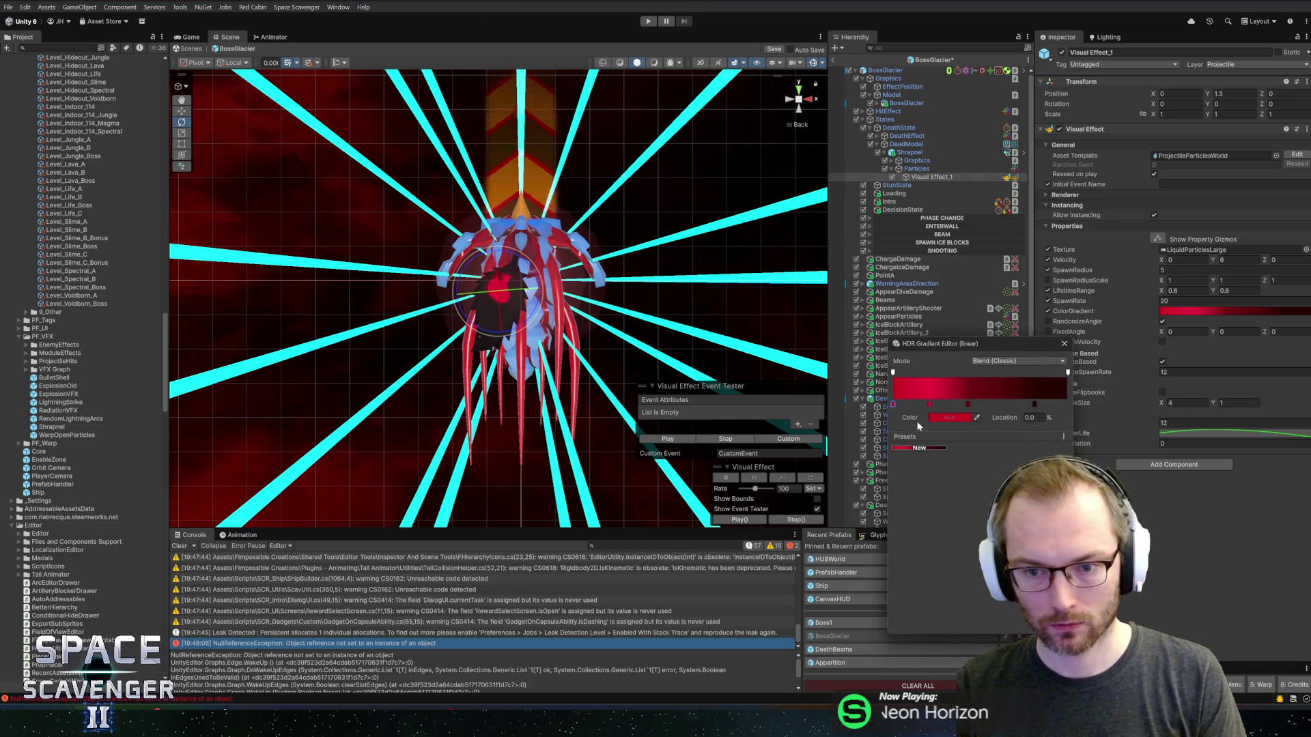
click(949, 418)
click(974, 383)
click(946, 391)
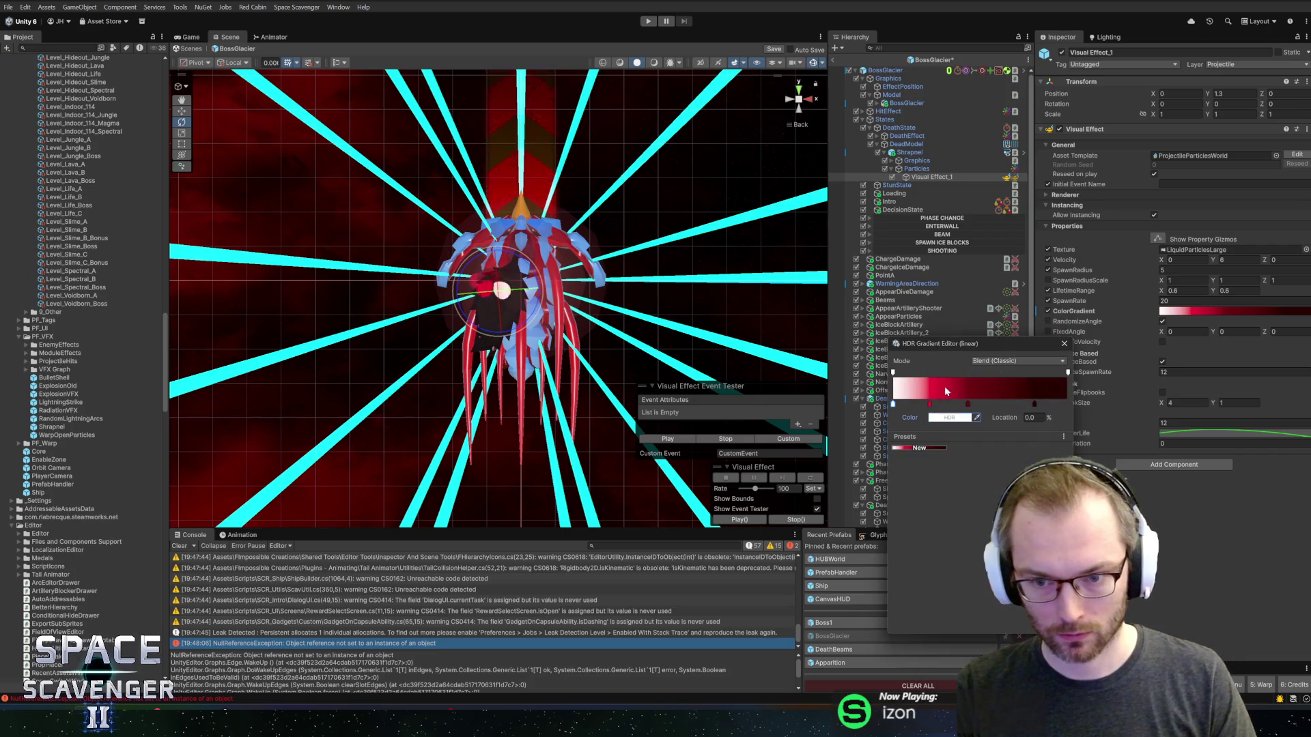
double_click(930, 404)
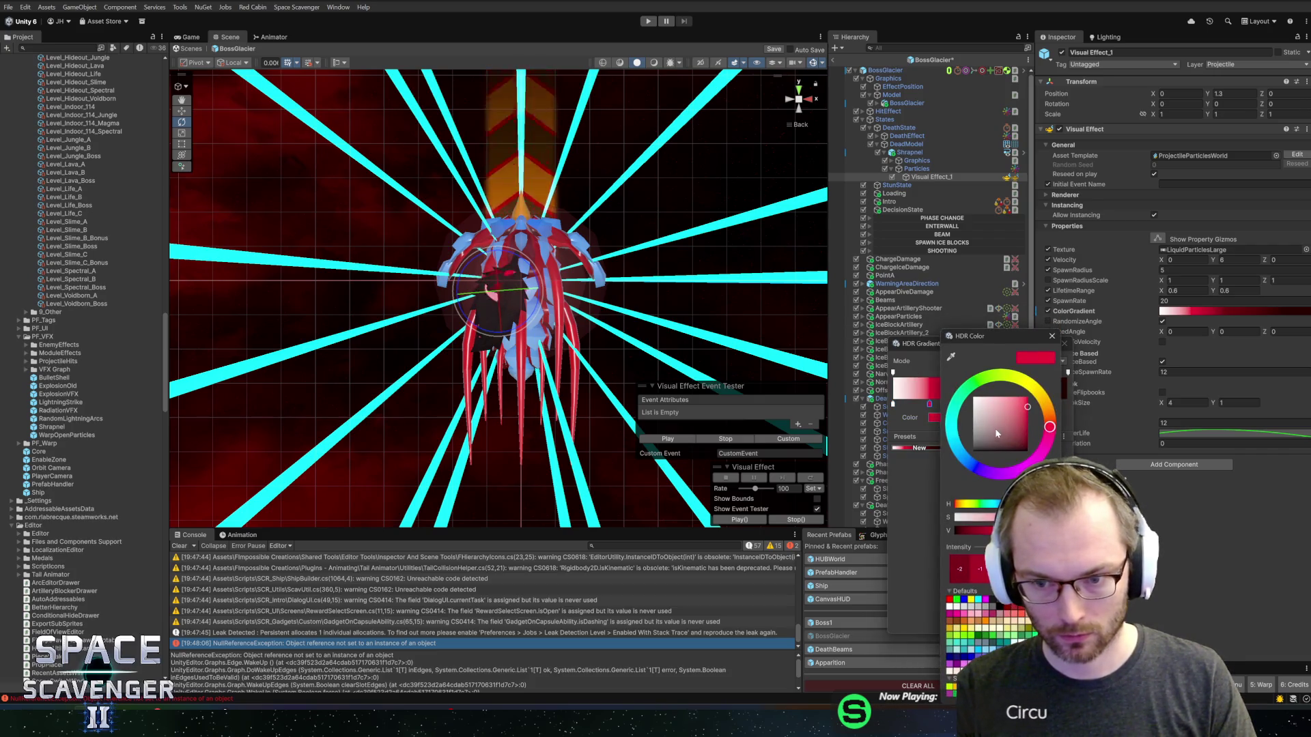
click(974, 398)
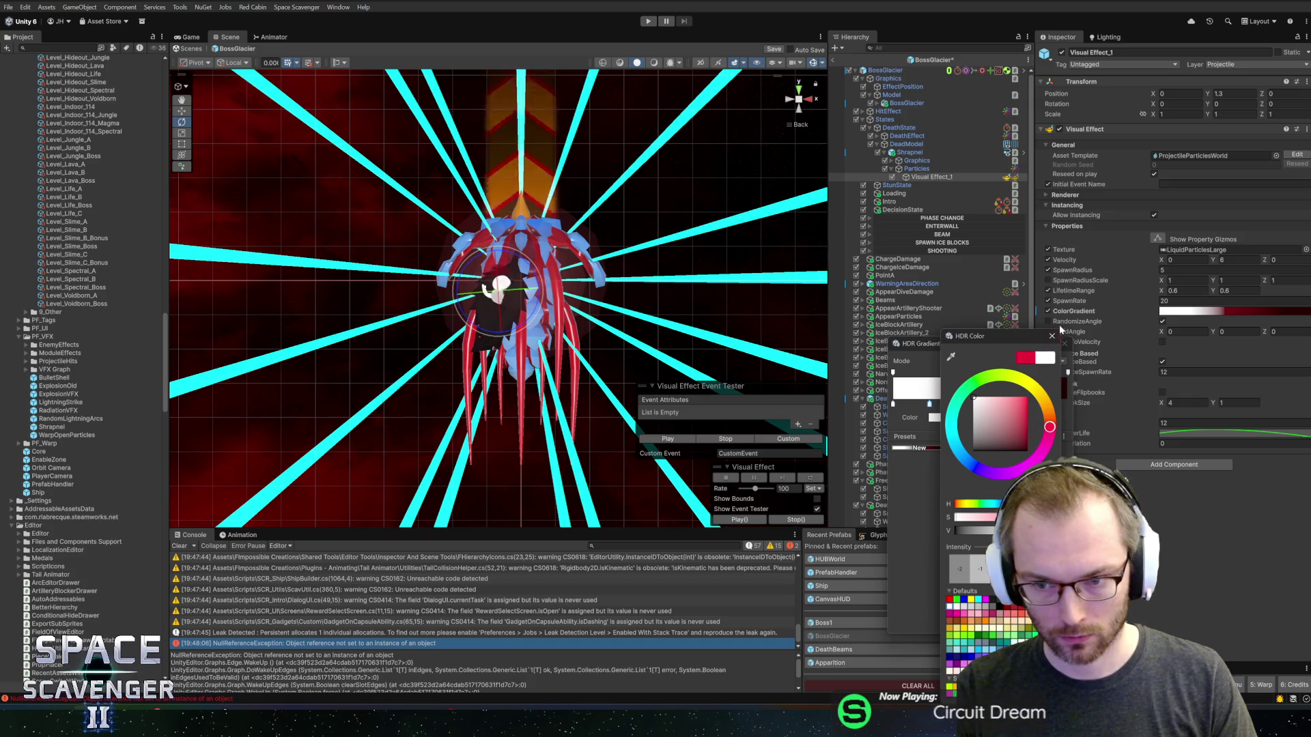
click(999, 504)
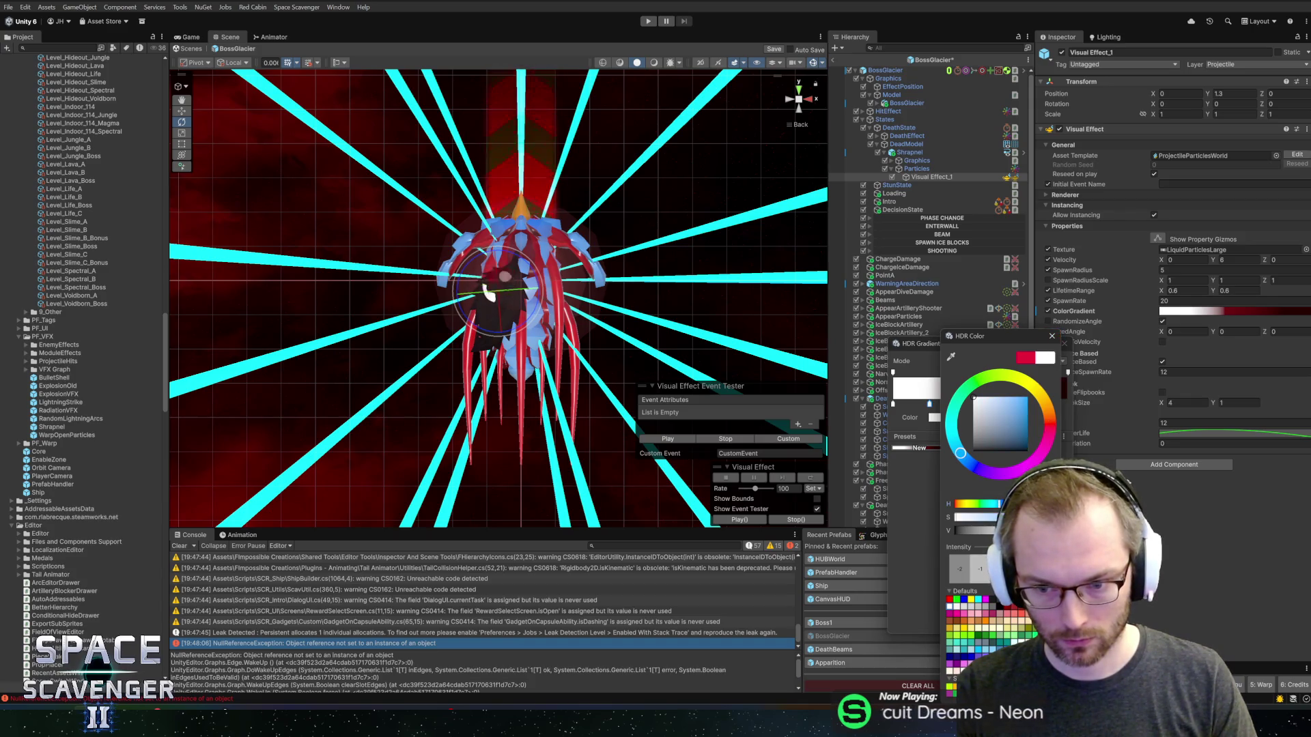
click(965, 505)
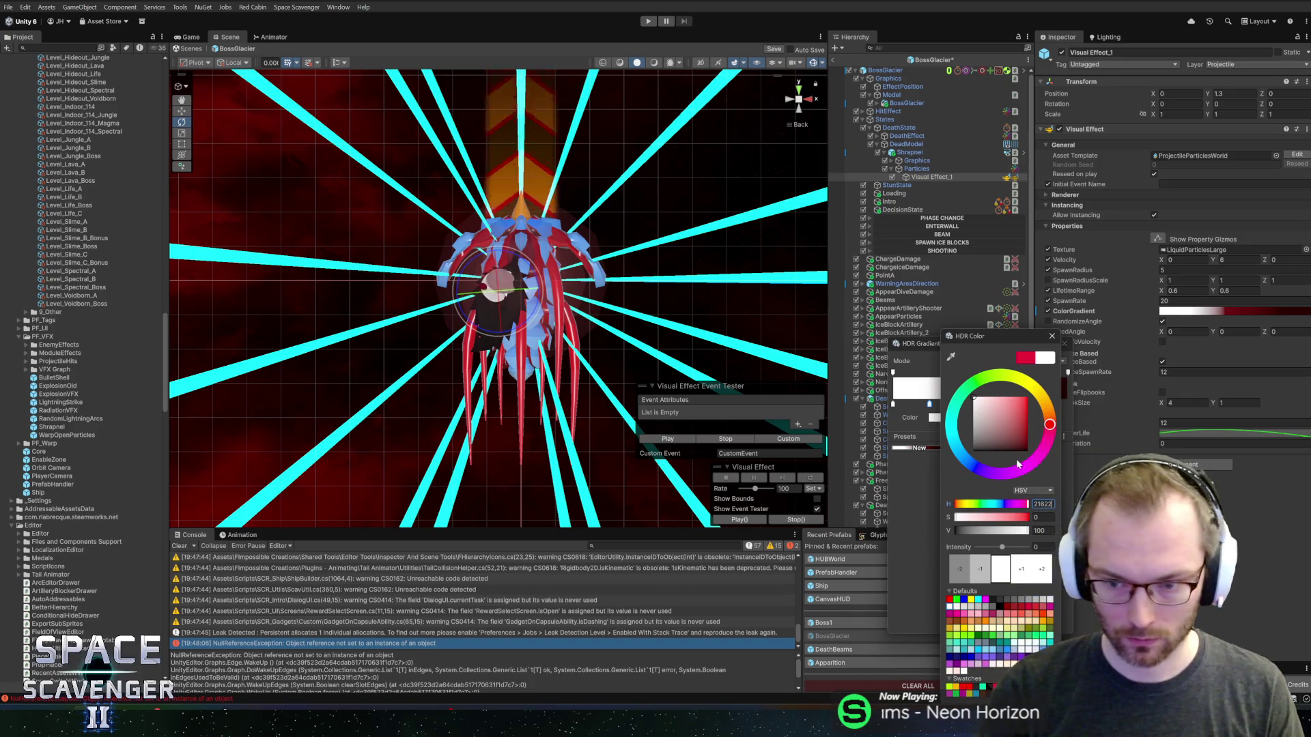
click(1045, 406)
text(2)
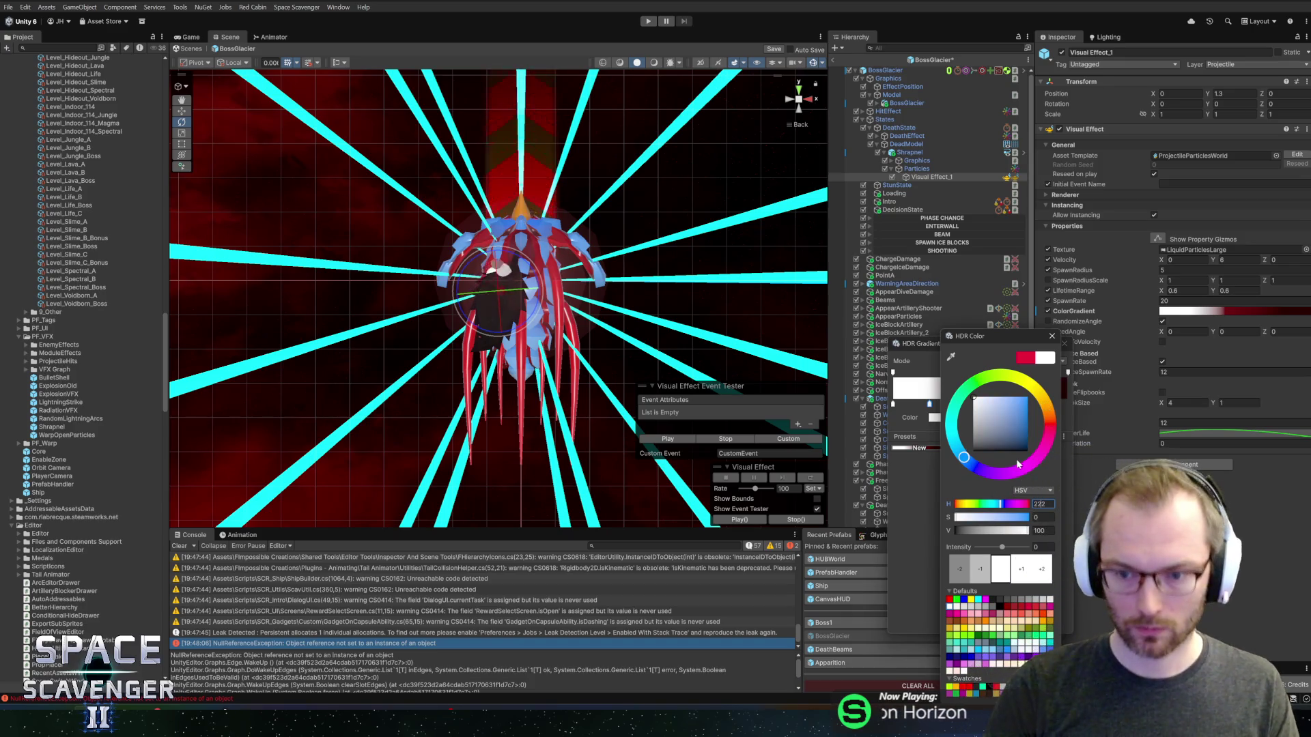
key(Tab)
text(100)
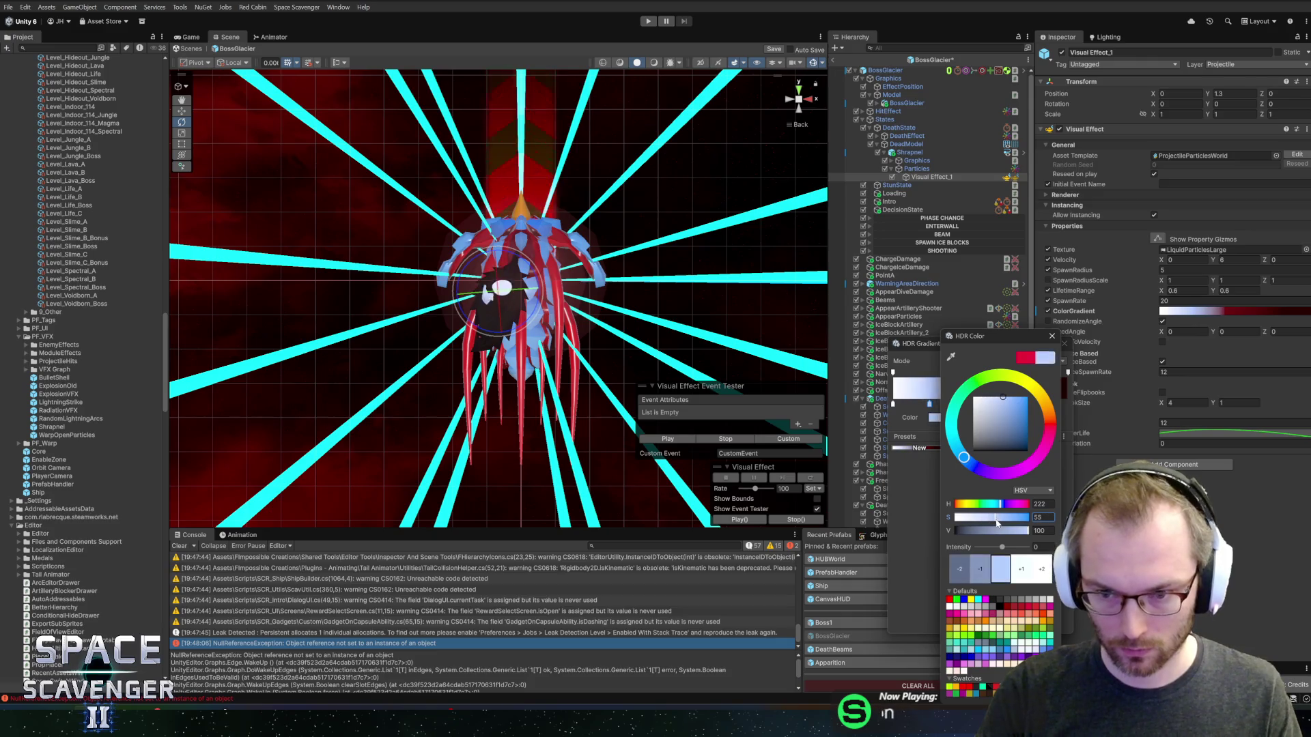
drag(1027, 523, 994, 521)
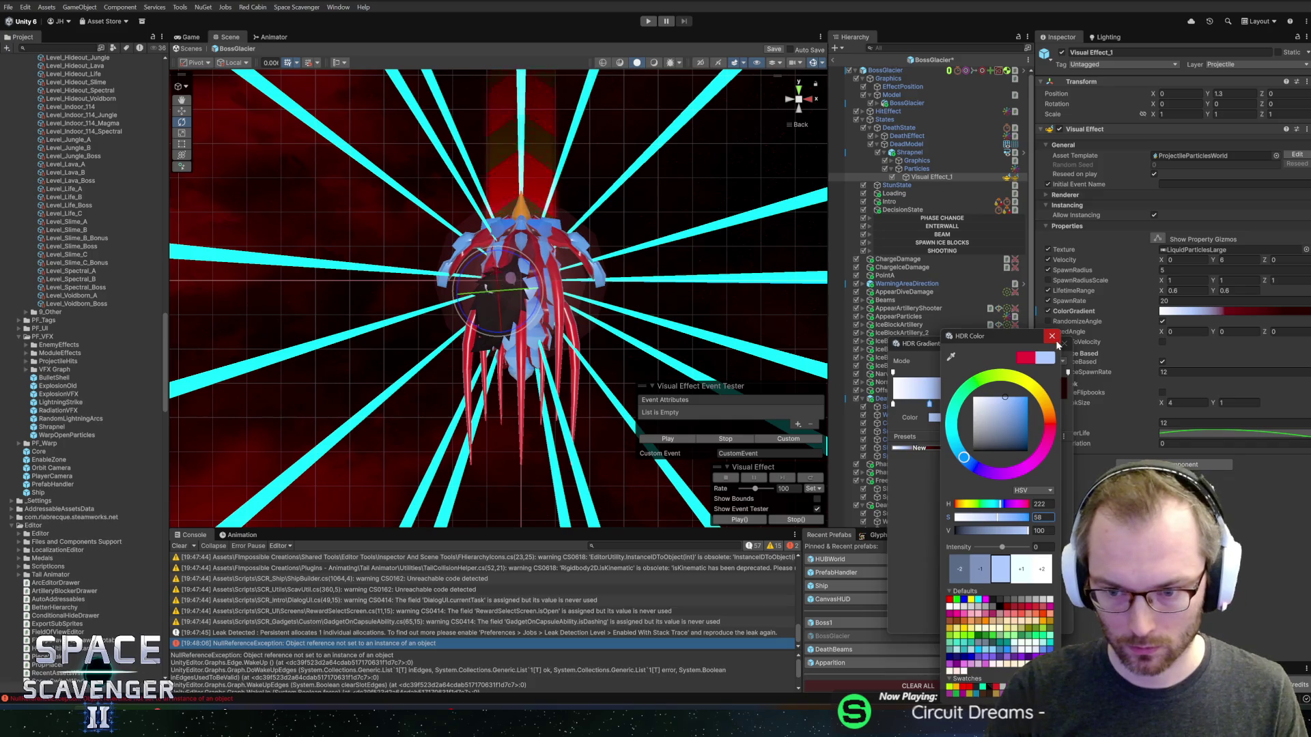
click(1053, 338)
- Change the remaining red gradient keys to blue with hue 222
double_click(970, 405)
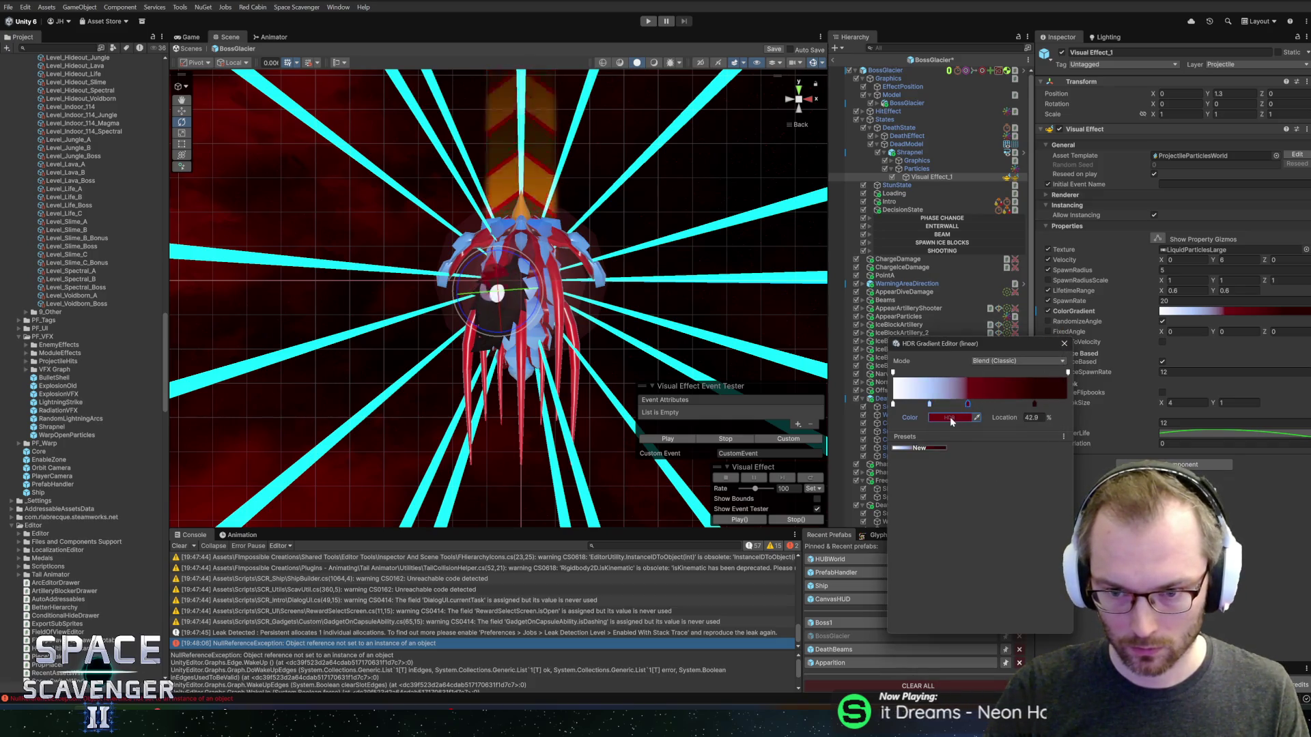
text(222)
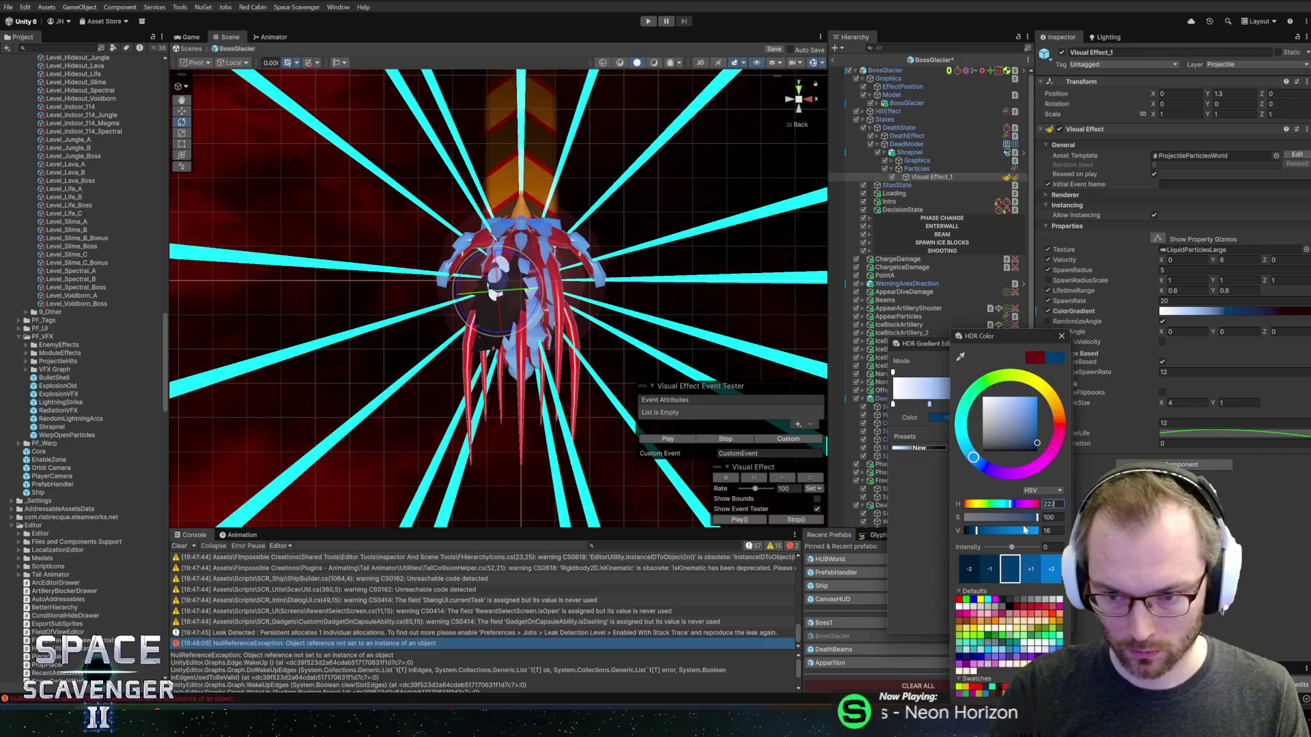
click(1061, 337)
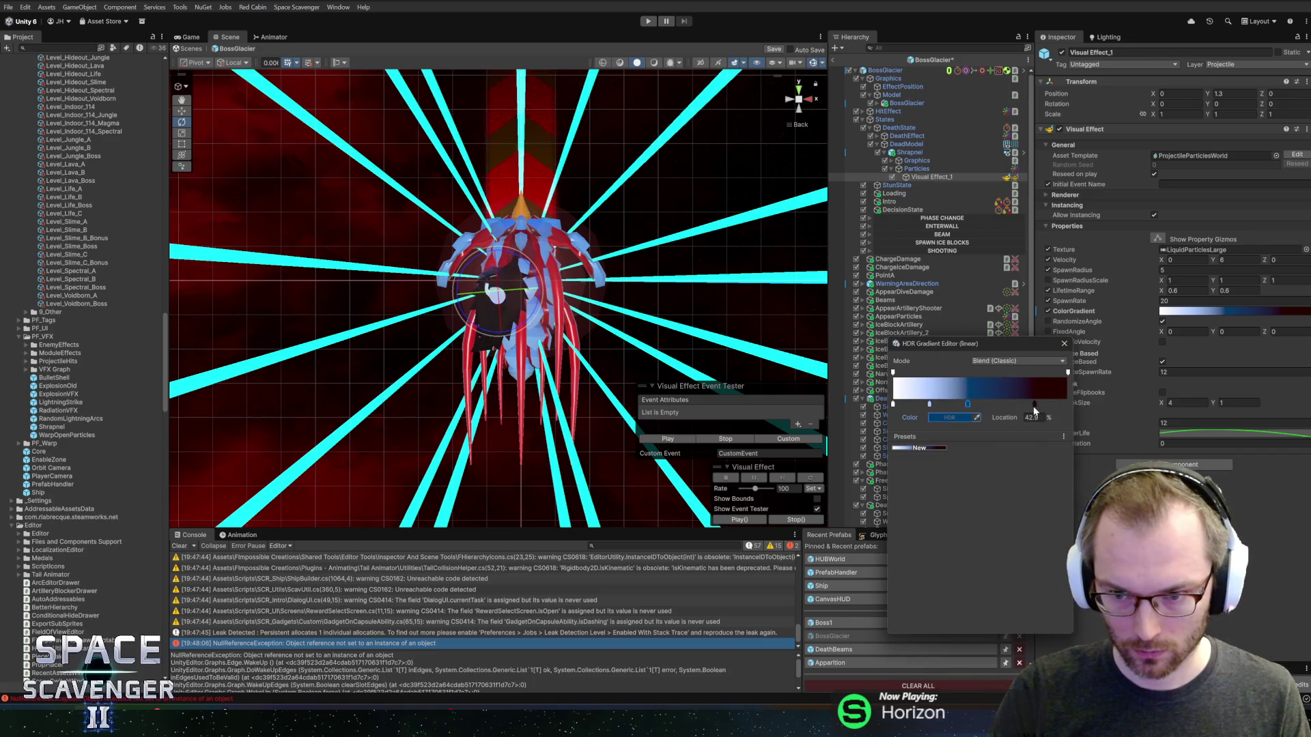
click(949, 417)
text(222)
click(1057, 339)
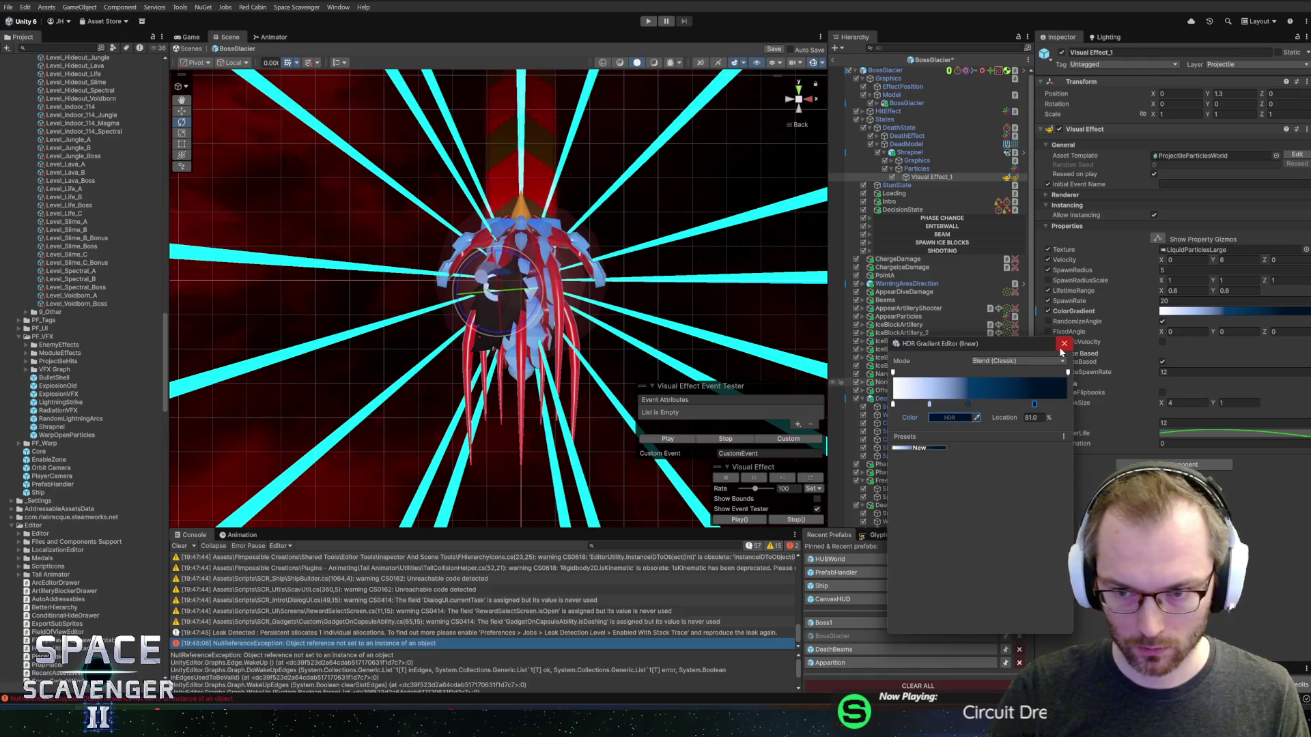
click(1064, 343)
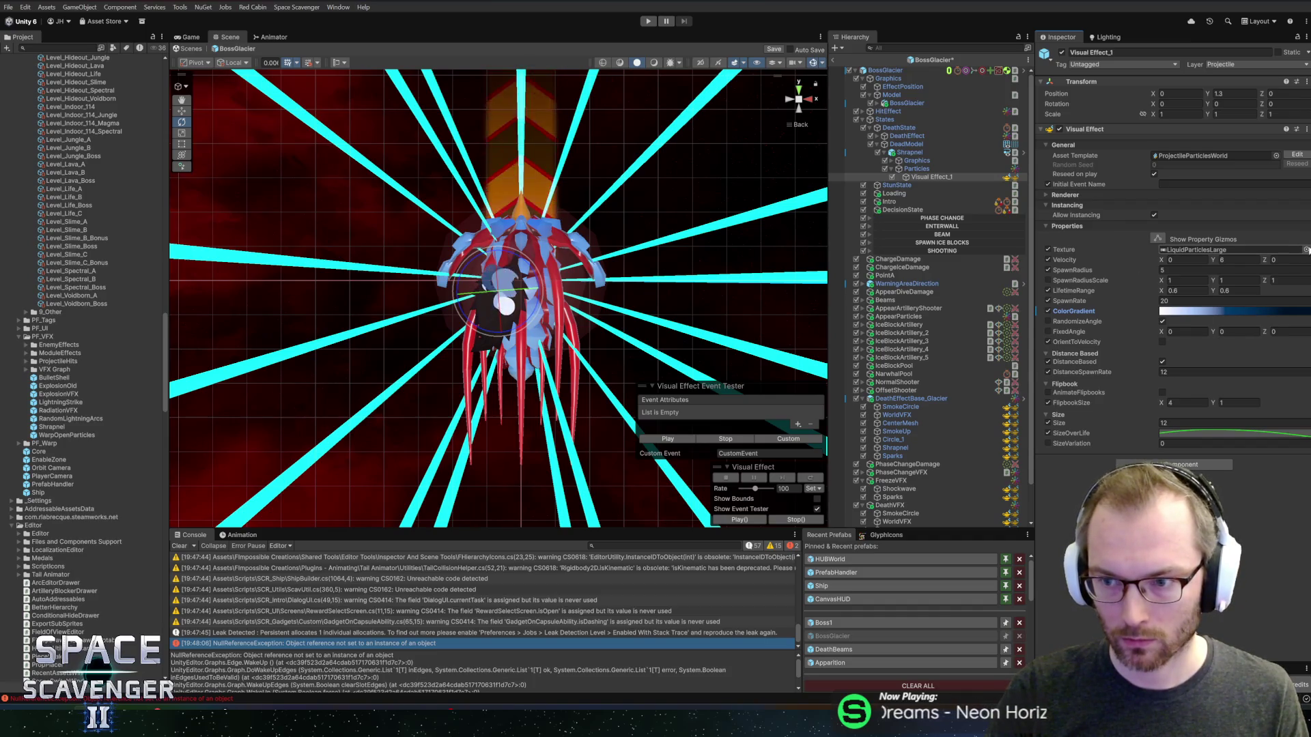
- Give the particles the FrostIce texture and save the scene
click(1306, 250)
text(fr)
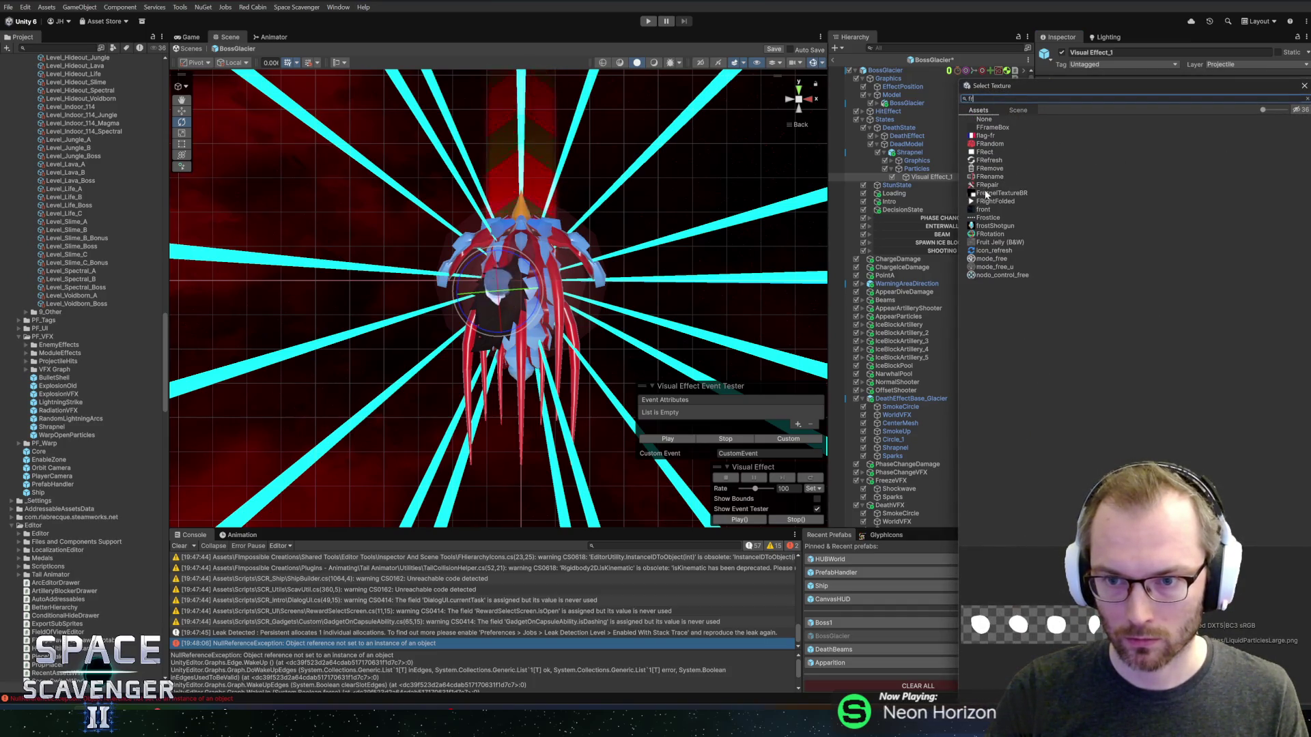
click(985, 217)
double_click(986, 217)
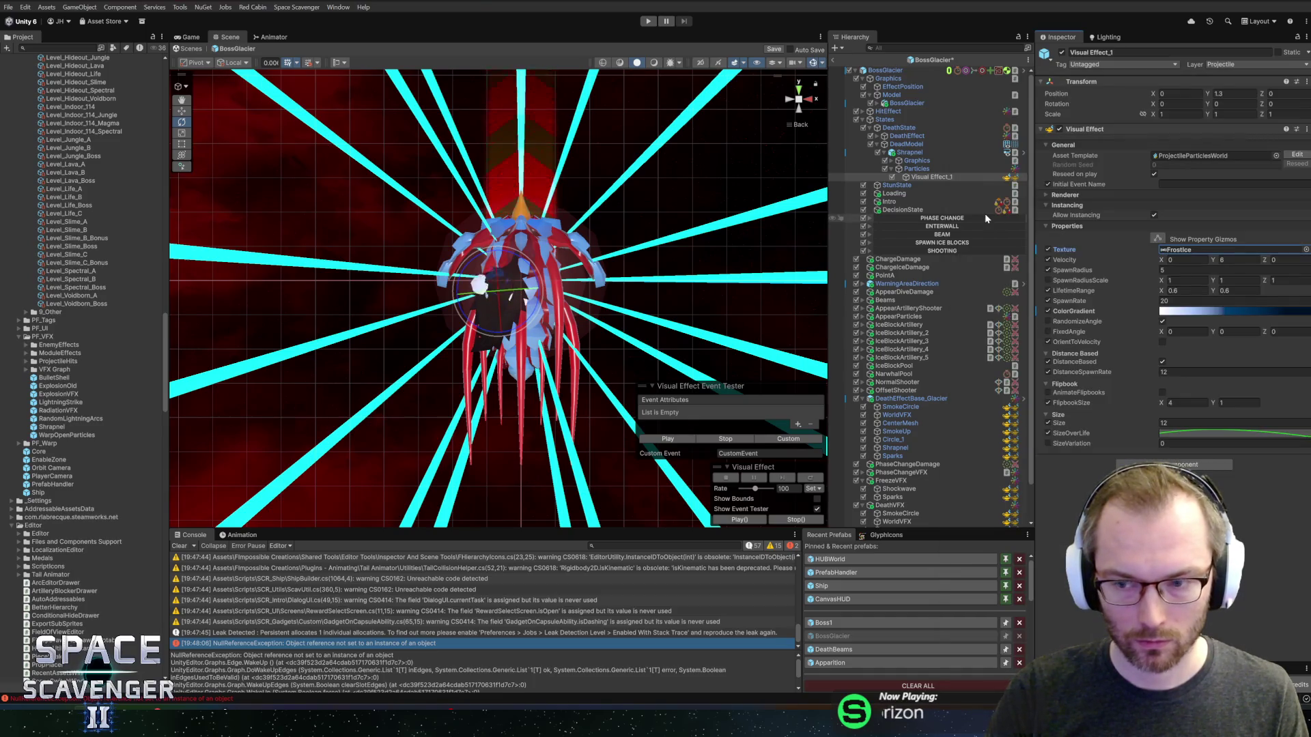
key(ctrl+s)
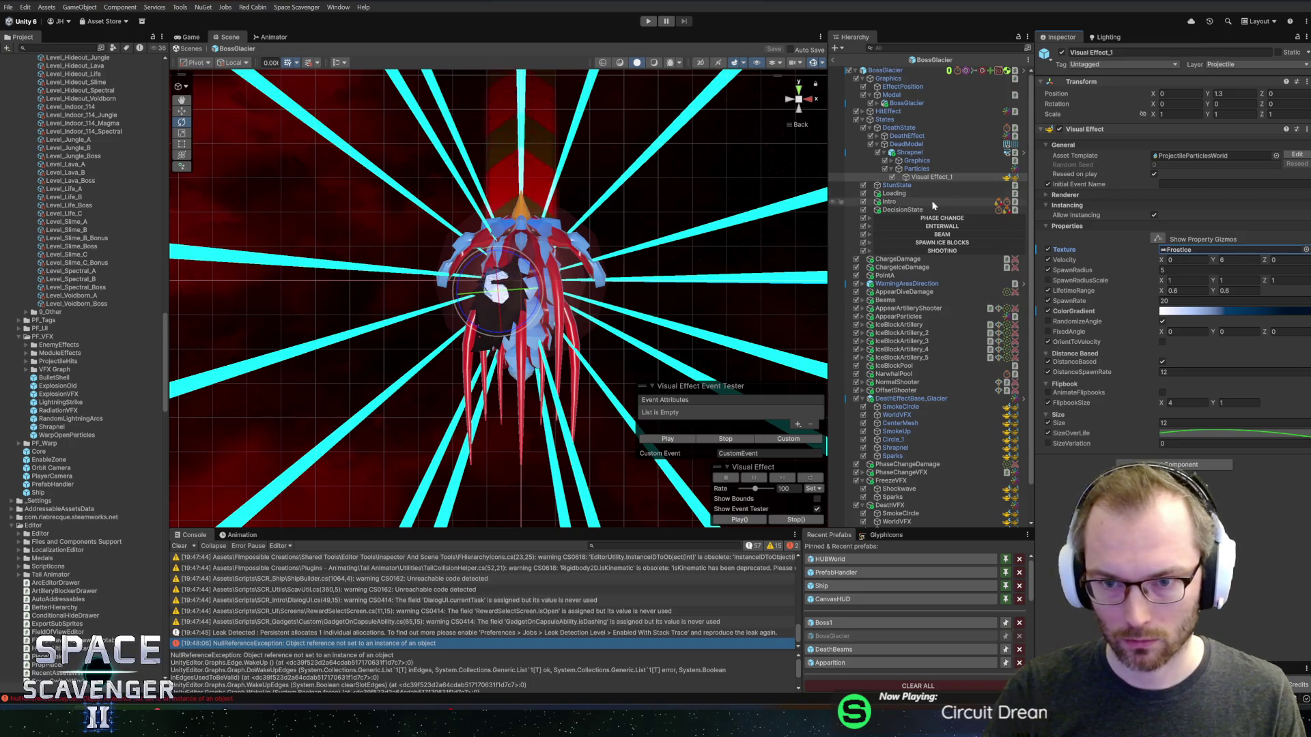
click(915, 160)
- Set the Shrapnel Graphics Mesh Filter to the IceBlock01 mesh
key(Right)
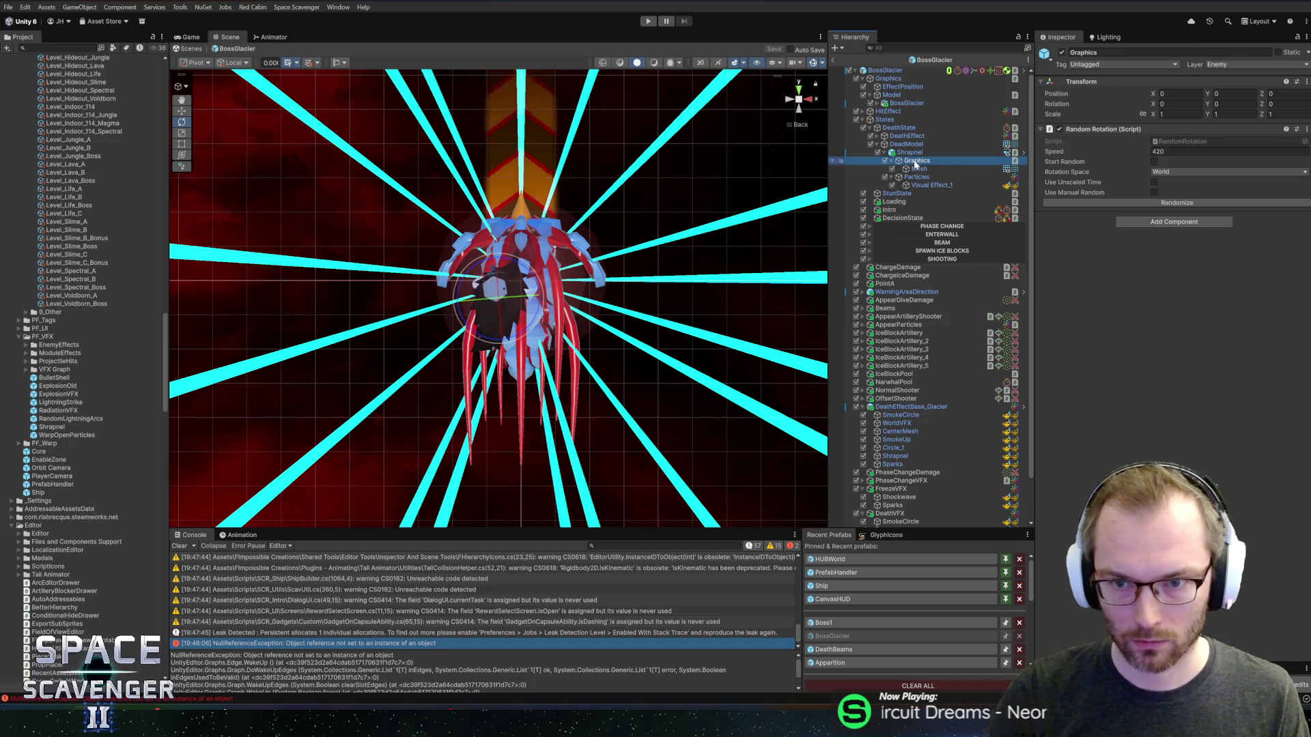
key(Down)
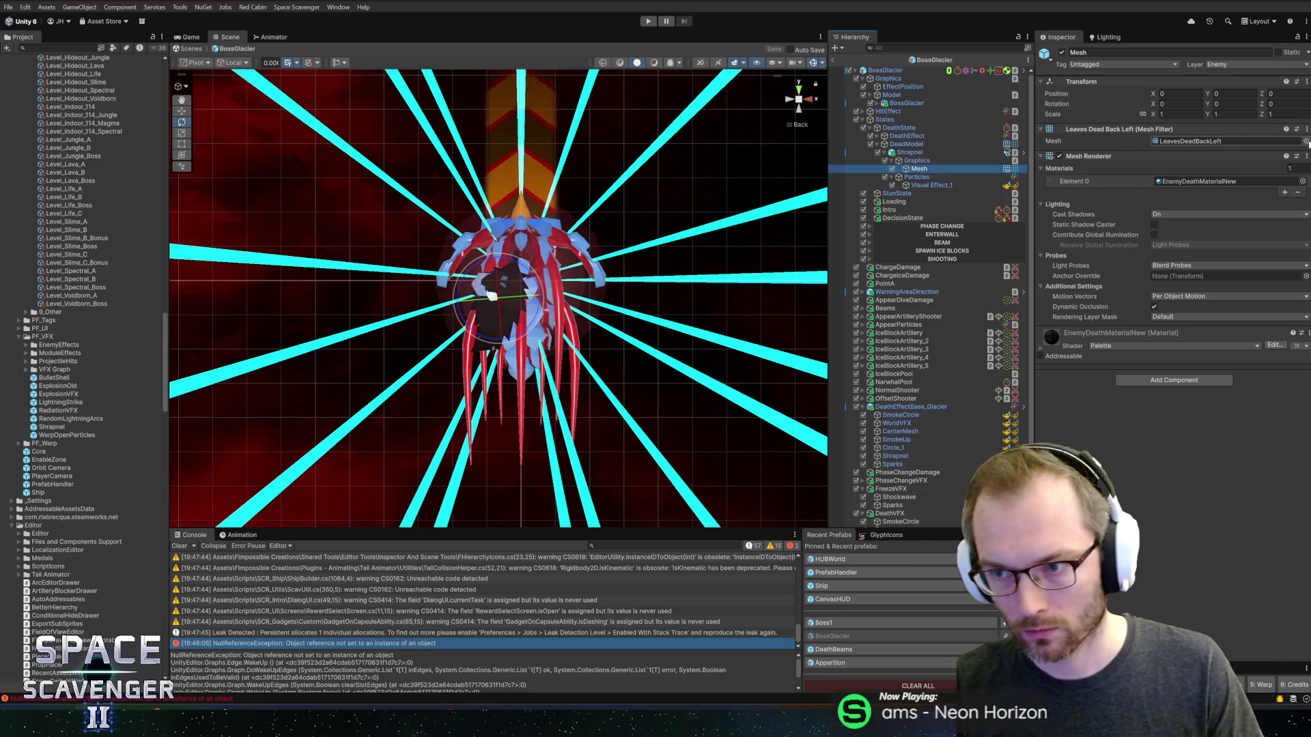
click(1304, 142)
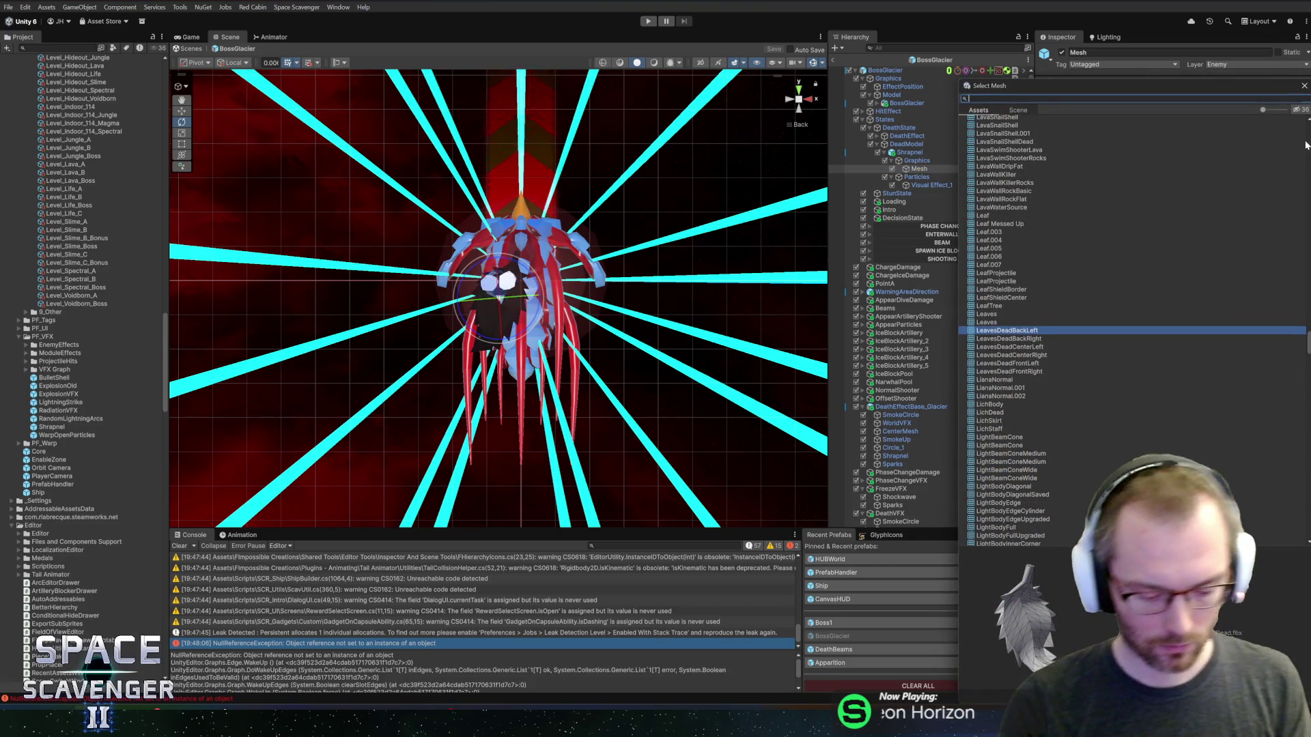
text(iceb)
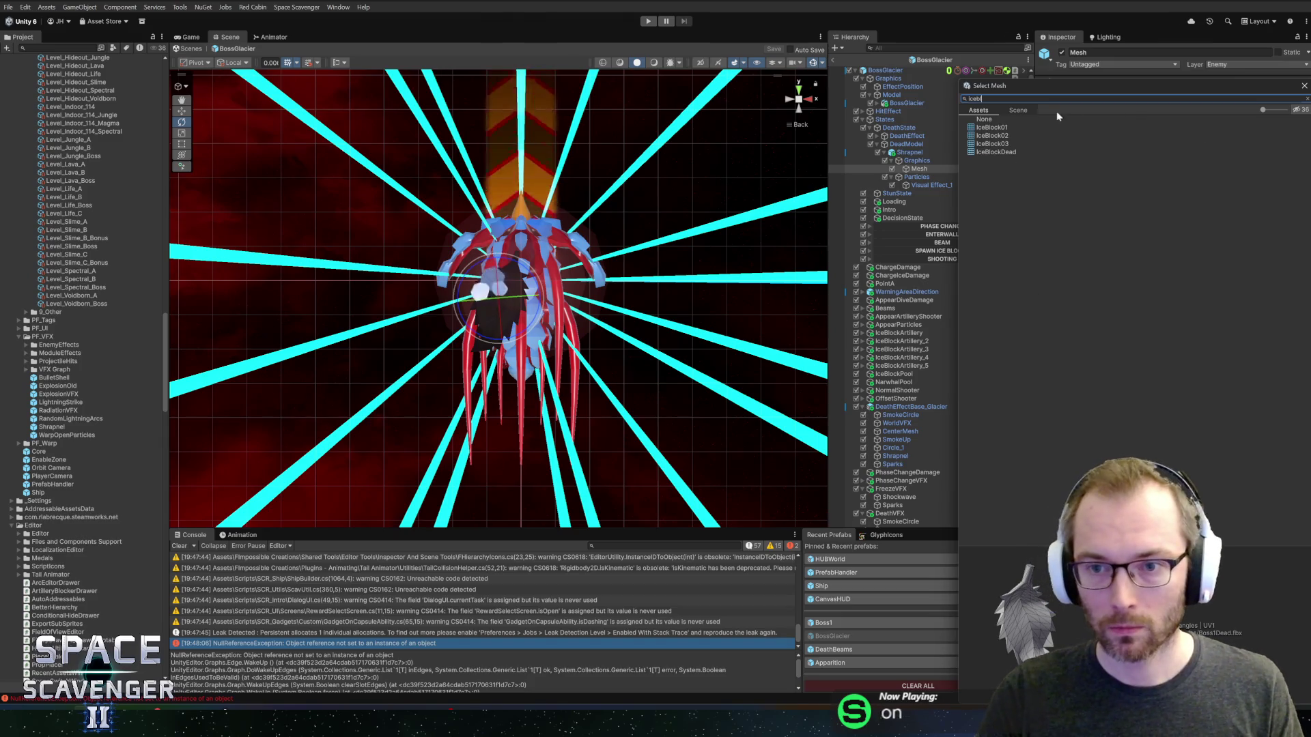
double_click(994, 127)
mouse_move(519, 286)
mouse_down()
mouse_move(211, 292)
mouse_move(355, 293)
mouse_up()
mouse_move(541, 264)
mouse_down()
mouse_move(696, 284)
mouse_move(746, 328)
mouse_move(673, 293)
mouse_move(723, 300)
mouse_up()
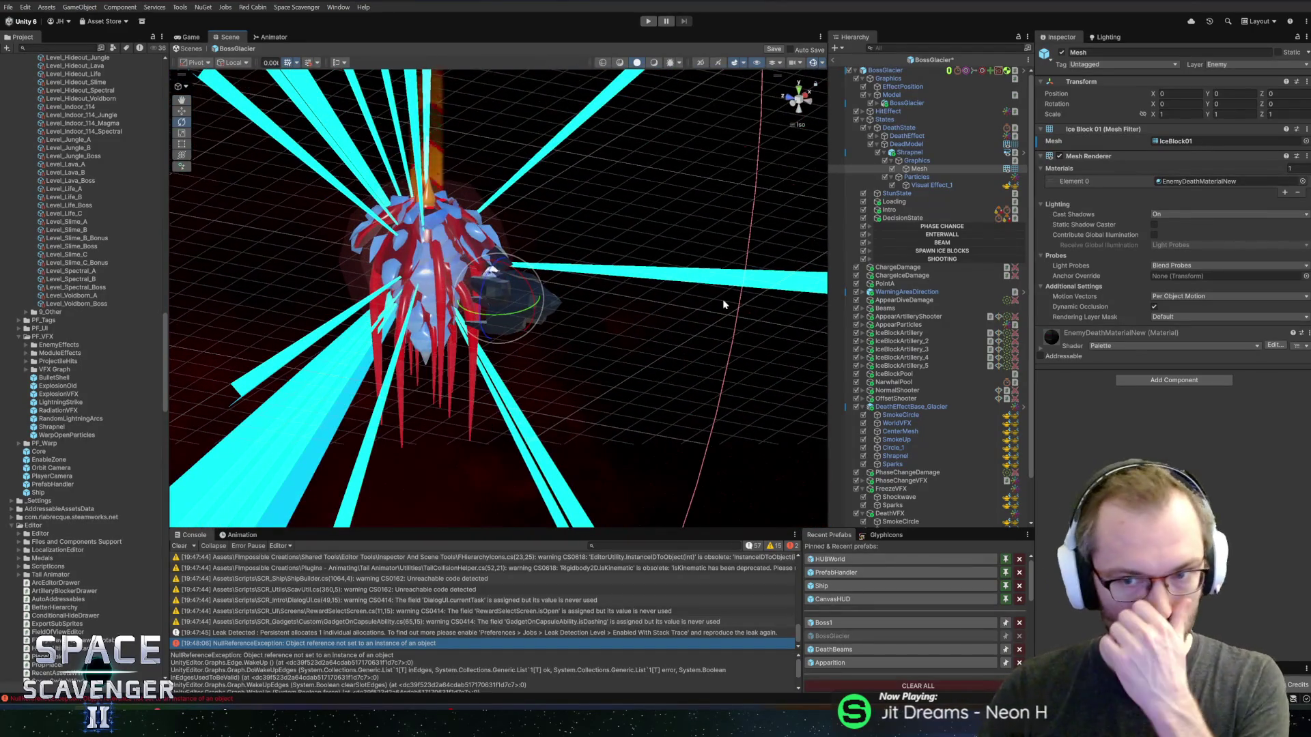
- Duplicate the Shrapnel and check which mesh the Shrapnel_1 copy uses
click(913, 168)
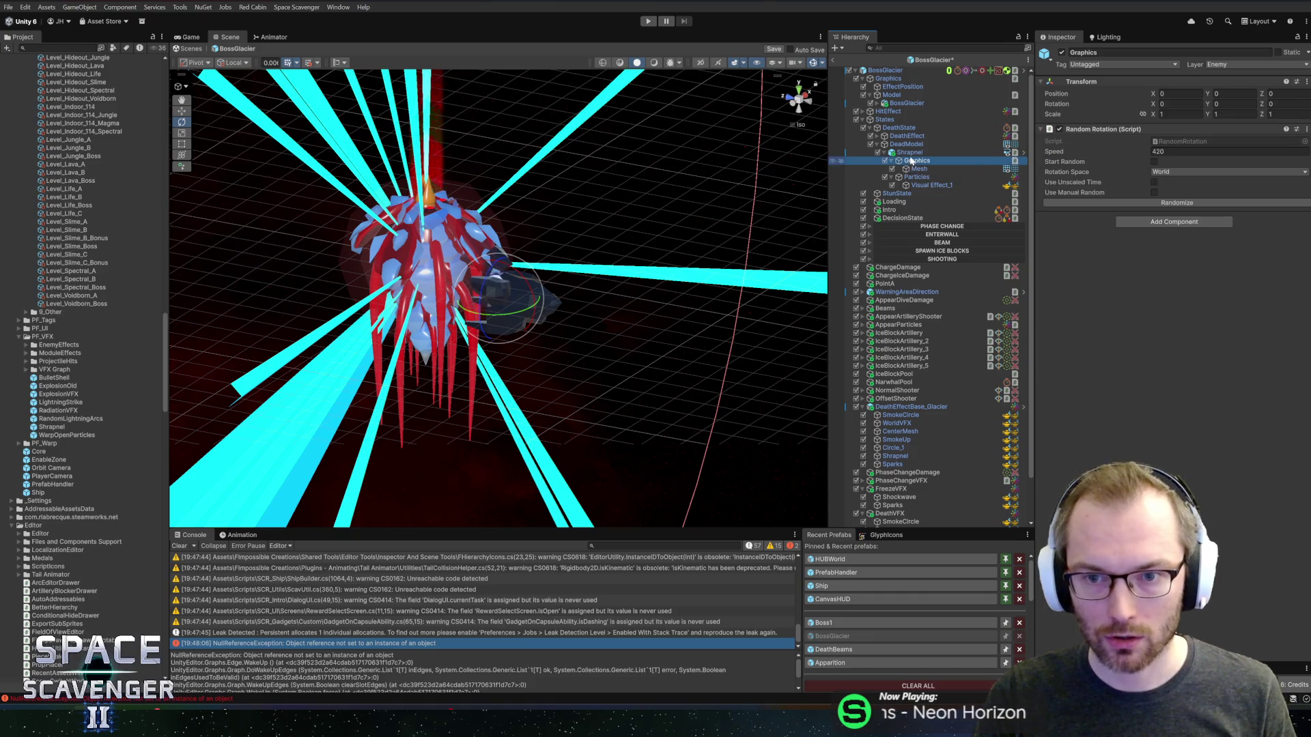
click(908, 152)
click(885, 152)
key(ctrl+d)
key(ctrl+d)
key(ctrl+d)
click(915, 161)
key(Right)
click(917, 169)
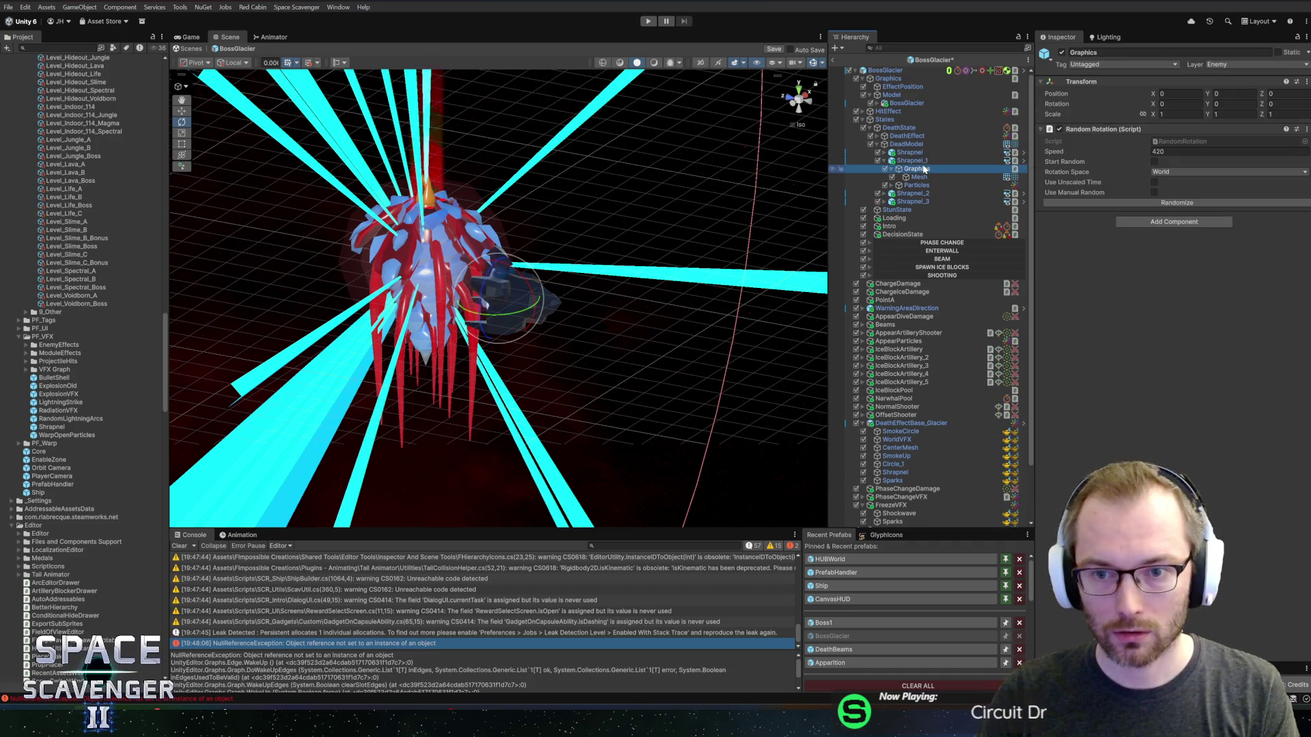
key(Right)
key(Right)
click(1305, 142)
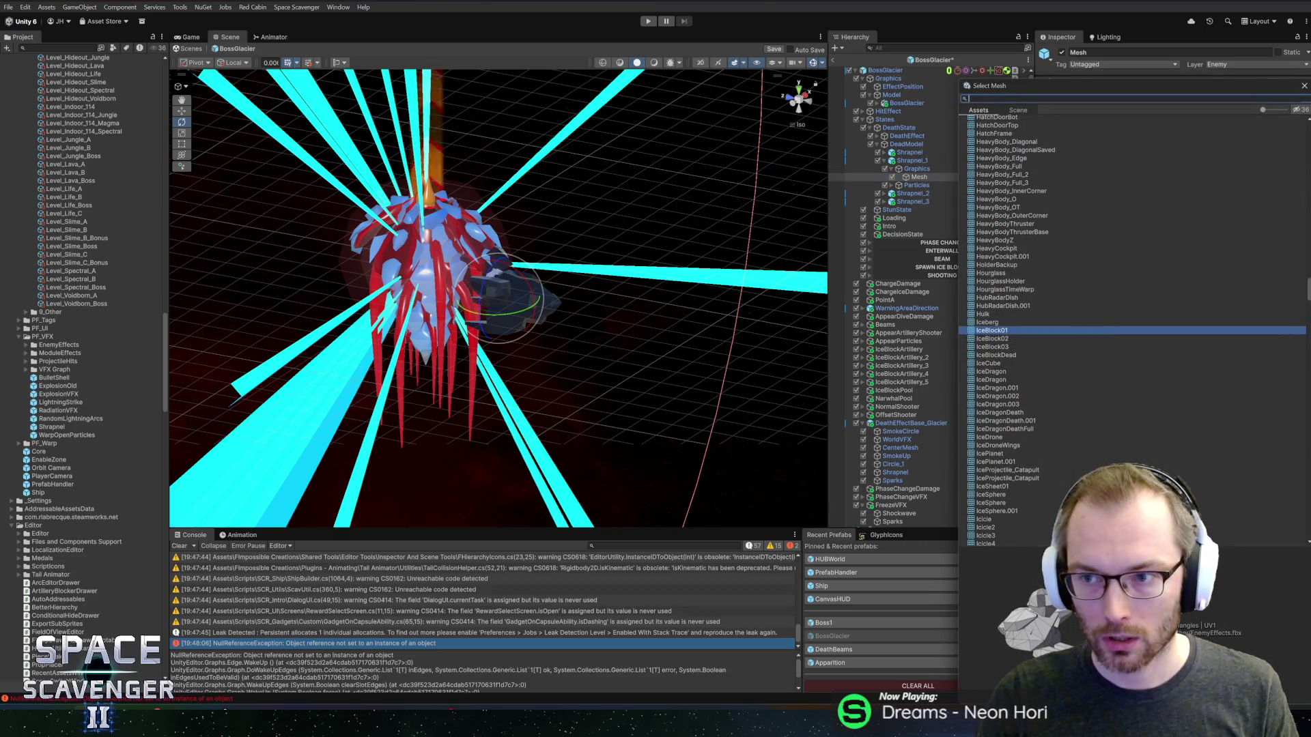
click(1304, 85)
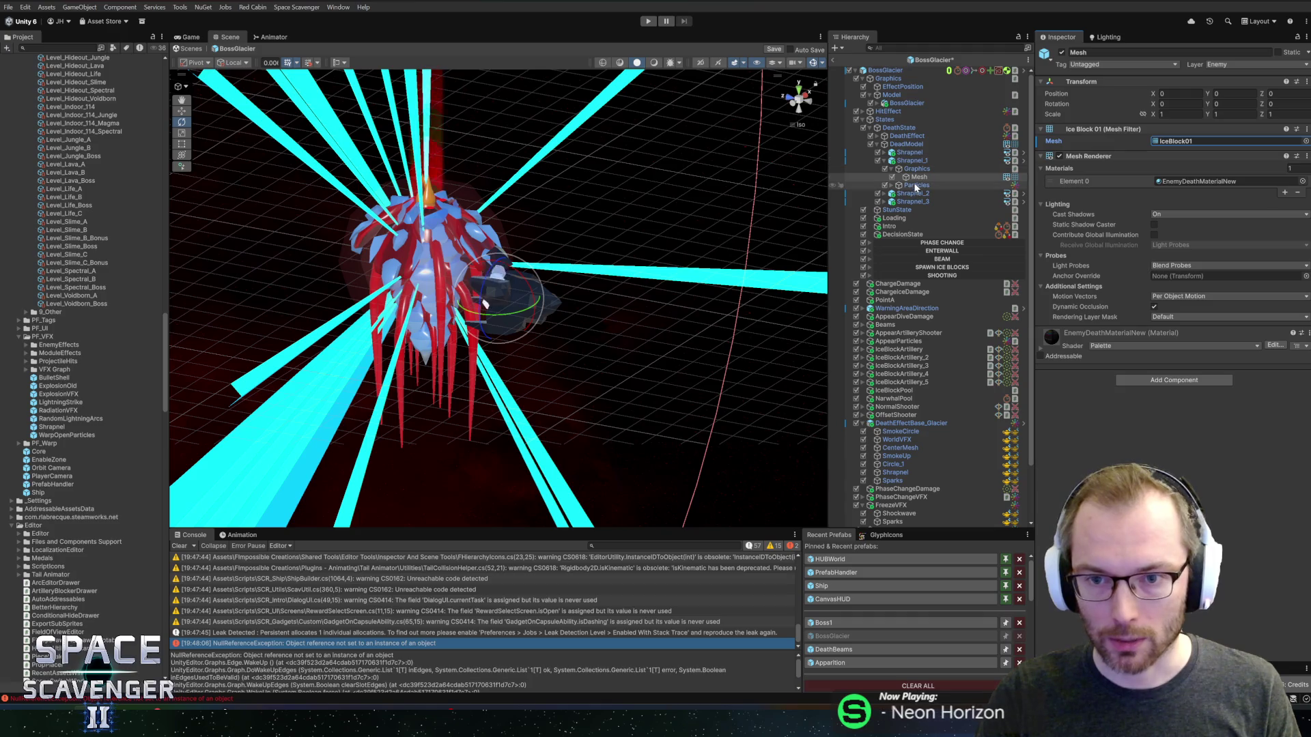
click(908, 169)
key(Left)
- Delete the Shrapnel_1 to Shrapnel_3 copies, keeping only the original Shrapnel
click(910, 161)
key(Delete)
click(909, 161)
key(Delete)
click(912, 161)
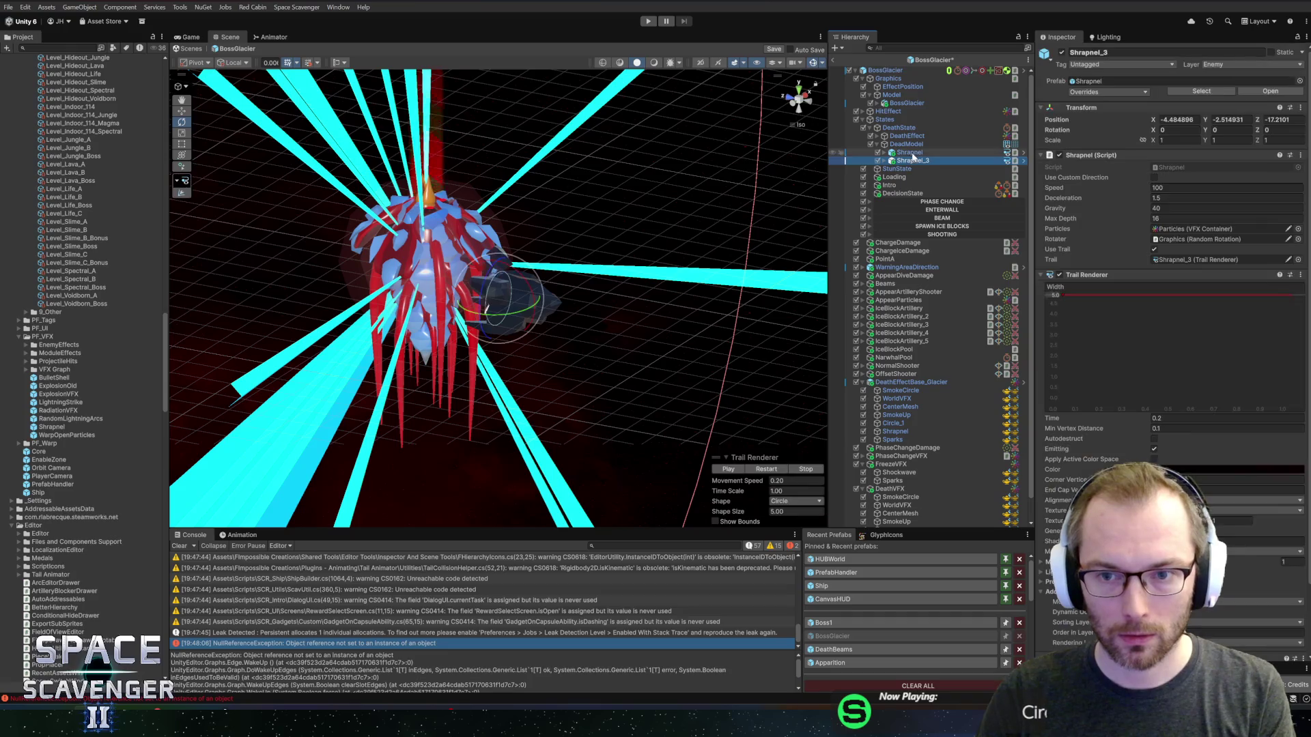
key(Delete)
click(908, 152)
click(234, 252)
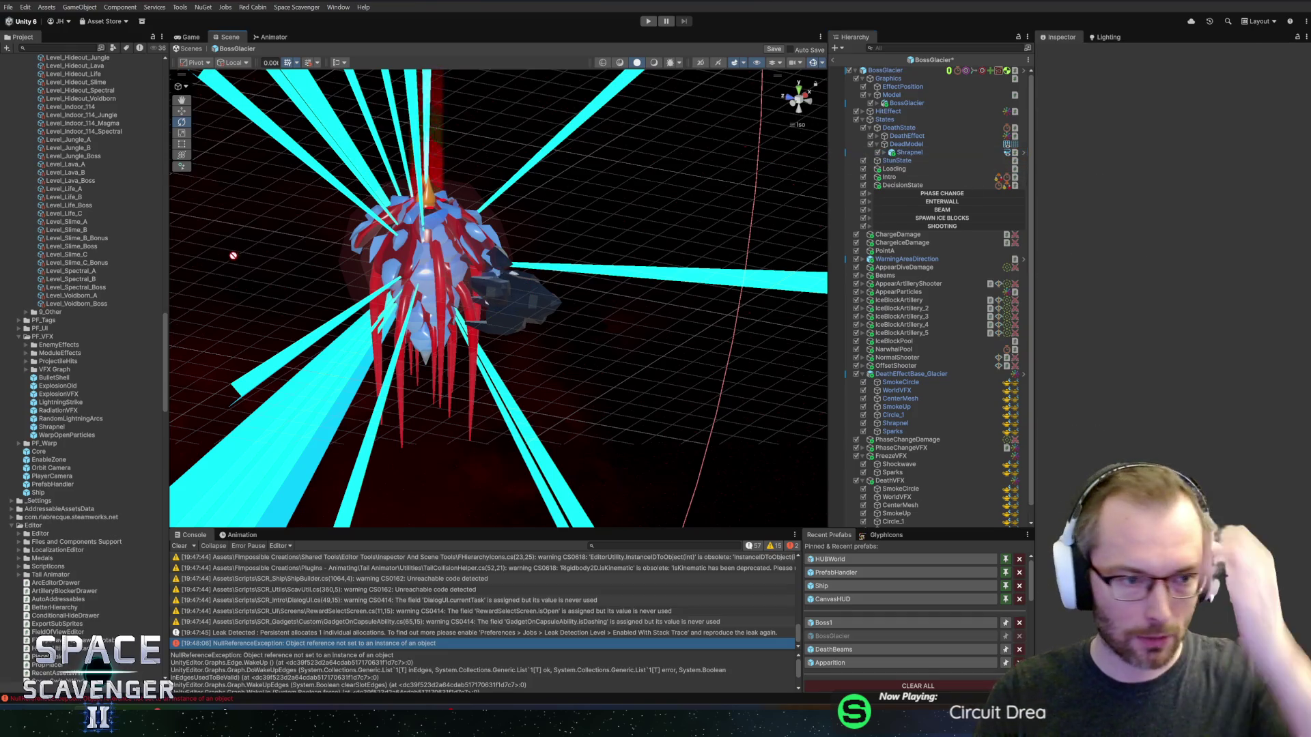
- Save the Shrapnel as a prefab variant named Shrapnel_Ice in PF_VFX
drag(42, 435, 61, 432)
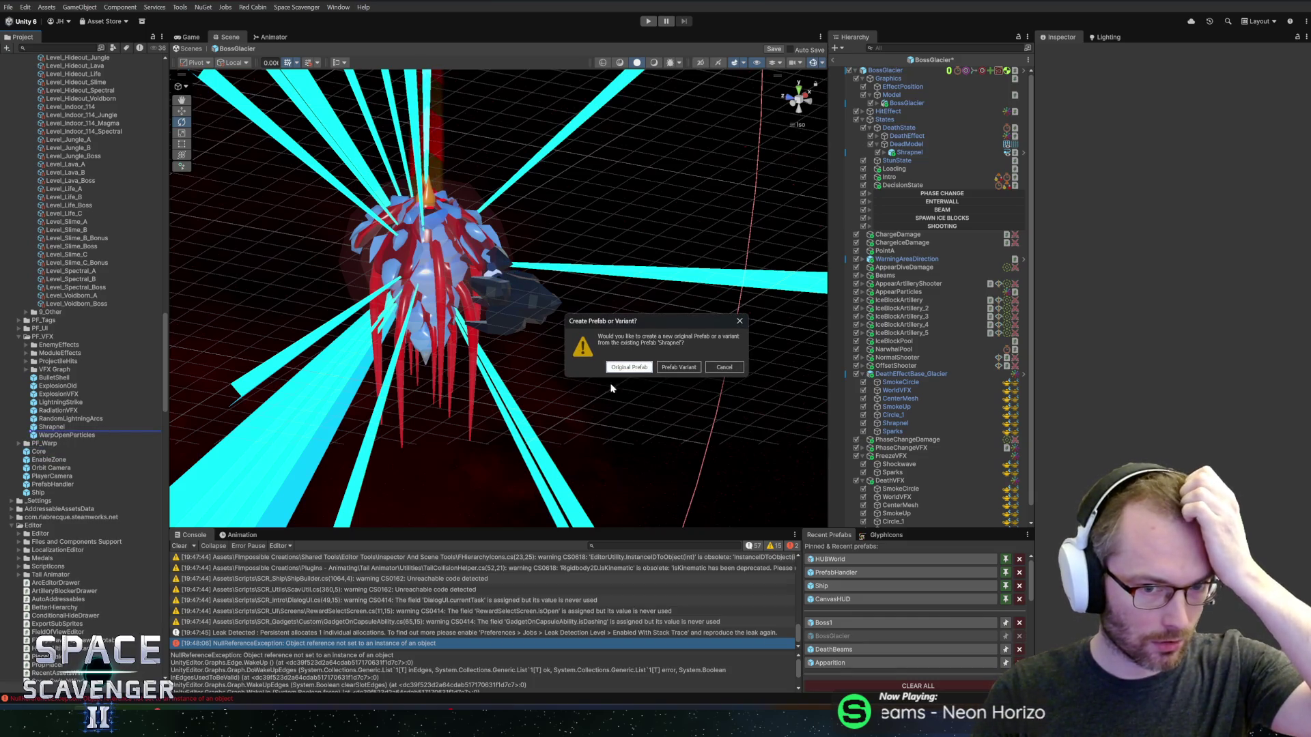
click(678, 368)
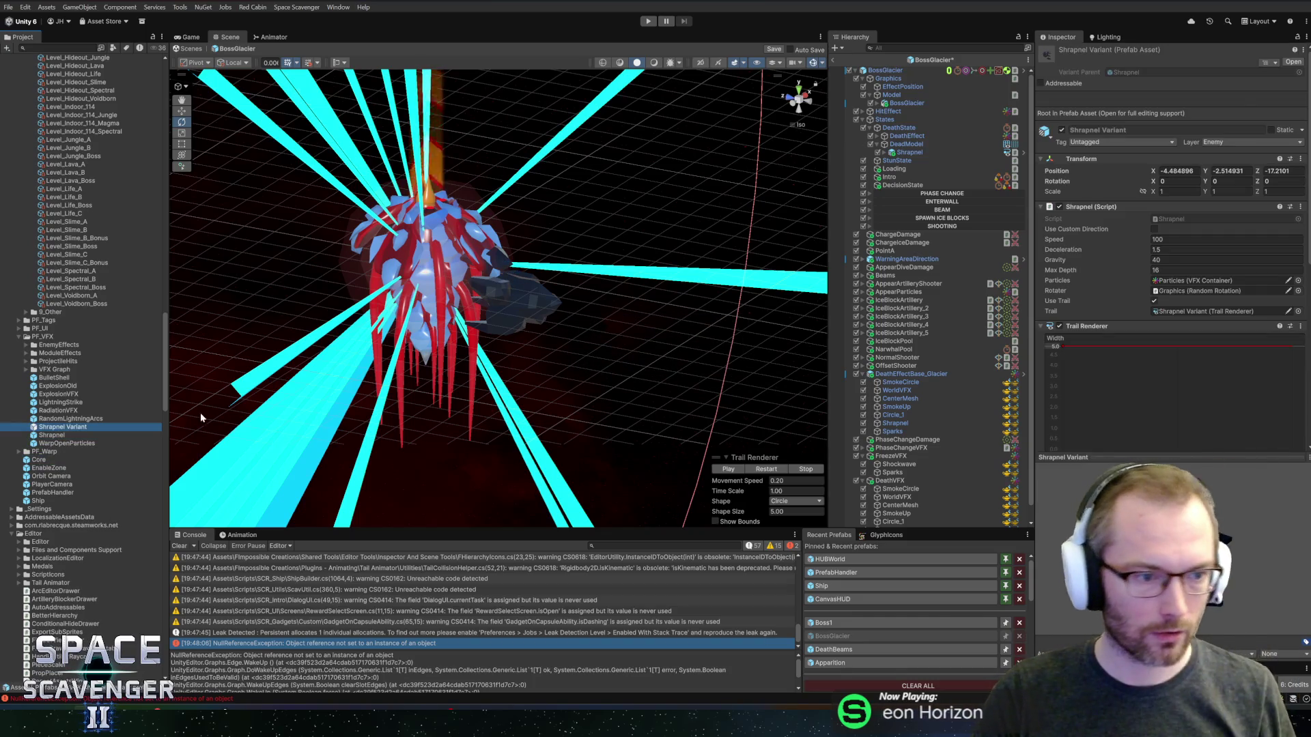
key(BackSpace)
key(BackSpace)
key(BackSpace)
text(_Ice)
key(Return)
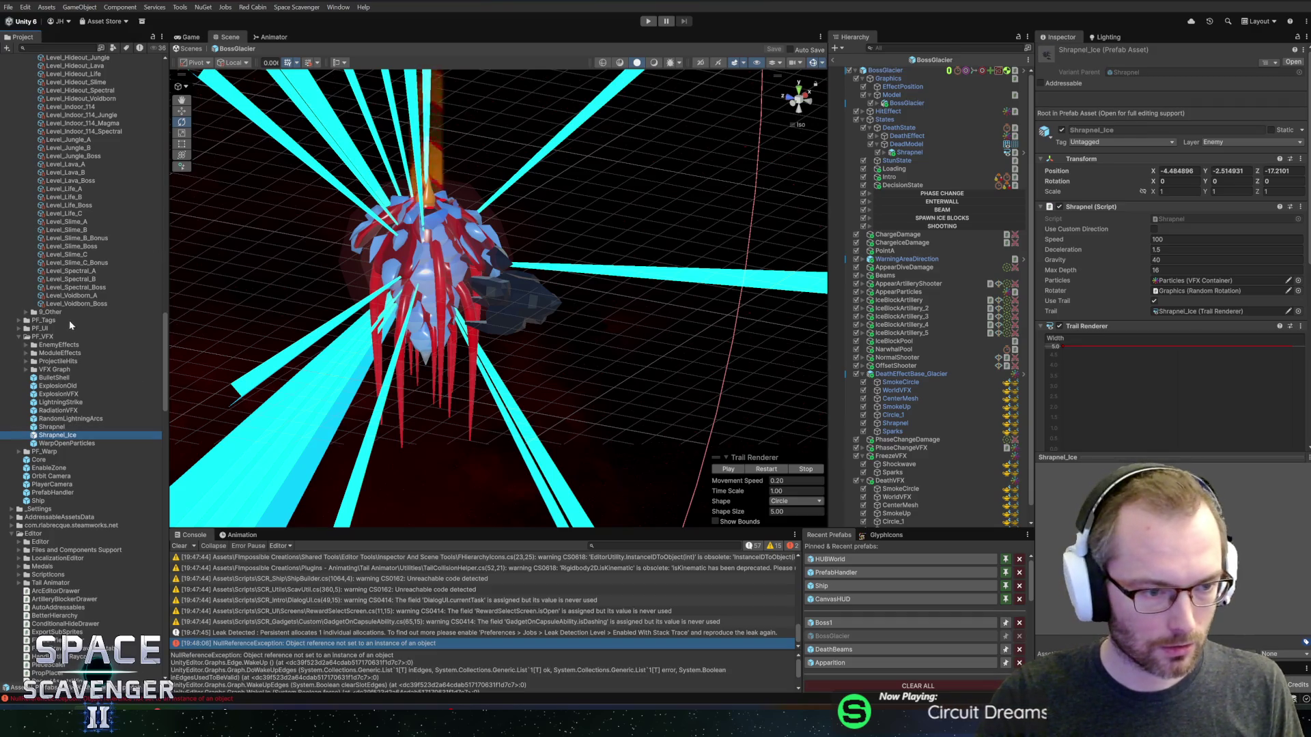
- Place Shrapnel_Ice under DeadModel and duplicate it
drag(101, 441, 935, 160)
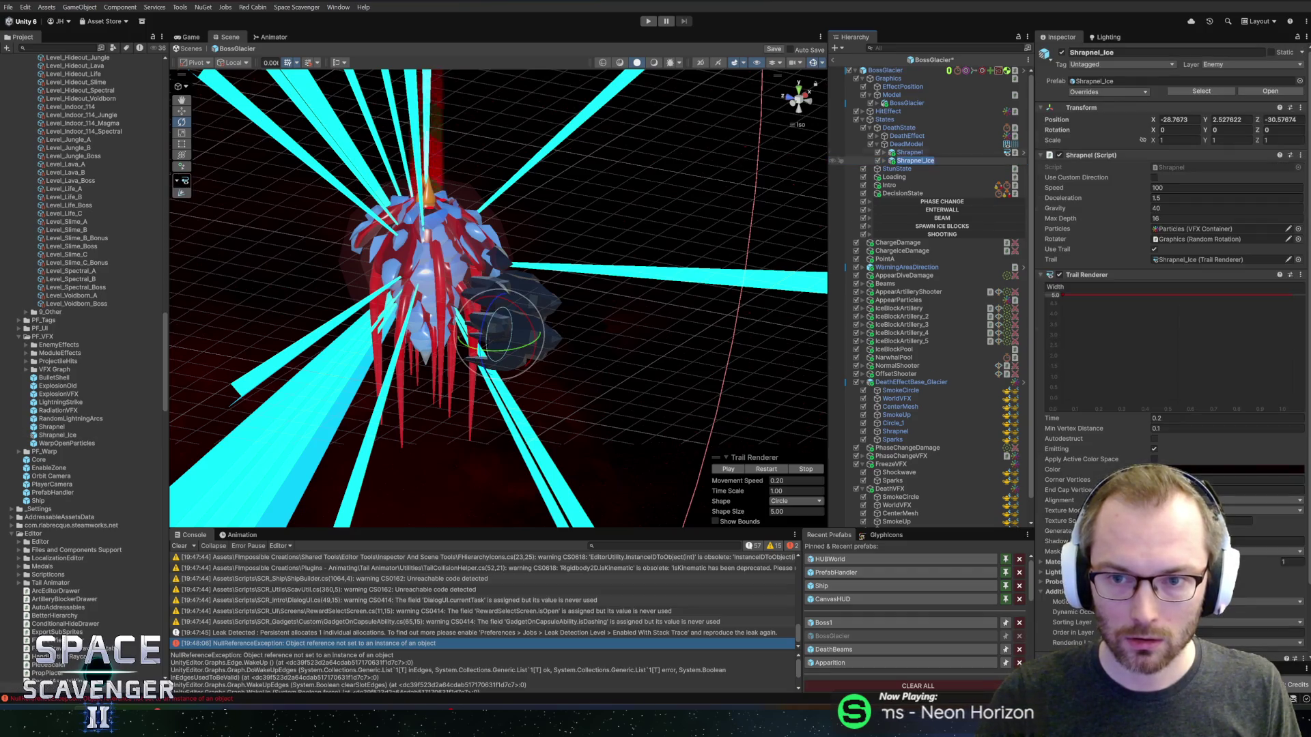
key(ctrl+d)
key(ctrl+d)
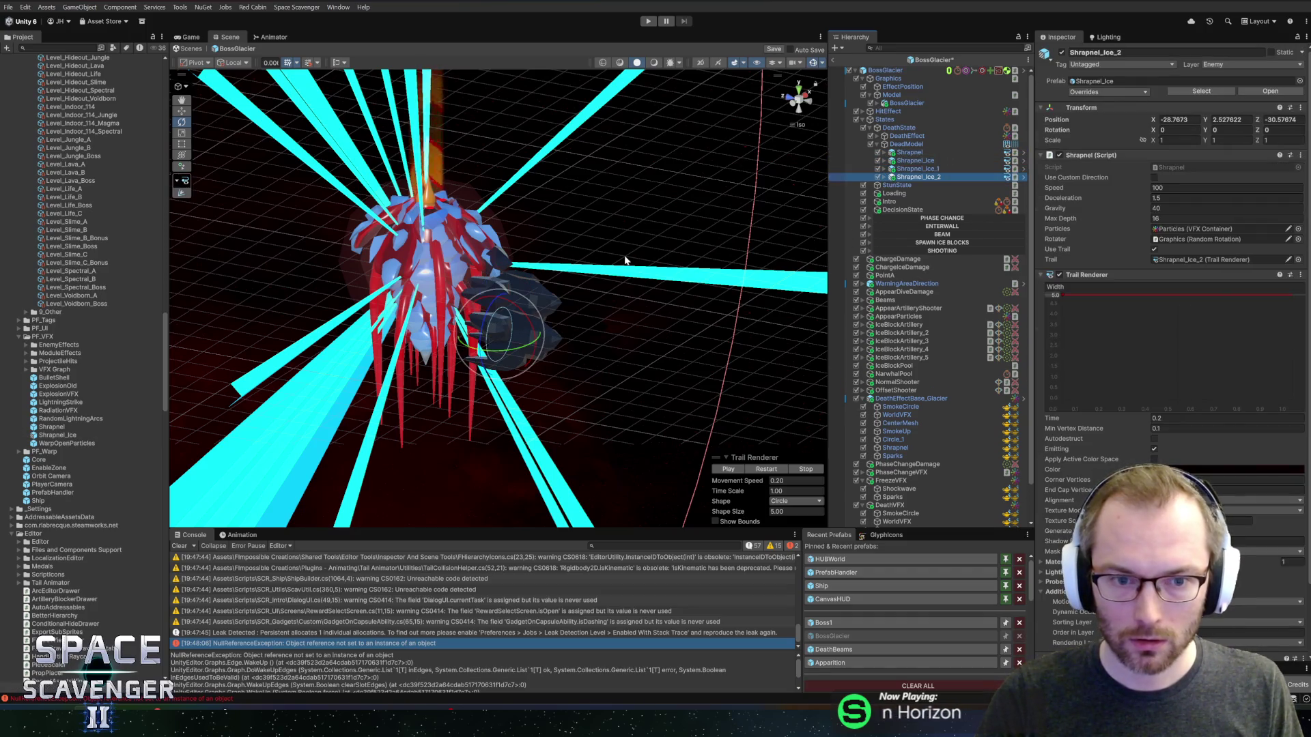
drag(624, 263, 572, 263)
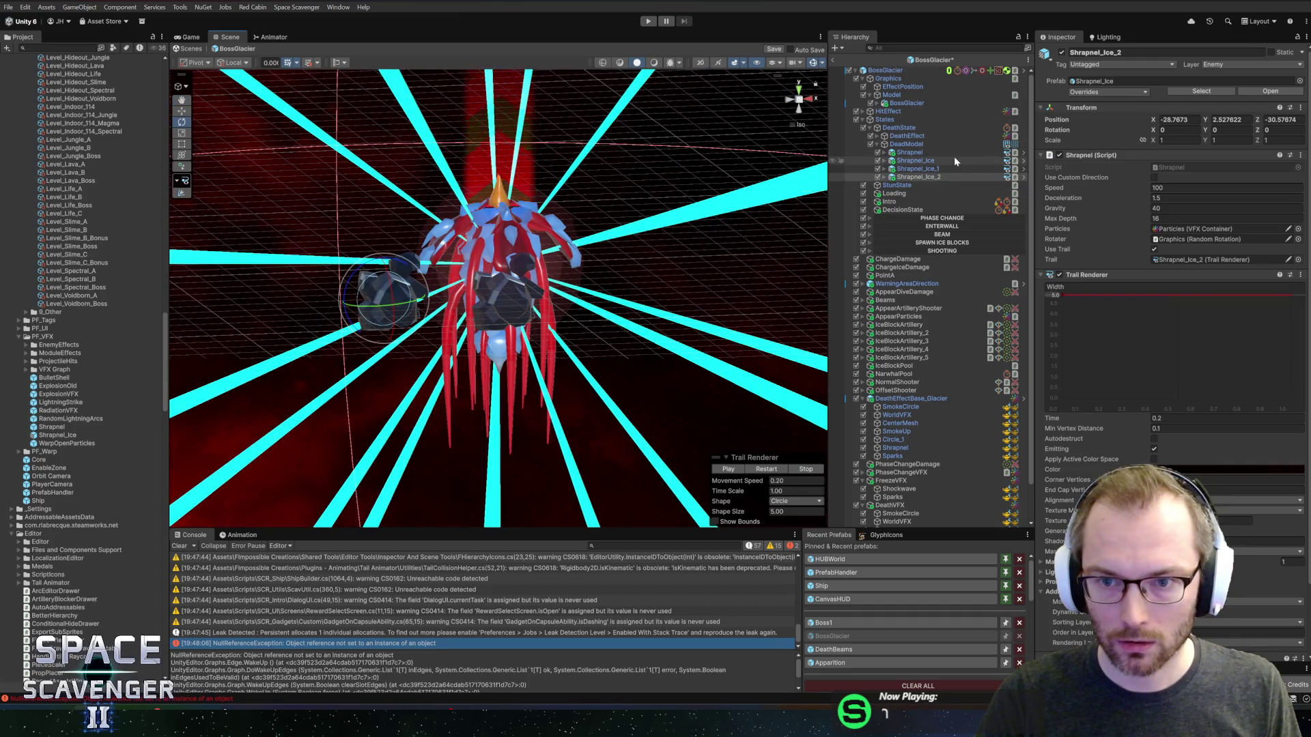
- Set the four shrapnel objects' shared position to 0, 0, 0
shift+click(910, 152)
click(1178, 120)
text(0)
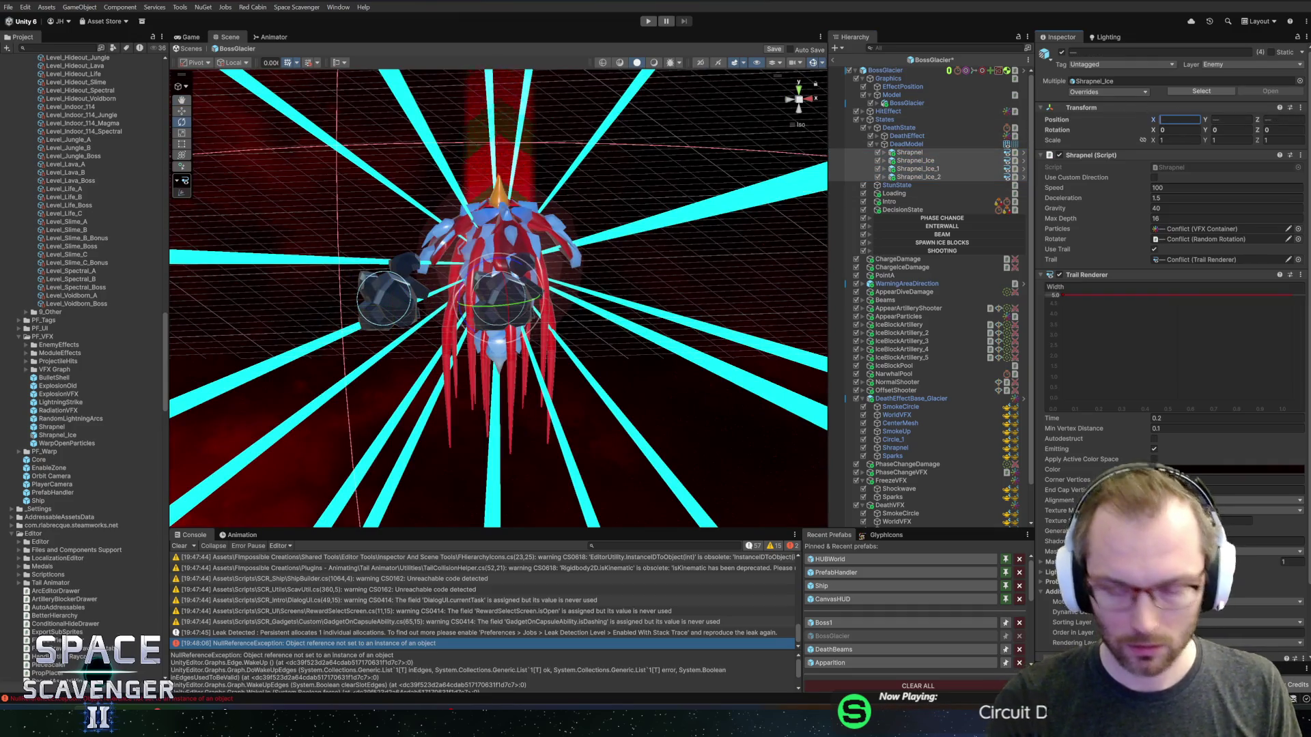
key(Tab)
text(0)
key(Tab)
text(0)
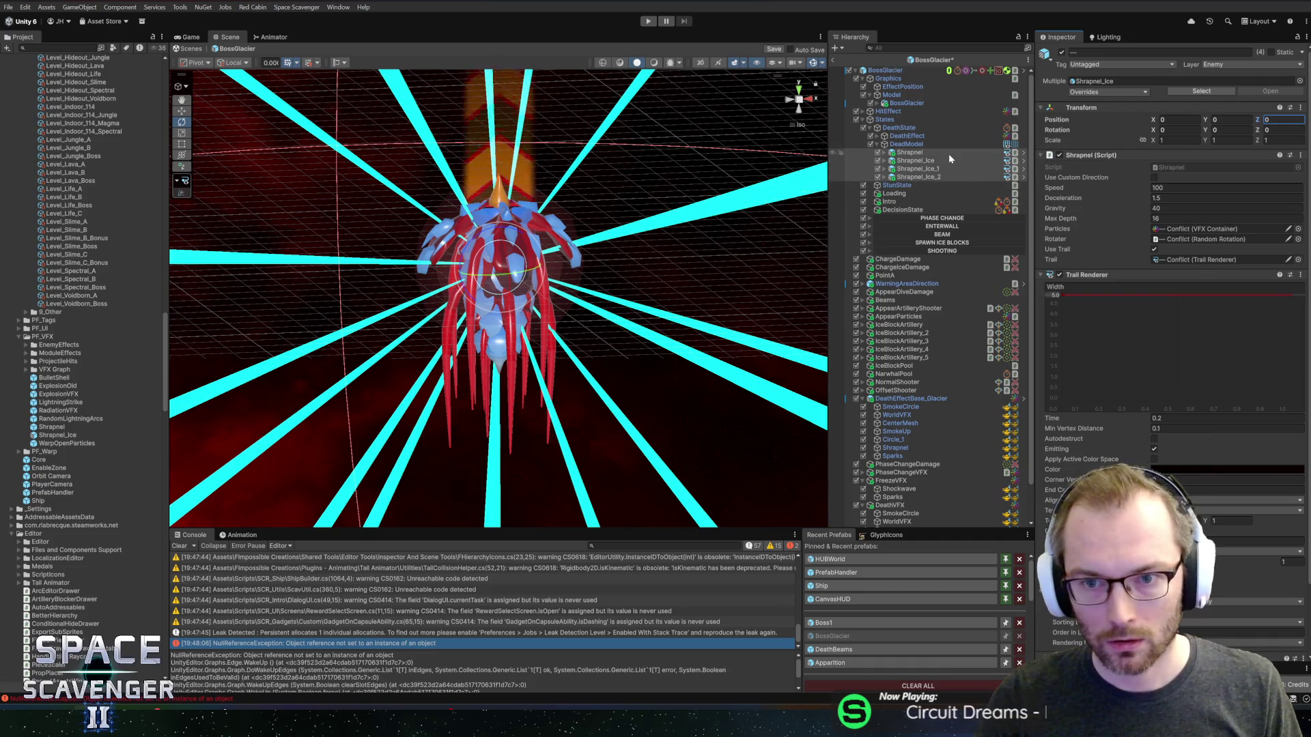
click(910, 152)
click(799, 110)
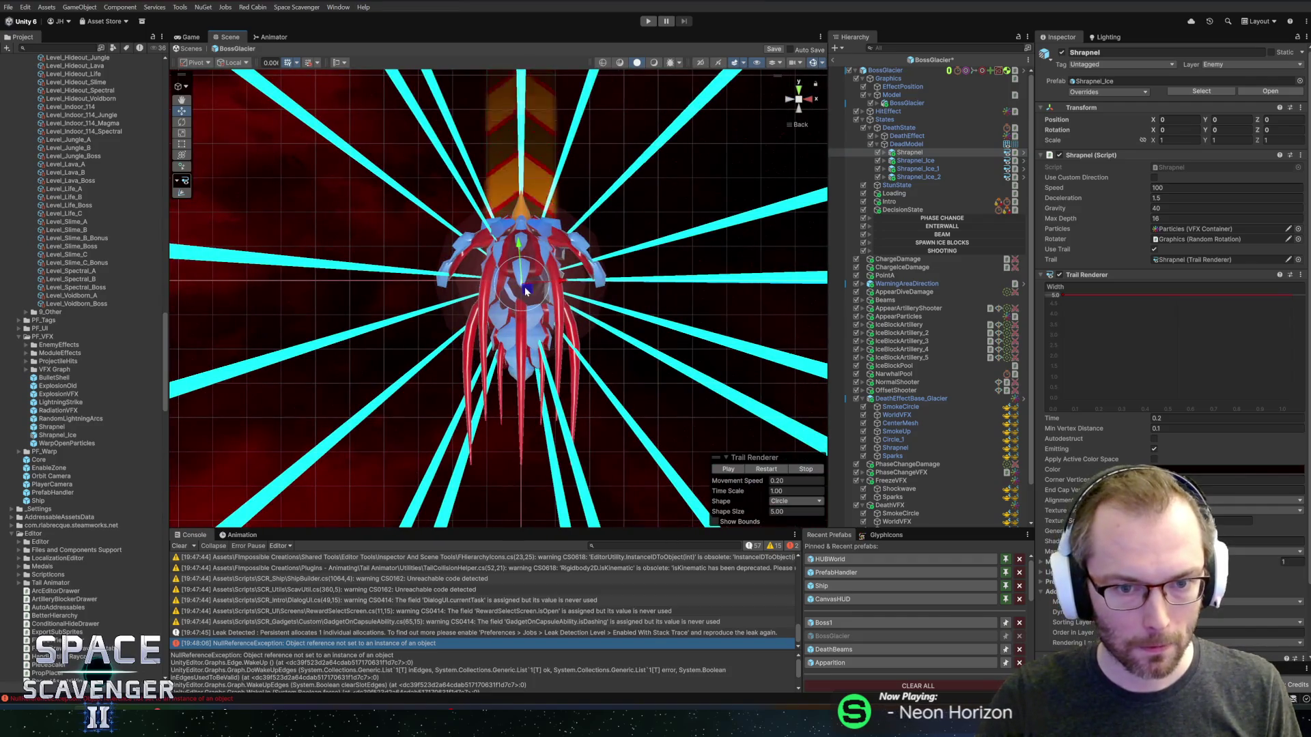
- Set DeadModel's Transform rotation and position values to 0
click(907, 145)
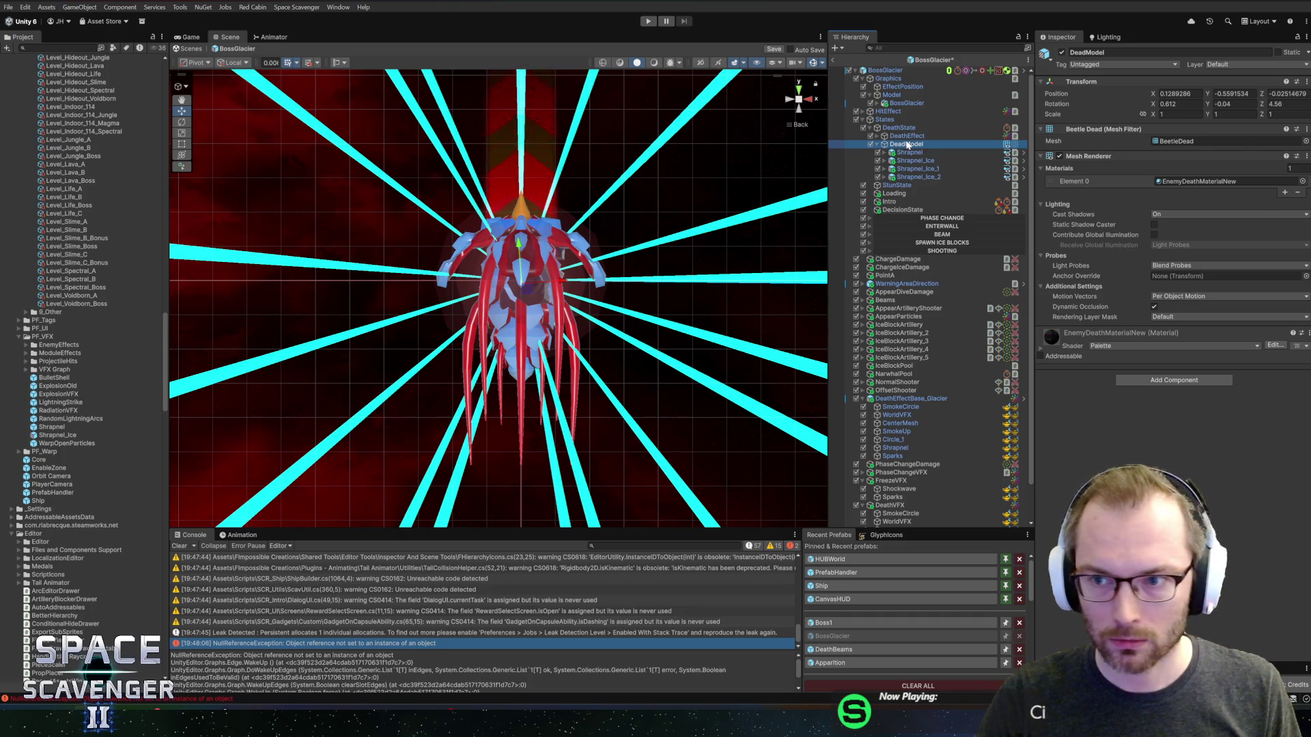
click(1181, 104)
text(0)
key(Tab)
text(0)
key(Tab)
text(0)
key(Return)
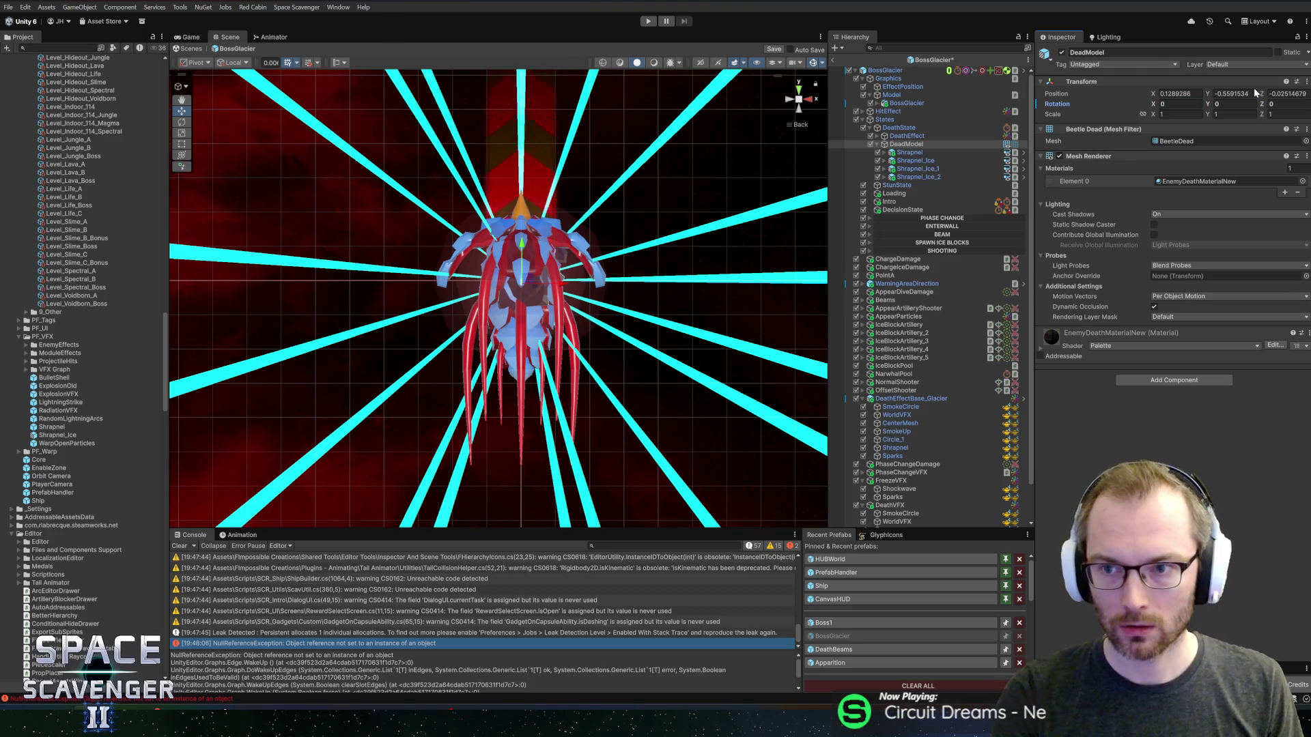
key(Tab)
text(0)
key(Tab)
text(0)
key(Tab)
text(0)
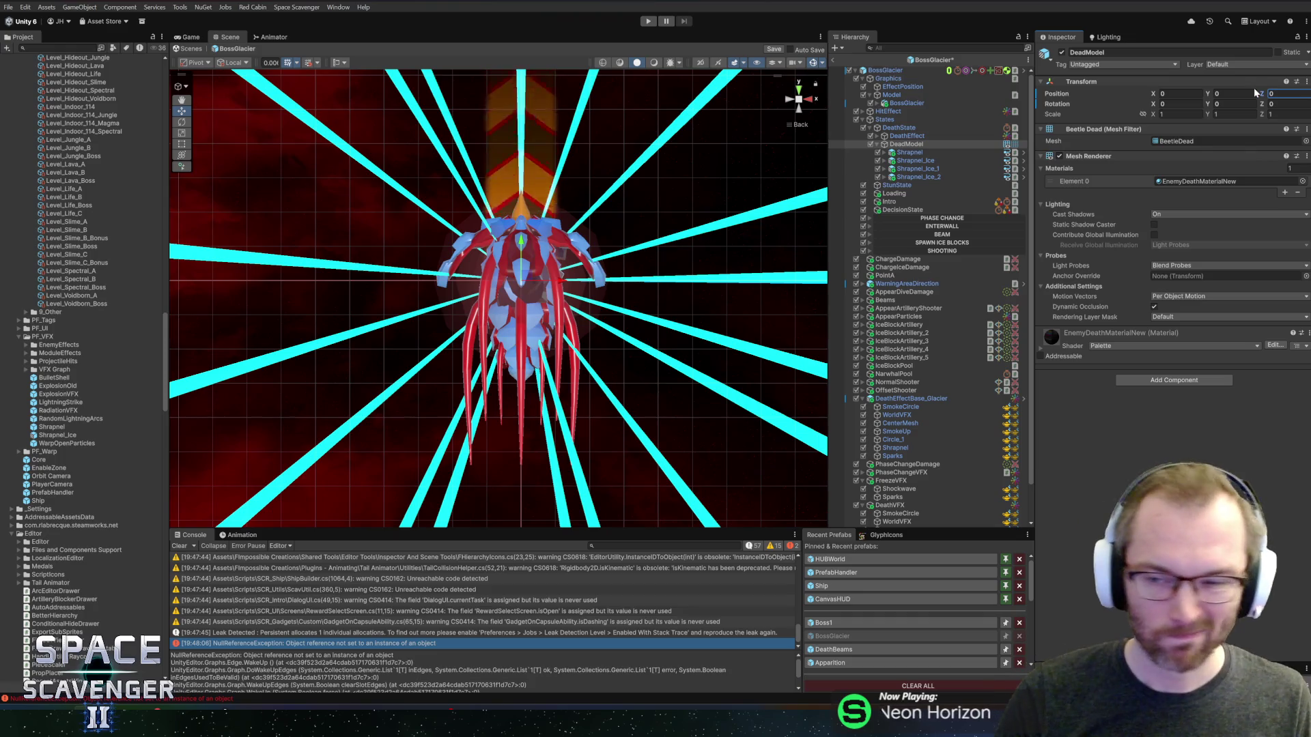
- Drag Shrapnel up-left and Shrapnel_Ice_1 down-left of the boss in the Scene view
click(909, 153)
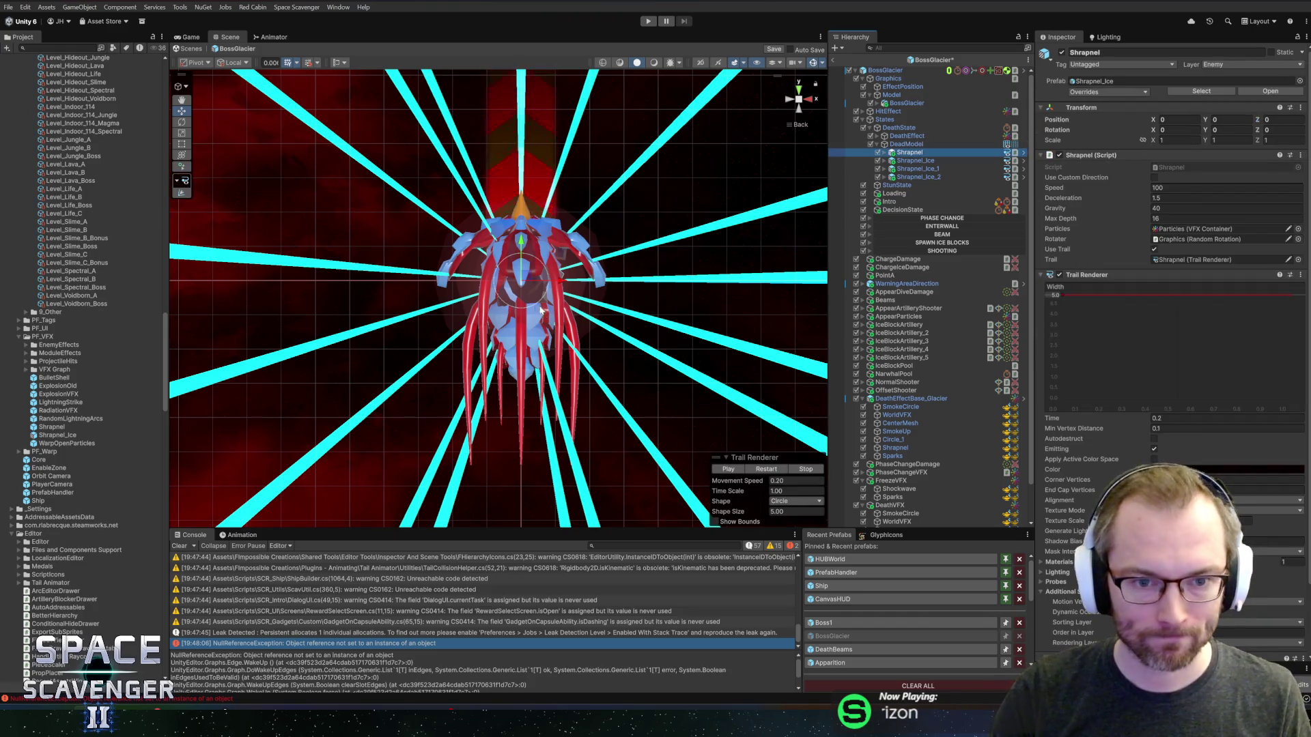
drag(523, 276, 503, 259)
click(921, 168)
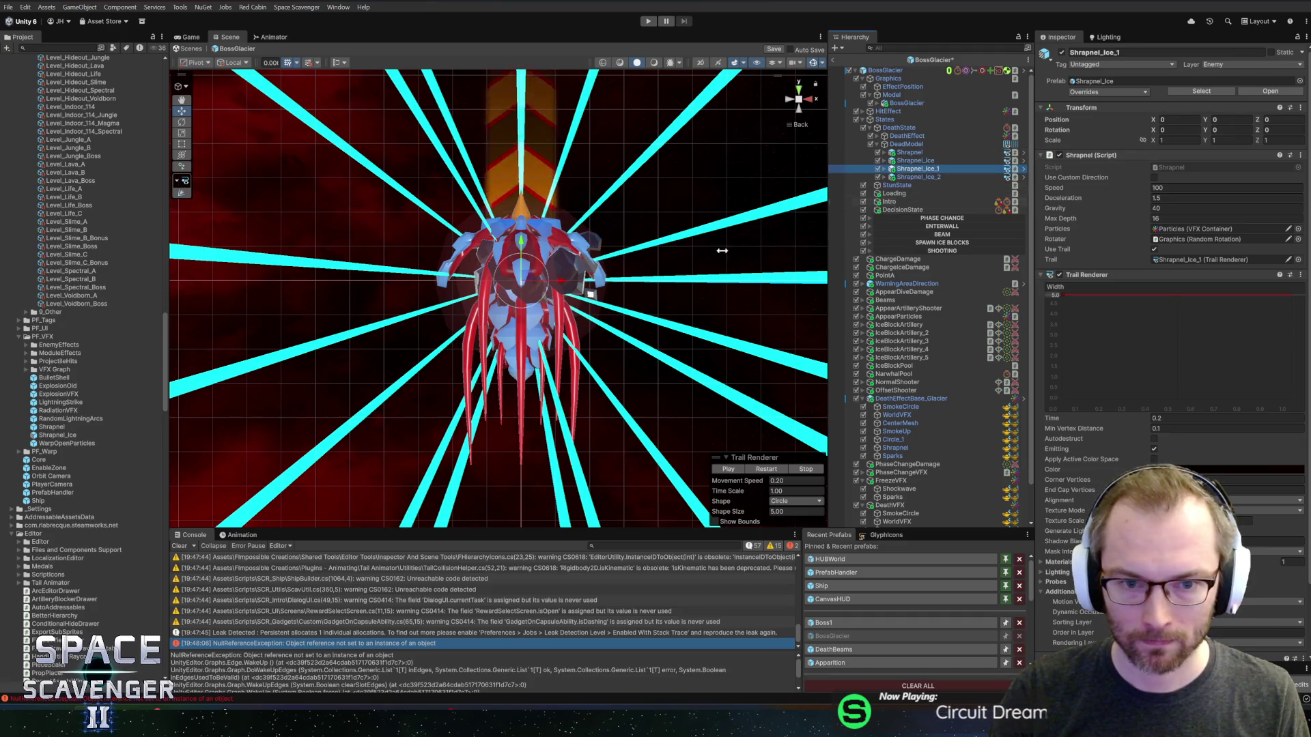
mouse_move(537, 277)
mouse_down()
mouse_move(508, 310)
mouse_move(539, 282)
mouse_move(563, 312)
mouse_up()
click(918, 176)
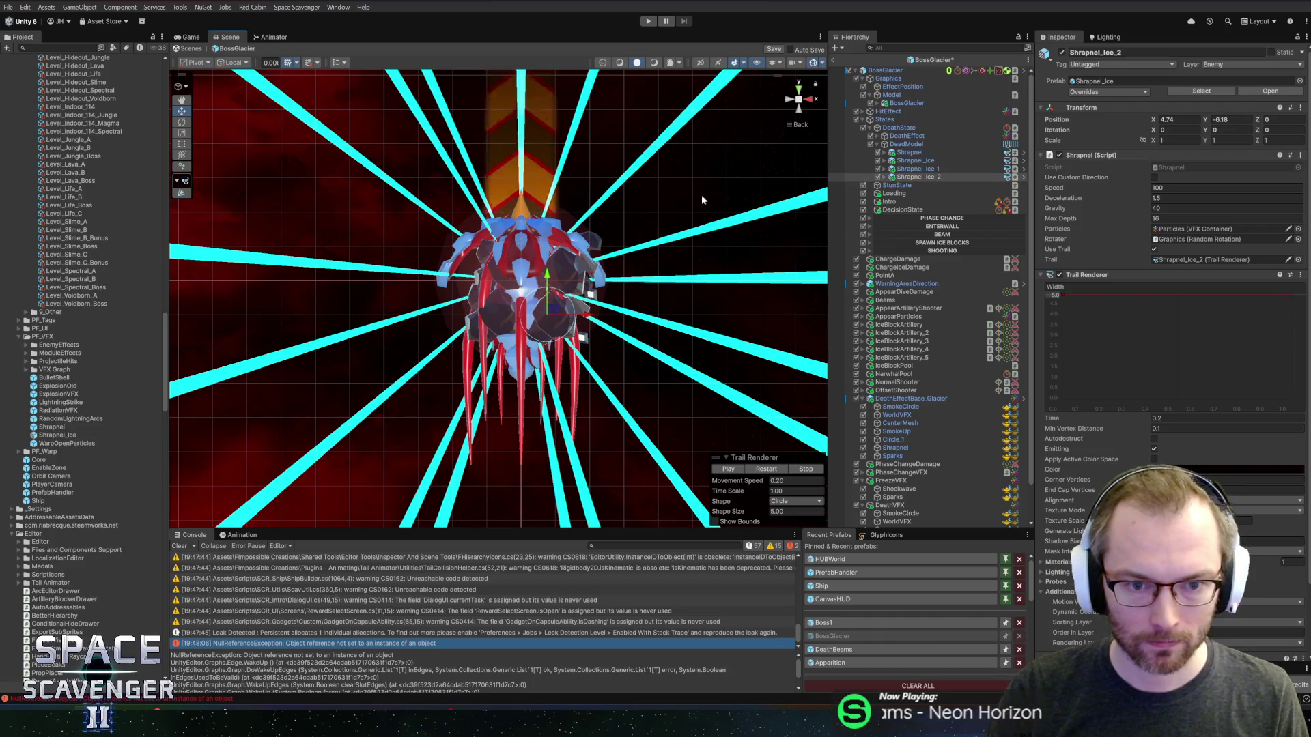
- Assign an ice block mesh to the Mesh object under Shrapnel_Ice
click(915, 161)
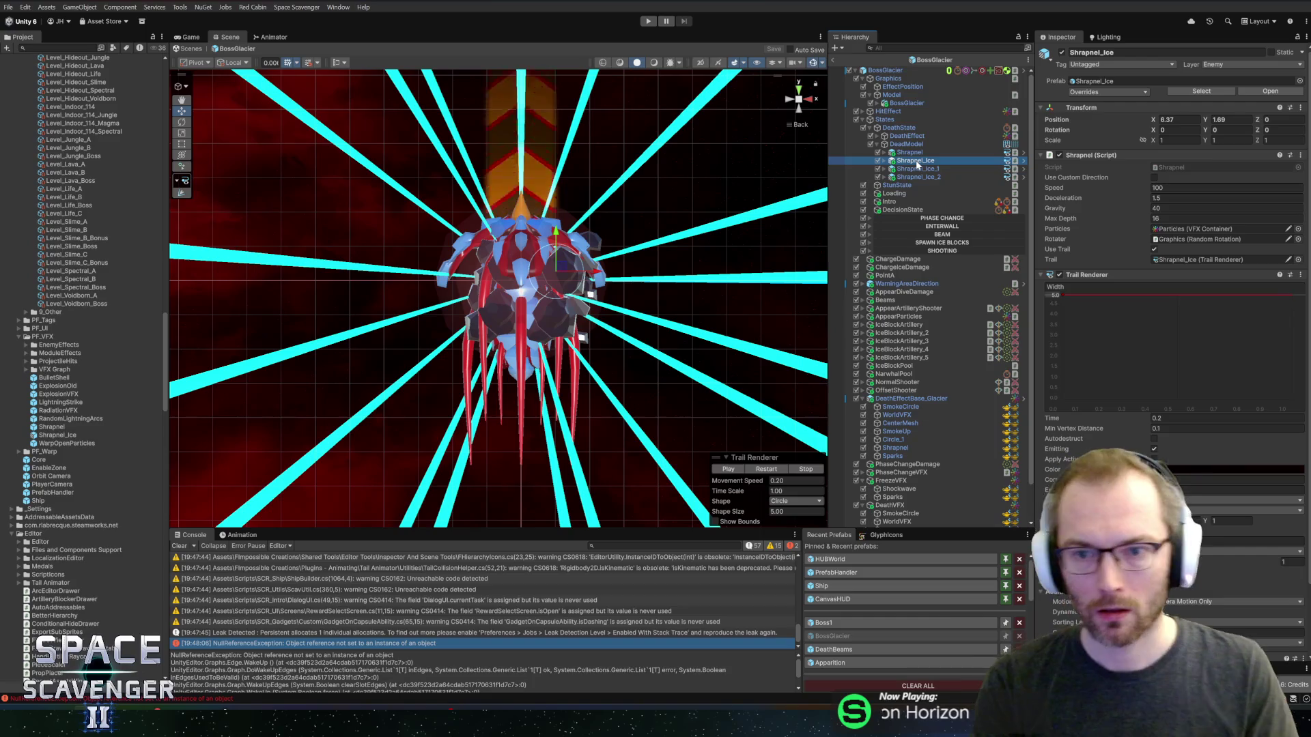
key(Right)
click(917, 169)
click(919, 177)
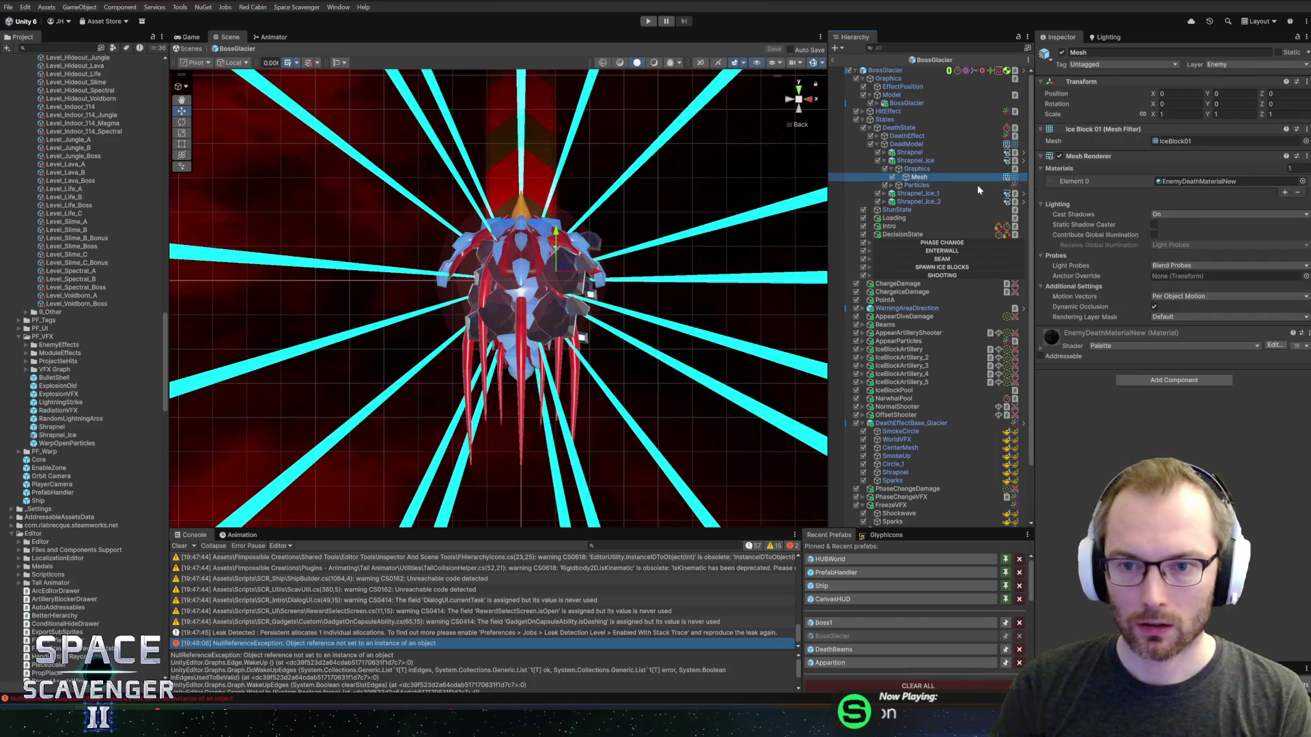
click(1304, 146)
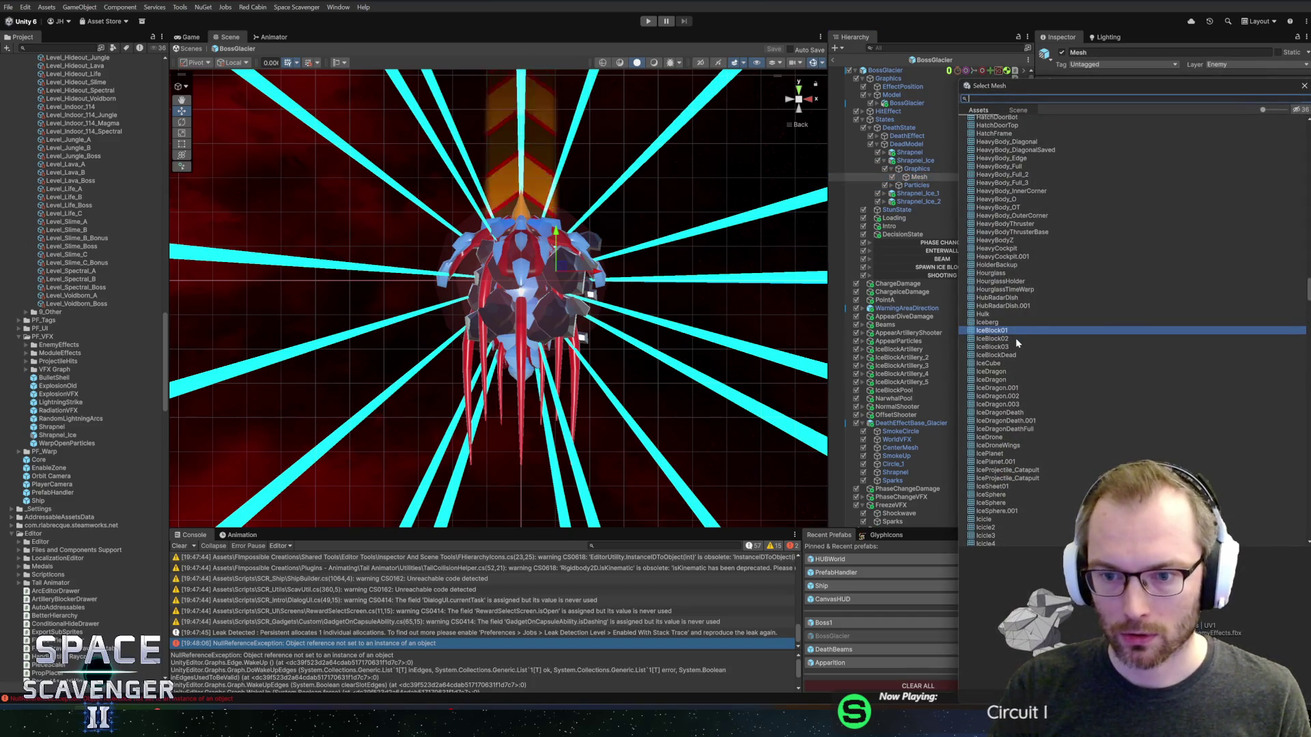
double_click(1017, 342)
- Give the Mesh object under Shrapnel_Ice_1 the IceBlock03 mesh
click(917, 193)
key(Right)
key(Down)
key(Right)
key(Down)
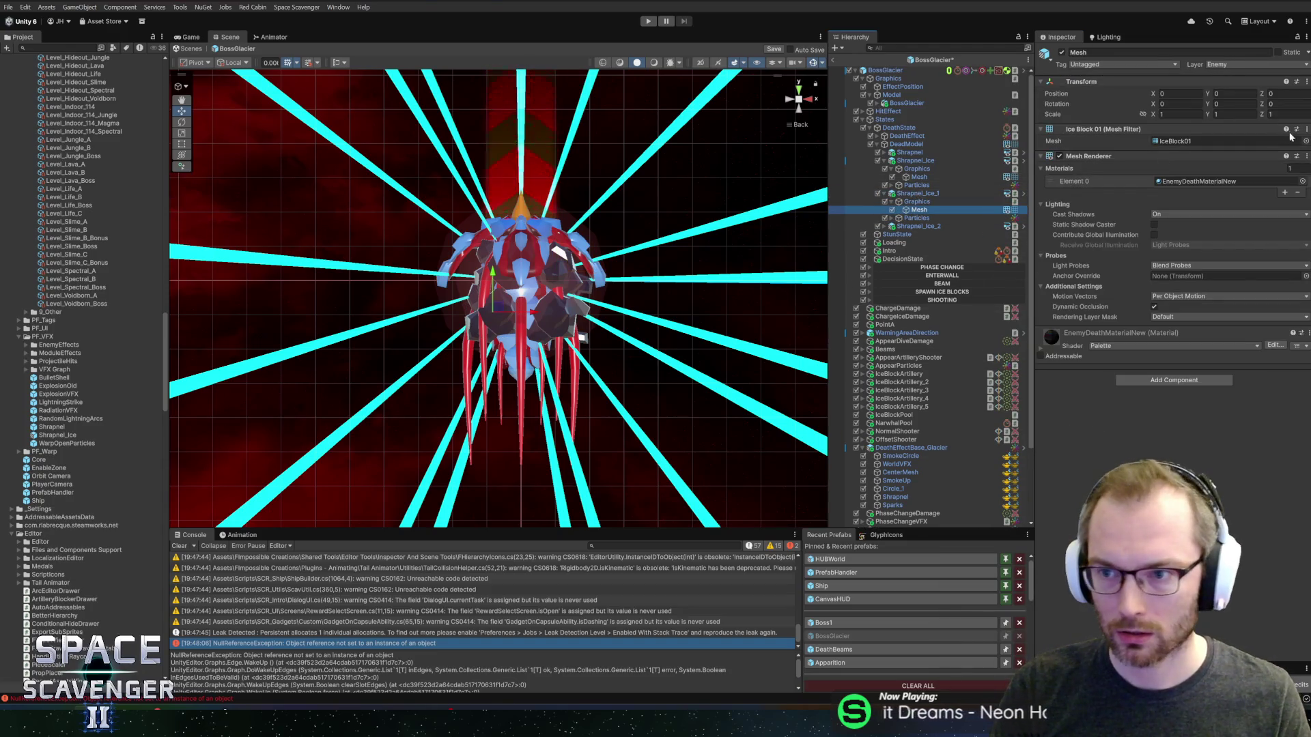
click(1304, 140)
click(1008, 348)
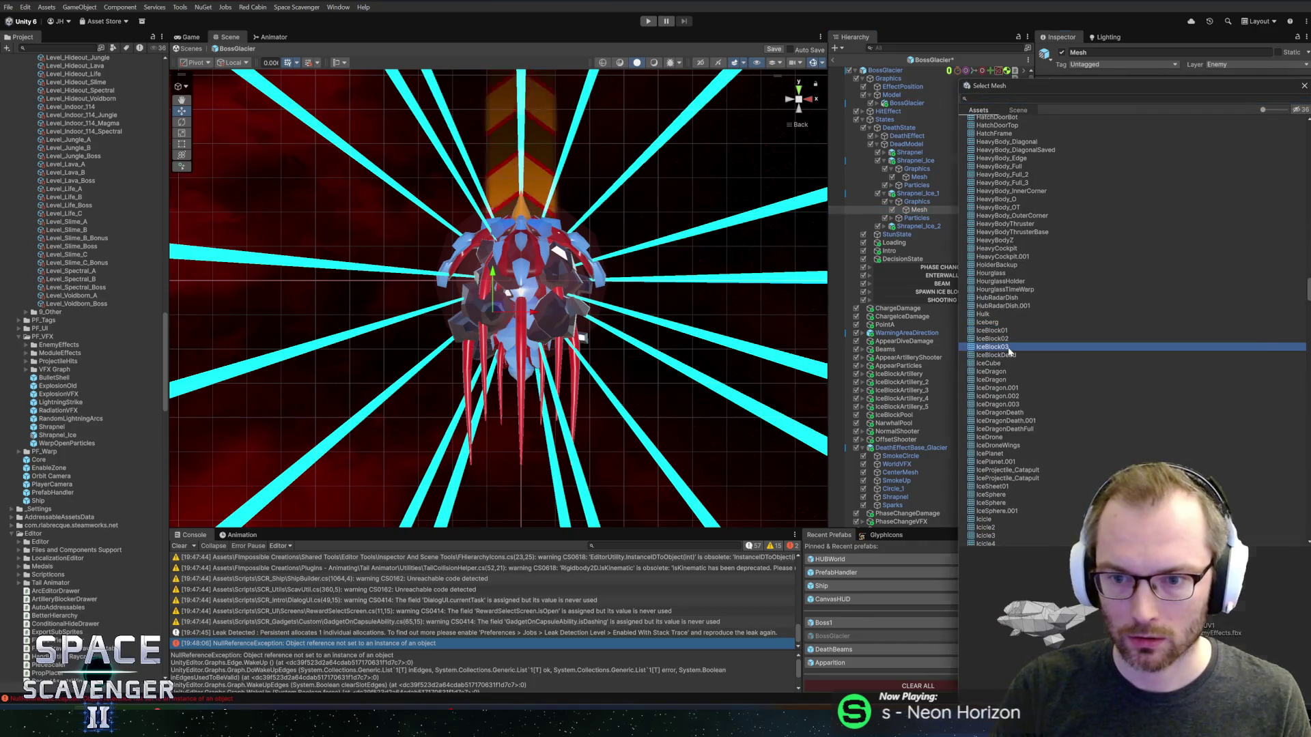
double_click(1008, 348)
drag(693, 201, 820, 120)
click(885, 70)
key(alt+Tab)
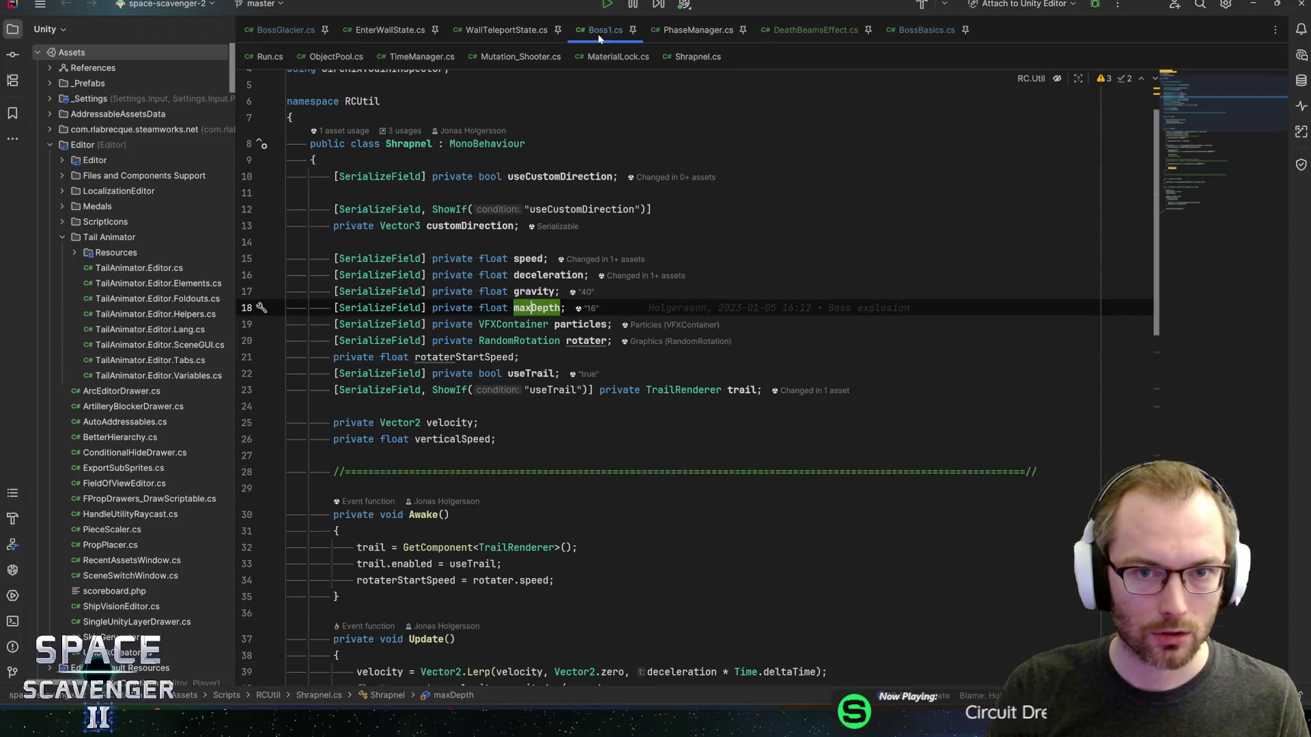
- Find and select the foreach loop playing deathParts in Boss1.cs
click(600, 39)
key(ctrl+f)
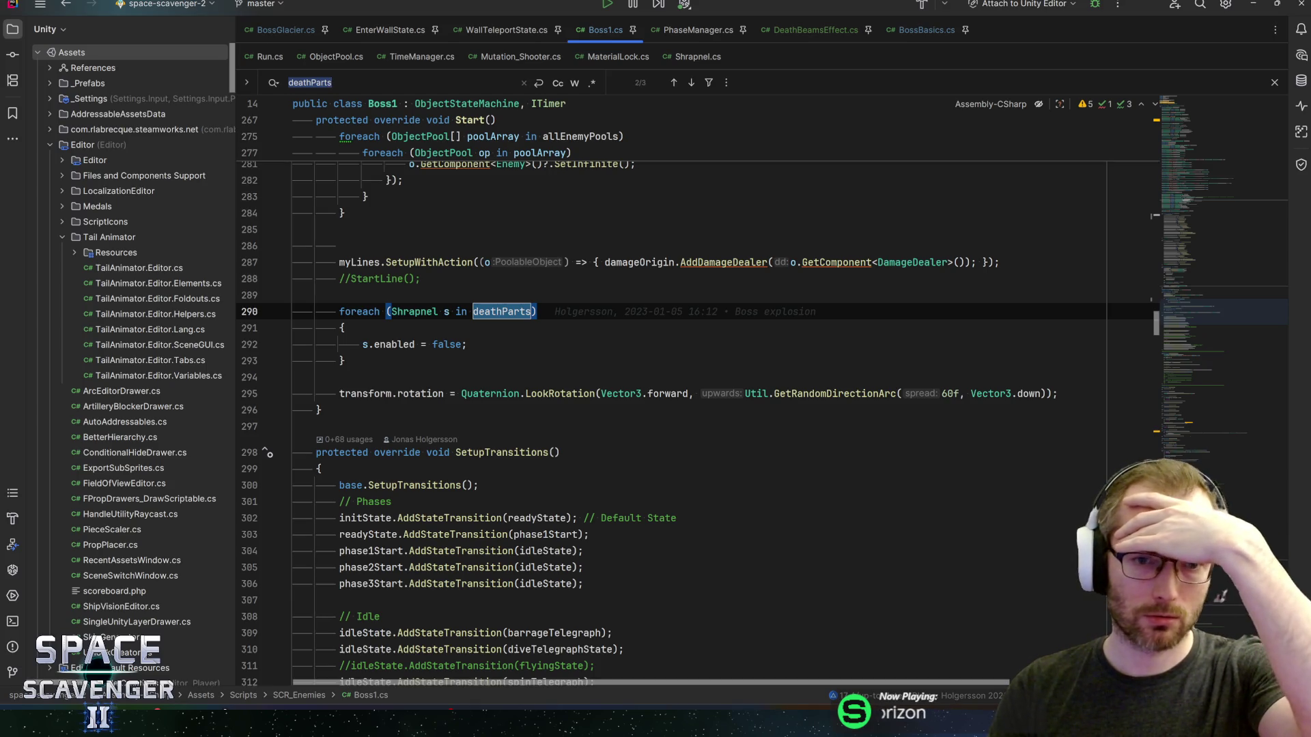
click(691, 83)
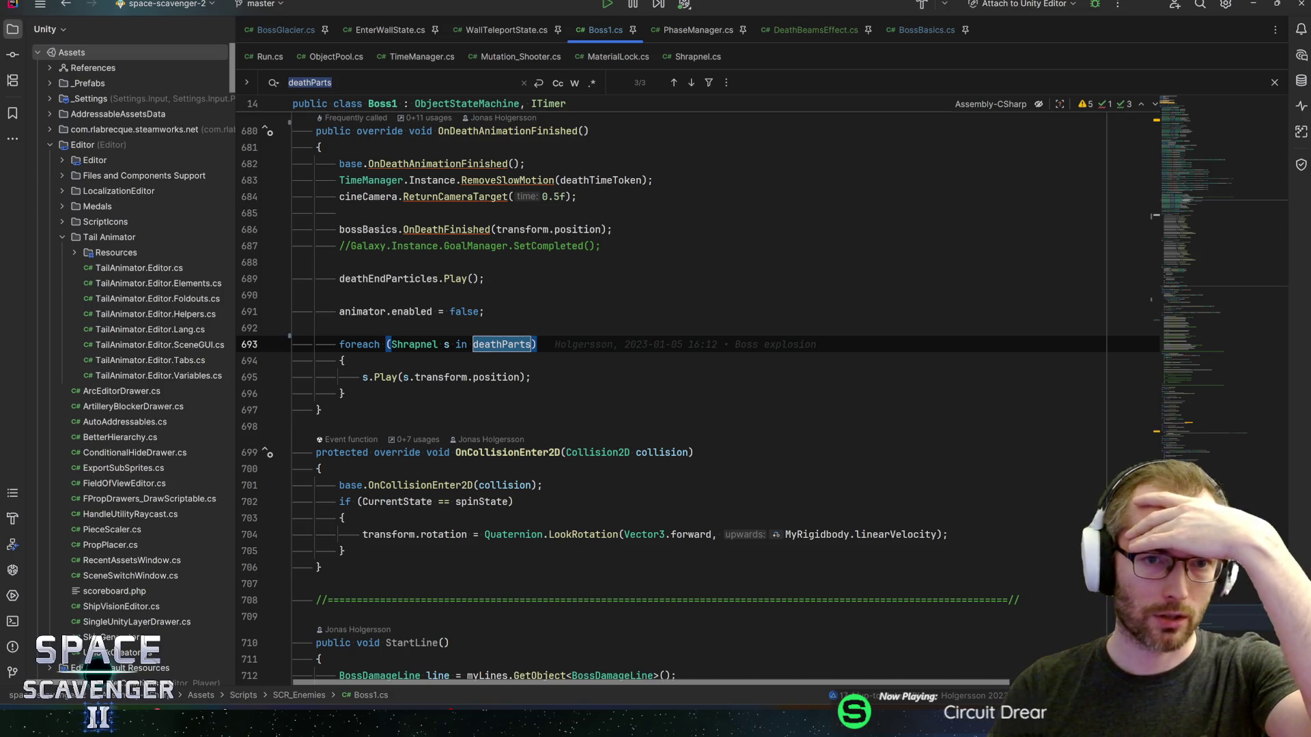
key(ctrl+w)
key(ctrl+w)
key(ctrl+w)
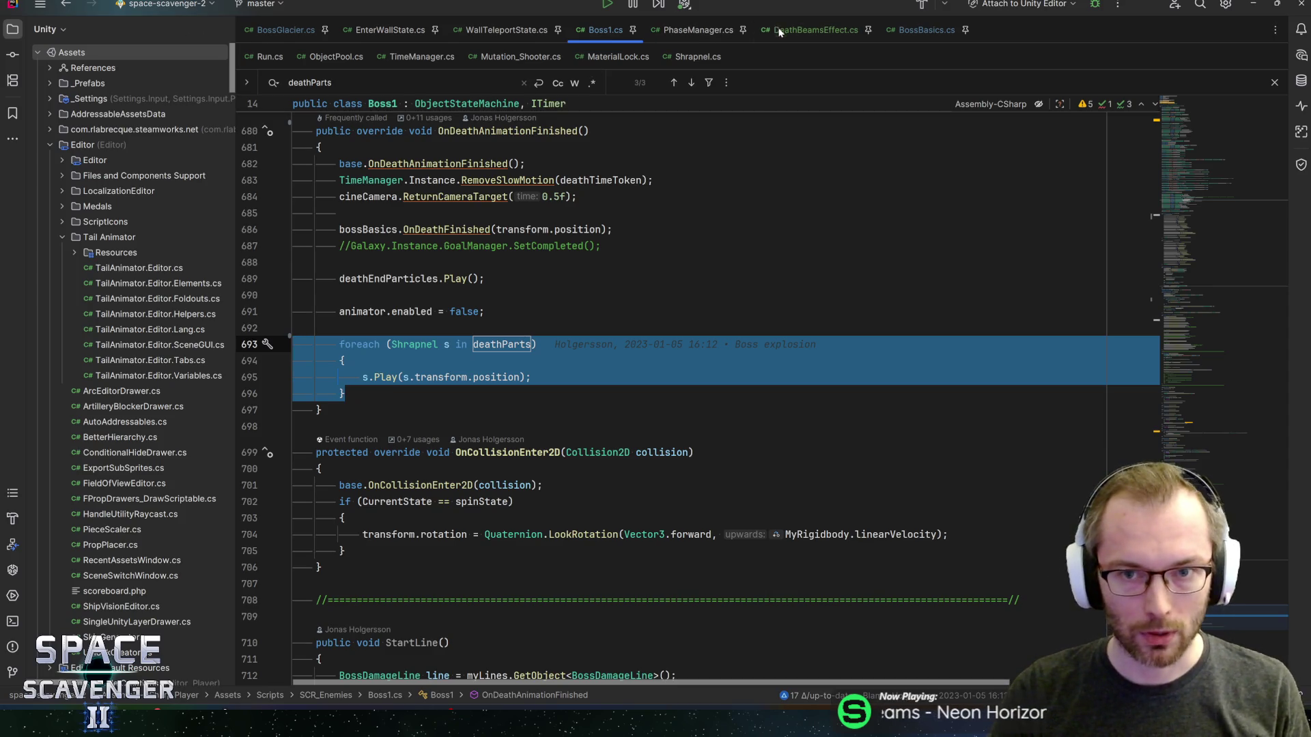
- Locate the deathBeams field declaration in BossBasics.cs
click(942, 30)
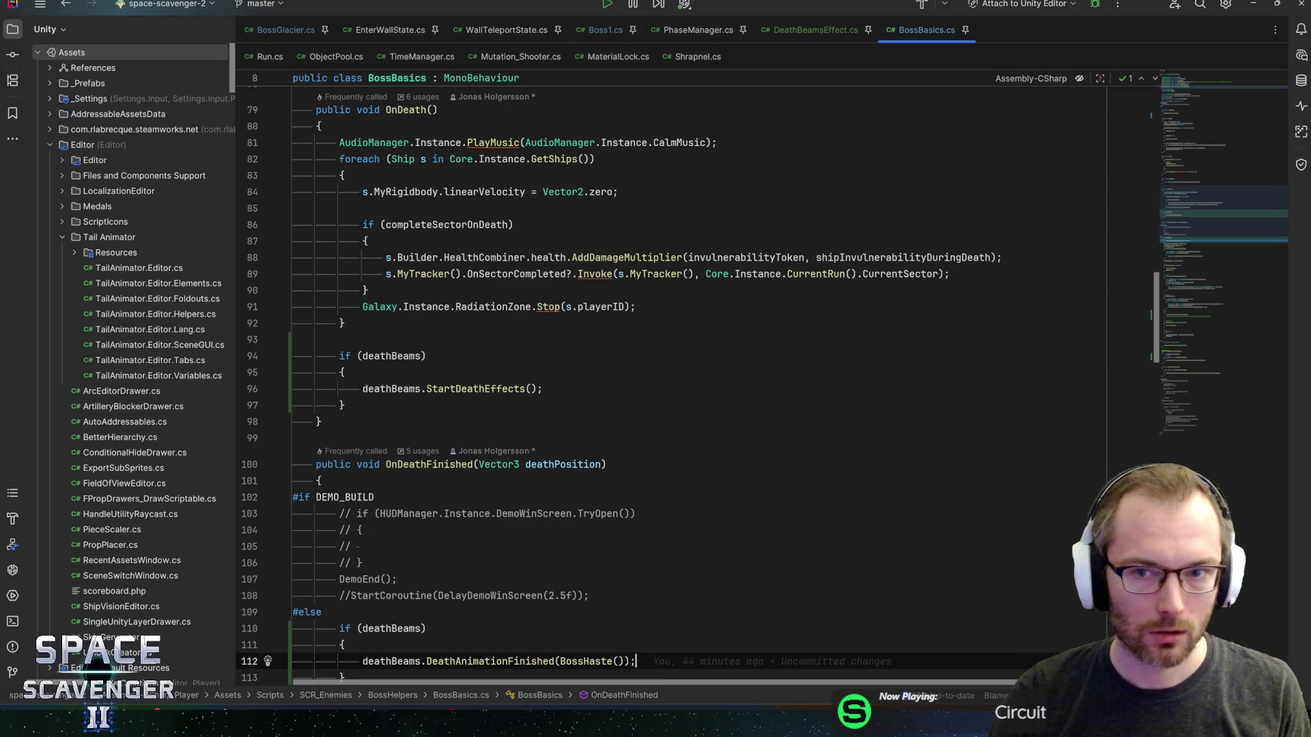
click(391, 356)
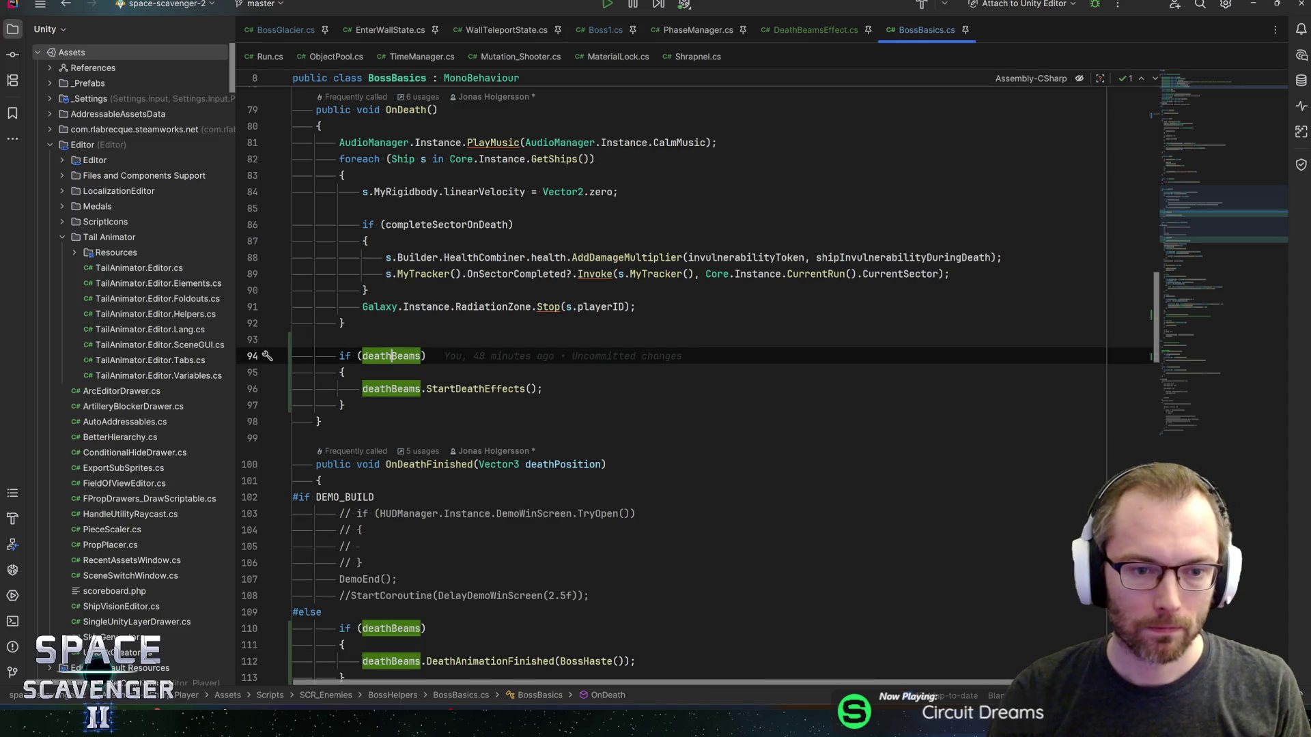
key(ctrl+f)
key(Return)
key(Return)
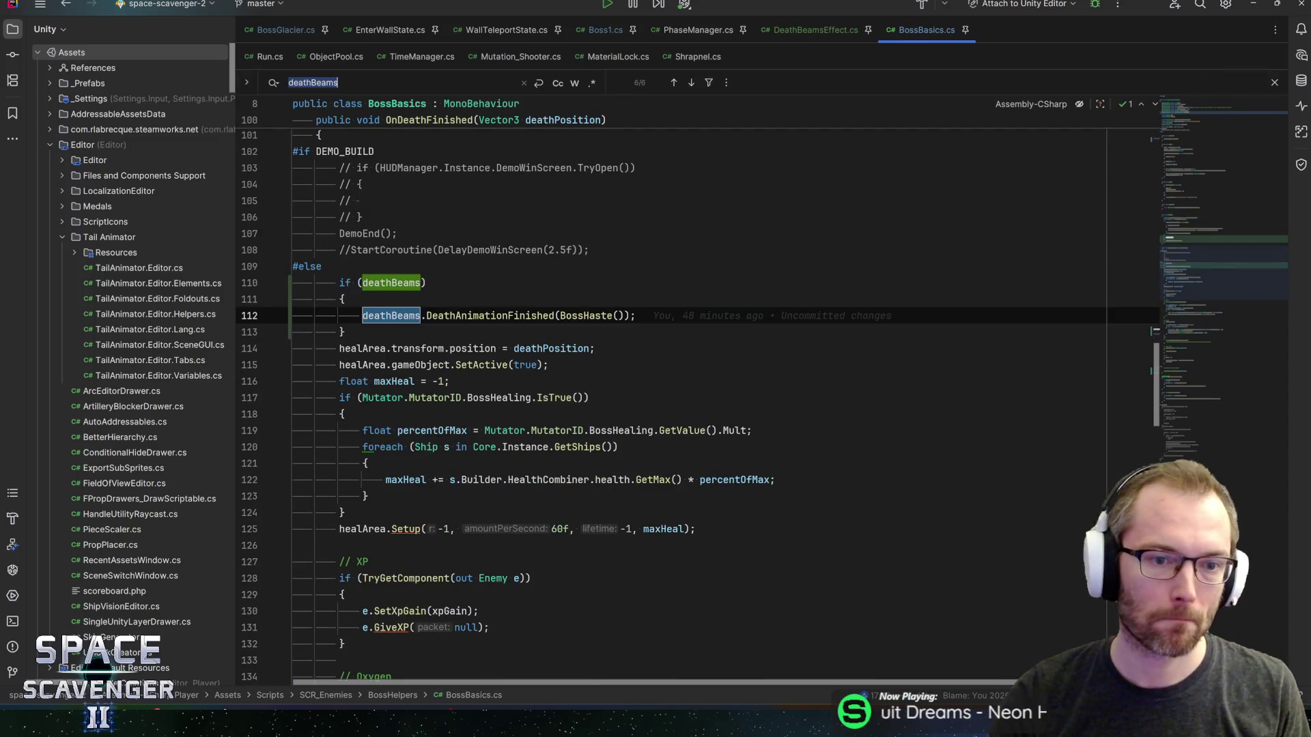
key(shift+Return)
key(shift+Return)
key(shift+Return)
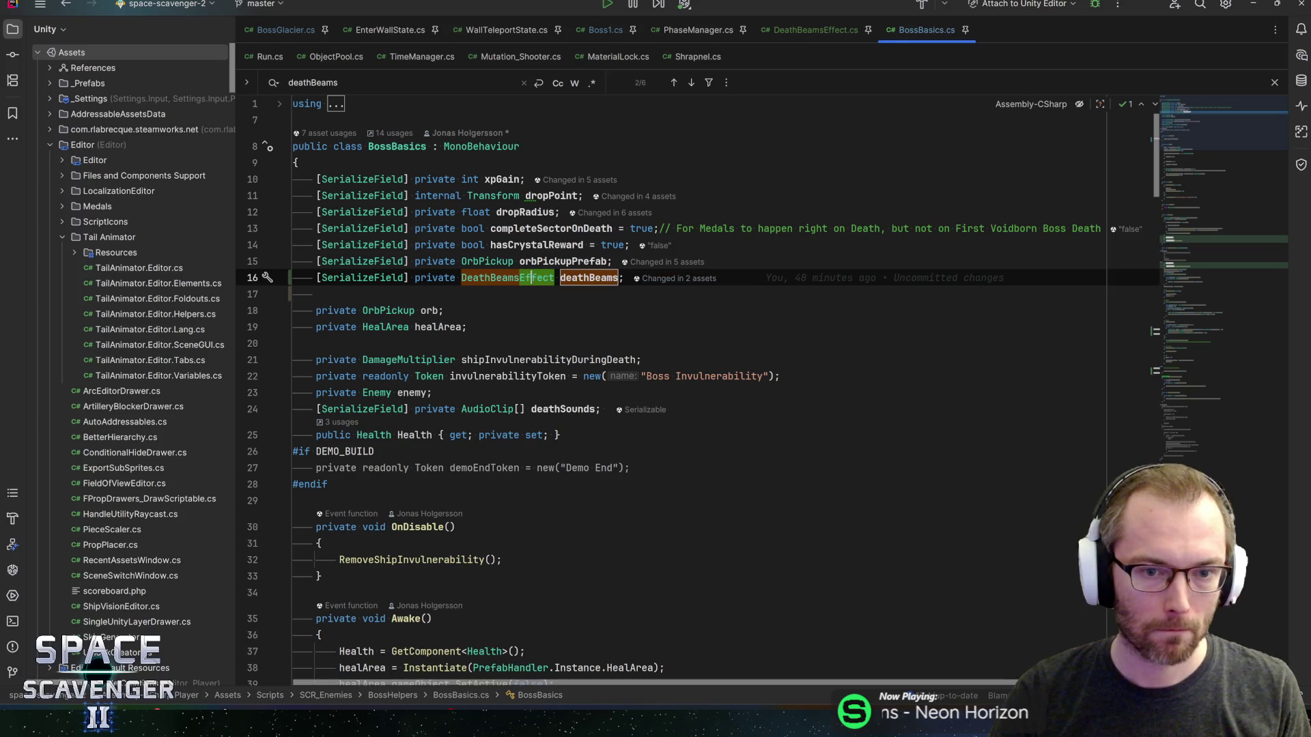
key(Escape)
- Duplicate the deathBeams line as a serialized DeathShrapnel deathShrapnel field
key(ctrl+d)
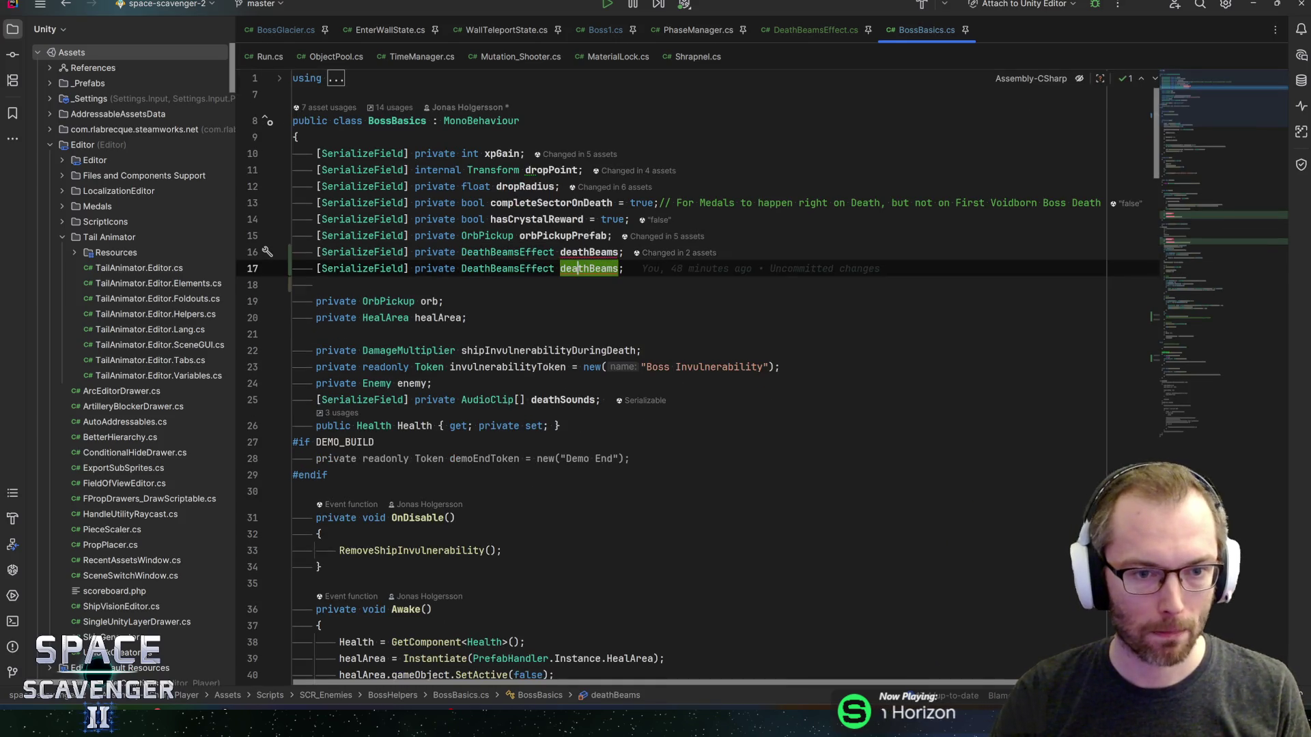
double_click(540, 268)
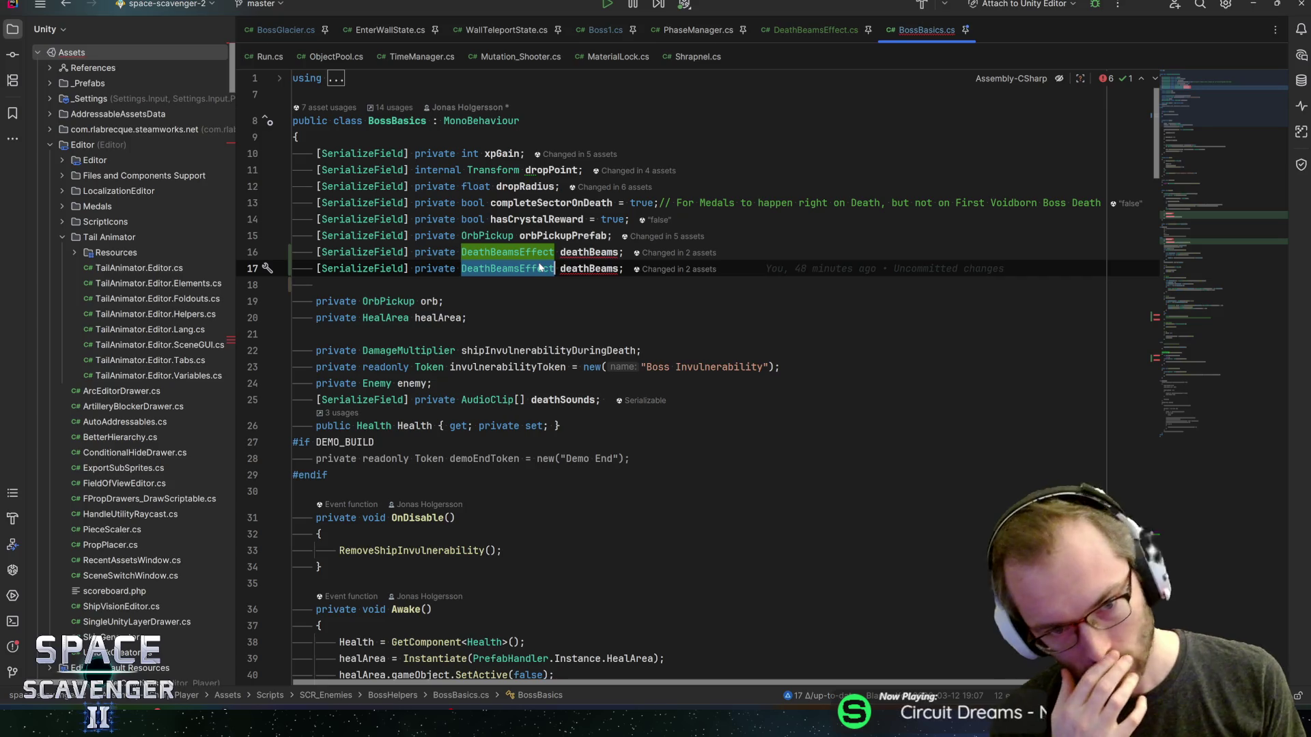
text(Death)
text(Shrapnel)
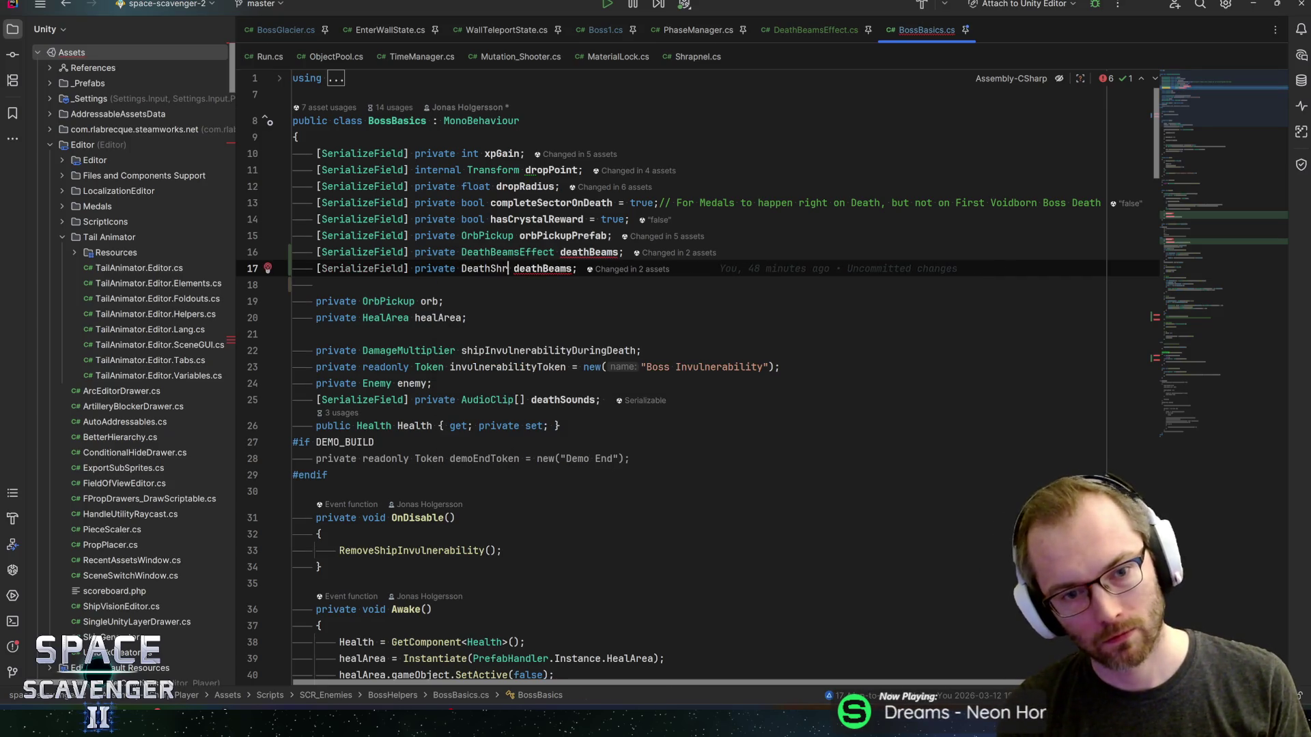
key(Right)
key(ctrl+shift+Right)
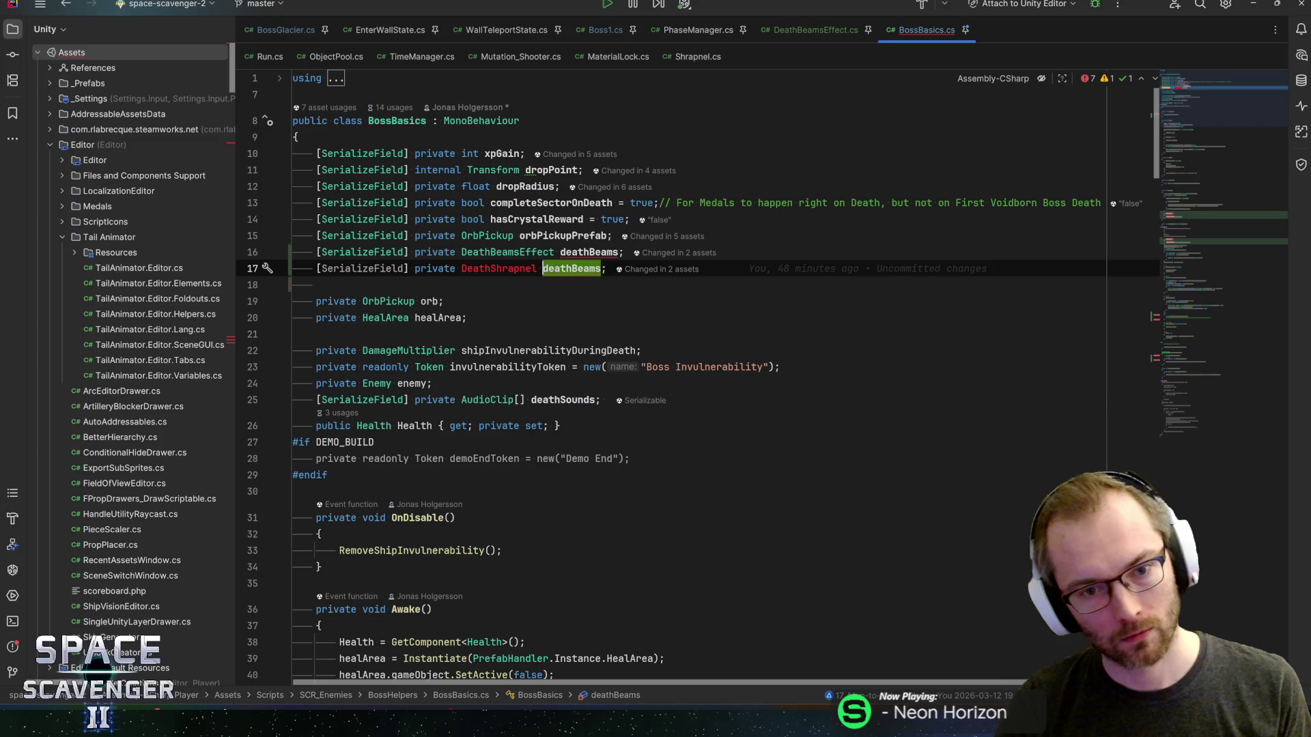
text(deathShrapnel)
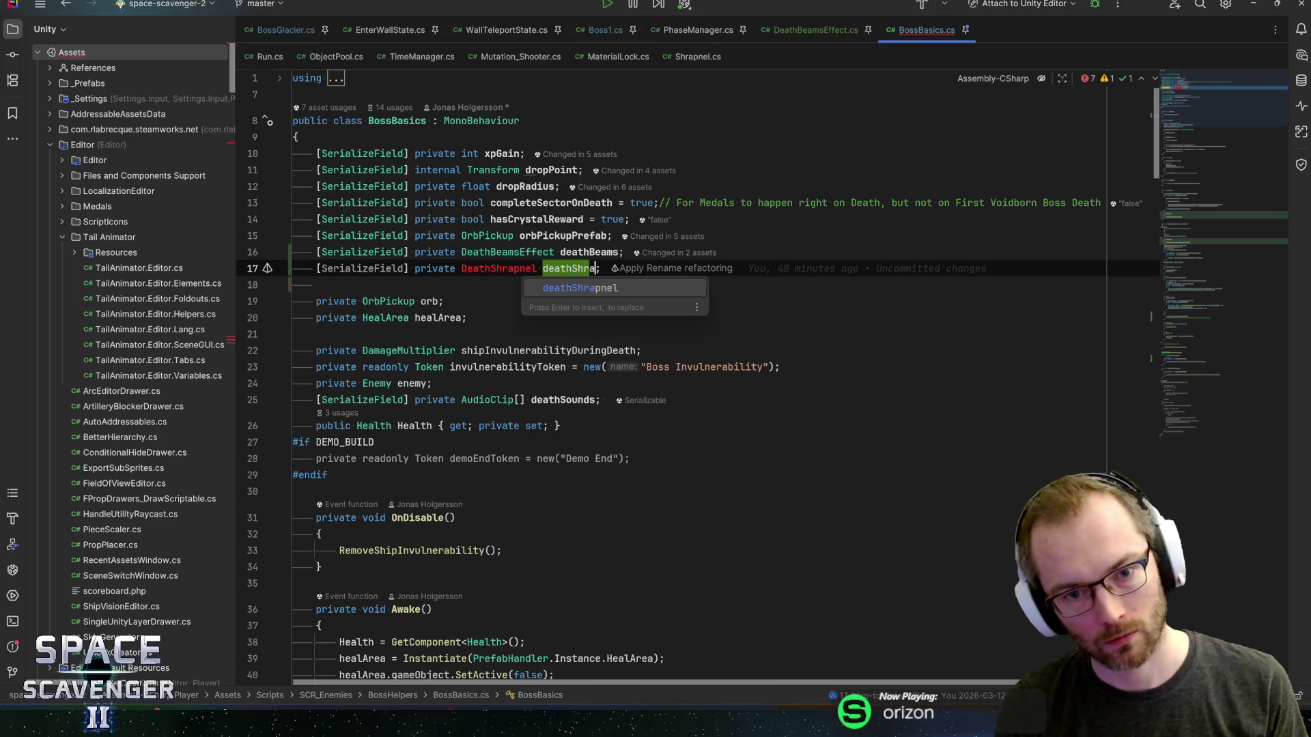
key(End)
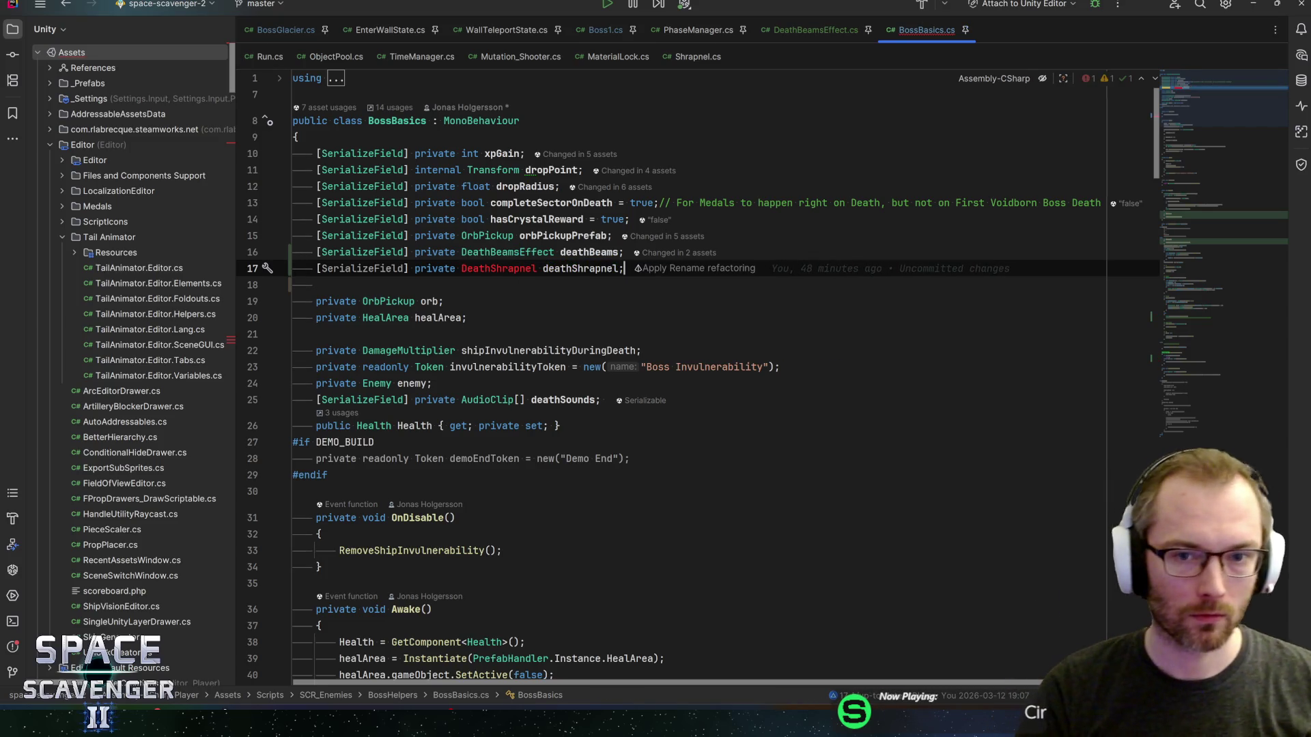
key(ctrl+Tab)
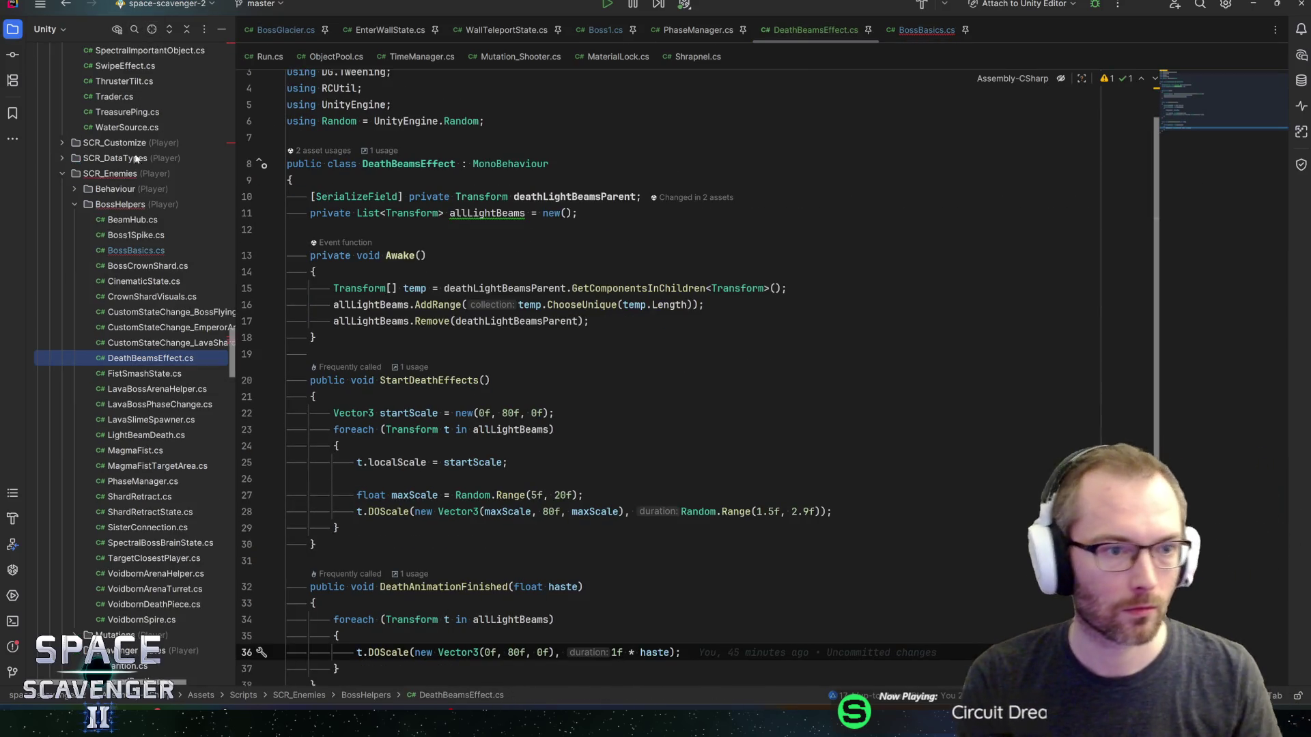
right_click(113, 204)
- Create a new DeathShrapnel MonoBehaviour script in the BossHelpers folder
mouse_move(164, 206)
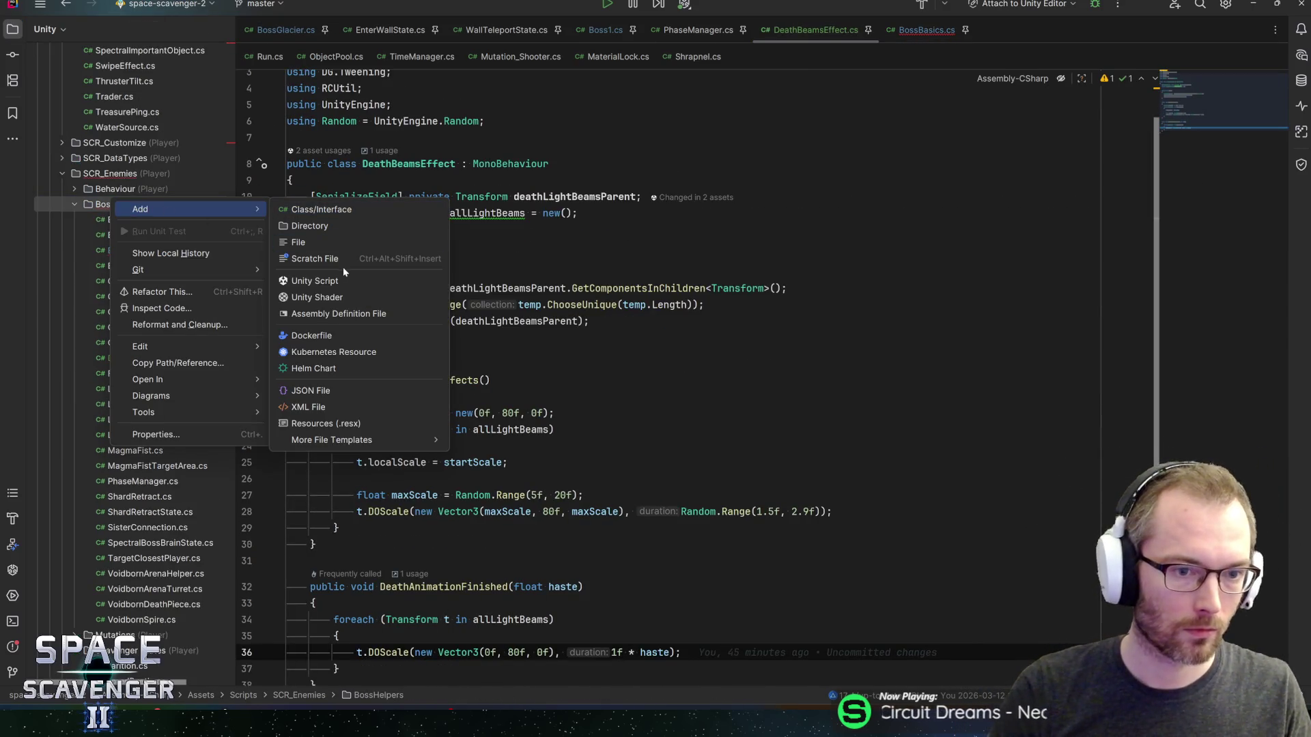
click(343, 281)
text(DeathShrapnel)
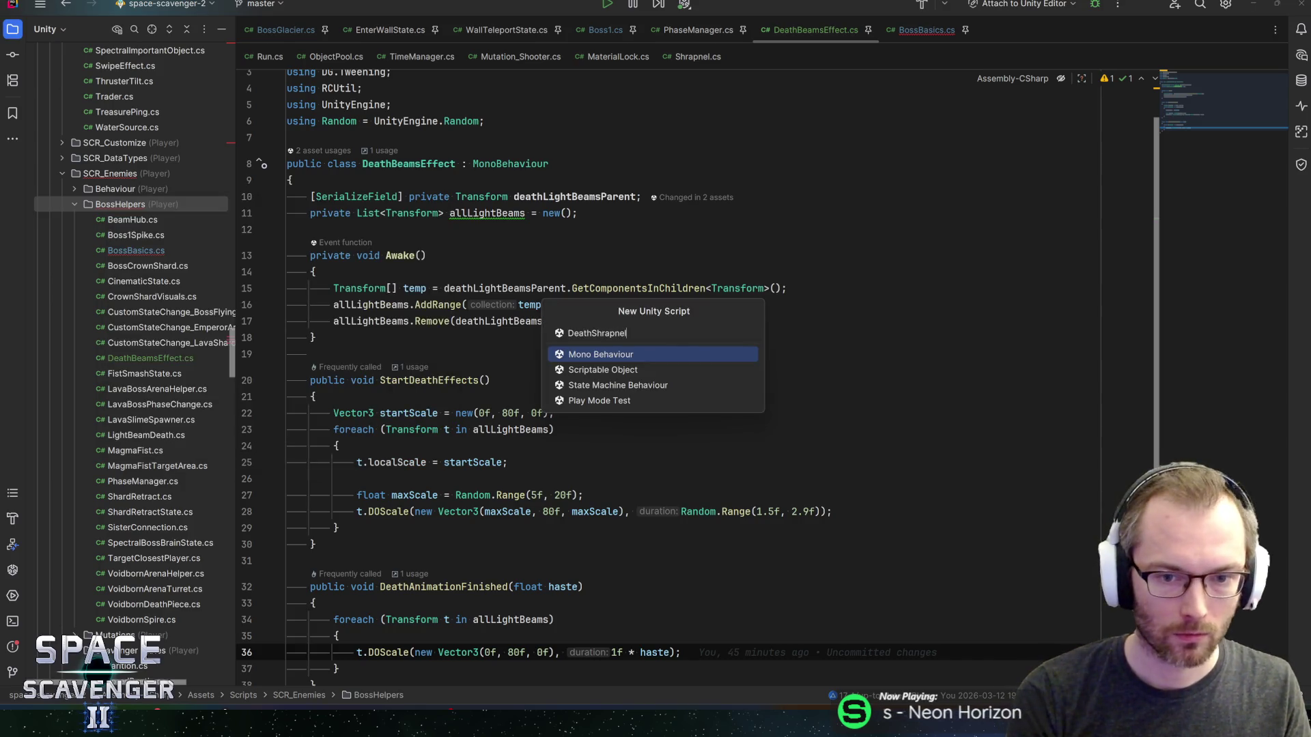
key(Return)
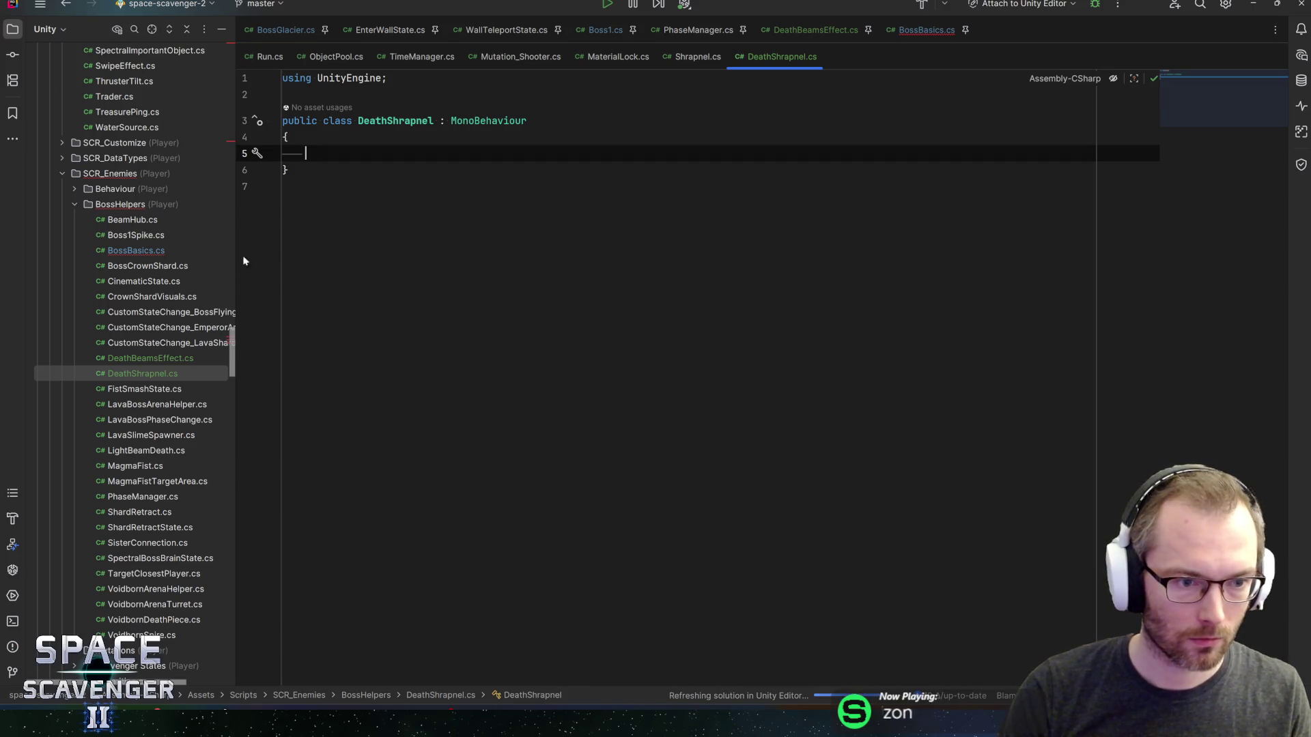
- Select the deathParts foreach loop in Boss1.cs and go to the Shrapnel declaration
click(606, 30)
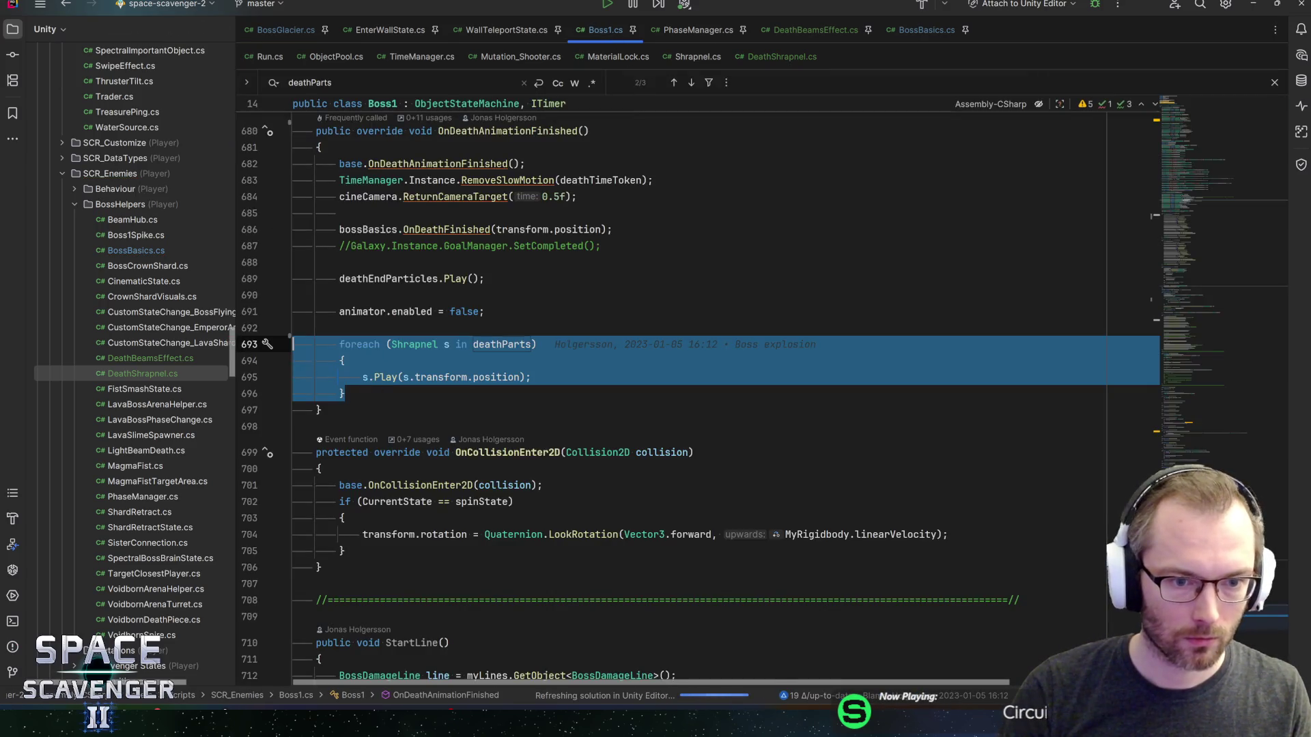
key(Escape)
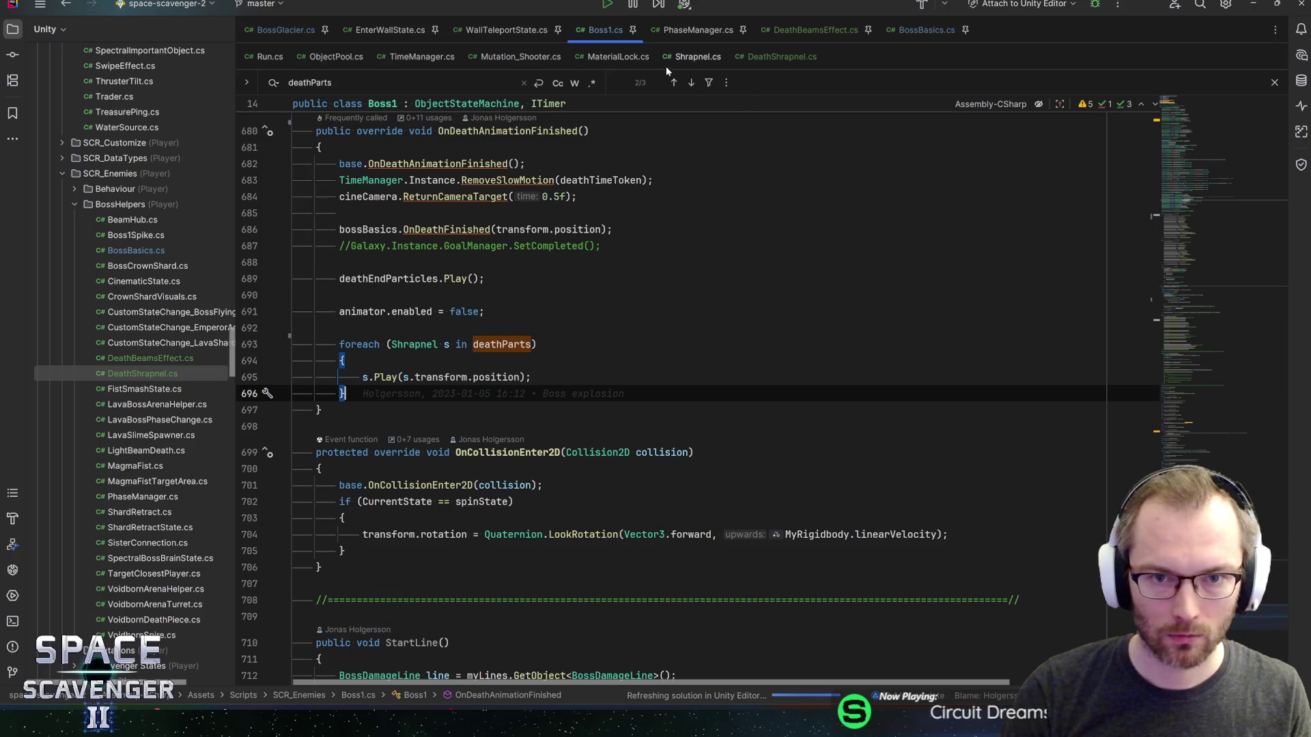
click(673, 82)
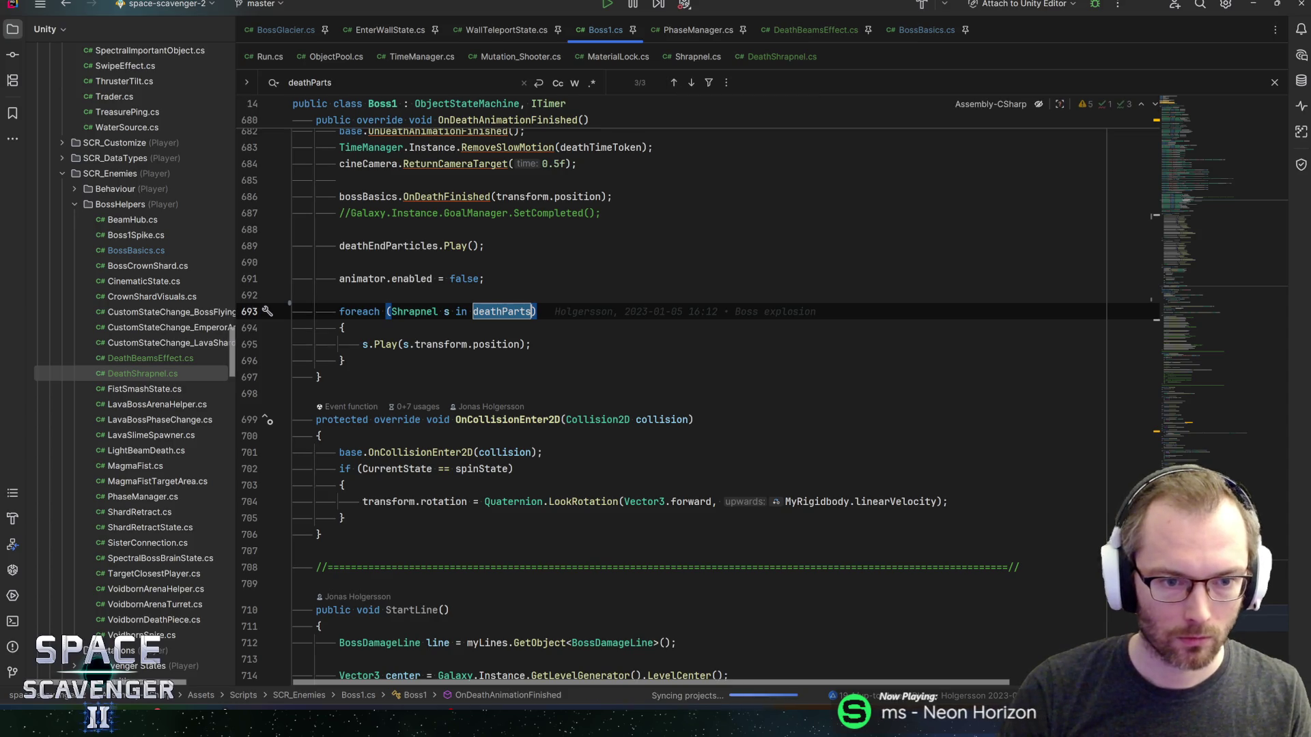
drag(346, 361, 197, 325)
key(shift+Up)
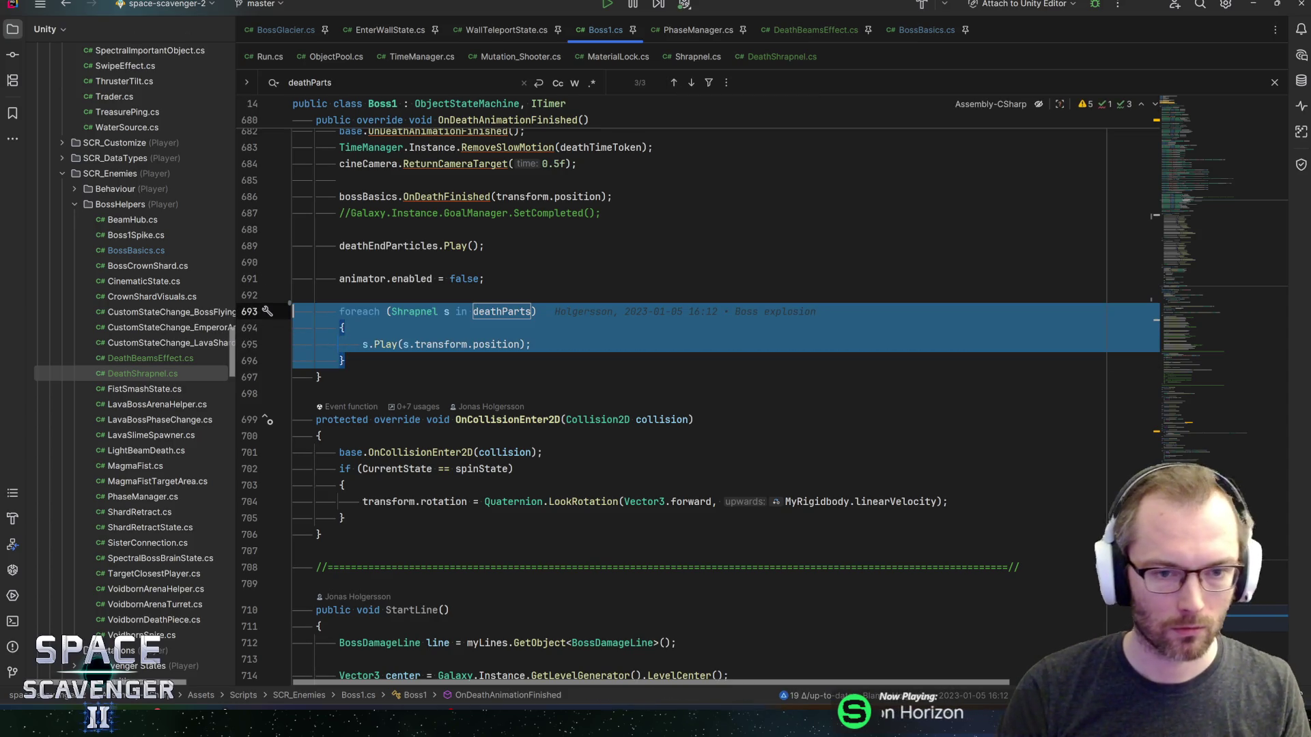
ctrl+click(414, 312)
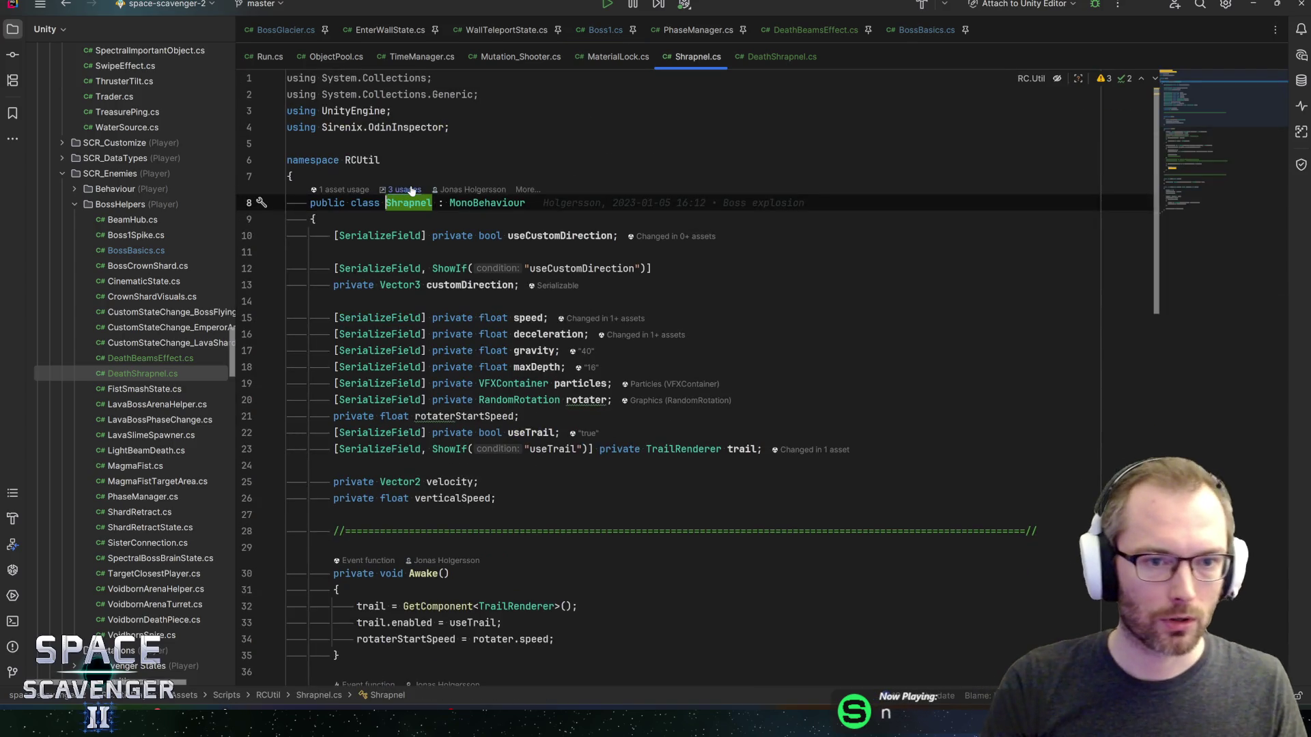
- Review the Shrapnel class usages, then return to Boss1's deathParts loop
click(410, 190)
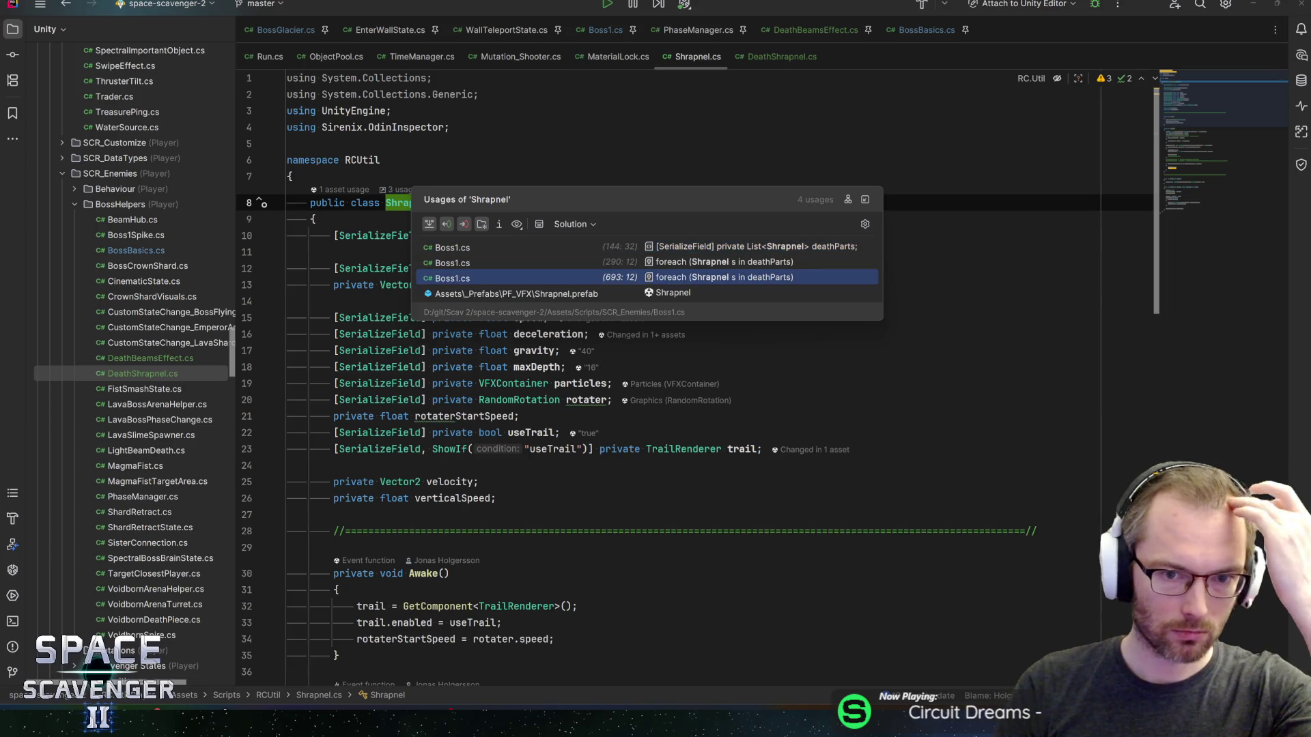
click(386, 236)
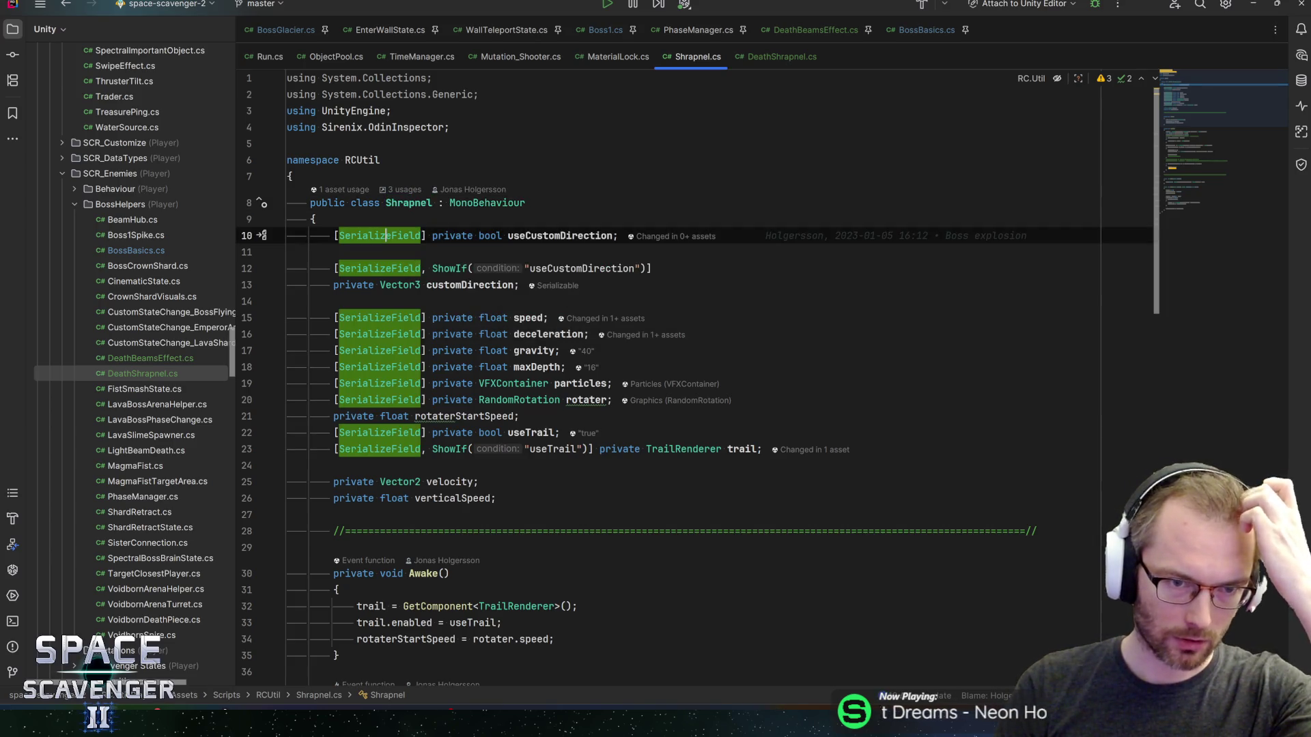
key(ctrl+alt+Left)
key(ctrl+alt+Left)
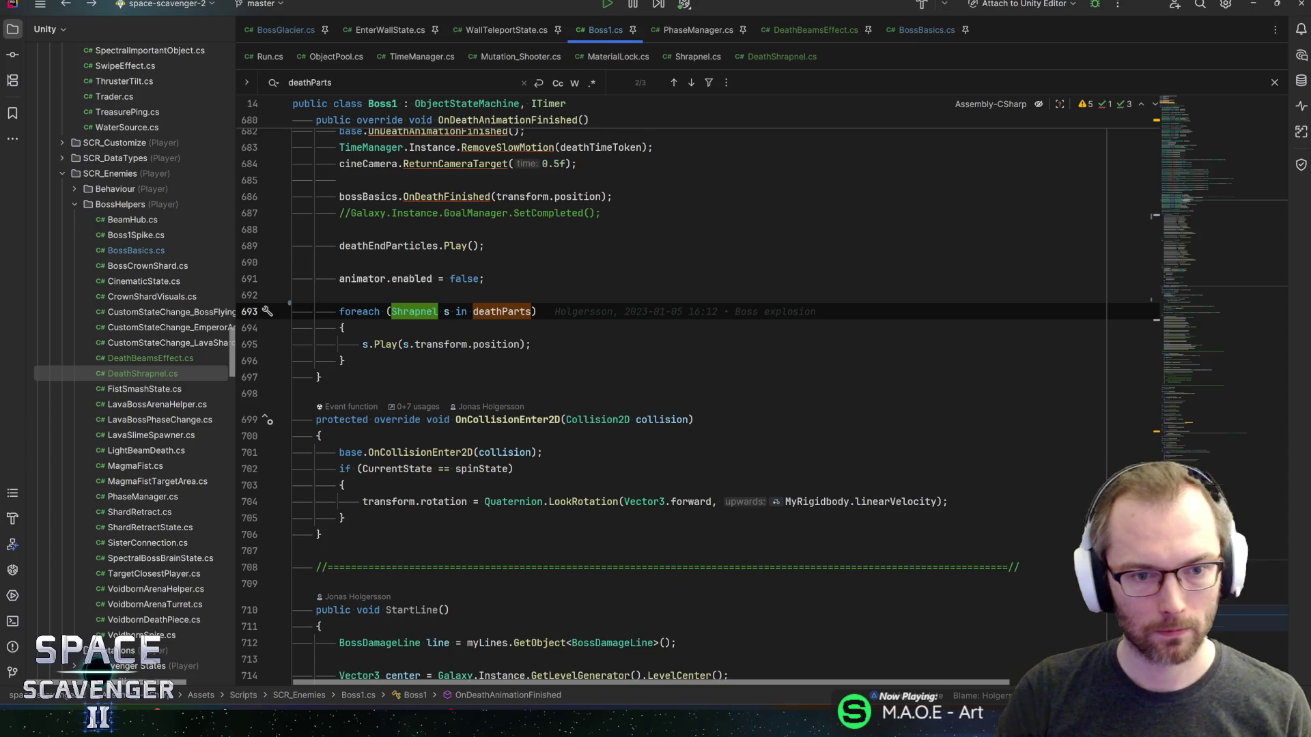
- Abandon a started DeathShrapnel field and cut the deathParts list declaration from Boss1
click(1213, 205)
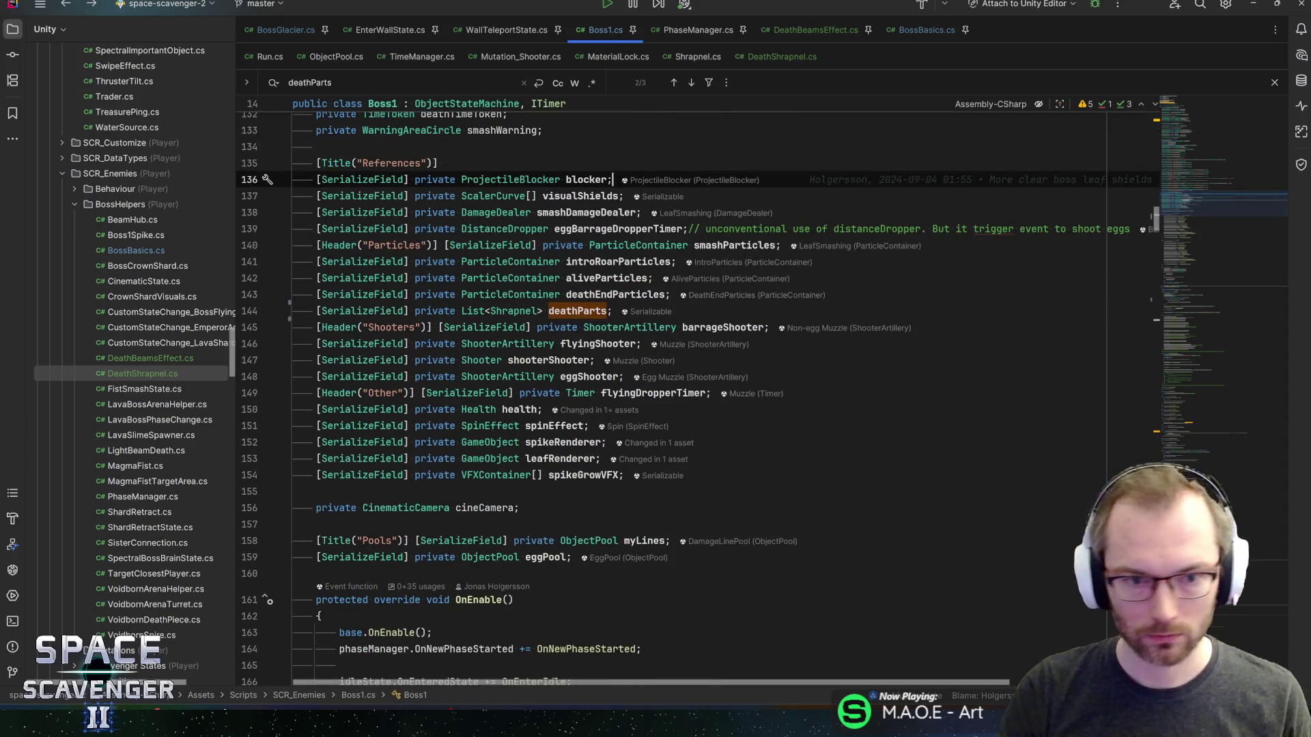
click(679, 311)
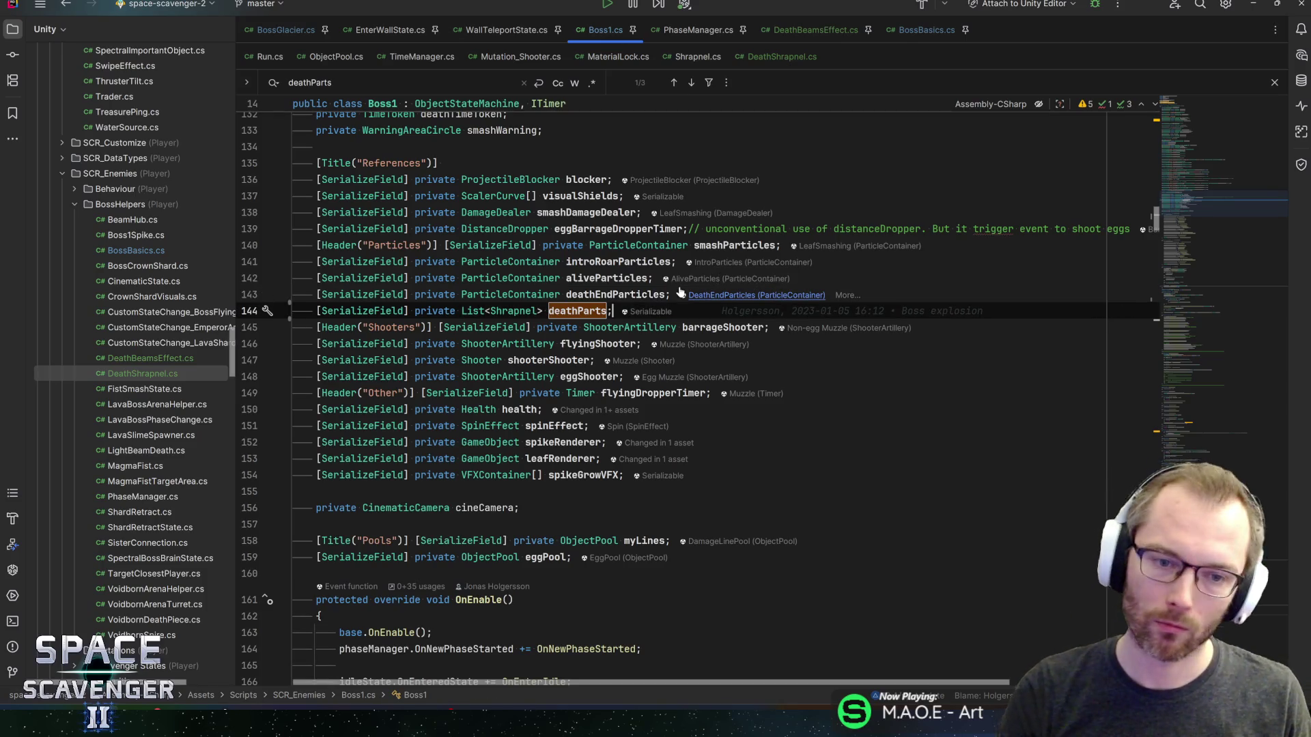
key(ctrl+alt+Return)
text(ser)
key(Return)
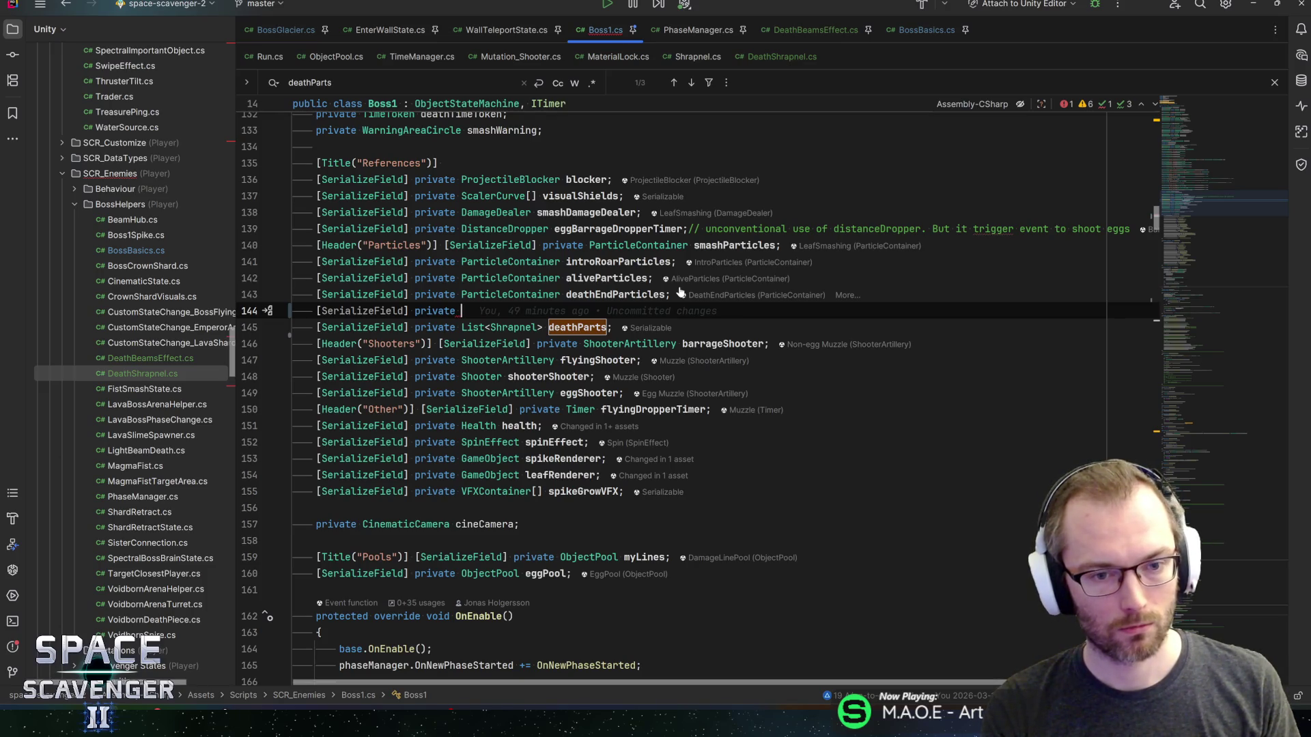
text(DeathShr)
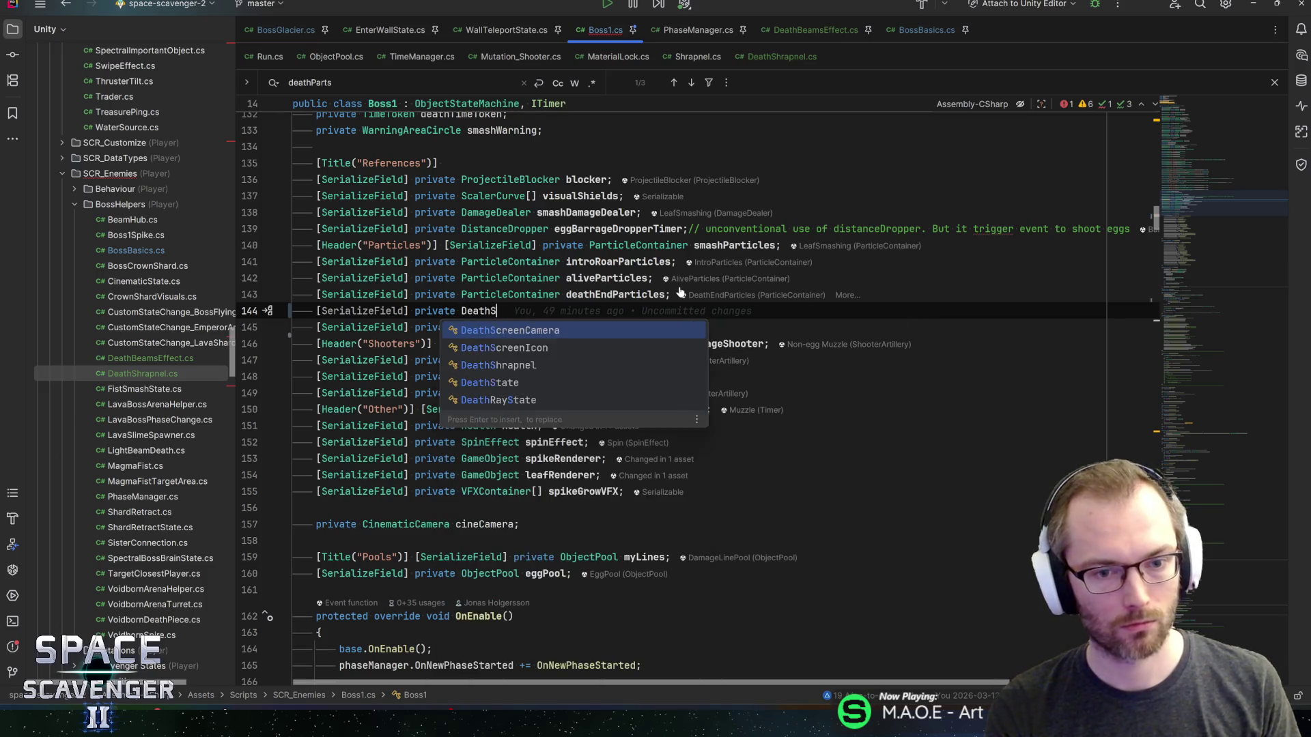
key(Escape)
key(Escape)
key(ctrl+z)
key(ctrl+z)
key(ctrl+z)
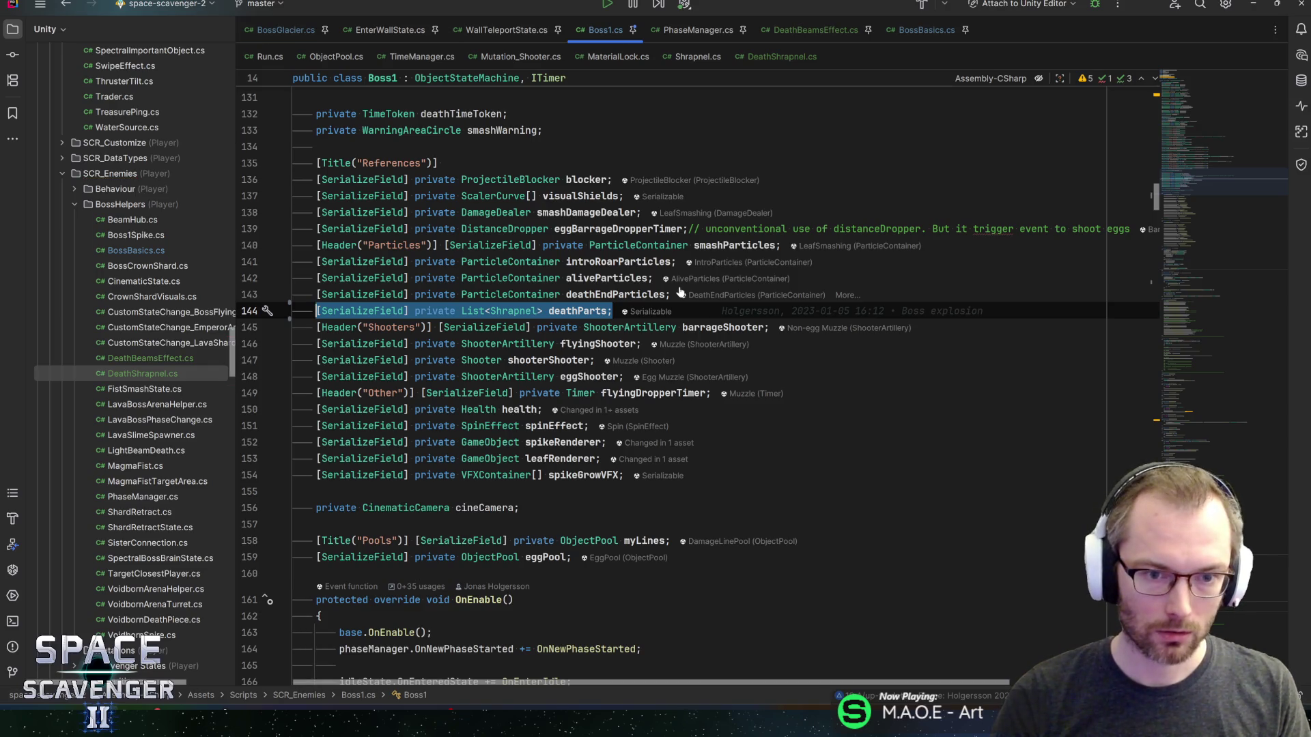
key(BackSpace)
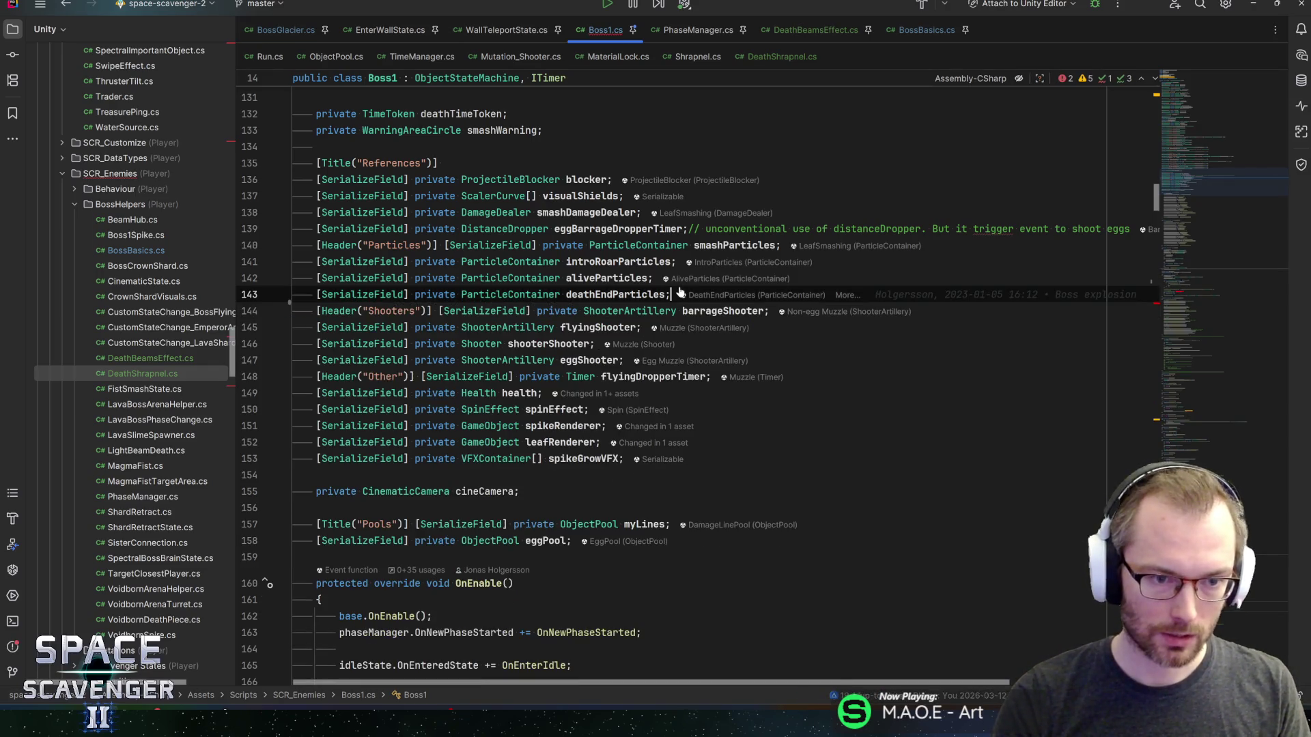
- Paste deathParts into DeathShrapnel without SerializeField, importing System.Collections.Generic and RCUtil
click(782, 56)
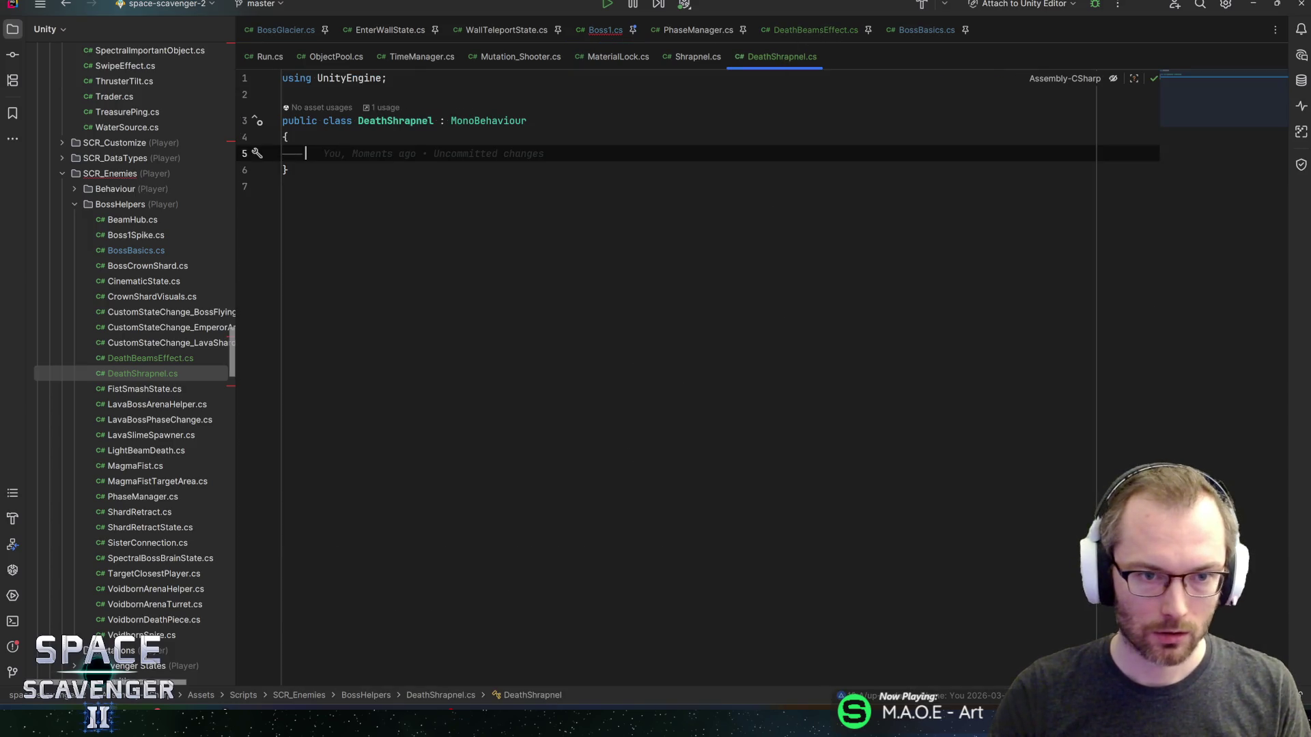
text([SerializeField] private List<Shrapnel> deathParts;)
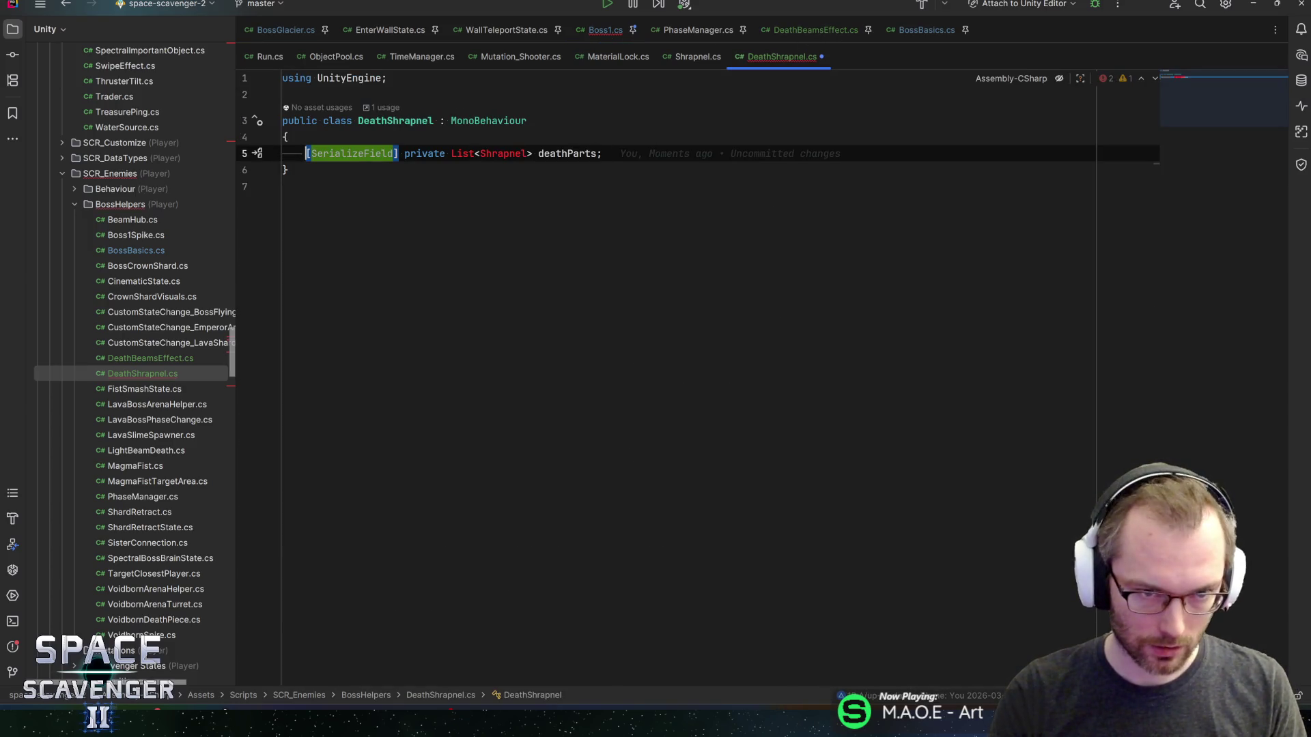
key(ctrl+w)
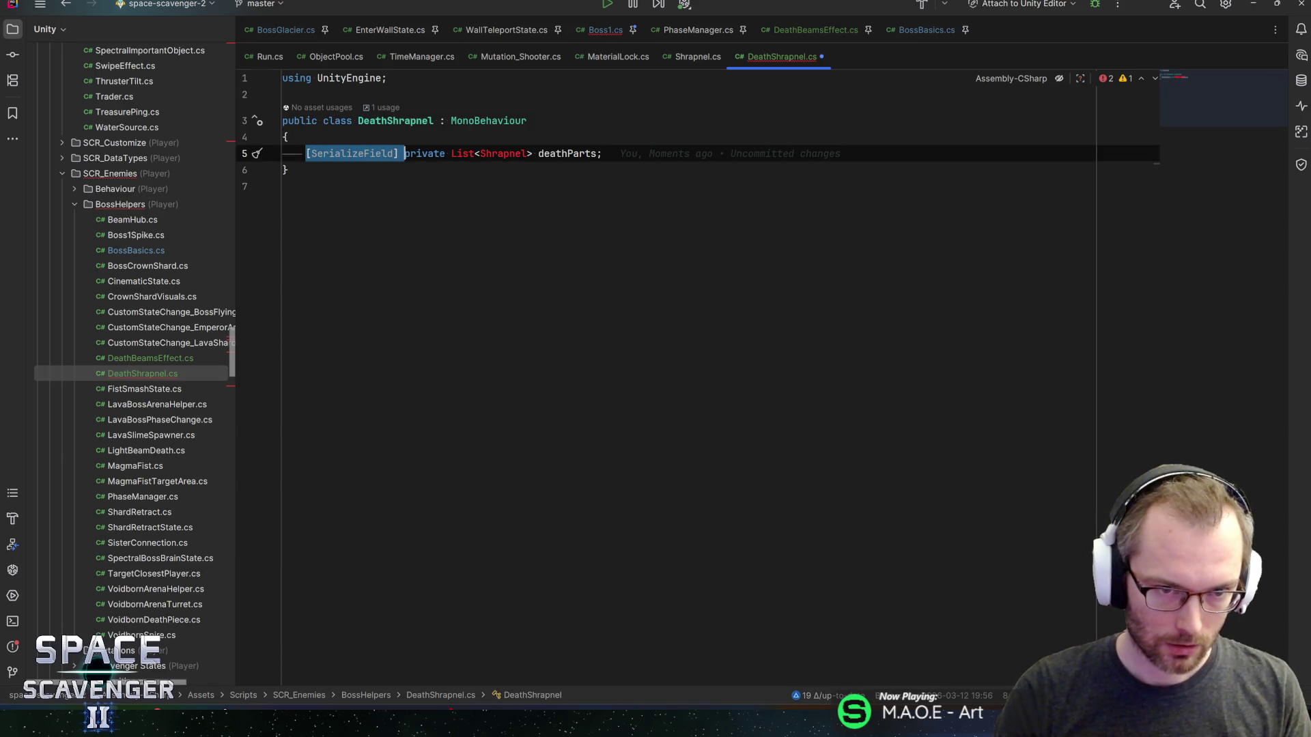
key(Delete)
click(376, 154)
key(alt+Return)
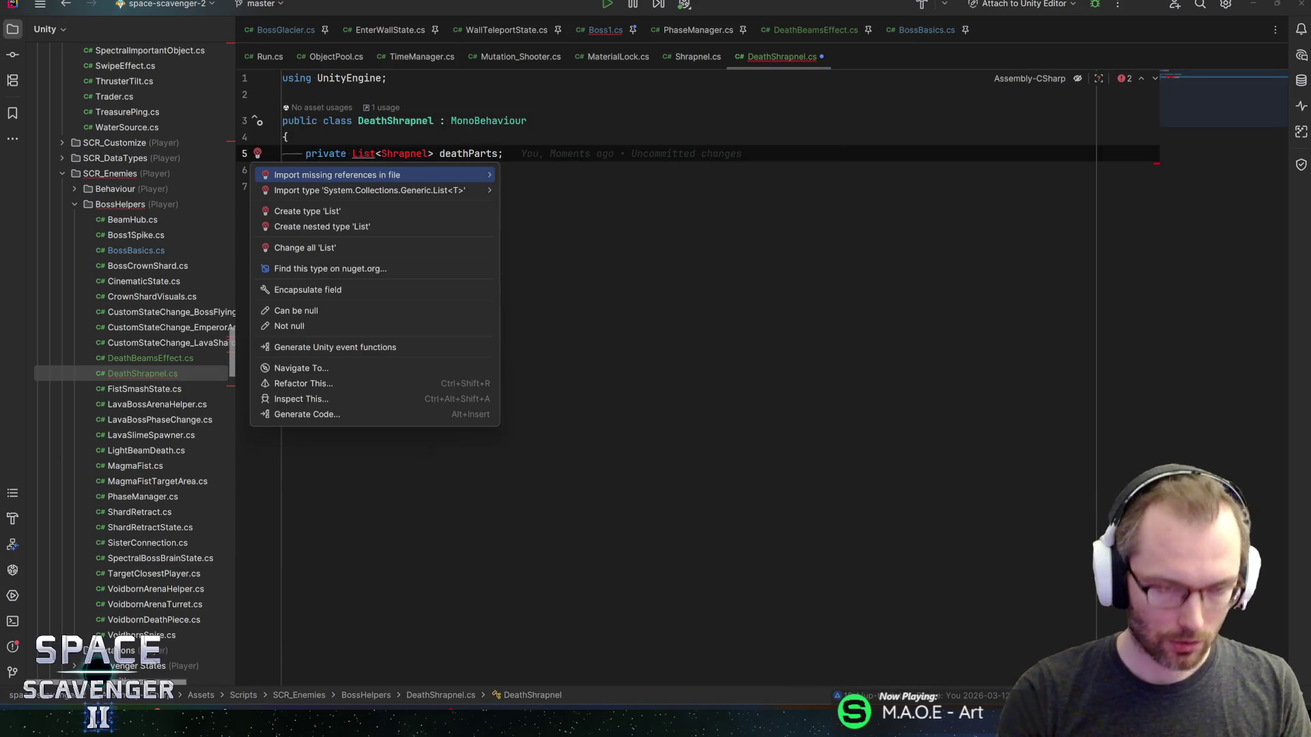
key(Return)
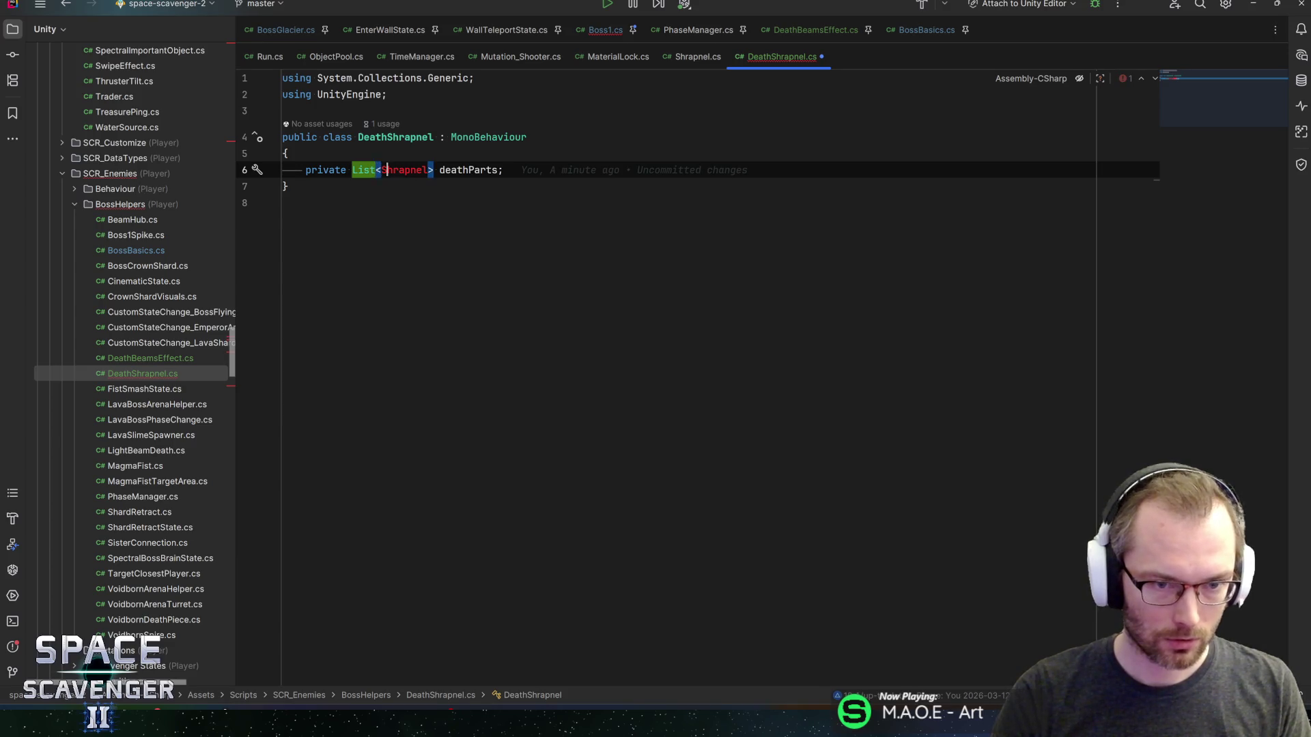
key(alt+Return)
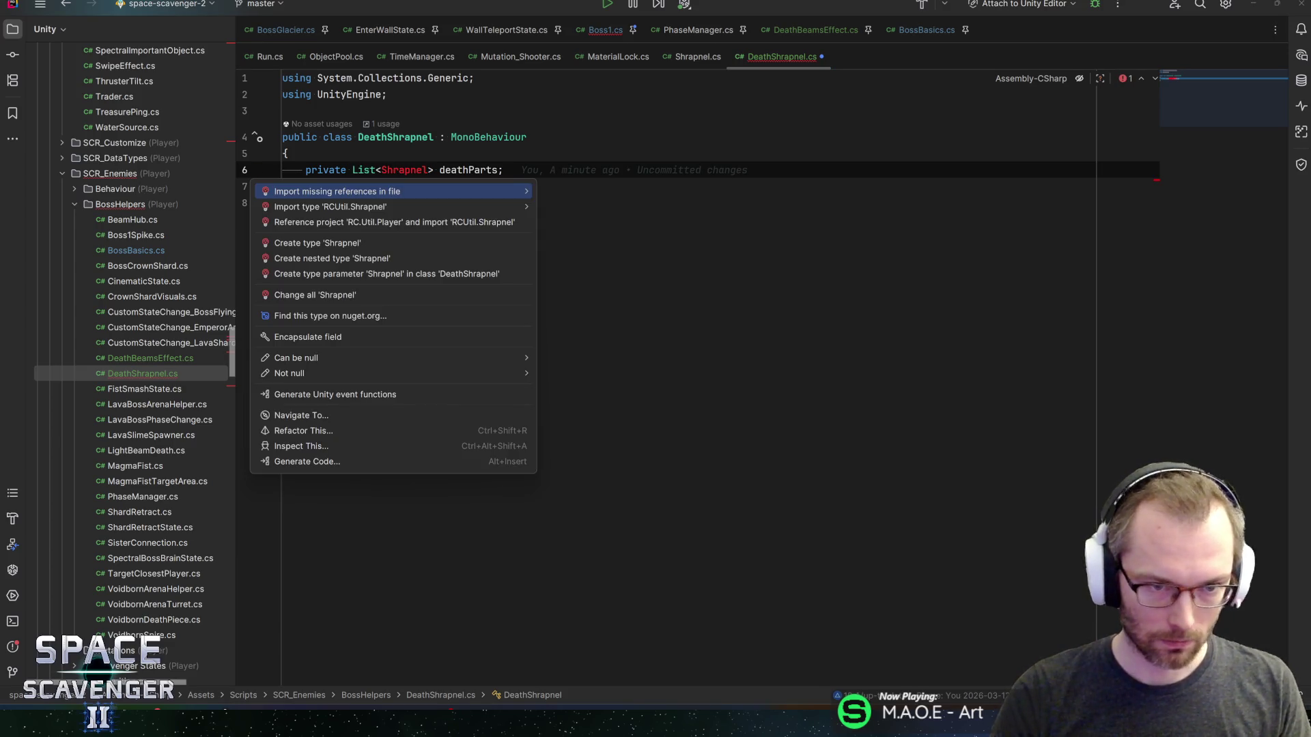
key(Down)
key(Return)
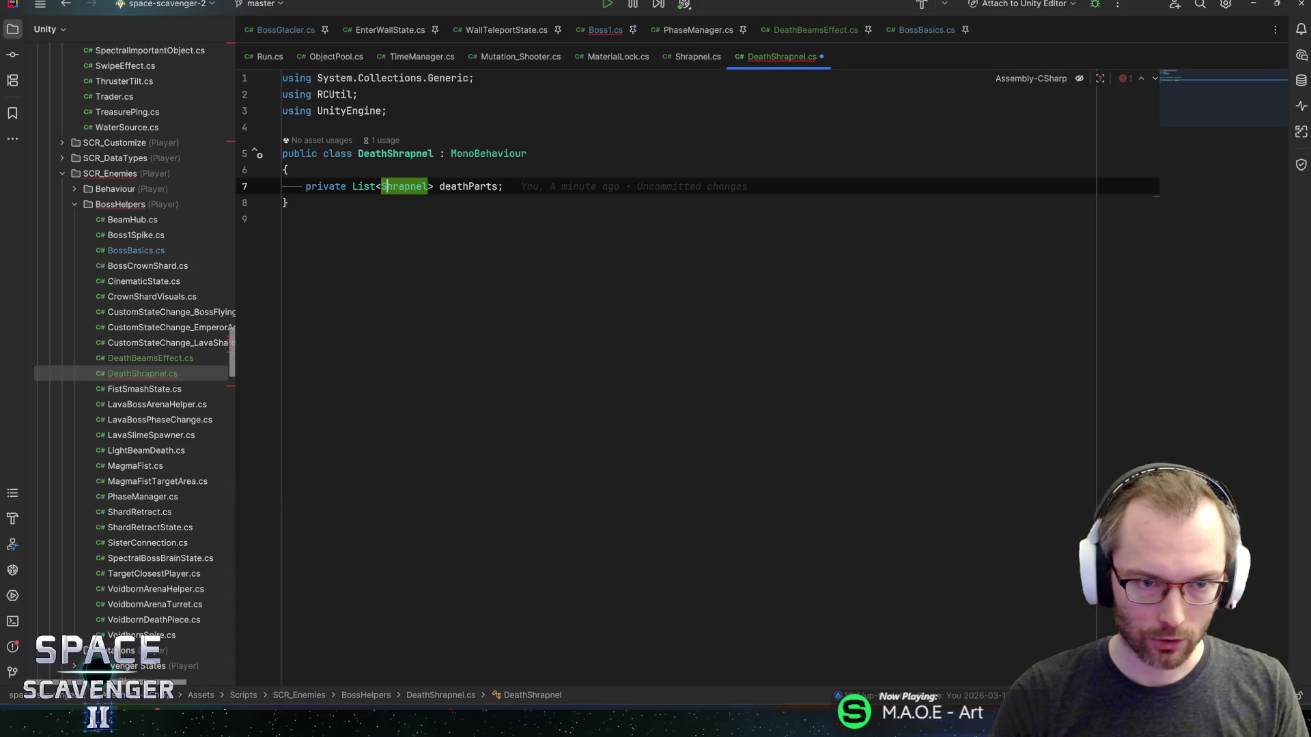
- Add an Awake method that assigns deathParts a new List of Shrapnel
key(End)
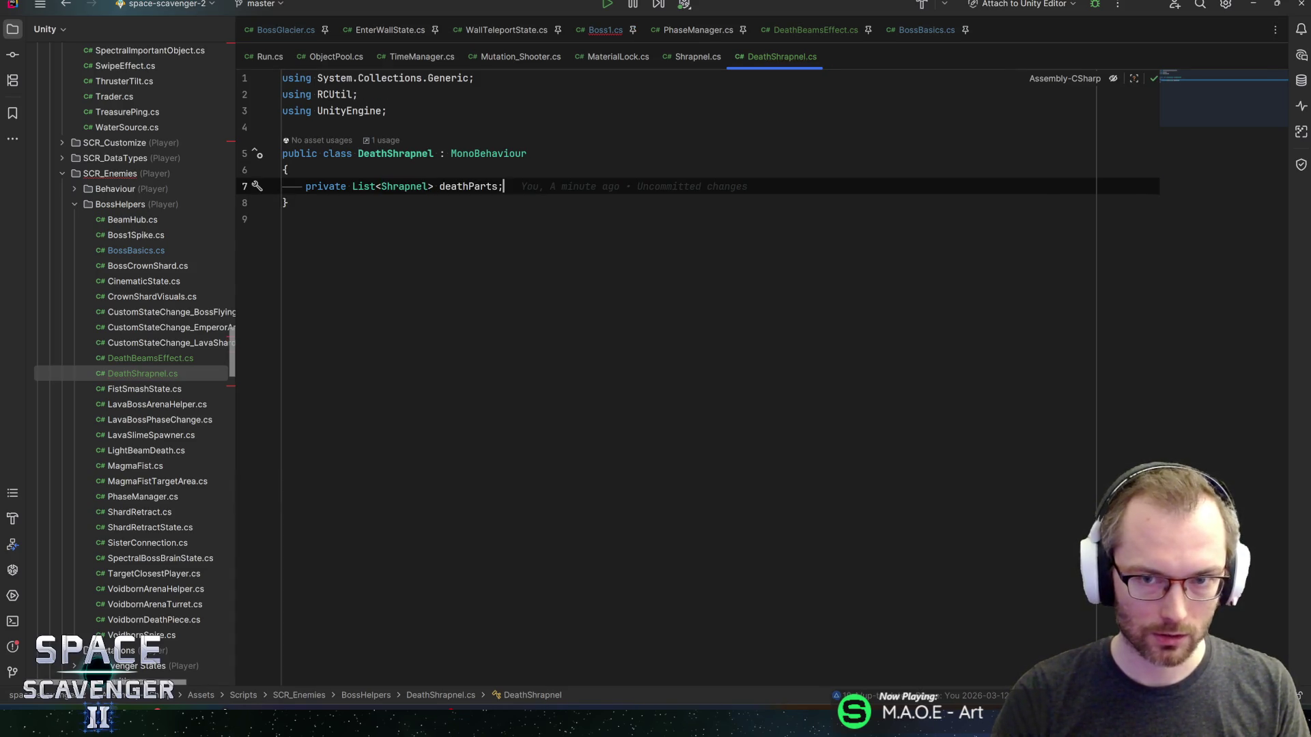
key(Return)
key(Return)
text(awak)
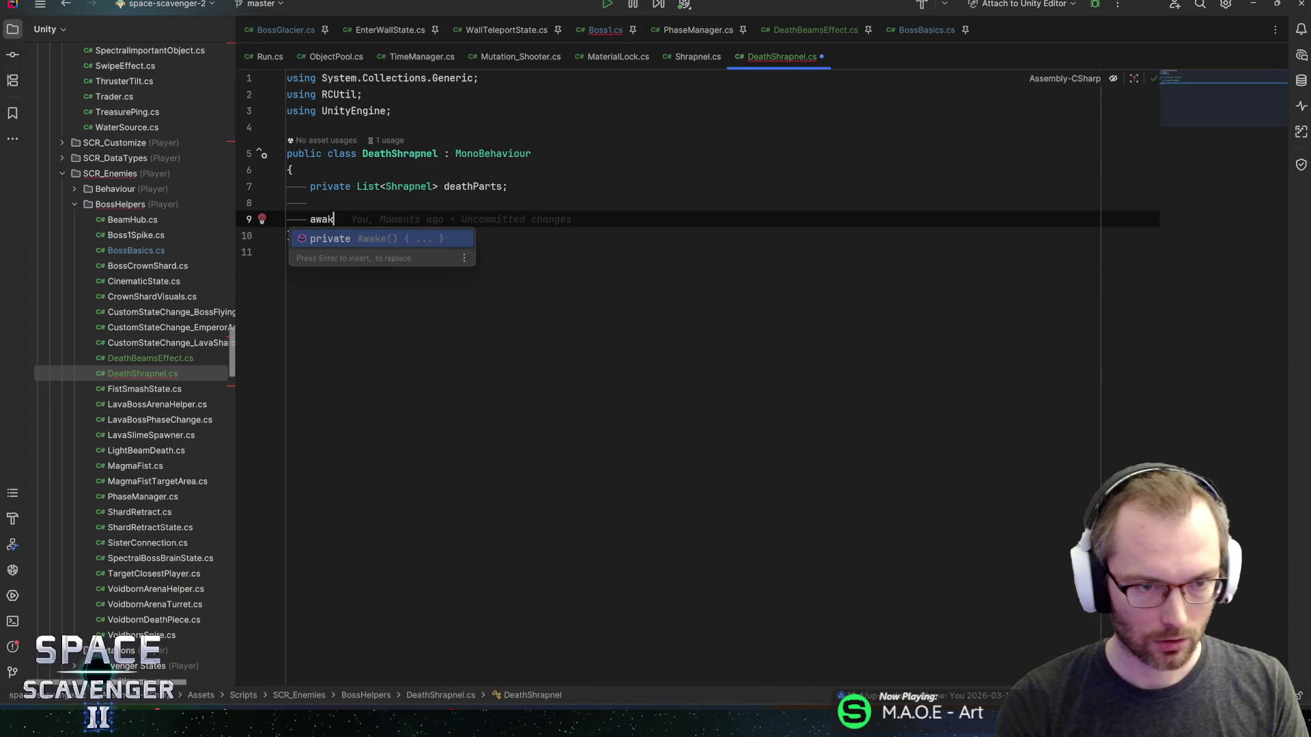
key(Return)
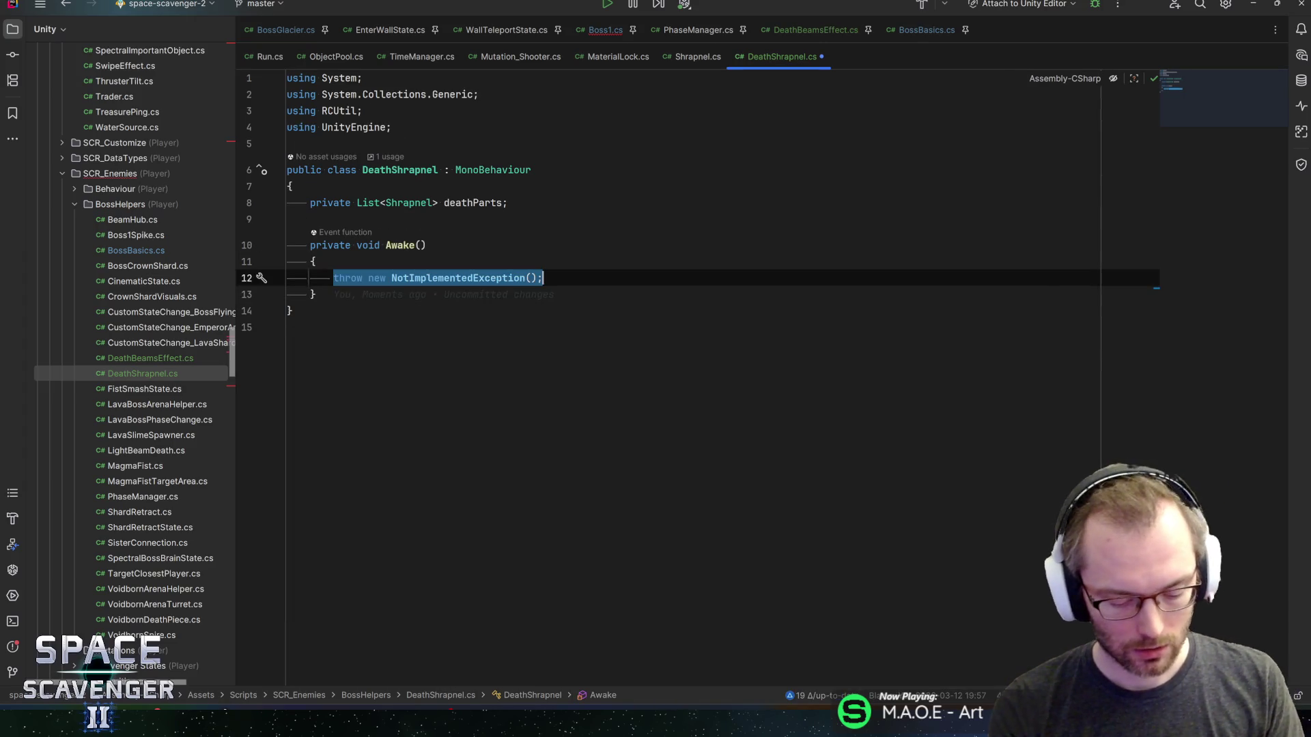
text(death)
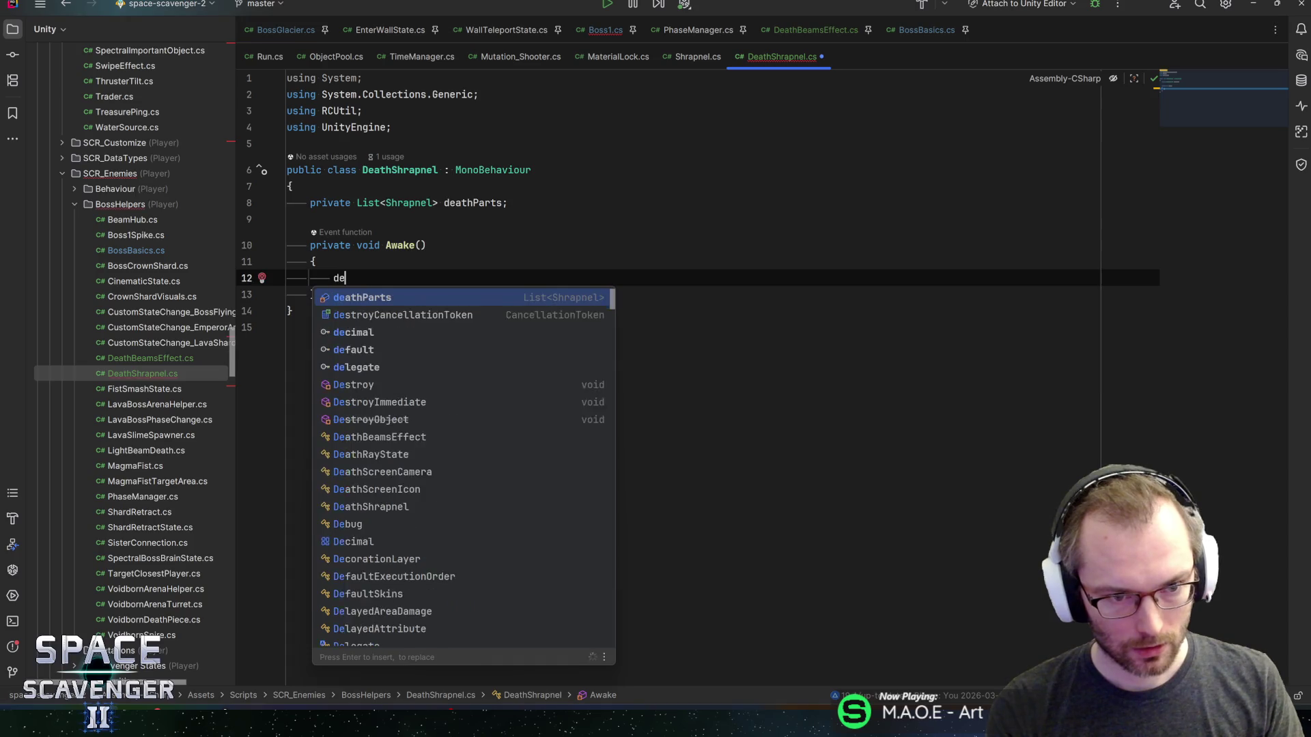
key(Return)
text(= n)
key(Return)
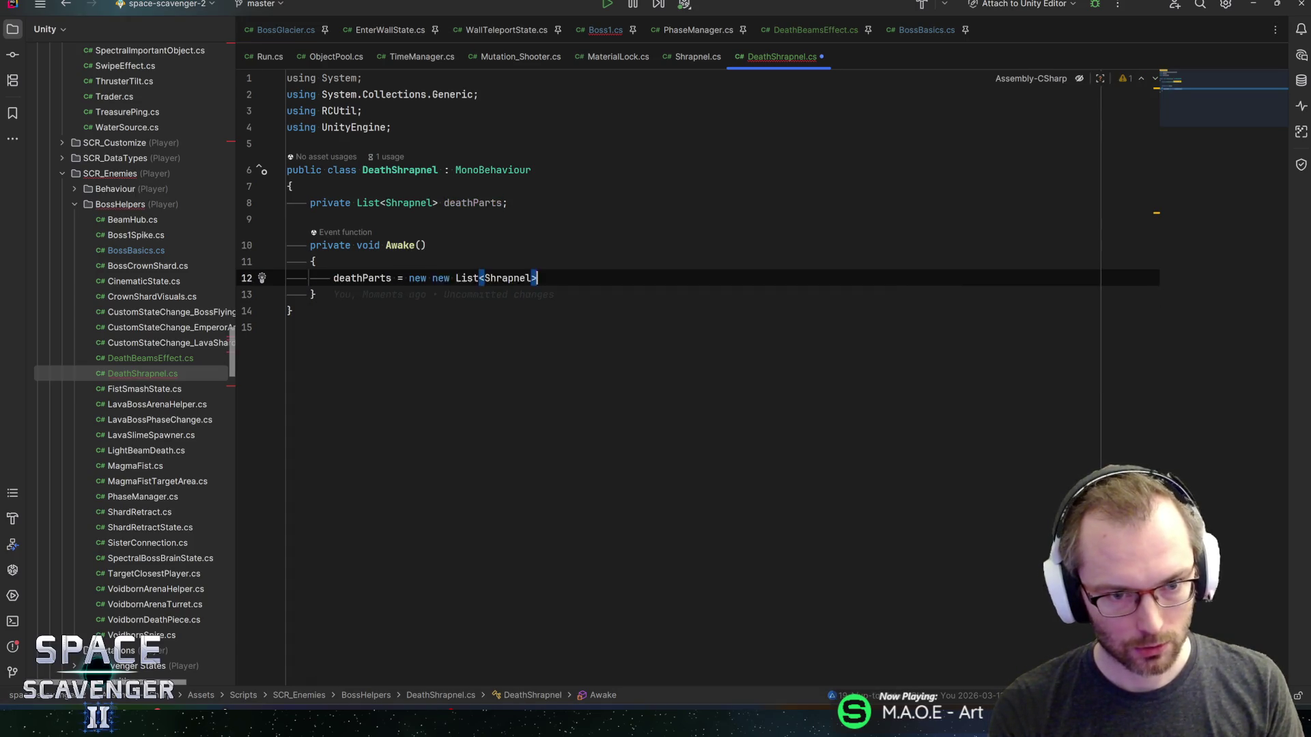
text(l)
key(BackSpace)
text();)
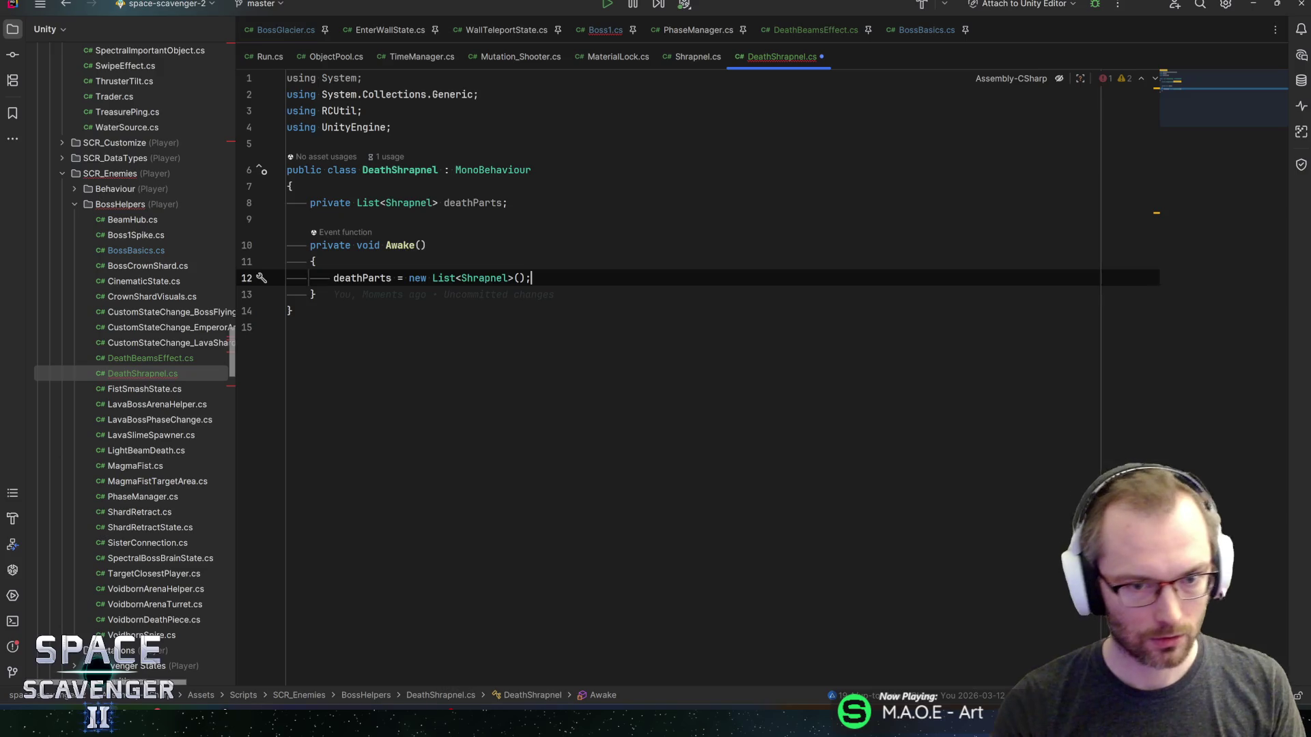
- Initialize the field with new() and make Awake use GetComponentInChildren<Shrapnel>()
click(506, 203)
text(= new)
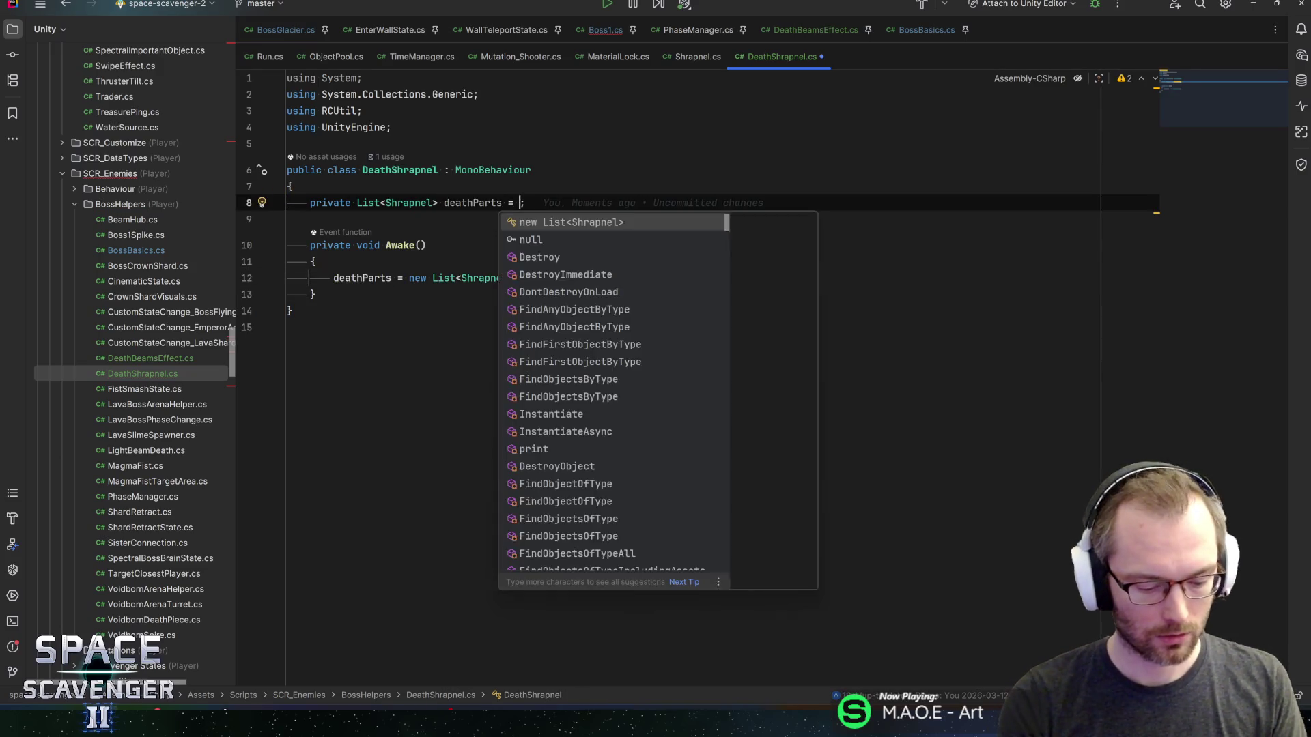
key(Return)
key(Down)
key(Down)
key(Down)
key(shift+Left)
key(shift+Left)
key(shift+Left)
key(ctrl+shift+Left)
key(ctrl+shift+Left)
key(BackSpace)
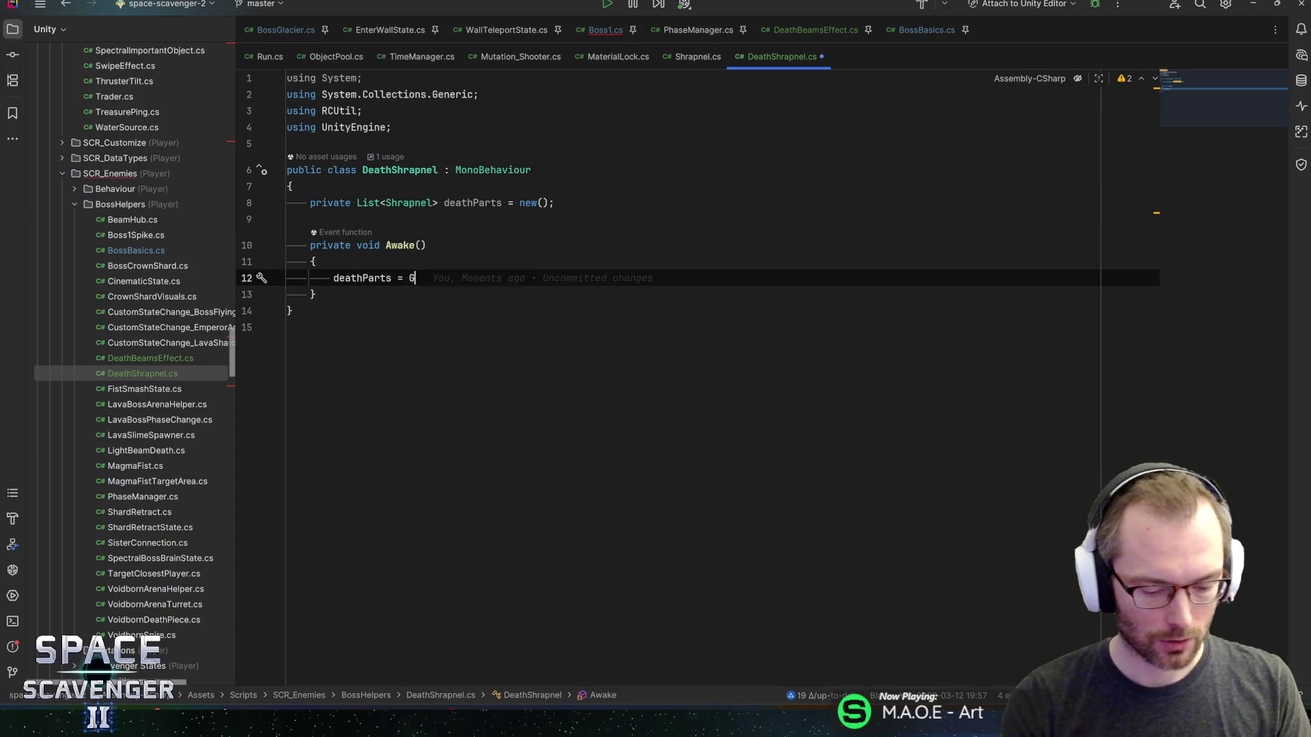
text(Getcomponentinch)
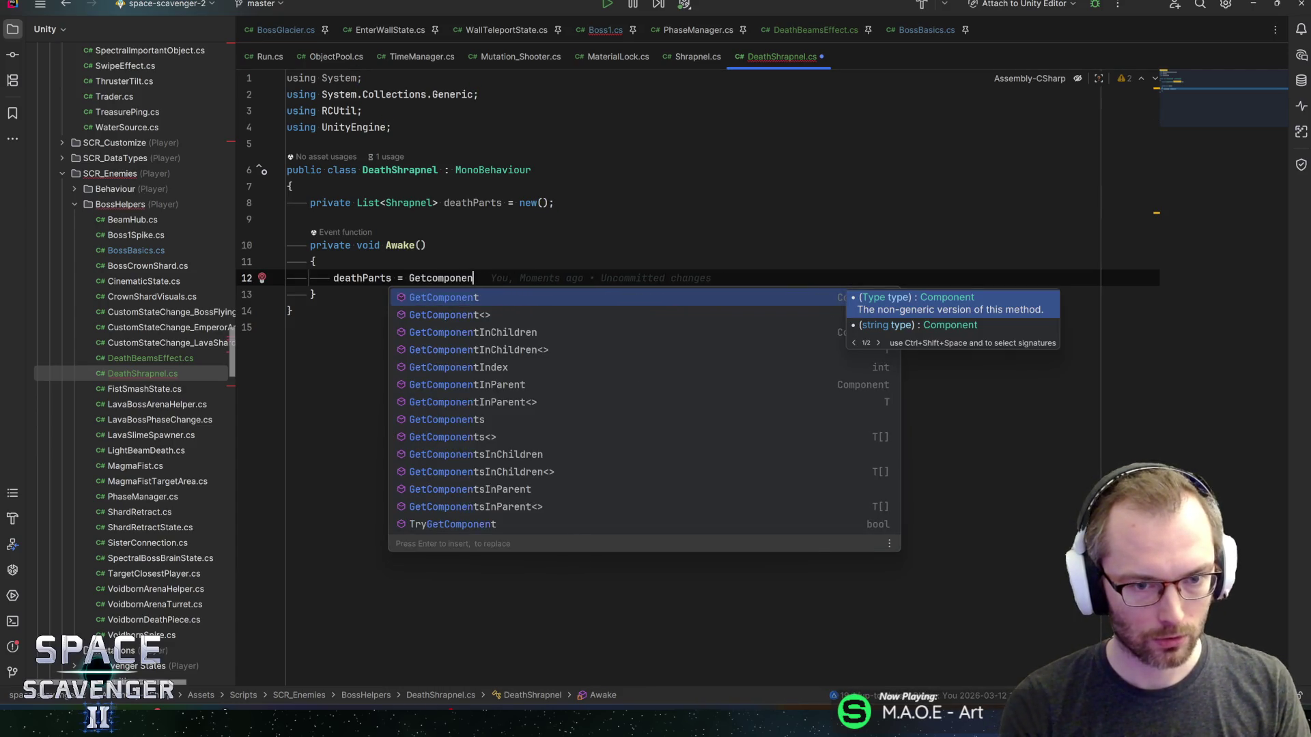
key(Down)
key(Return)
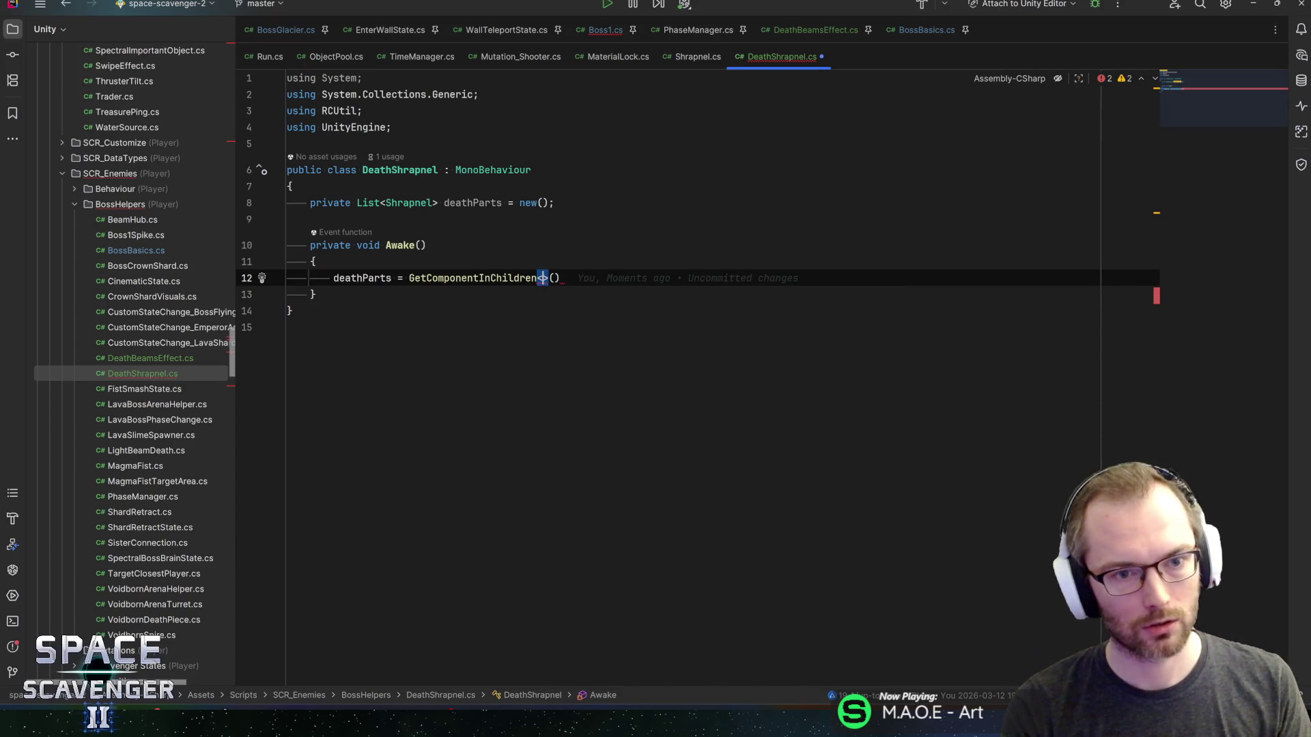
text(Shrapnel)
key(Return)
key(End)
text(;)
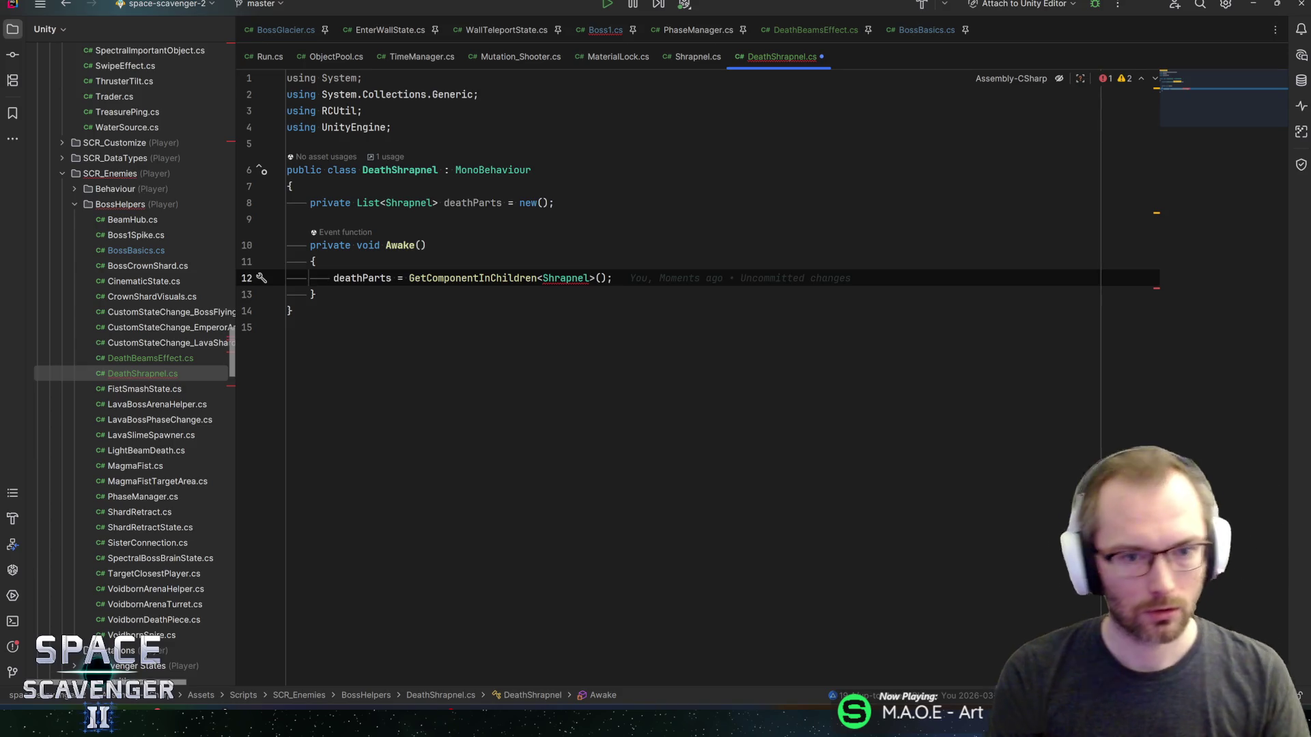
- Change the lookup to GetComponentsInChildren
click(479, 278)
text(s)
key(End)
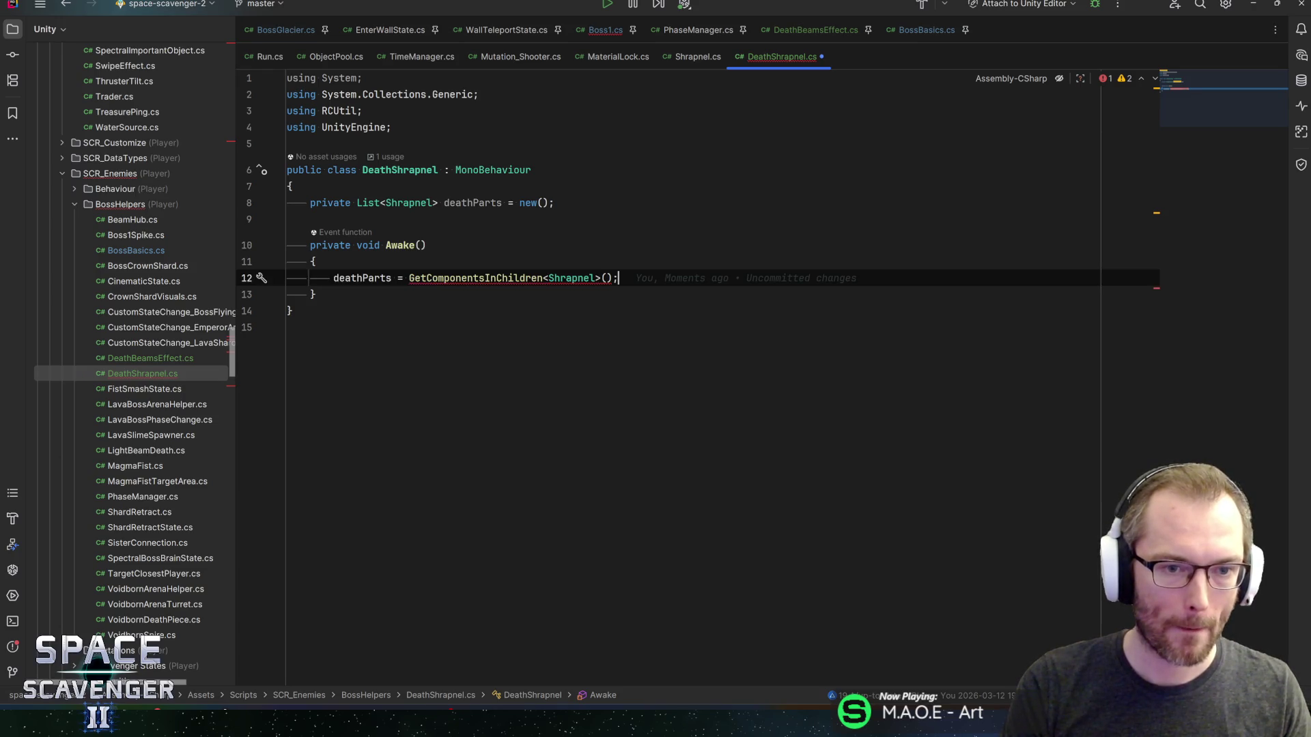
key(ctrl+space)
key(Escape)
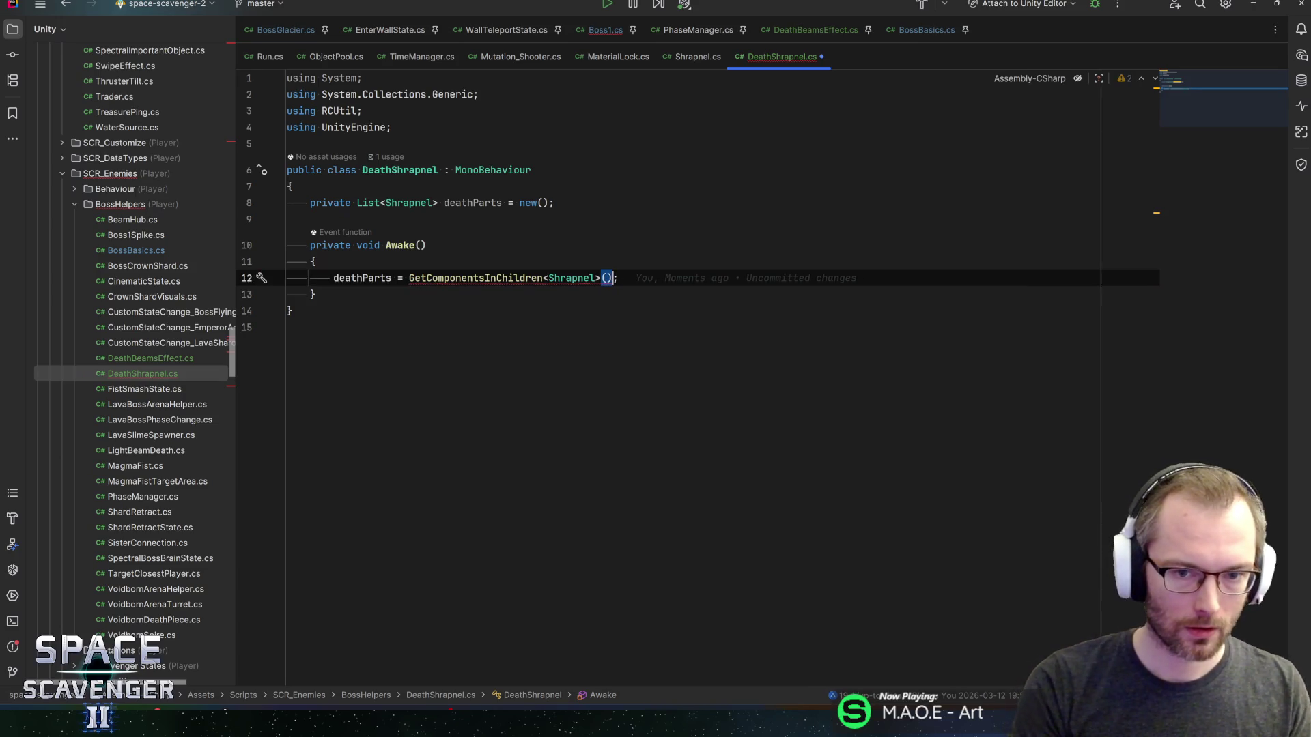
- Turn the field into a plain Shrapnel[] deathParts with no initializer
click(386, 202)
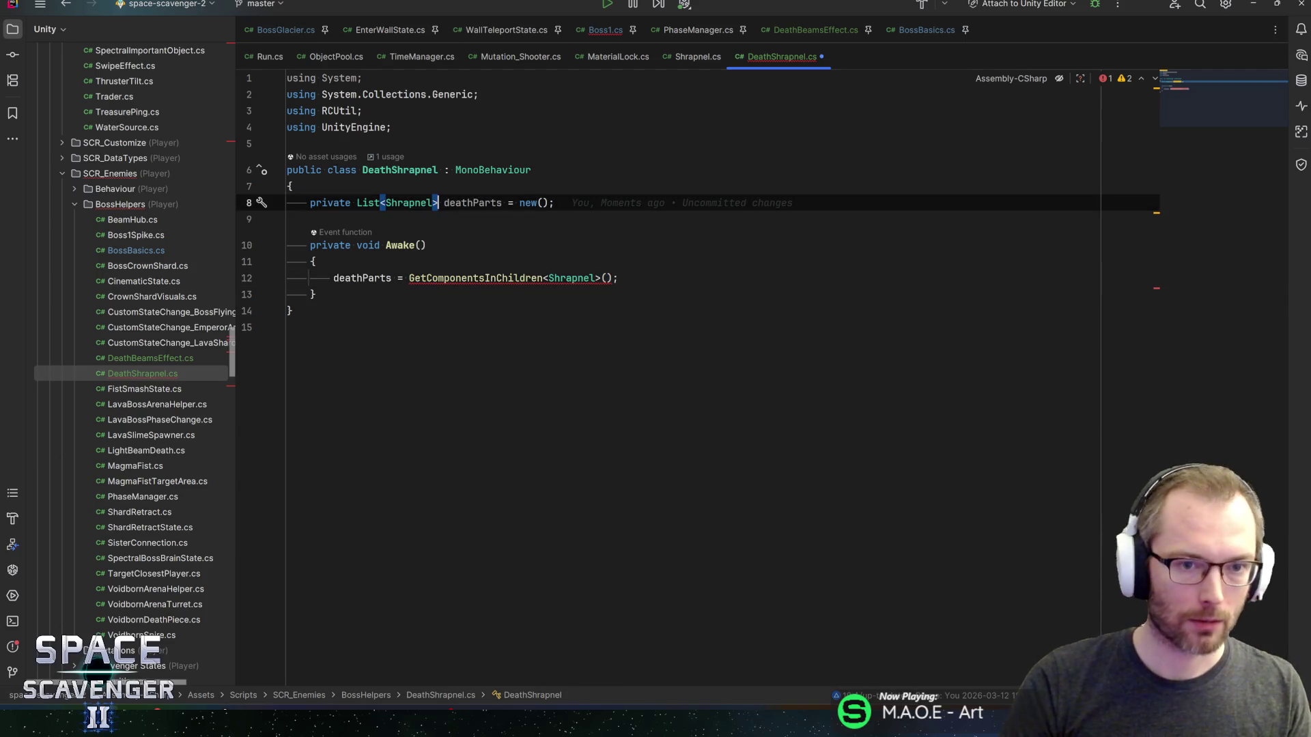
key(BackSpace)
key(BackSpace)
key(BackSpace)
key(ctrl+Right)
key(Delete)
text([])
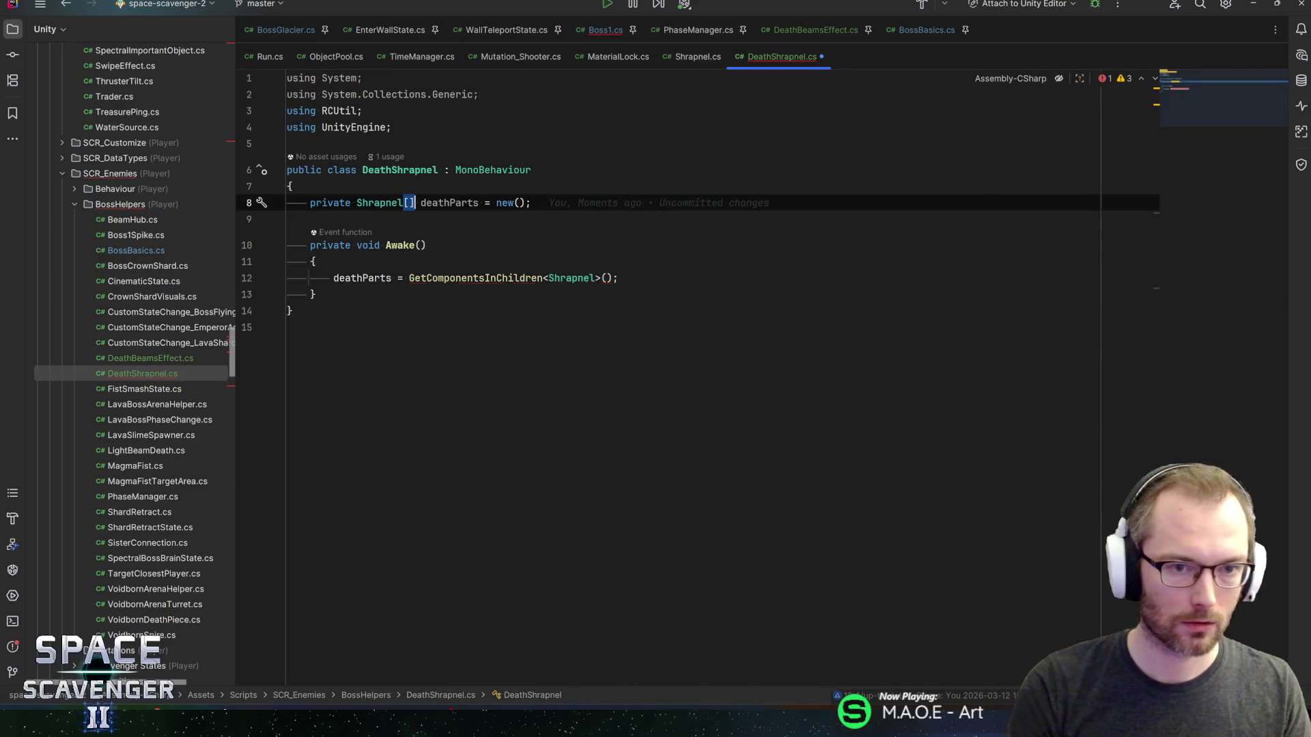
key(Down)
key(Down)
key(Down)
key(ctrl+w)
key(Up)
key(Up)
key(Up)
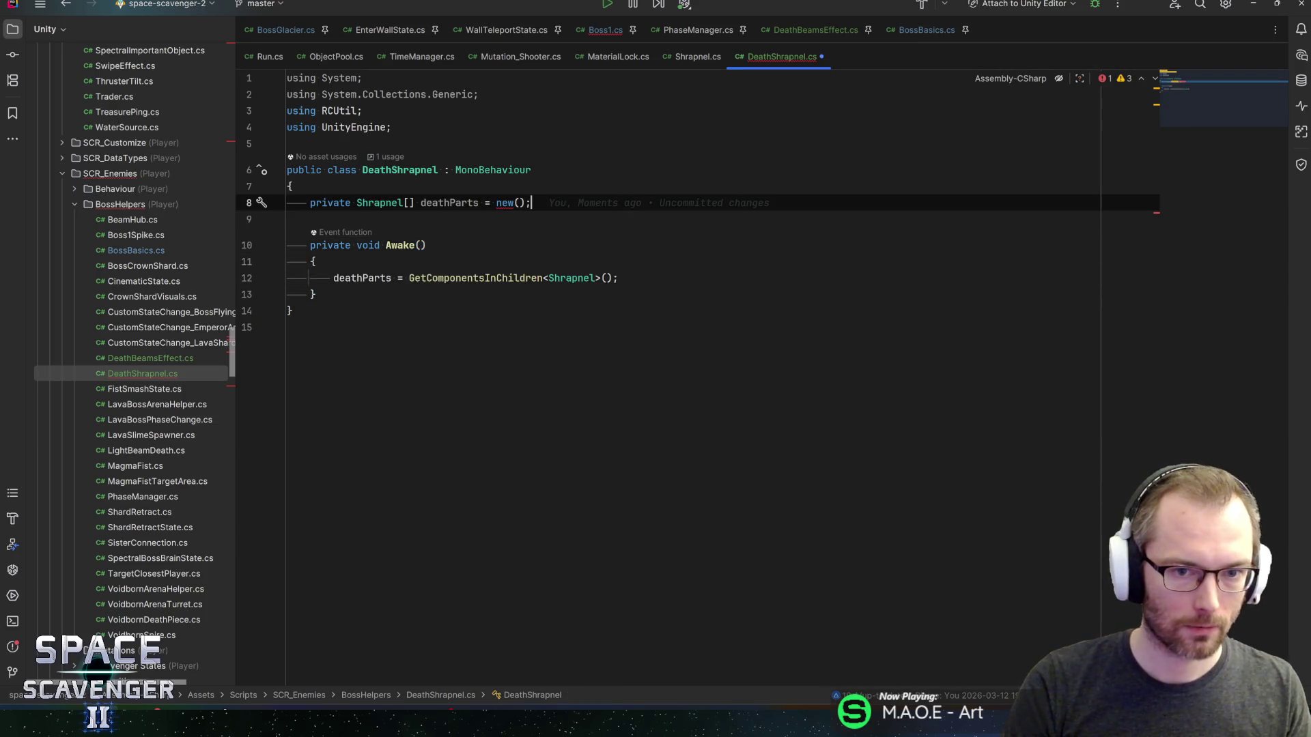
key(BackSpace)
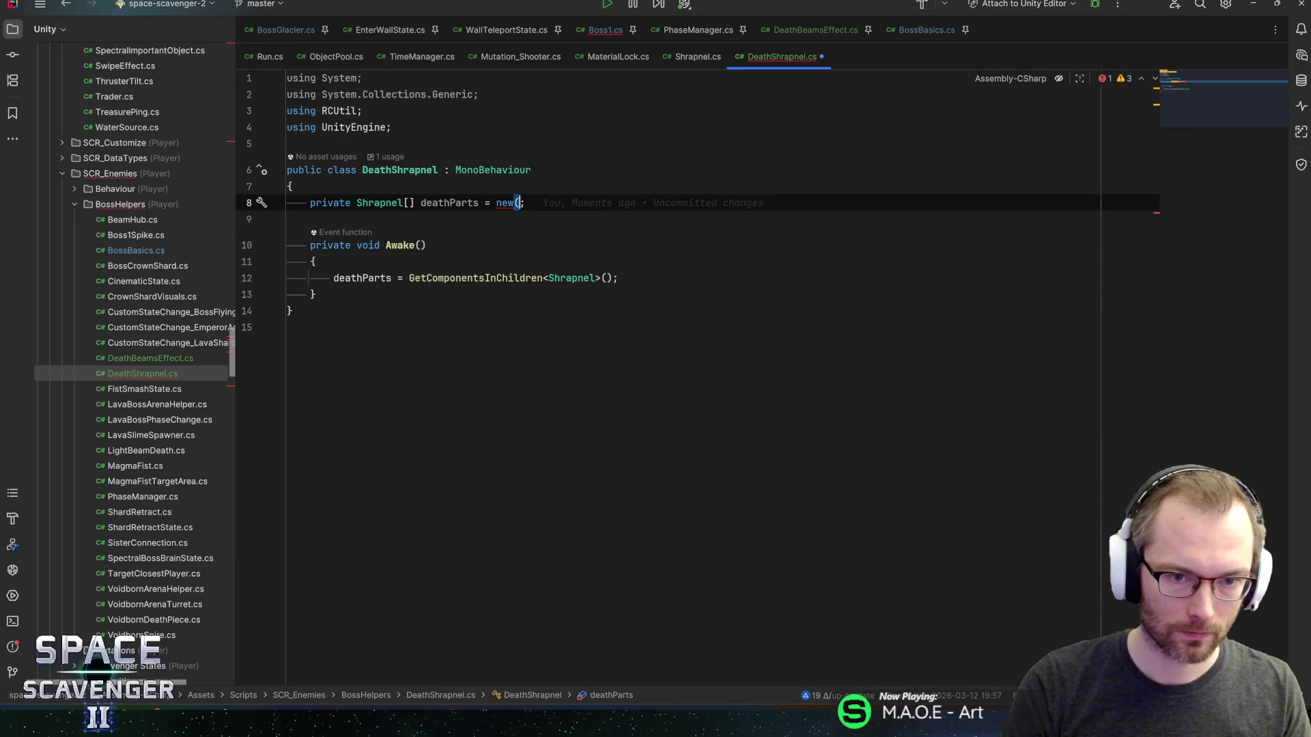
key(BackSpace)
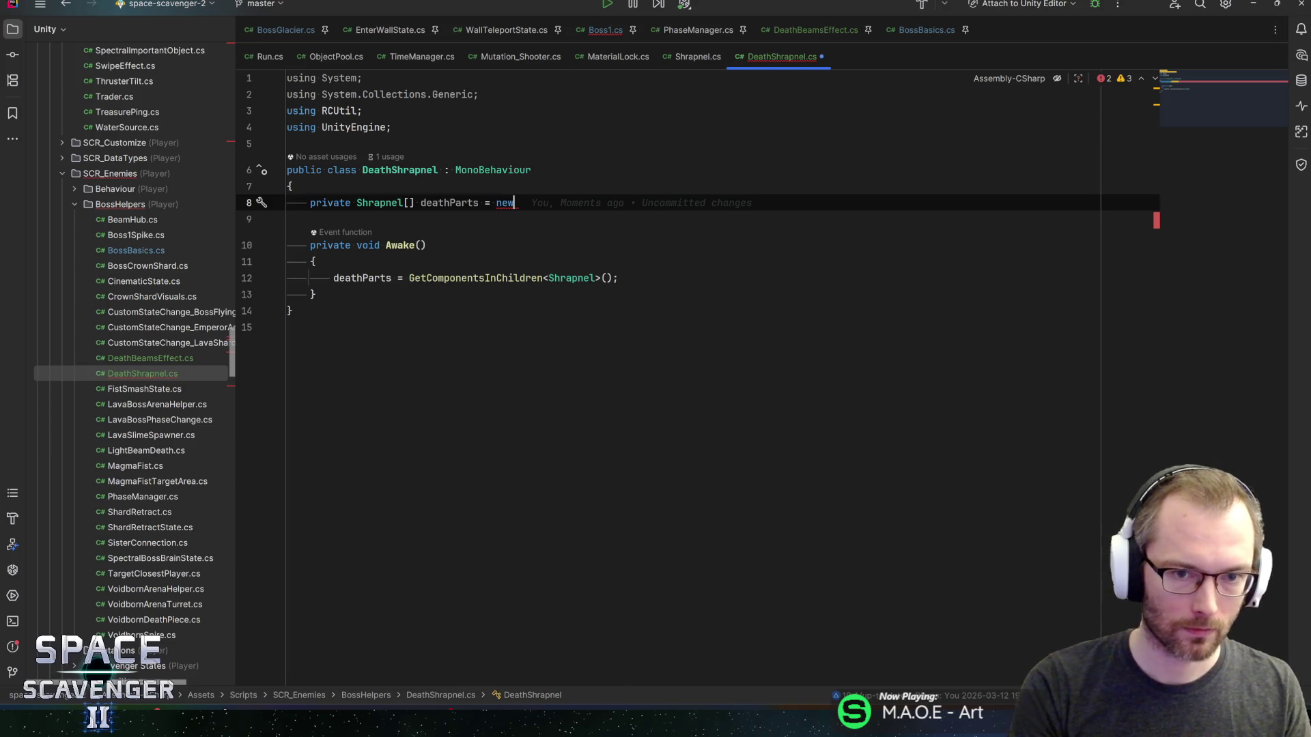
text(;)
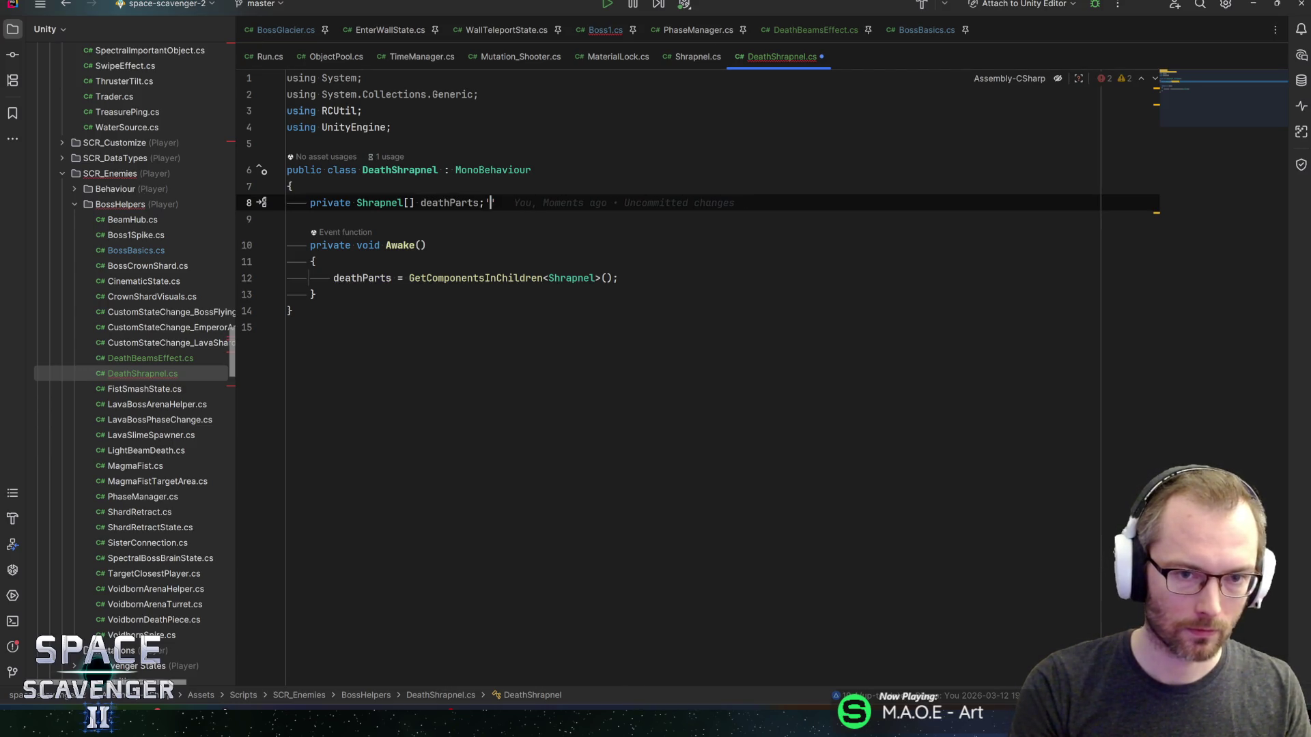
- Undo an accidentally pasted line and switch to Boss1.cs
key(Down)
key(Down)
key(Down)
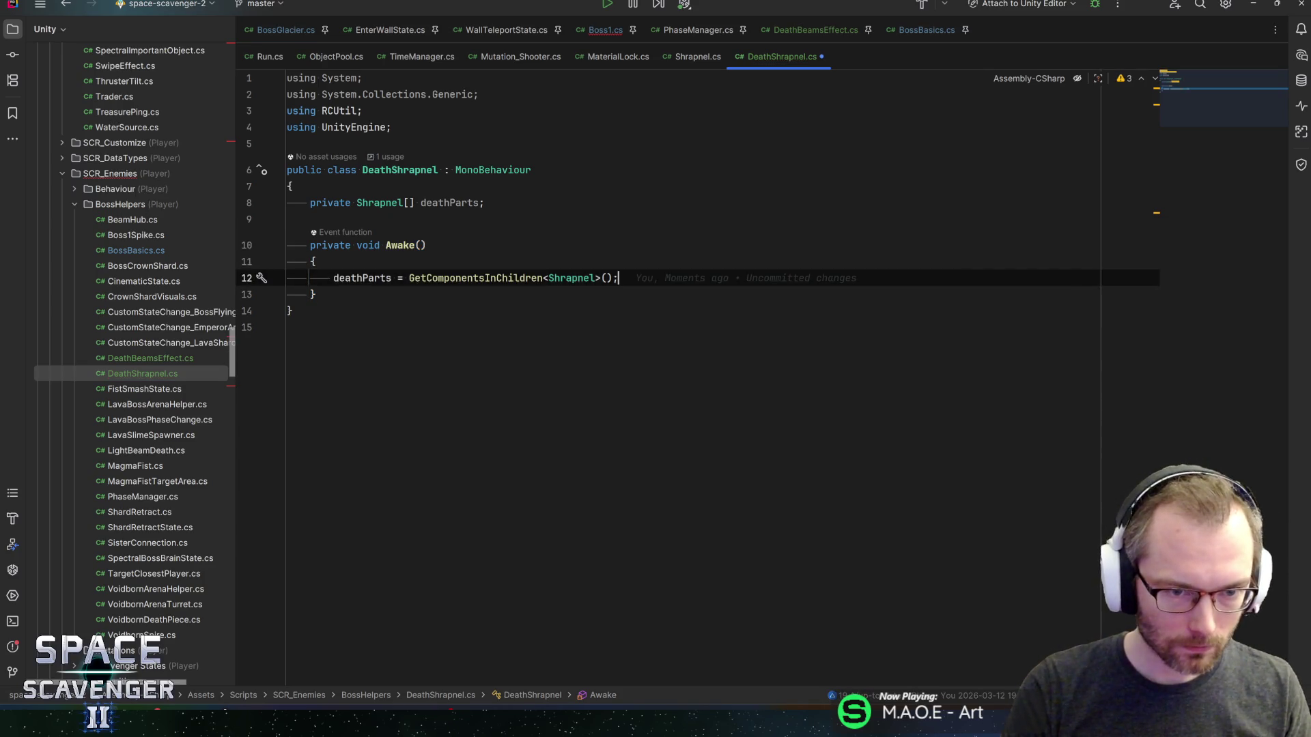
key(Return)
text([SerializeField] private List<Shrapnel> deathParts;)
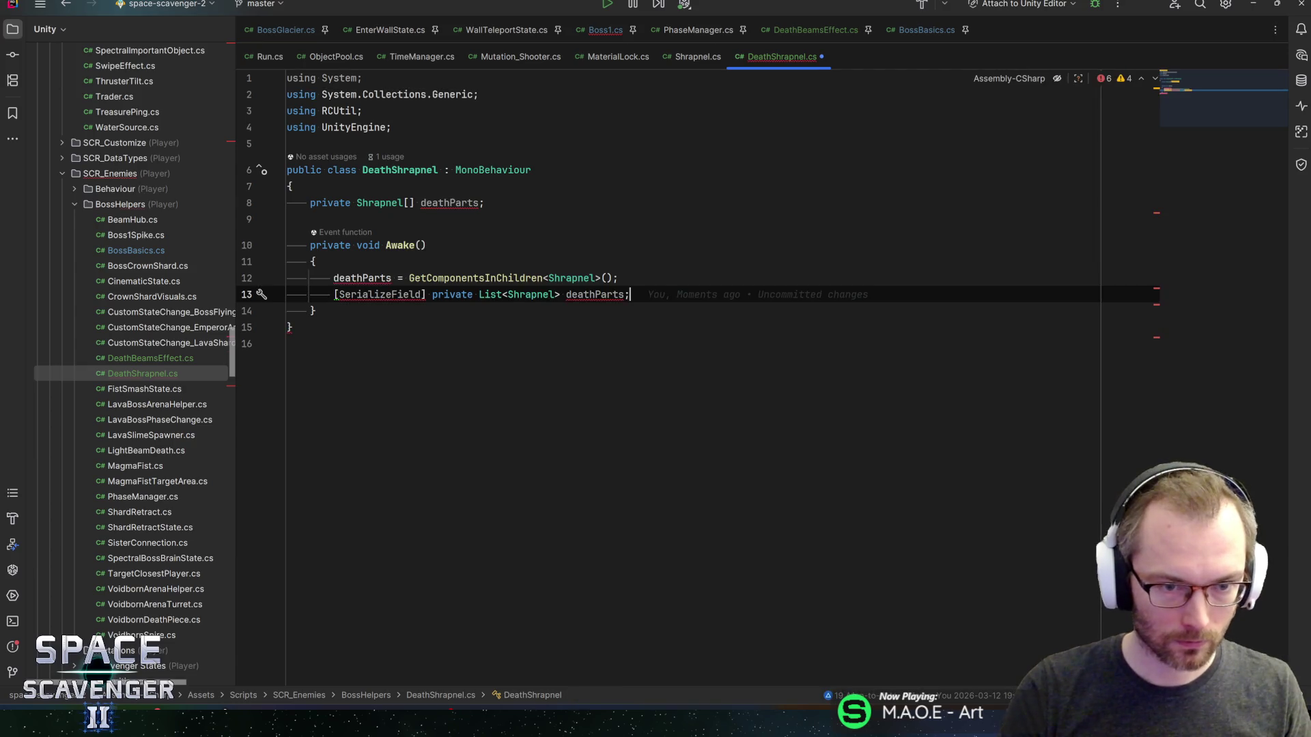
key(ctrl+z)
click(595, 31)
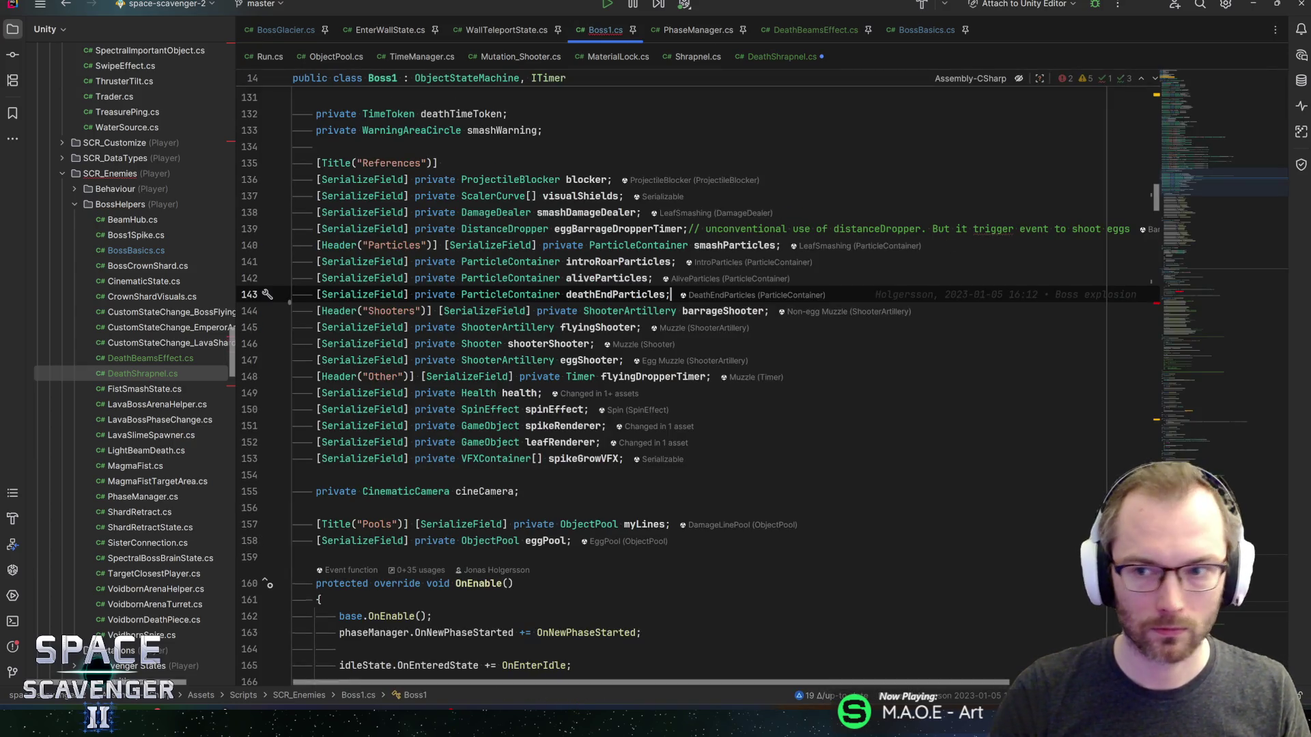
- Move the shrapnel-disabling foreach loop from Boss1's Start into DeathShrapnel's Awake and save
click(1194, 281)
key(shift+Down)
key(shift+Down)
key(shift+Down)
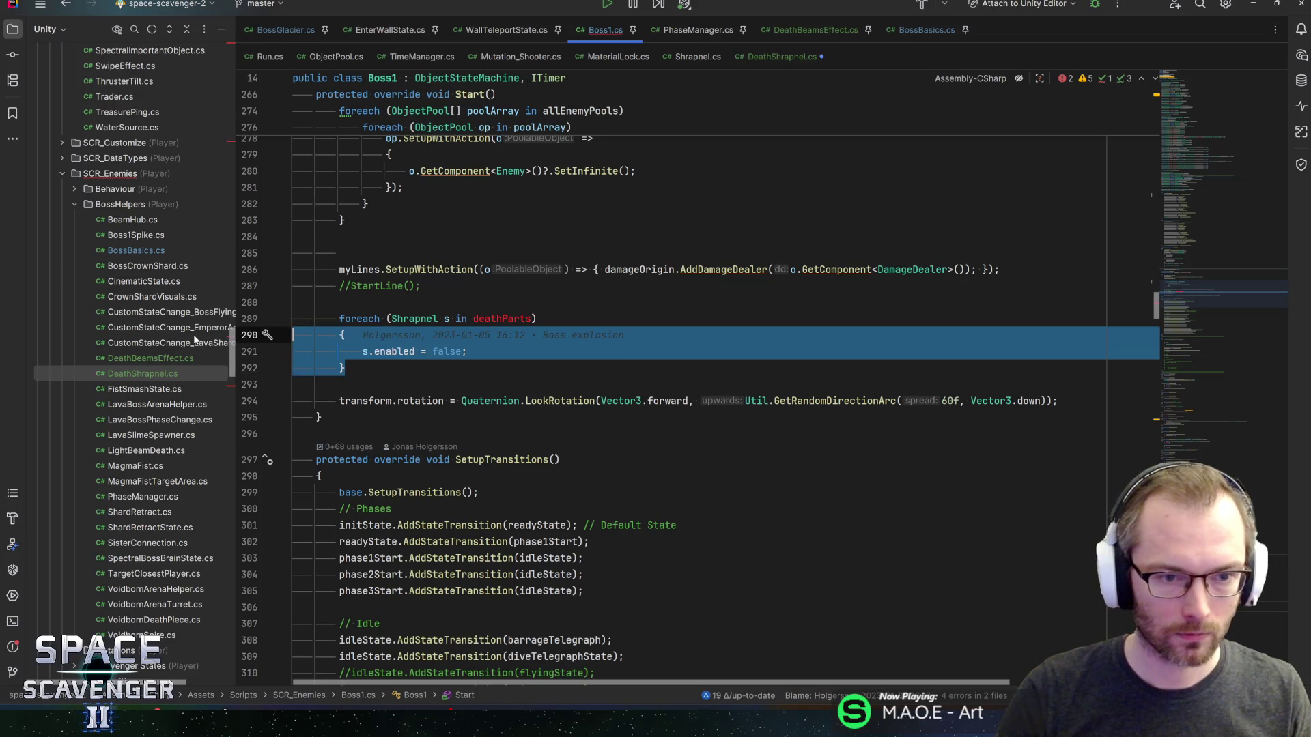
key(Delete)
key(Up)
key(ctrl+Tab)
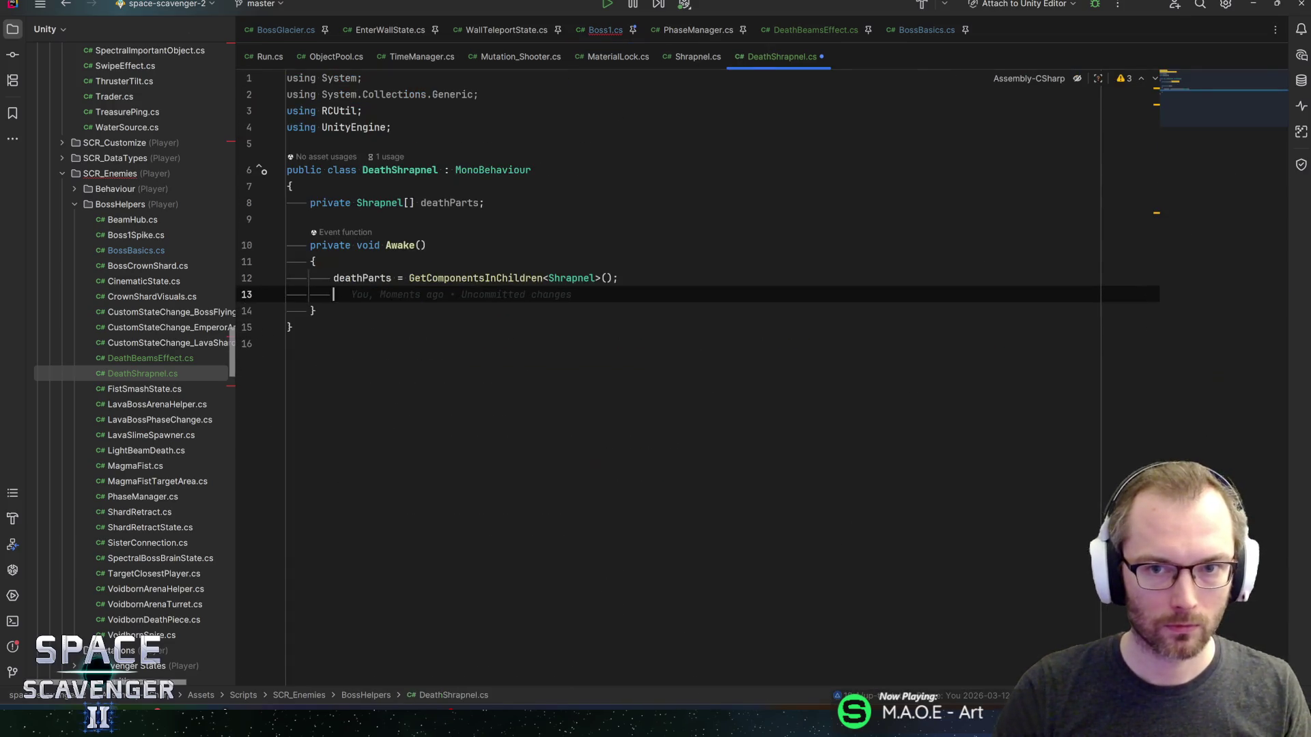
key(Return)
text(foreach (Shrapnel s in deathParts)         {             s.enabled = false;         })
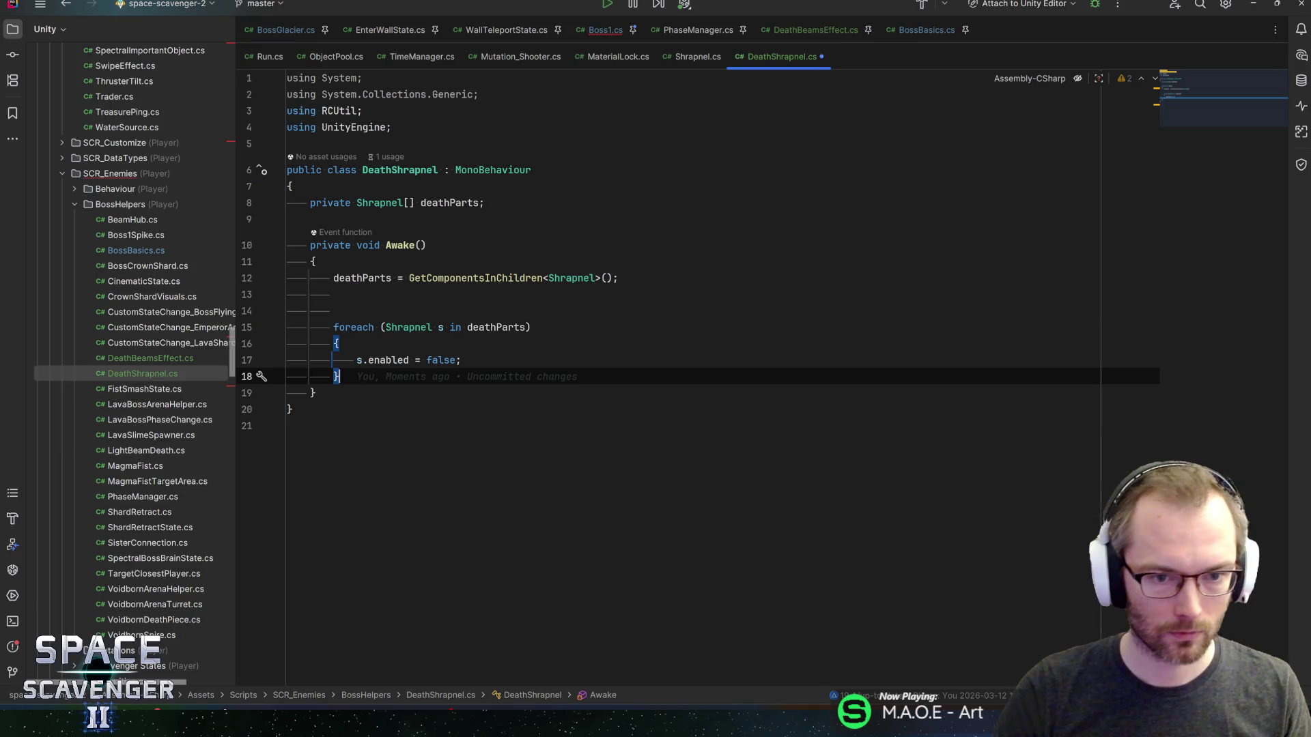
key(ctrl+s)
key(ctrl+Tab)
- Delete the leftover shrapnel loop from Boss1's OnDeathAnimationFinished
mouse_move(1185, 282)
mouse_down()
mouse_move(1199, 437)
mouse_move(1164, 470)
mouse_move(1164, 459)
mouse_up()
drag(284, 437, 284, 375)
key(BackSpace)
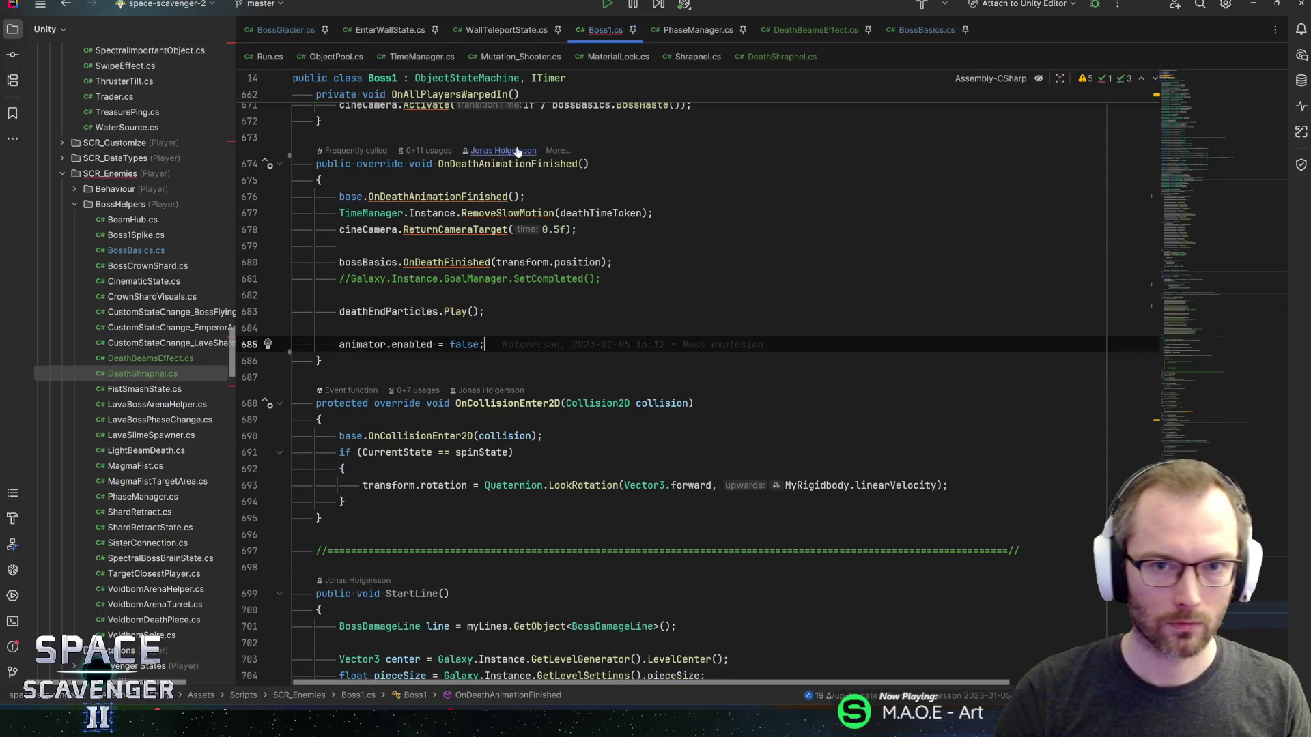
- Add a public Play() method to DeathShrapnel that plays each part at s.transform.position
click(771, 54)
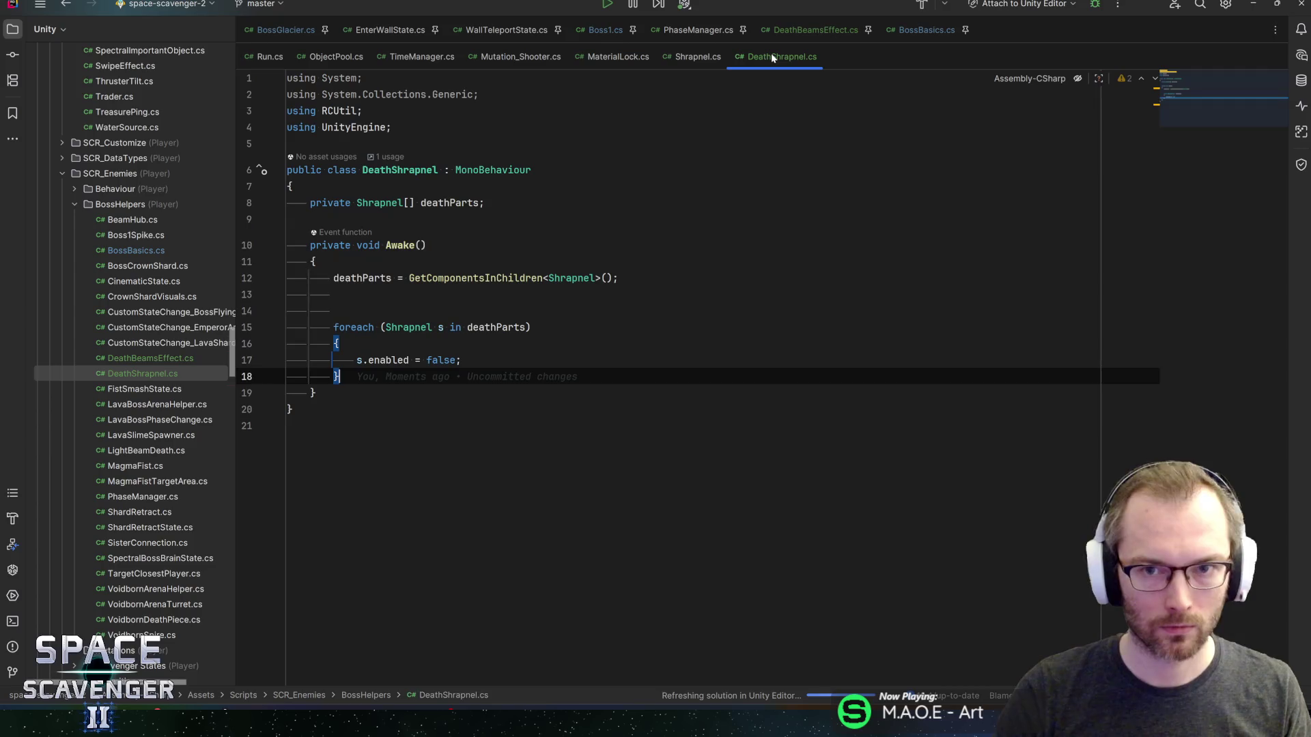
key(Return)
key(Return)
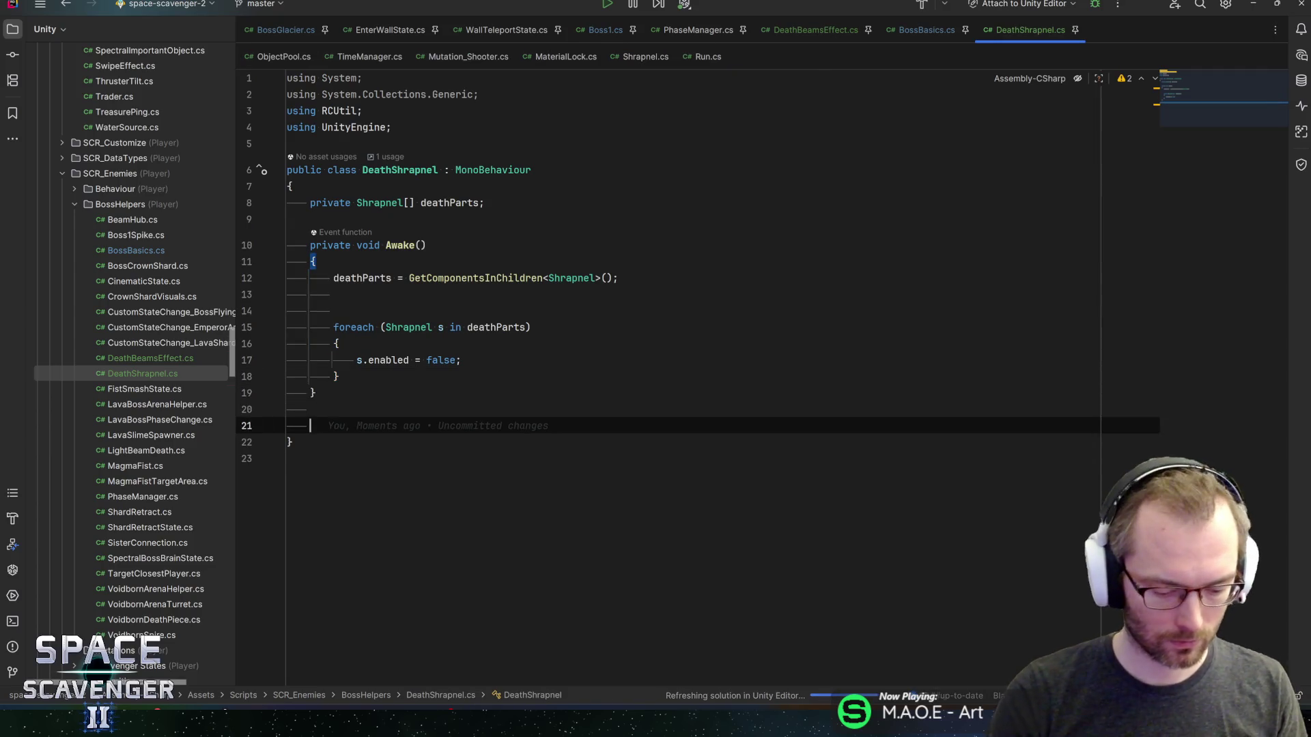
text(public void Play(){)
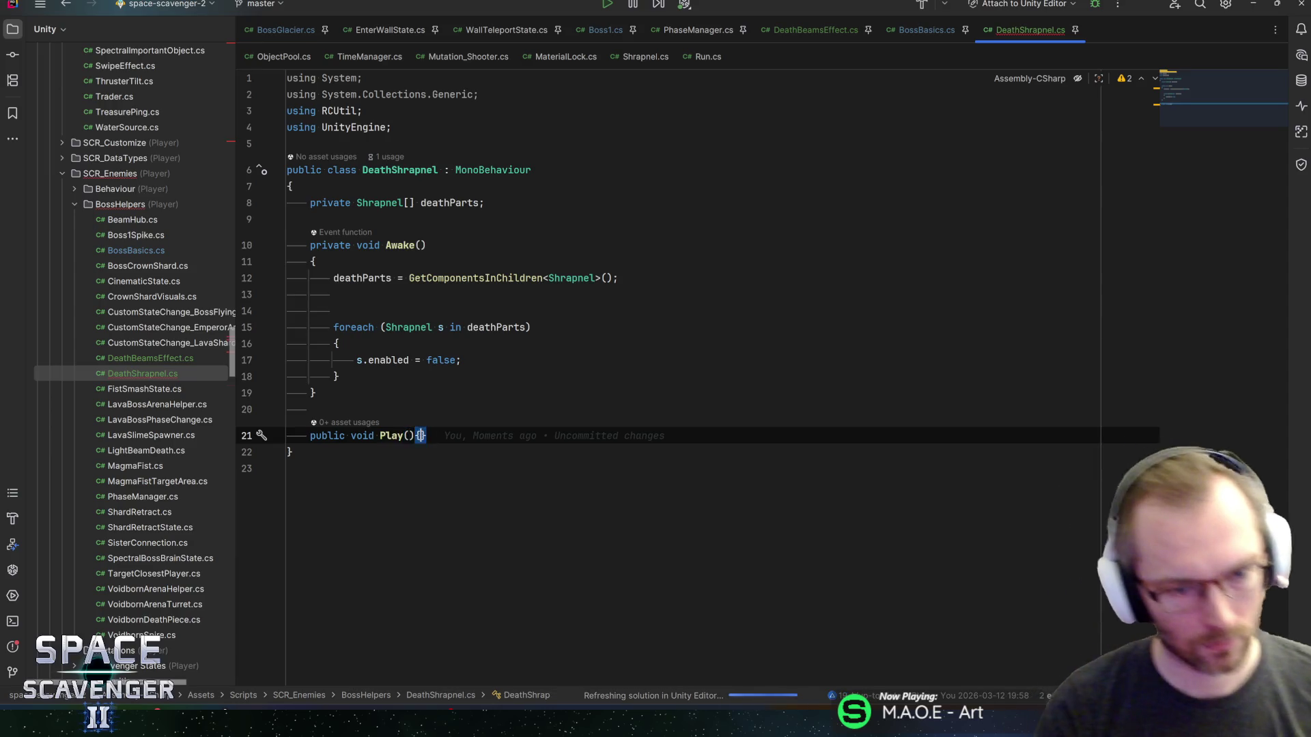
key(Return)
key(Tab)
click(380, 502)
key(ctrl+b)
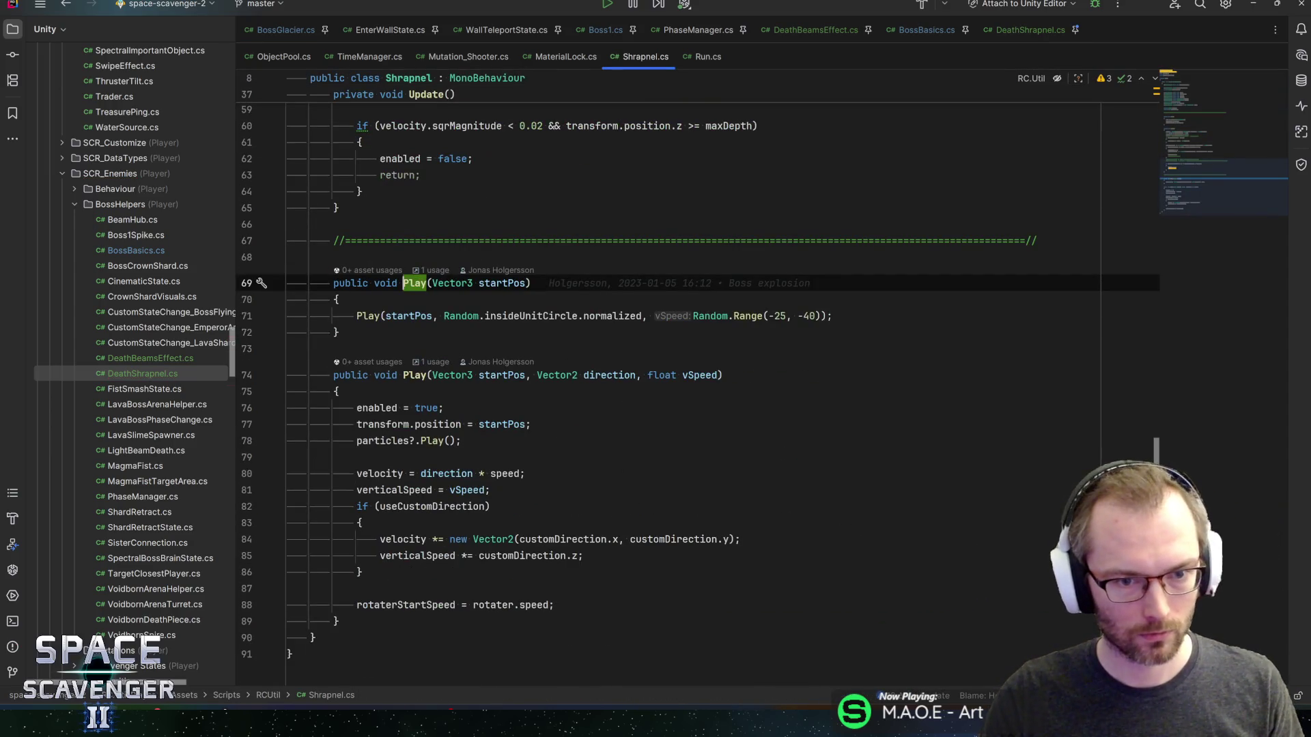
key(ctrl+alt+Left)
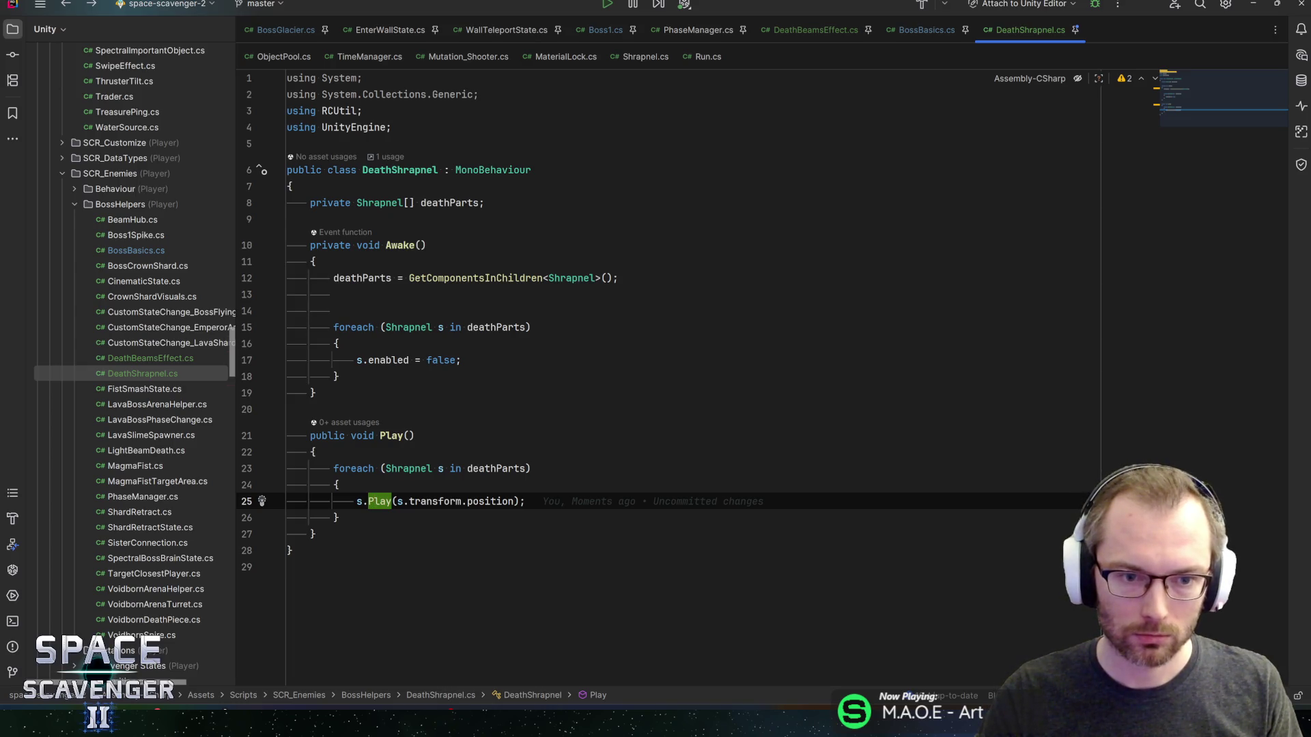
- Review the Shrapnel script's fields, then move on to the DeathBeamsEffect script
key(ctrl+alt+Right)
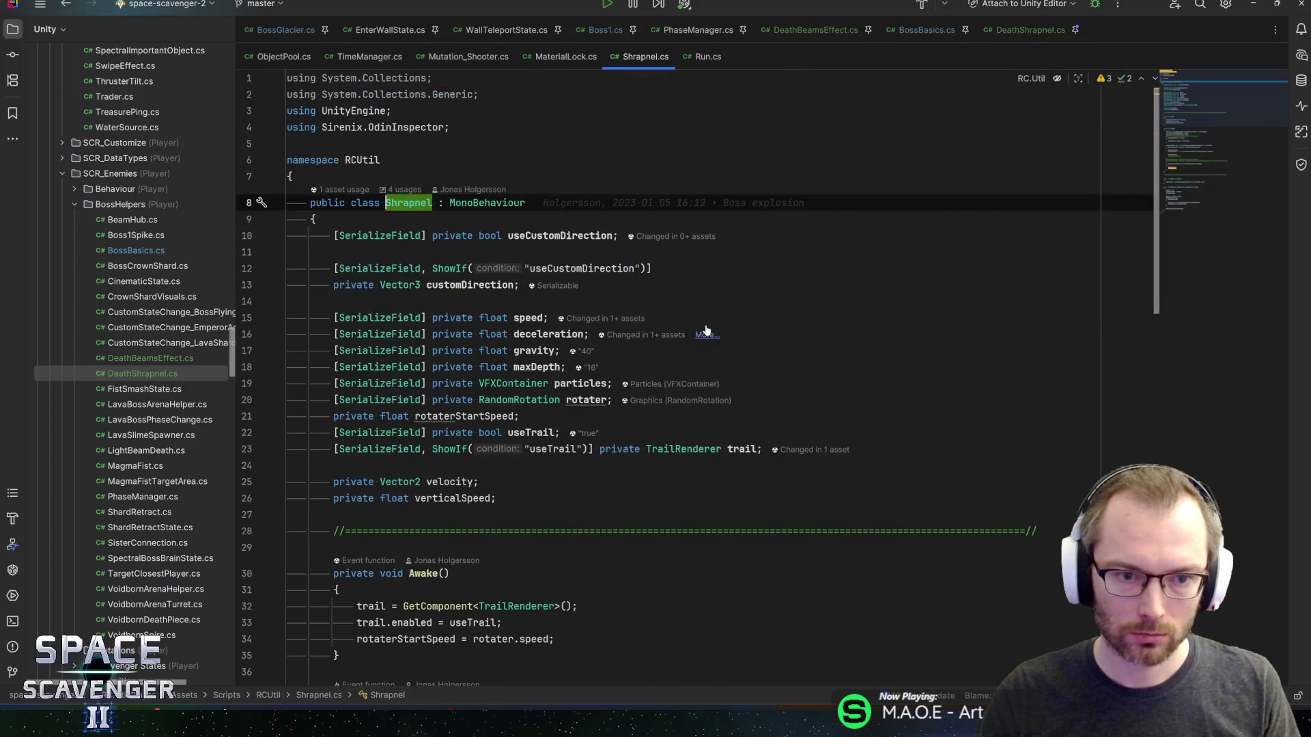
scroll(764, 387, down, 5)
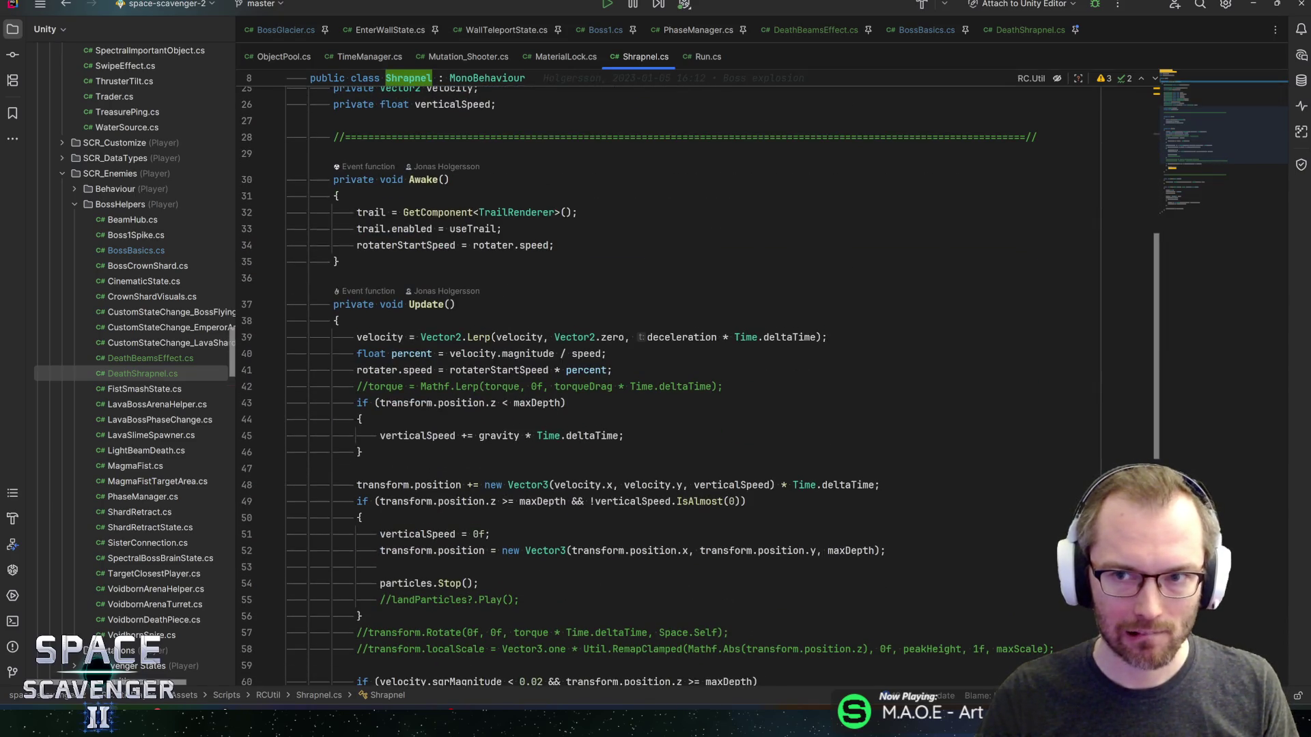
click(1028, 30)
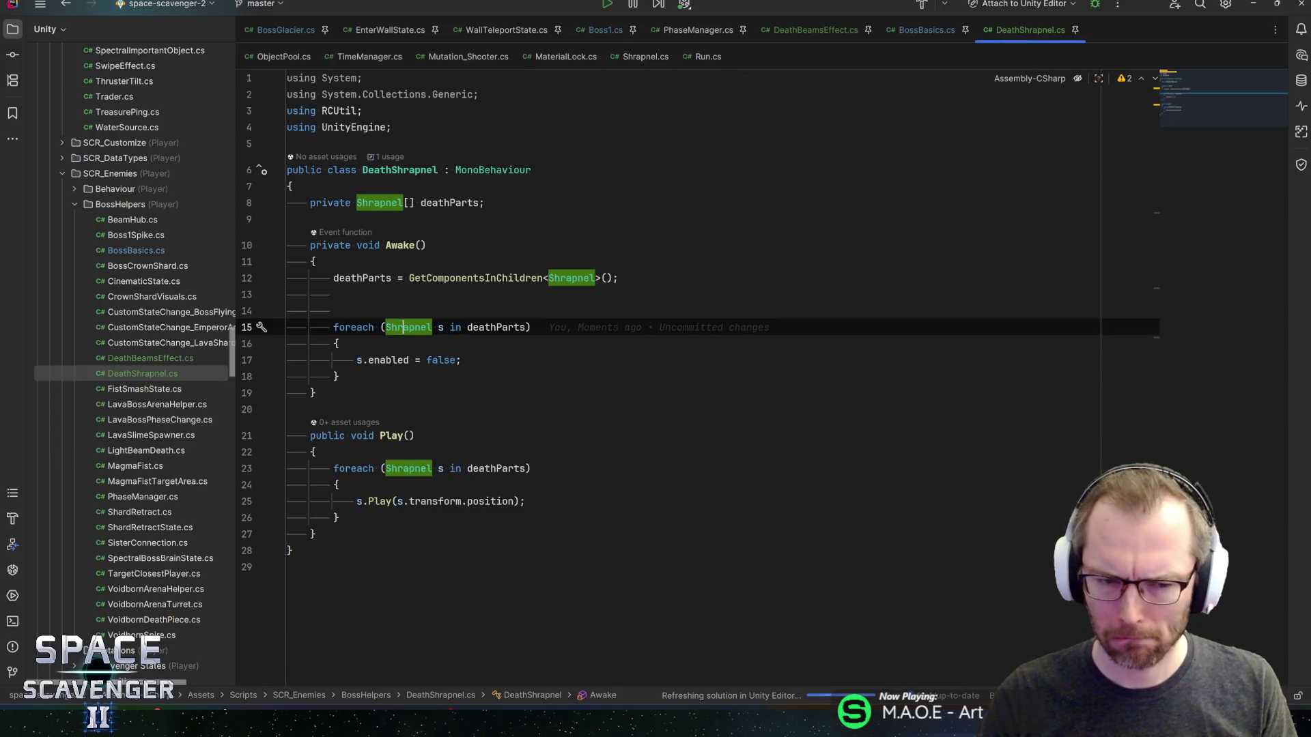
mouse_move(381, 360)
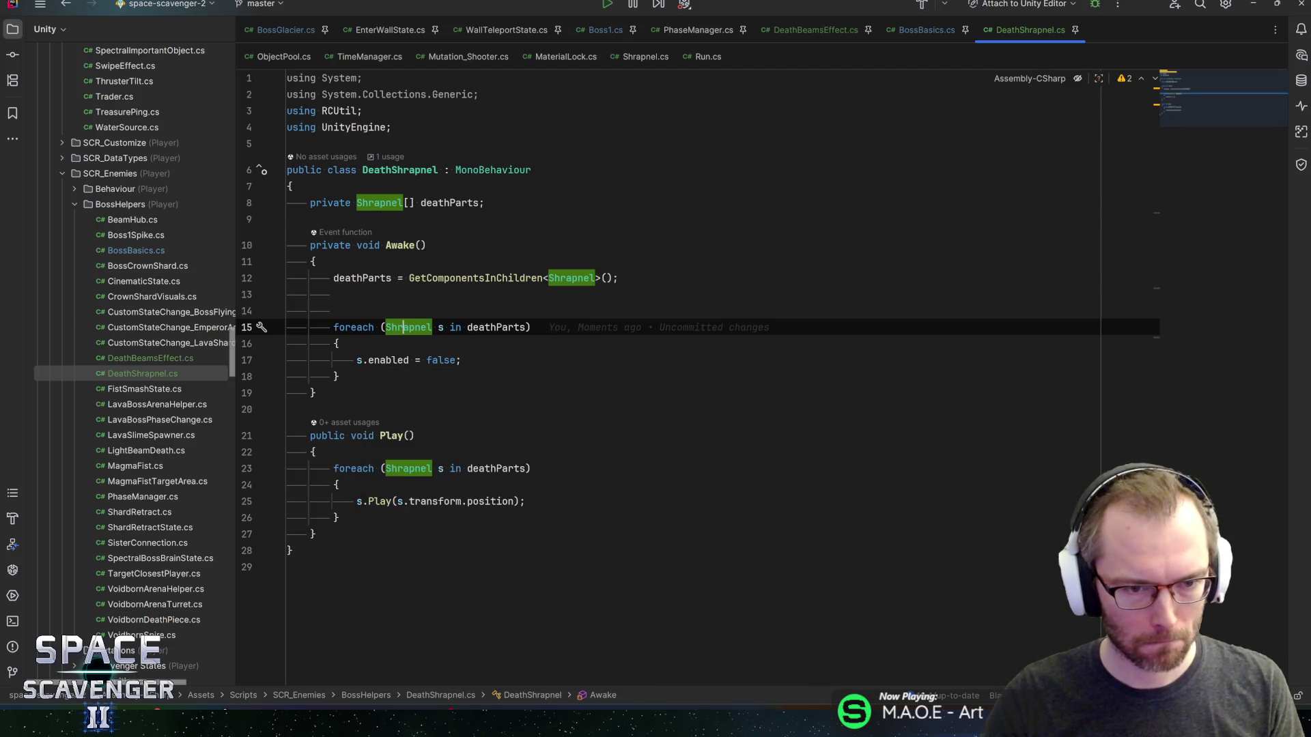
click(794, 32)
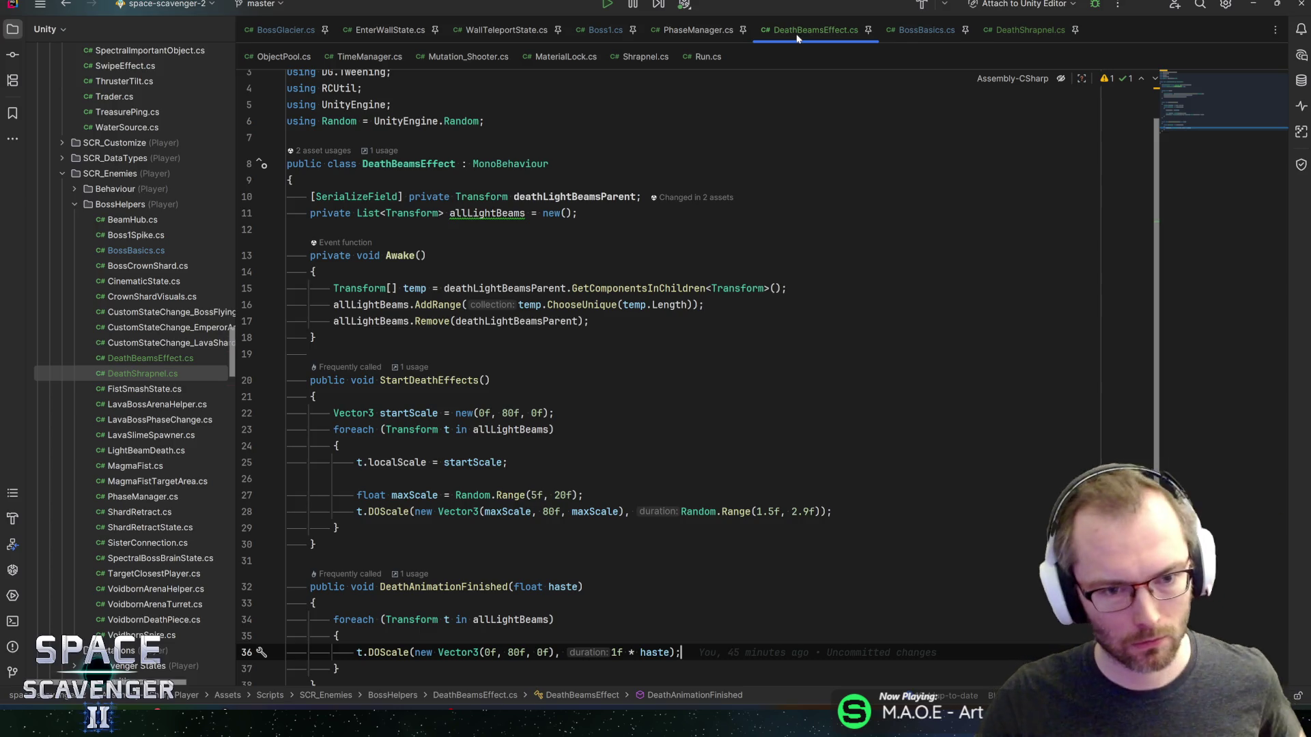
- Find where deathBeams is used in BossBasics' death handling
click(311, 353)
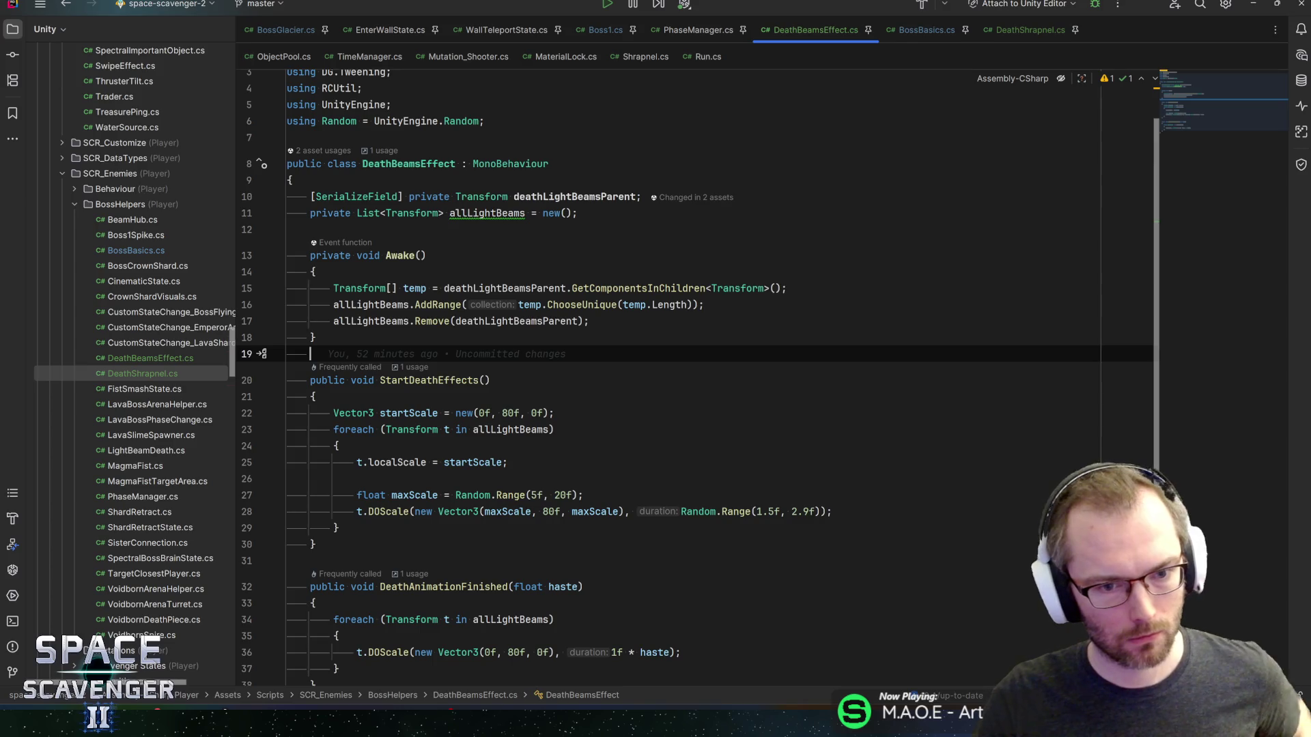
key(alt+Right)
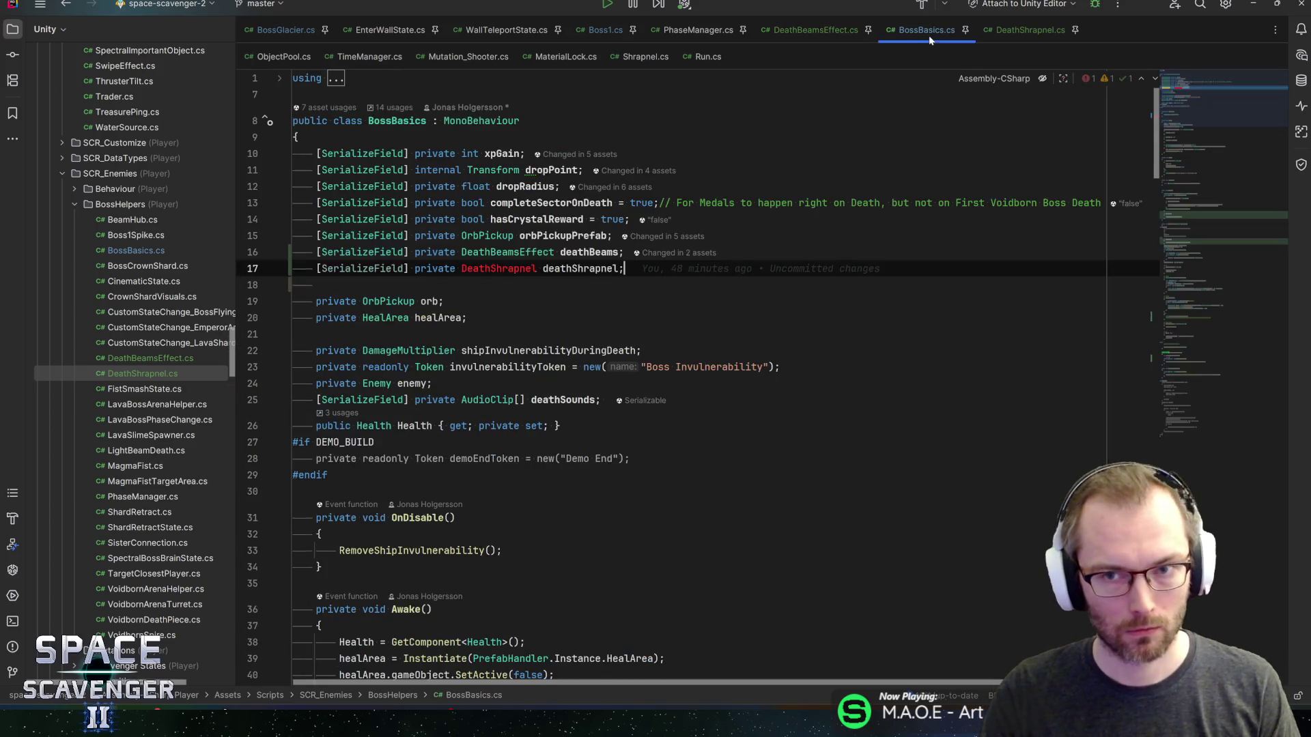
double_click(589, 252)
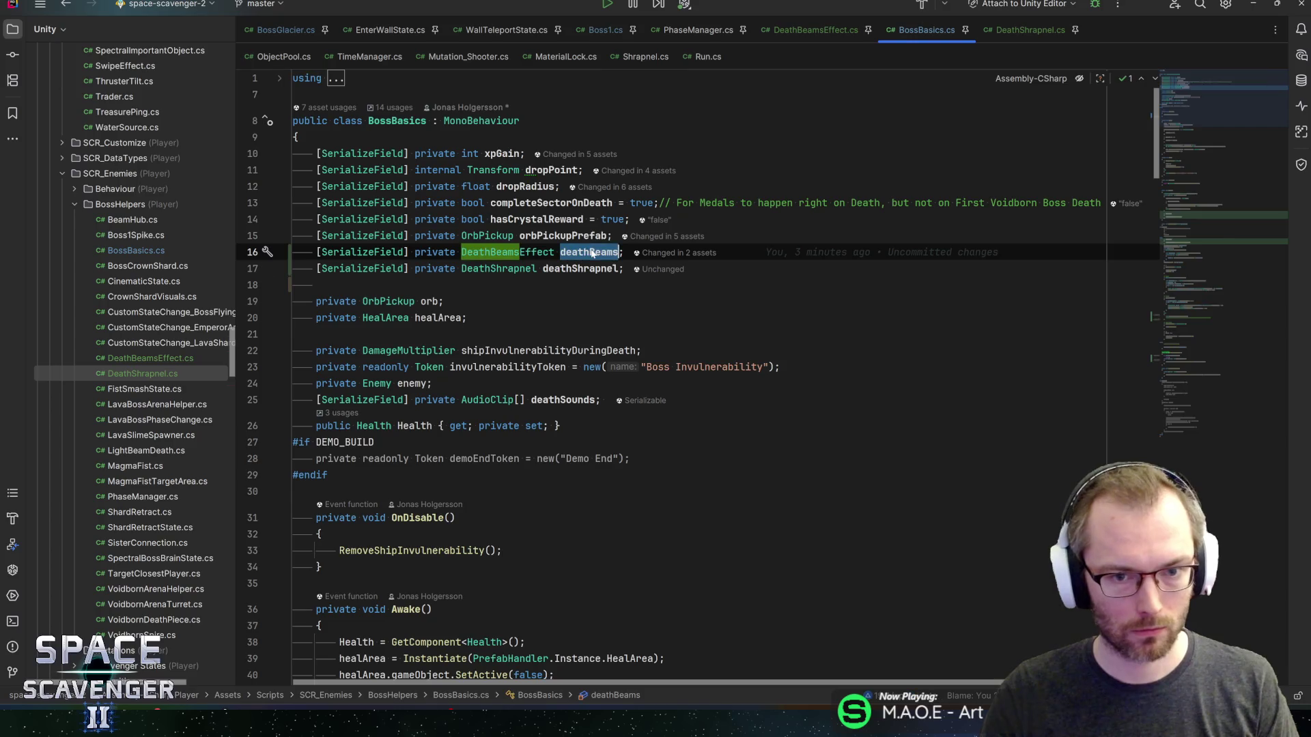
key(ctrl+f)
key(Return)
key(Return)
click(344, 349)
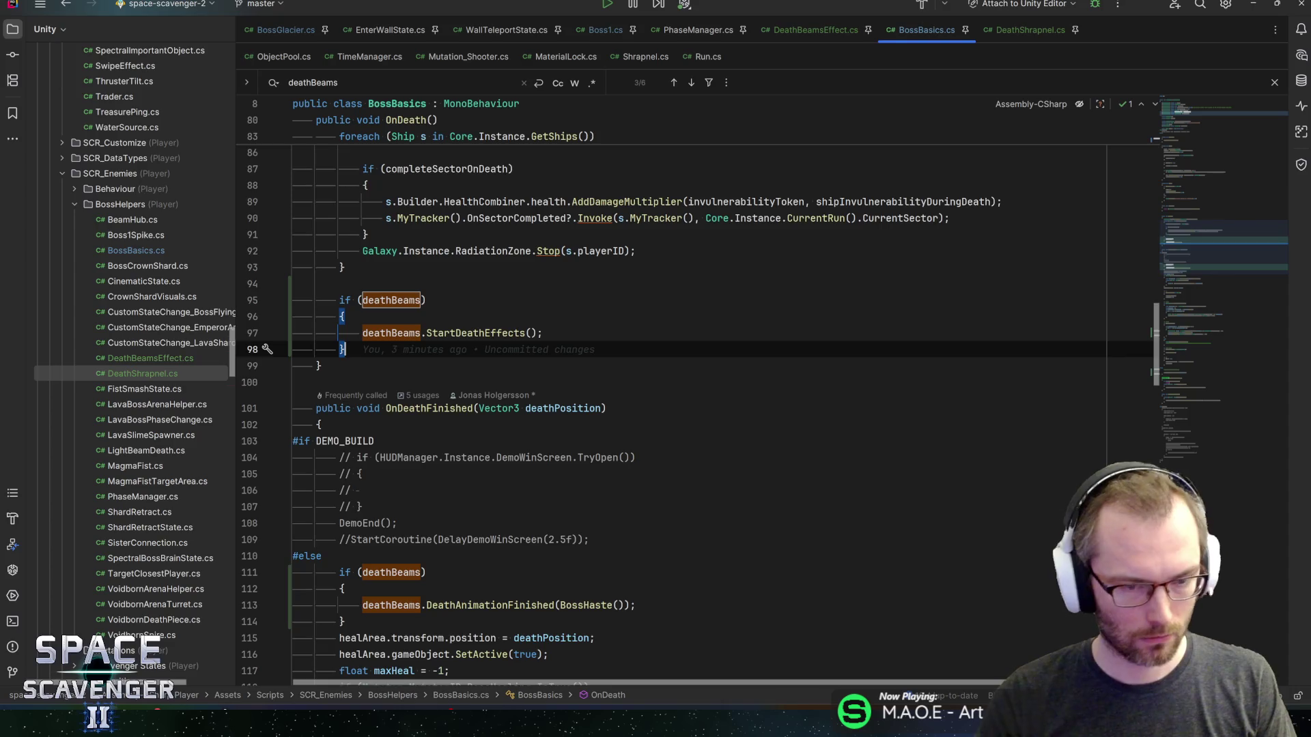
scroll(696, 382, down, 4)
click(345, 425)
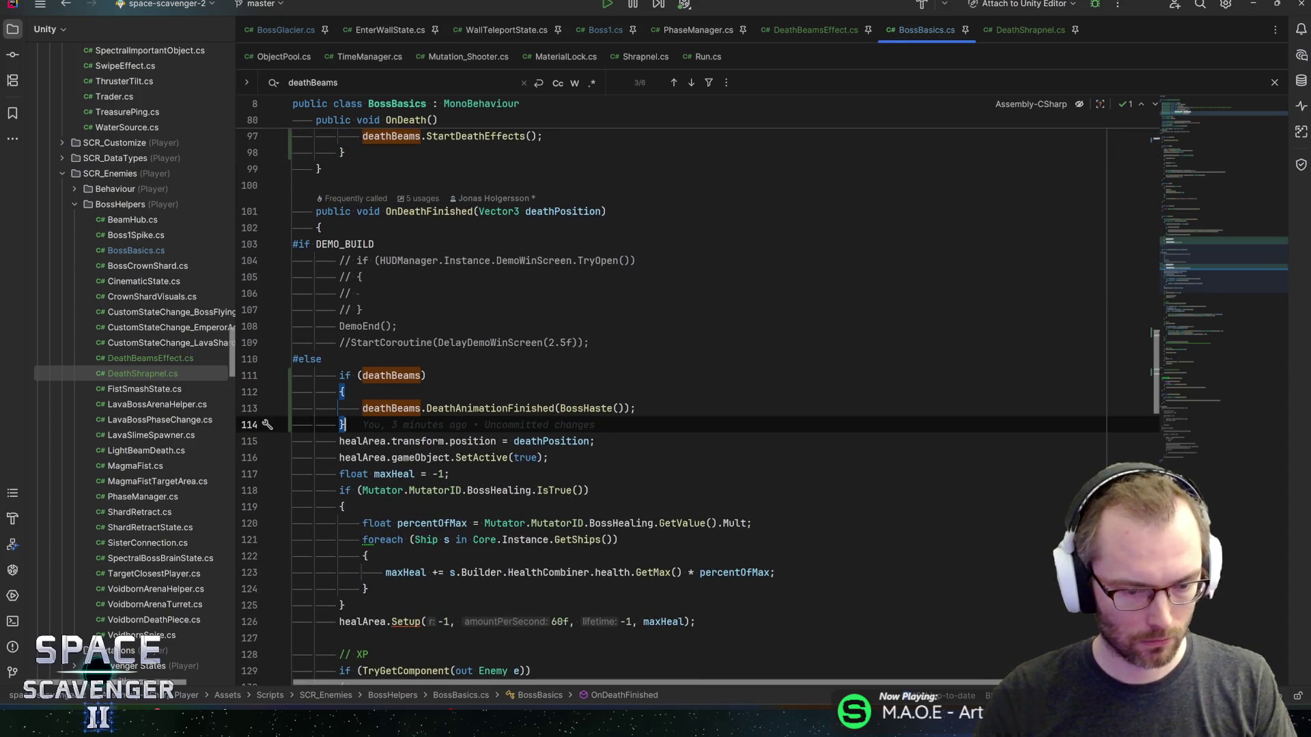
- Add if (deathShrapnel) { deathShrapnel.Play(); } to OnDeathFinished
key(Return)
text(if (deathShrapnel))
key(ctrl+shift+Return)
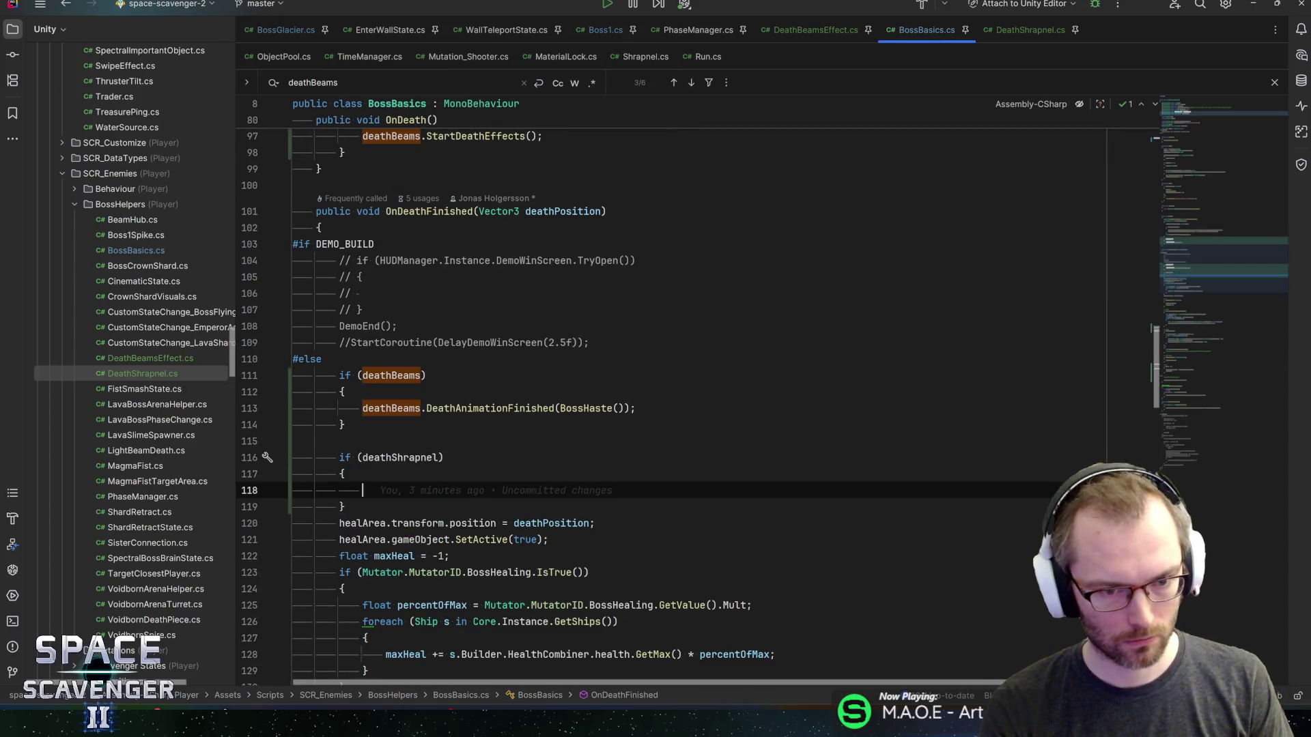
text(deathShrapnel.Pla)
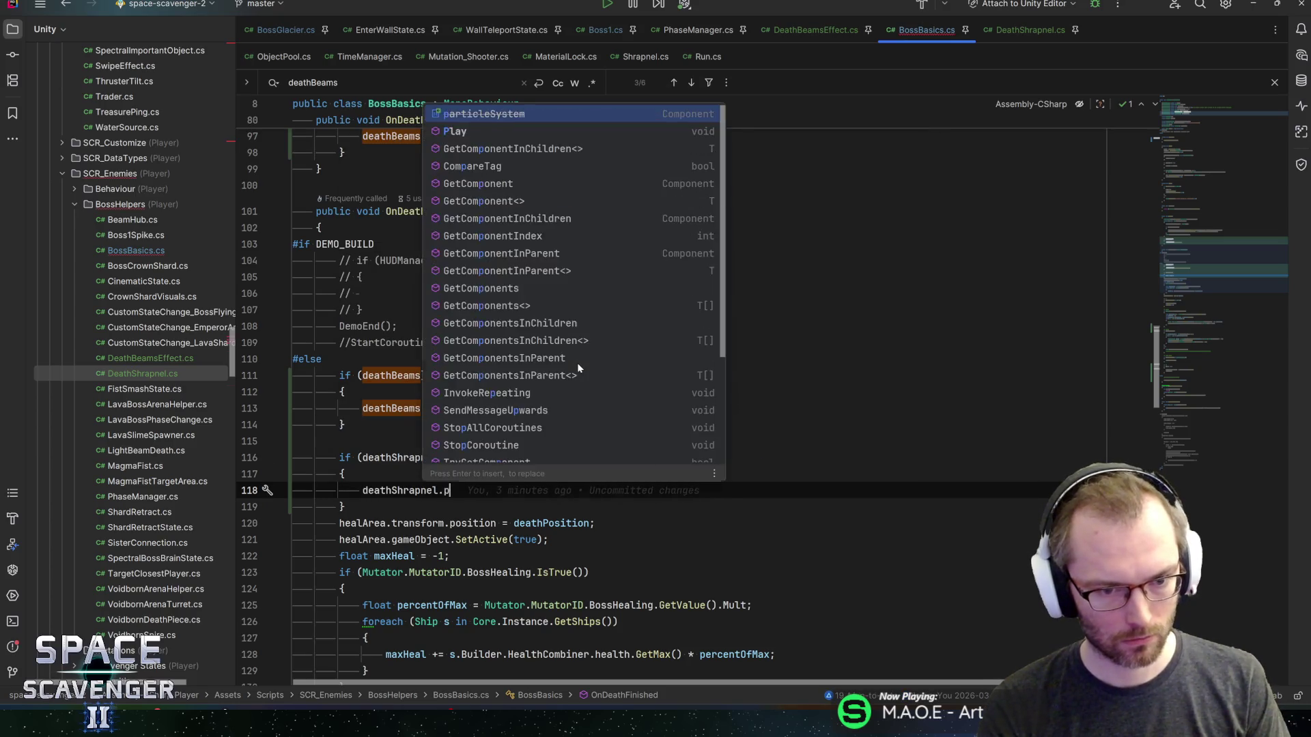
key(Return)
text(;)
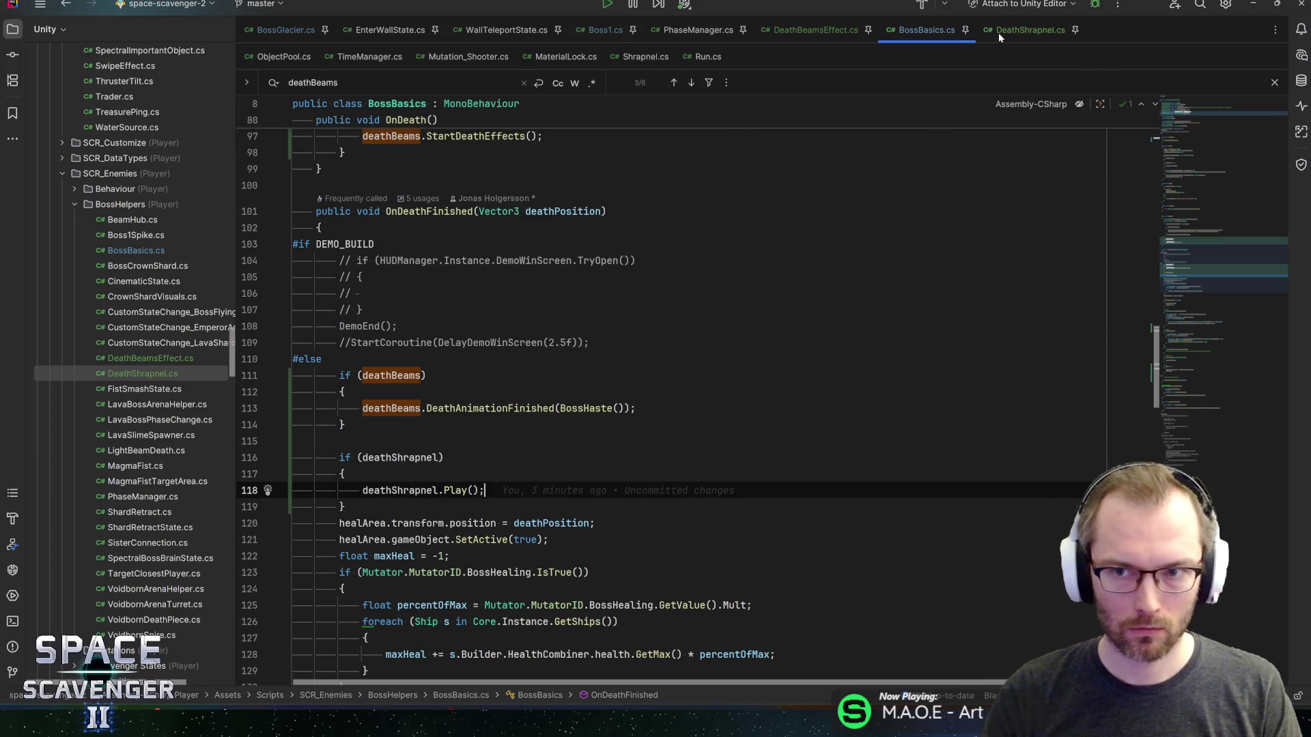
- Search Boss1's code for remaining 'shrapnel' references, then switch to Unity
click(998, 32)
click(605, 30)
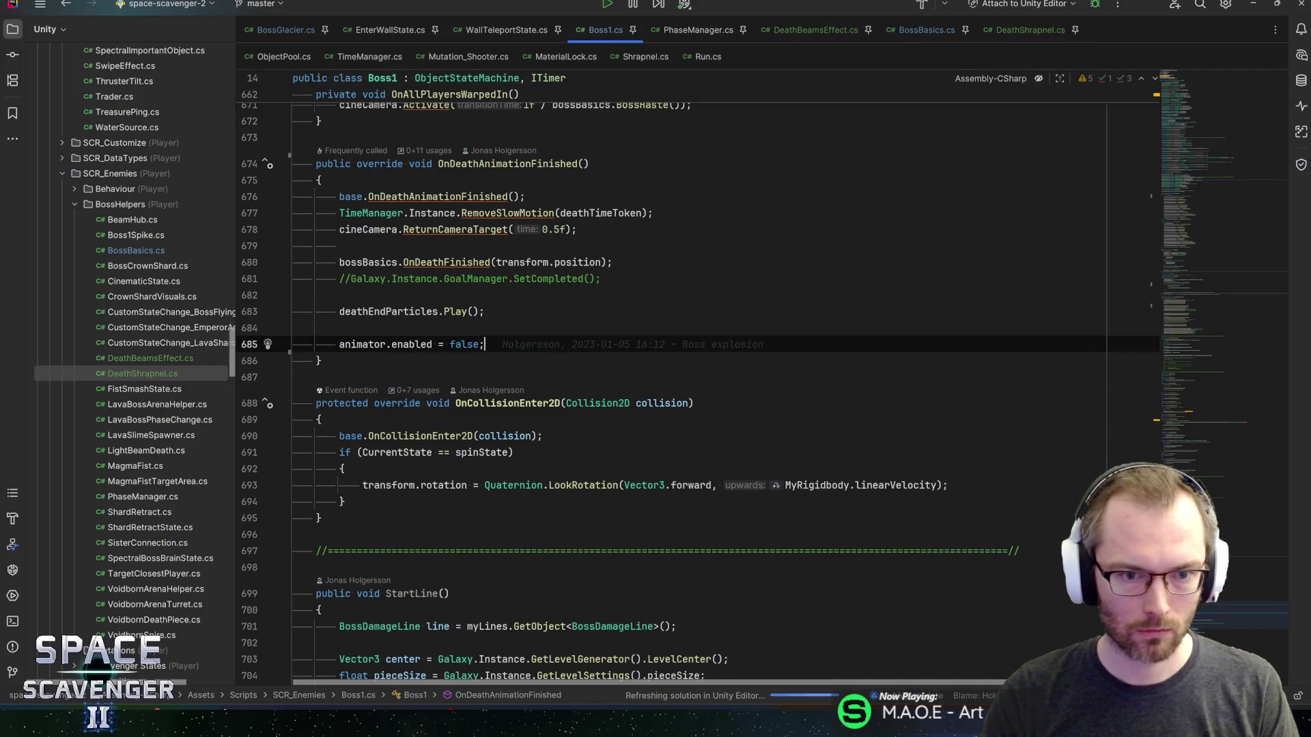
key(ctrl+f)
text(shrapnel)
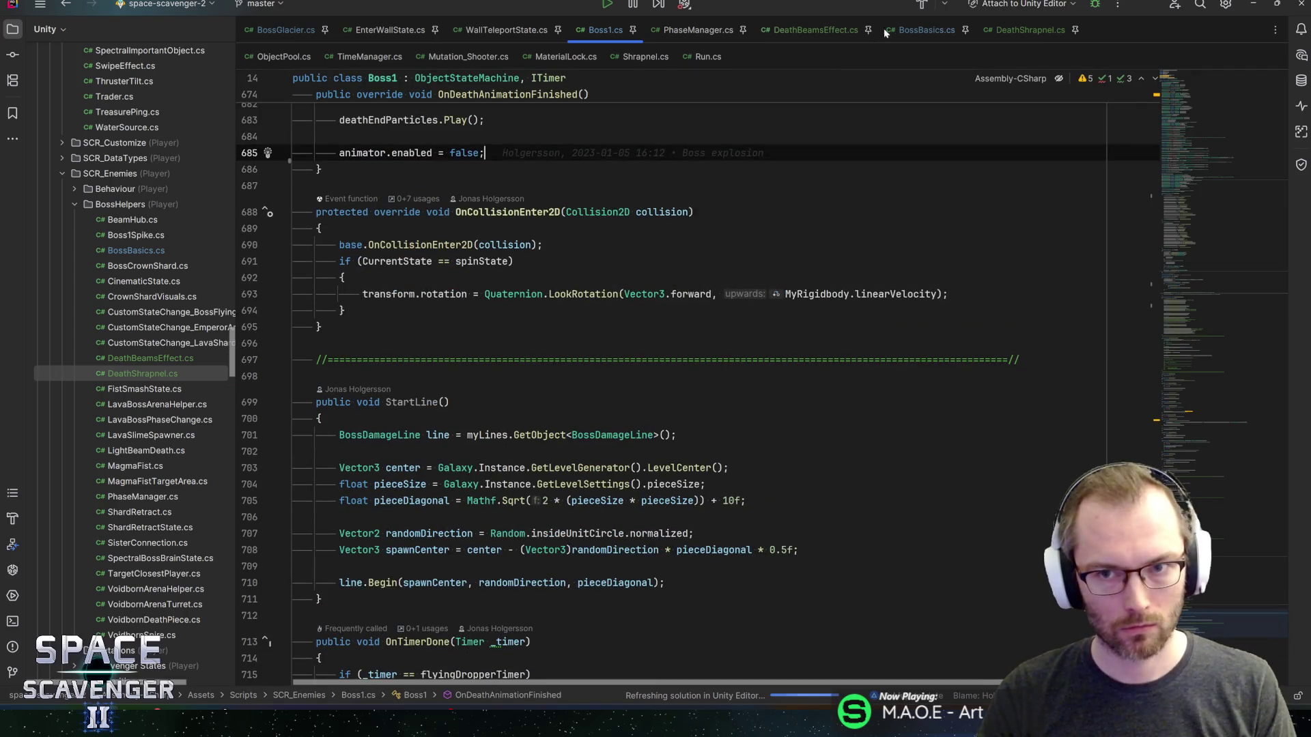
click(923, 30)
key(alt+Tab)
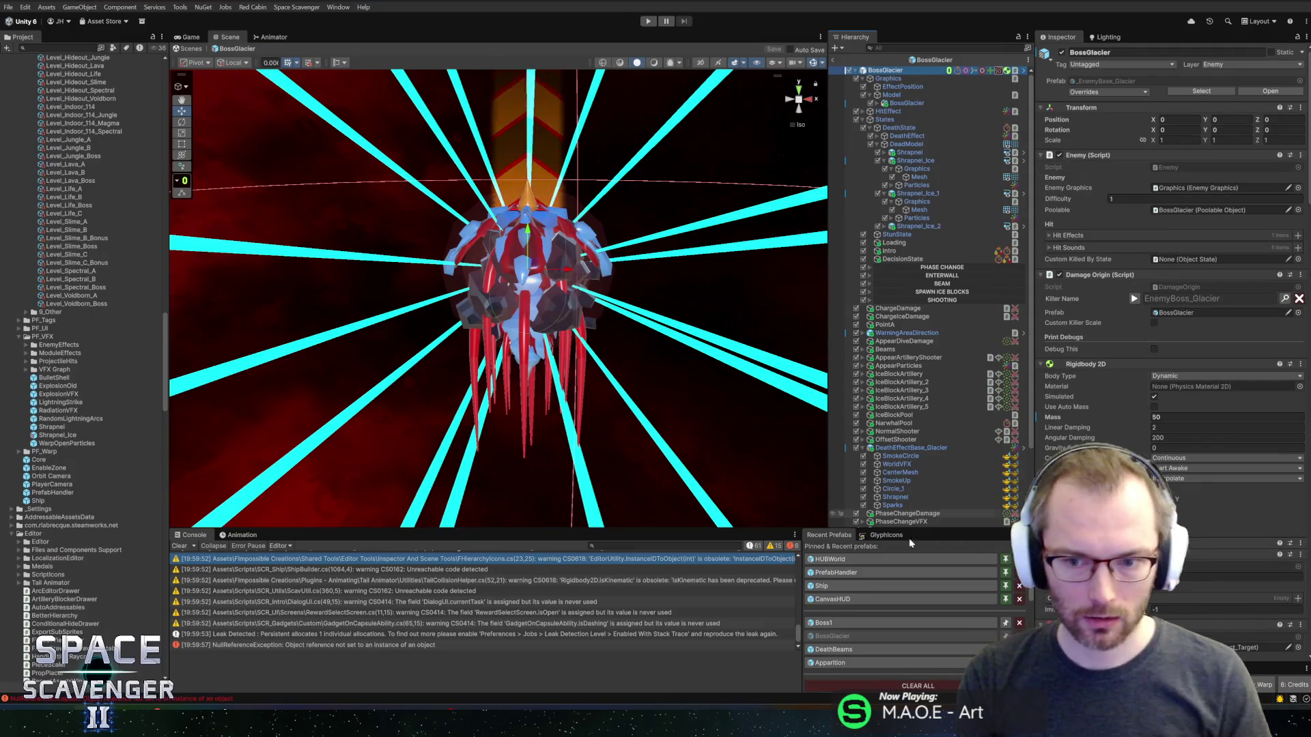
- Add a Death Shrapnel component to the Boss1 prefab's DeadModel object
click(839, 624)
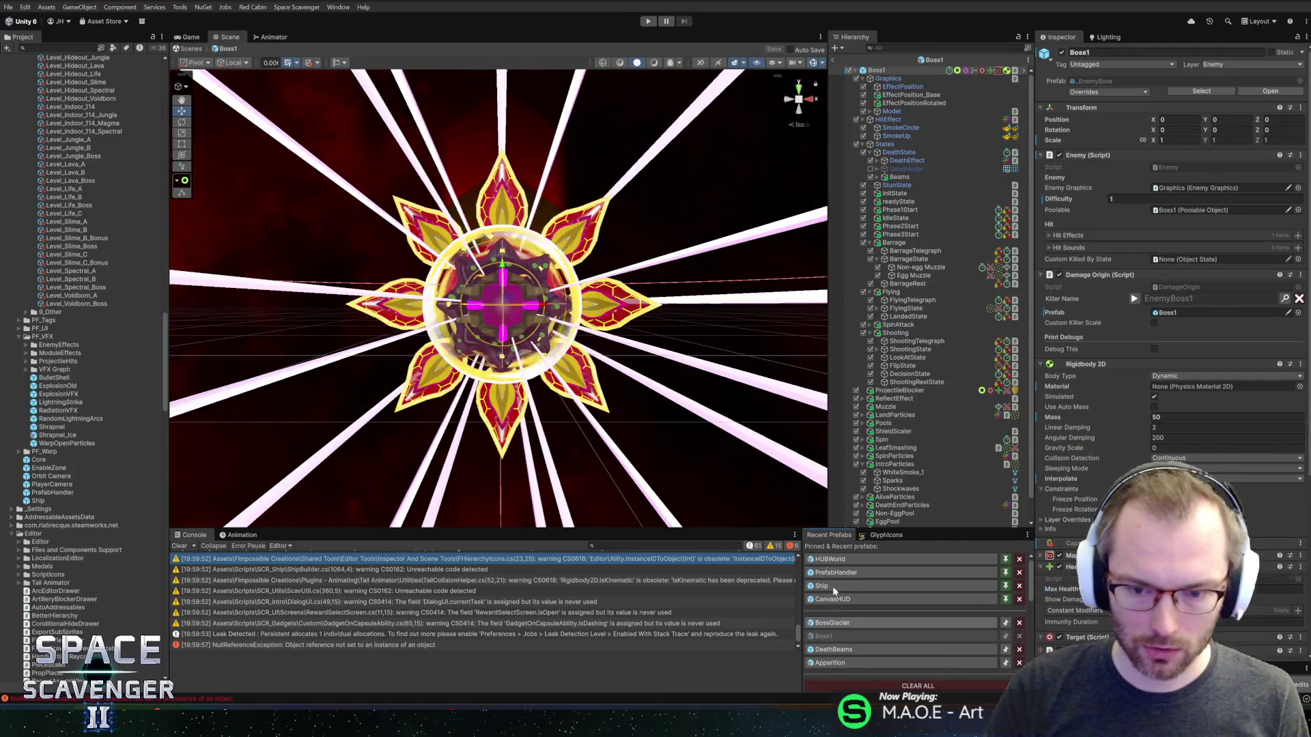
click(919, 170)
key(Right)
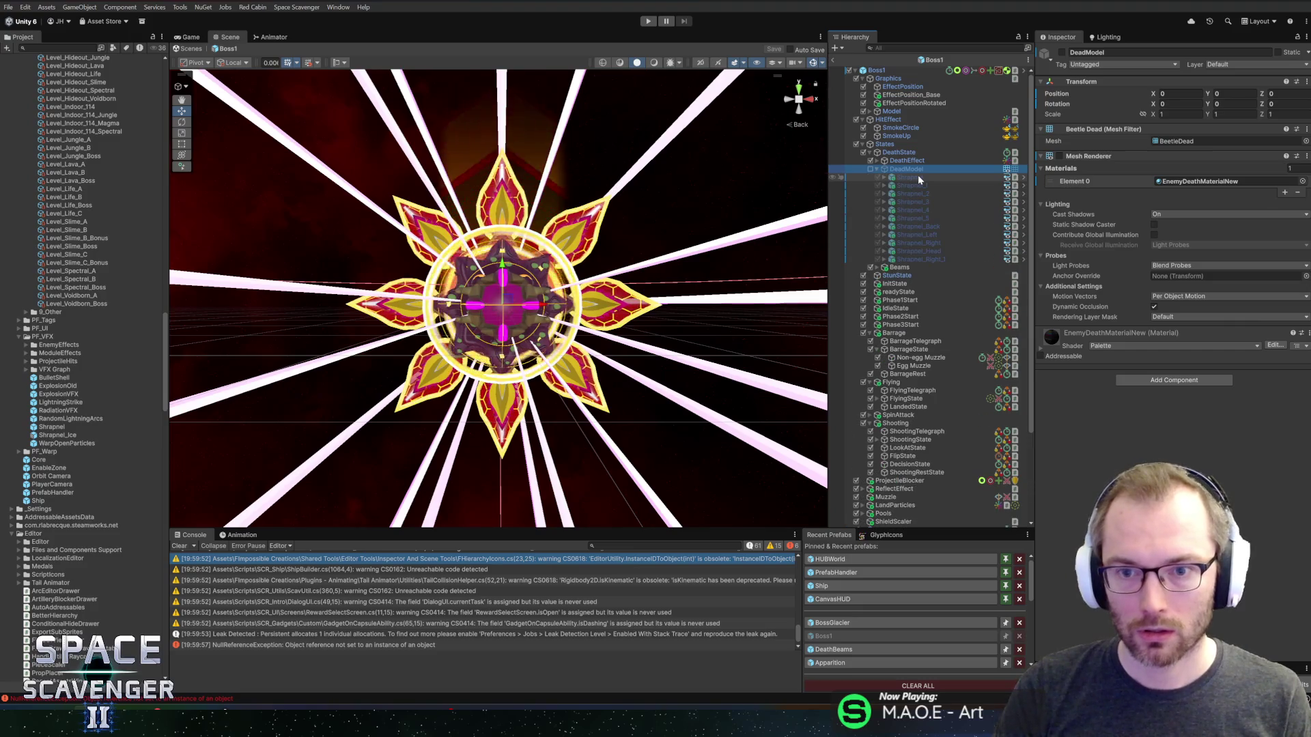
click(1164, 380)
text(deathsh)
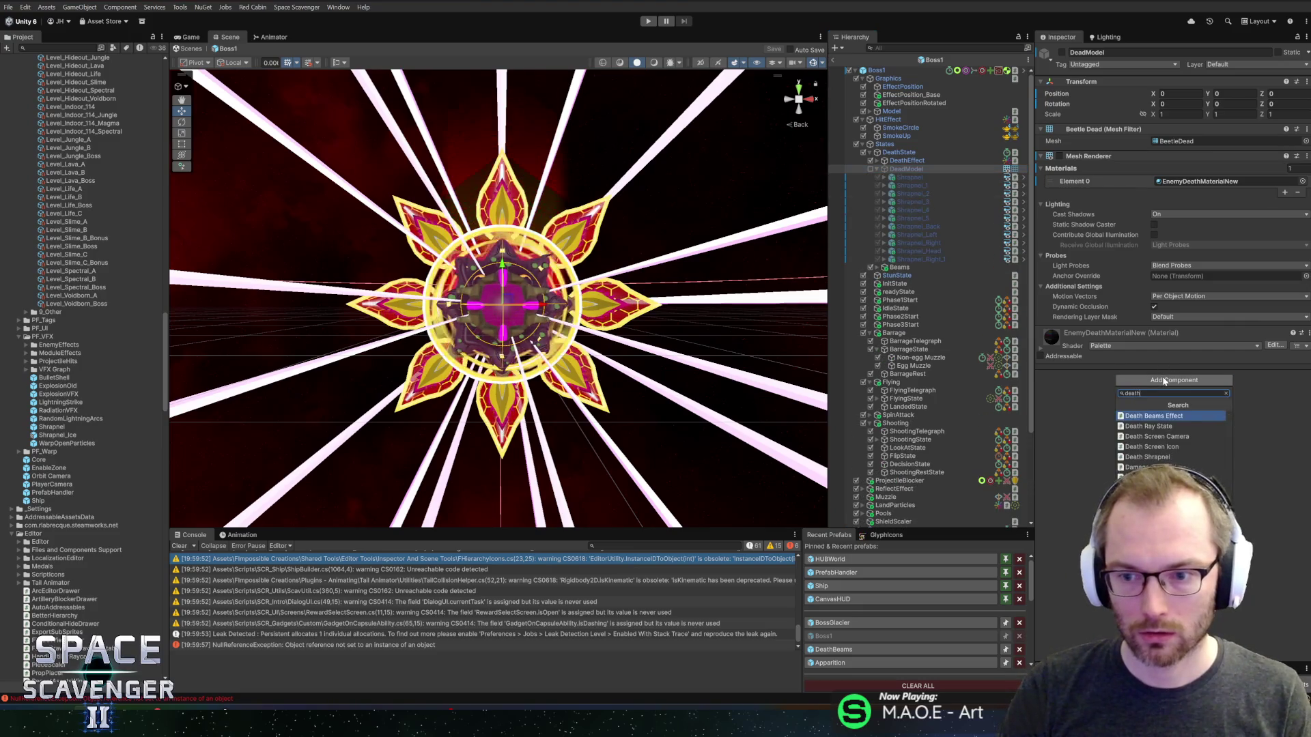
click(1171, 416)
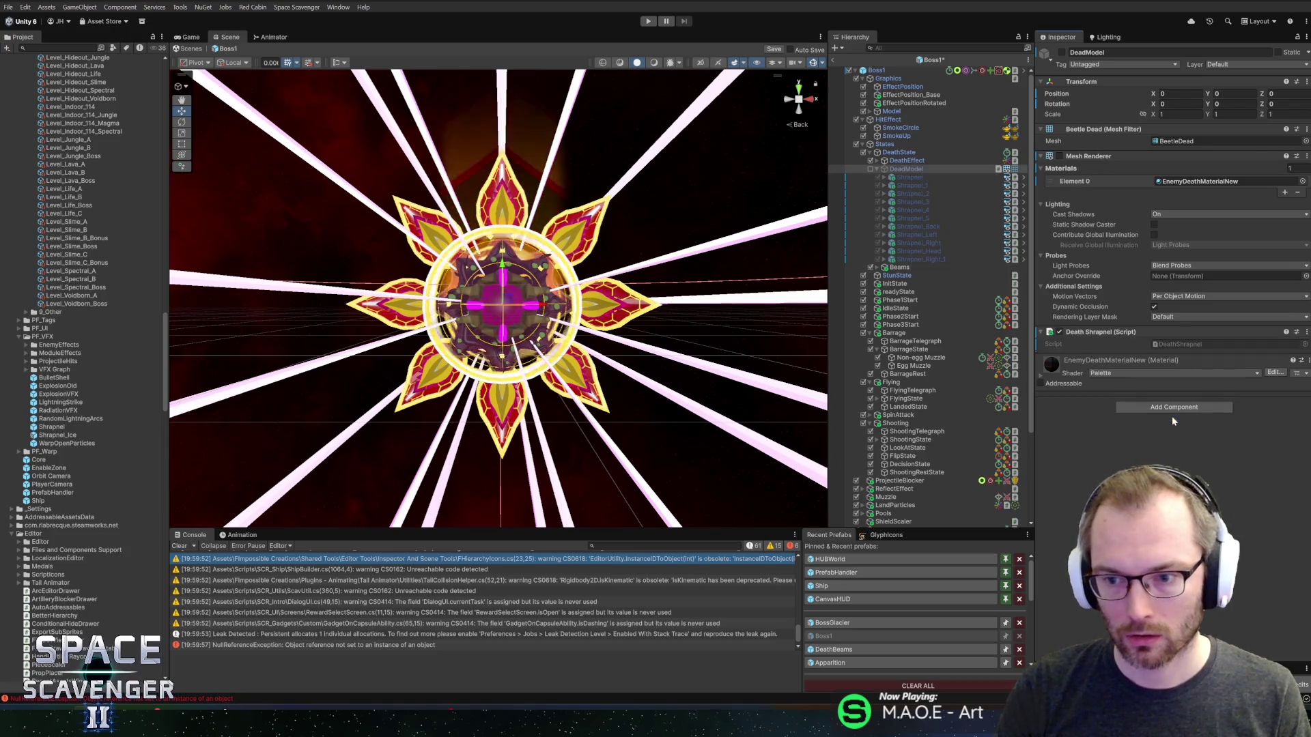
- Preview the shrapnel by toggling DeadModel on and off, then save the Boss1 prefab
click(870, 169)
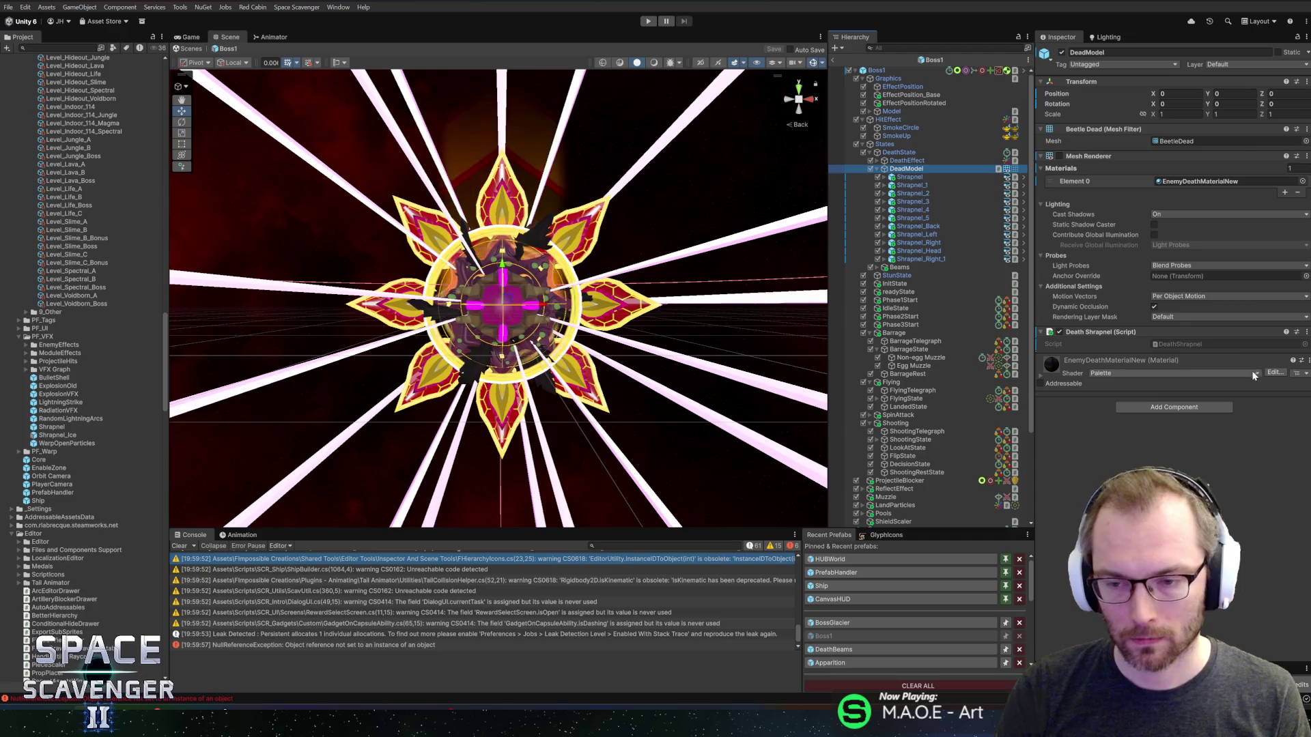
click(871, 169)
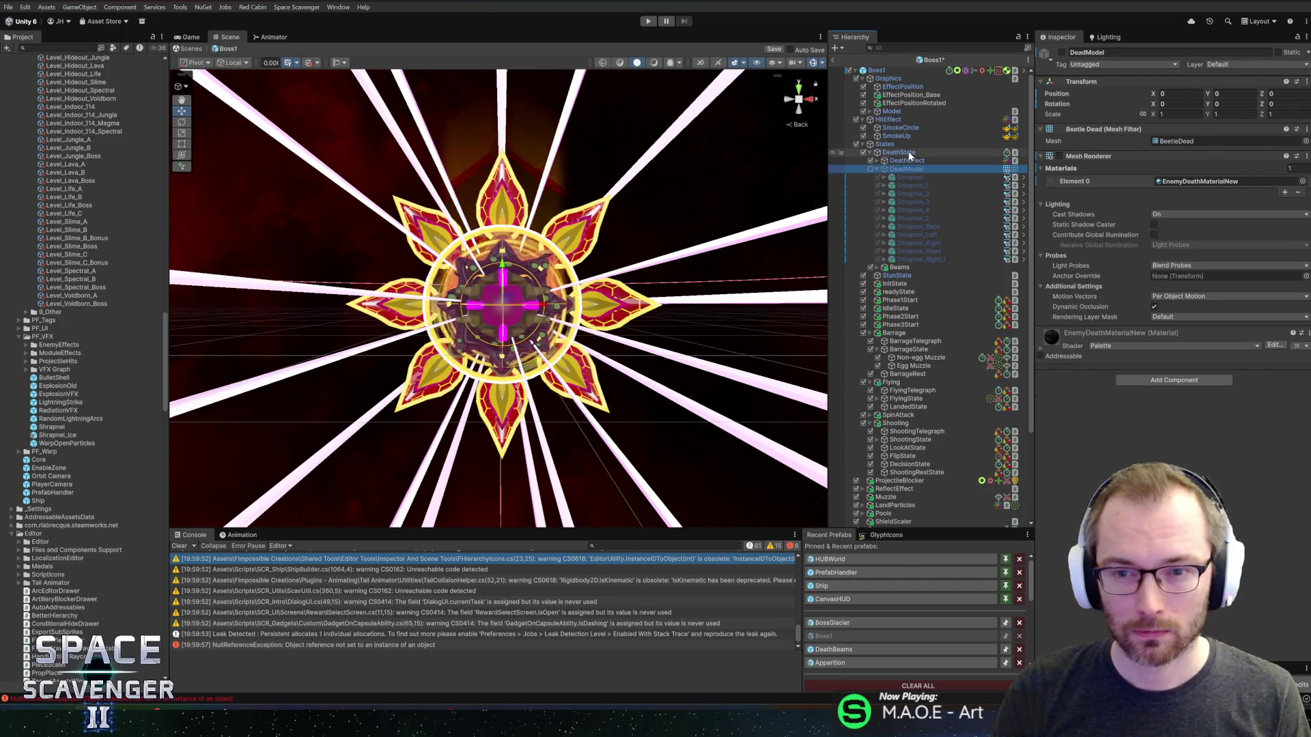
click(901, 153)
key(ctrl+s)
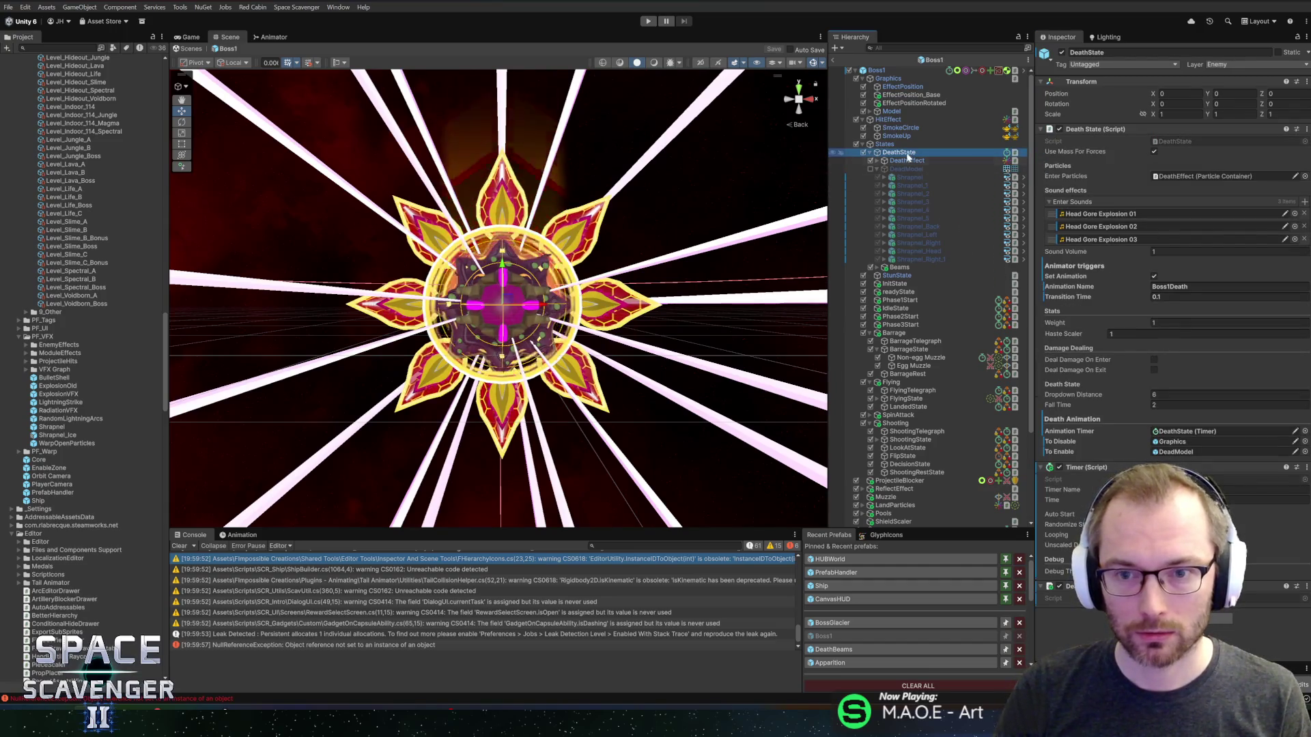
- Inspect DeathEffect, DeadModel, Beams, DeathState and the Boss1 root object
click(905, 161)
key(Right)
key(Left)
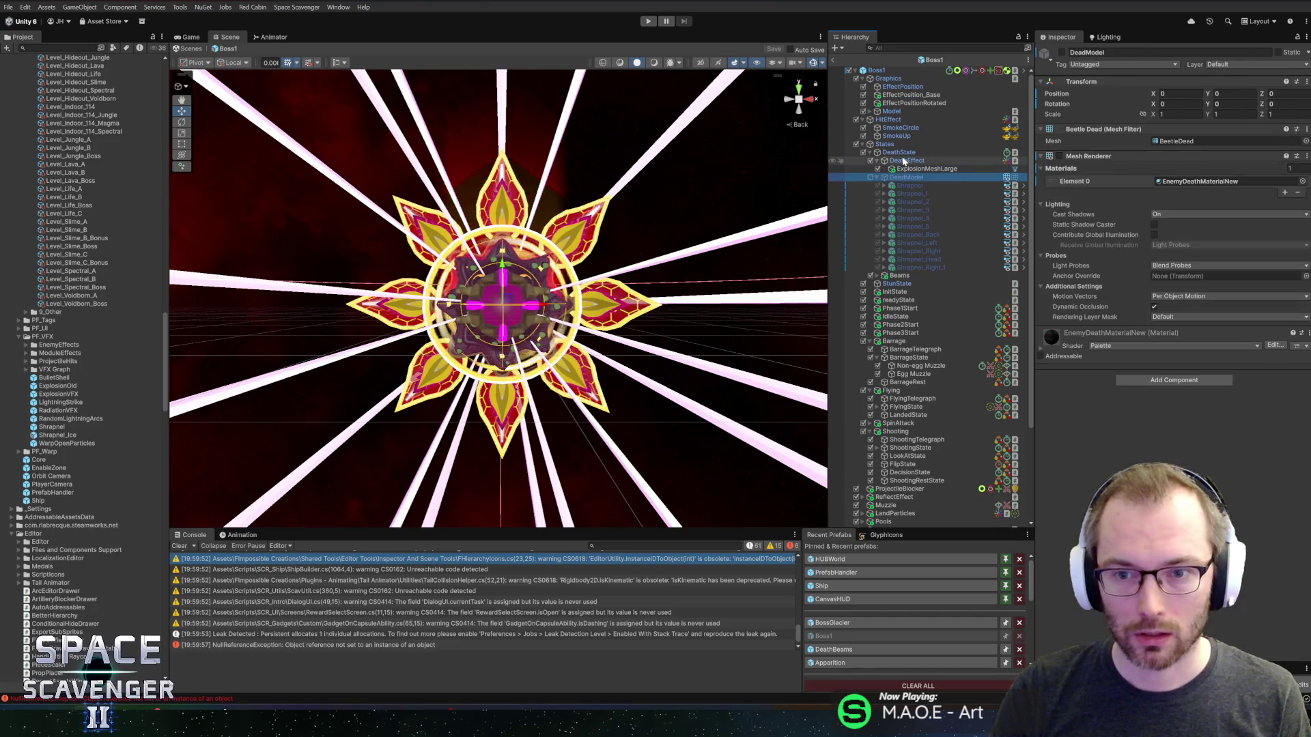
key(Down)
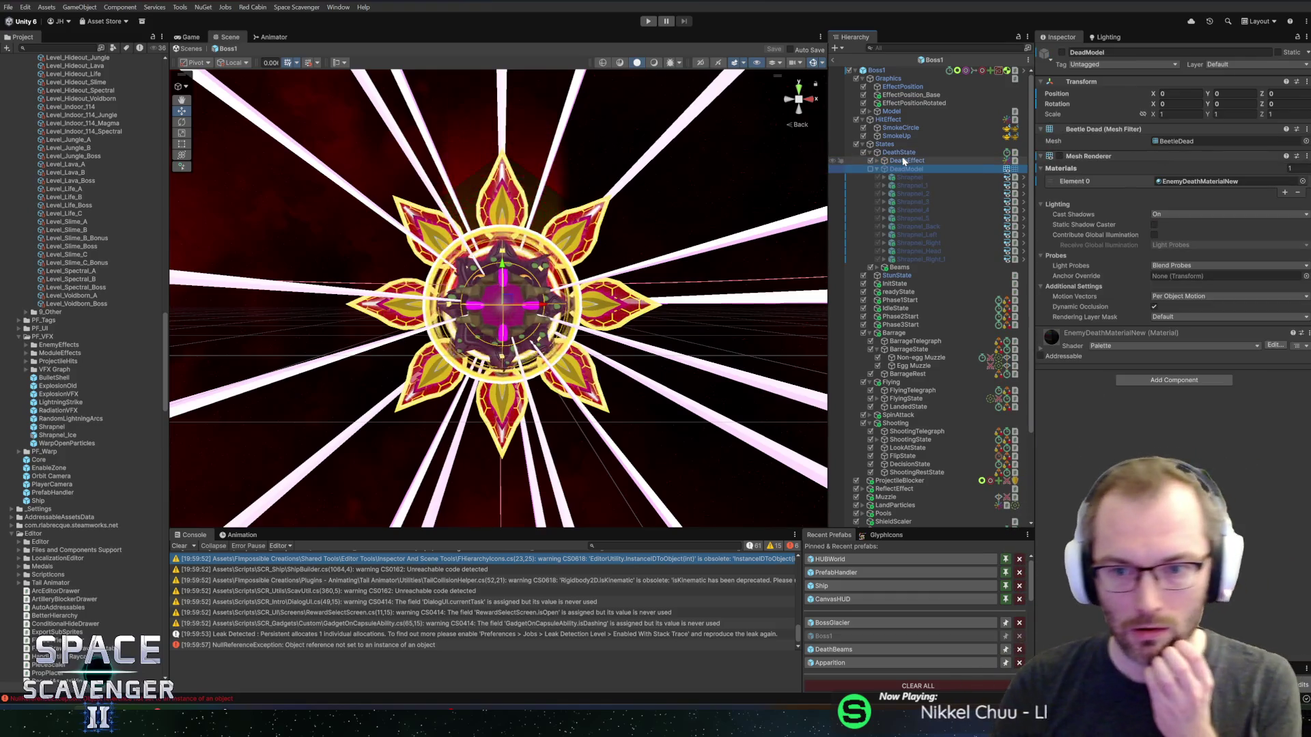
key(Left)
key(Down)
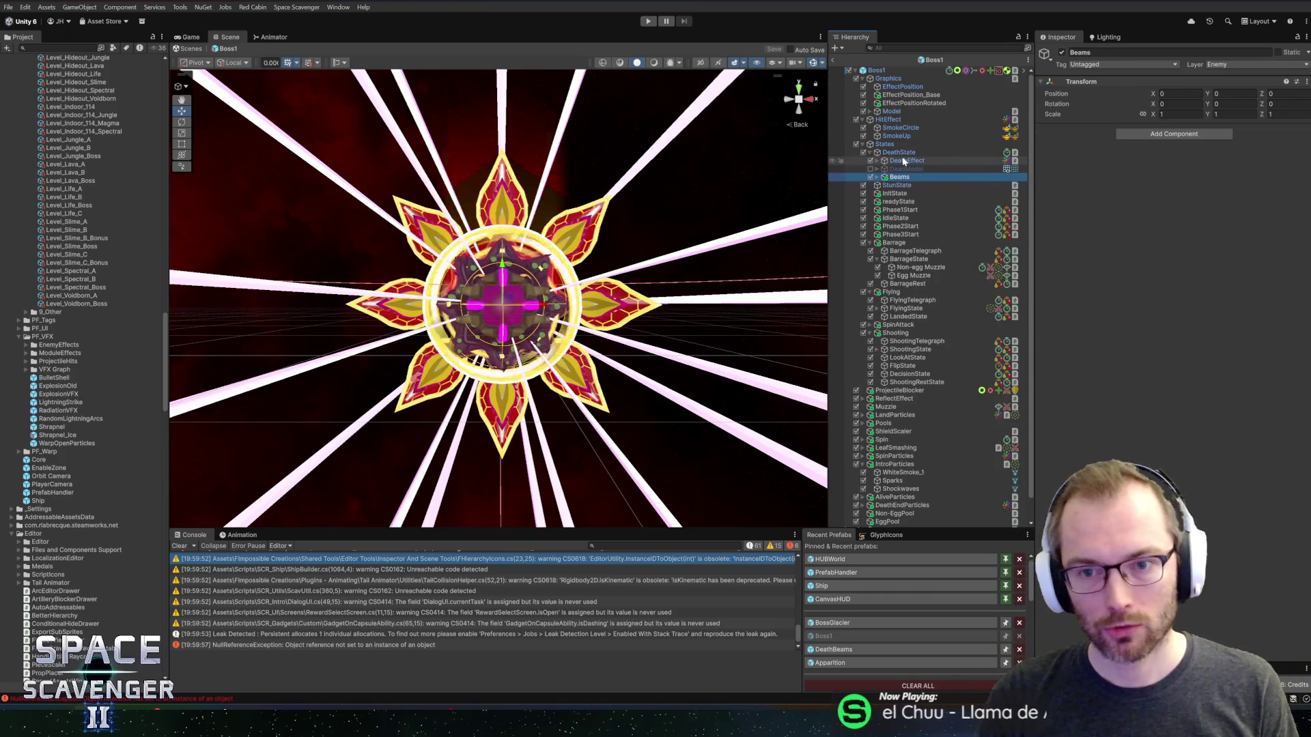
click(904, 161)
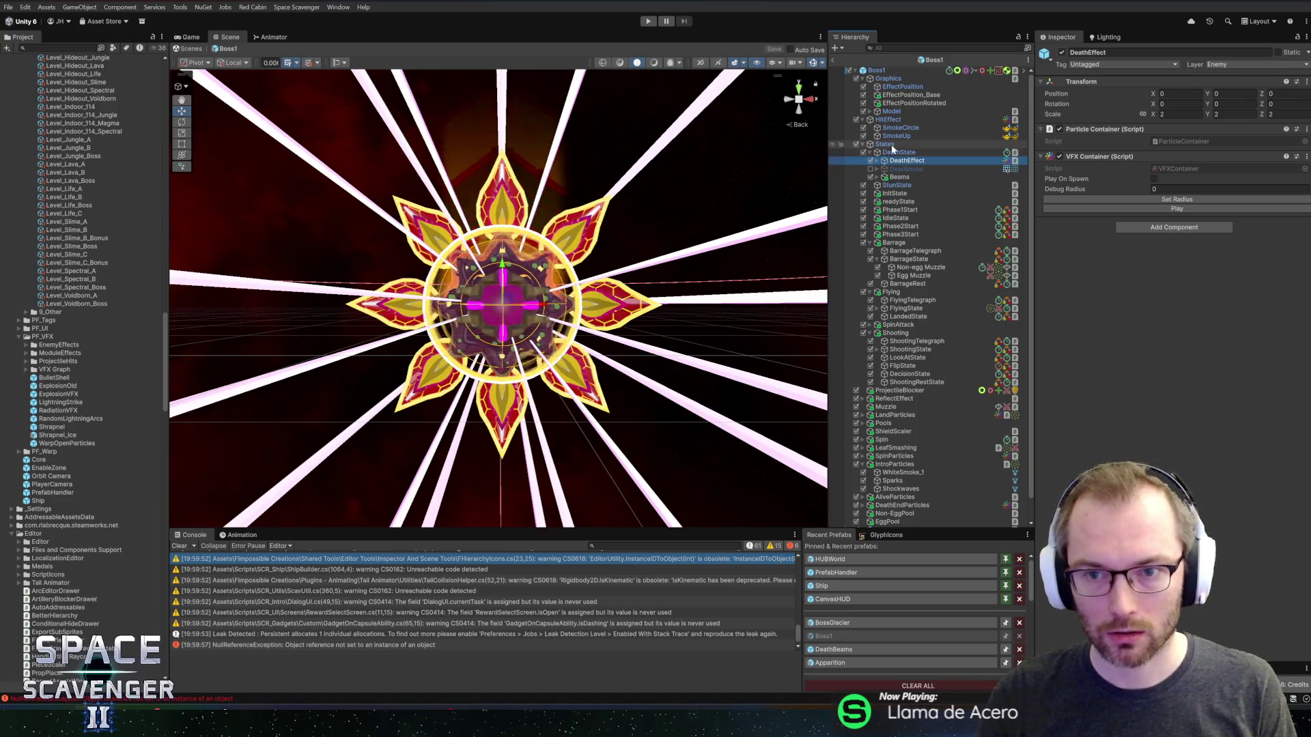
click(898, 152)
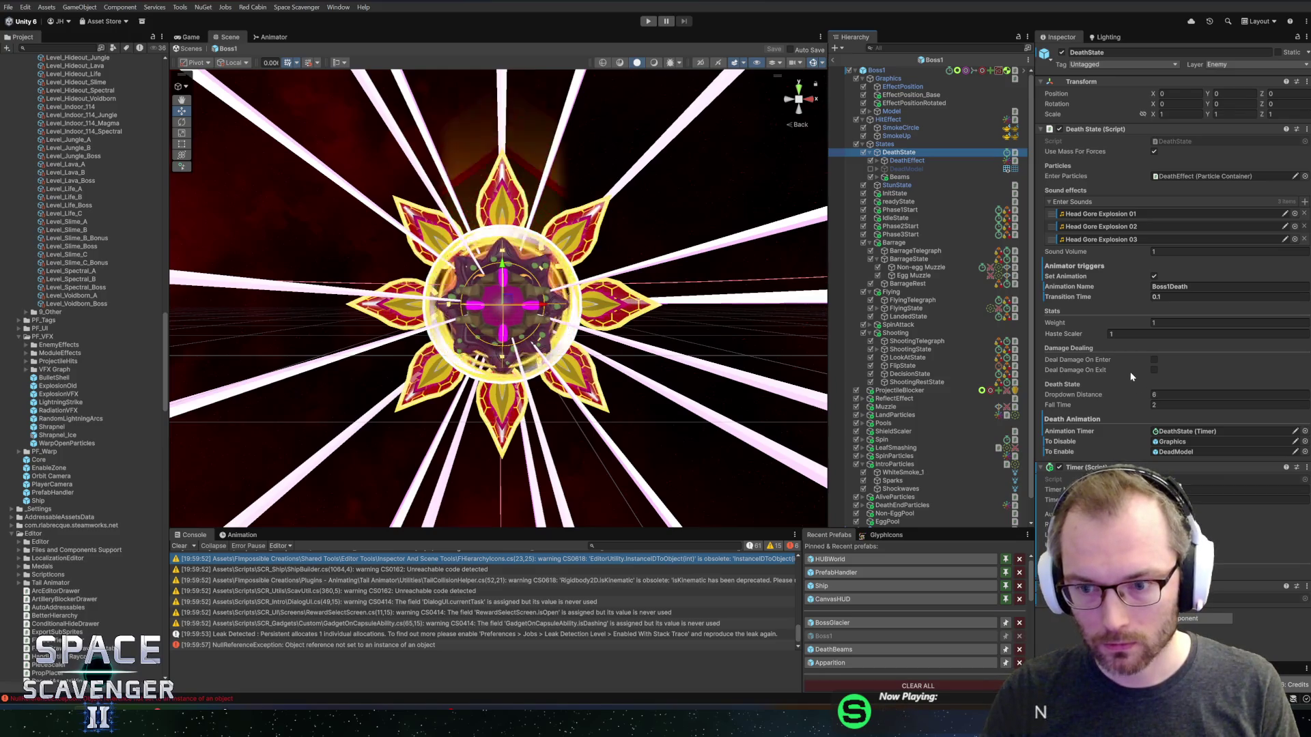
click(876, 70)
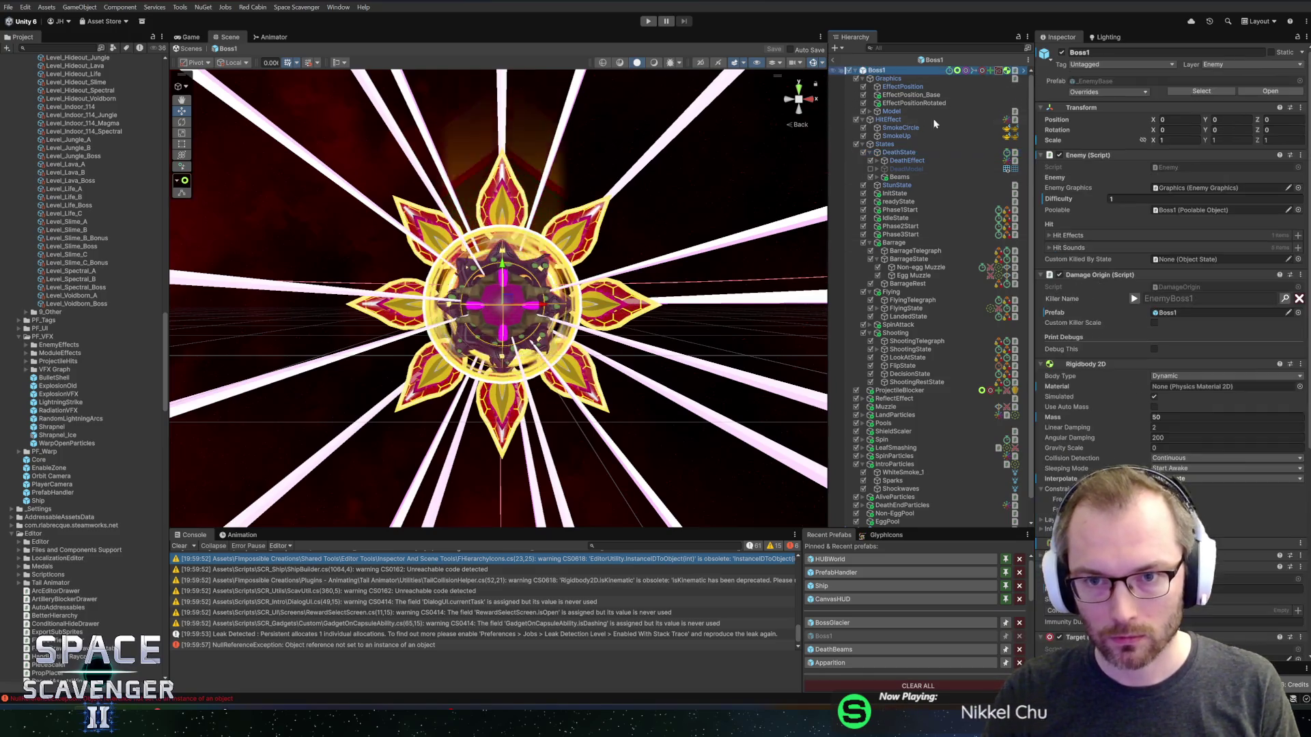
- Assign DeadModel's Death Shrapnel component to Boss Basics' Death Shrapnel field
scroll(1153, 409, down, 10)
scroll(1152, 421, down, 15)
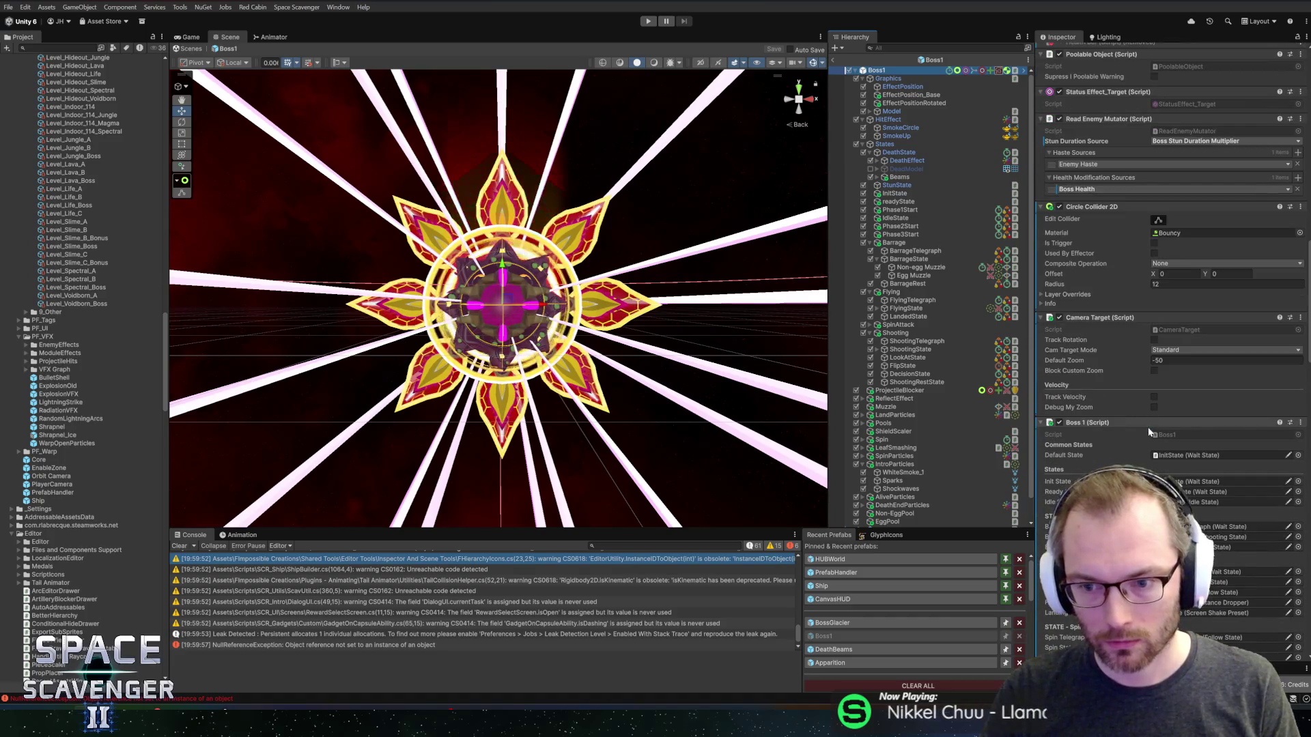
scroll(1117, 431, down, 20)
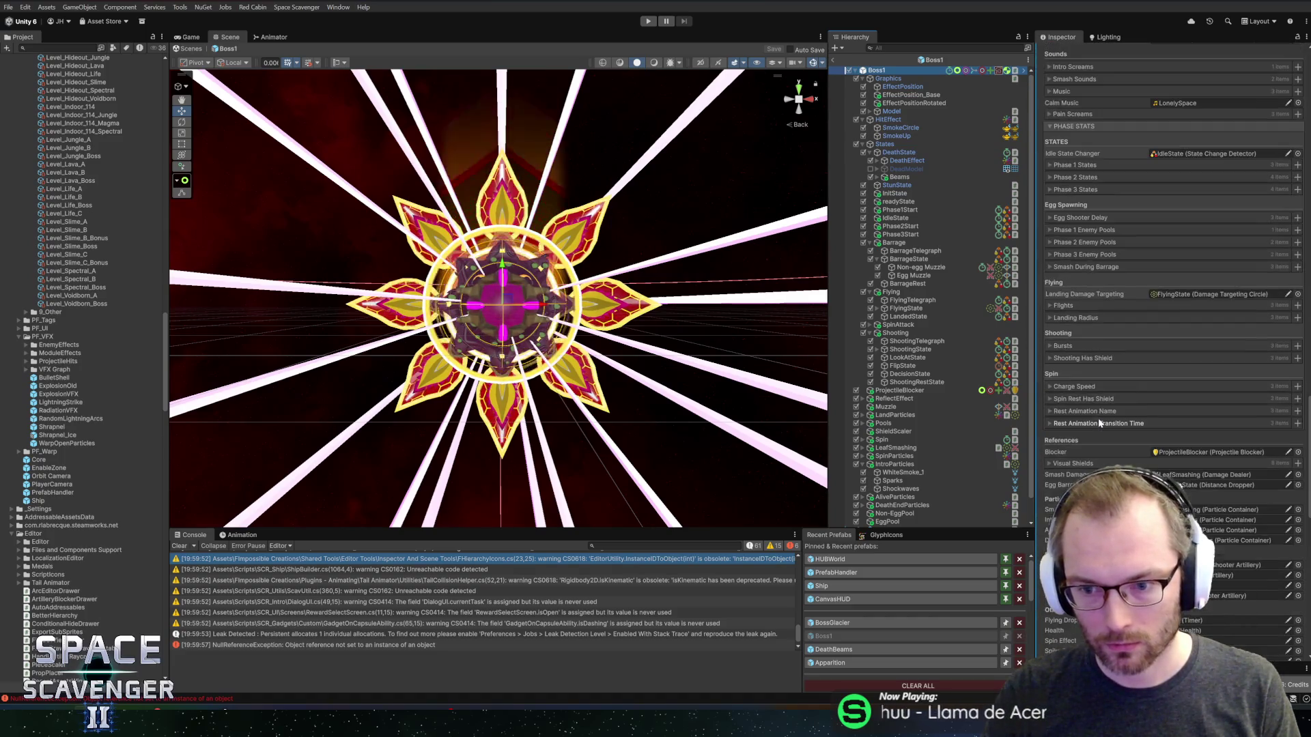
scroll(1098, 424, down, 8)
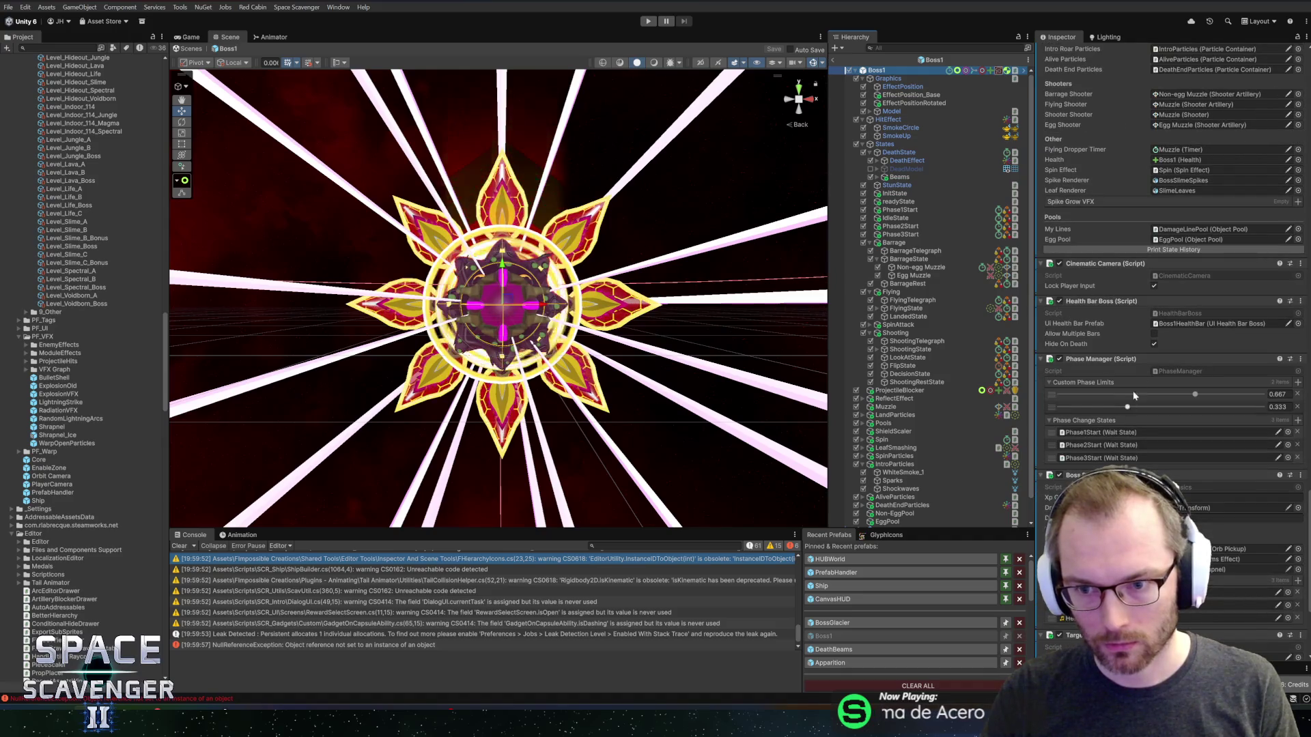
scroll(1109, 383, down, 8)
scroll(1124, 432, down, 4)
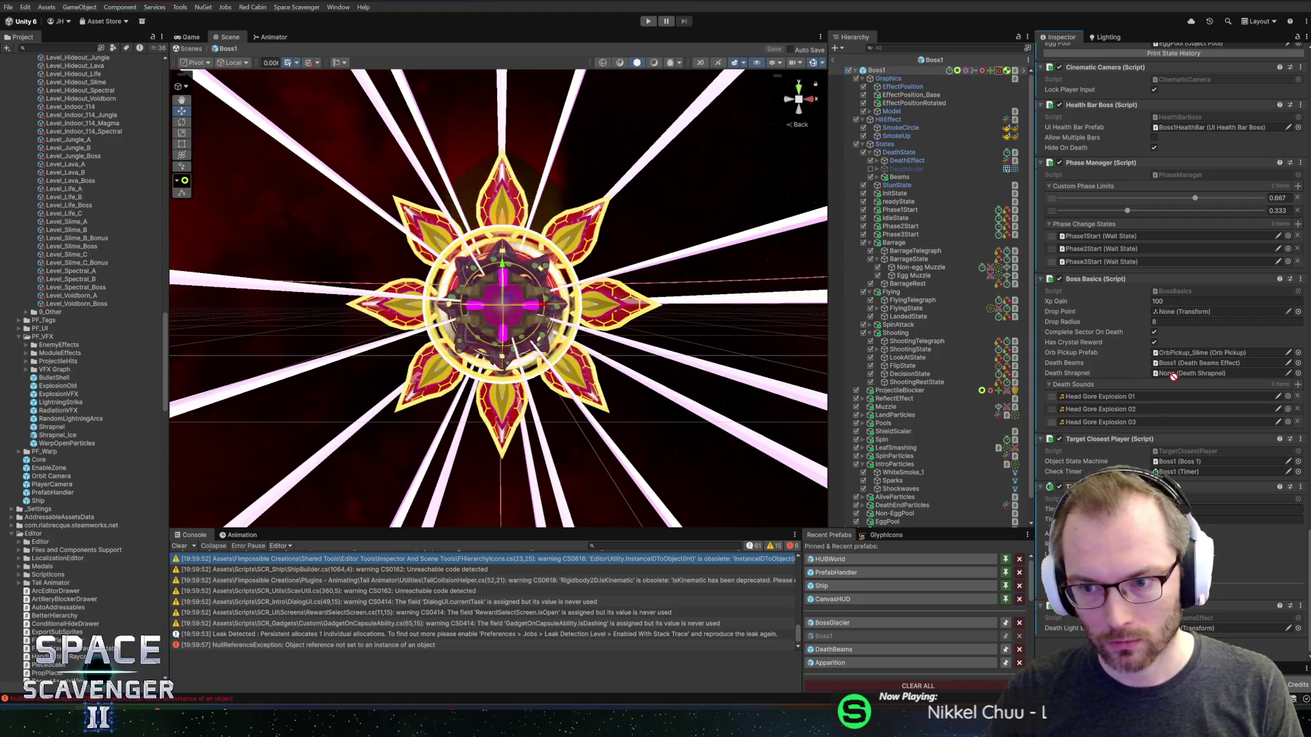
drag(1172, 376, 1171, 374)
- Add Death Shrapnel to BossGlacier's DeadModel and return to the Core scene
click(835, 623)
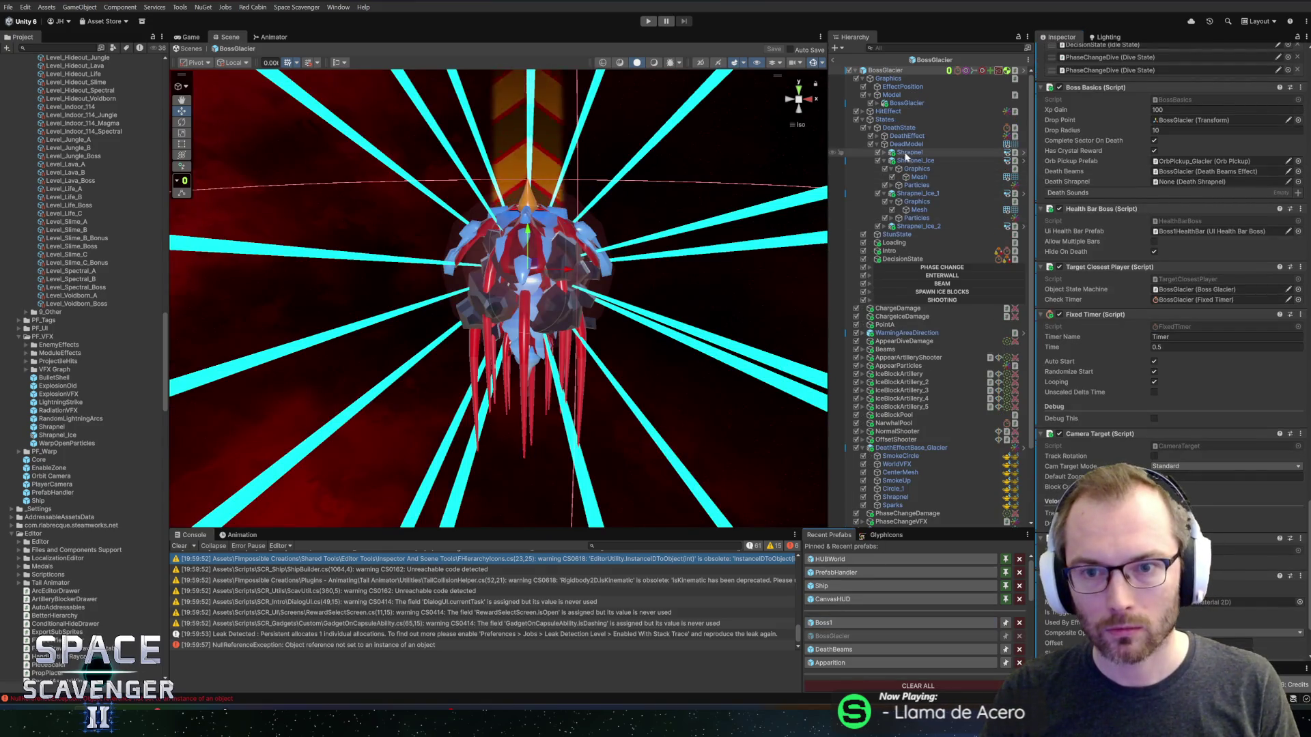
click(907, 144)
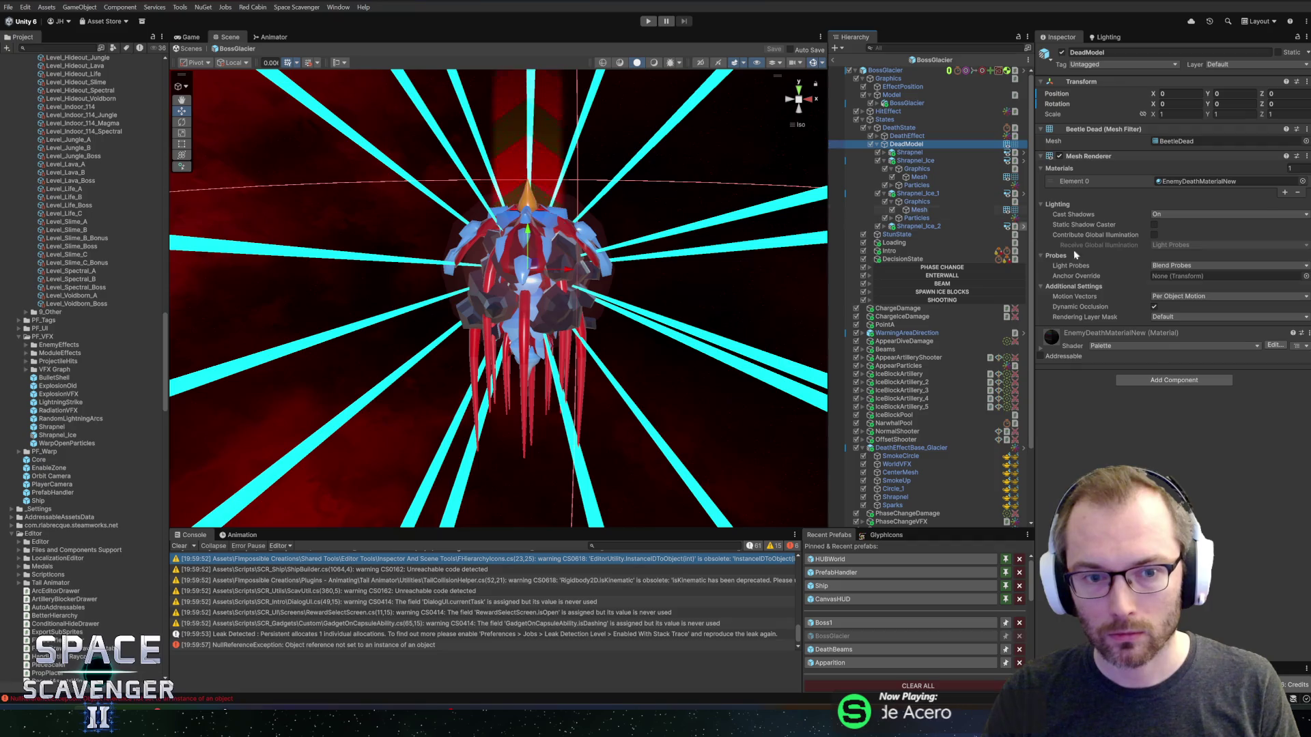
click(1163, 380)
key(Return)
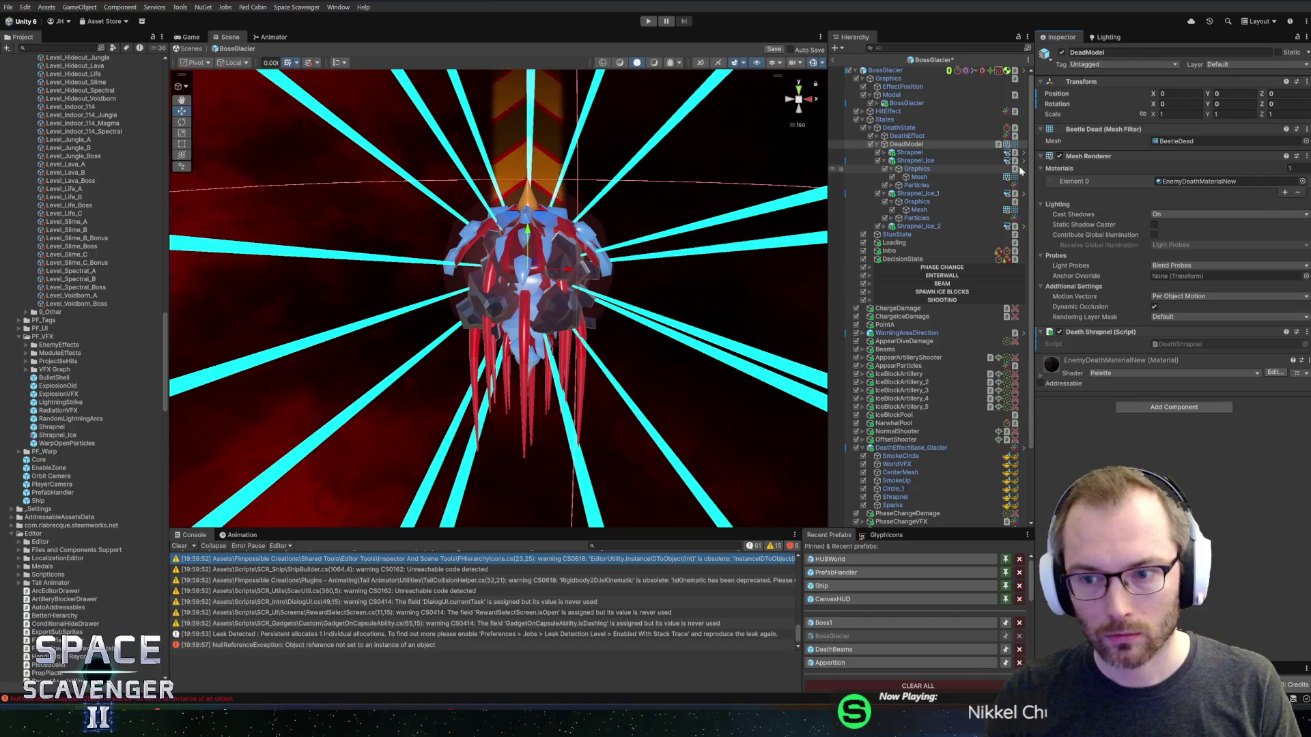
click(833, 59)
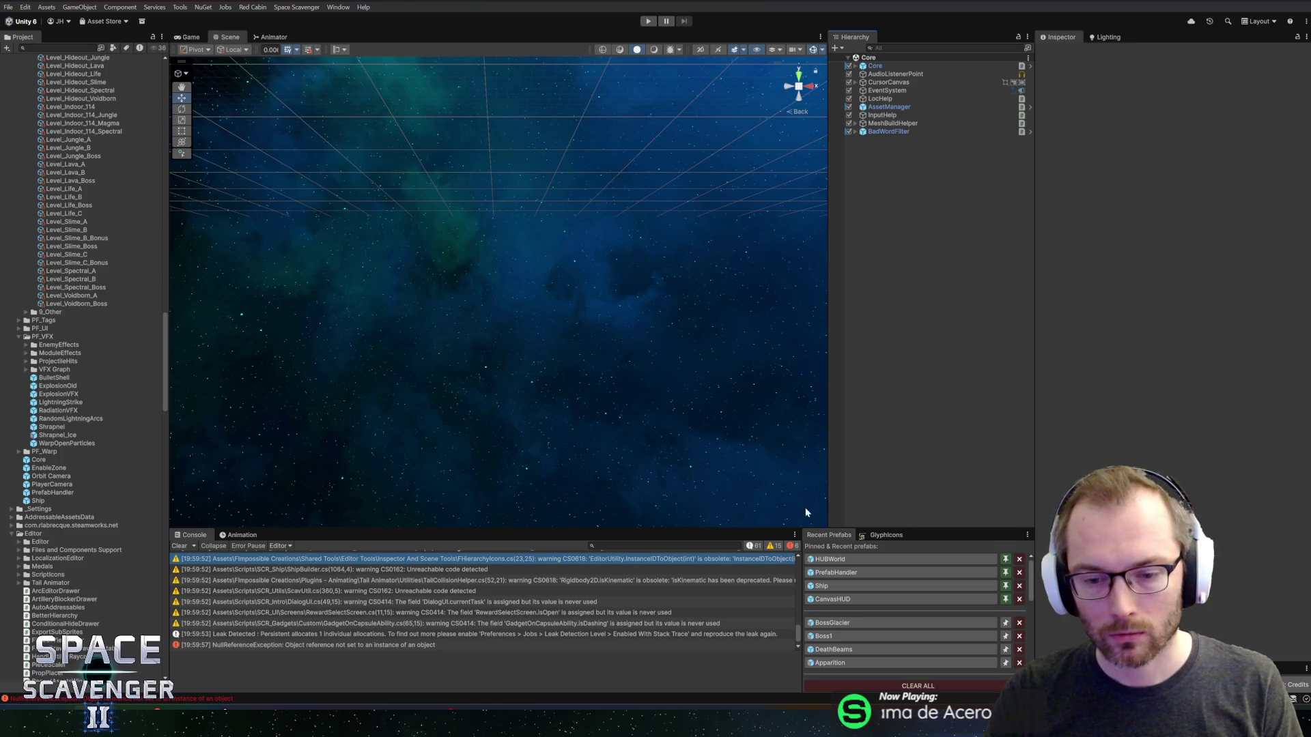
- Play the game, run the 'phase' debug command and pick a Rank 2 upgrade
click(649, 24)
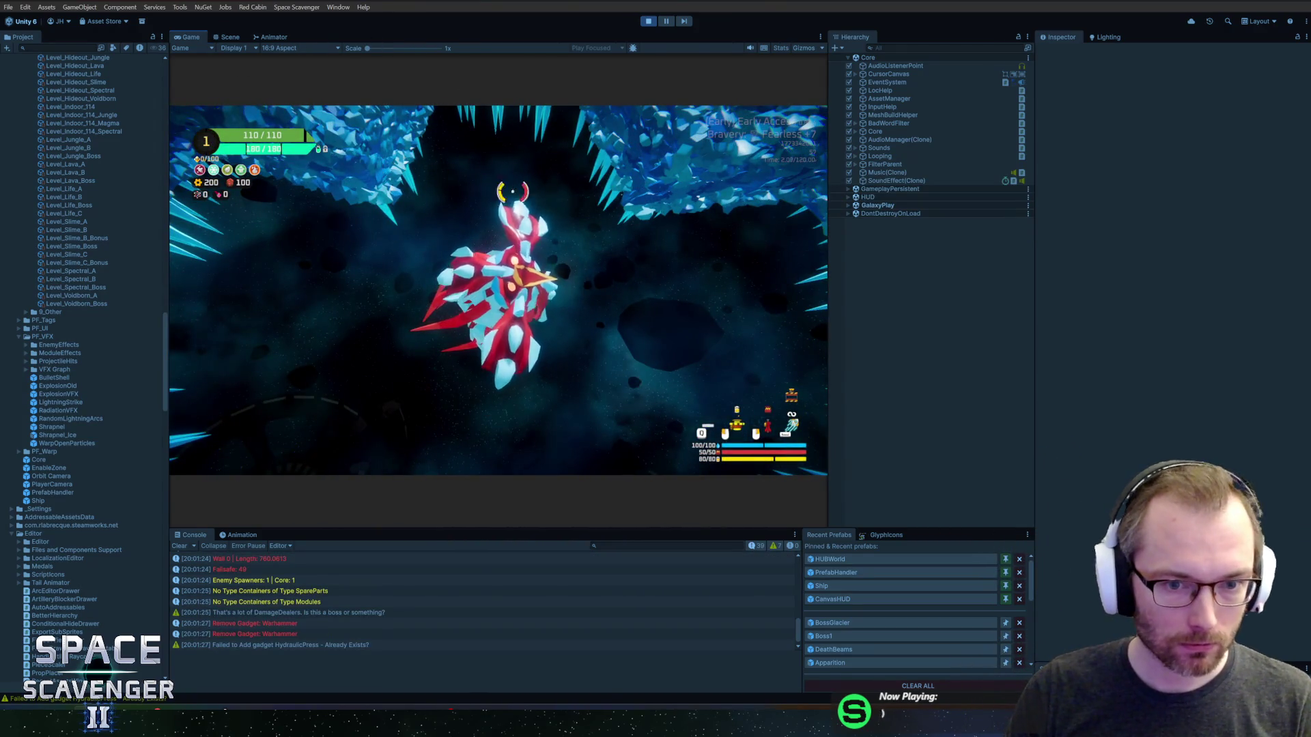
text(d)
key(grave)
text(phase)
key(Return)
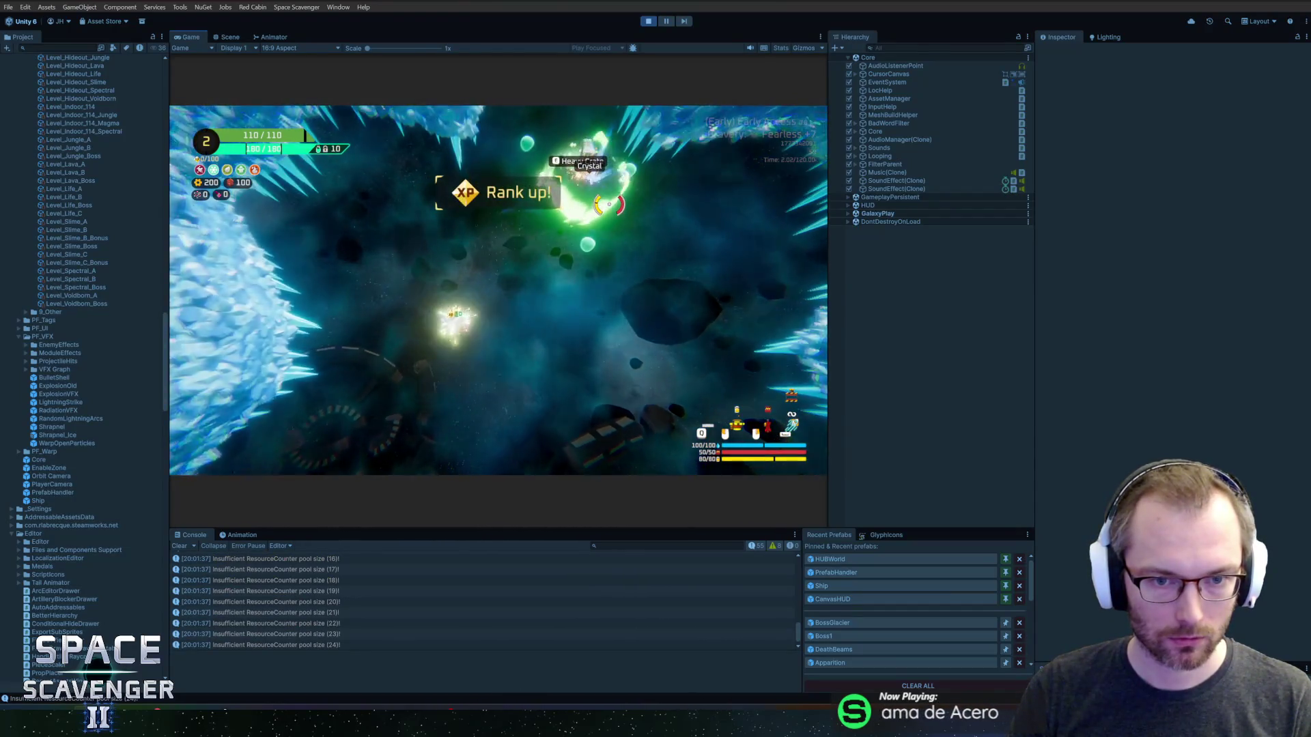
click(635, 245)
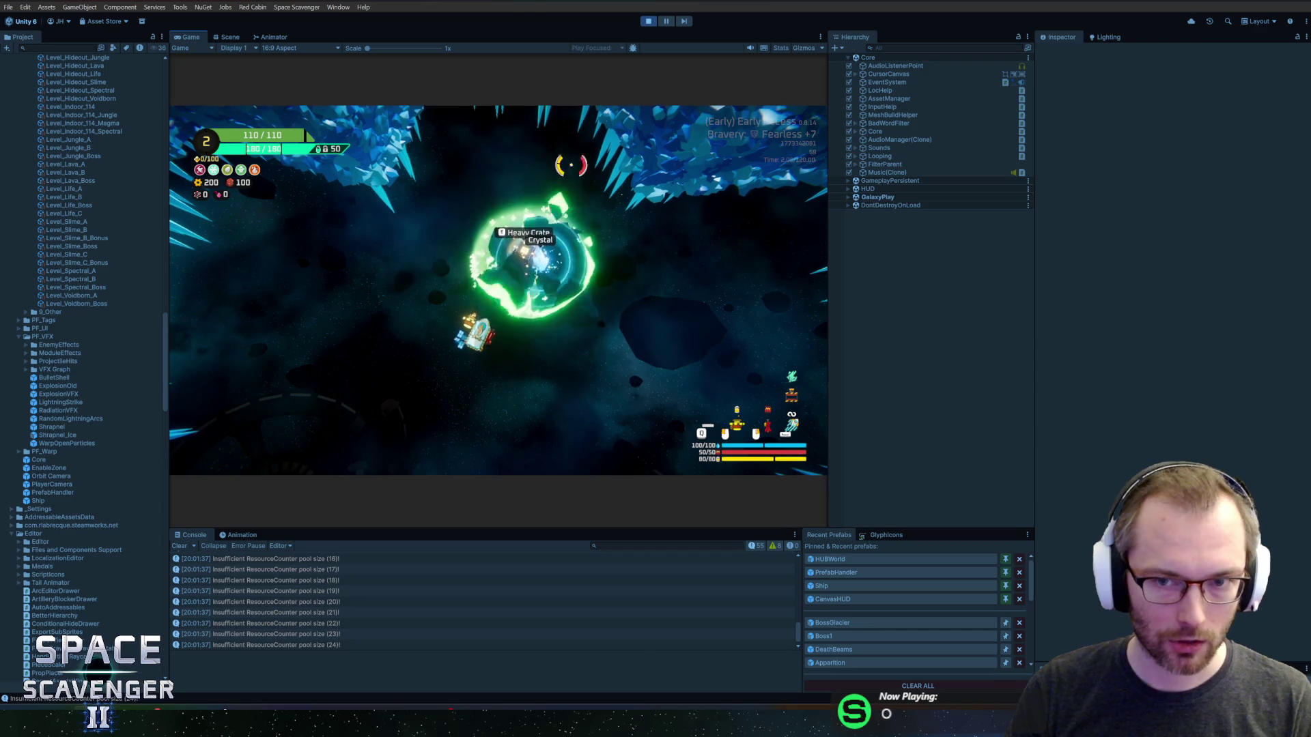
- Filter the runtime Hierarchy for 'shrapnel' and inspect the spawned Shrapnel objects
click(887, 47)
text(shrapnel)
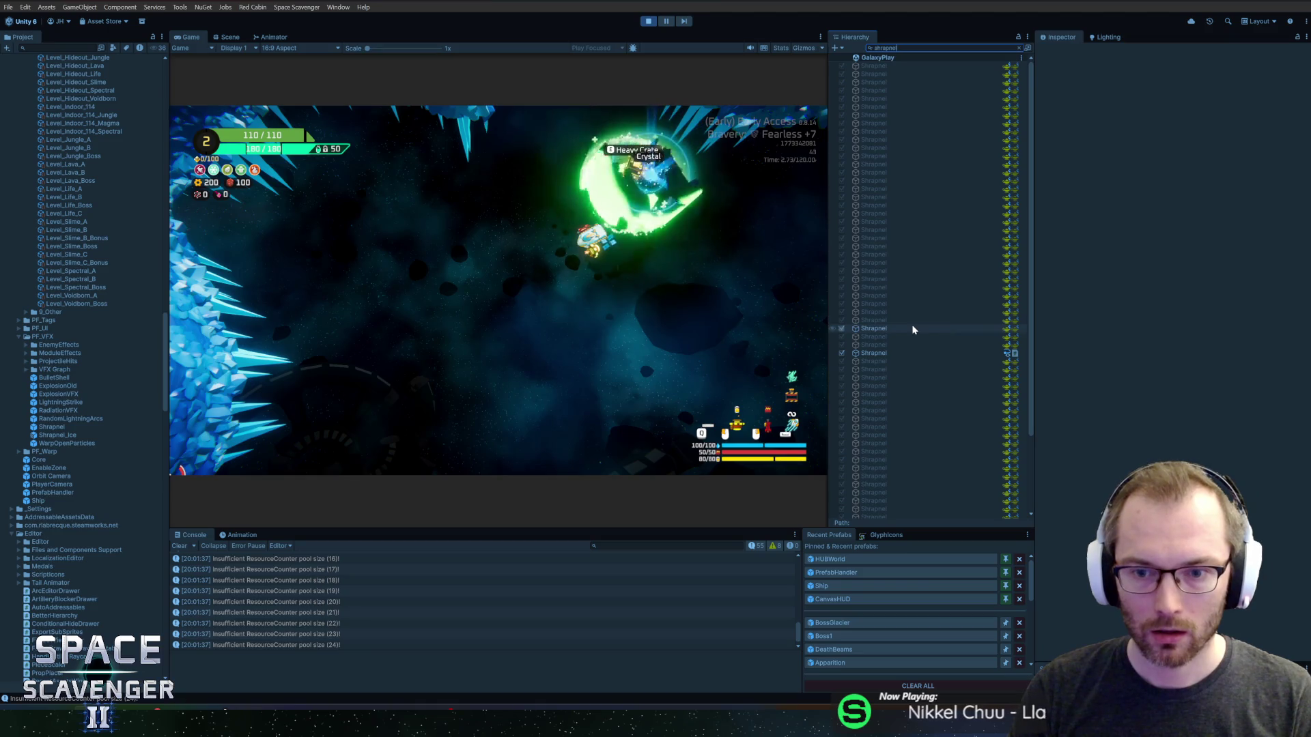
click(912, 329)
scroll(910, 322, down, 3)
click(880, 461)
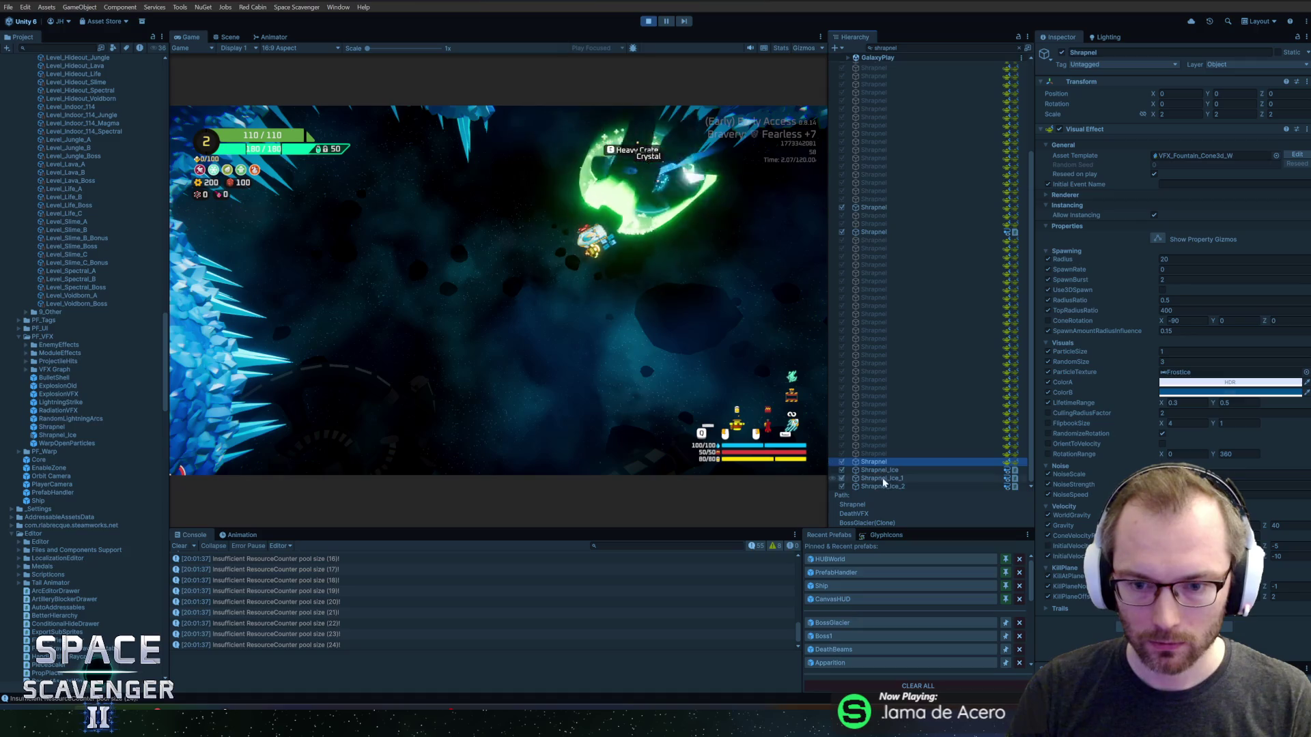
shift+click(892, 485)
click(903, 468)
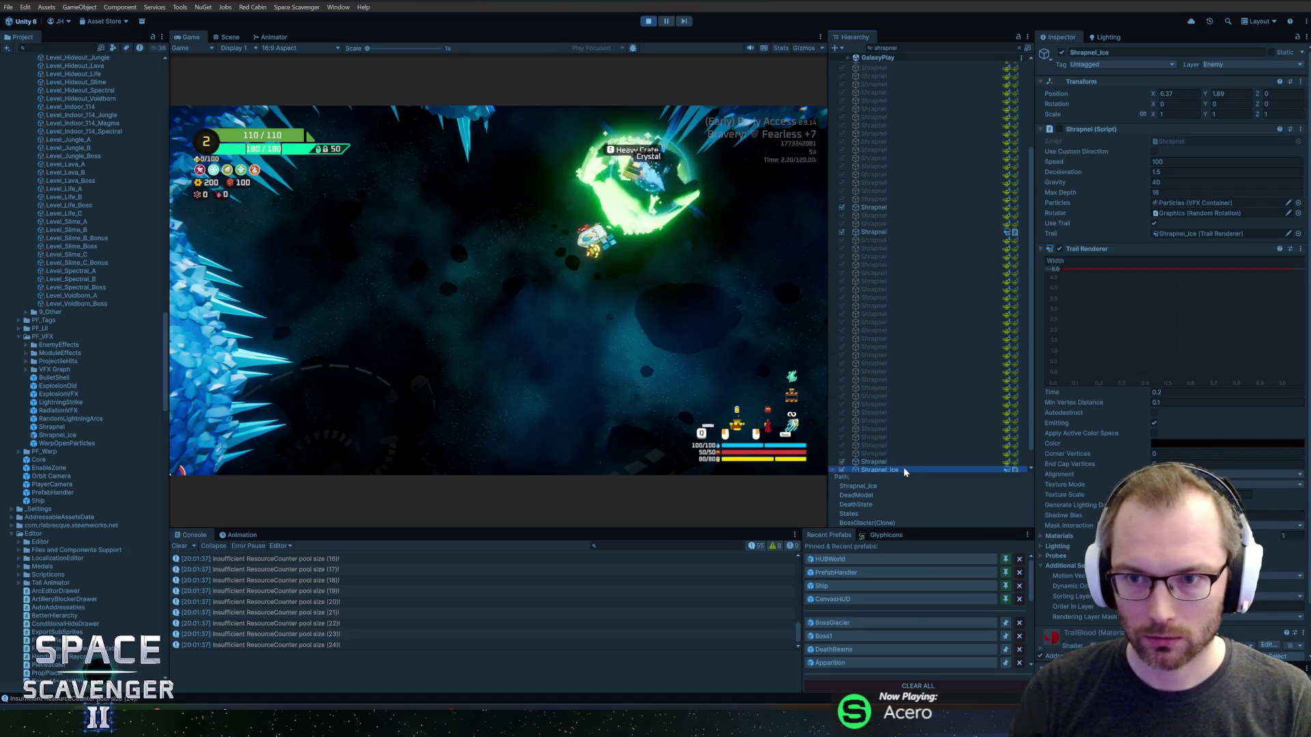
- Compare the three Shrapnel_Ice objects with the plain Shrapnel object, then return to Rider
scroll(900, 464, down, 1)
shift+click(898, 467)
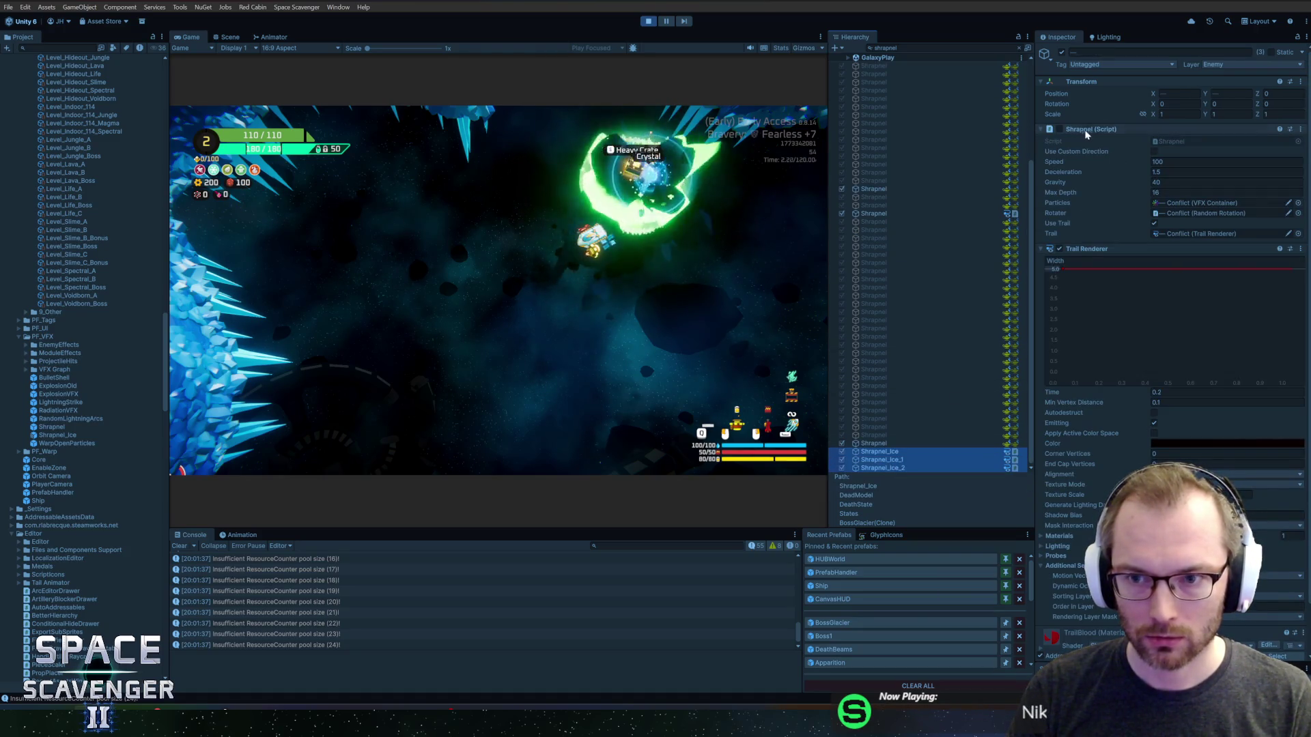
click(653, 219)
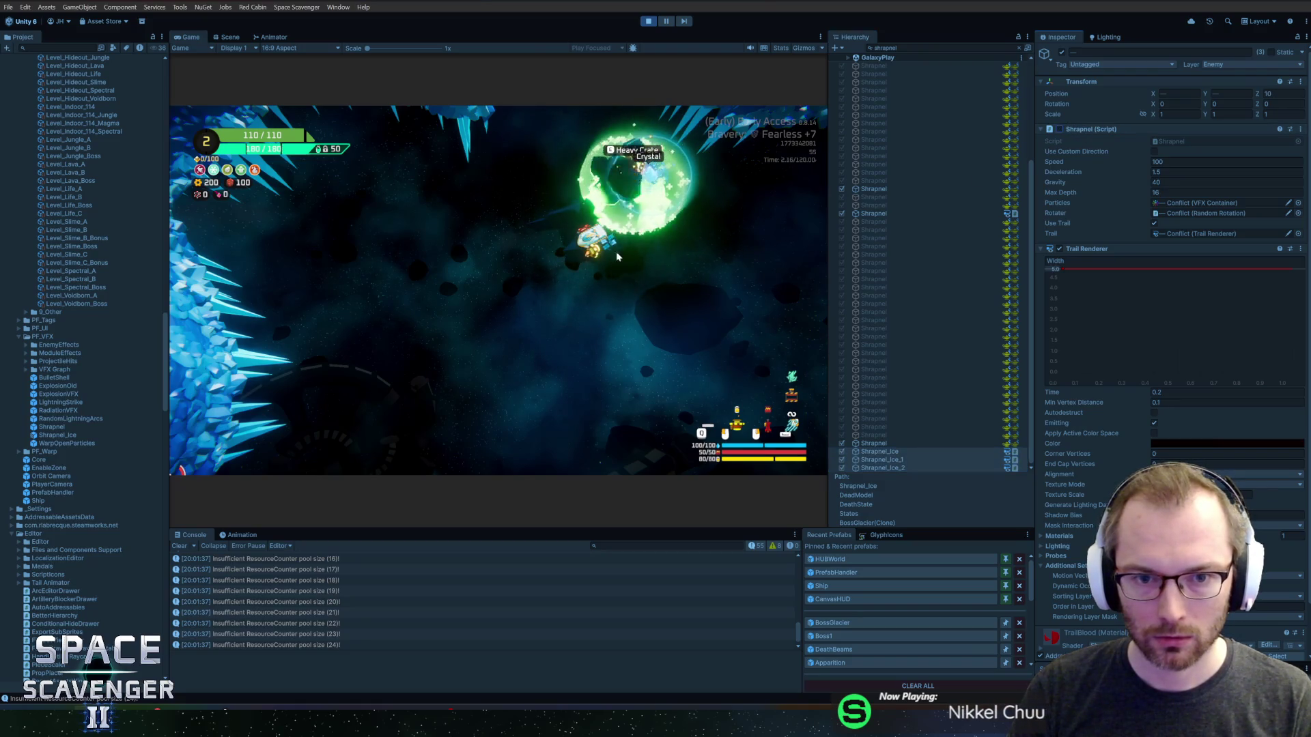
click(897, 448)
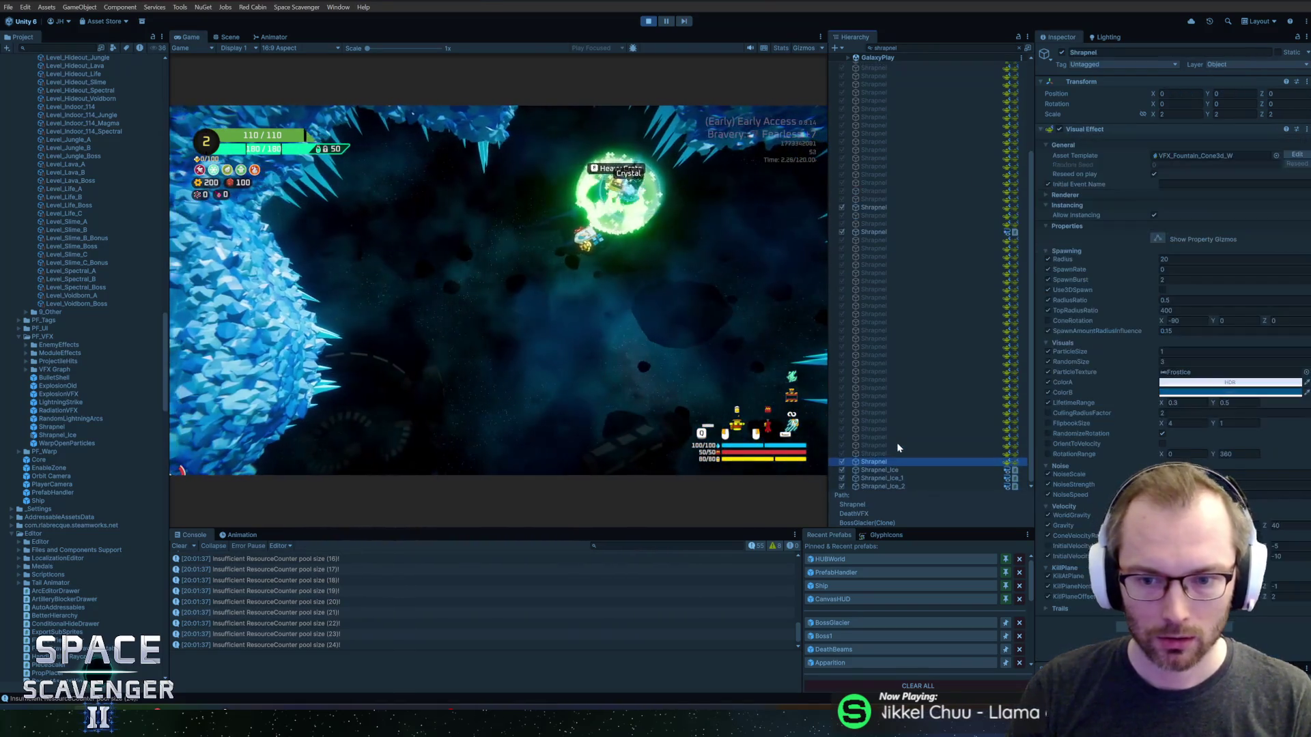
key(alt+Tab)
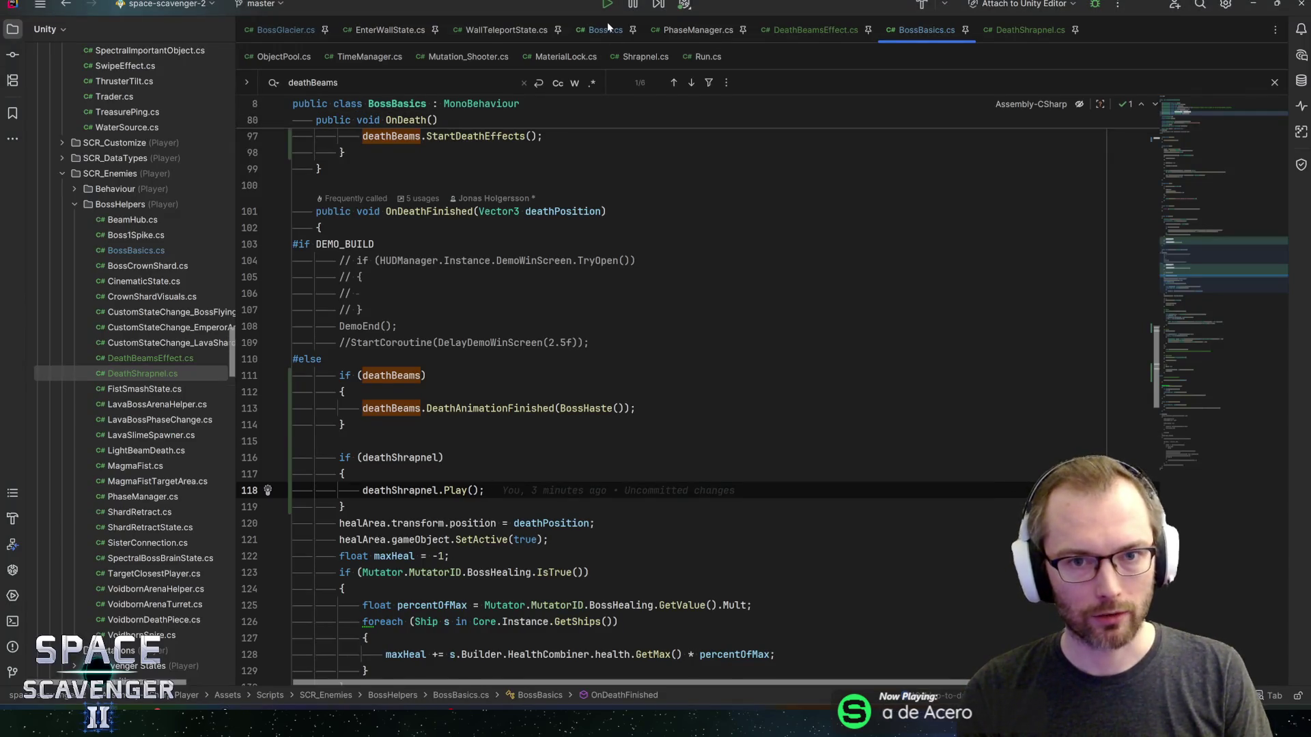
- Add s.enabled = true; inside DeathShrapnel's Play loop and save
click(607, 28)
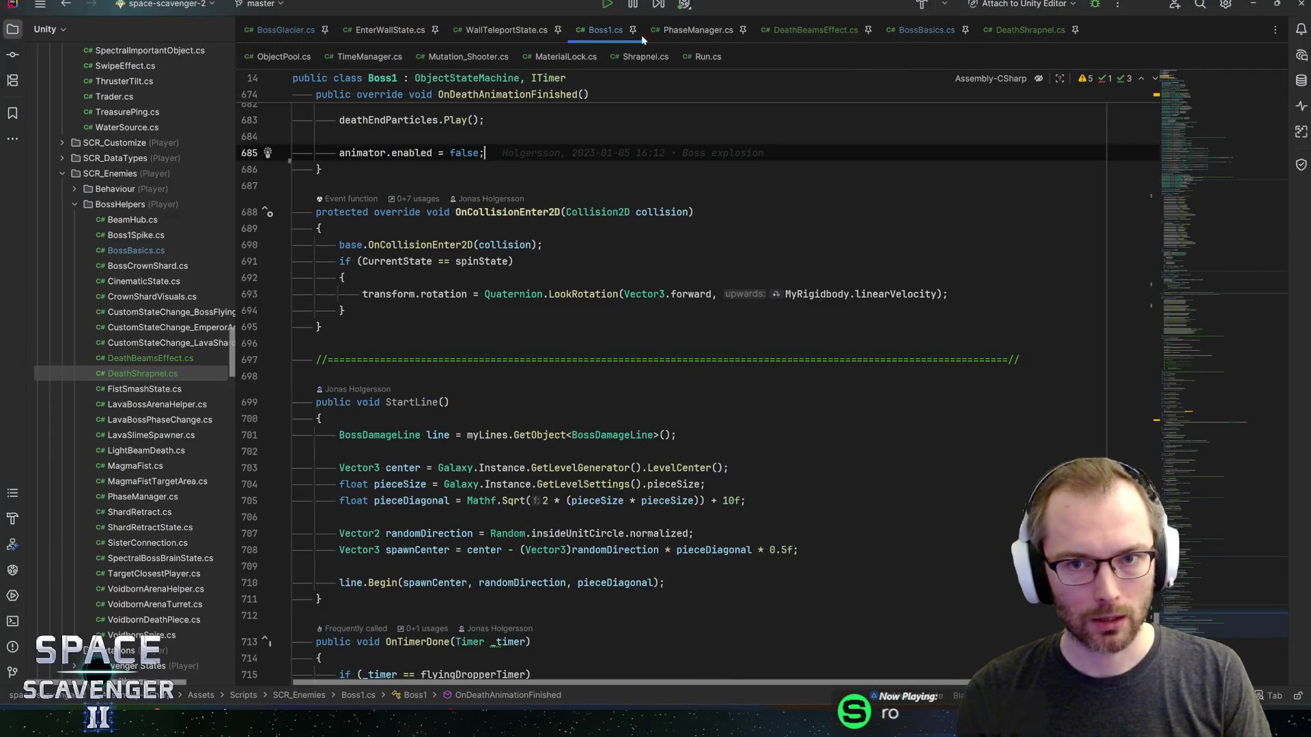
click(901, 30)
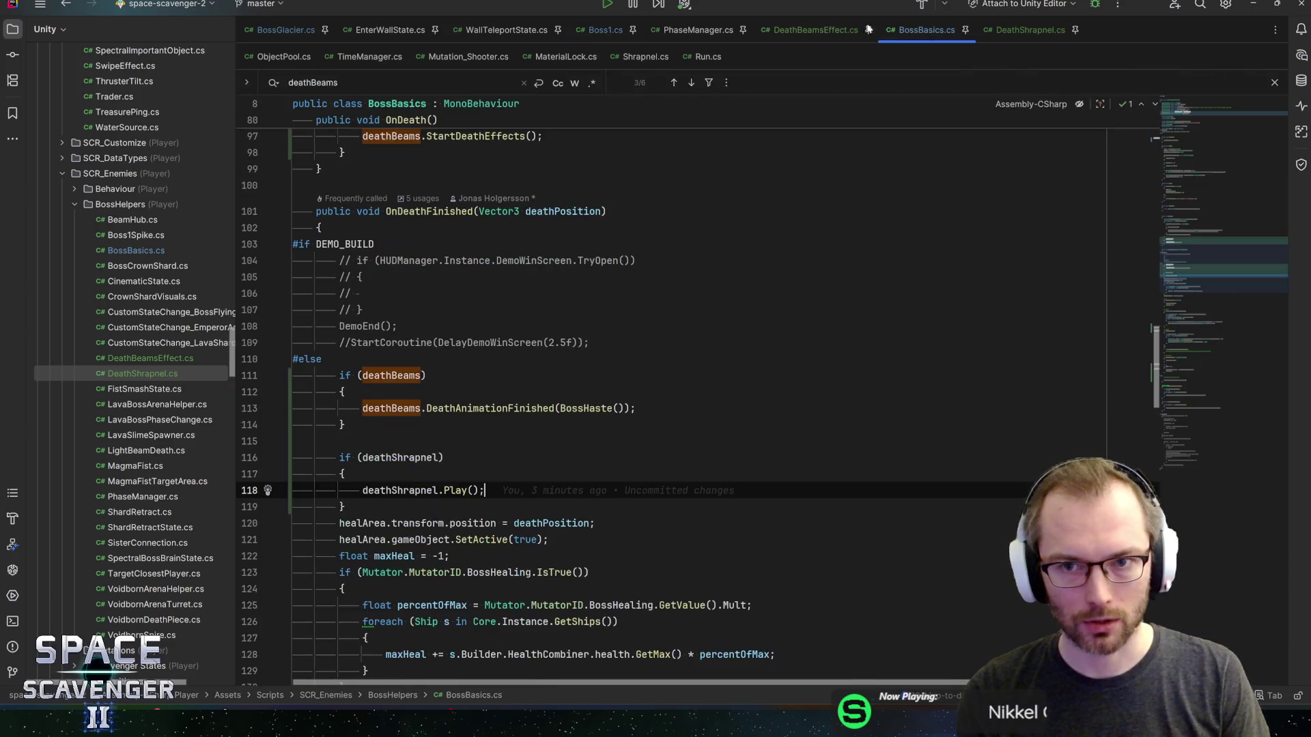
click(826, 30)
click(1030, 30)
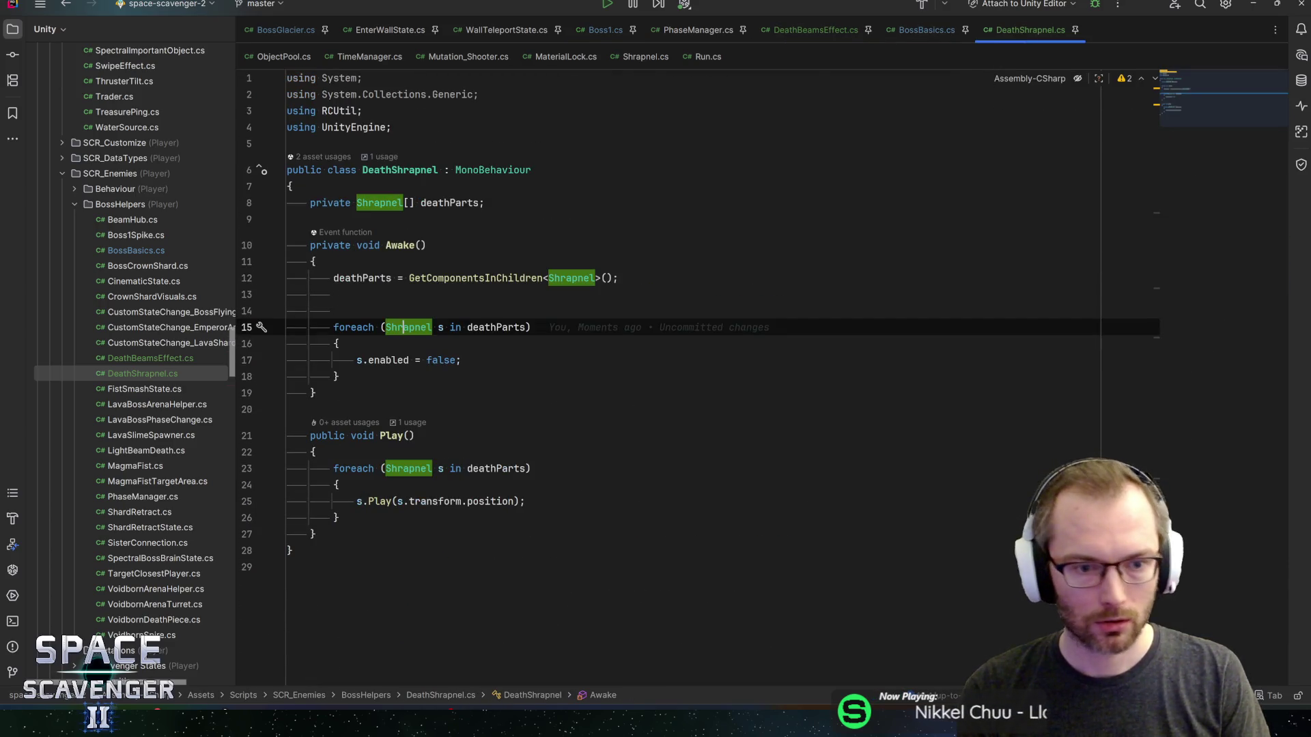
click(311, 452)
key(Down)
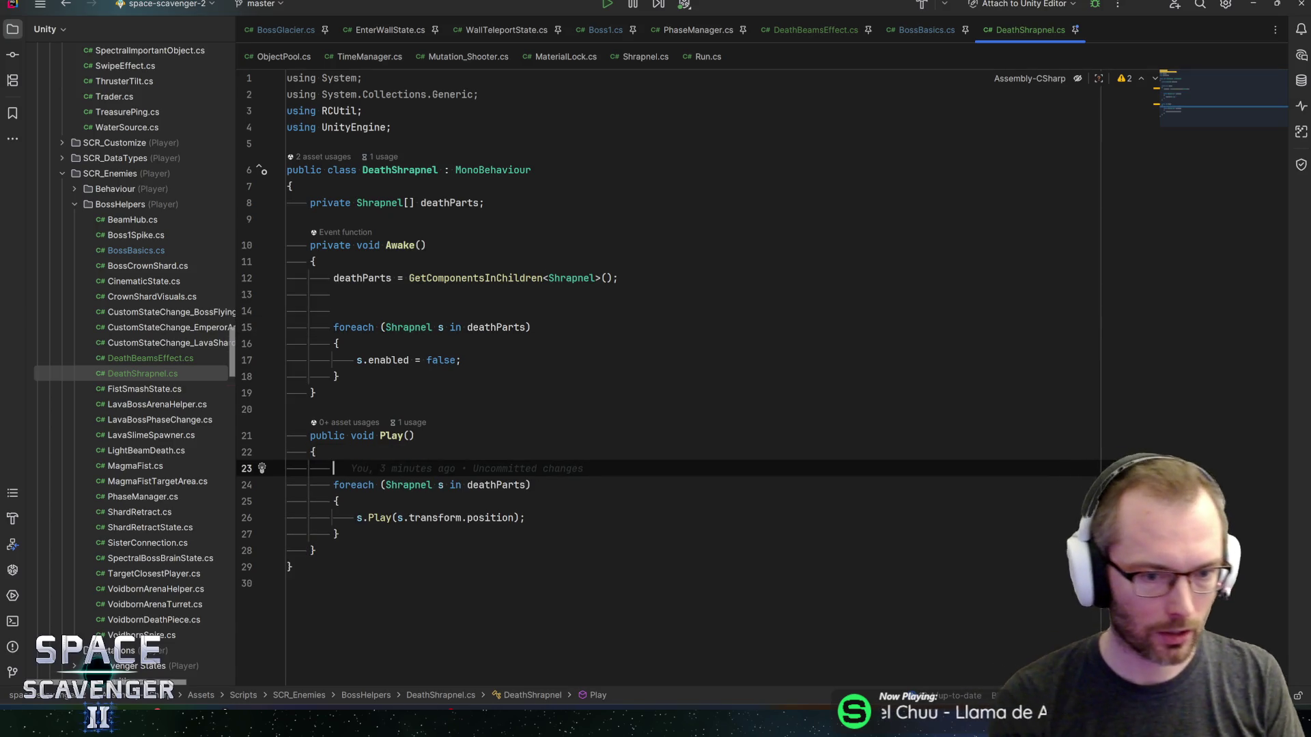
key(Down)
key(End)
key(Return)
text(s.ena)
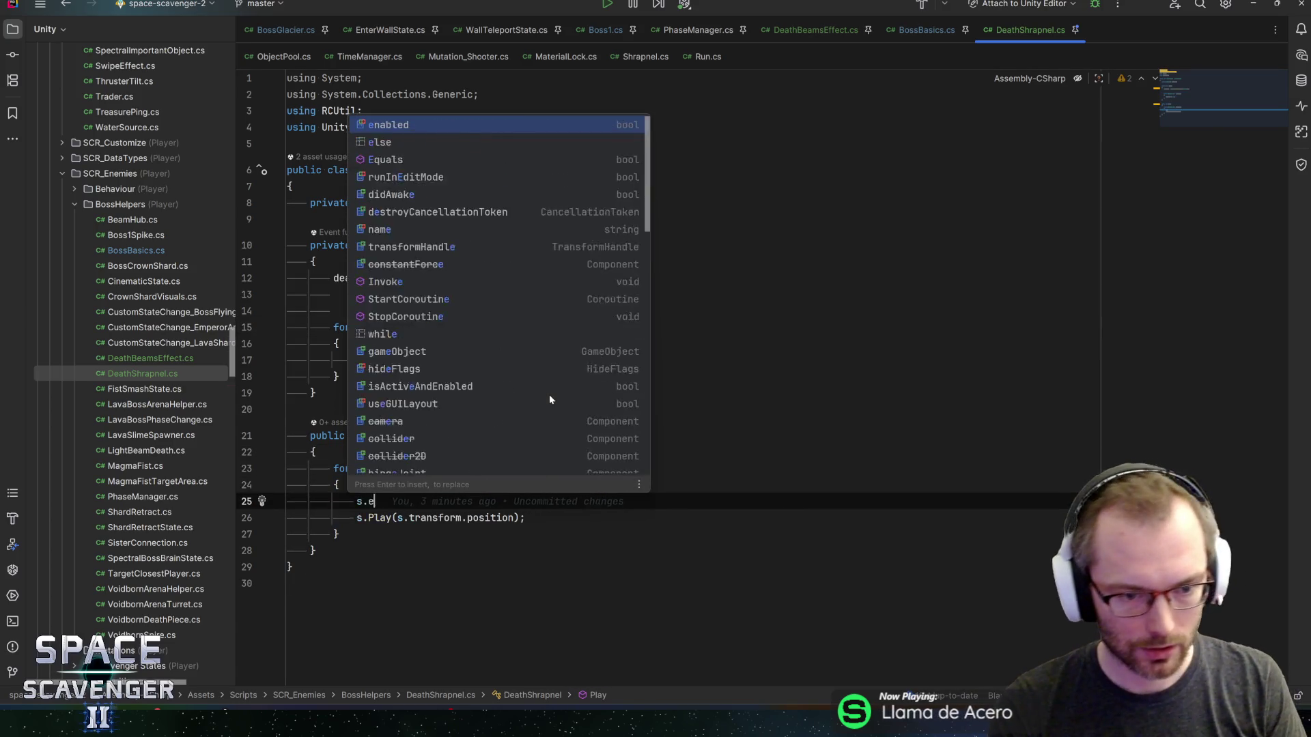
key(Return)
text(= true;)
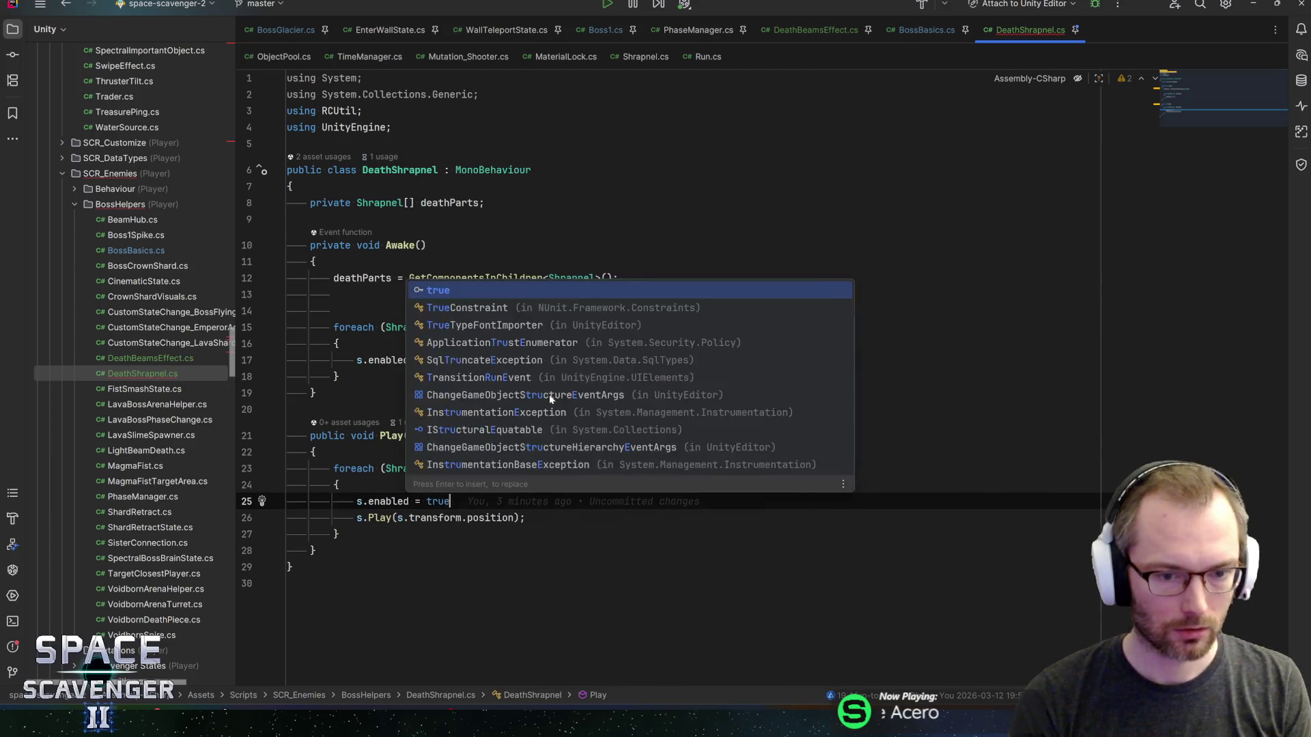
key(ctrl+s)
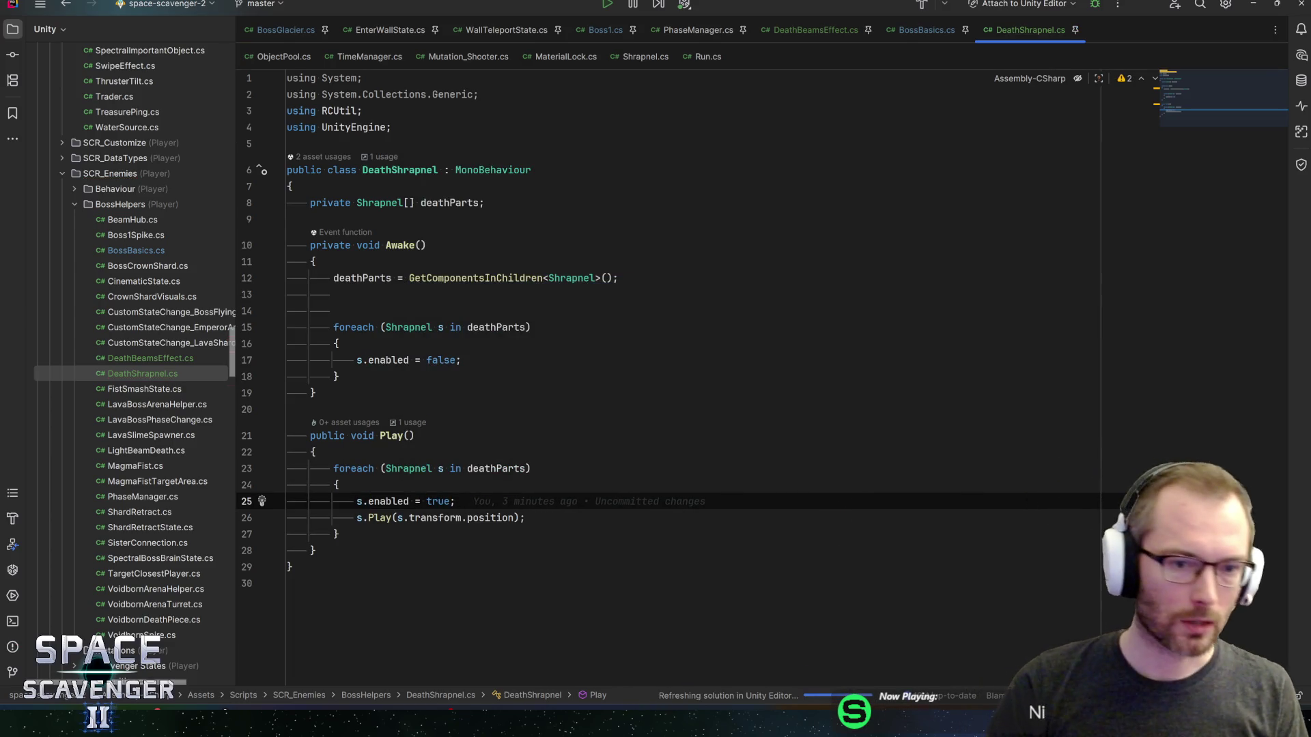
- Check Shrapnel's Play overloads to see where each piece enables itself
click(381, 518)
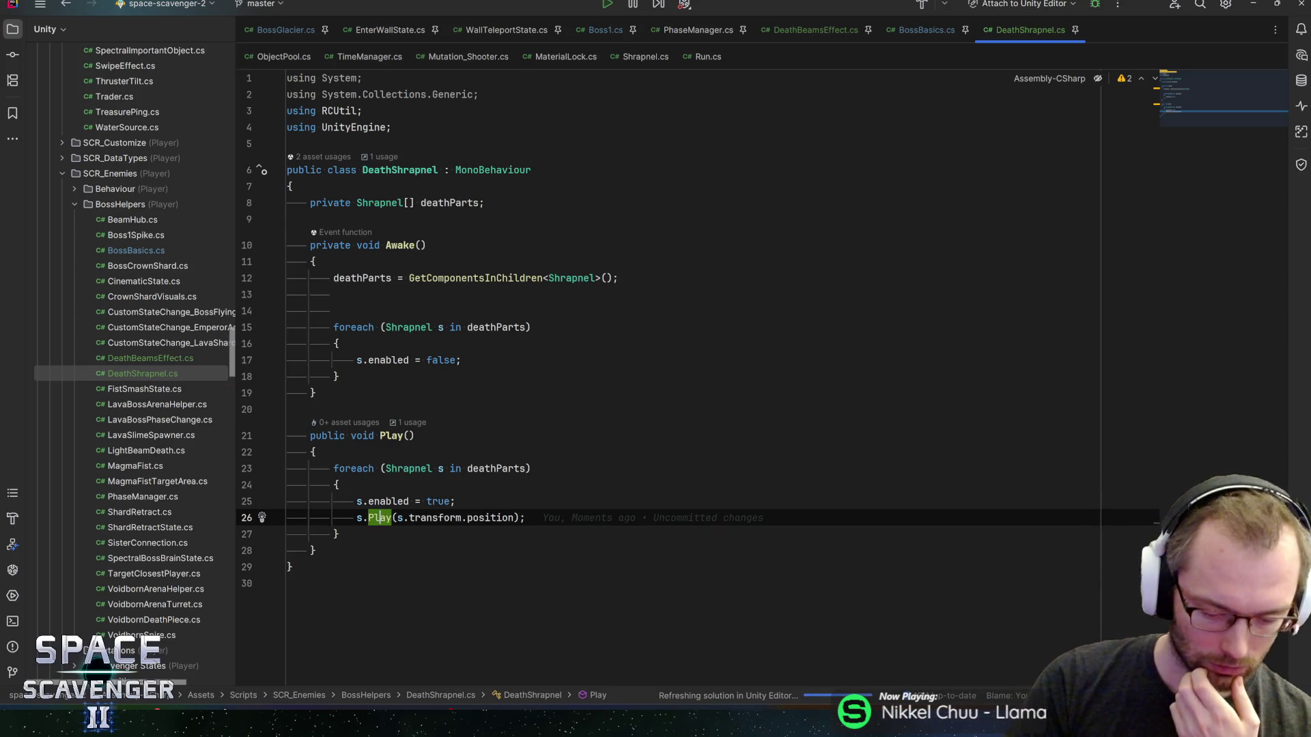
key(F12)
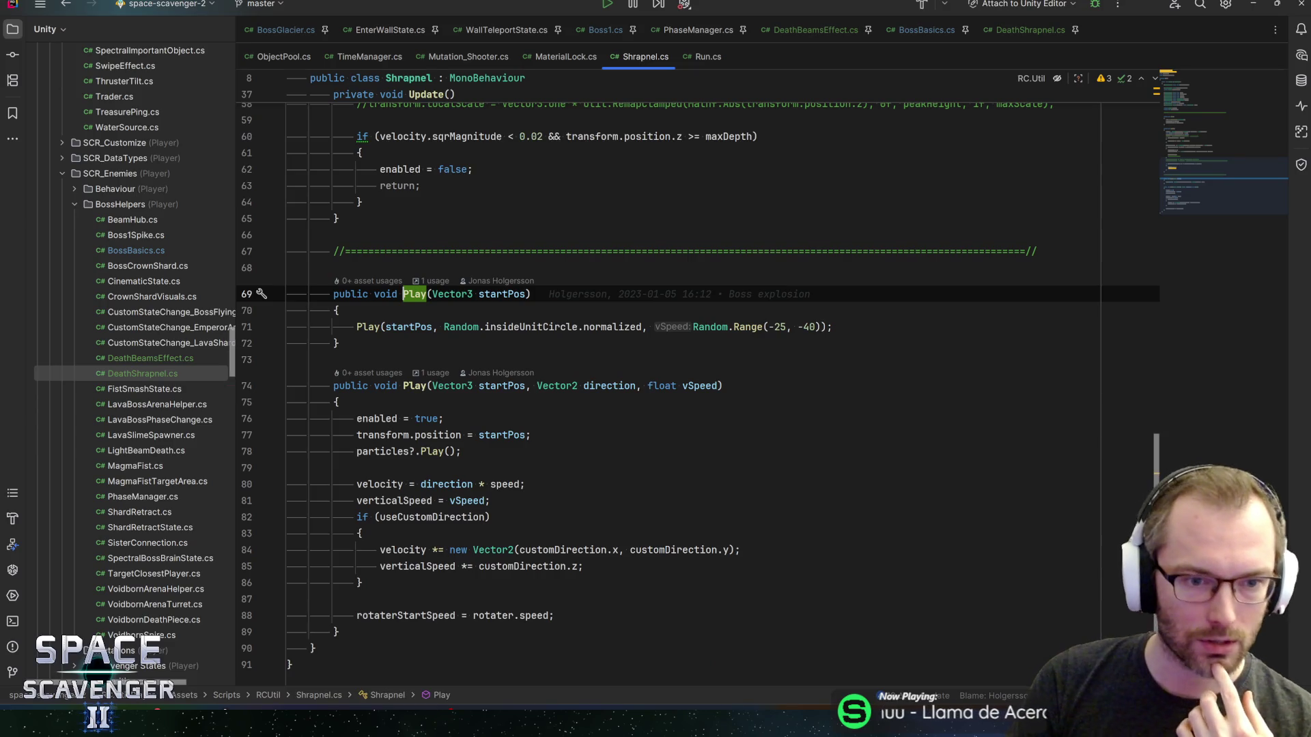
click(367, 327)
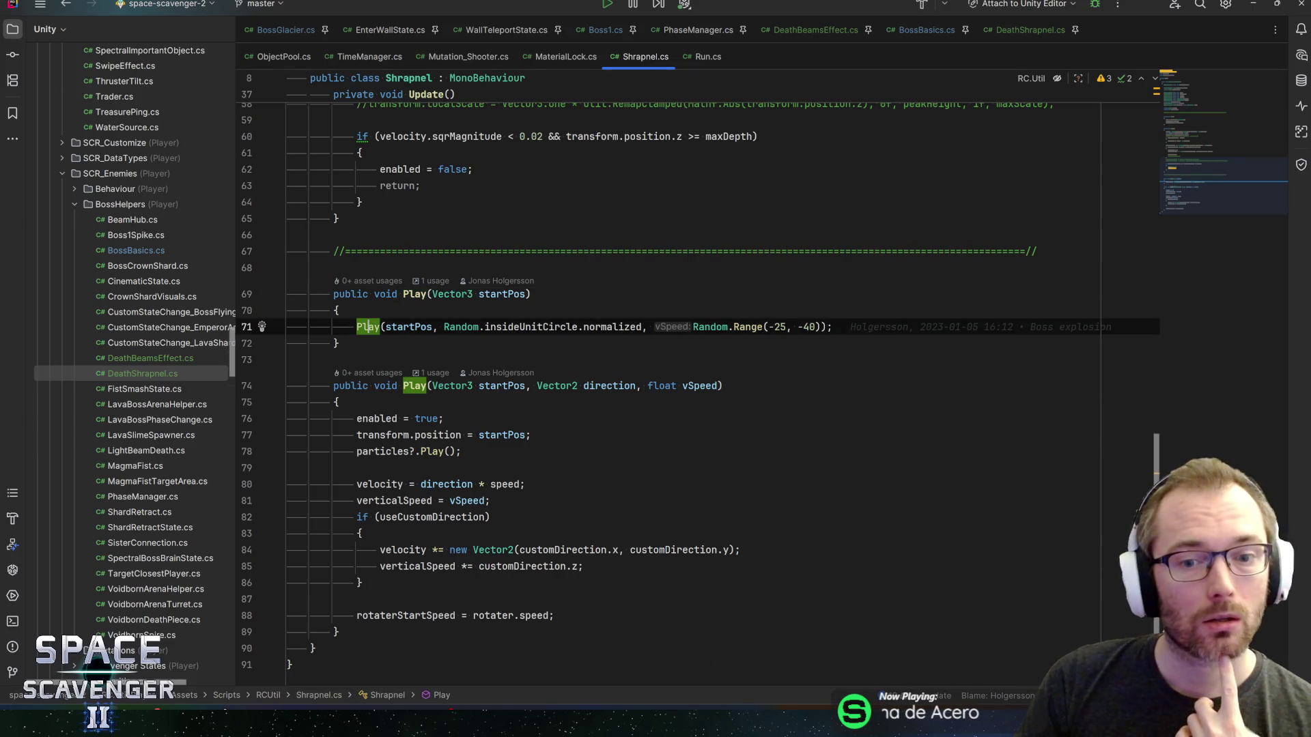
click(380, 418)
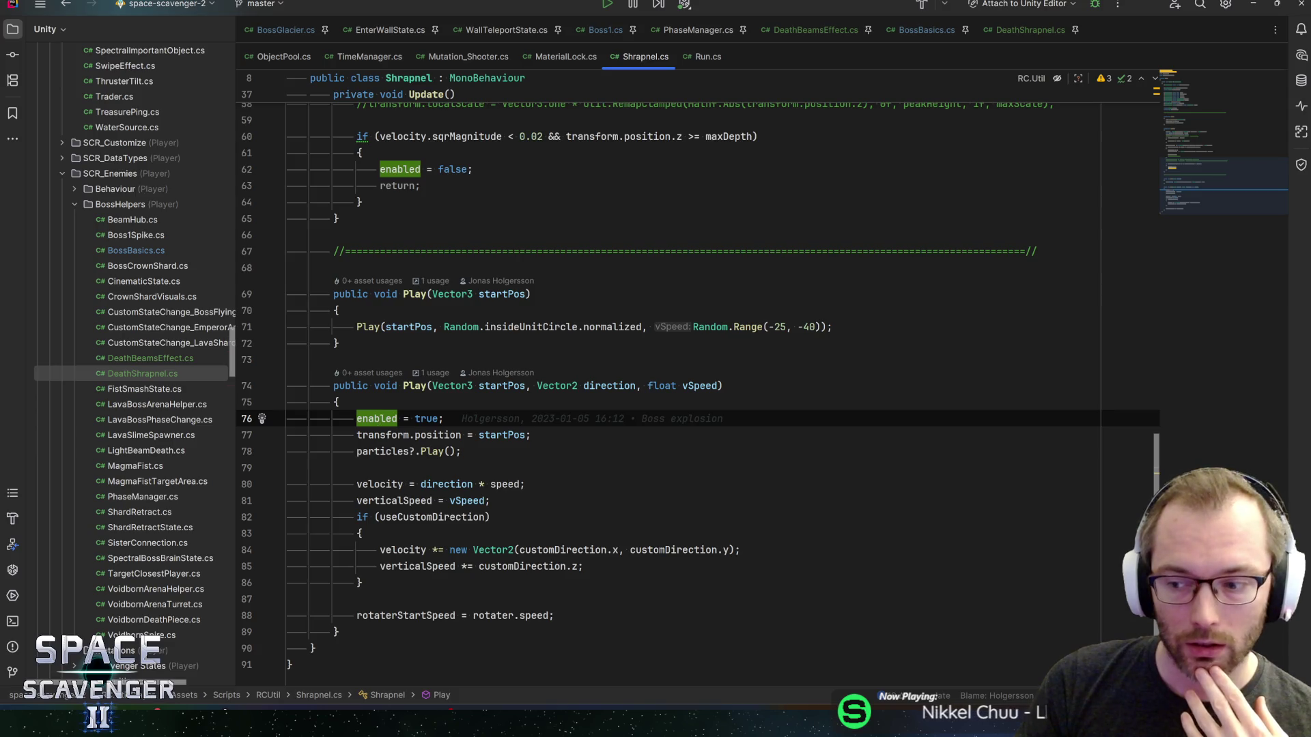
key(ctrl+alt+Left)
key(ctrl+alt+Left)
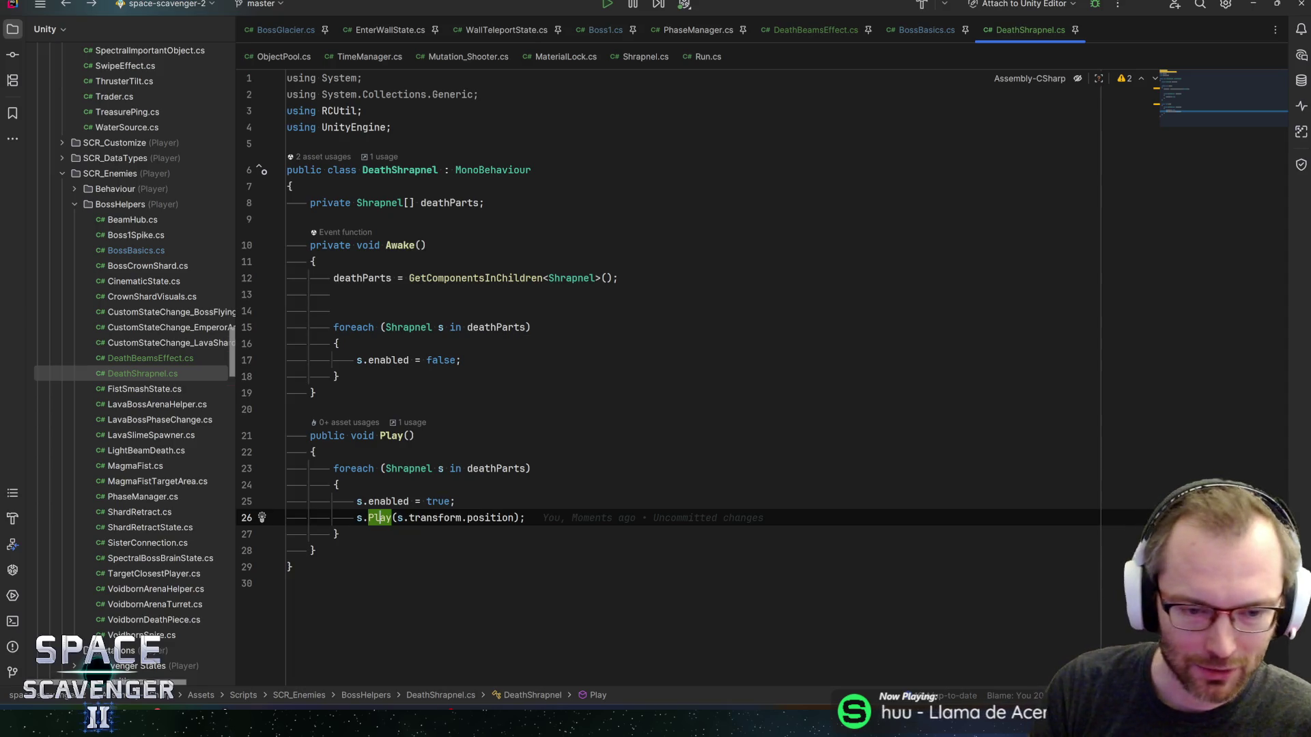
- Remove the redundant s.enabled = true; line from DeathShrapnel's Play loop
click(455, 501)
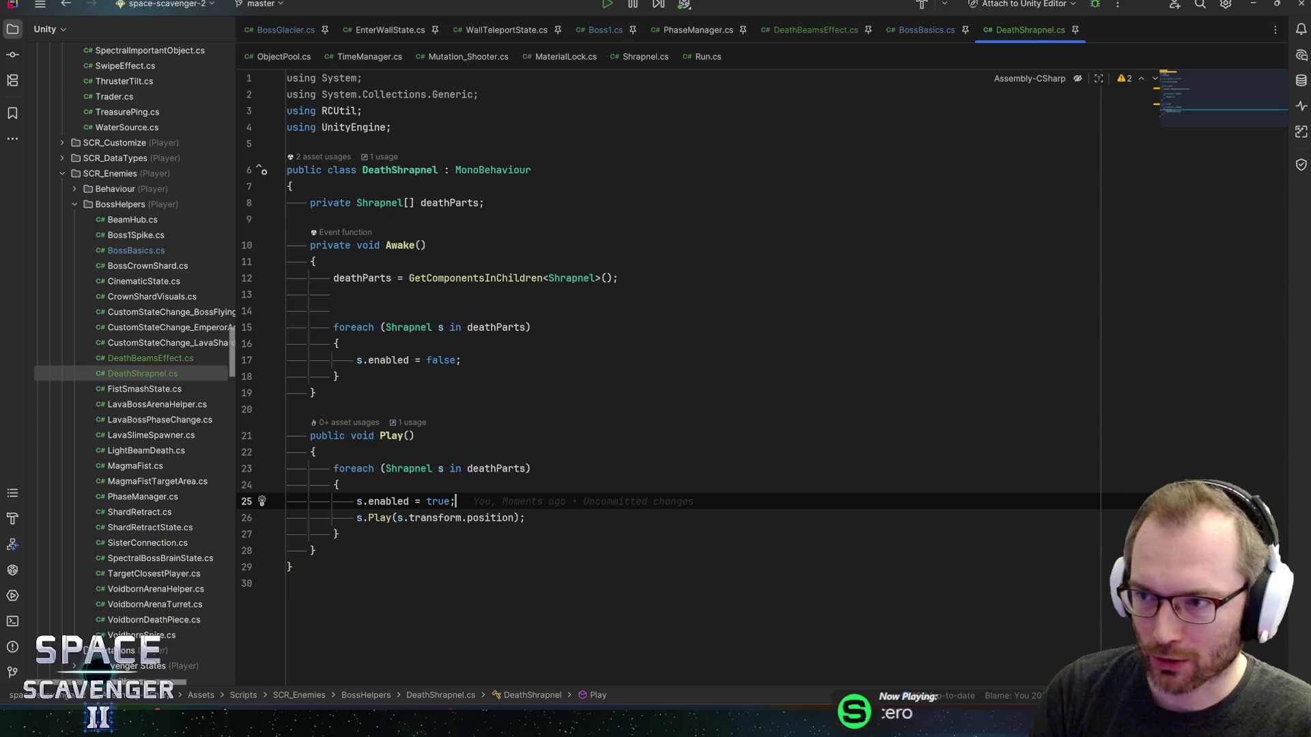
key(Down)
key(End)
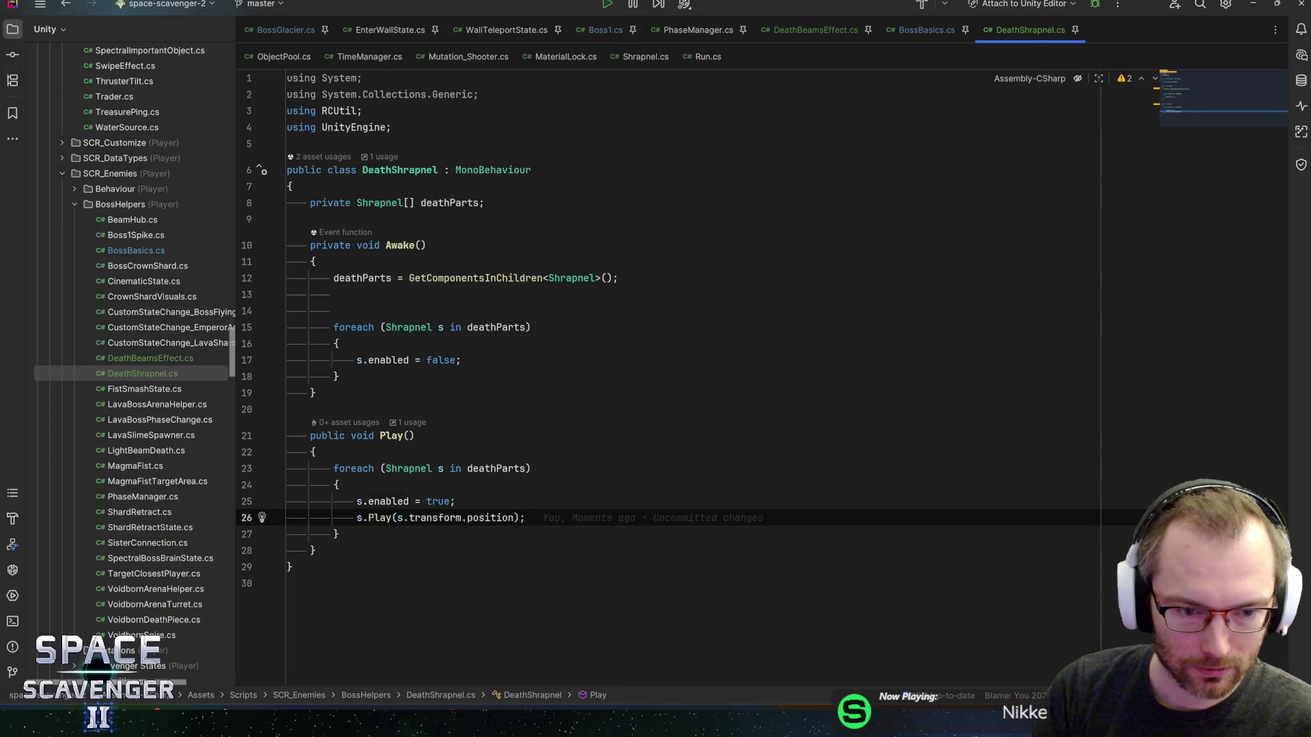
key(Up)
key(ctrl+x)
key(End)
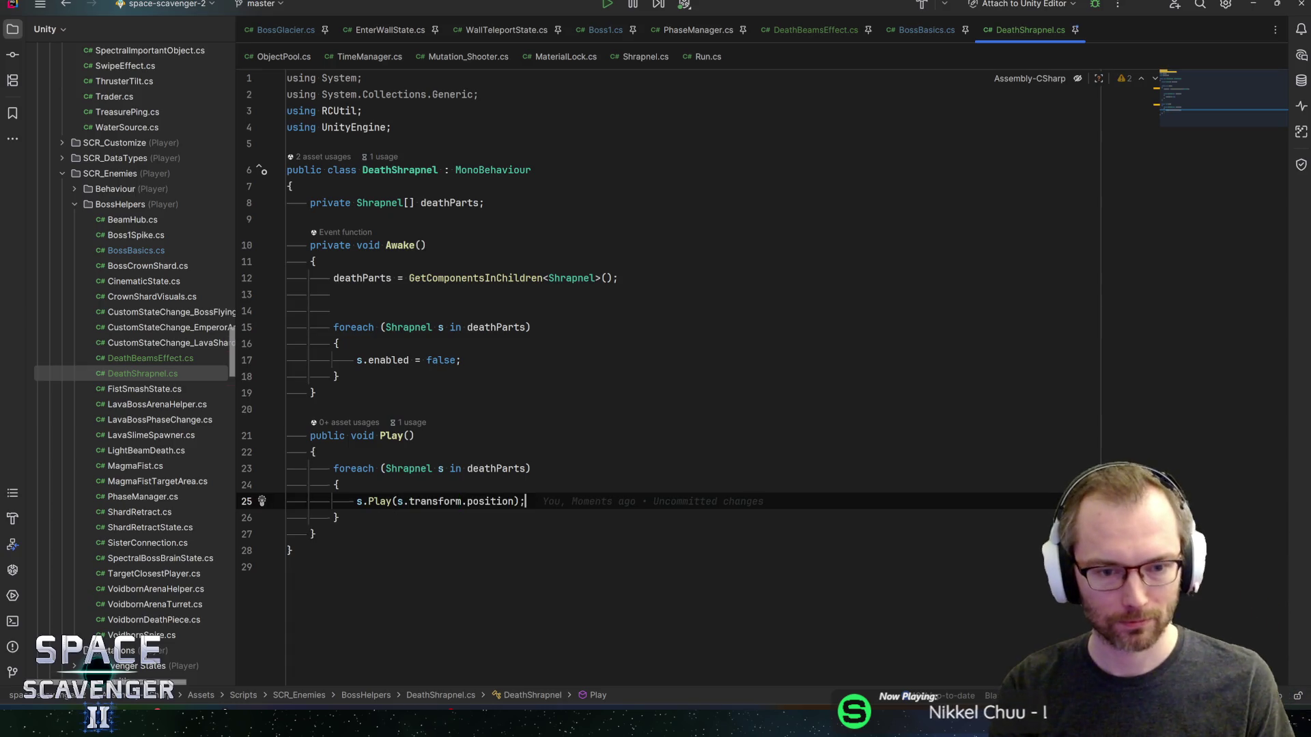
ctrl+click(379, 501)
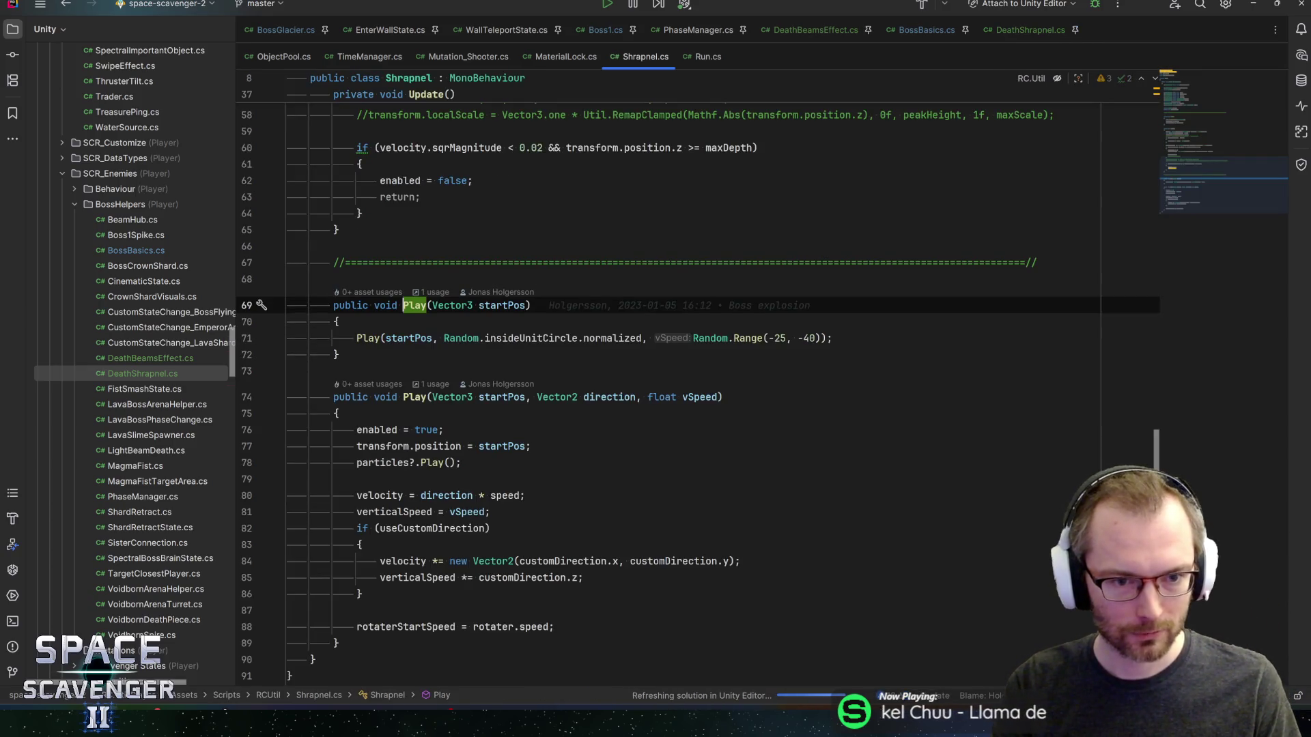
- Read through the Play overload in Shrapnel.cs, from enabled = true to the velocity line
click(339, 355)
click(490, 528)
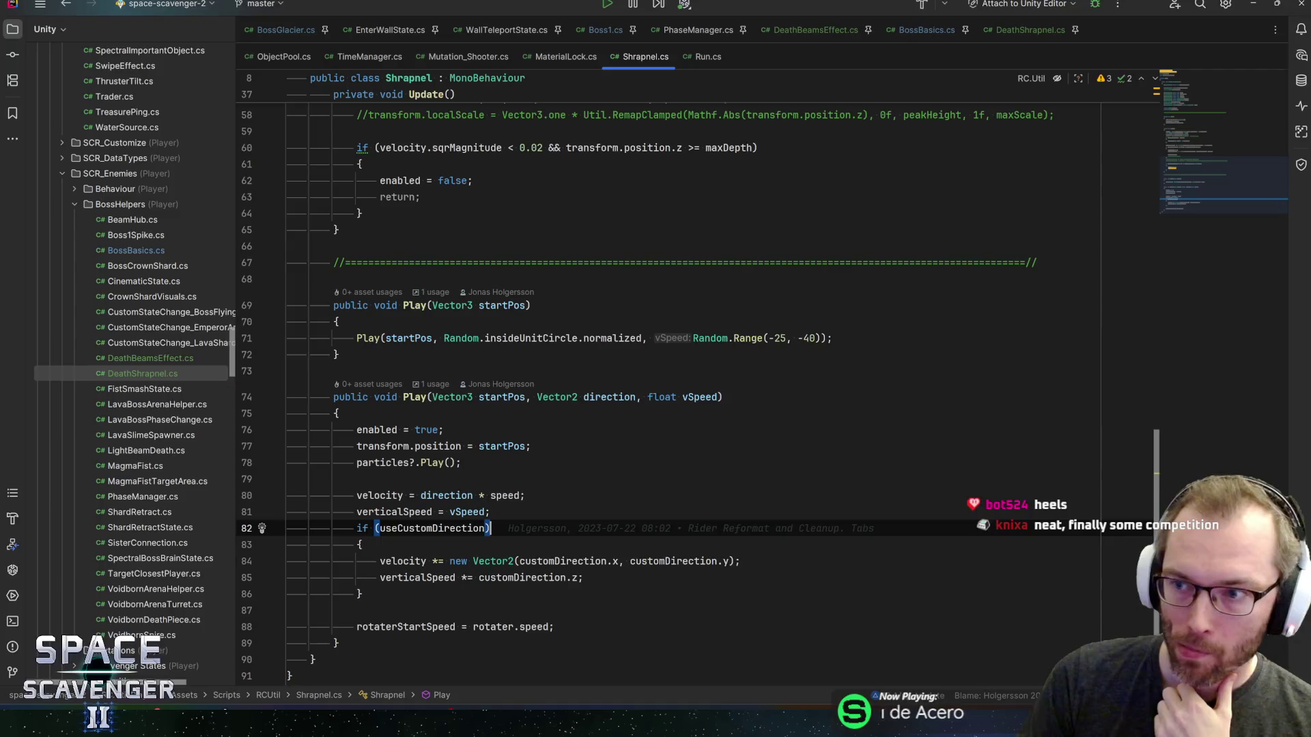
key(Up)
key(Up)
key(Up)
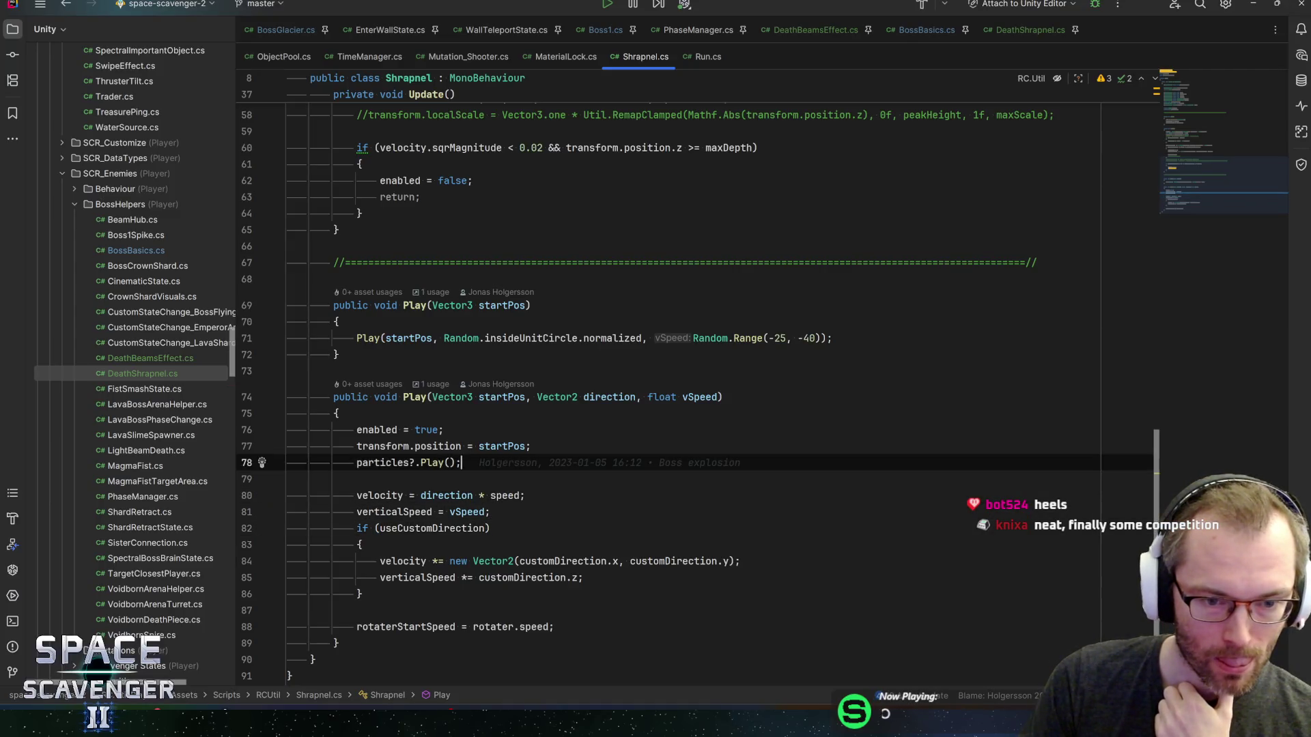
key(End)
key(Up)
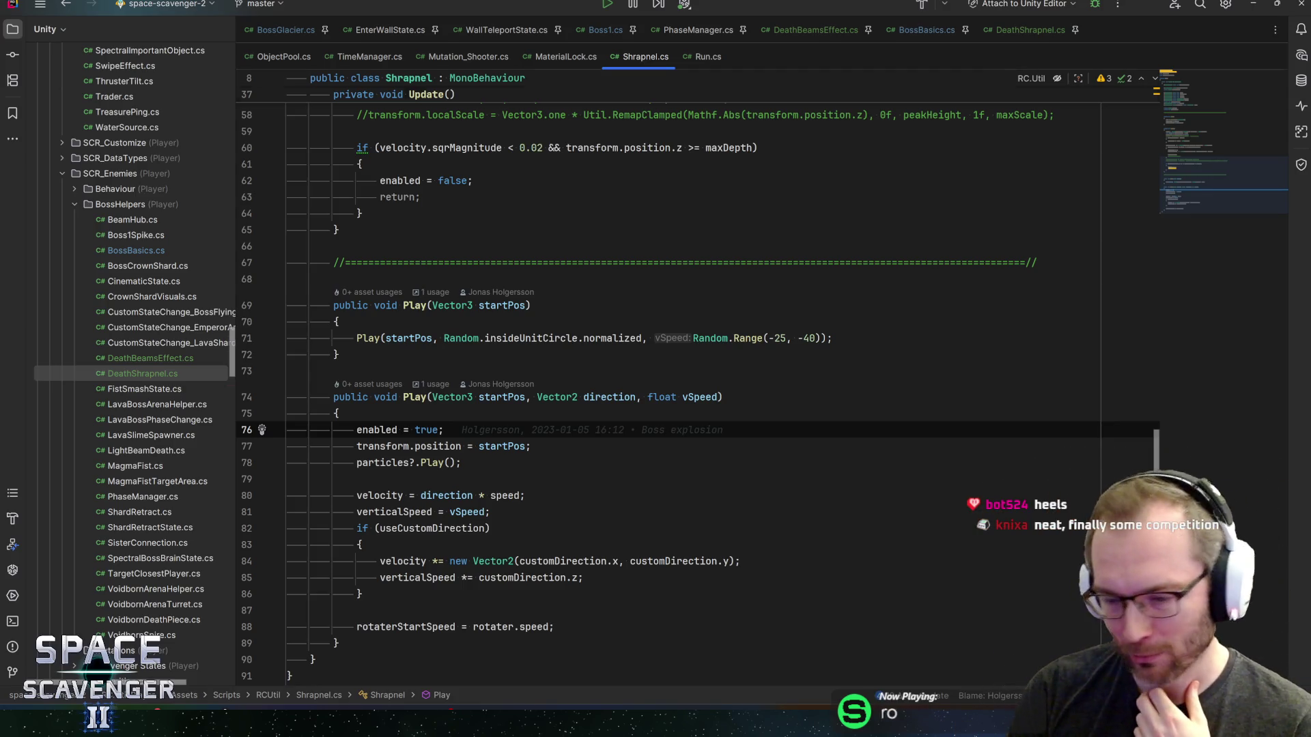
key(Down)
key(Down)
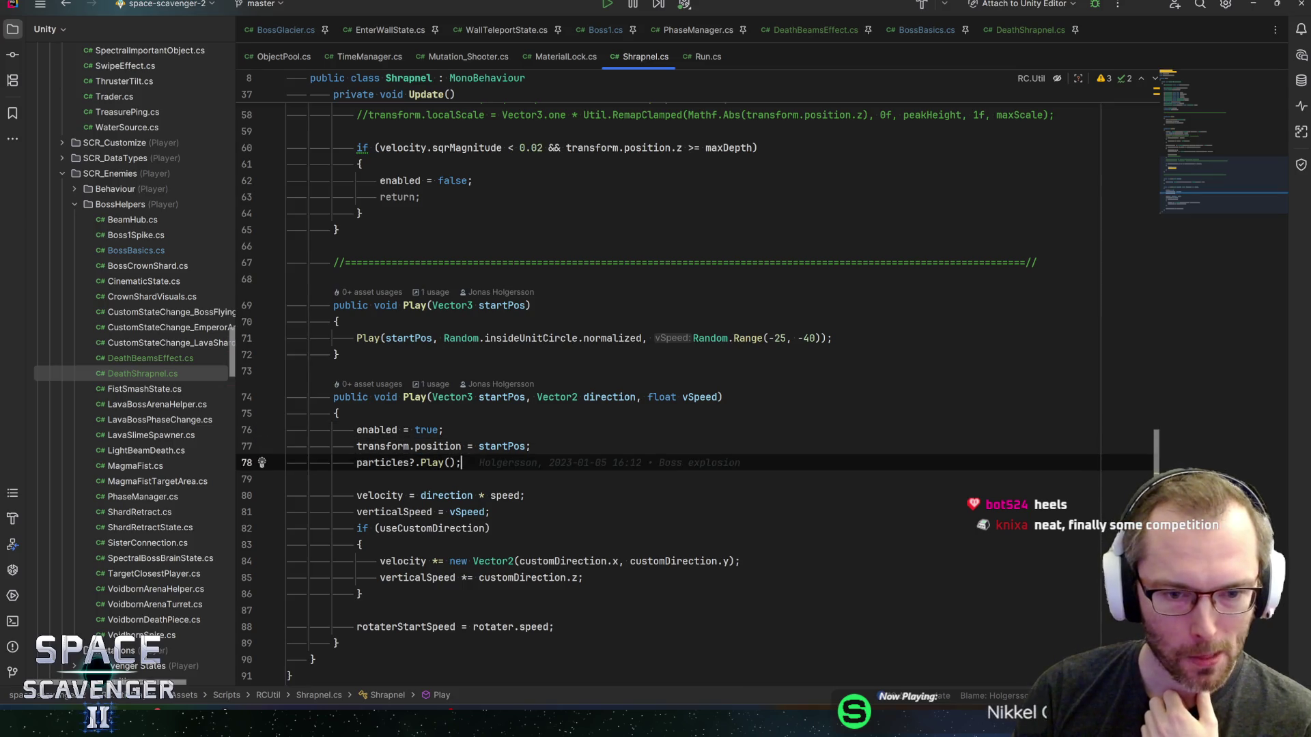
scroll(682, 383, down, 2)
click(360, 464)
key(Up)
key(Up)
key(Up)
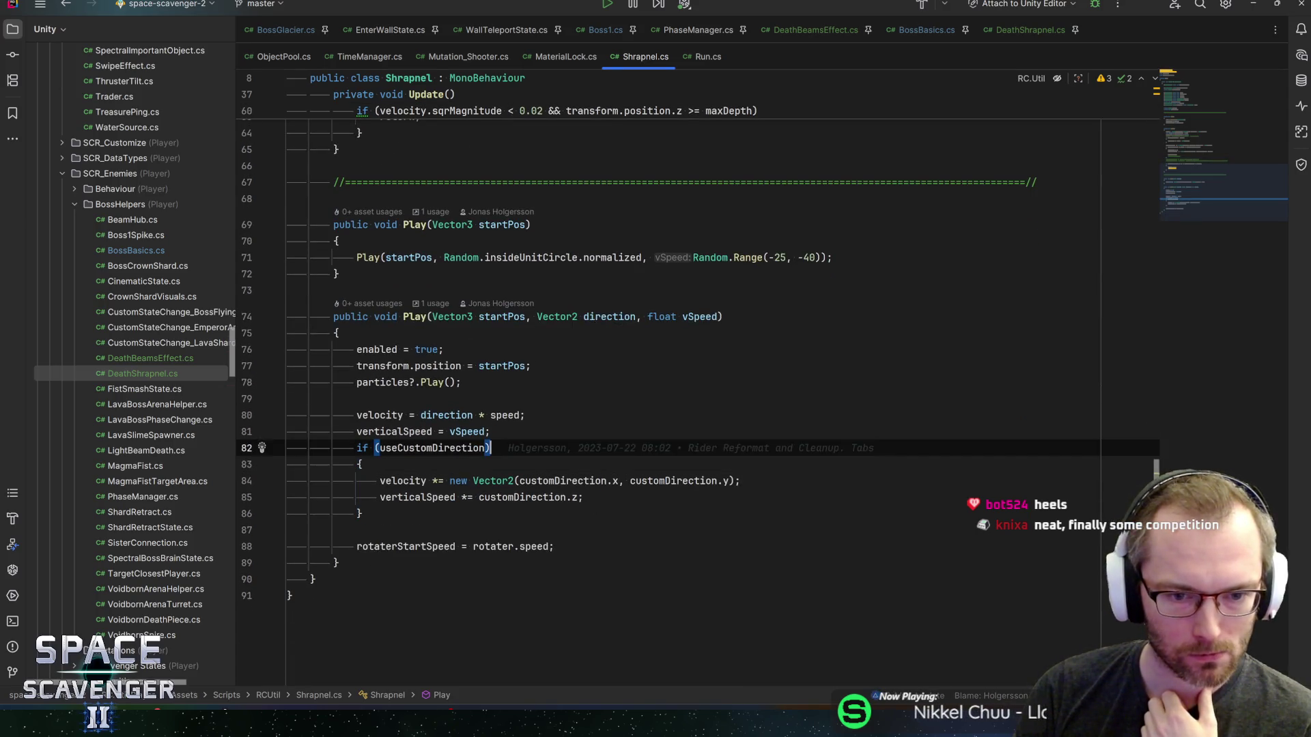
key(End)
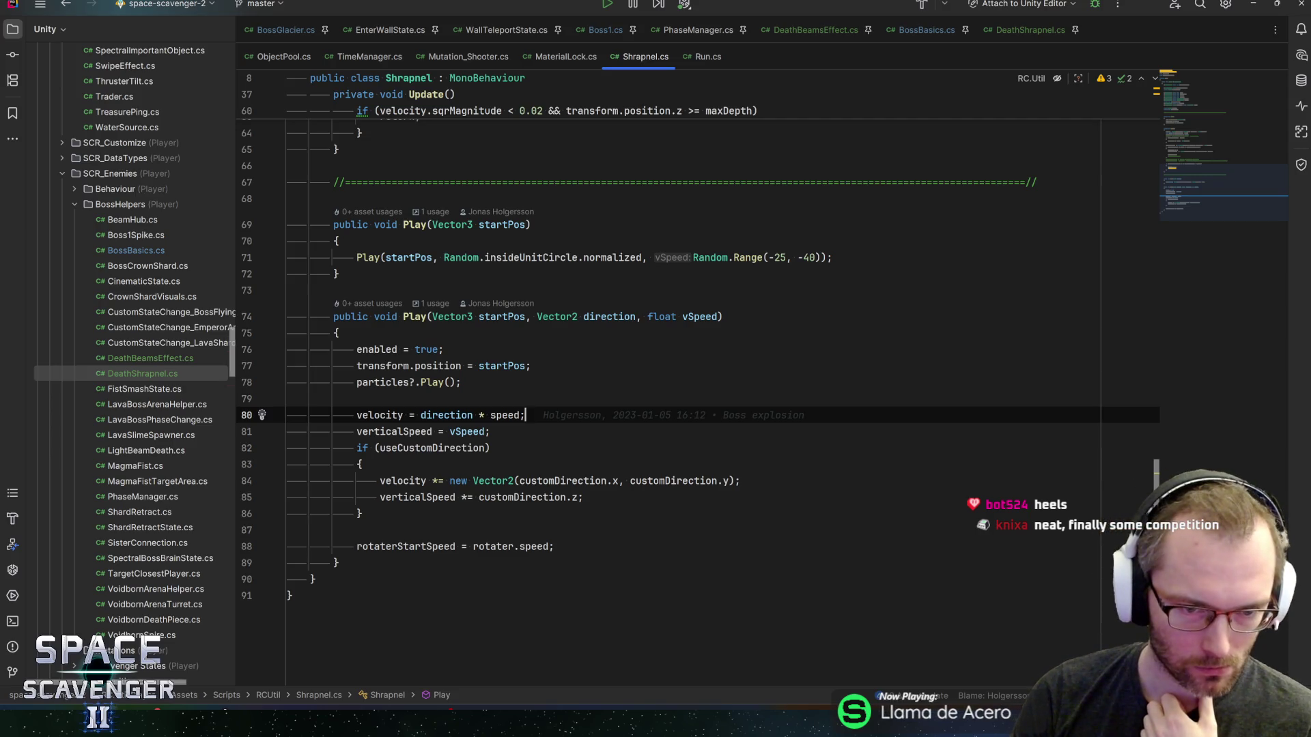
key(Up)
key(Up)
key(Up)
key(Left)
key(Left)
key(Left)
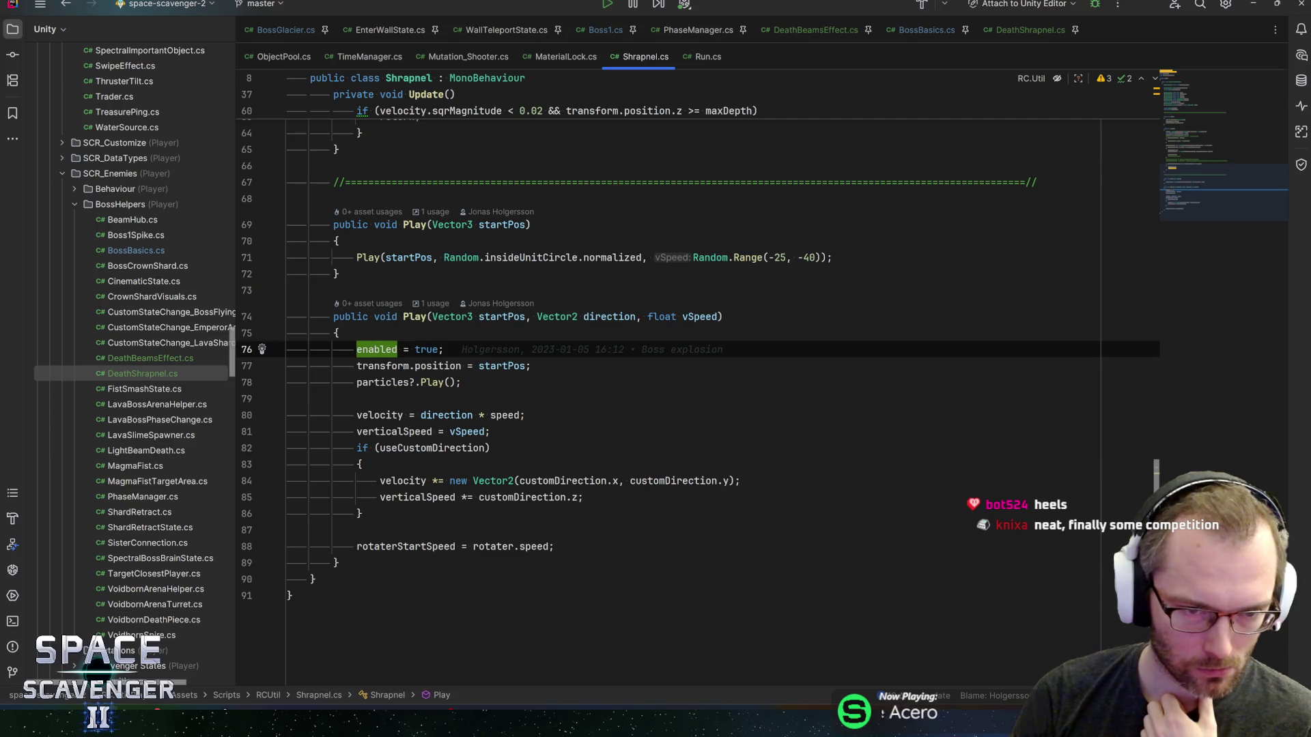
- Confirm the lines belong to Play, review the particles and velocity lines, then return to line 1
scroll(683, 382, up, 15)
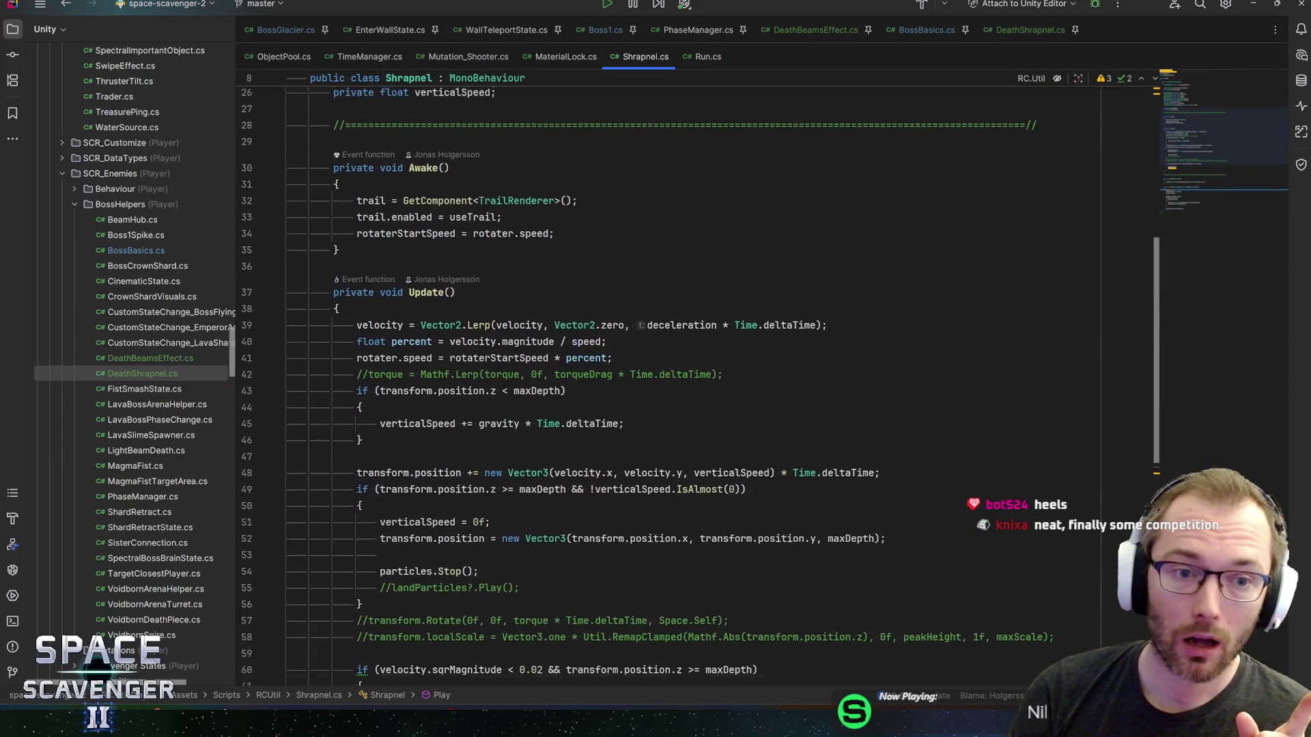
scroll(645, 386, down, 9)
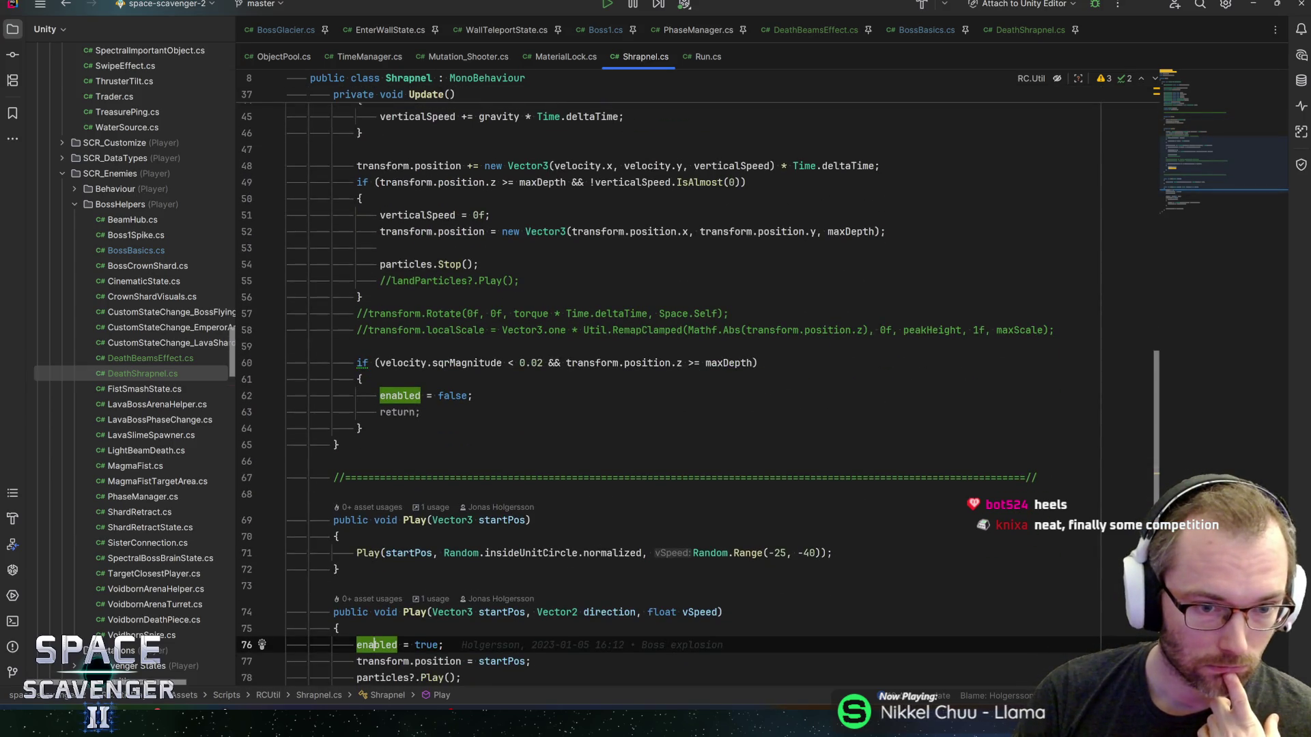
scroll(683, 382, up, 4)
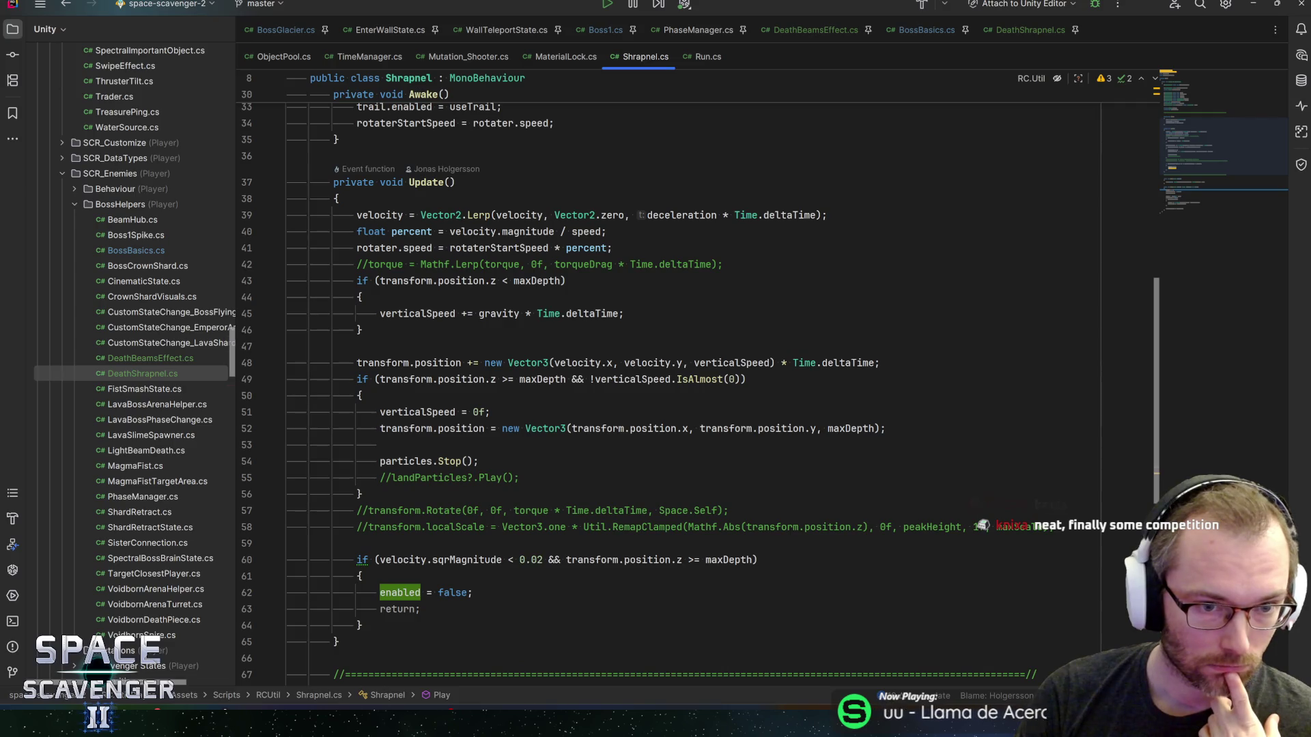
scroll(683, 396, down, 10)
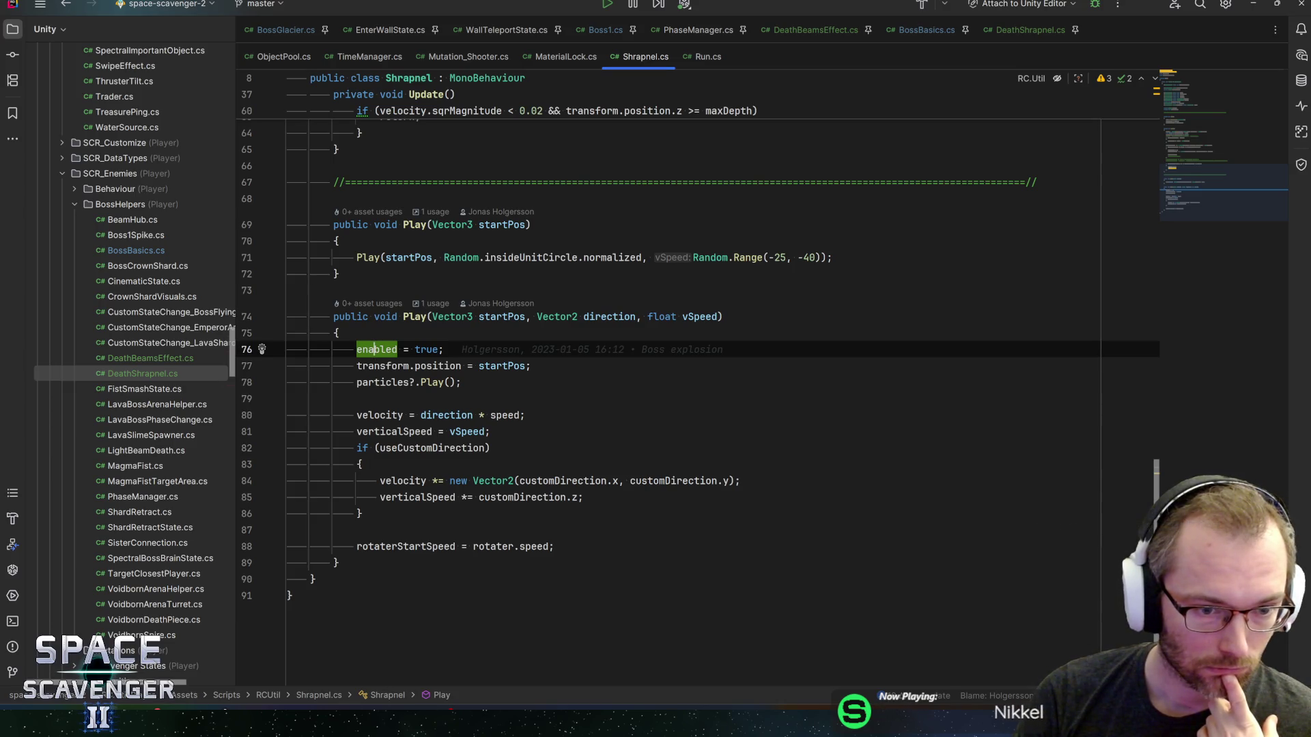
key(alt+q)
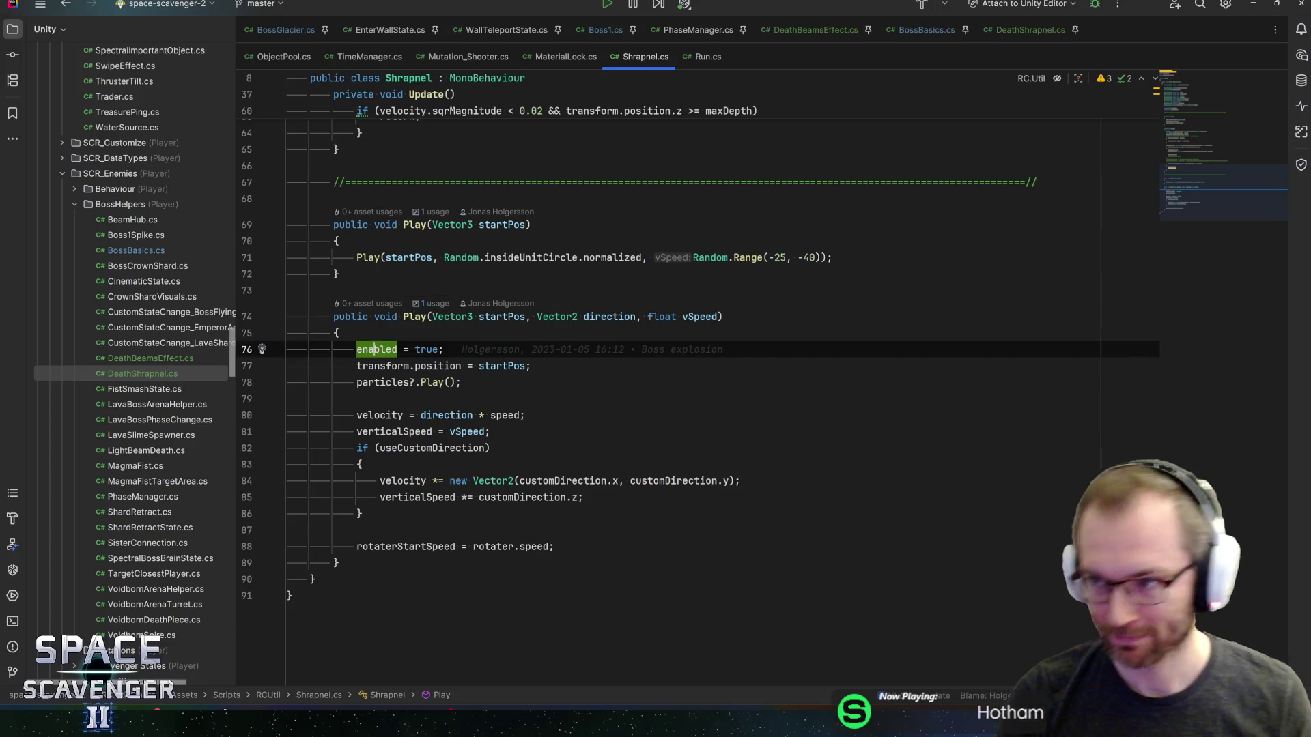
key(Down)
key(End)
key(Down)
key(Down)
key(Down)
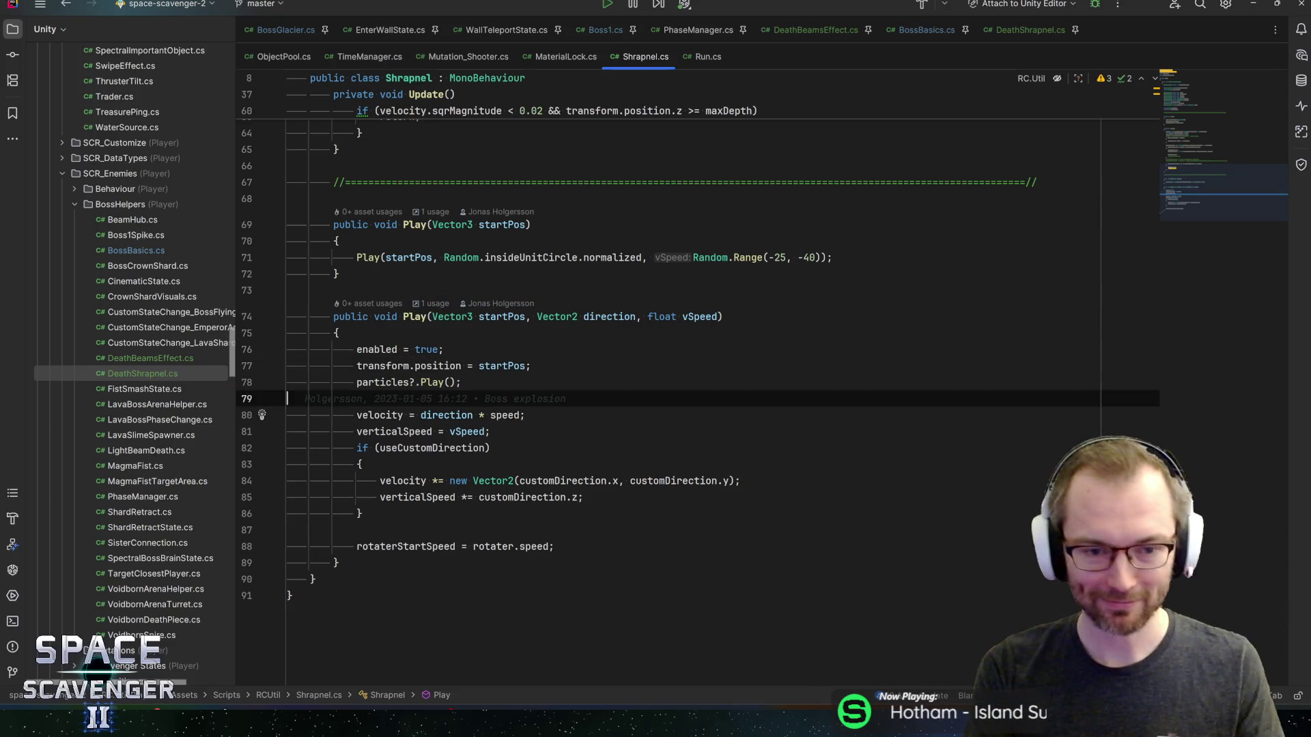
key(Up)
key(Up)
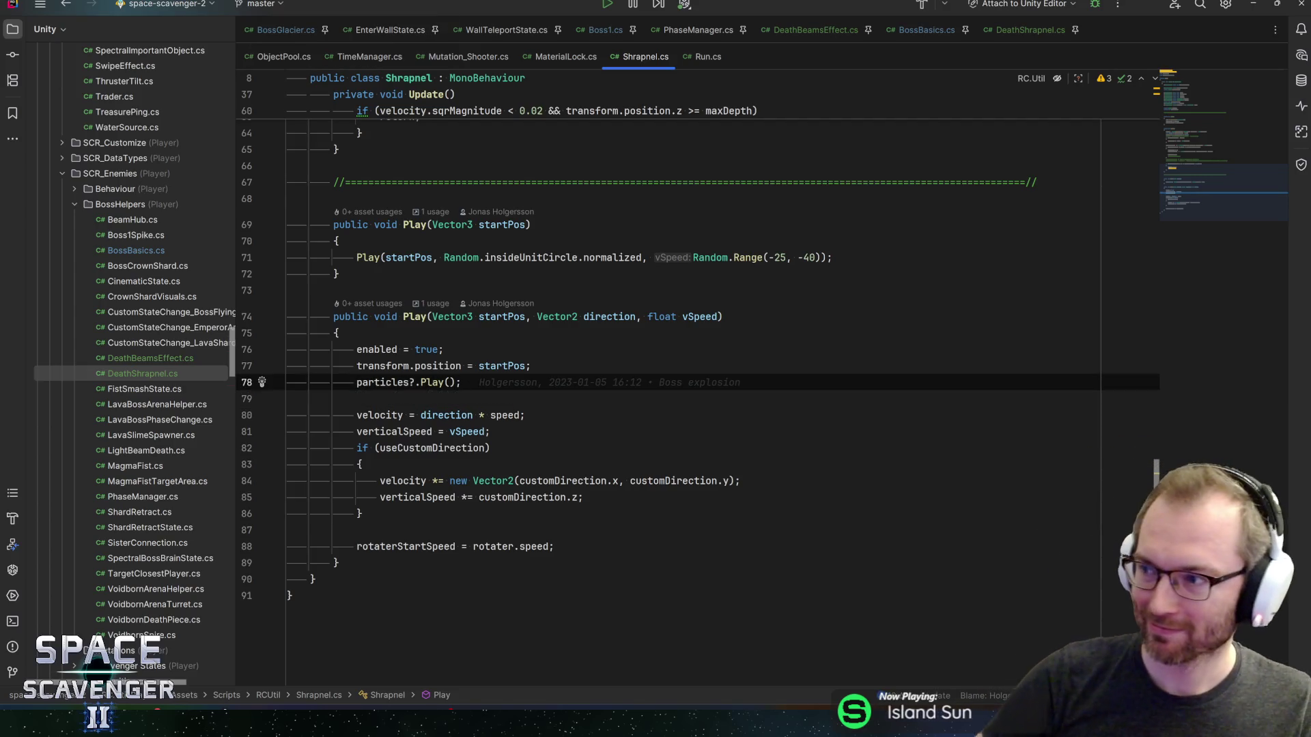
key(Down)
key(Down)
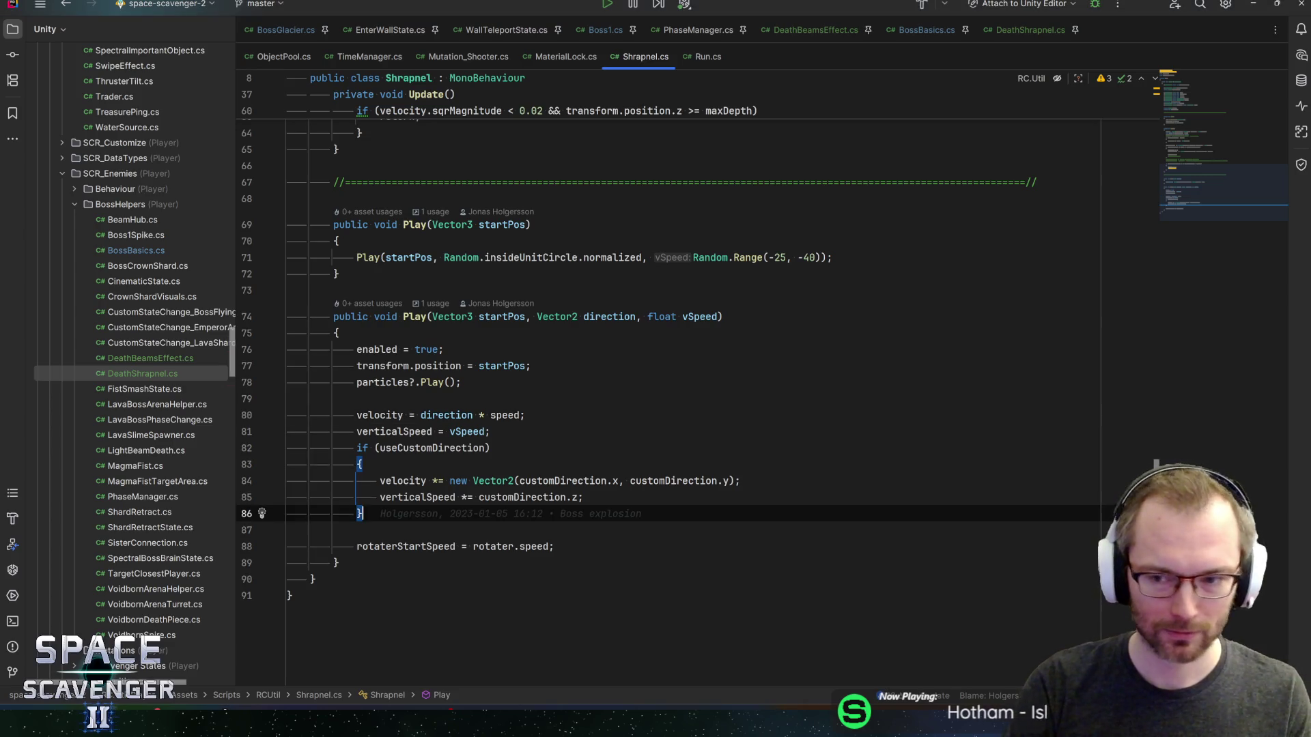
click(1189, 85)
click(451, 78)
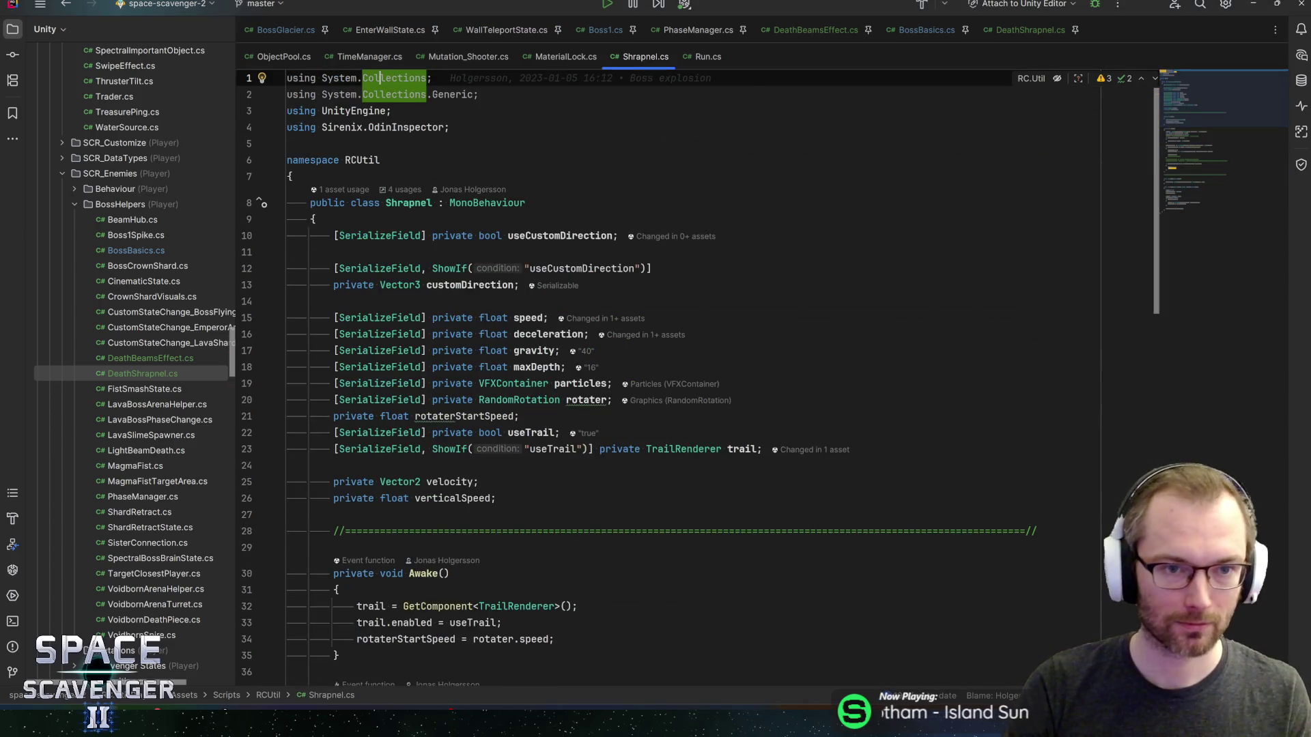
- Delete Shrapnel.cs's unused System.Collections imports, skim the file, and switch to DeathShrapnel.cs
key(ctrl+y)
key(ctrl+y)
click(450, 94)
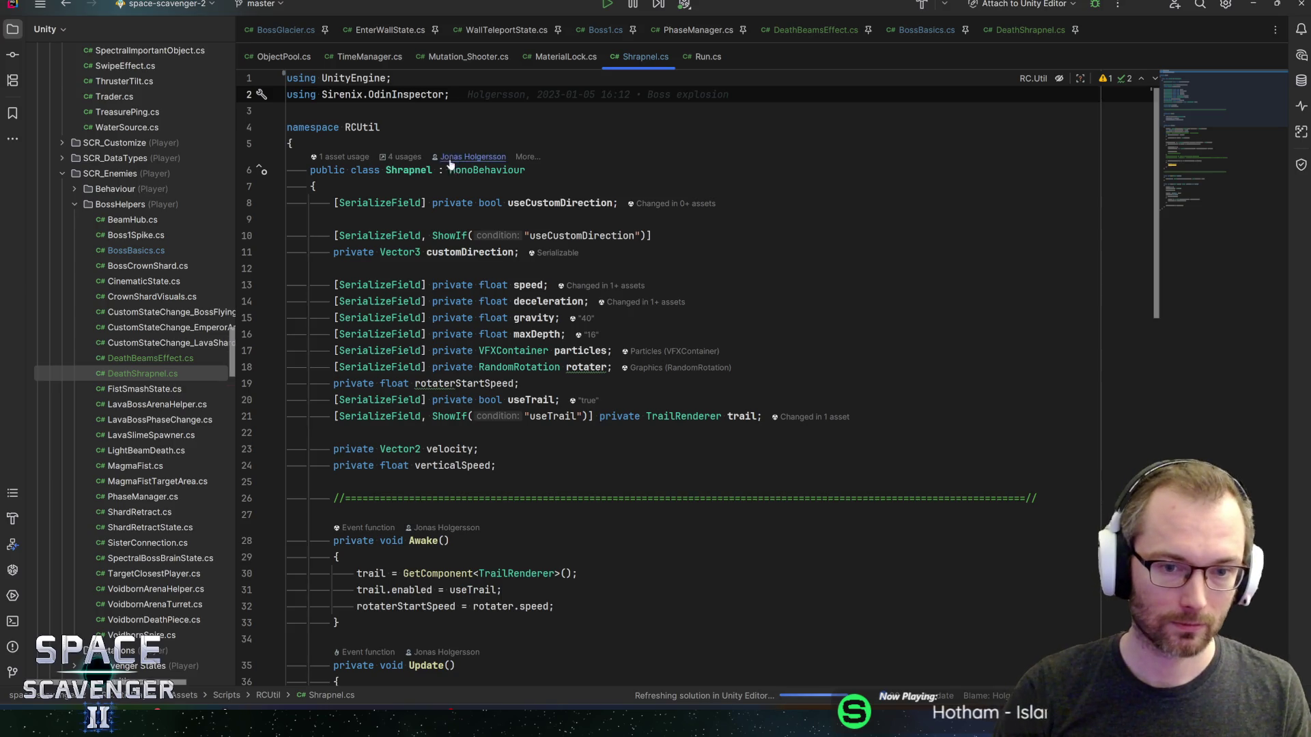
scroll(696, 383, down, 6)
scroll(697, 382, down, 12)
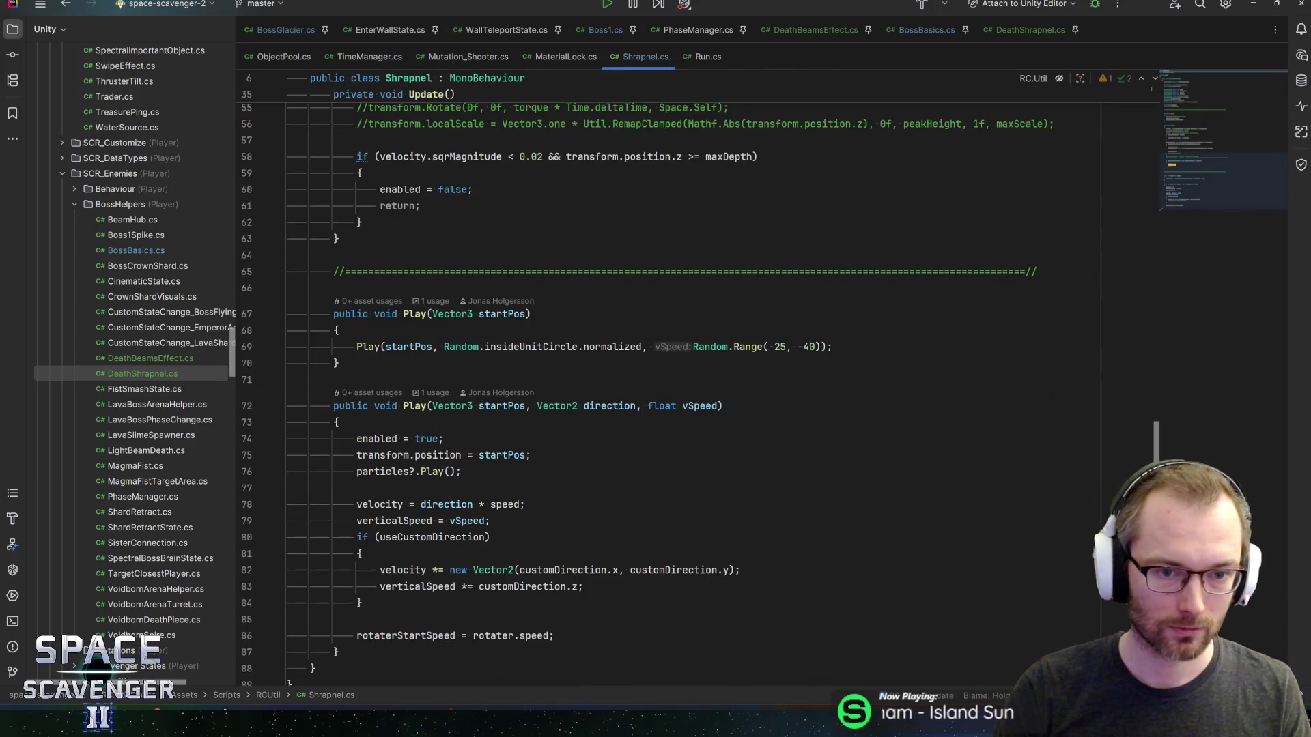
scroll(697, 382, up, 18)
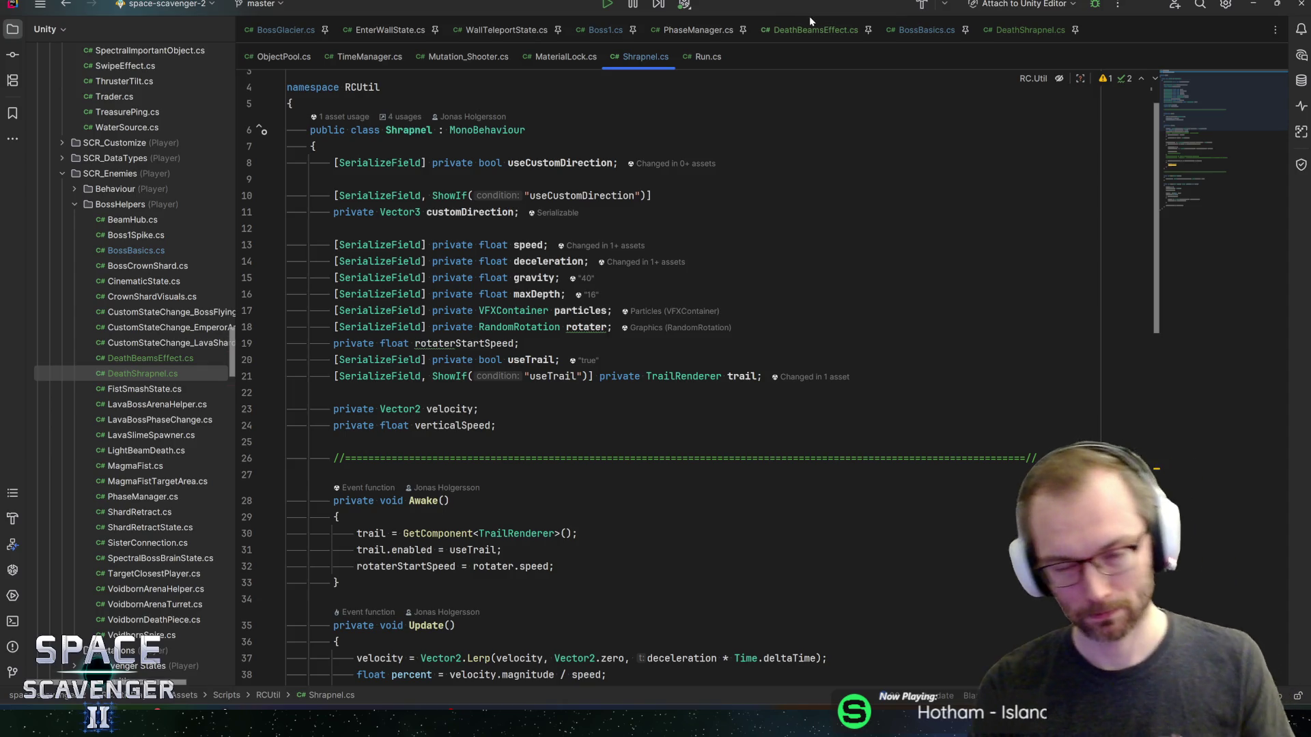
click(1030, 30)
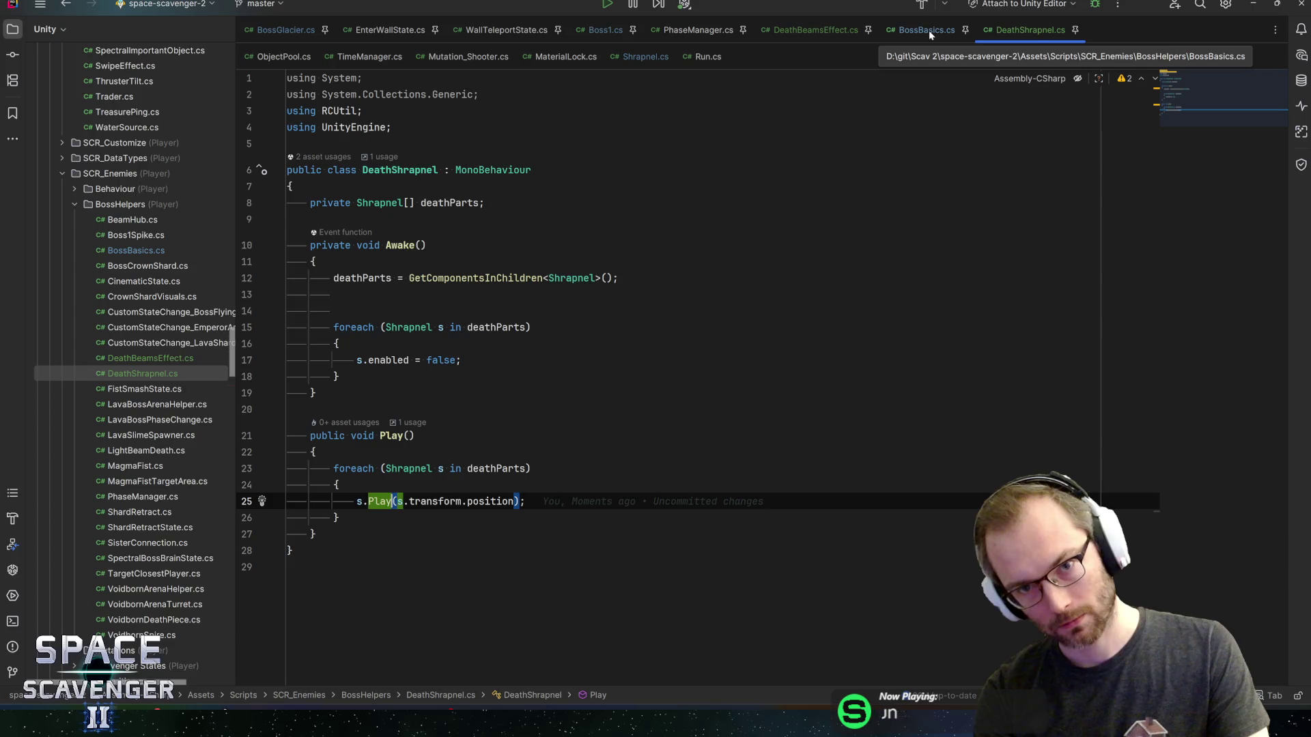
- Glance at the Unity editor window and come back to Rider
key(alt+space)
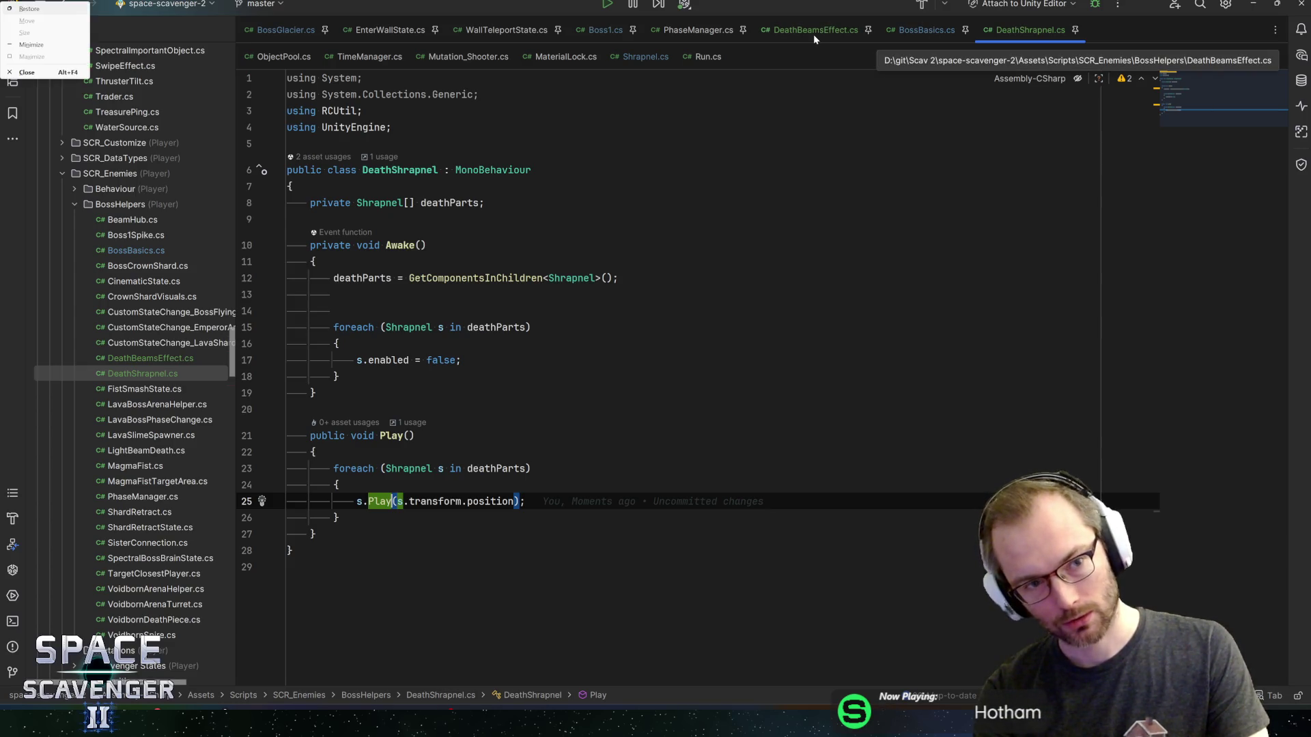
key(alt+Tab)
key(Tab)
key(Tab)
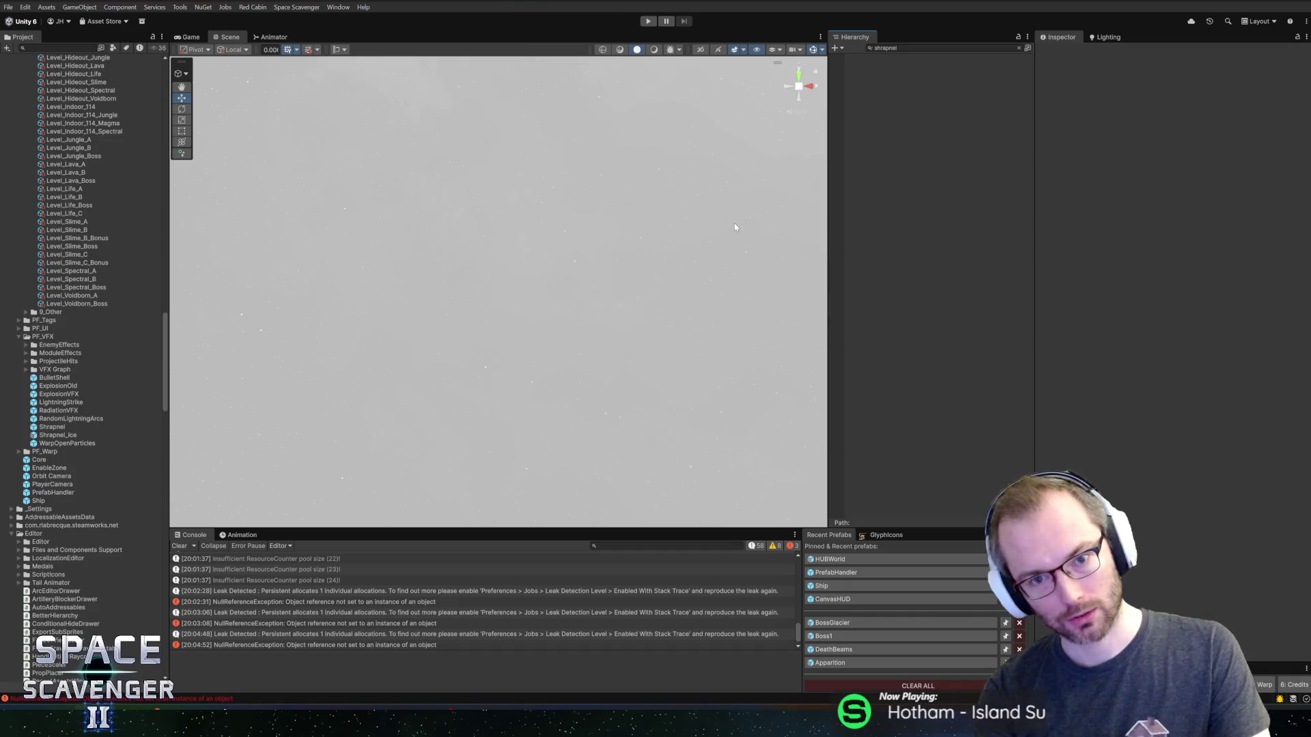
key(alt+Tab)
key(alt+Tab)
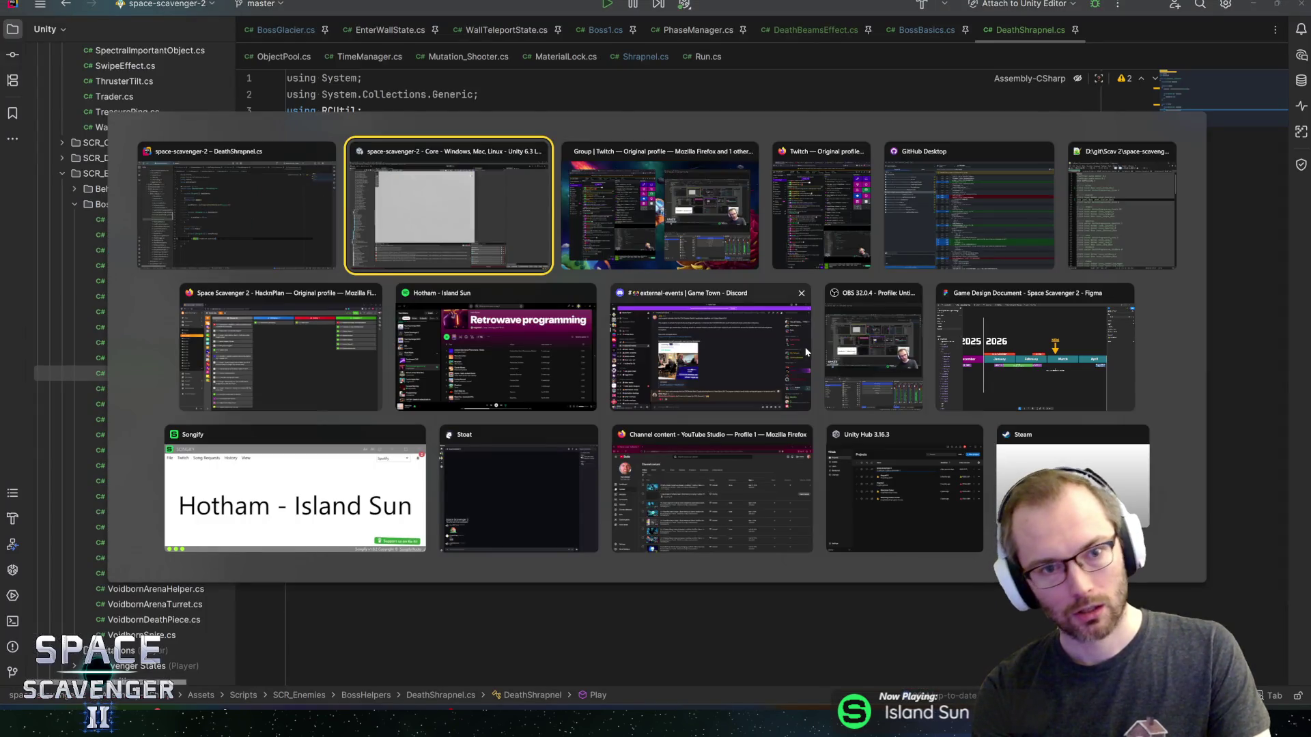
key(alt+Tab)
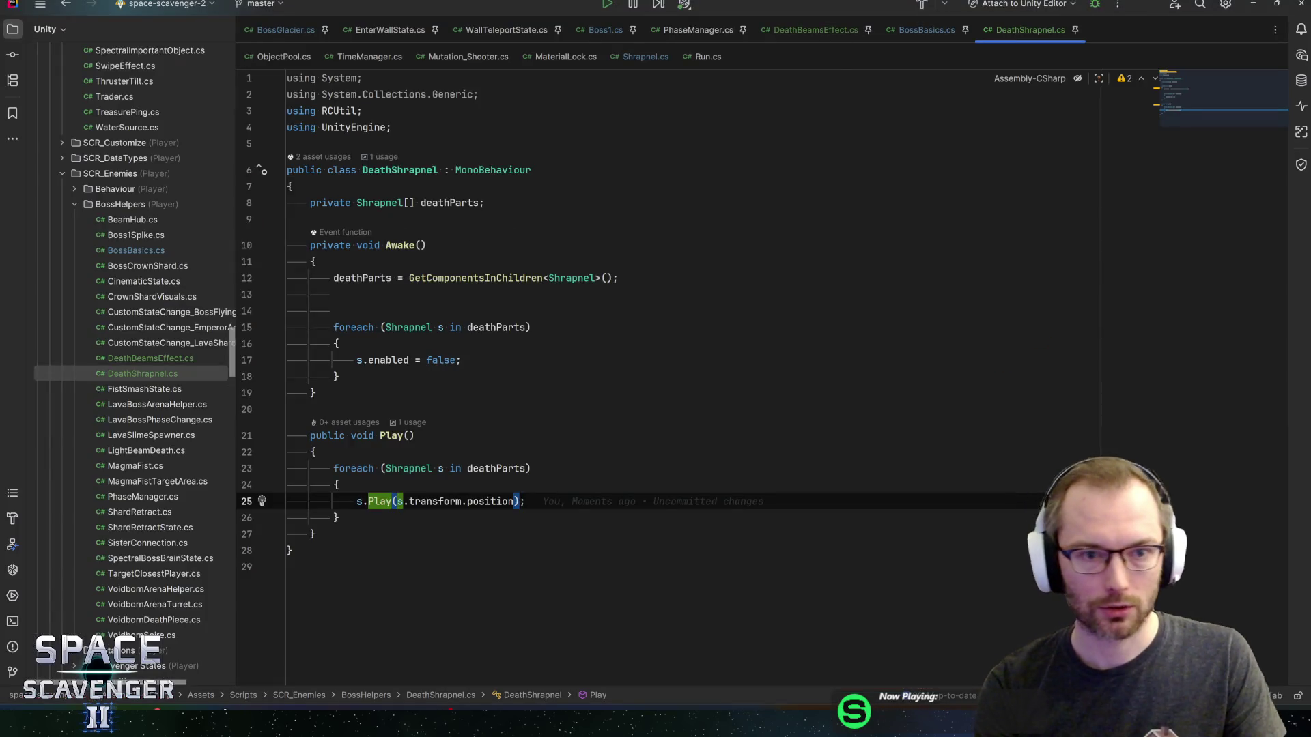
- Add '[SerializeField] private Transform shrapnelParent;' on a new line above deathParts and save
click(300, 186)
key(Return)
text(seri)
key(Down)
key(Return)
text(private Transform )
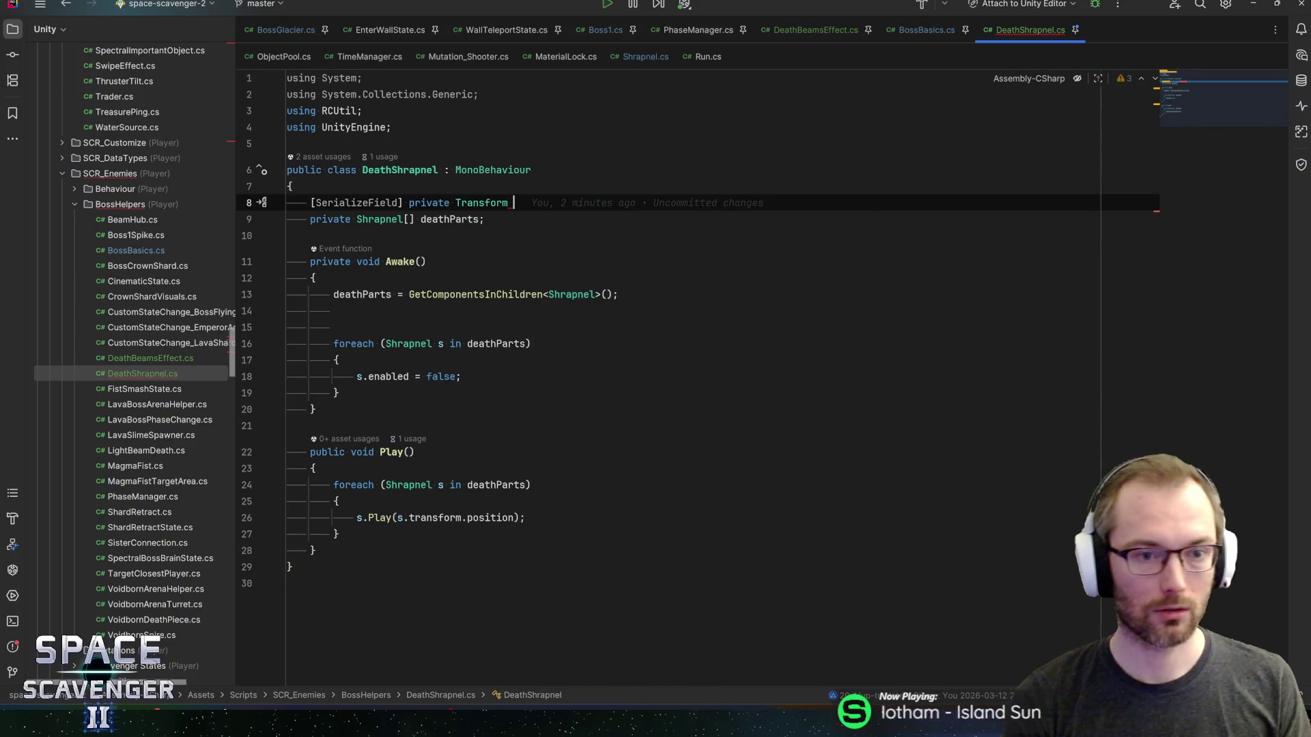
text(shrapnelParent;)
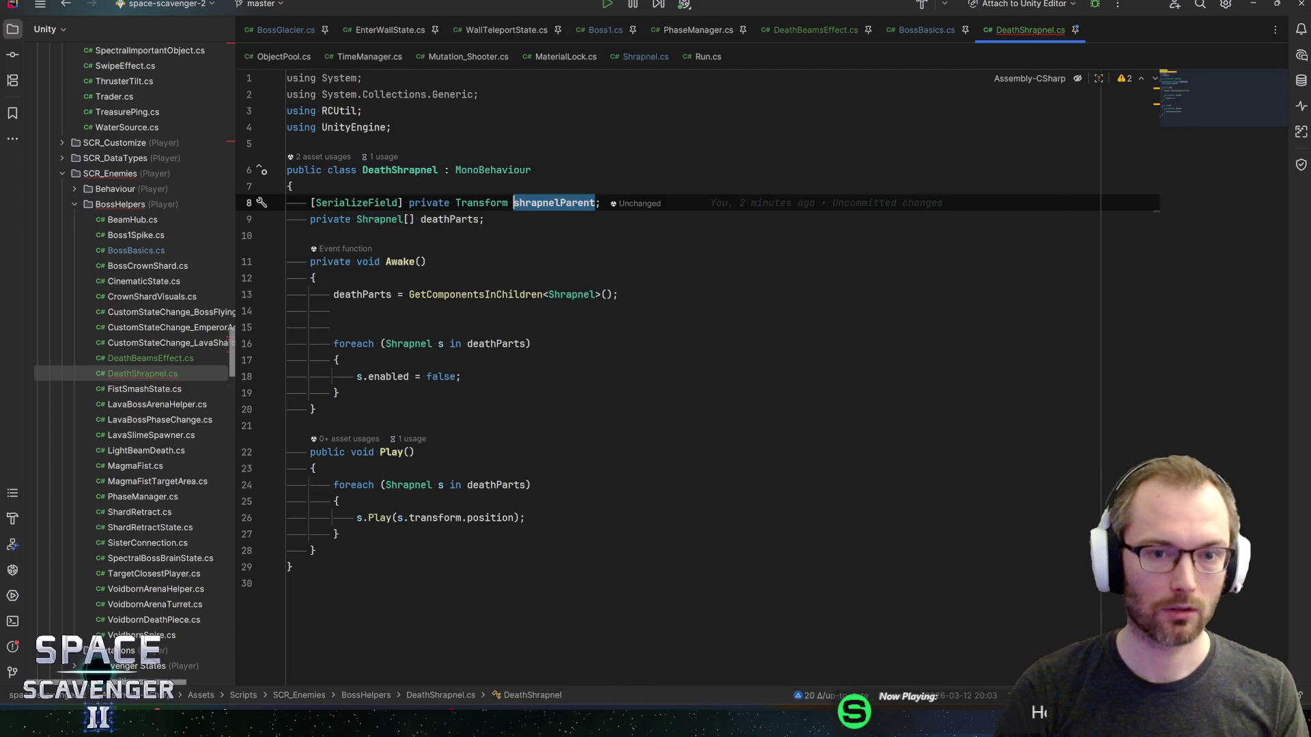
key(ctrl+s)
- Review where deathParts and shrapnelParent are used, and look over the Awake method
click(461, 219)
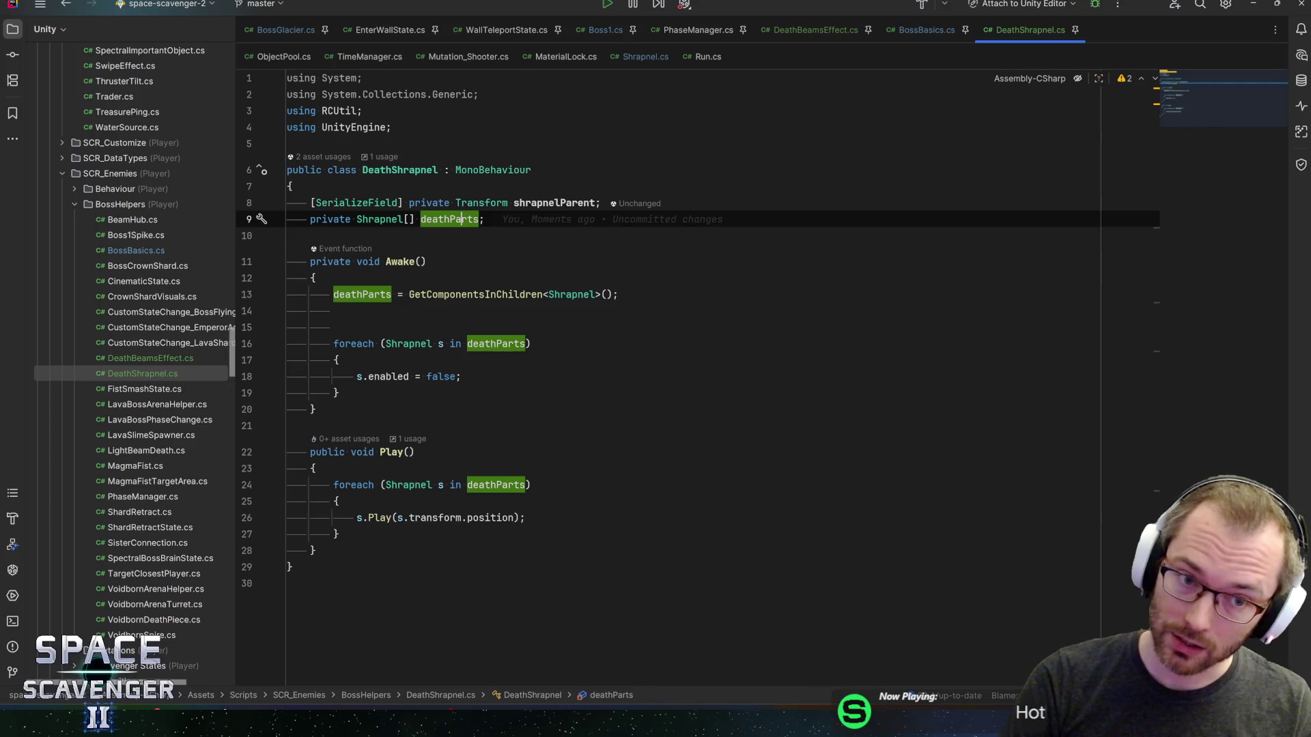
click(415, 170)
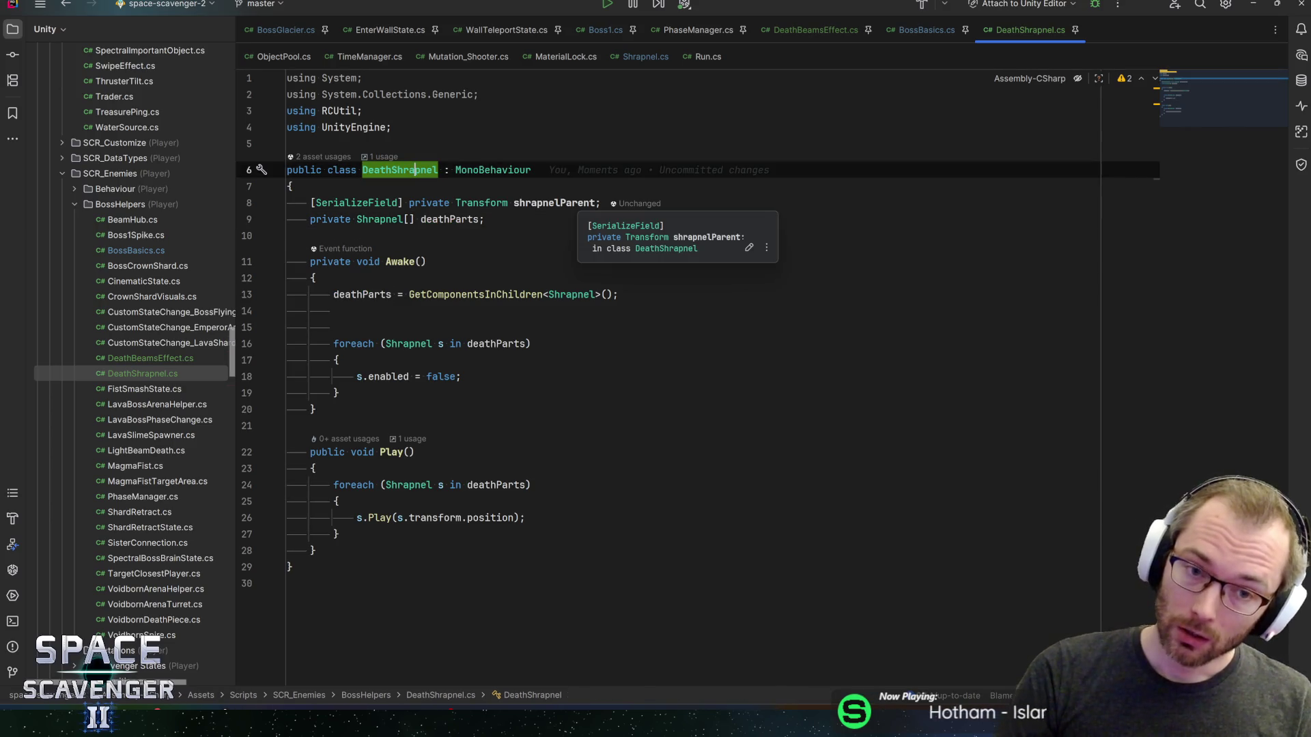
click(565, 203)
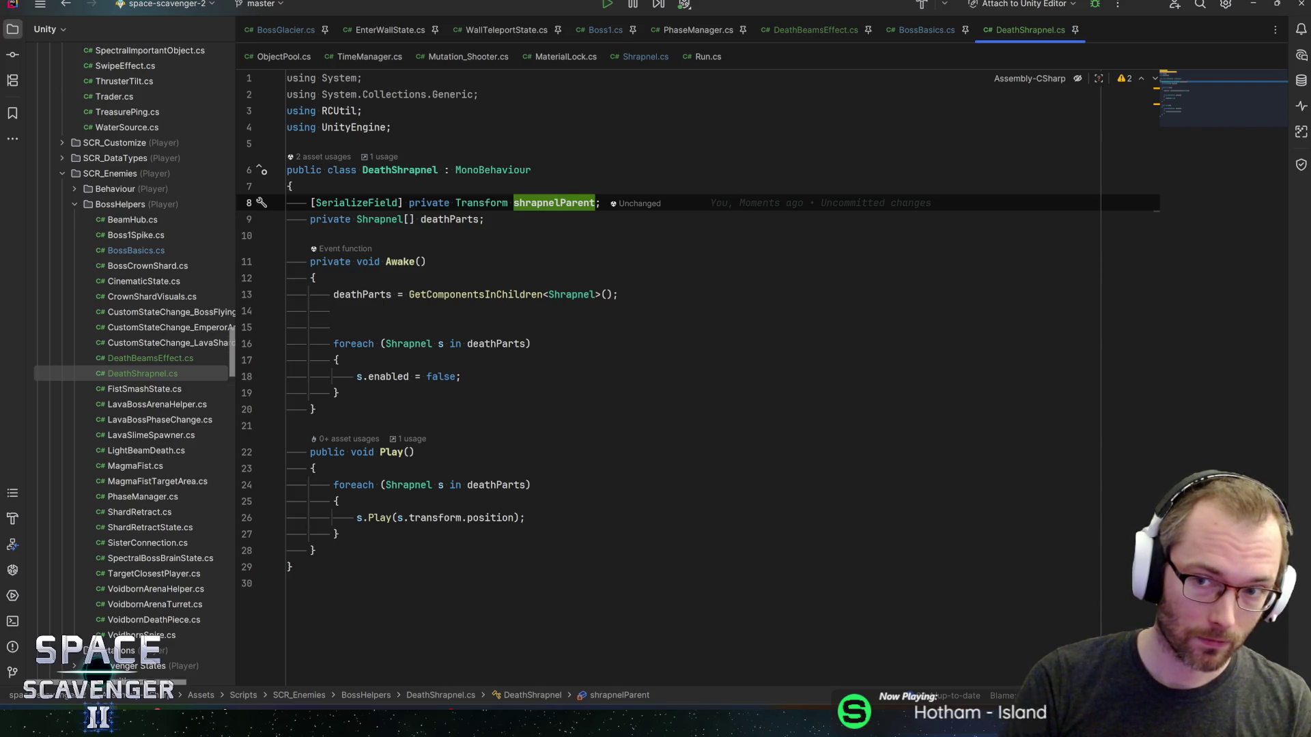
mouse_move(310, 262)
mouse_down()
mouse_move(338, 393)
mouse_move(316, 409)
mouse_up()
click(316, 409)
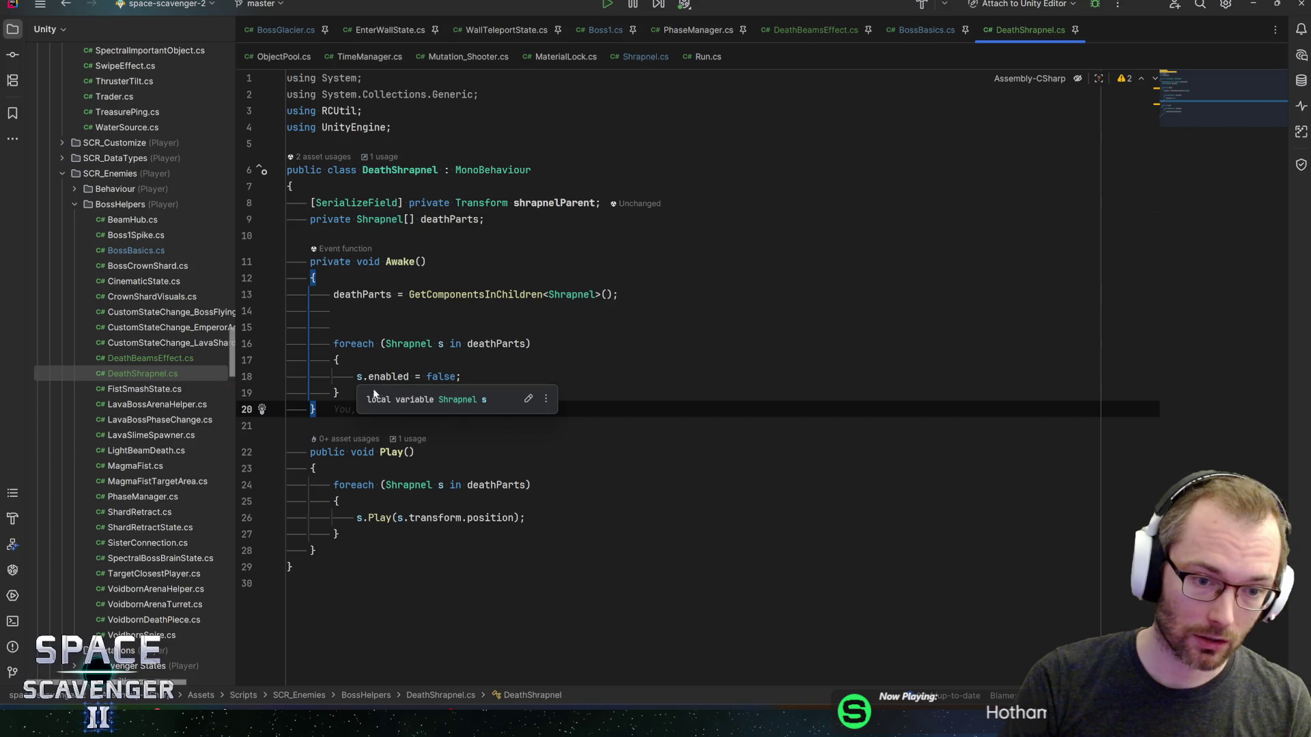
click(381, 452)
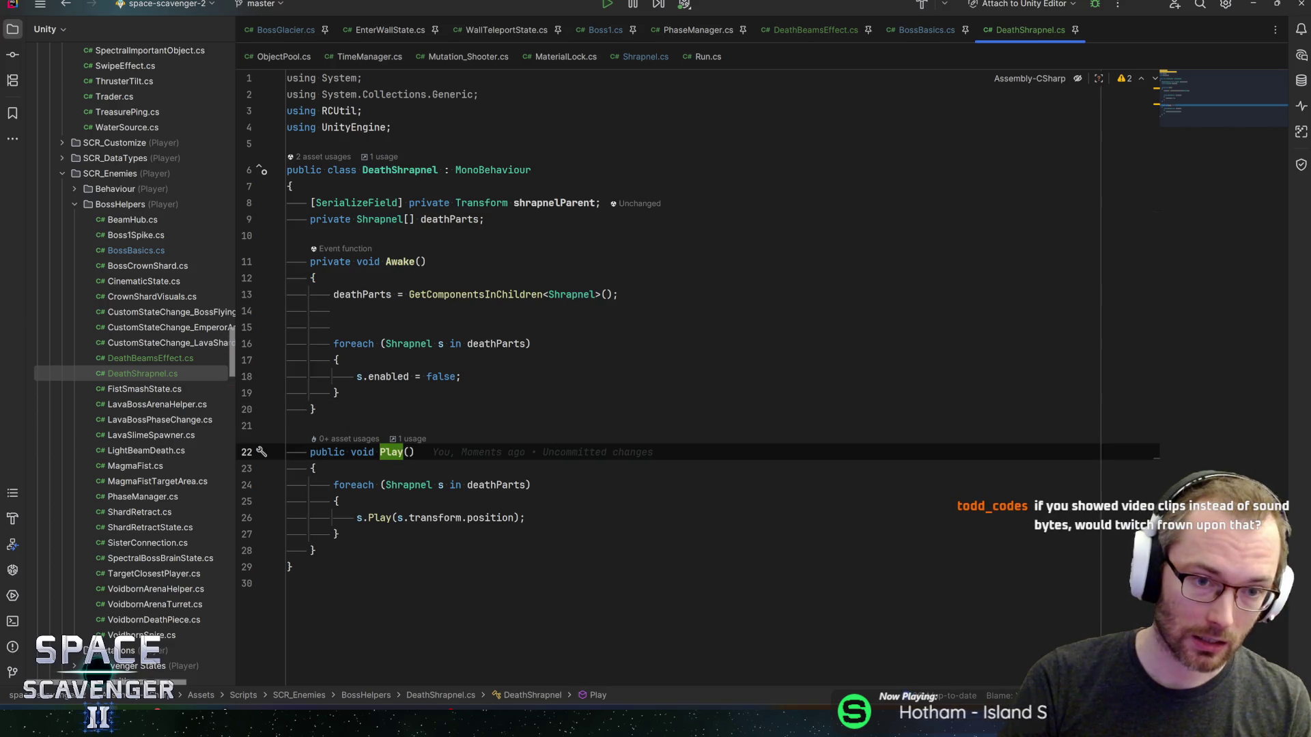
mouse_move(310, 261)
mouse_down()
mouse_move(338, 393)
mouse_move(316, 409)
mouse_up()
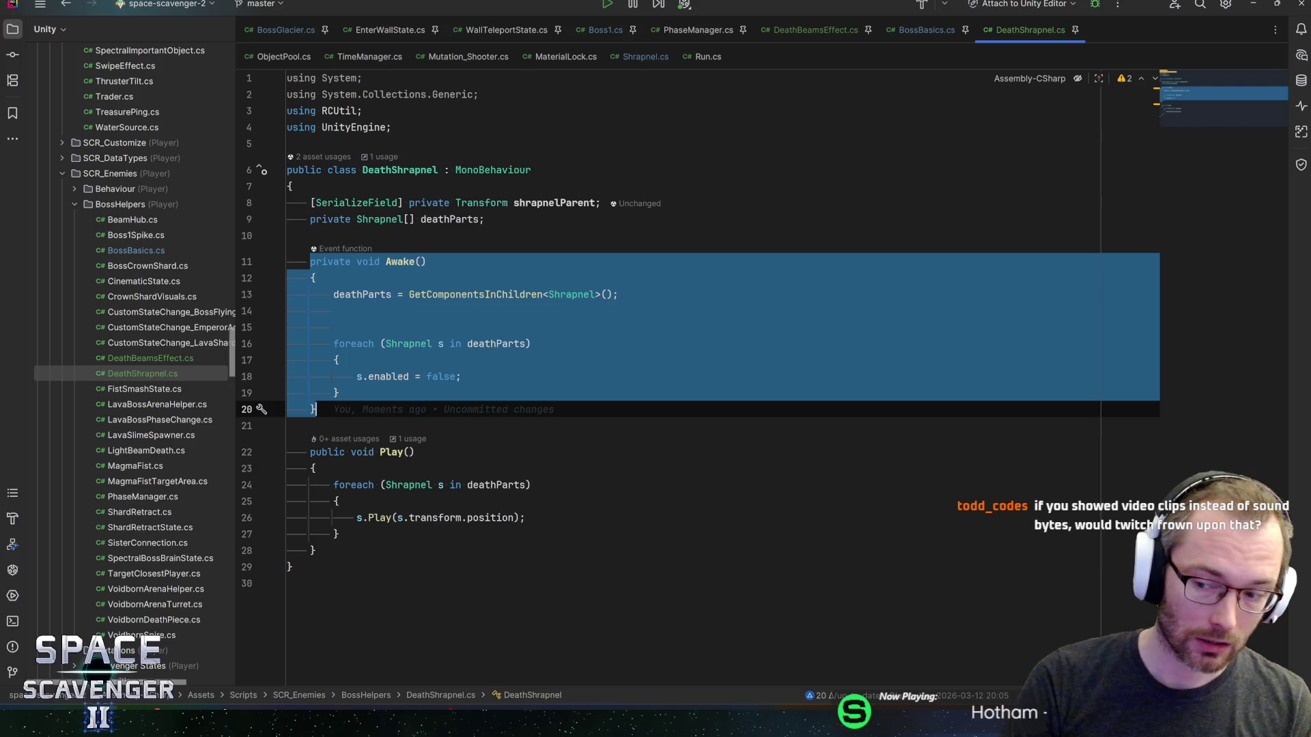
click(316, 409)
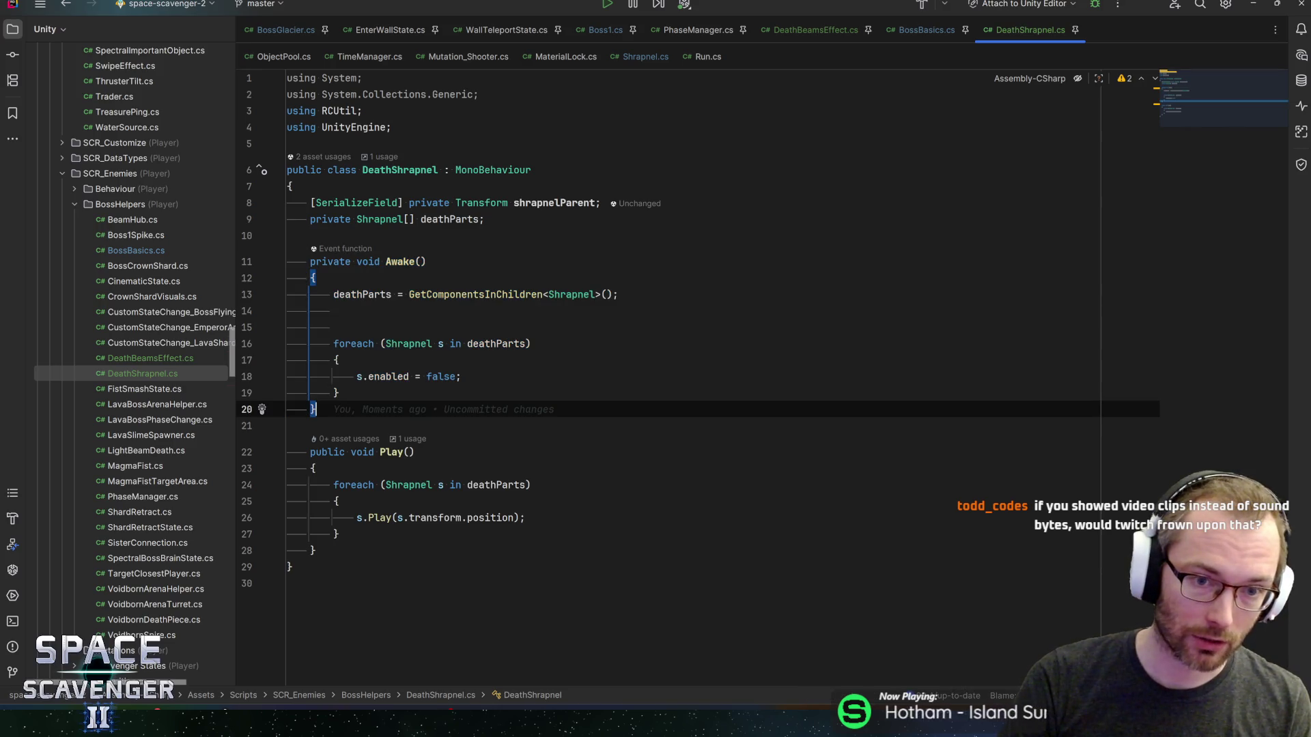
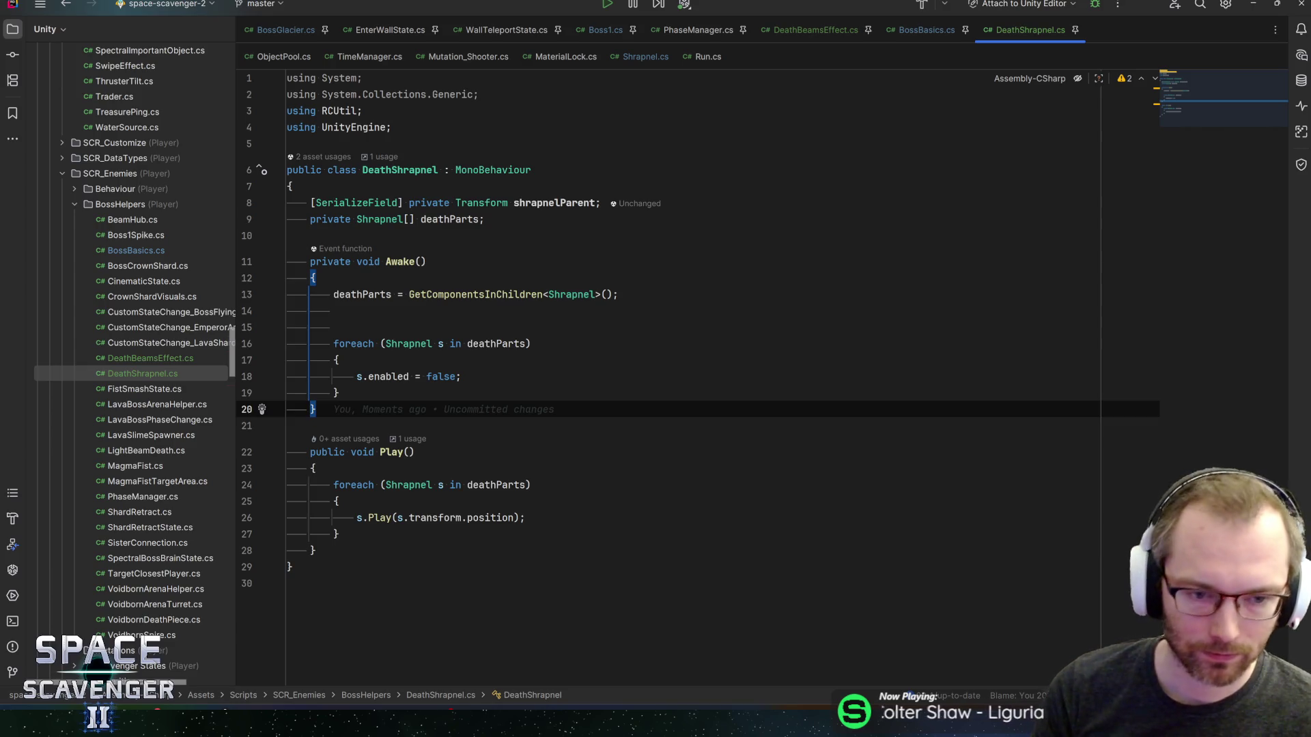
- Review the Awake loop and the deathParts and shrapnelParent field declarations in DeathShrapnel.cs
key(Up)
key(Up)
key(Up)
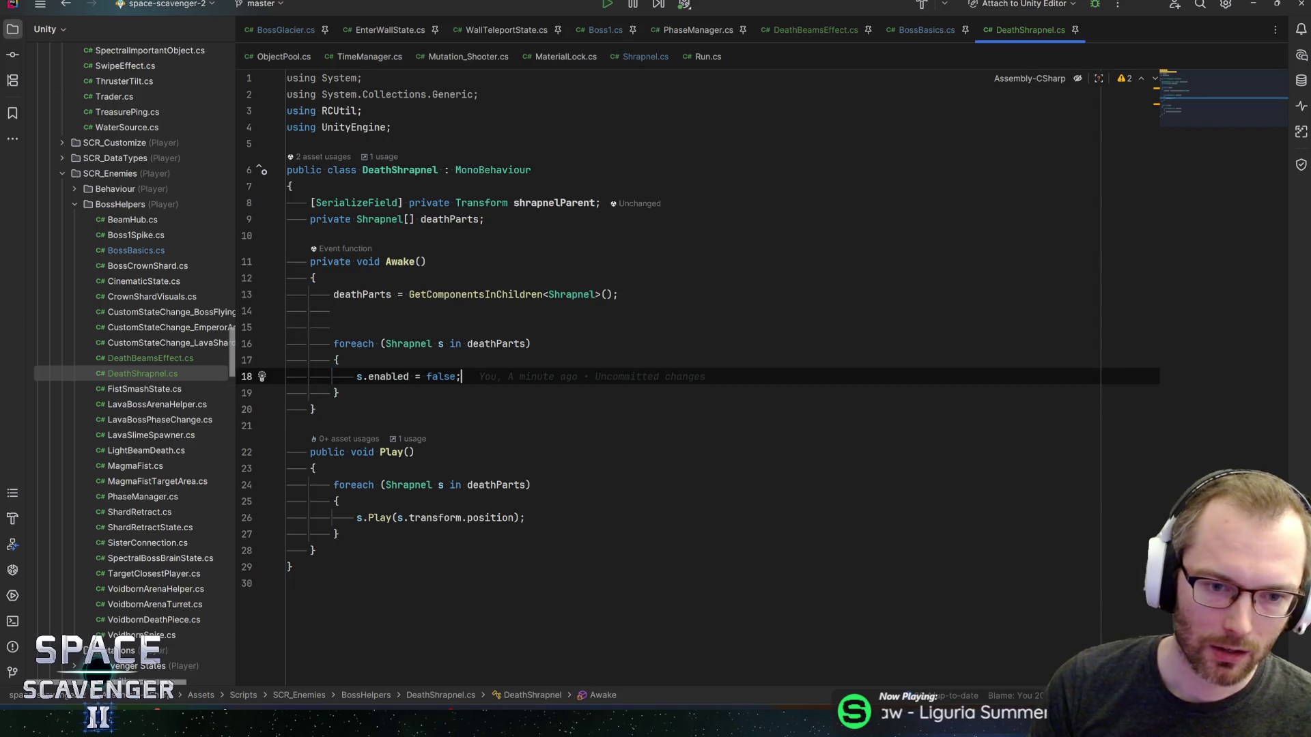
key(End)
key(Up)
key(Up)
key(Up)
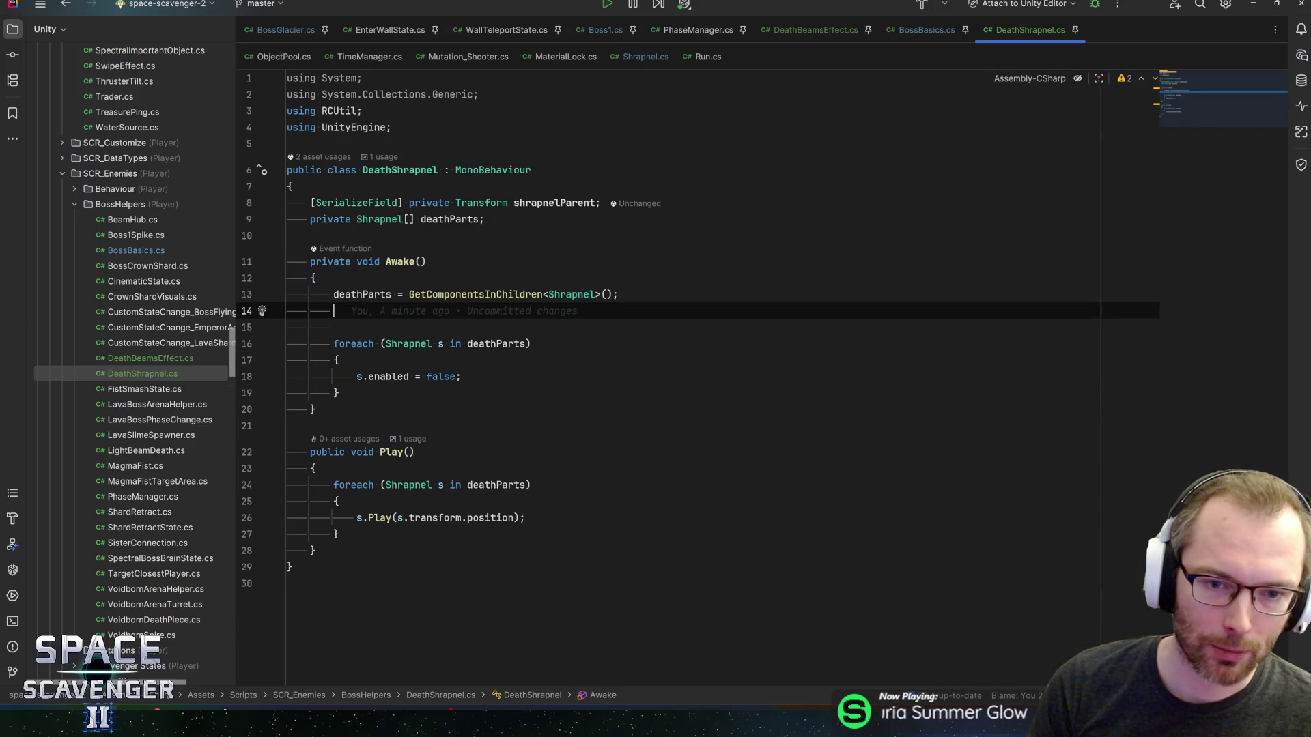
key(End)
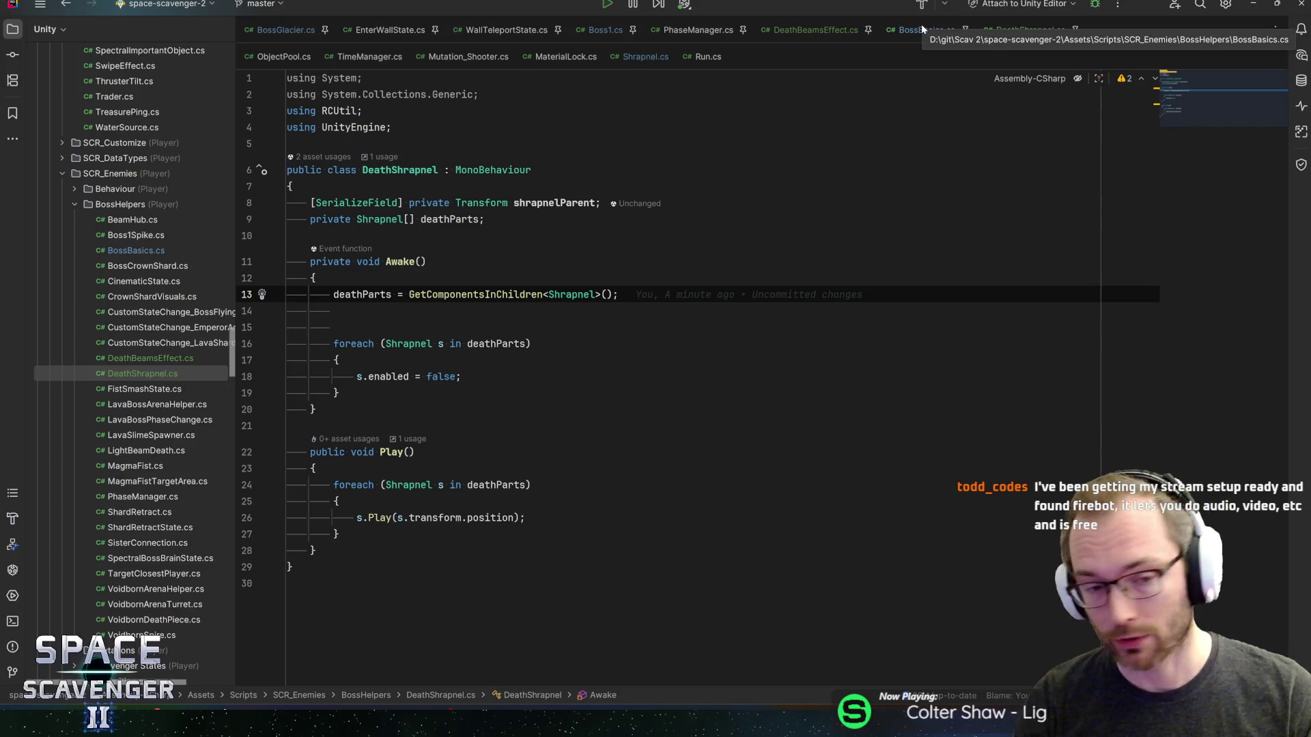
key(Up)
key(Up)
key(Up)
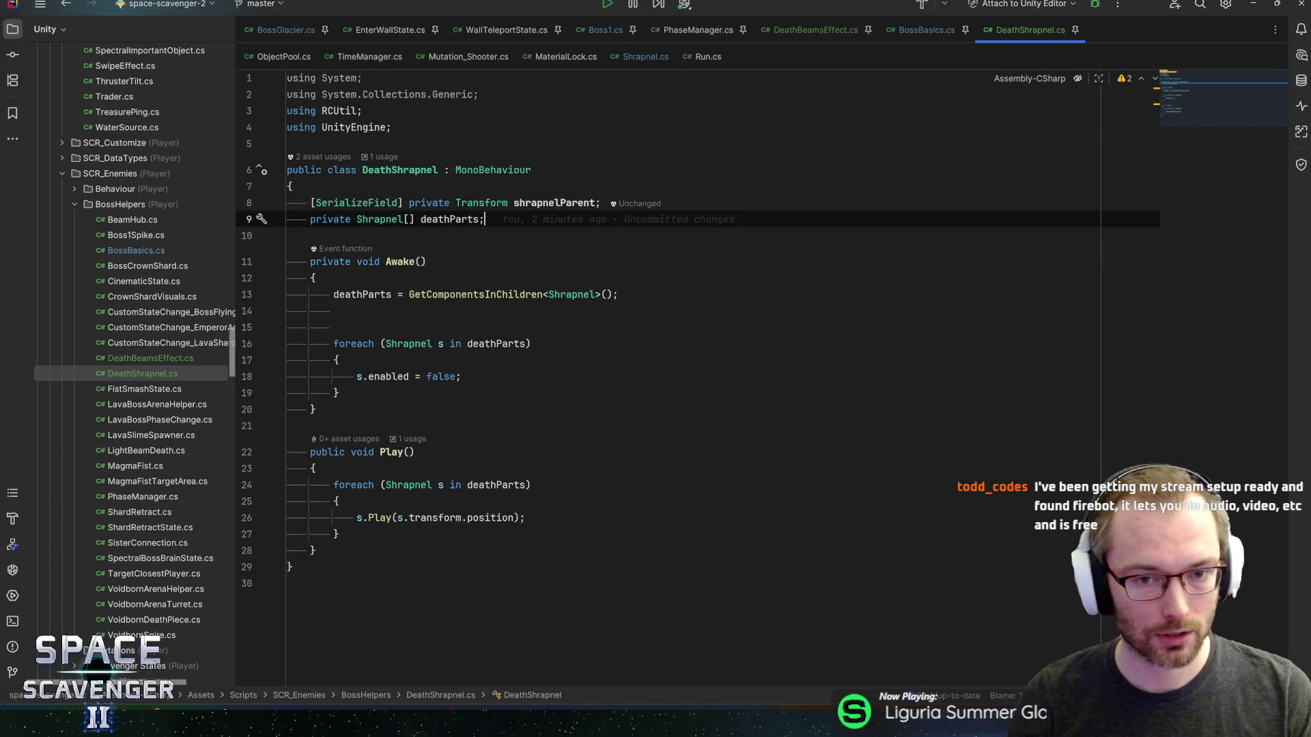
key(Up)
key(Right)
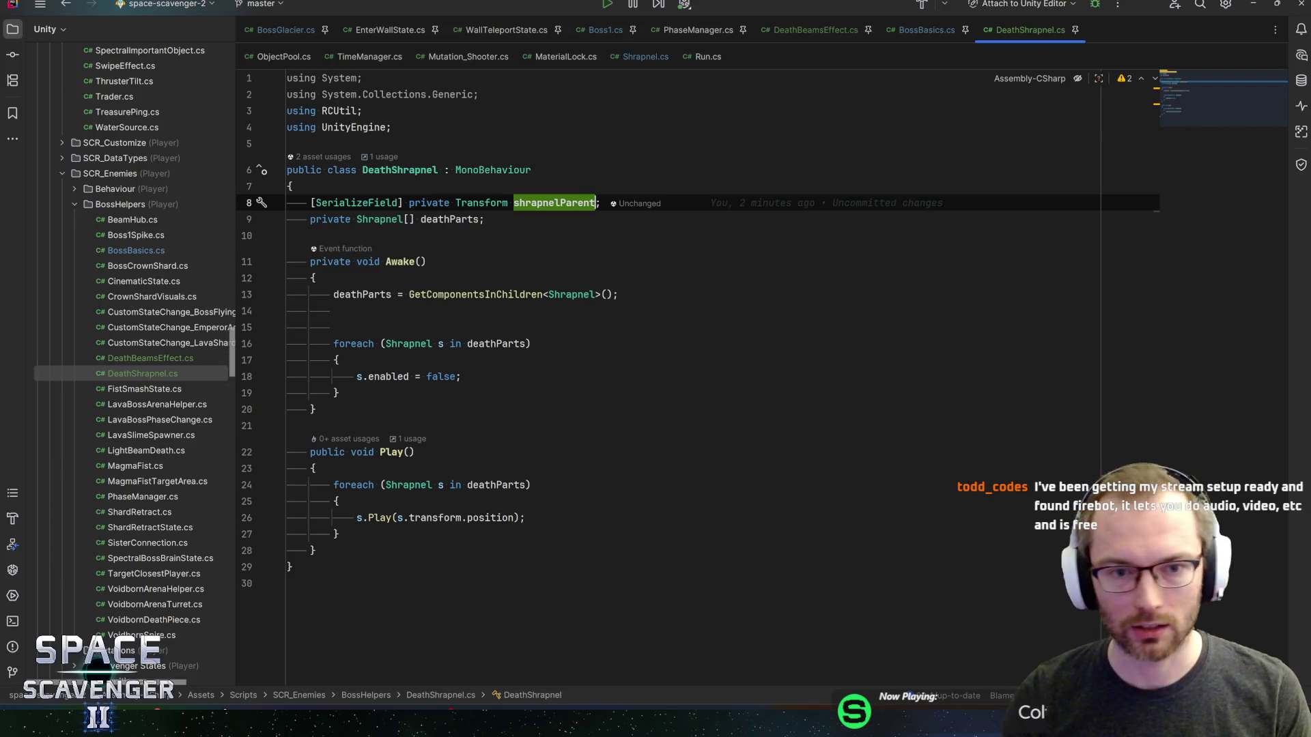
click(484, 219)
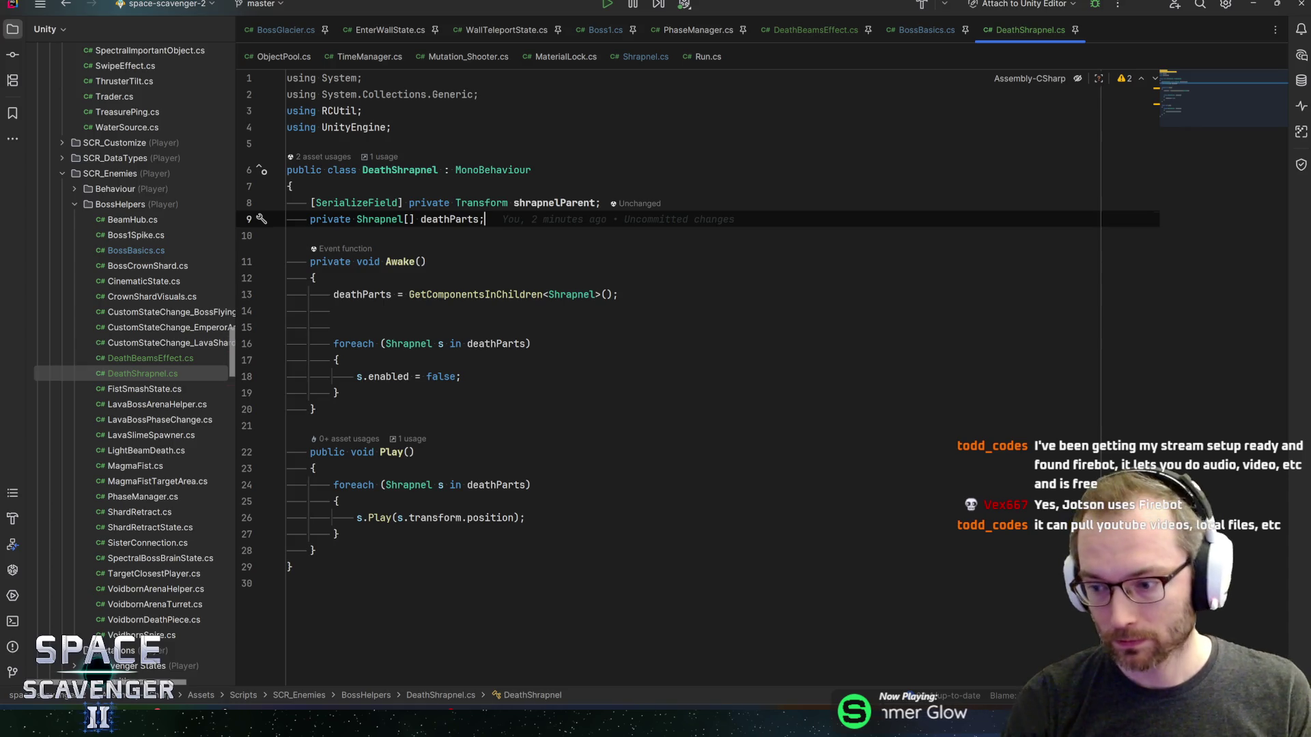
- Delete the stray empty line inside the Awake() method
click(339, 393)
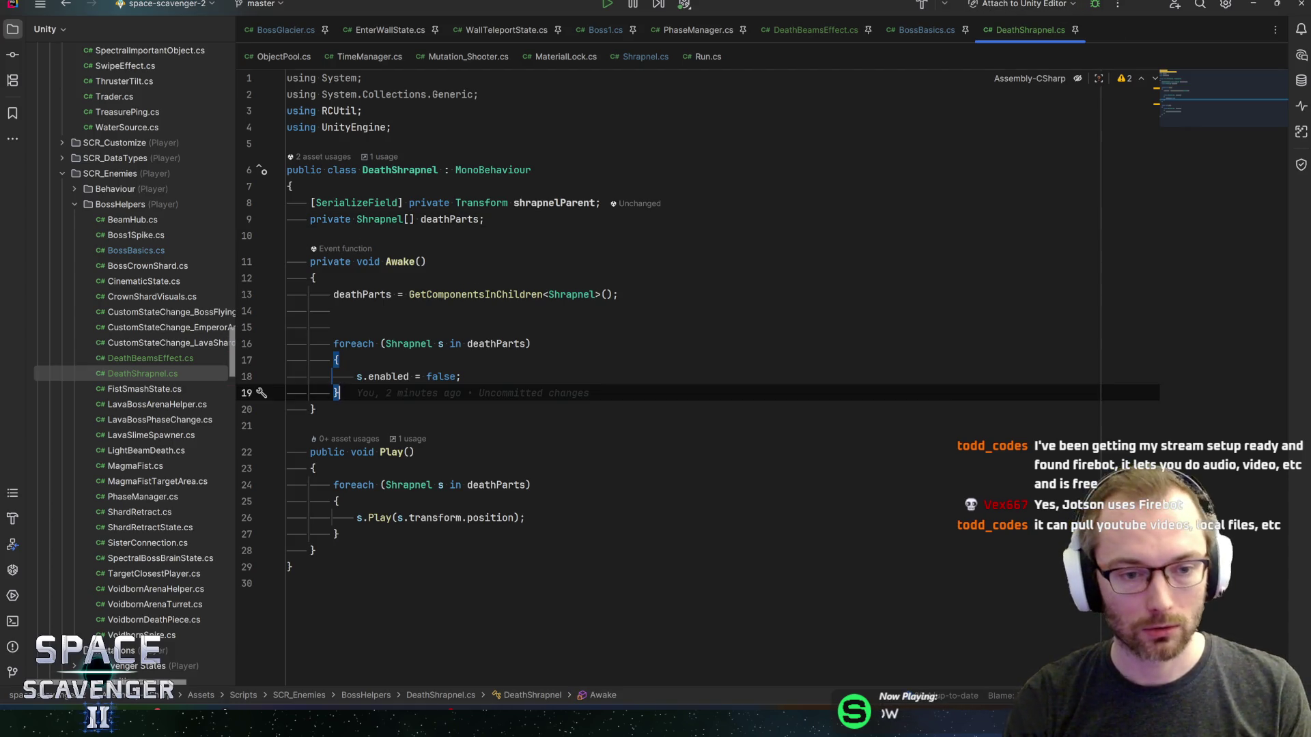
click(334, 311)
key(shift+Home)
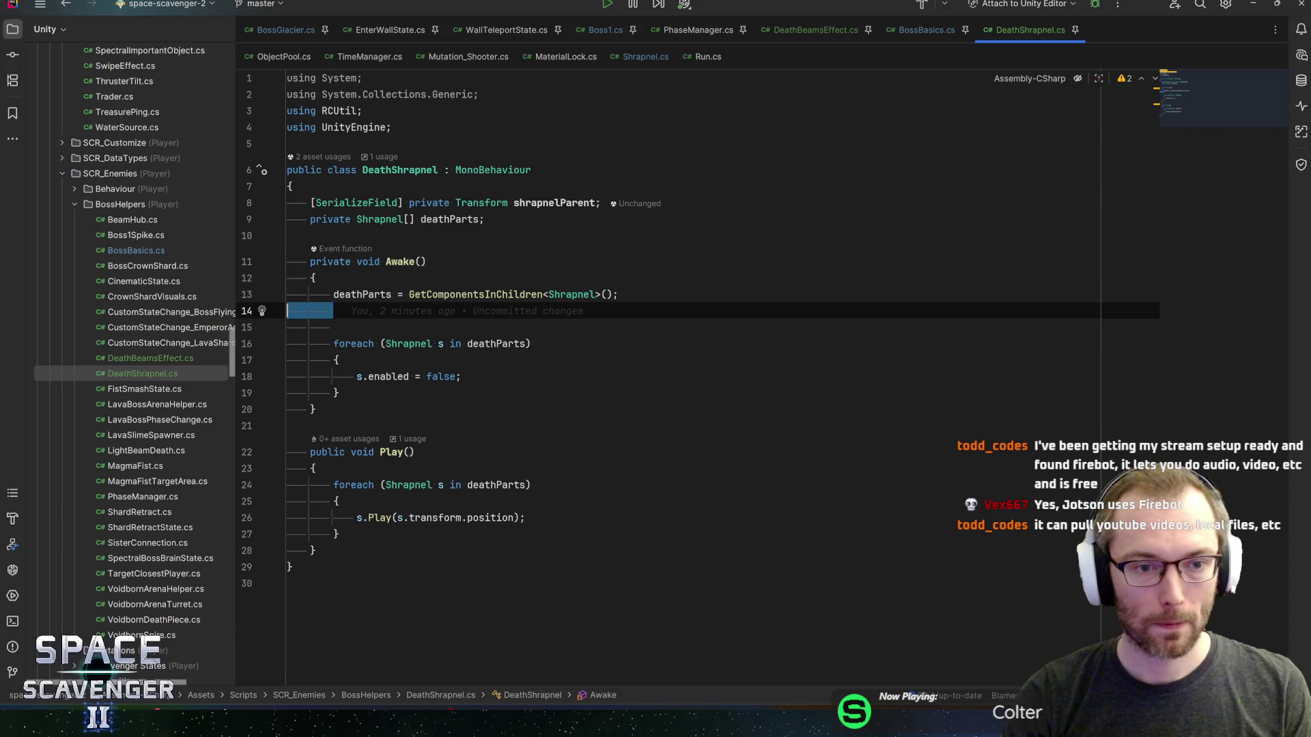
key(BackSpace)
key(BackSpace)
- Recheck shrapnelParent, Awake and Play, then return to the Unity editor
click(555, 203)
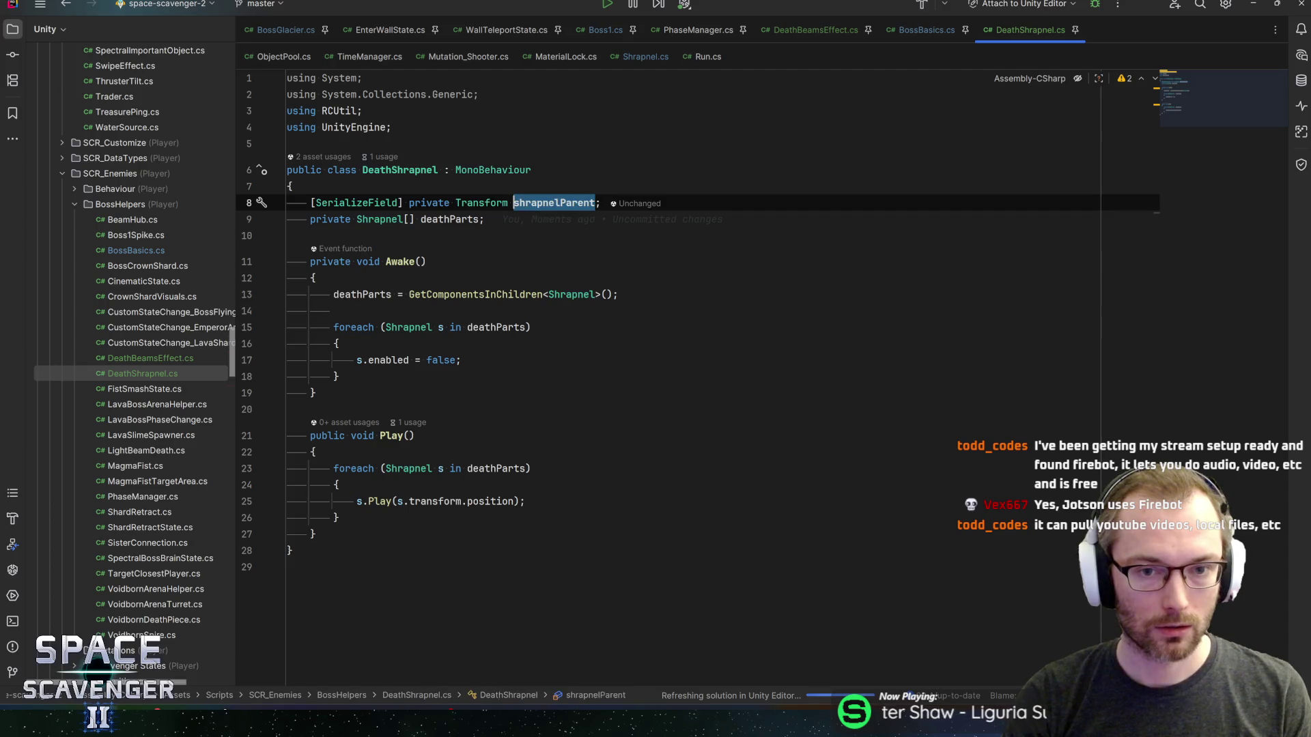
key(End)
click(408, 262)
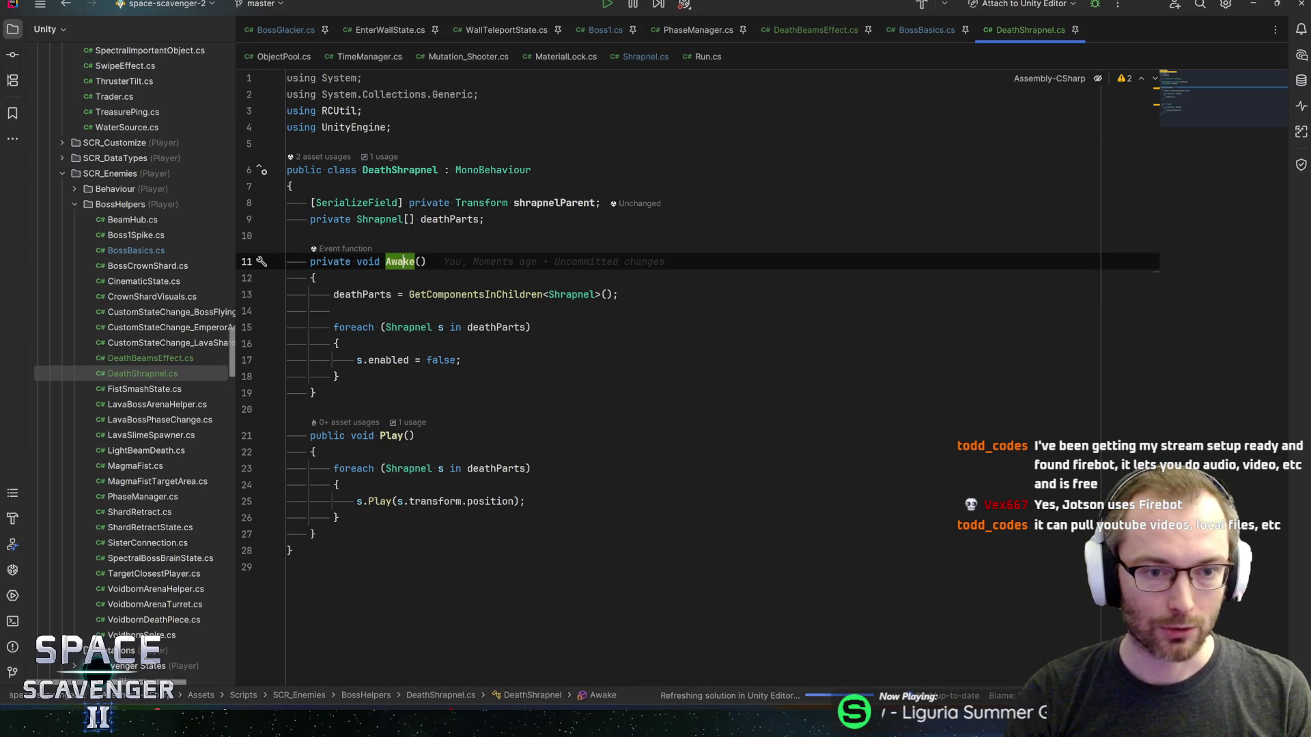
click(408, 436)
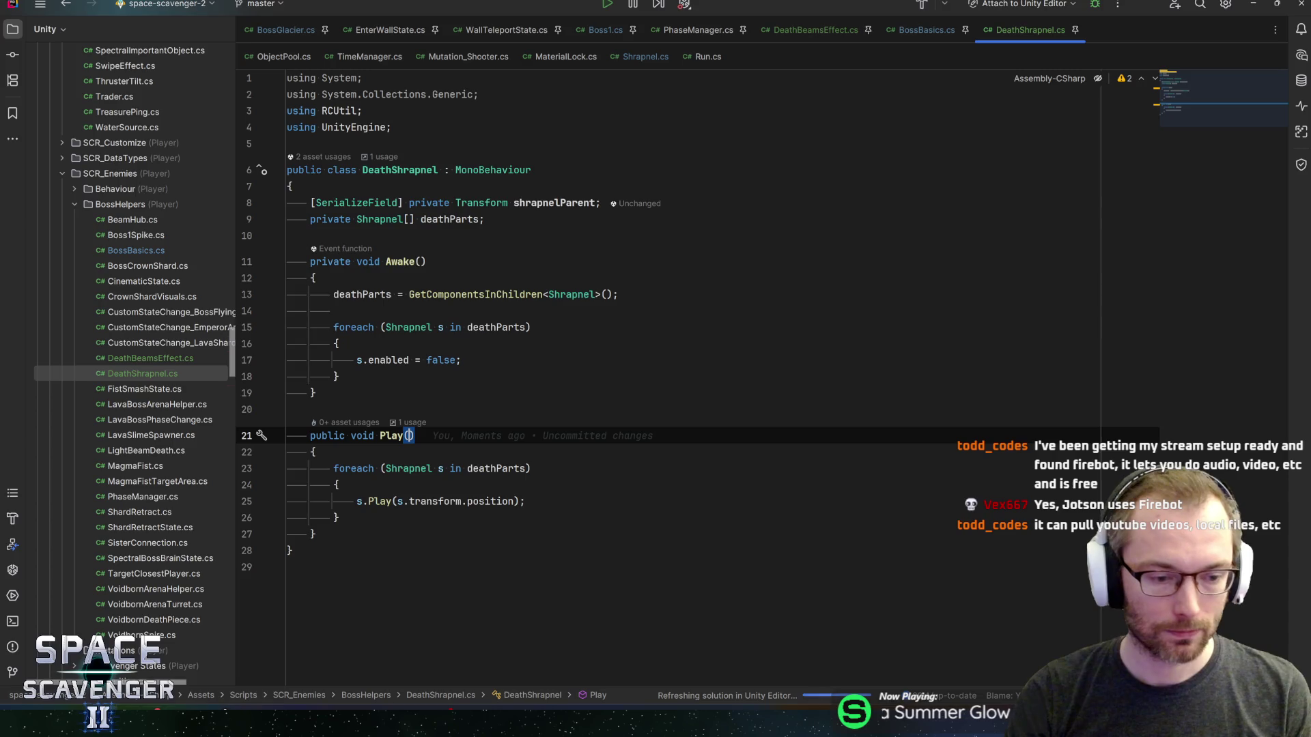
key(alt+Tab)
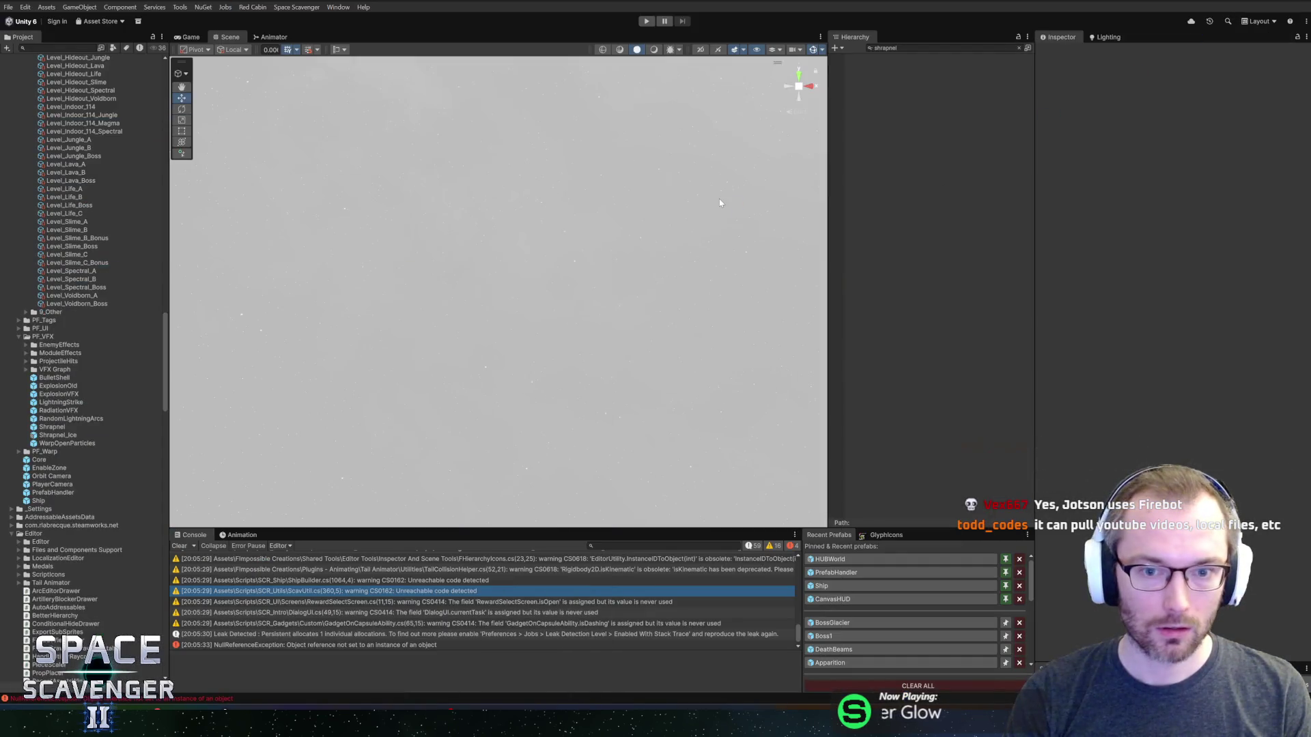
- Open the BossGlacier prefab, inspect DeathState and DeadModel, and assign Boss Basics' Death Shrapnel reference
click(830, 623)
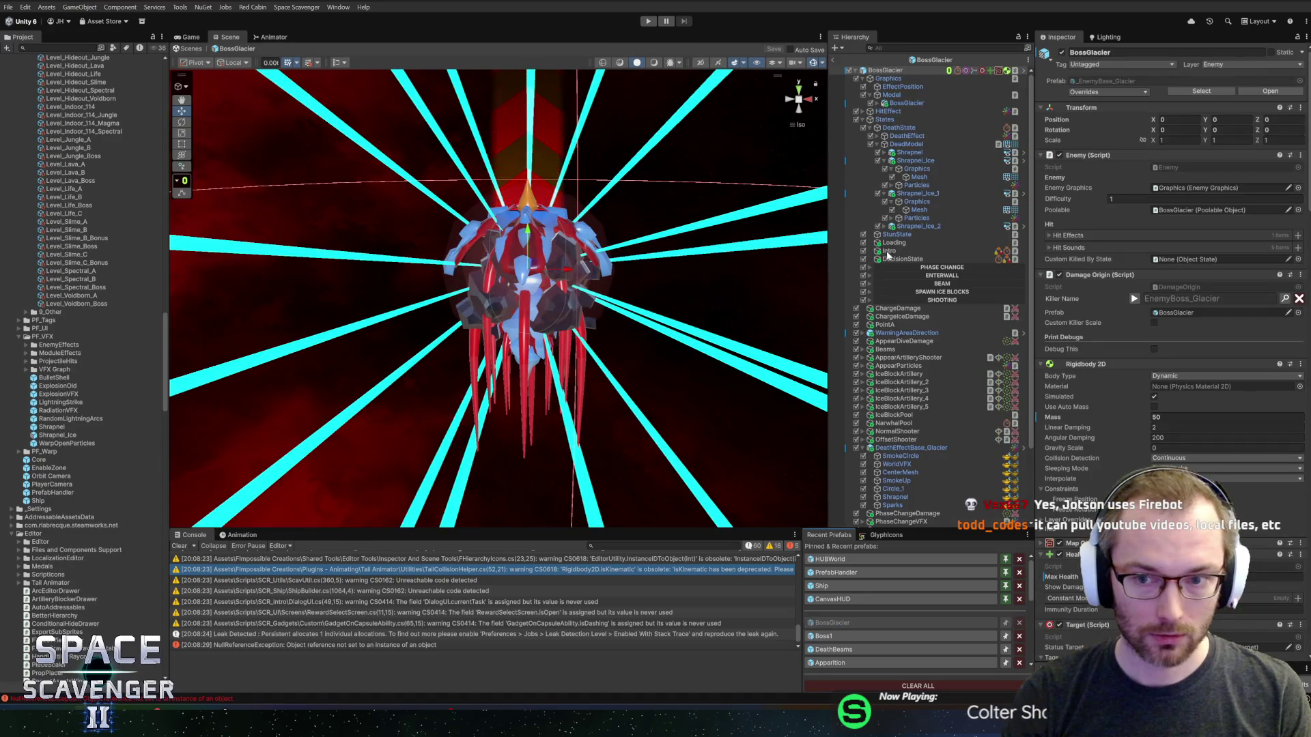
click(899, 129)
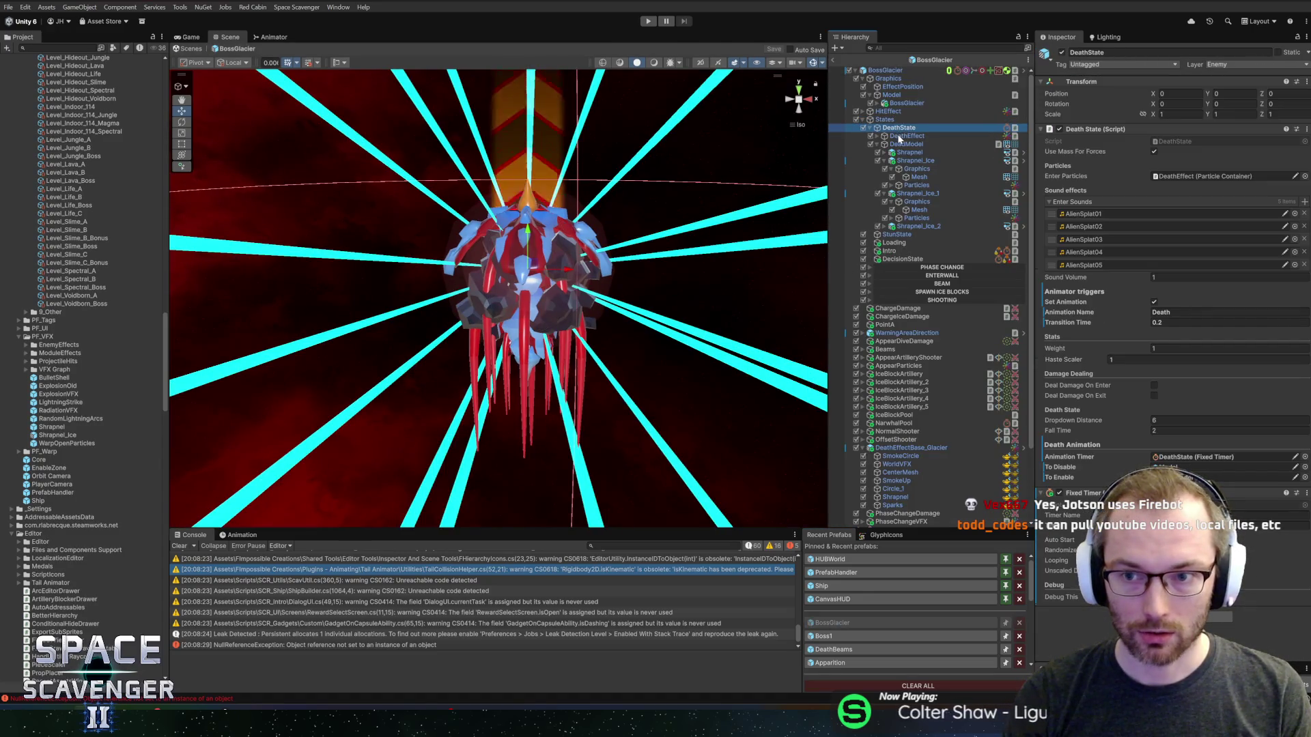
click(905, 146)
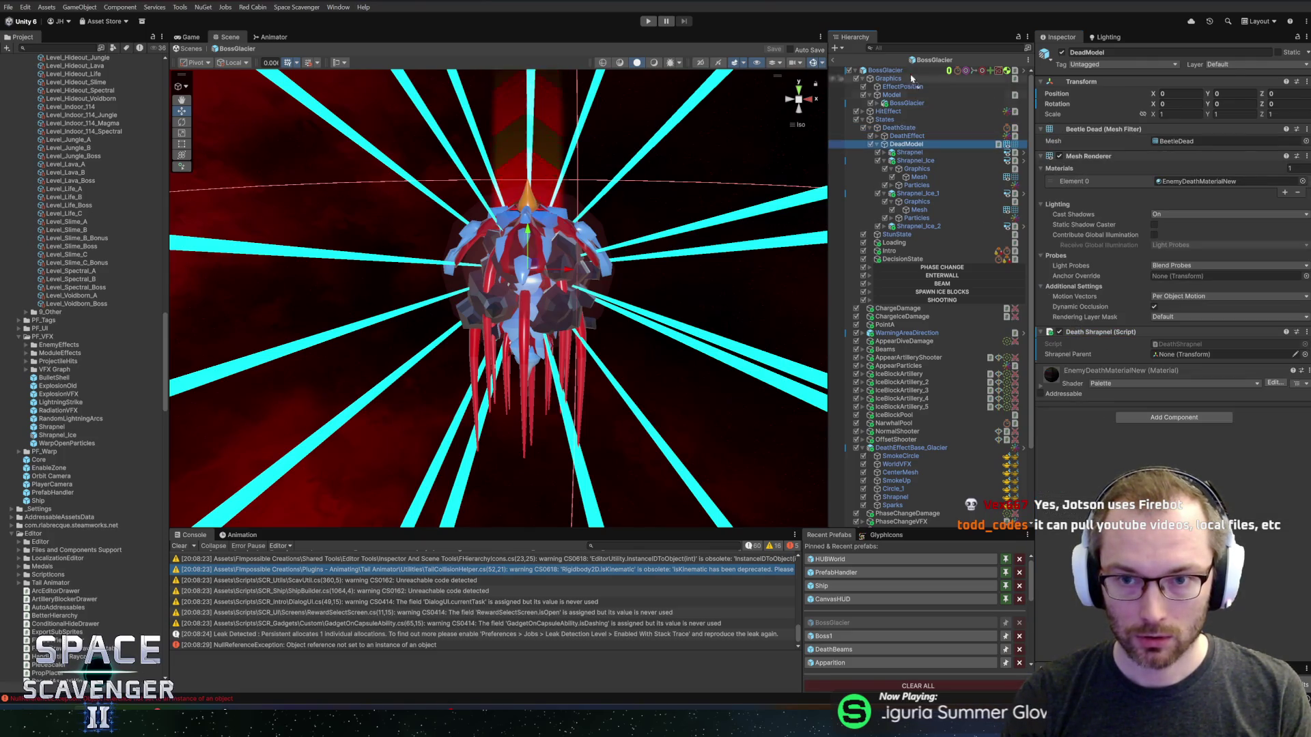
click(883, 71)
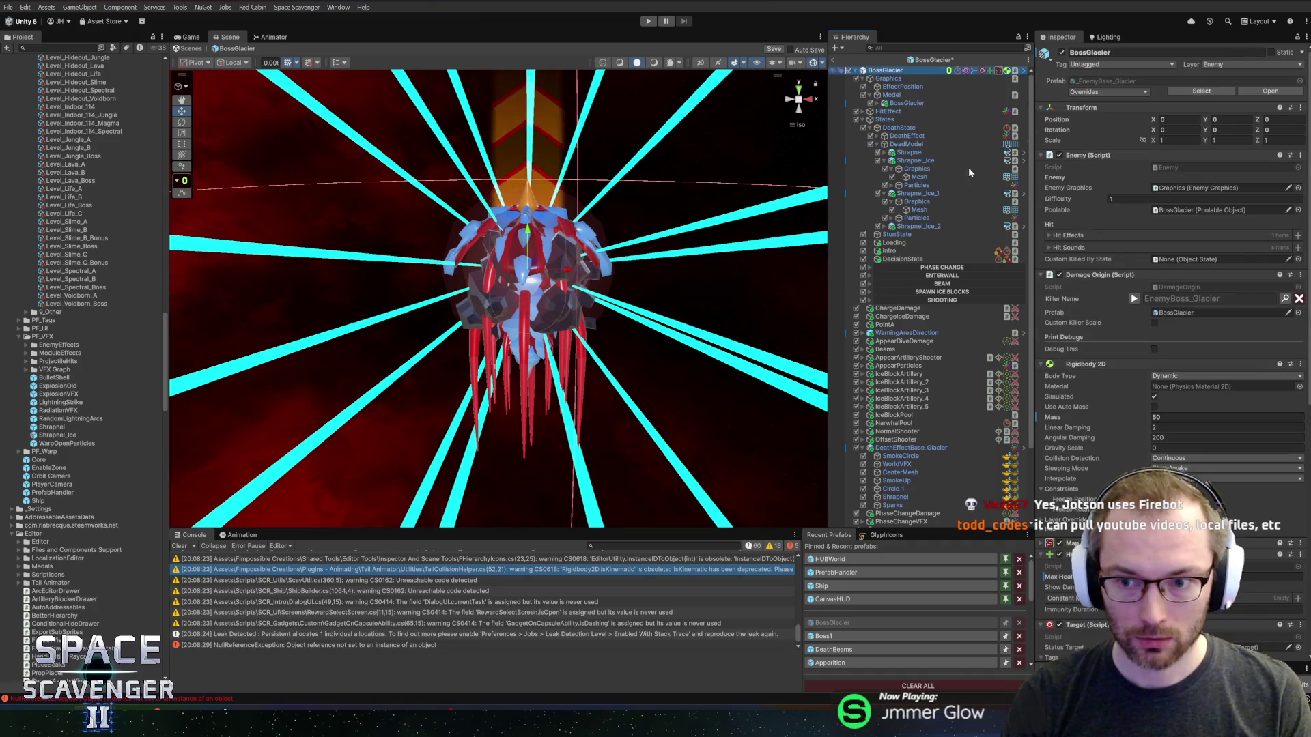
scroll(1078, 375, down, 10)
scroll(1077, 375, down, 15)
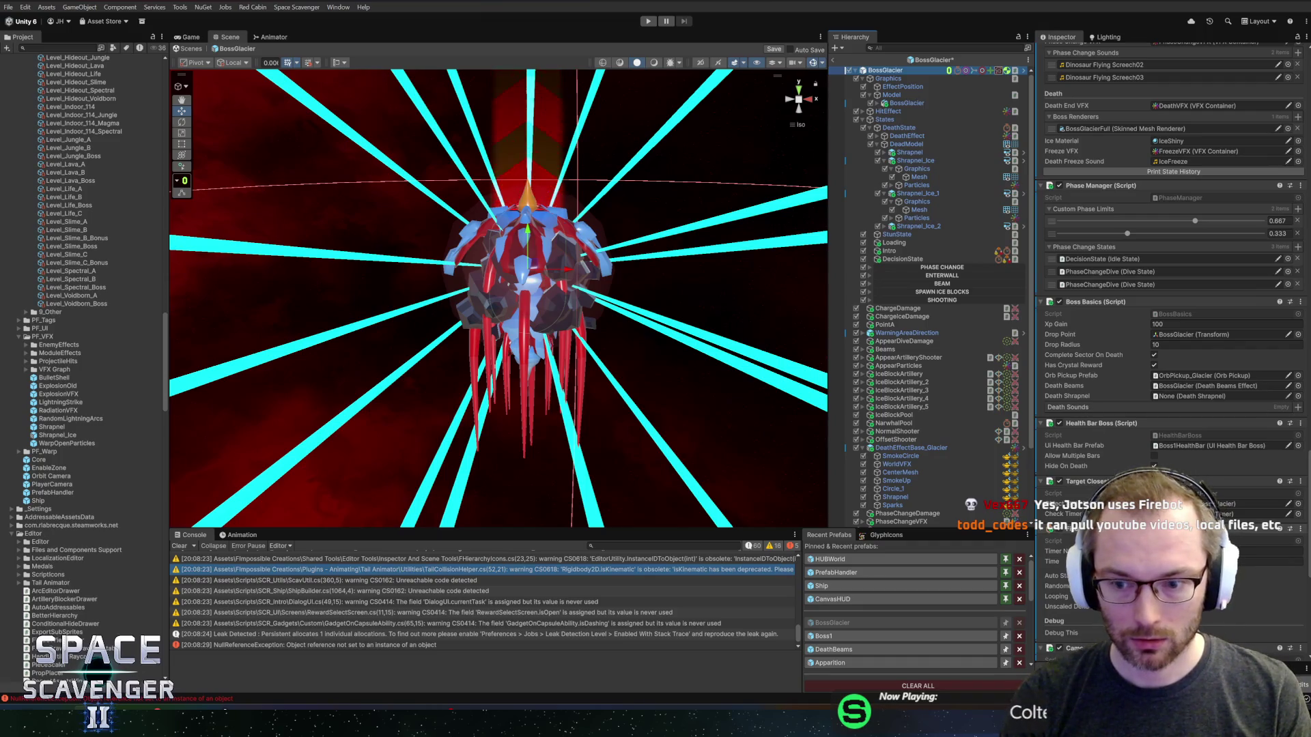
scroll(1171, 308, down, 7)
scroll(1112, 356, up, 5)
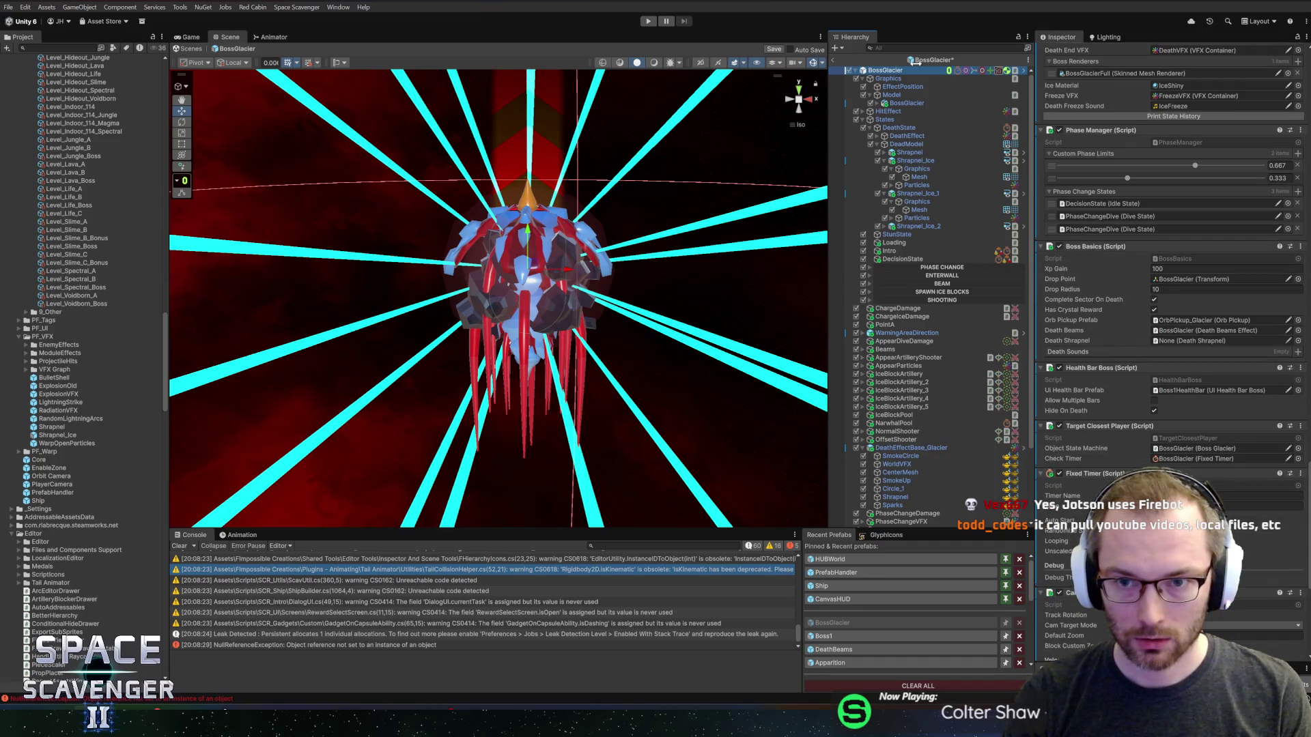
drag(1204, 343, 1204, 343)
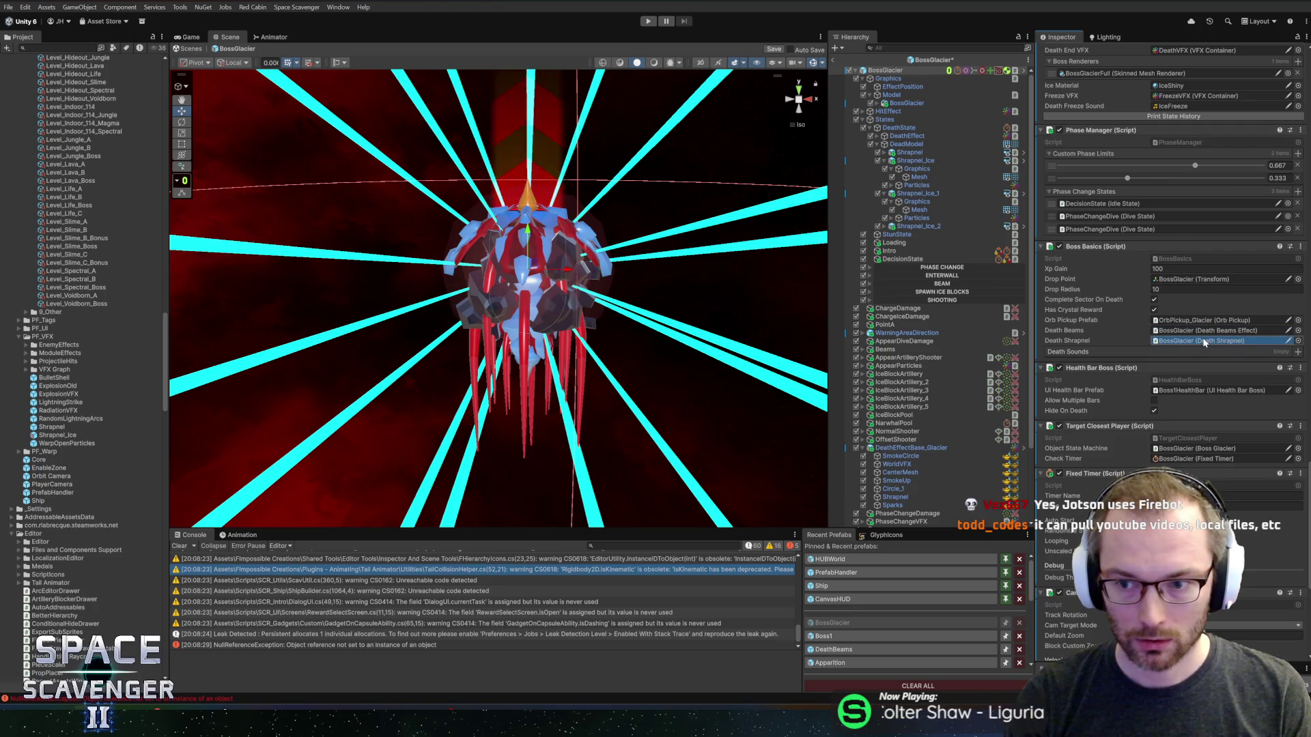
scroll(1092, 354, down, 8)
scroll(1092, 354, down, 3)
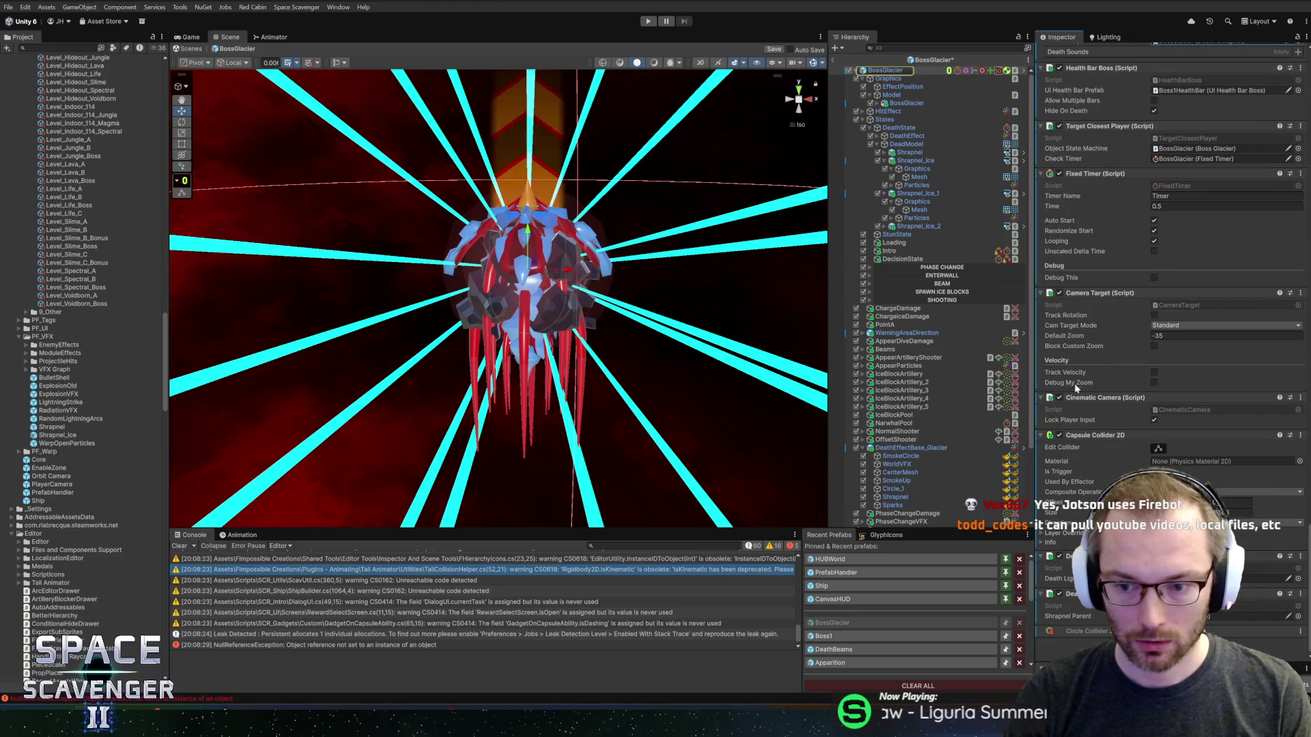
scroll(1160, 342, up, 1)
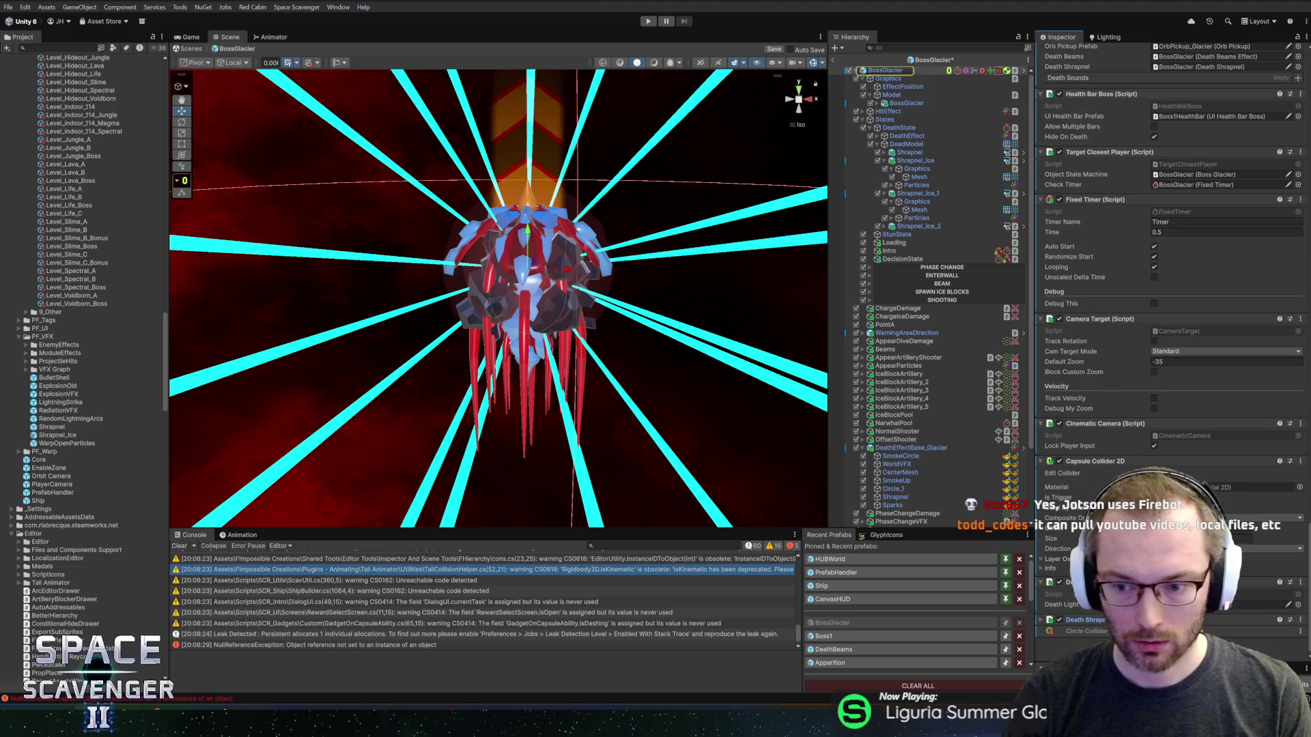
- Set DeadModel as the Death Shrapnel's Shrapnel Parent and return to the Core scene
click(1104, 620)
drag(903, 147, 1222, 615)
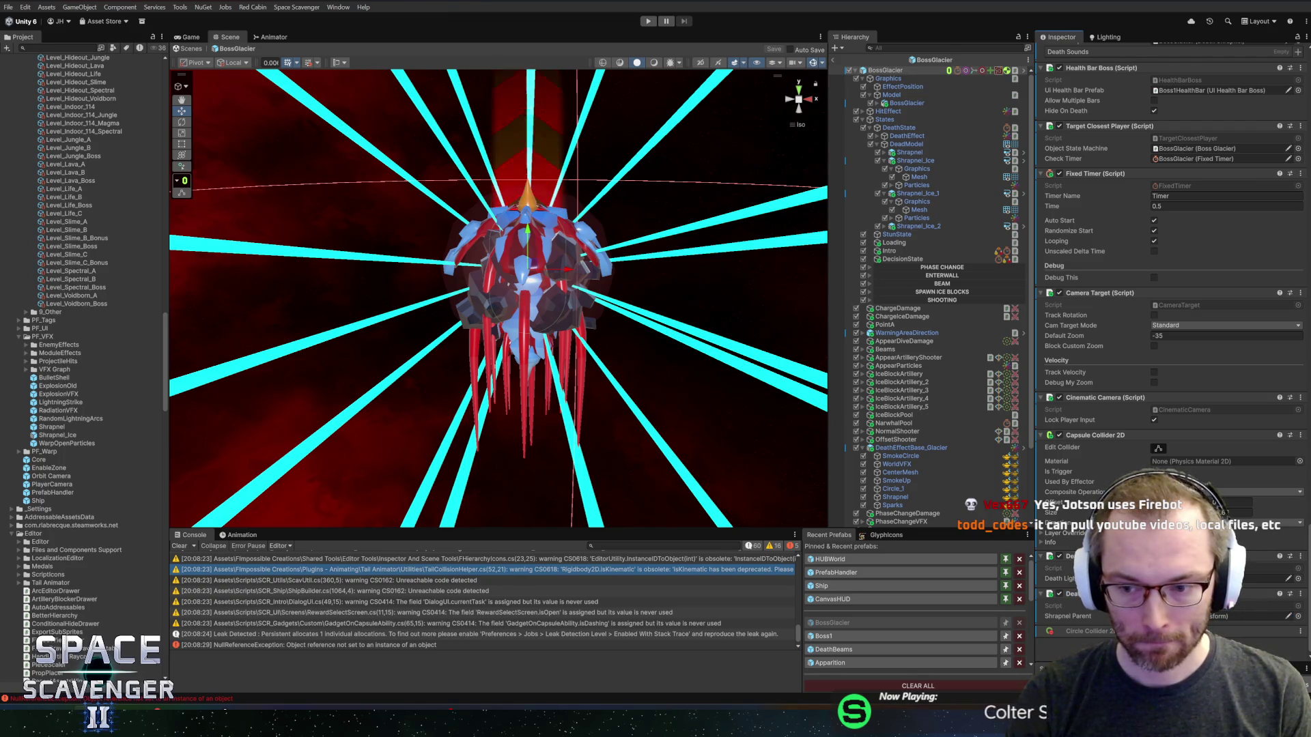
click(831, 60)
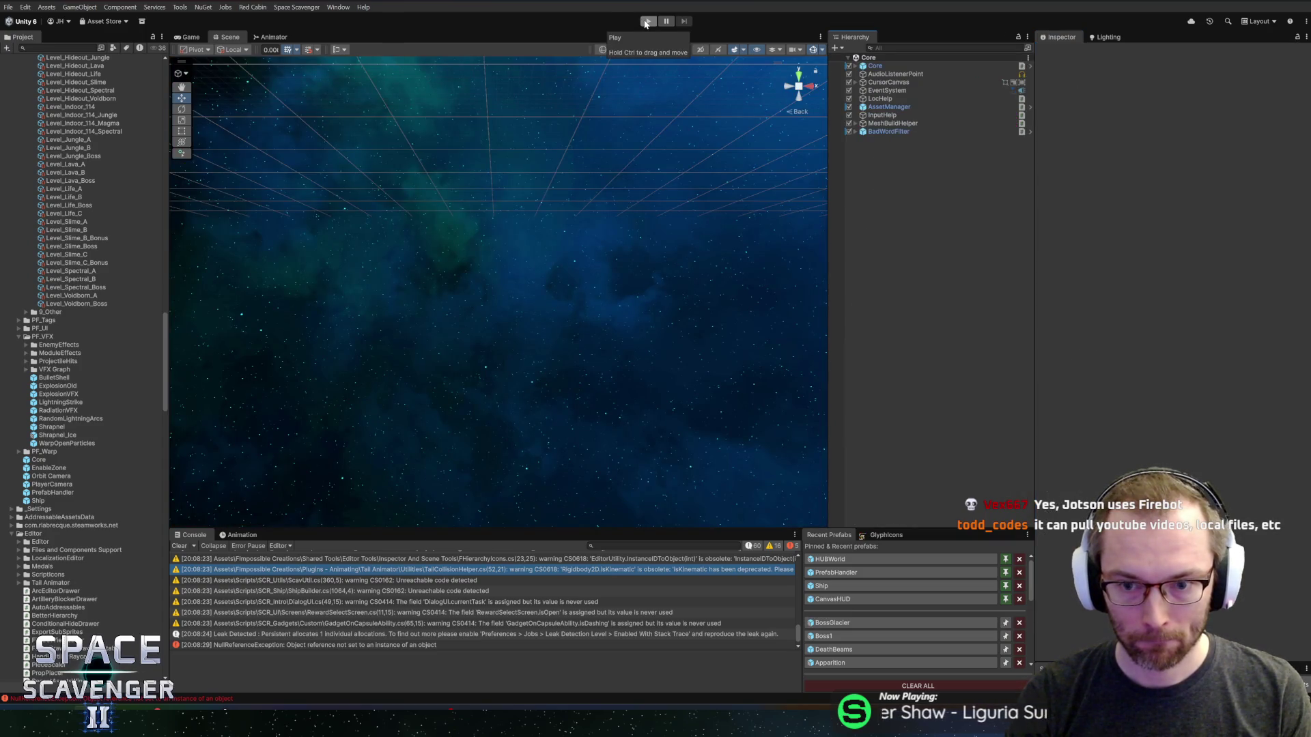
- Start Play mode to test the boss death and switch to DeathShrapnel.cs in Rider
click(646, 21)
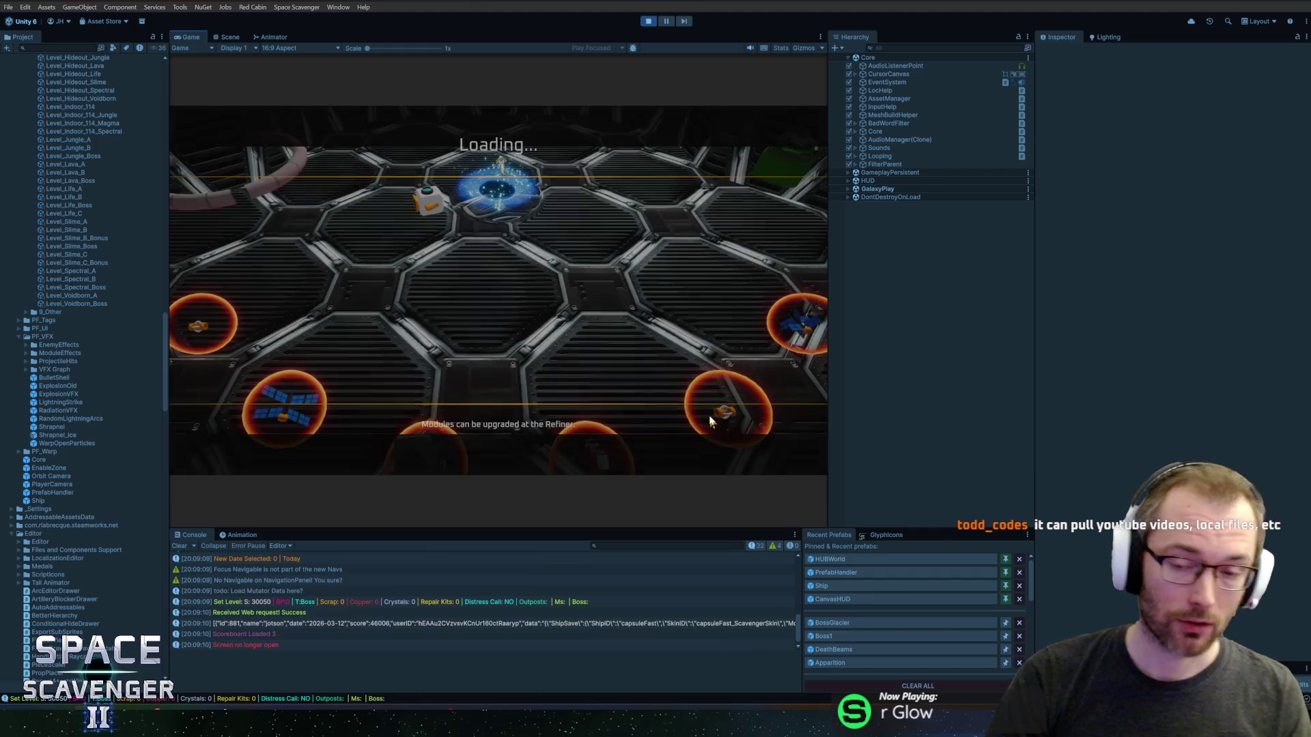
key(alt+Tab)
click(289, 186)
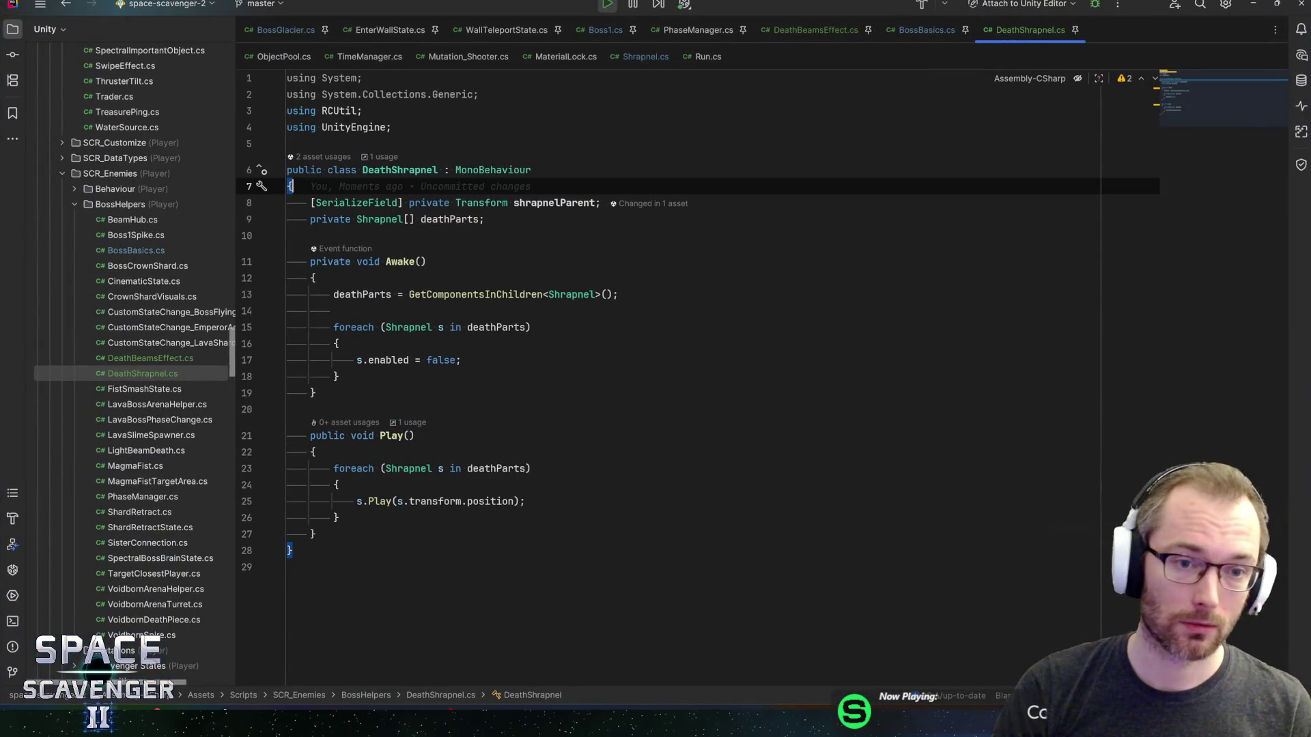
- Compare DeathBeamsEffect.cs with DeathShrapnel.cs and BossBasics, then return to the running game
click(400, 170)
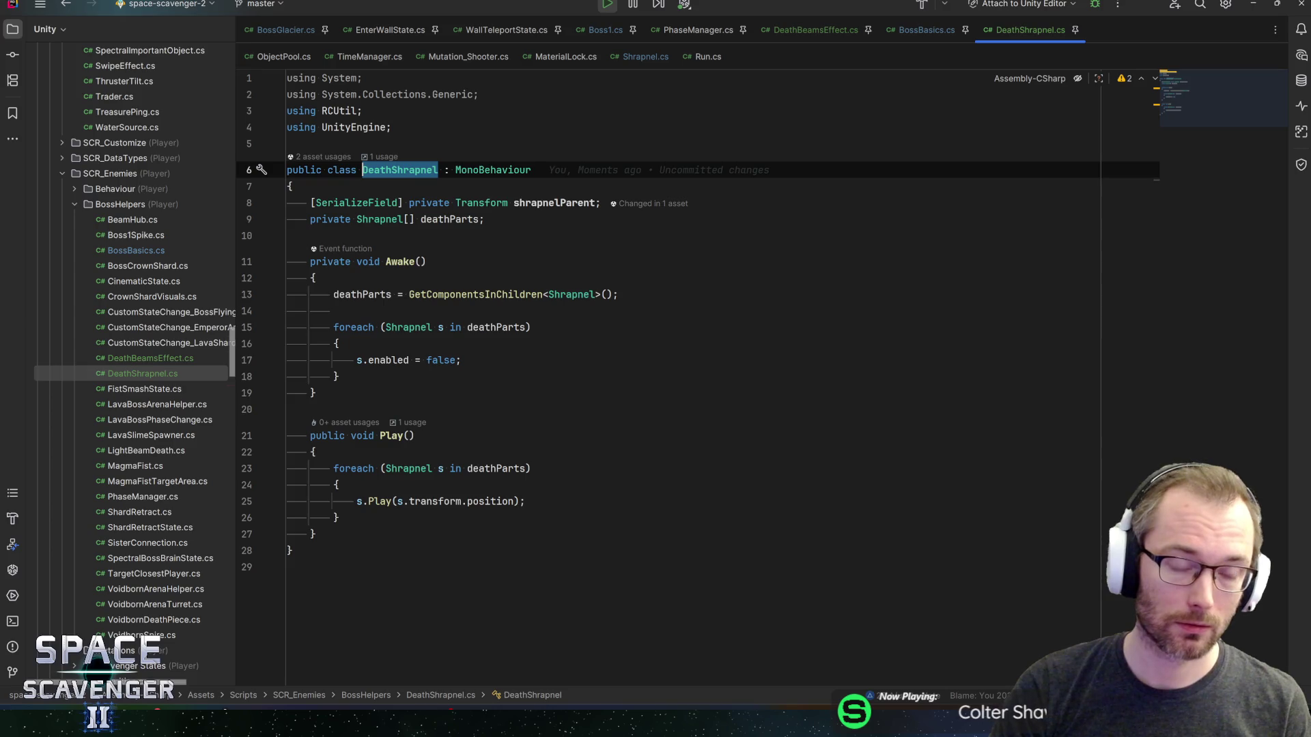
click(530, 170)
click(862, 35)
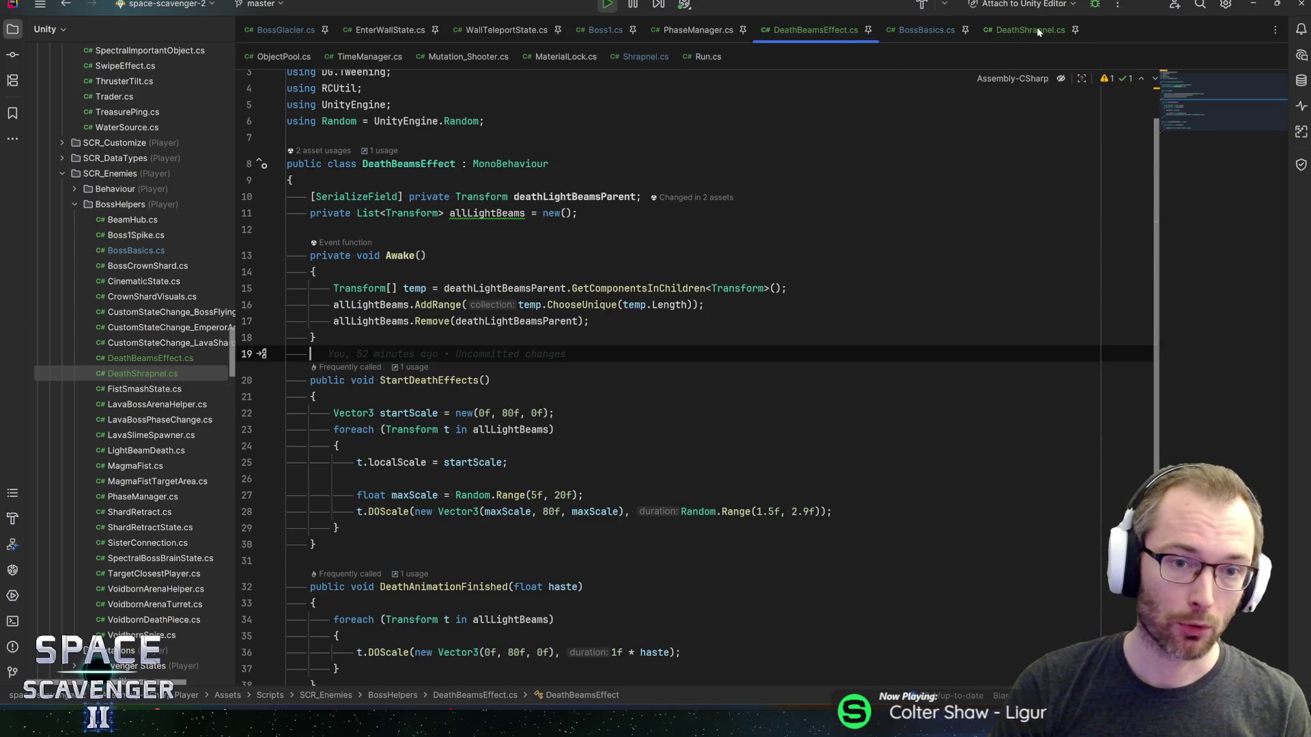
click(1014, 30)
click(809, 30)
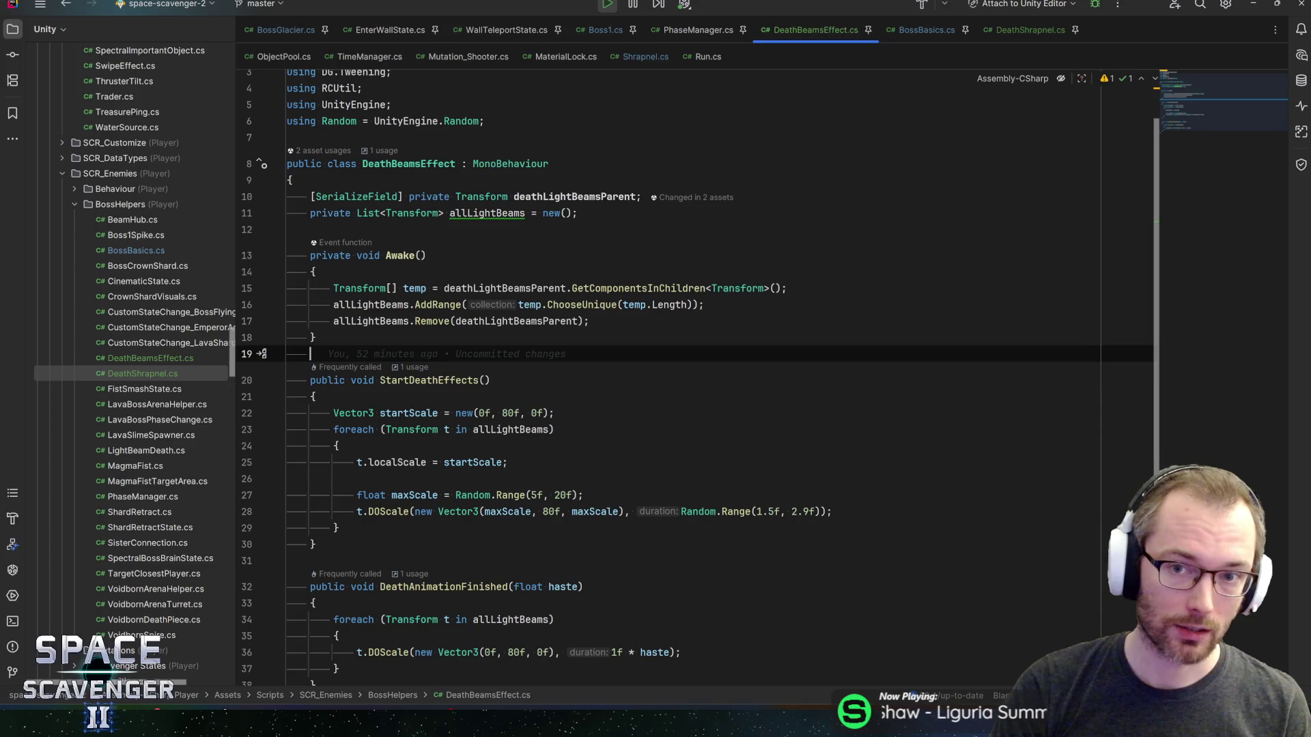
click(927, 30)
click(375, 244)
key(alt+Tab)
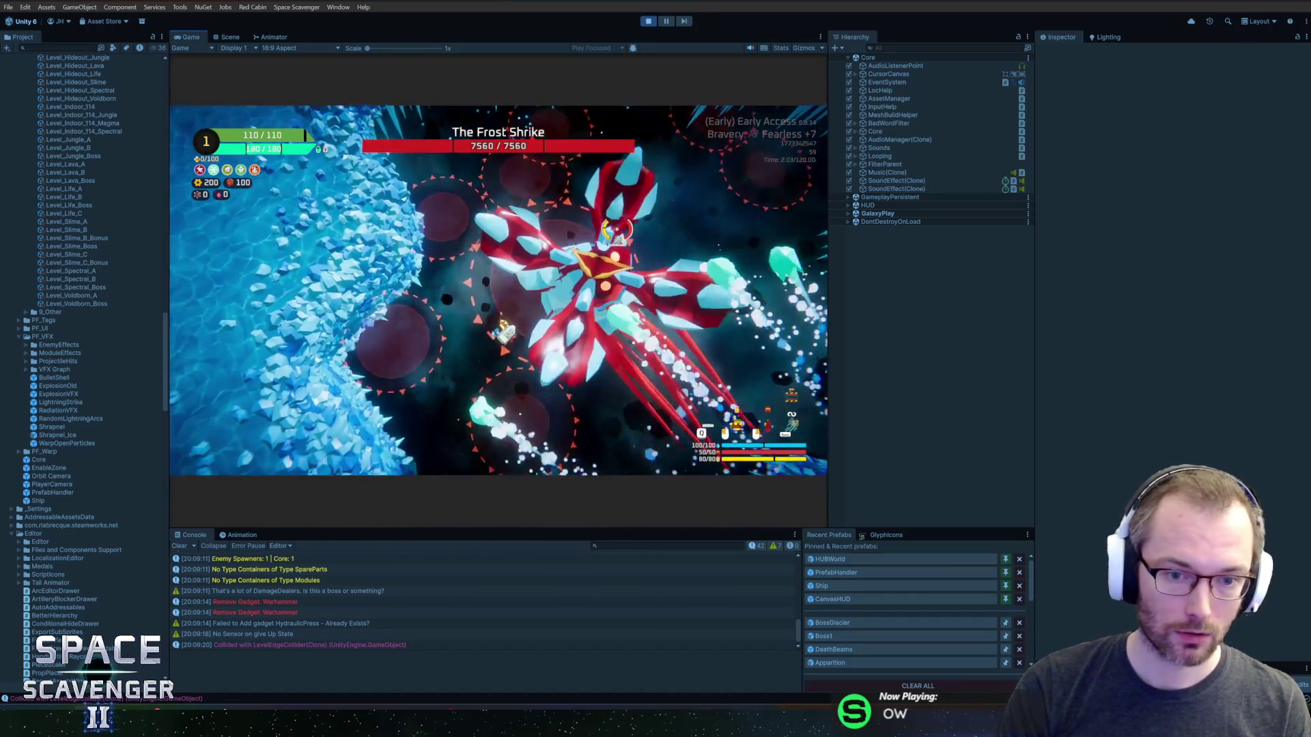
- Kill the Frost Shrike with 'debug damageAll', take the Nylon Carpet upgrade, and exit Play mode
key(grave)
key(grave)
text(deg)
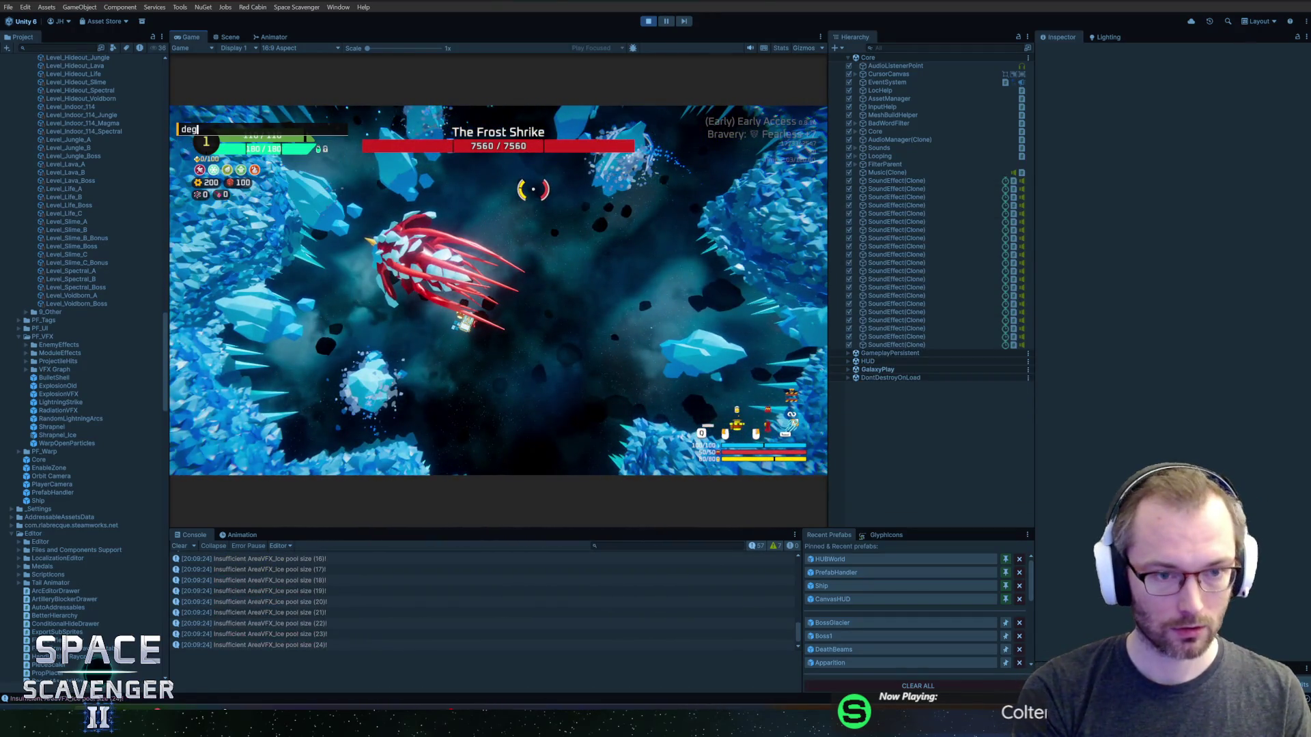
key(grave)
text(debug damageAll)
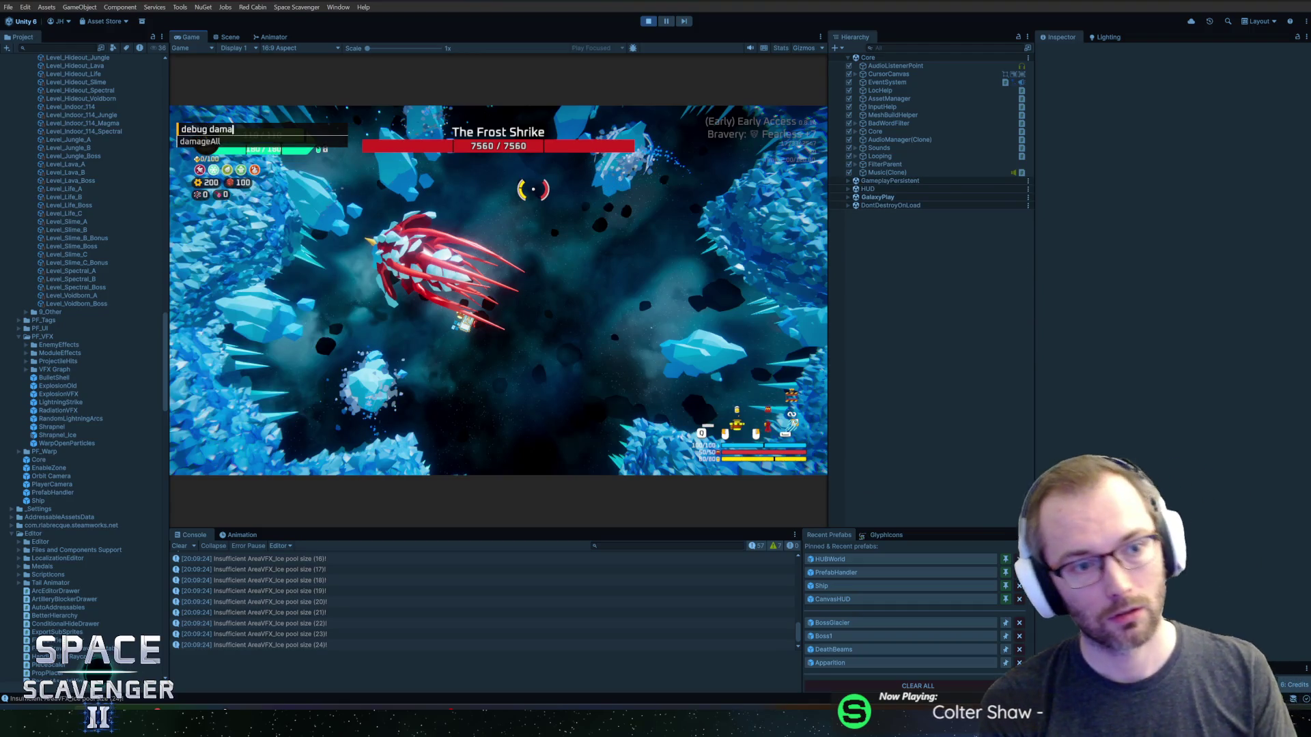
key(Return)
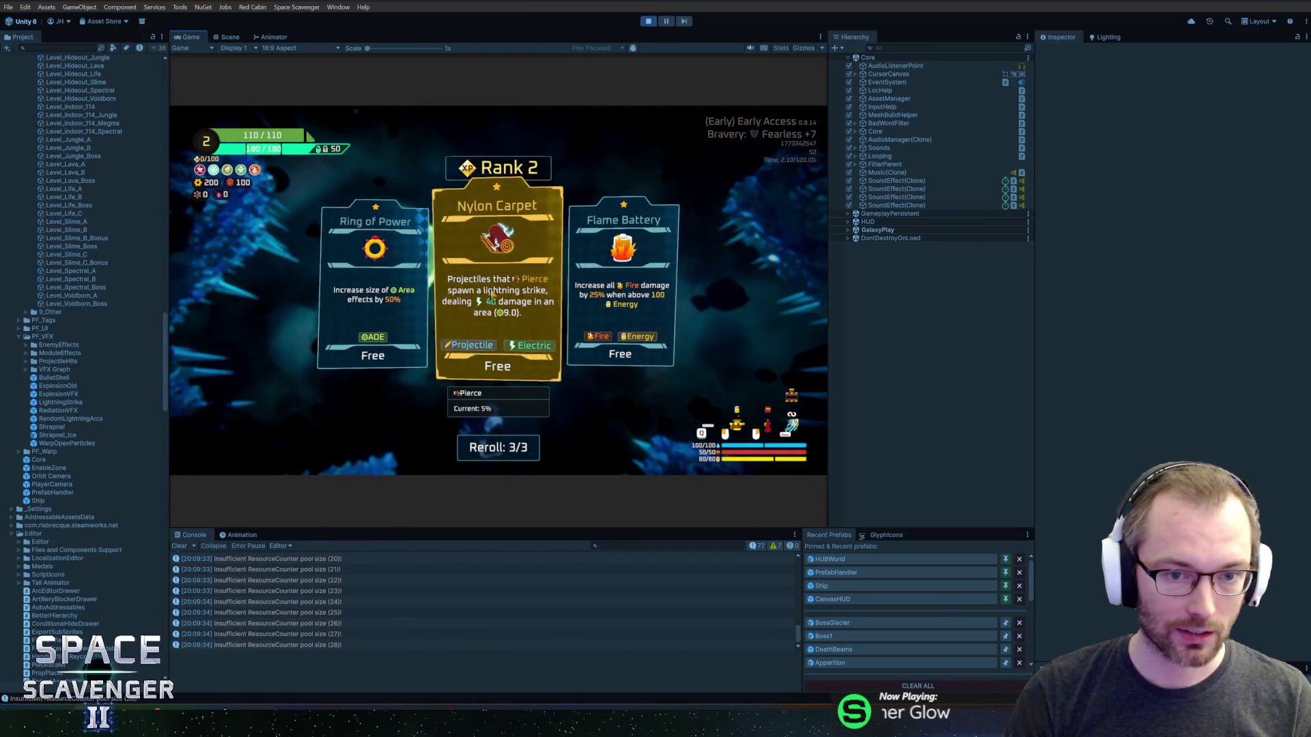
click(538, 293)
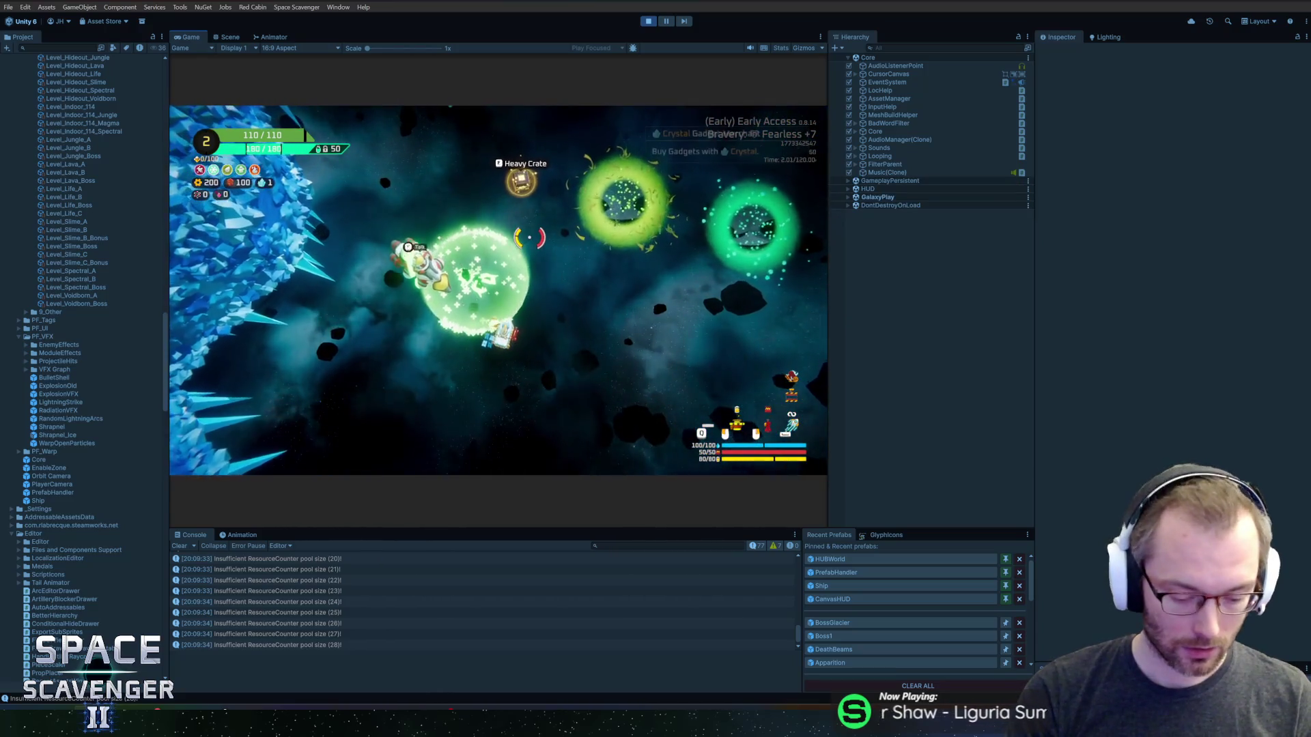
key(ctrl+p)
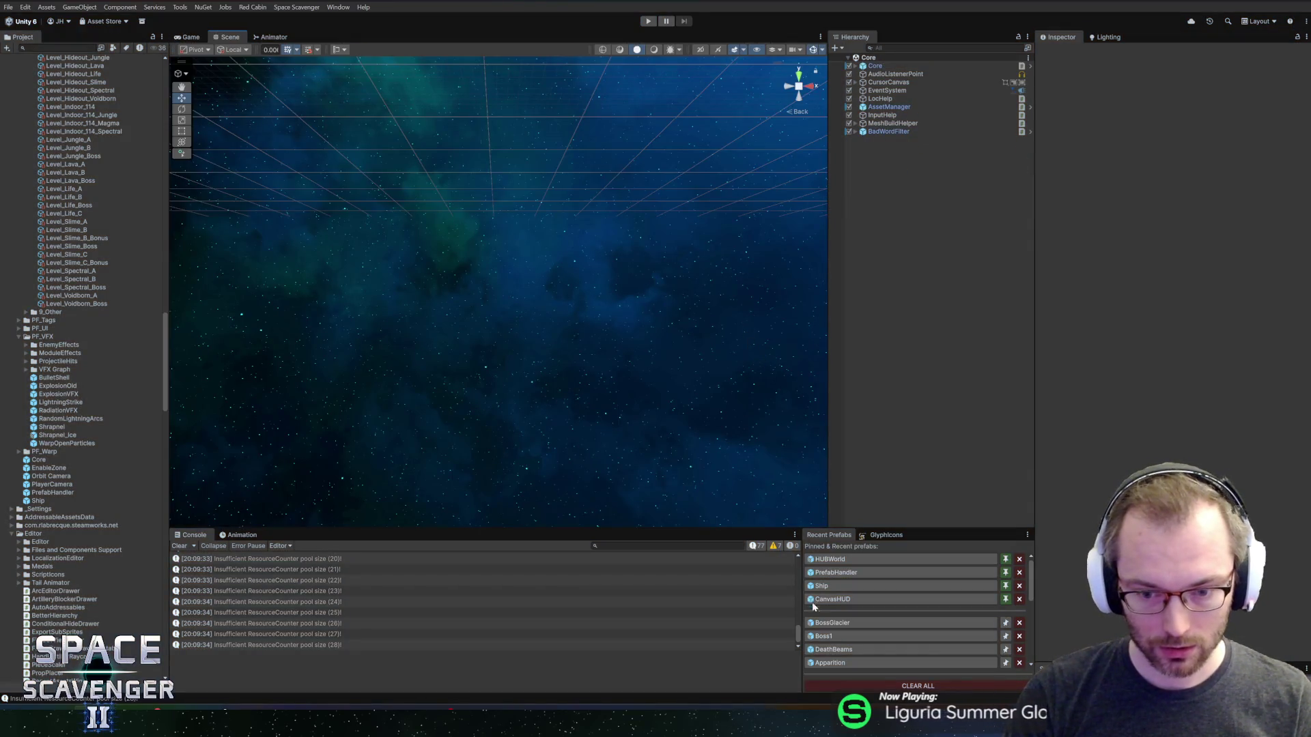
- Open the BossGlacier prefab and locate its ice death material in the Project panel
click(830, 623)
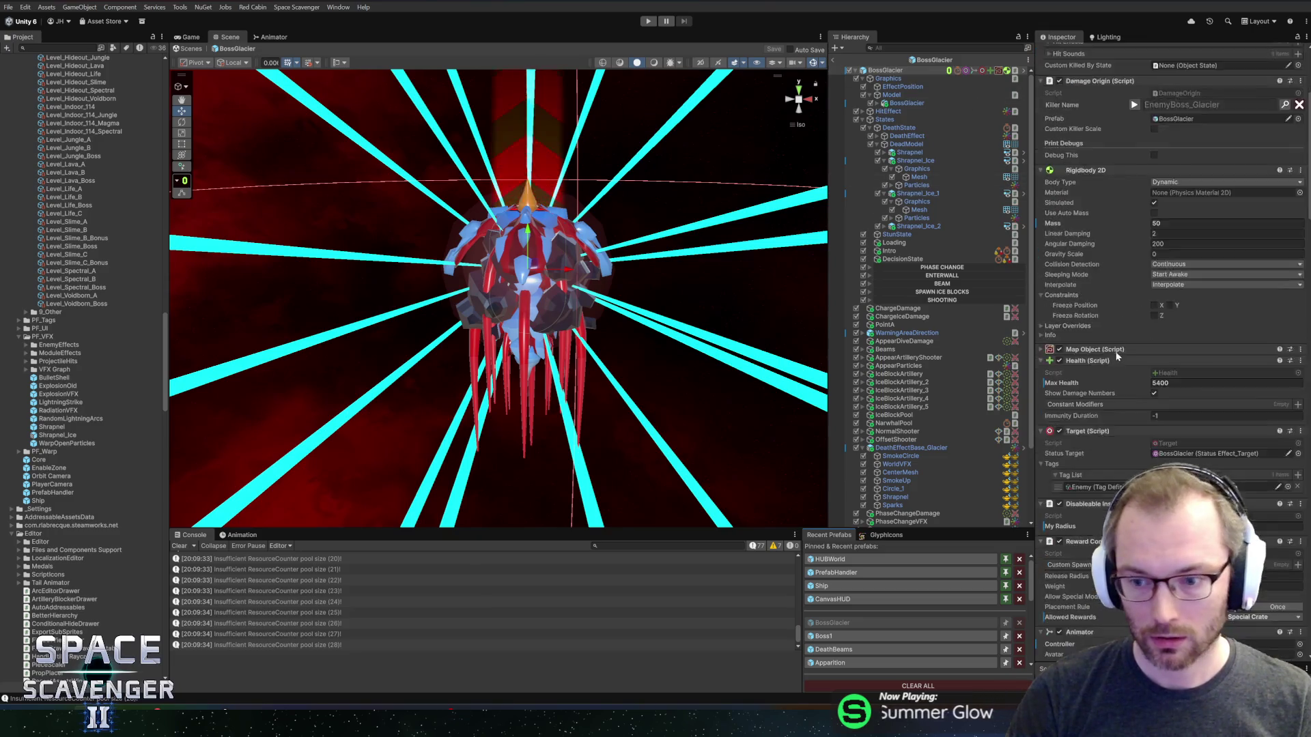
scroll(1127, 376, down, 15)
scroll(1140, 392, down, 15)
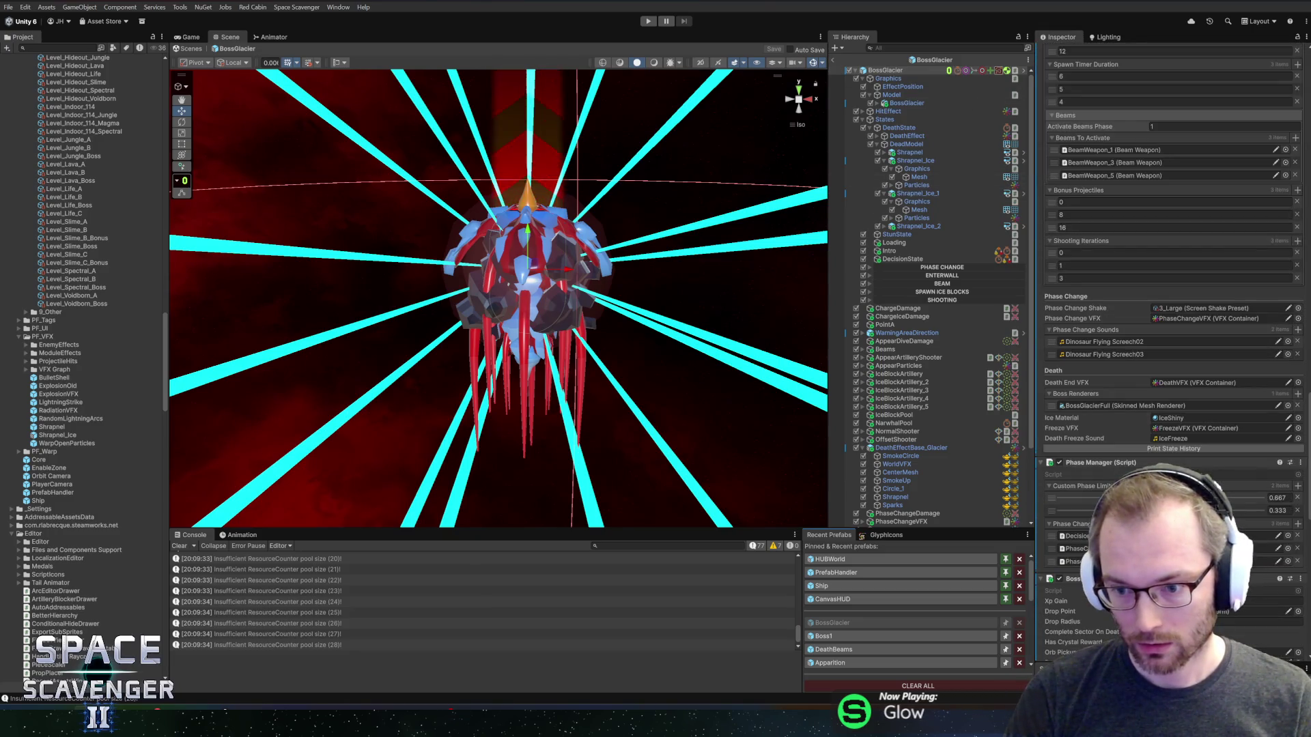
scroll(1095, 360, down, 2)
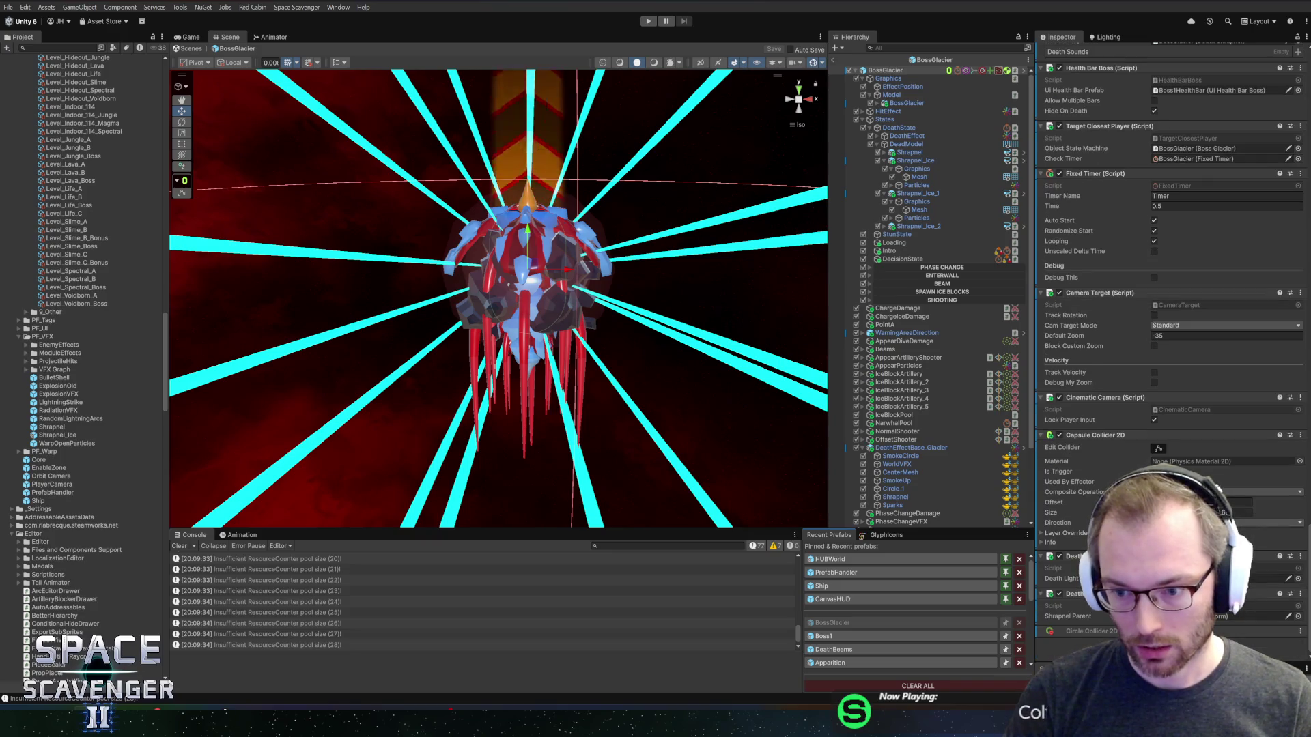
scroll(1095, 360, up, 6)
scroll(1095, 360, up, 8)
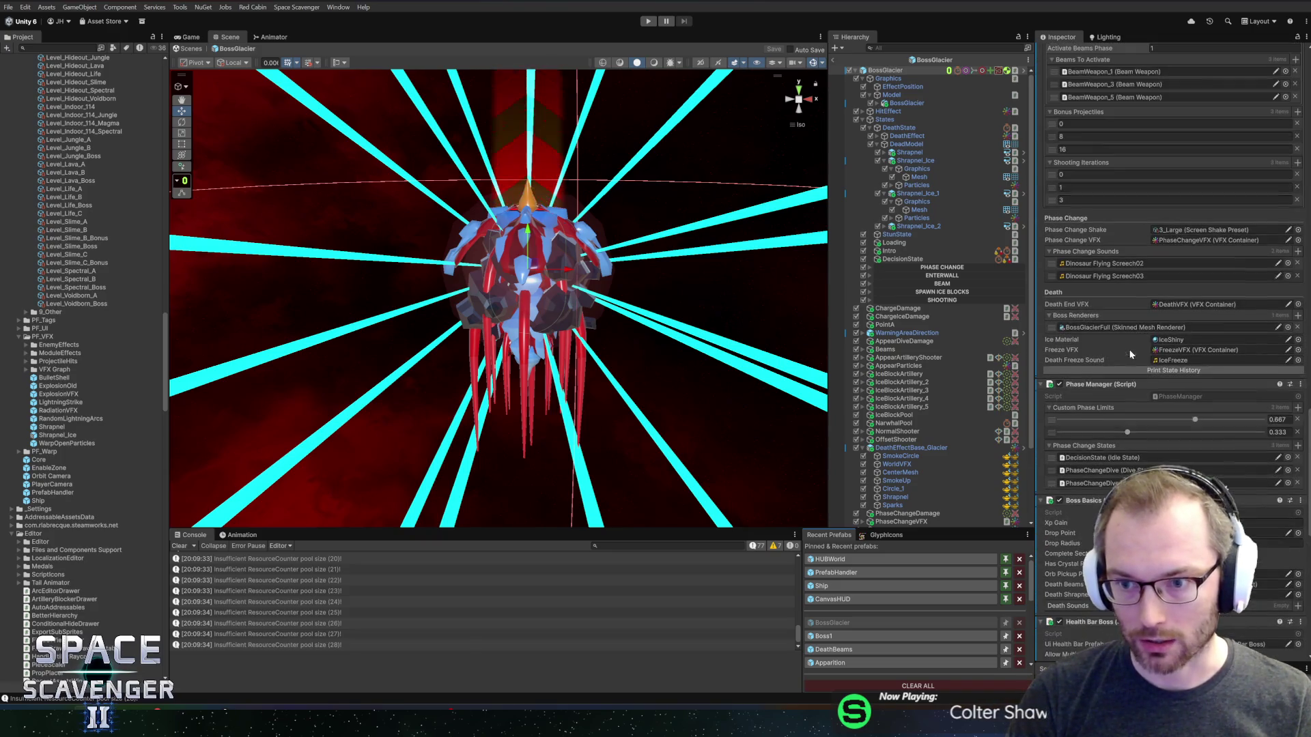
click(1169, 340)
- Rename the IceShiny 1 material to IceBossDead
scroll(82, 478, down, 5)
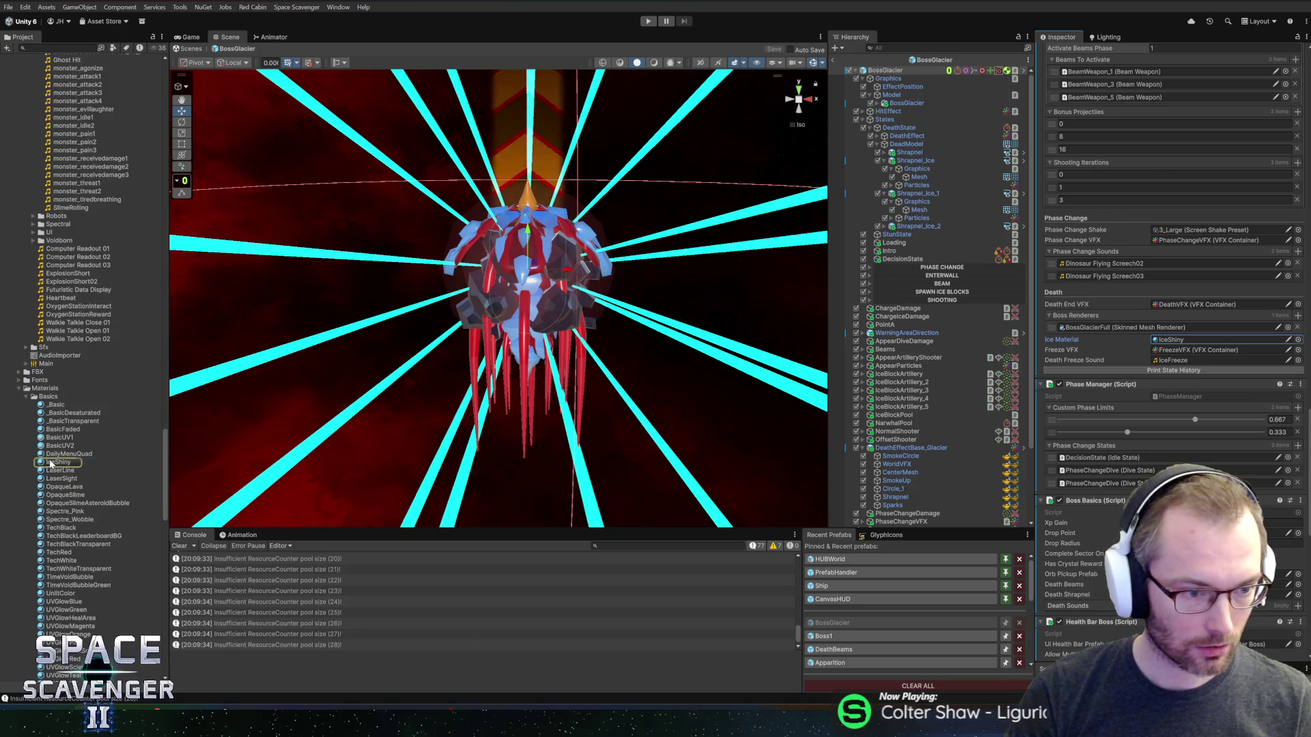
click(49, 464)
key(F2)
text(IceDe)
key(BackSpace)
key(BackSpace)
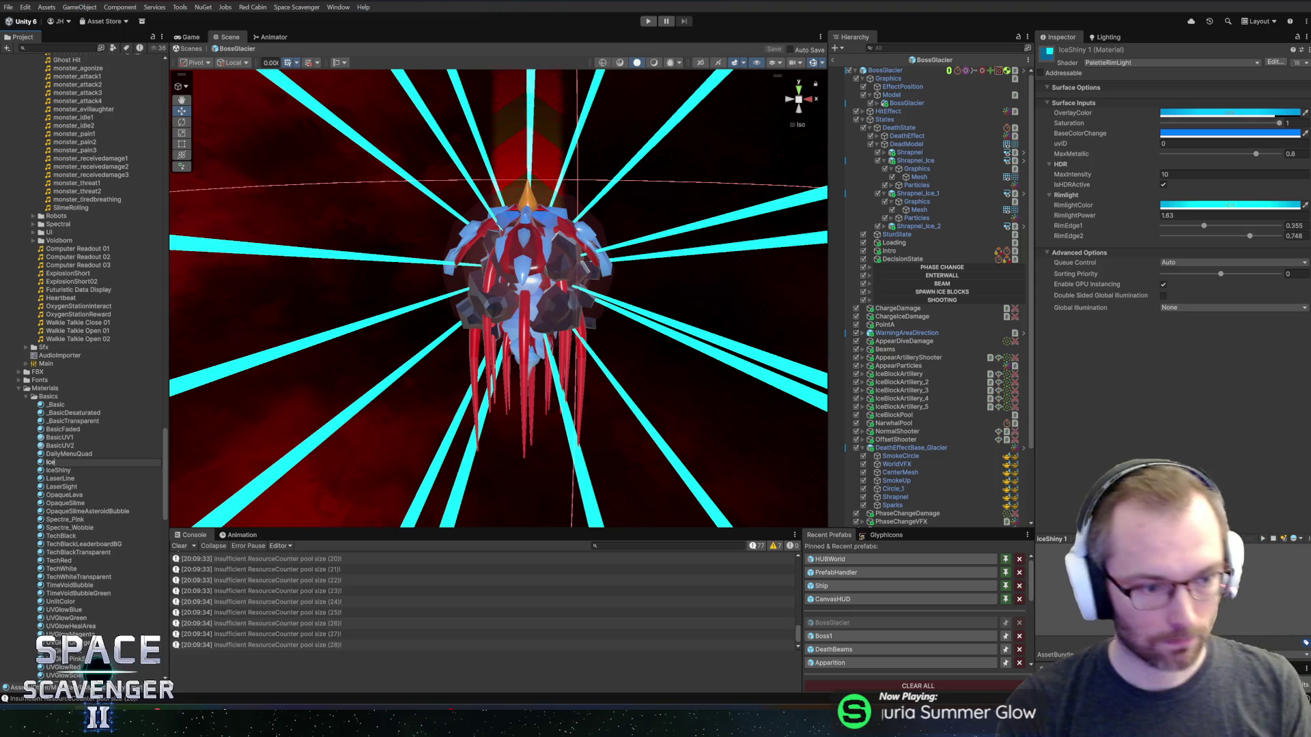
text(BossDead)
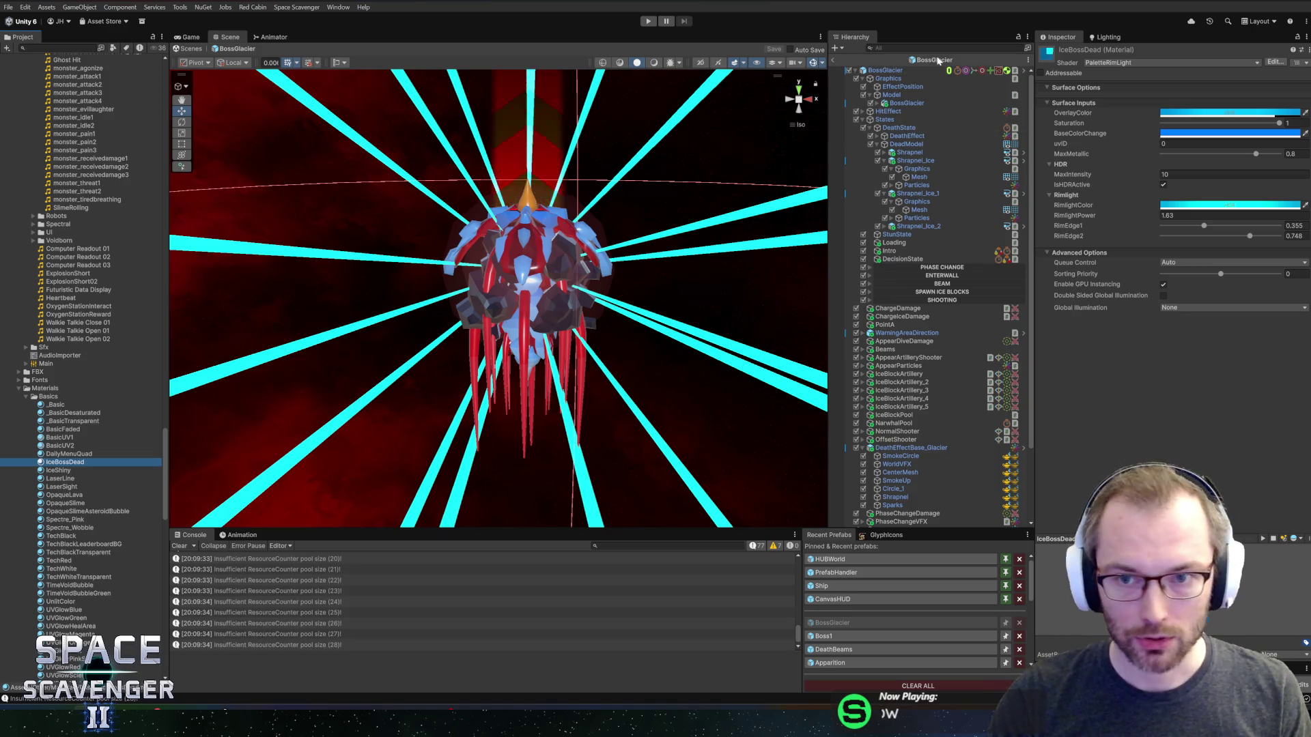
click(887, 69)
scroll(1171, 273, down, 20)
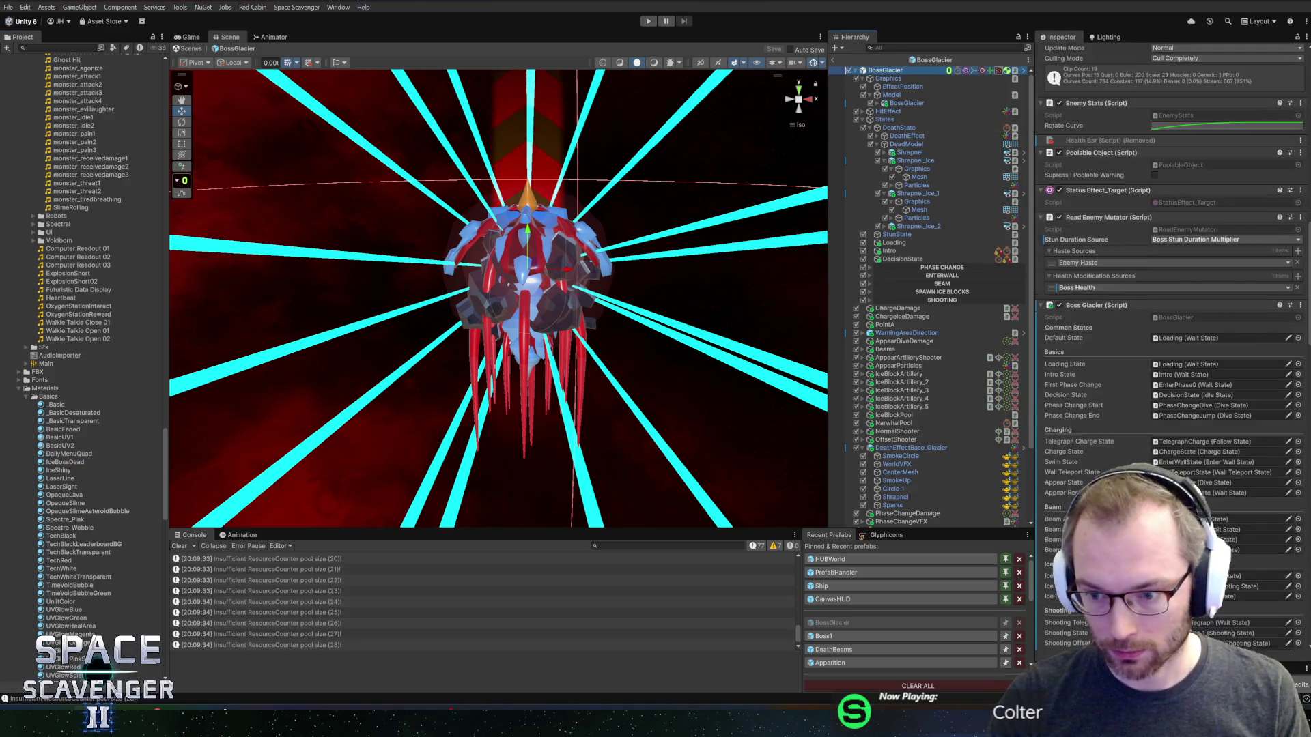
- Assign IceBossDead as the Death Ice Material and lower its MaxMetallic to about 0.31
scroll(1171, 274, down, 5)
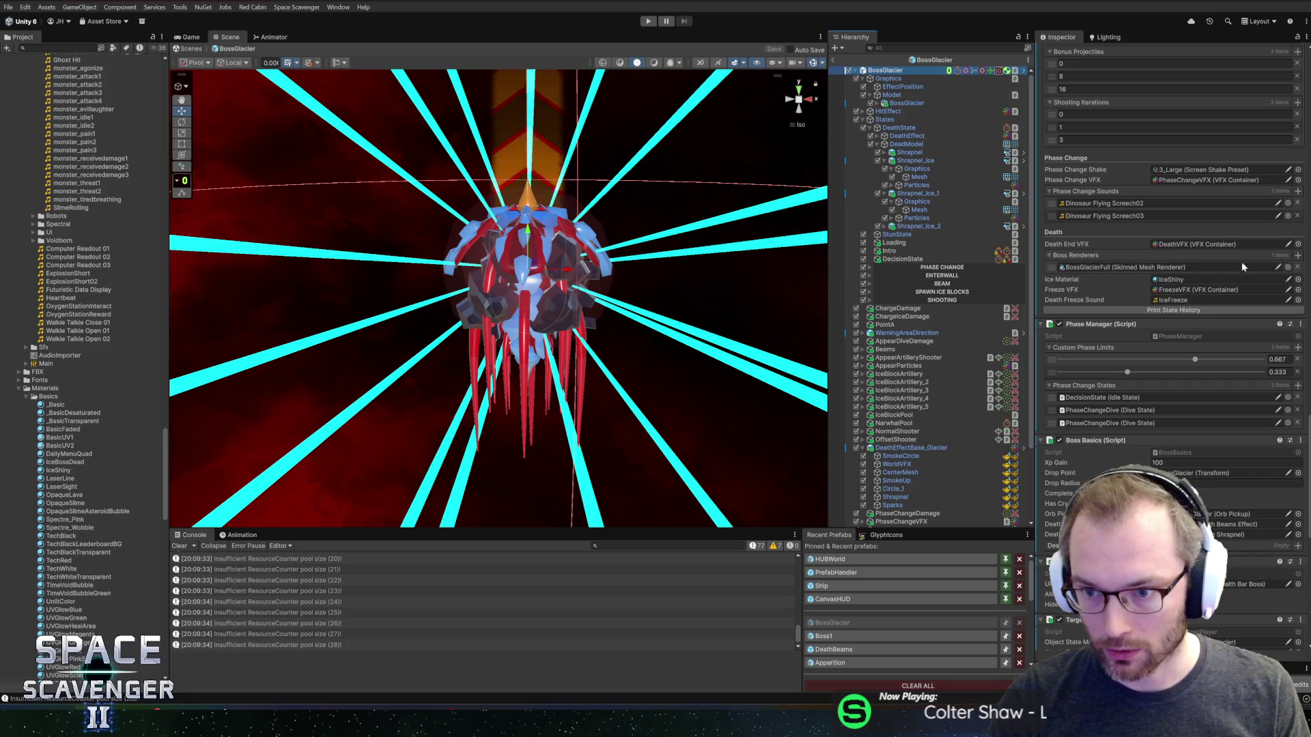
click(1297, 279)
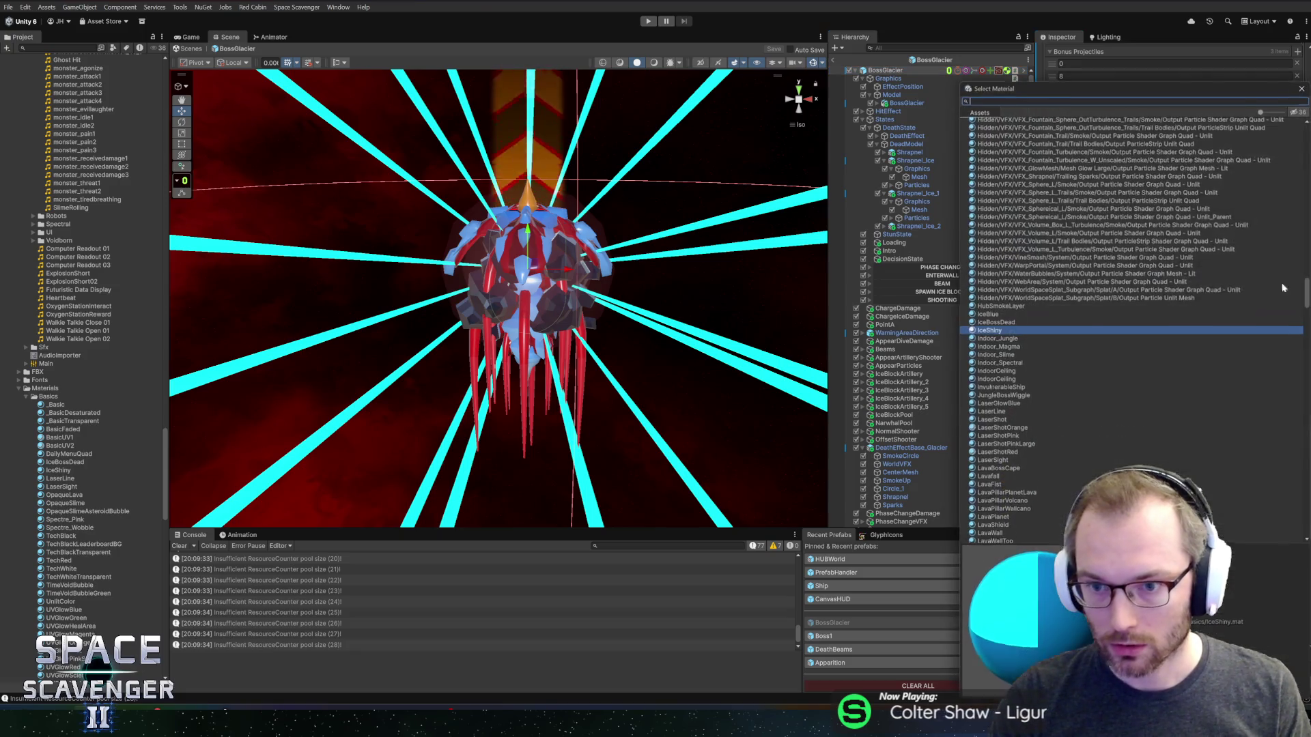
double_click(1005, 323)
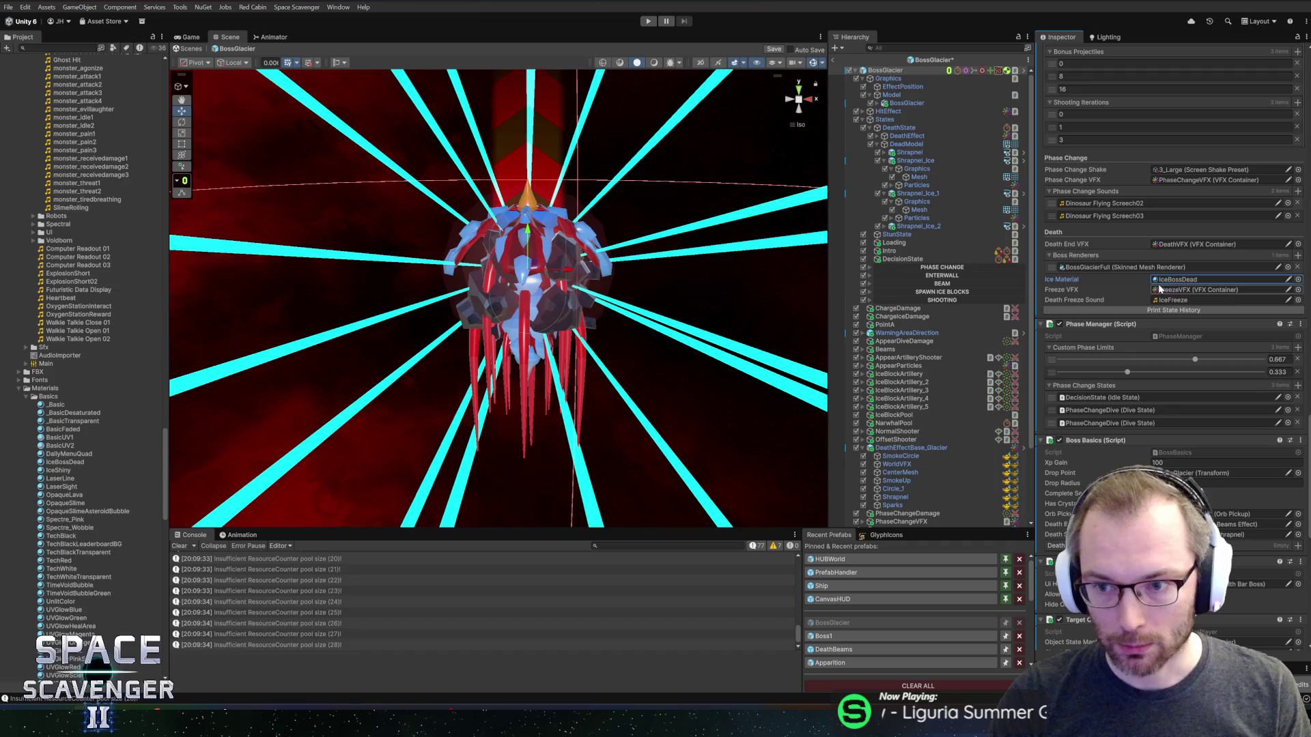
click(62, 461)
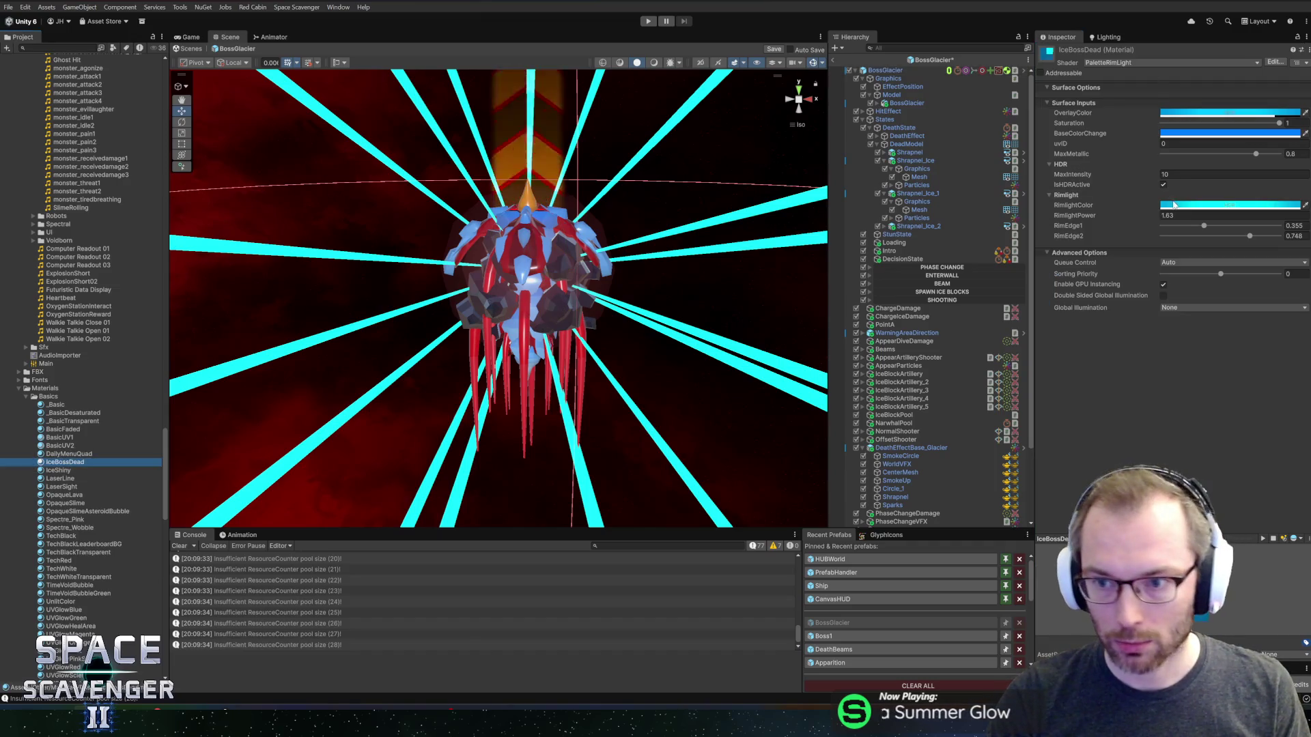
click(1167, 174)
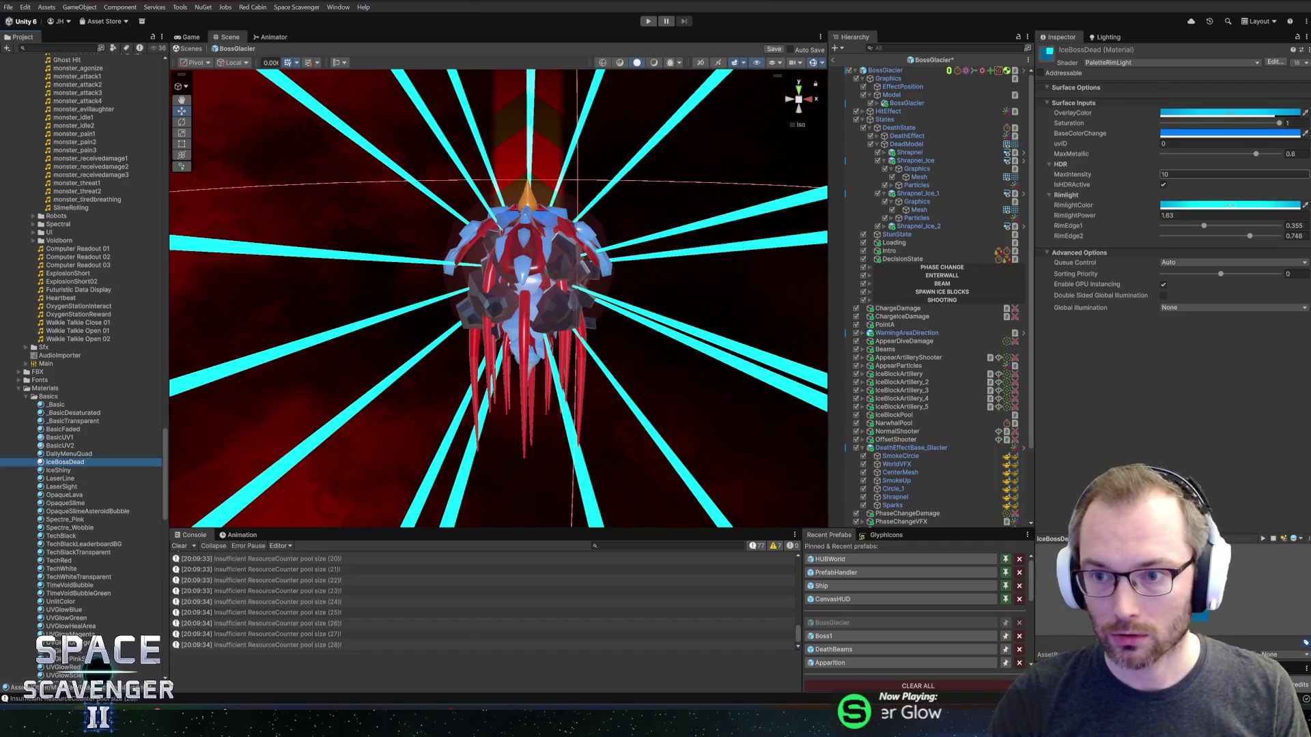
key(Return)
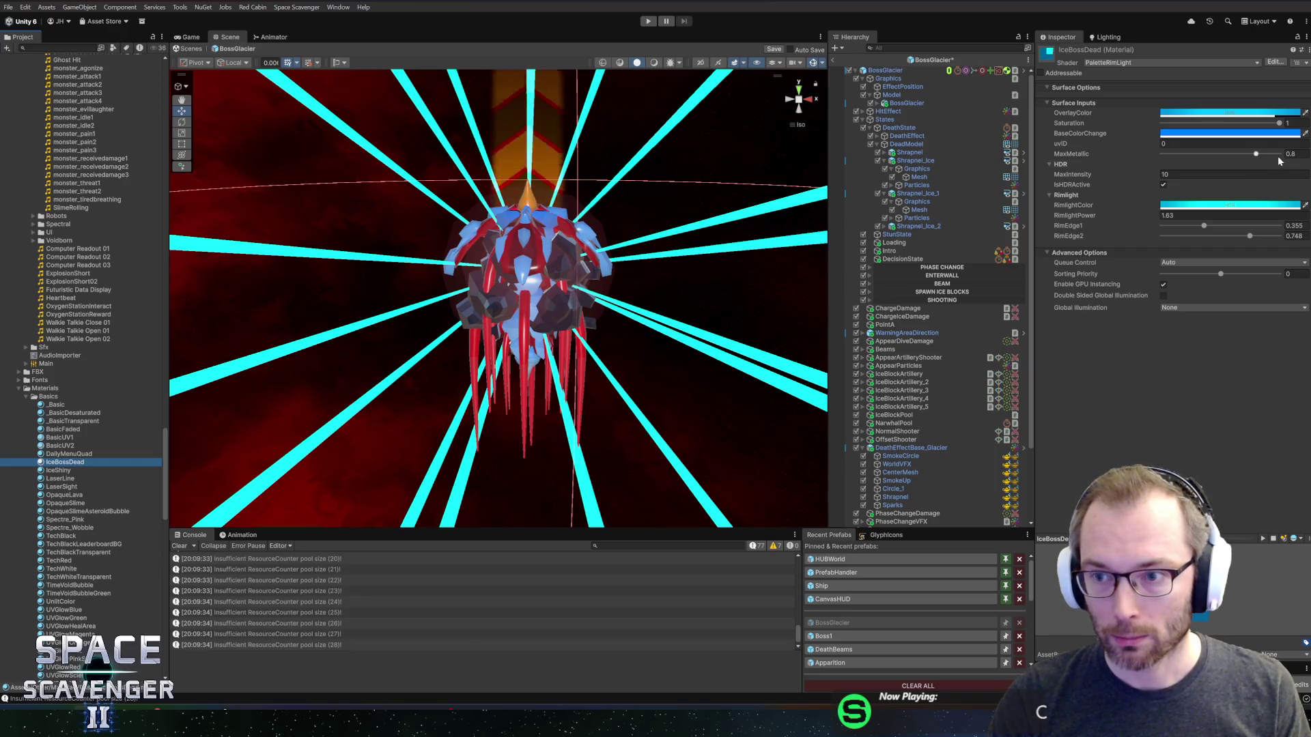
drag(1256, 156, 1199, 156)
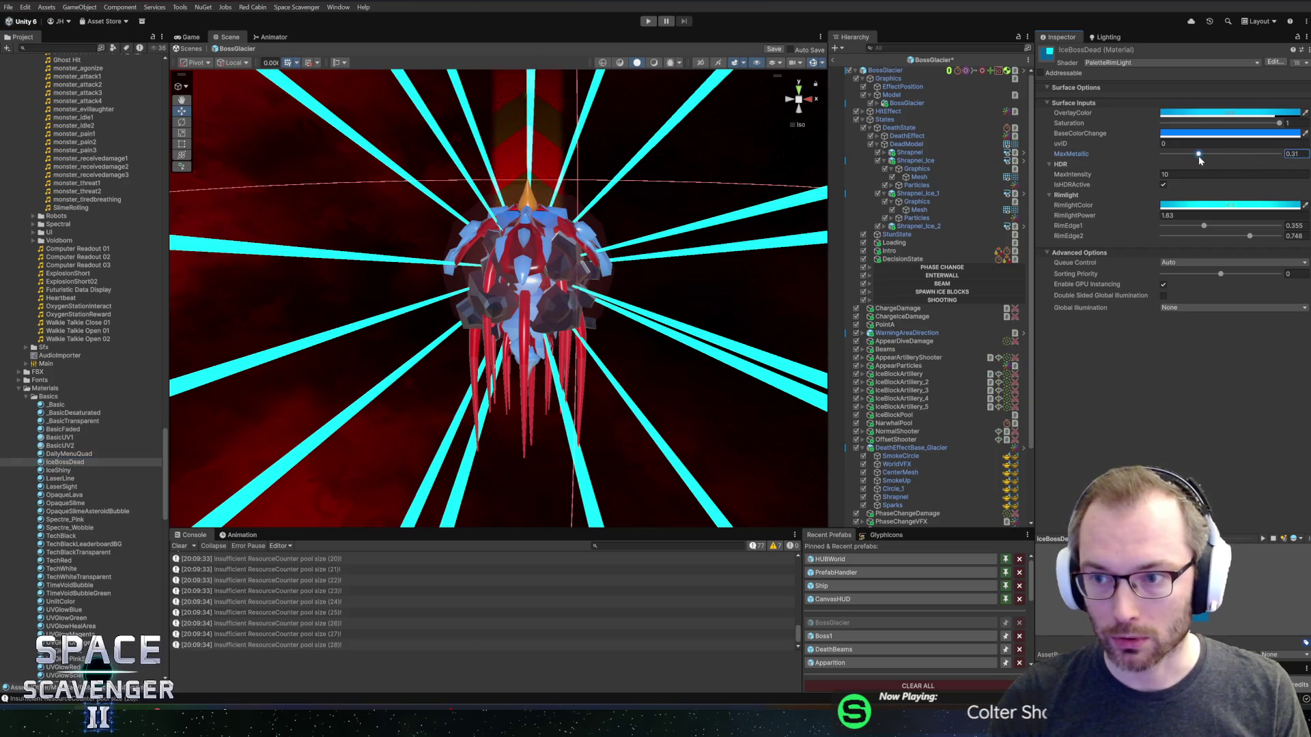
- Dim the IceBossDead rimlight and overlay colour intensities, then save the prefab
click(1179, 206)
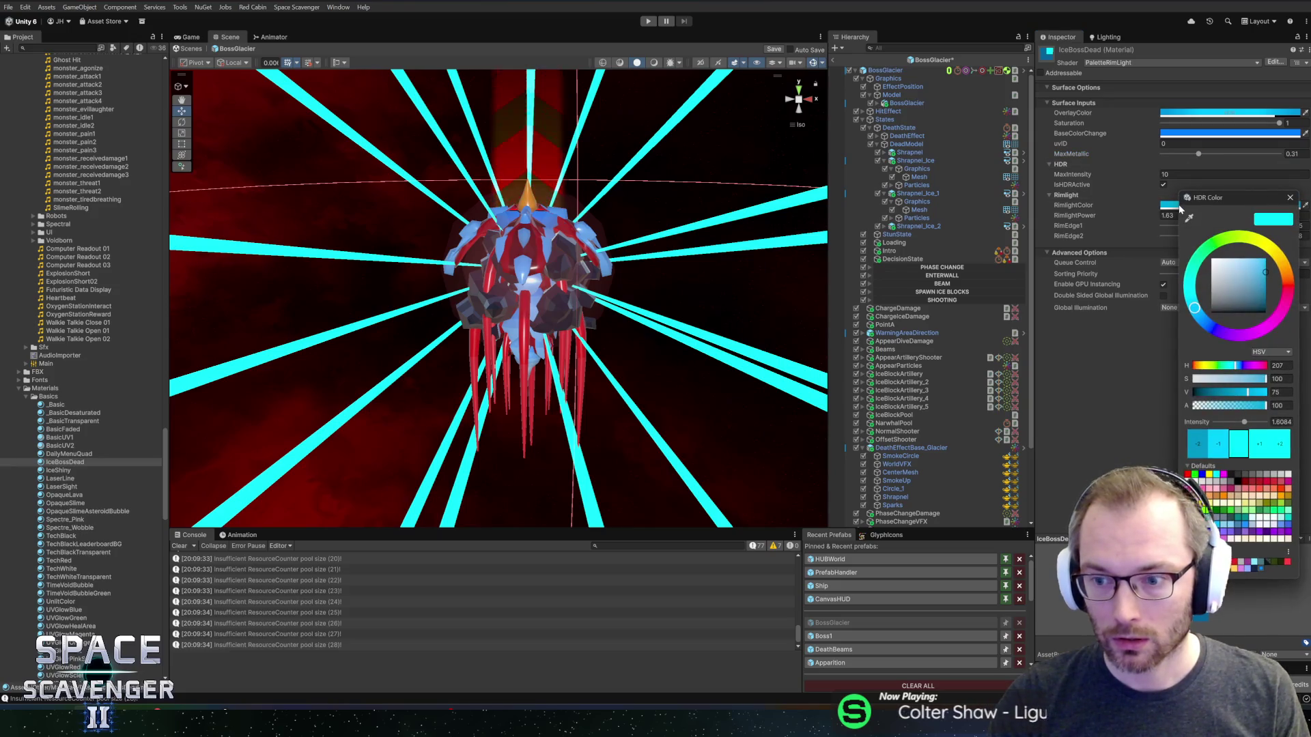
click(1227, 437)
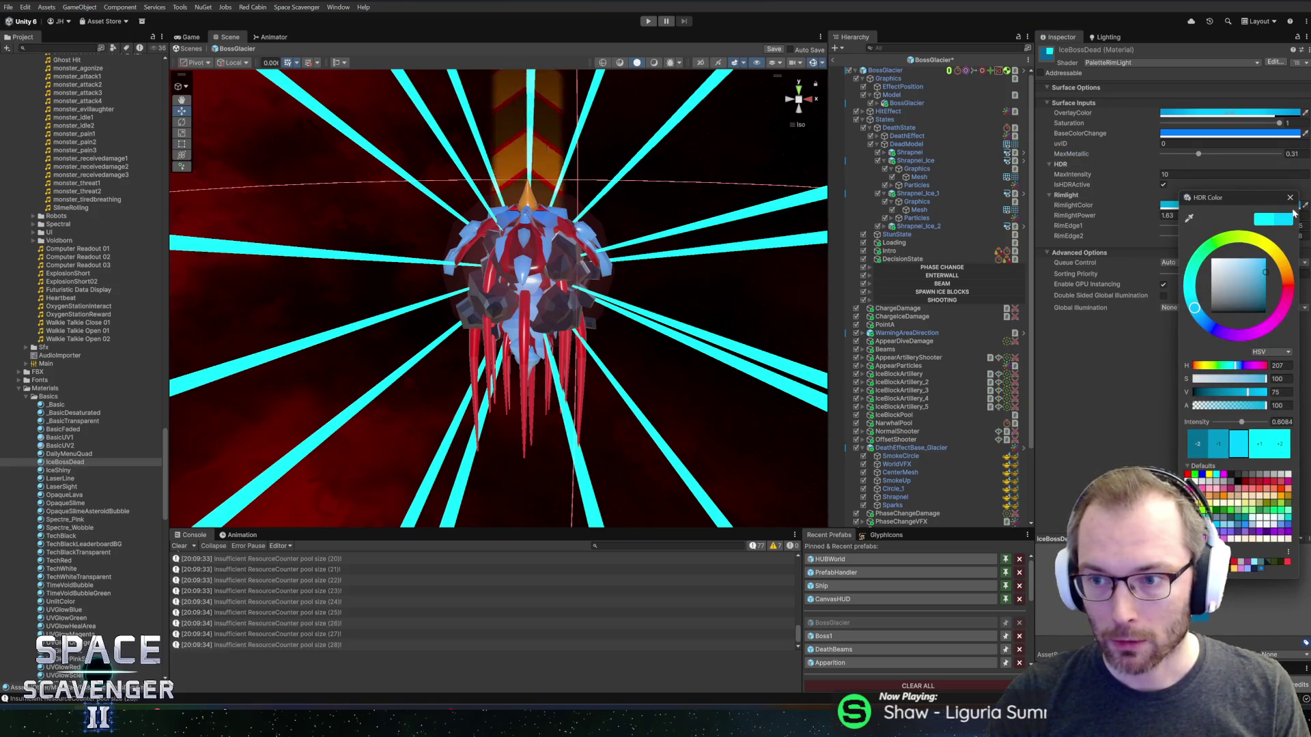
click(1234, 113)
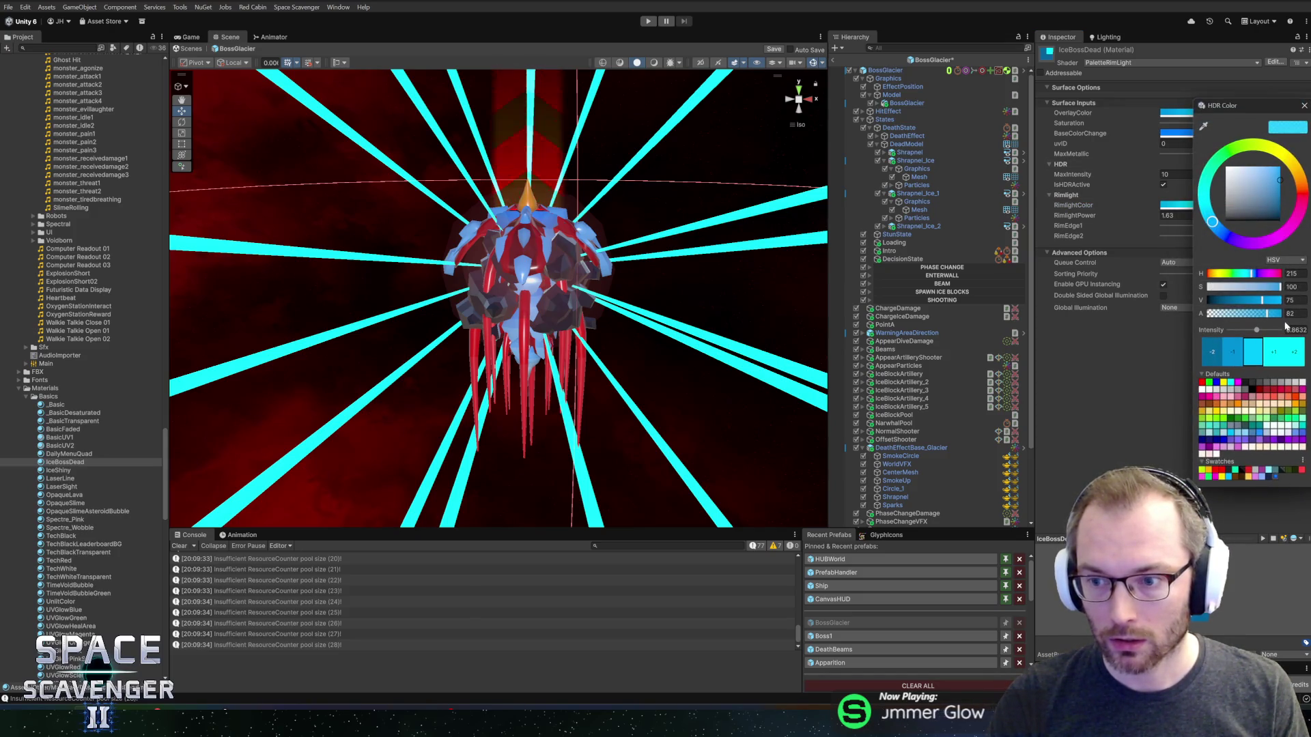
text(0)
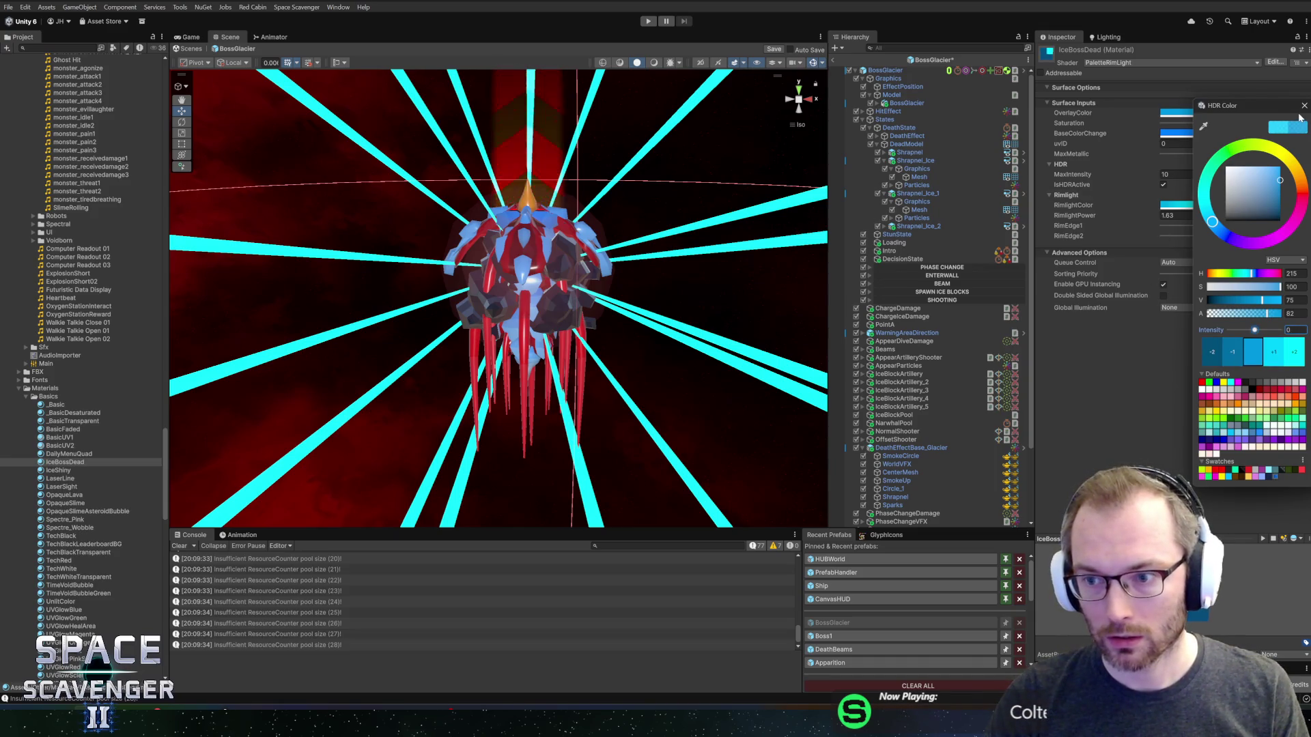
click(1304, 106)
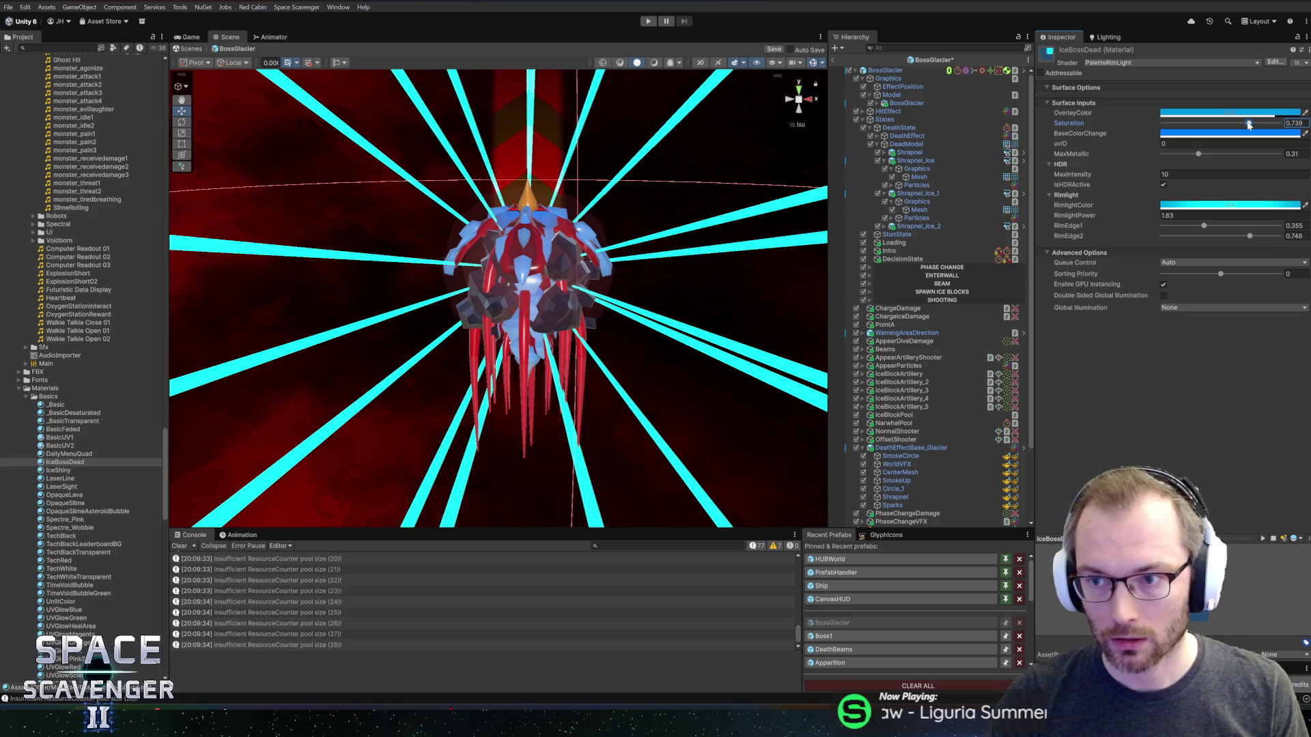
key(ctrl+s)
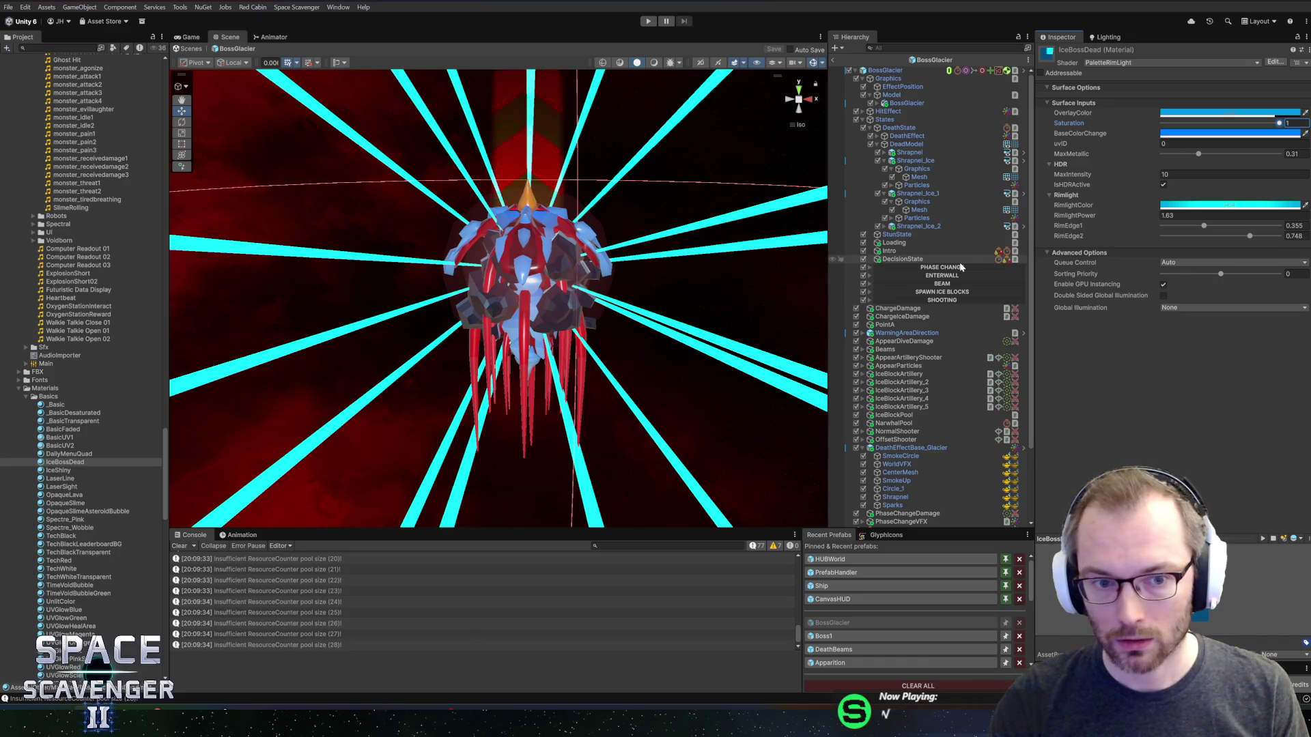
- Replace DeadModel's BeetleDead mesh with IceBlockDead and exit the prefab to the Core scene
click(904, 145)
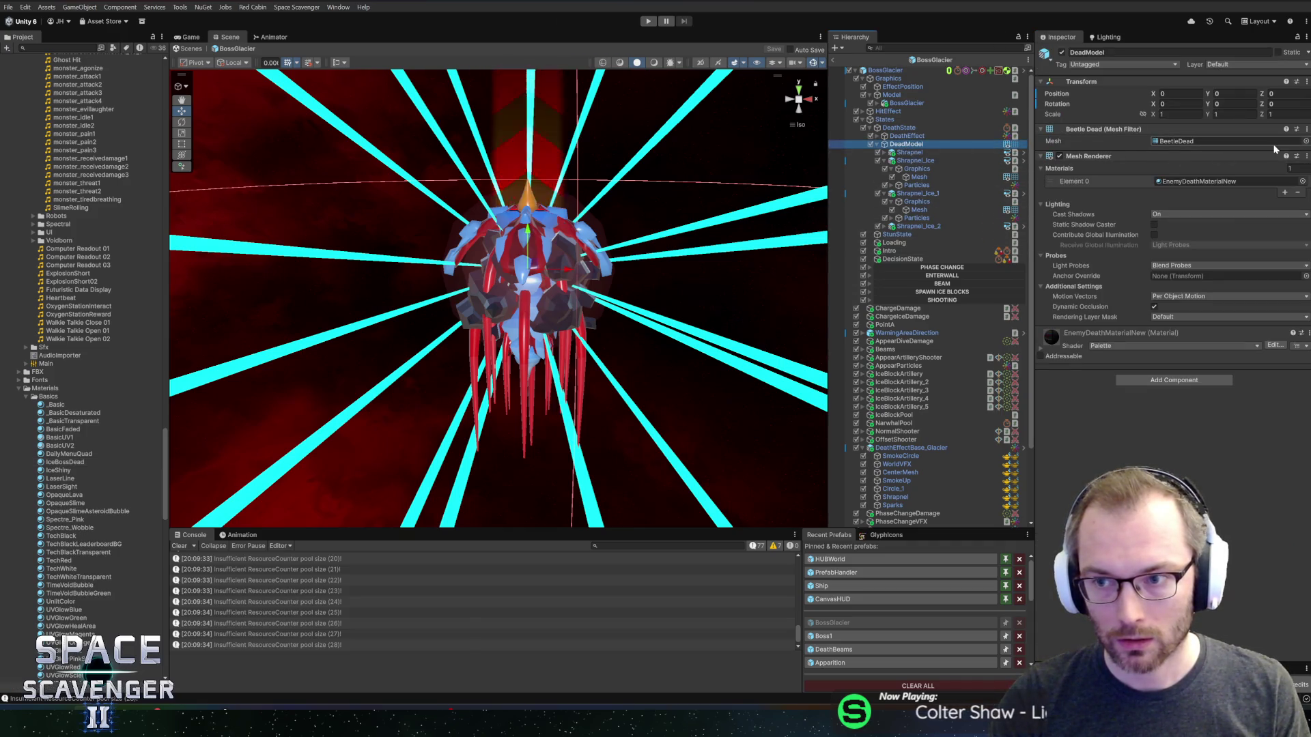
click(1307, 142)
text(none)
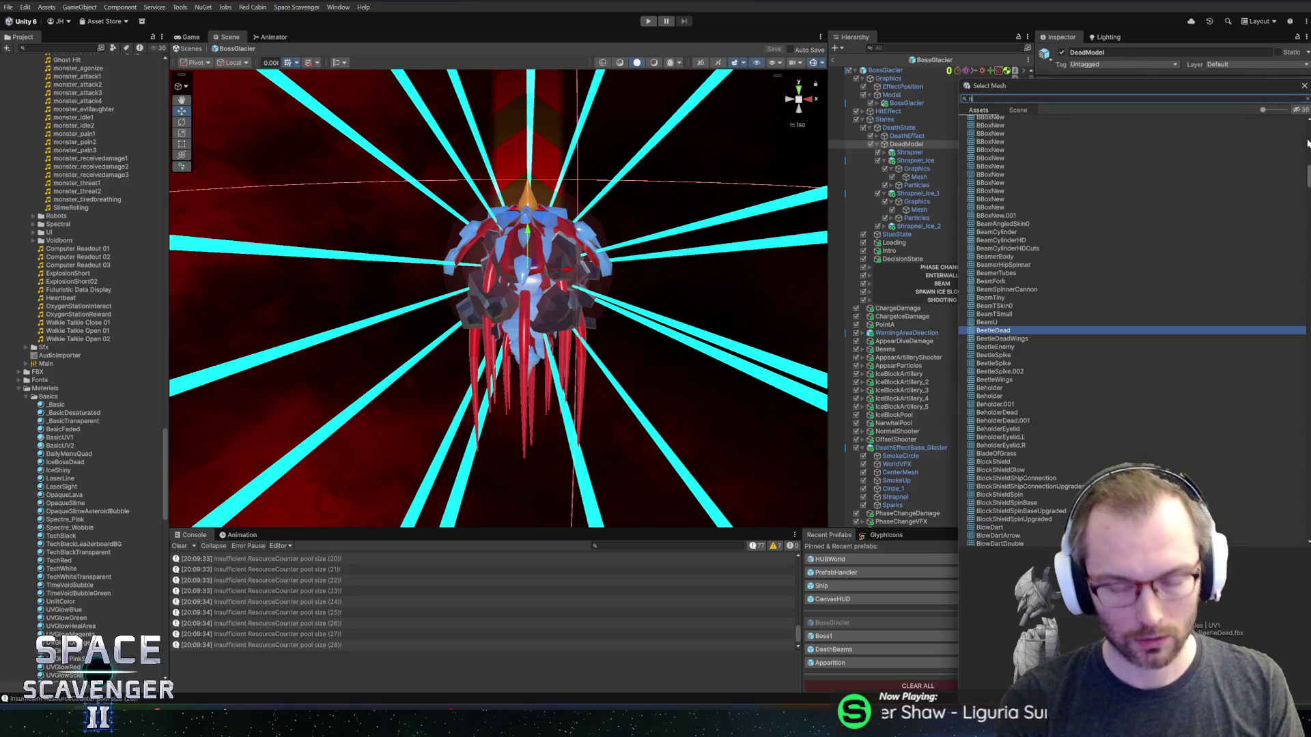
double_click(978, 120)
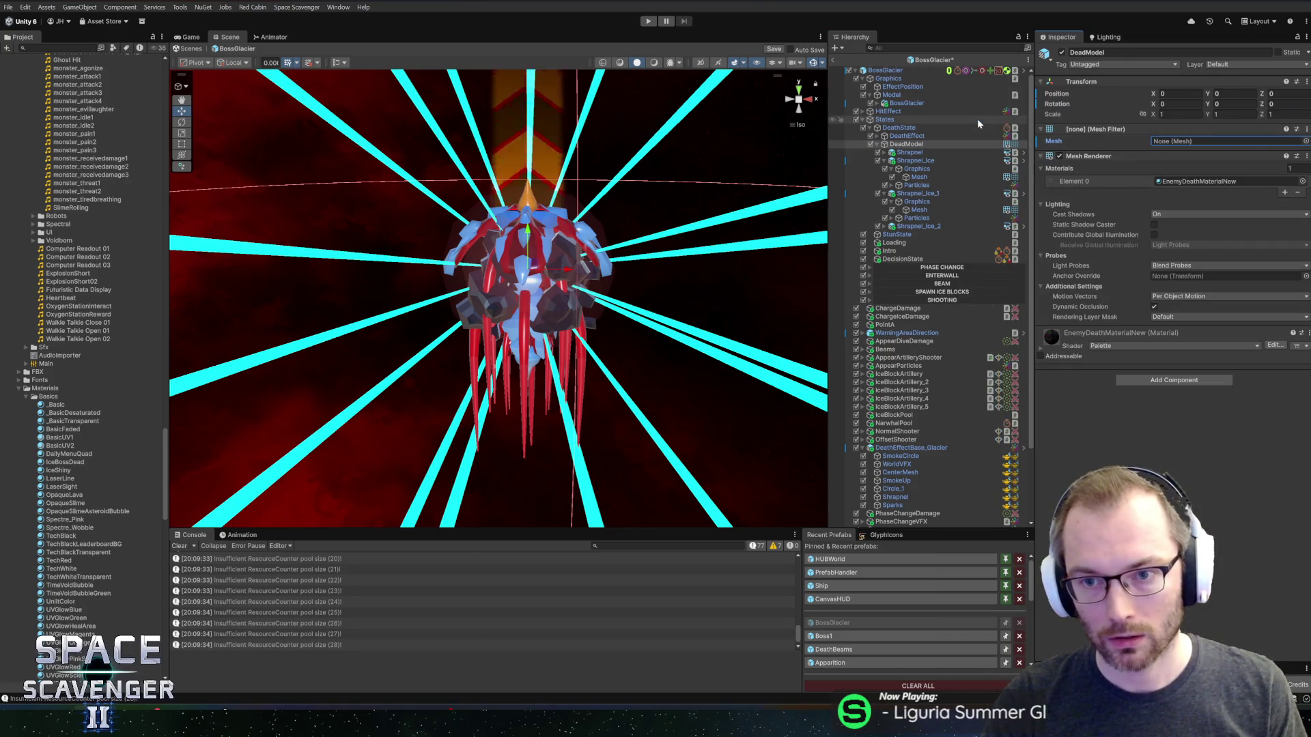
click(1307, 142)
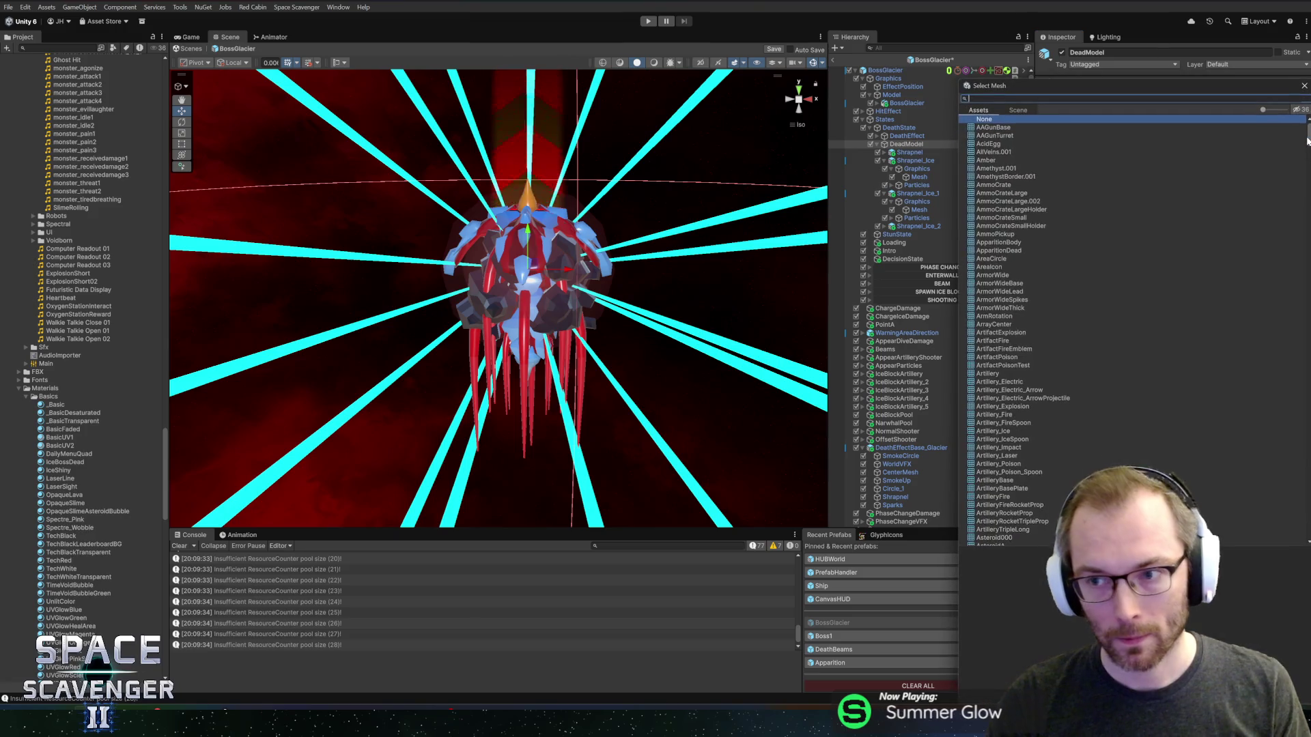
text(icebl)
double_click(1003, 153)
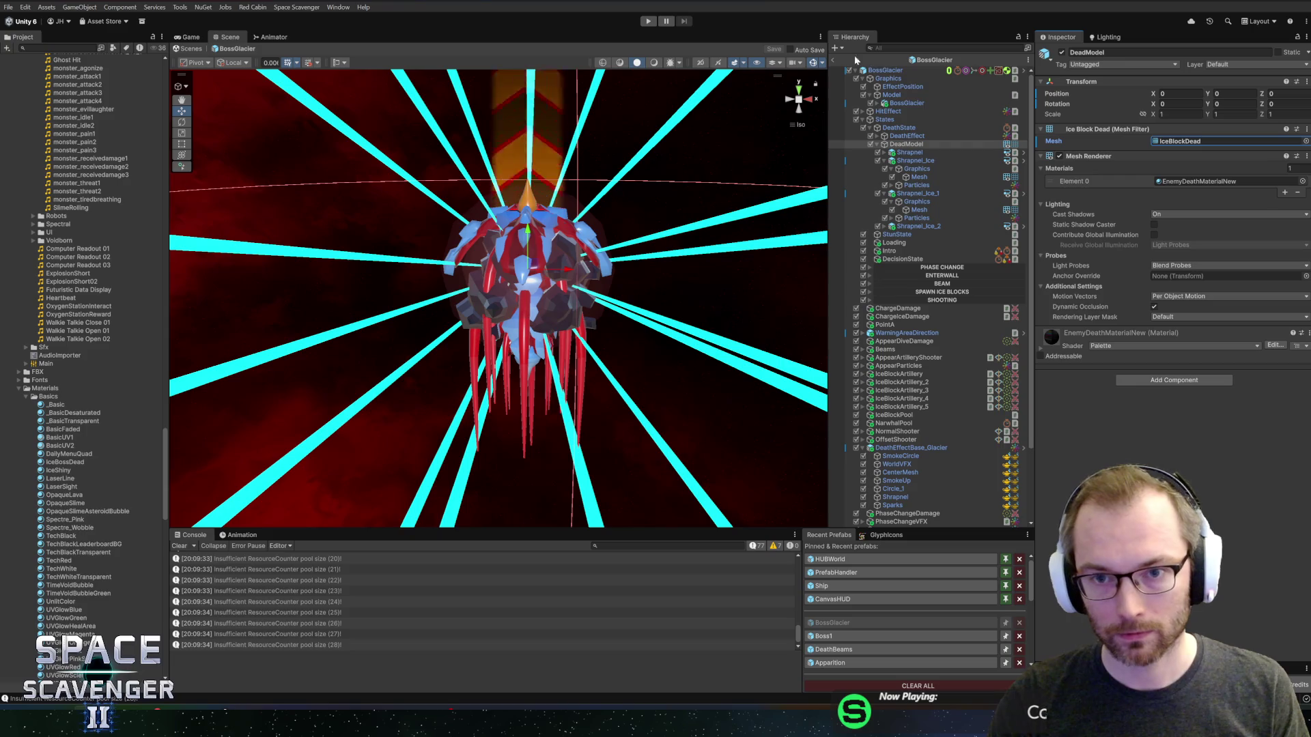
click(834, 61)
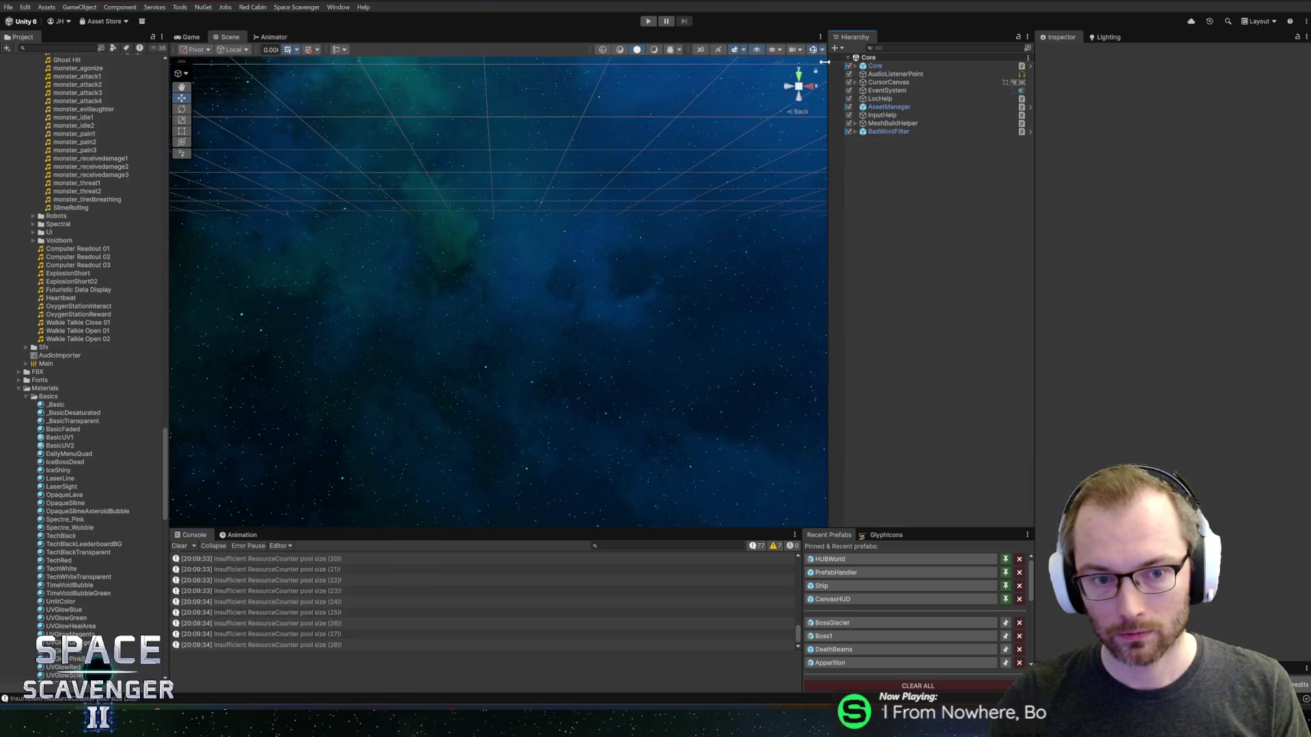
- Start a new play-test and maximise the Game view with Shift+Space
click(646, 21)
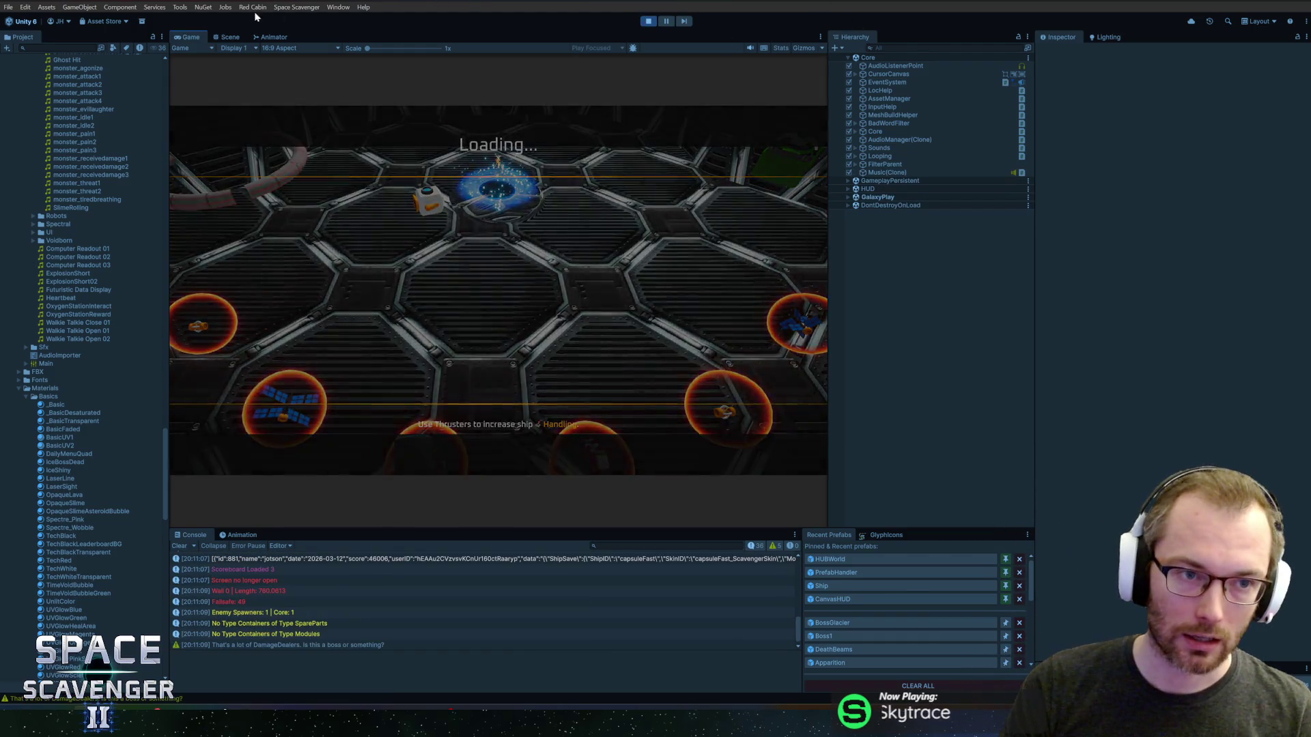
key(shift+space)
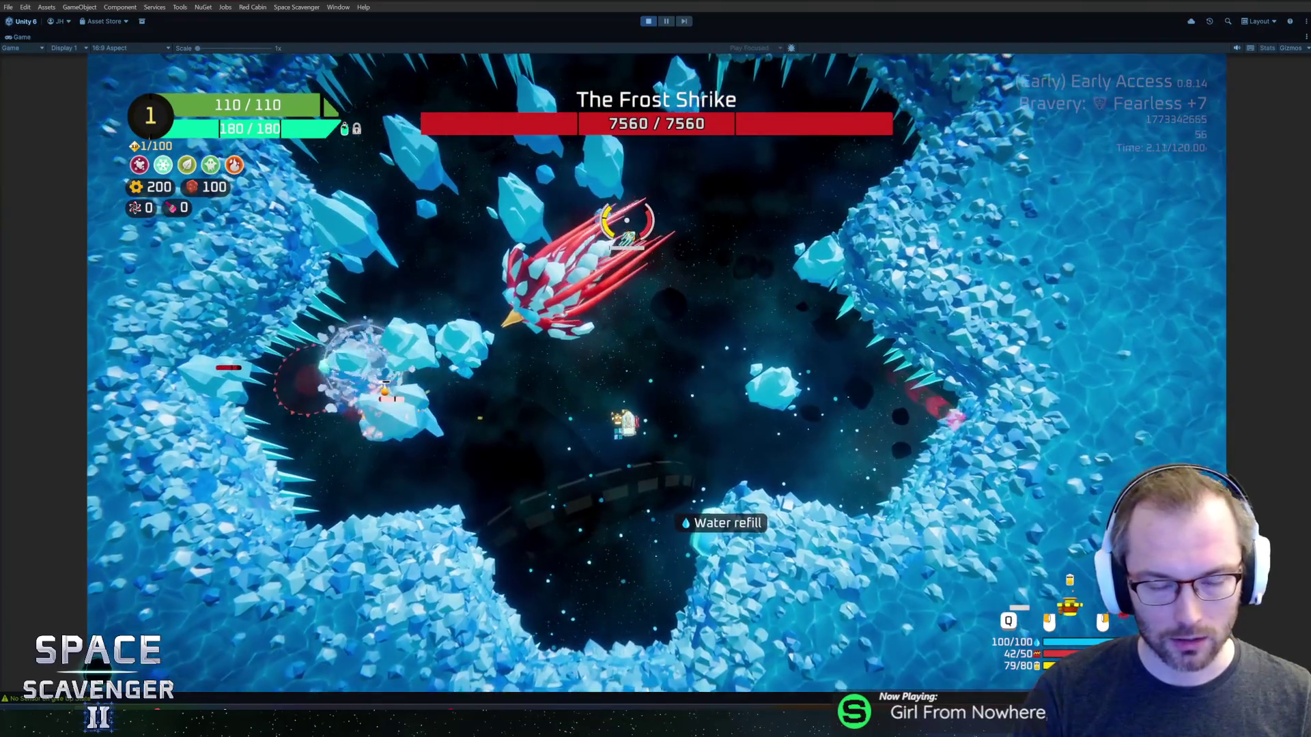
- Run 'debug damageAll' in the in-game console to kill the Frost Shrike
key(grave)
text(de)
key(BackSpace)
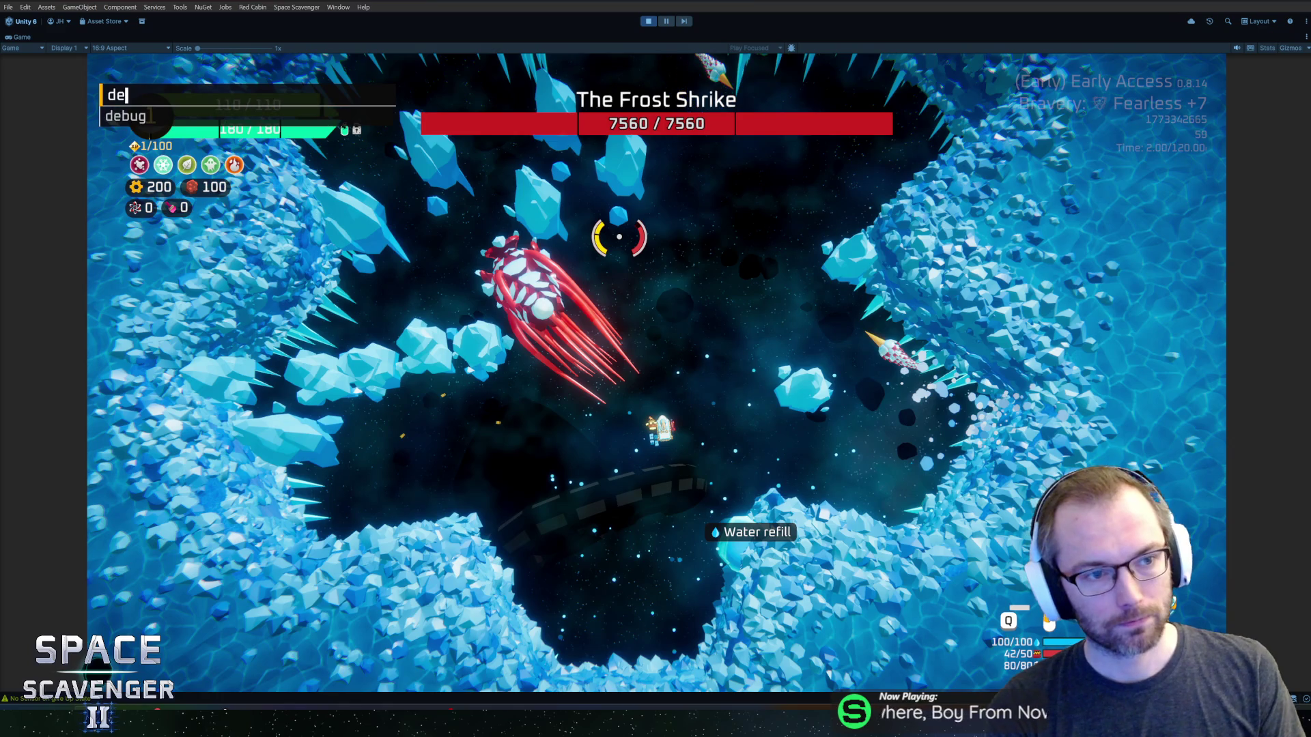
text(eAll)
key(Return)
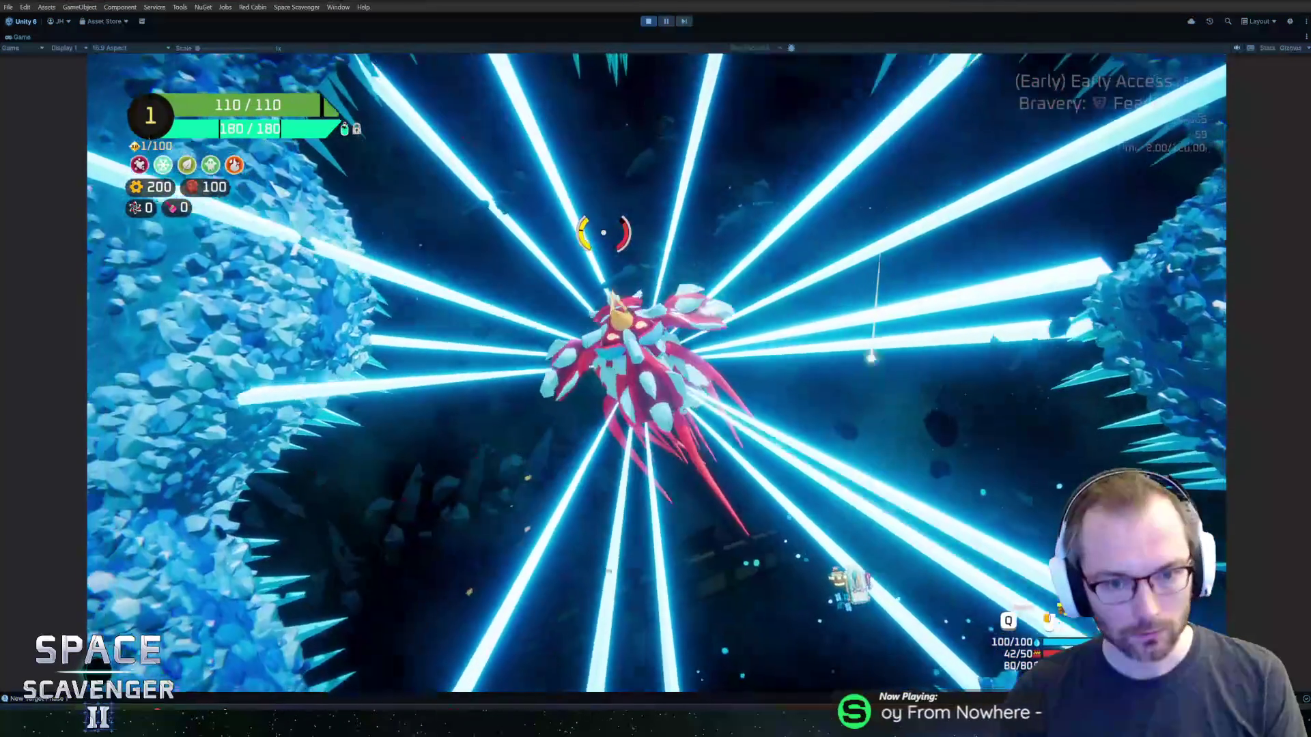
- Slow time to 0.1 with debug timeScale, take Eagle Claw, and stop the play-test
key(grave)
text(d)
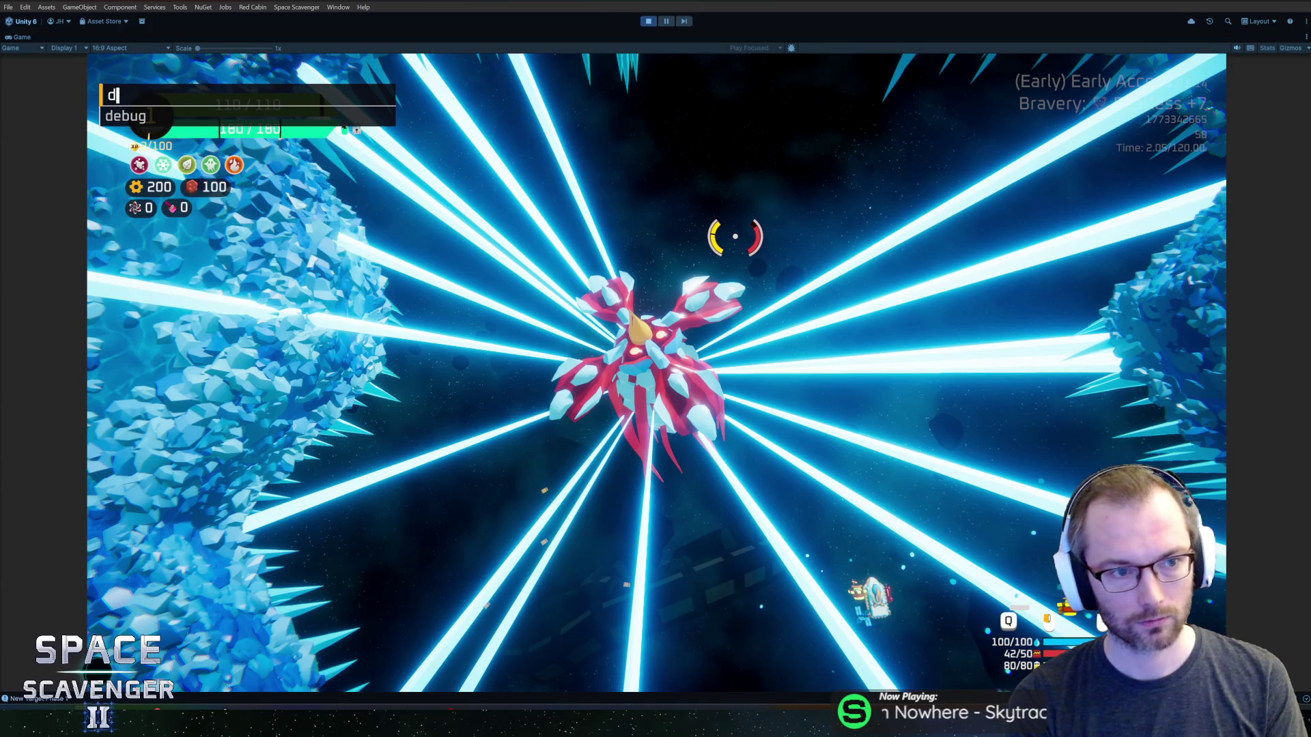
text(ebug times)
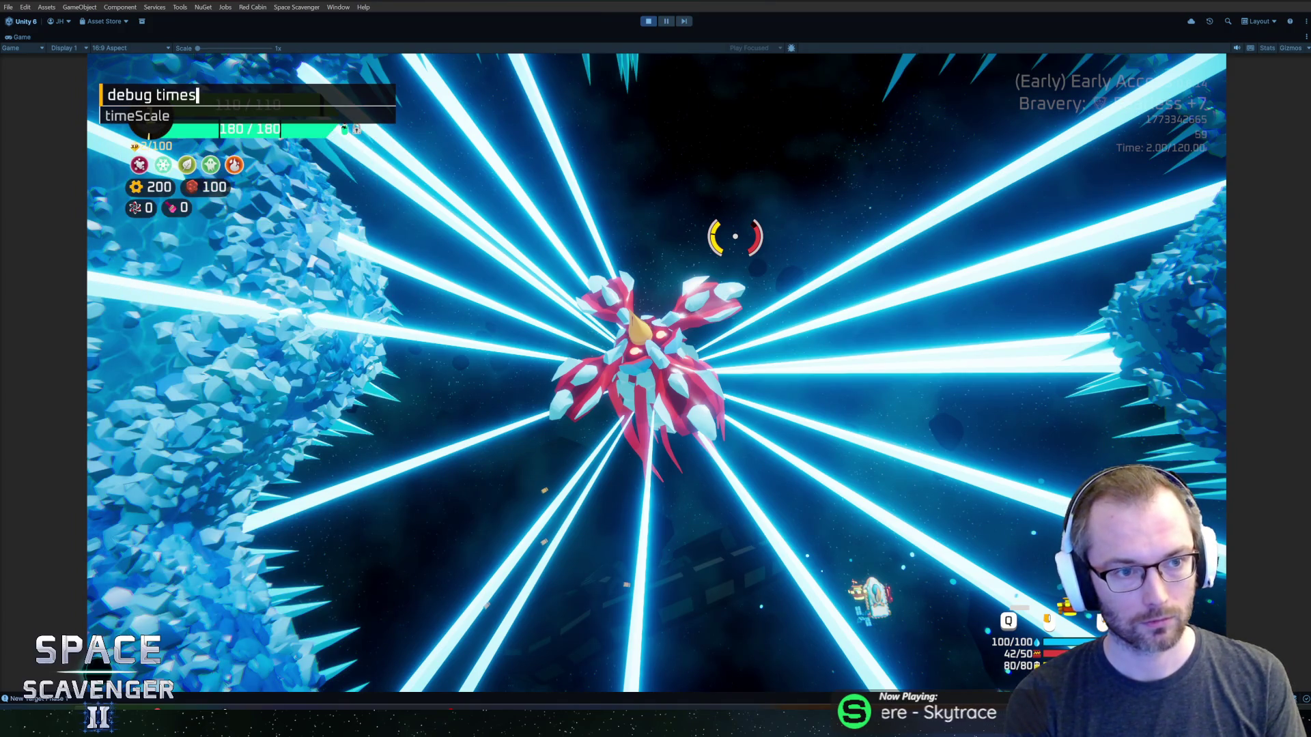
key(Tab)
key(Return)
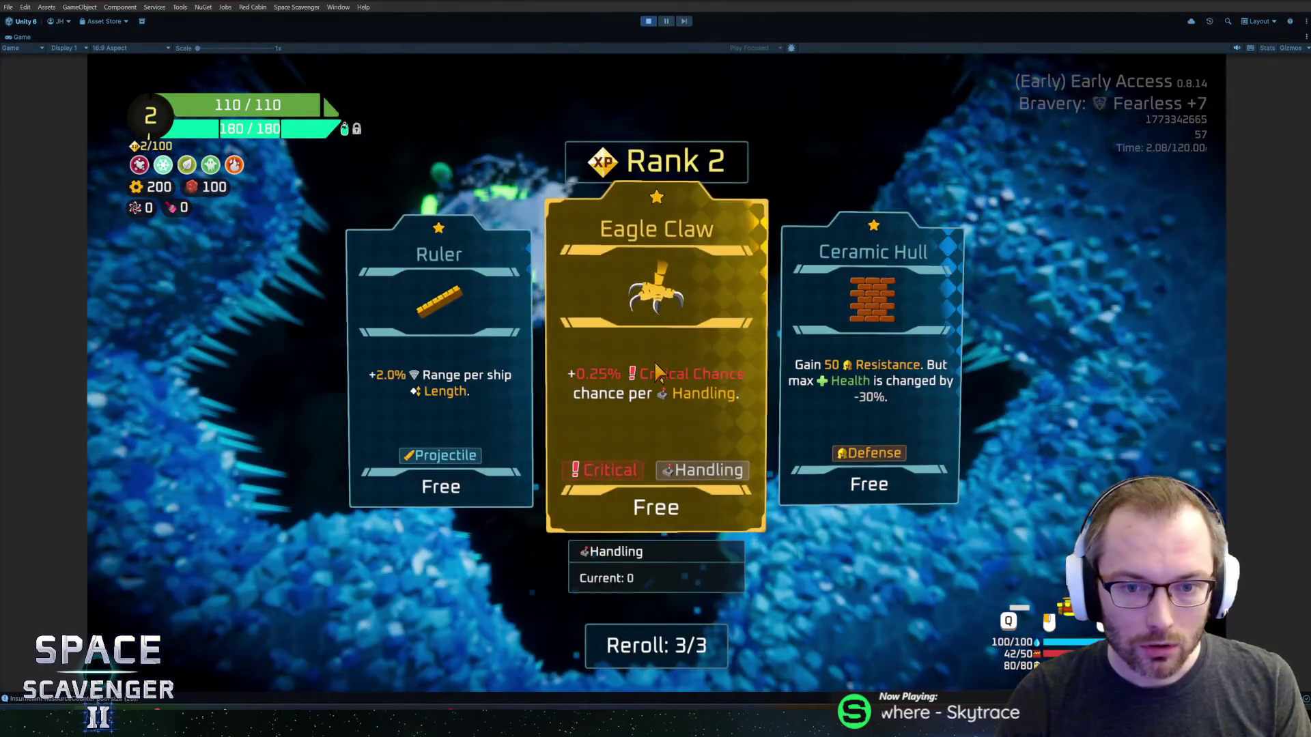
click(659, 372)
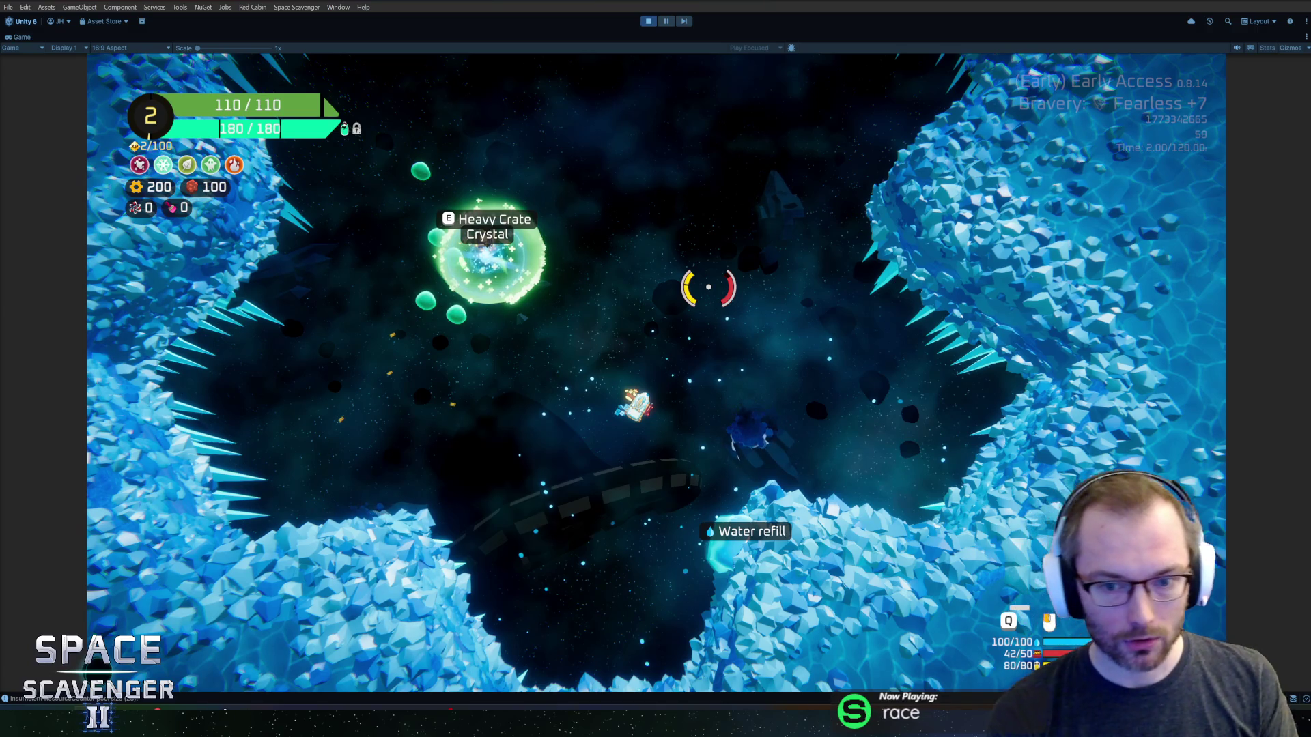
key(ctrl+p)
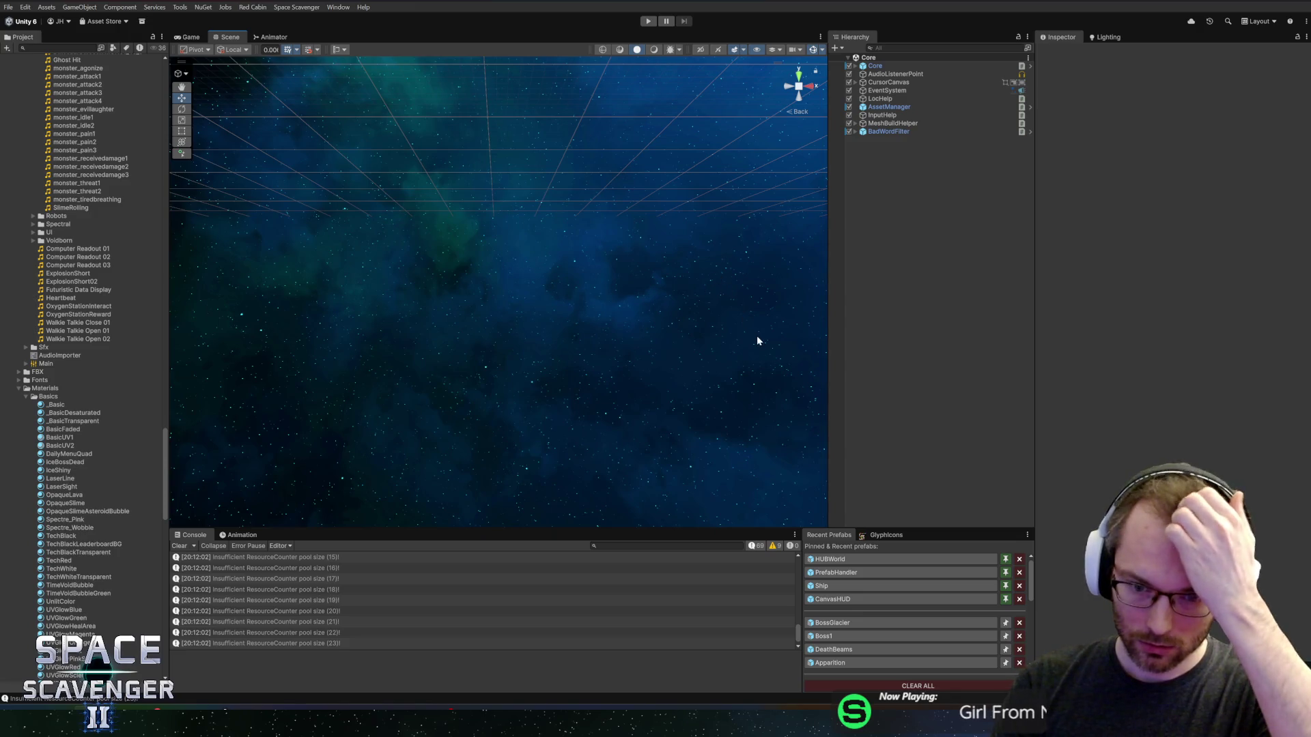
- Open Shrapnel_Ice from BossGlacier's Shrapnel object, set its Speed to 30 and save the prefab
click(833, 623)
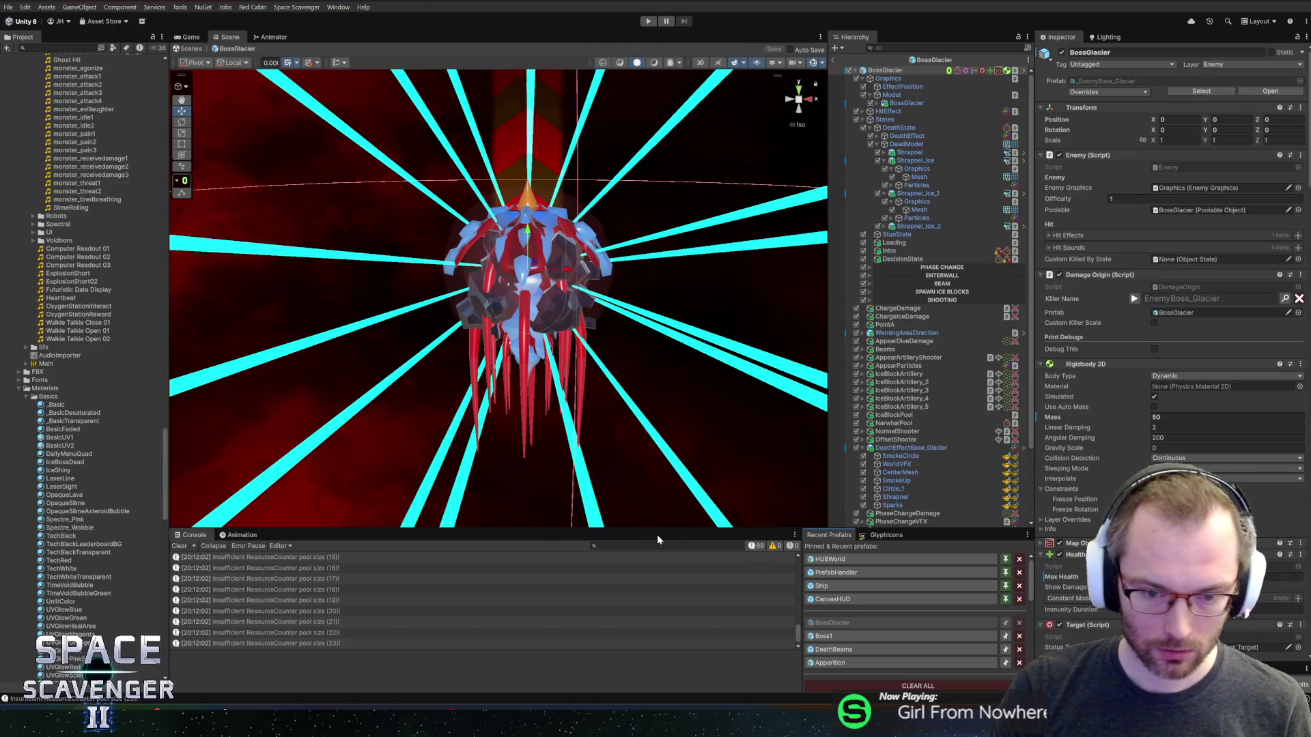
drag(656, 531, 673, 449)
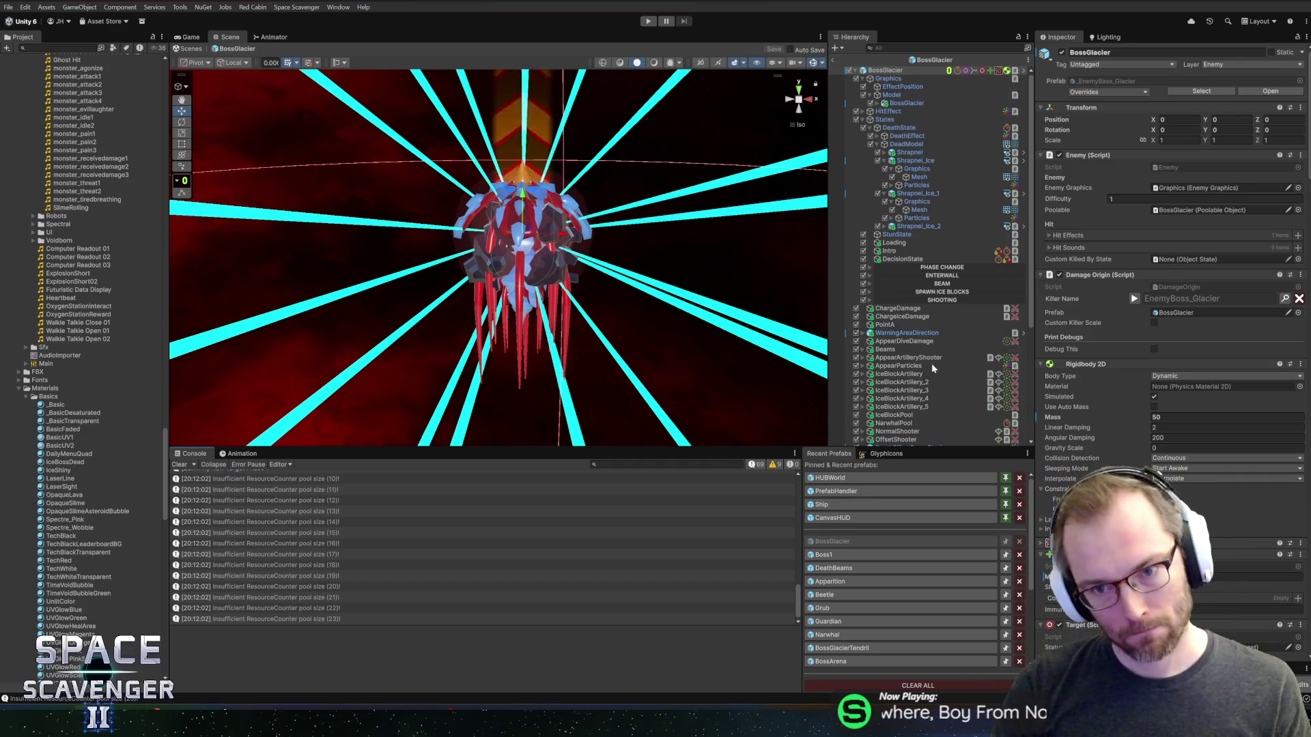
click(910, 152)
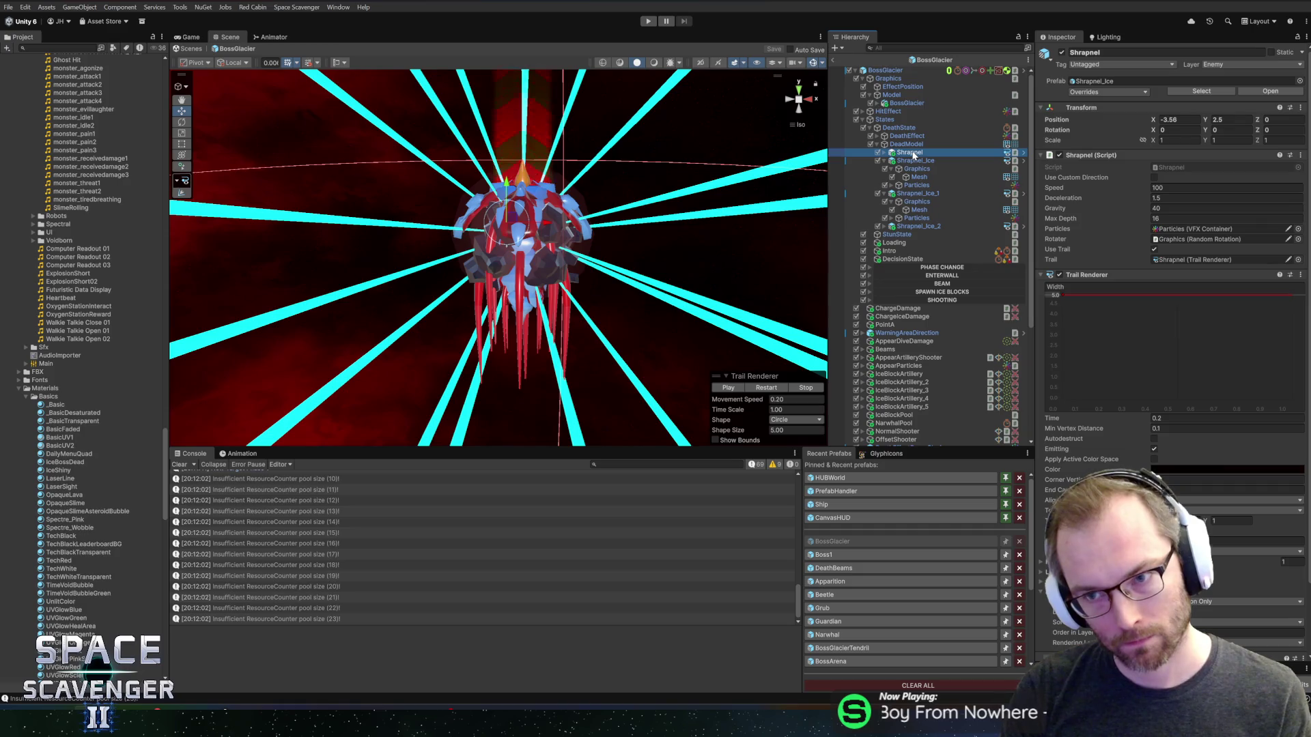
click(1024, 153)
click(1174, 187)
text(30)
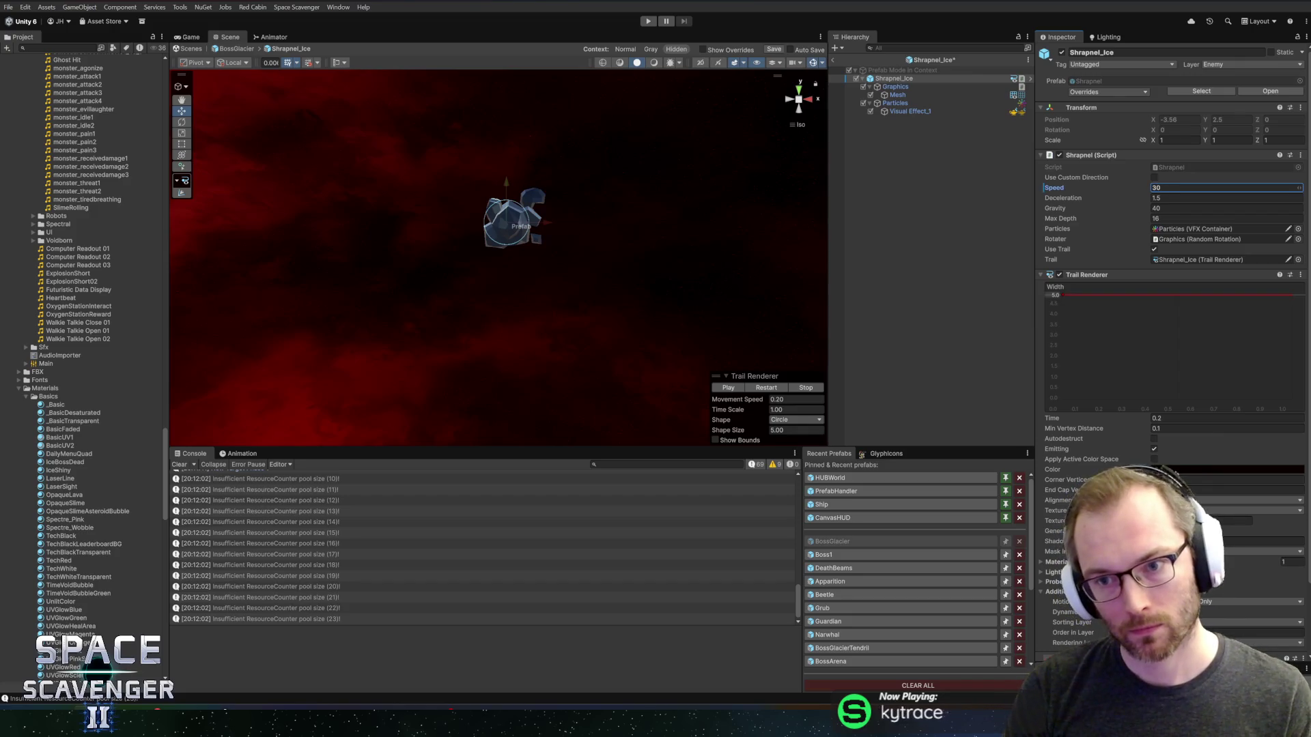
key(ctrl+s)
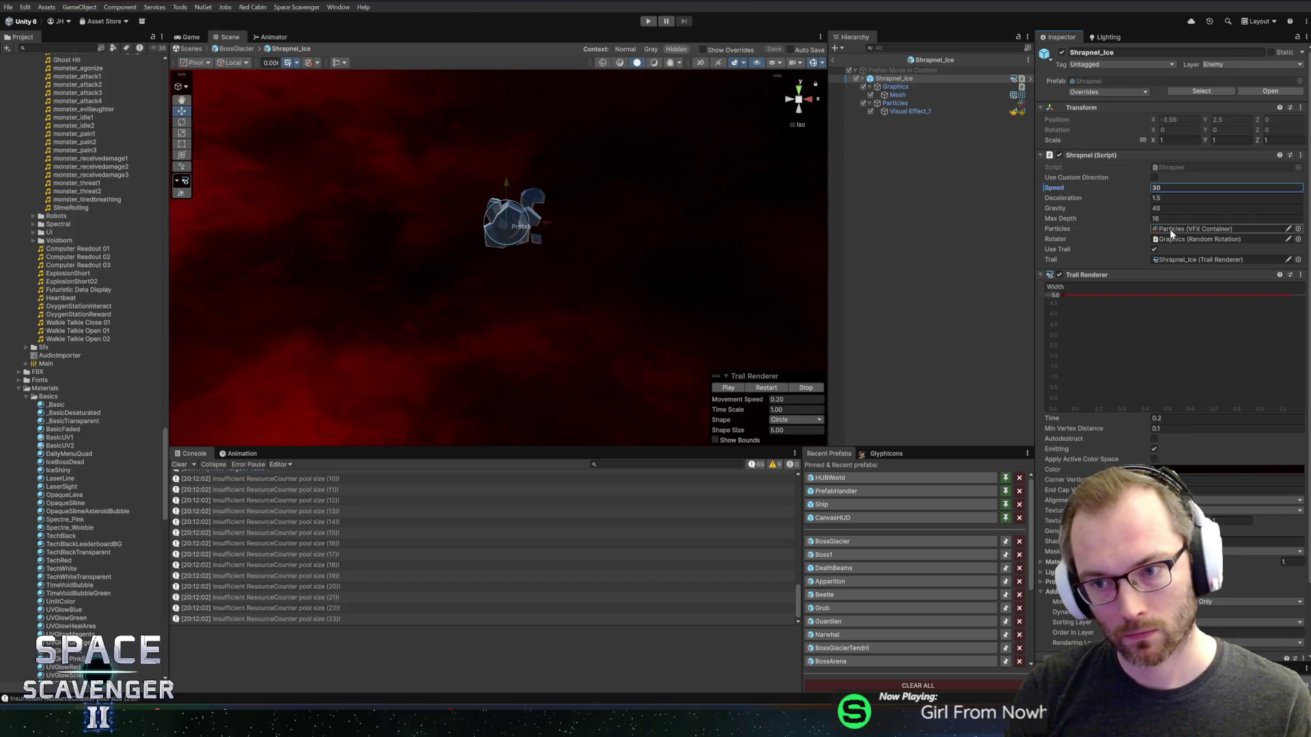
click(907, 112)
- Remove the dark blue end of ColorGradient and make the remaining key a lighter blue at about 64%
click(1236, 311)
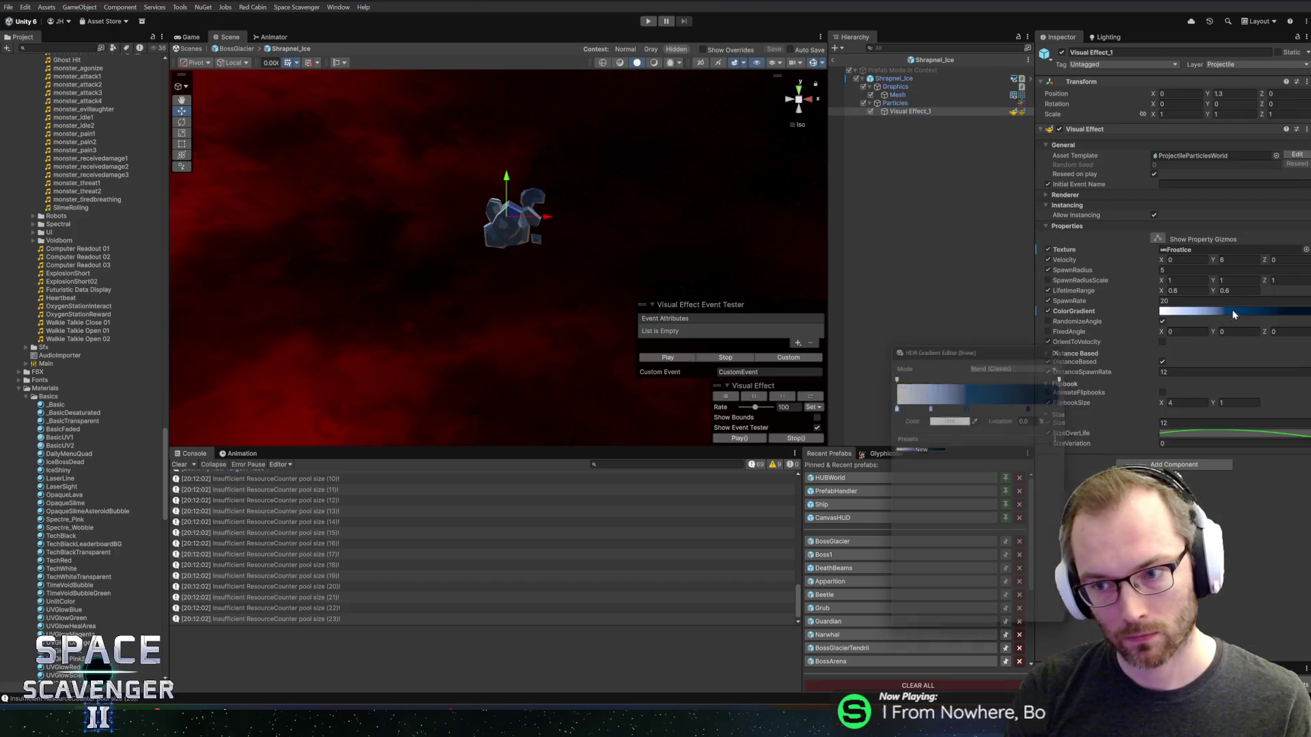
drag(1035, 404, 1033, 458)
drag(967, 404, 1068, 404)
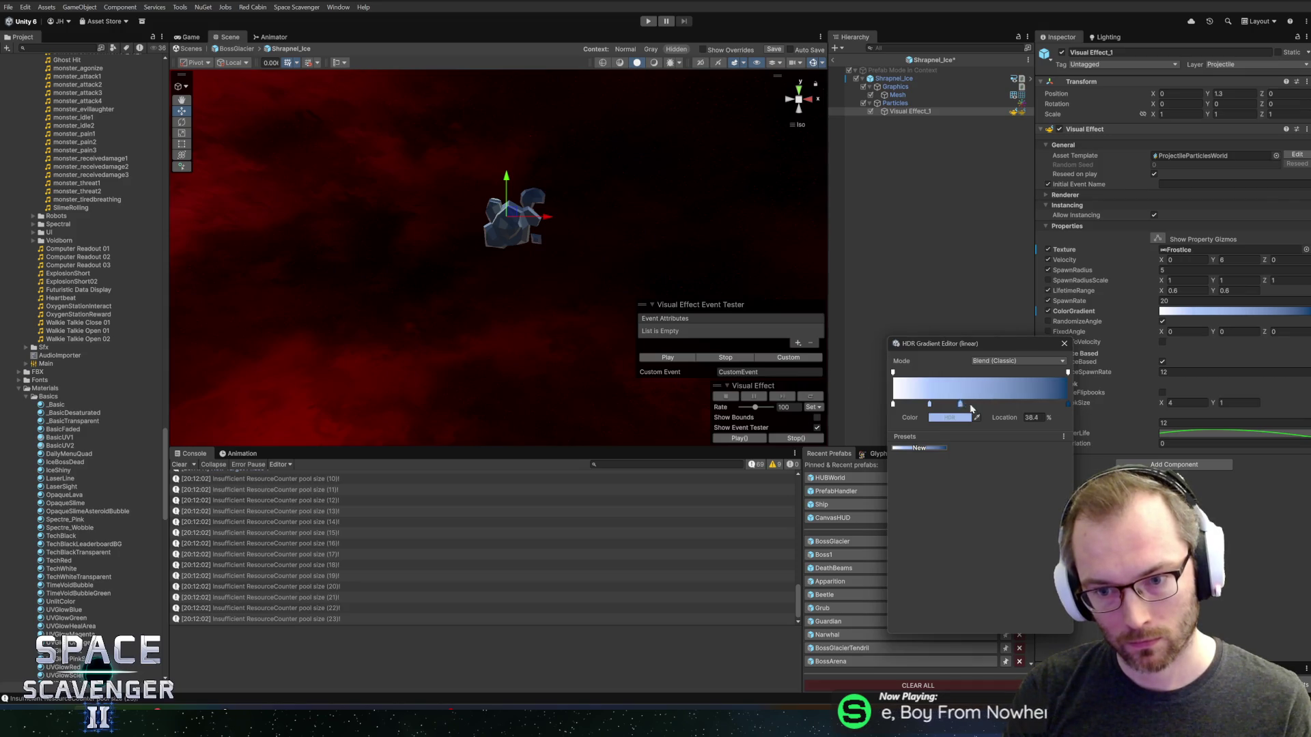
click(949, 417)
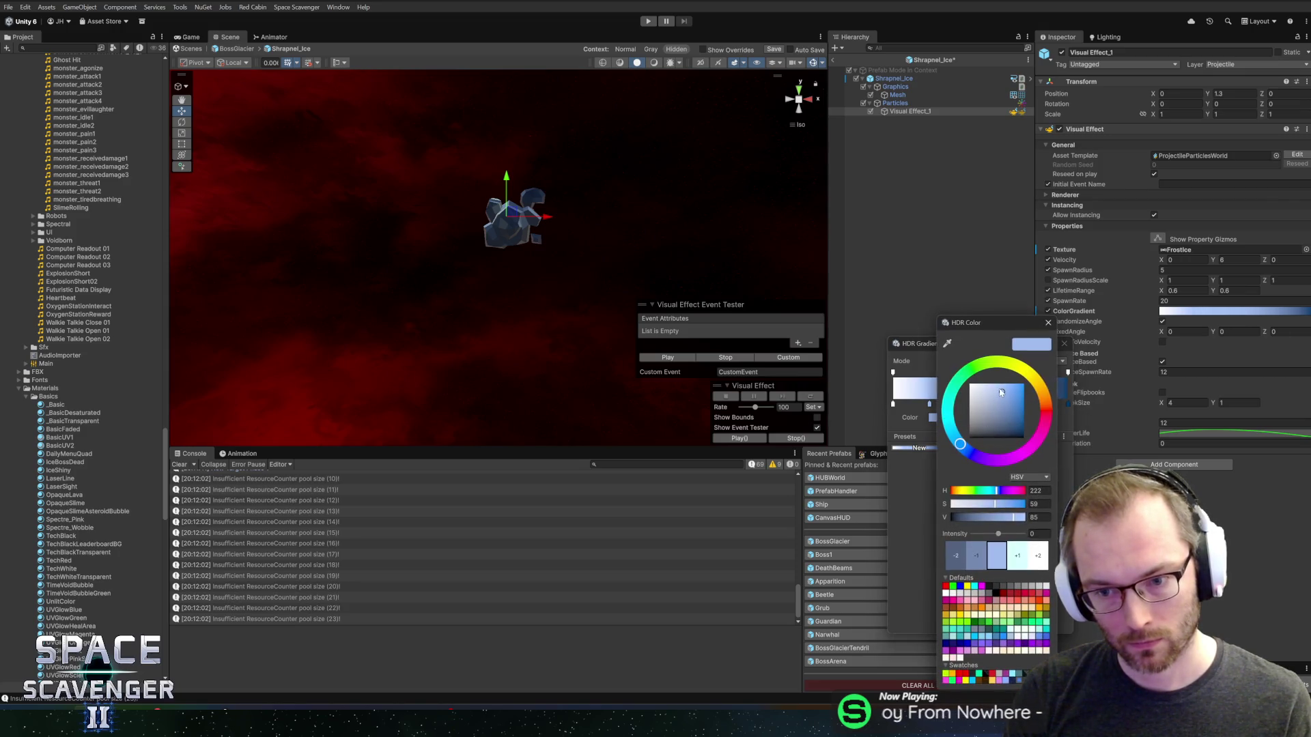
click(1048, 325)
drag(1005, 405, 1006, 407)
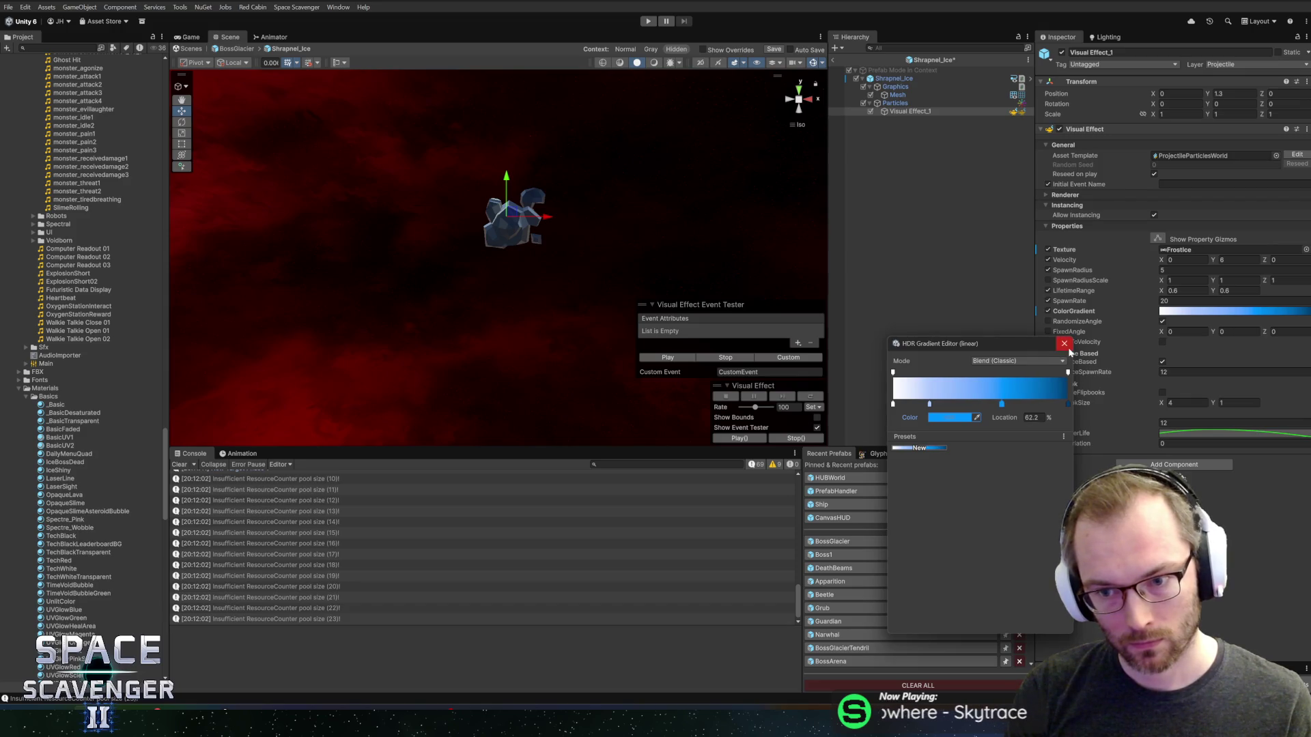
click(966, 418)
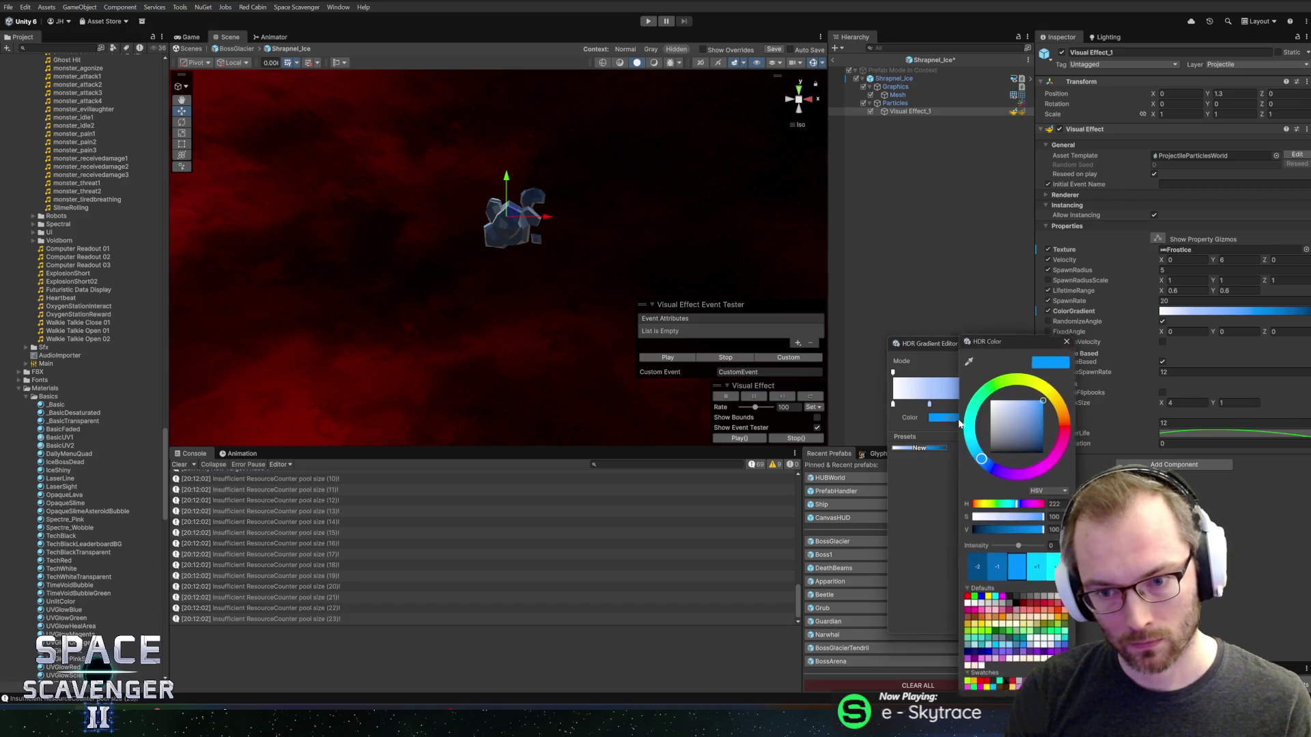
click(1038, 402)
click(1069, 336)
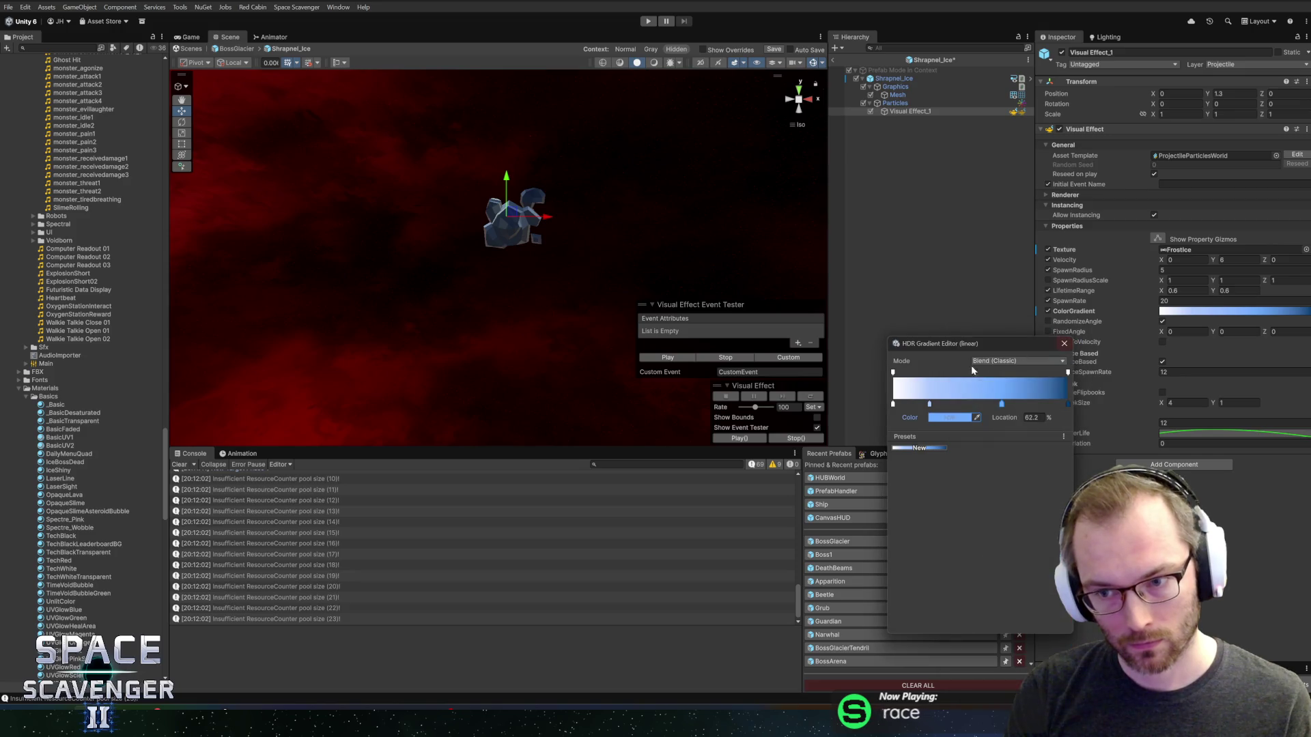
click(1064, 343)
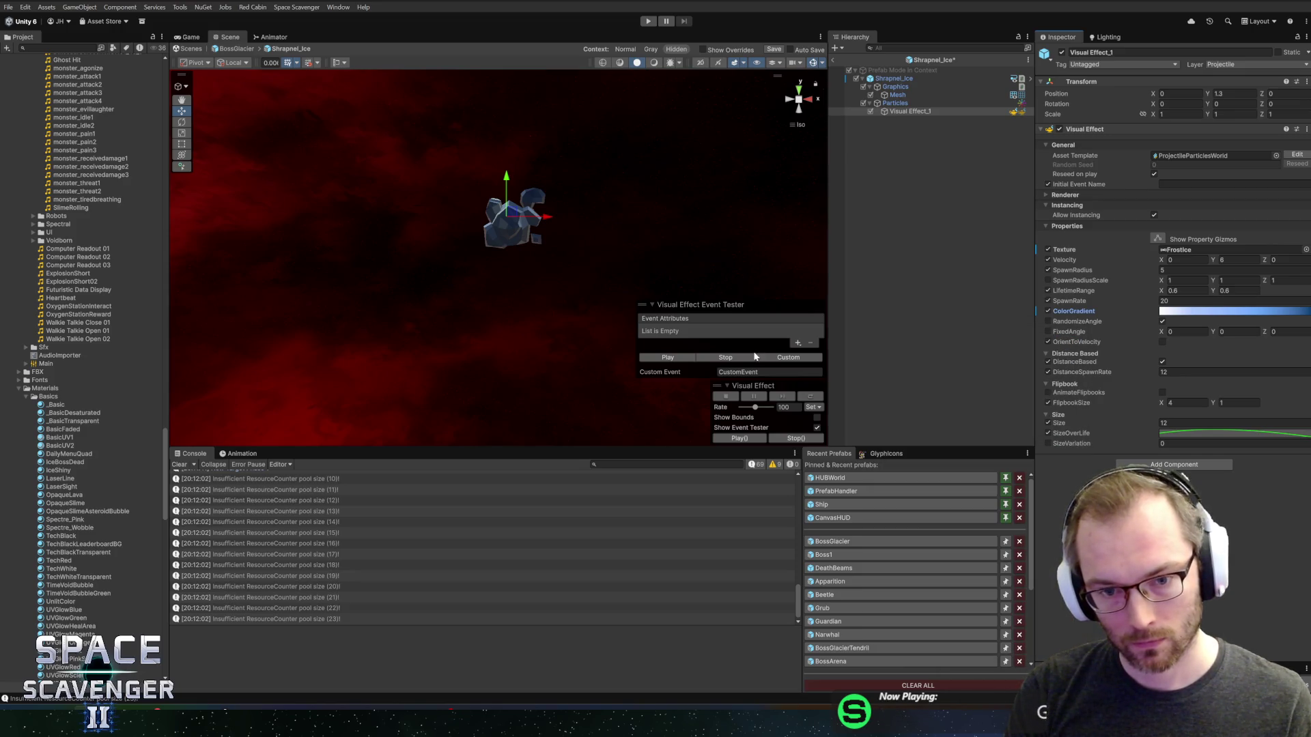
- Recheck the gradient's end key colour, then return to the BossGlacier prefab
click(1185, 311)
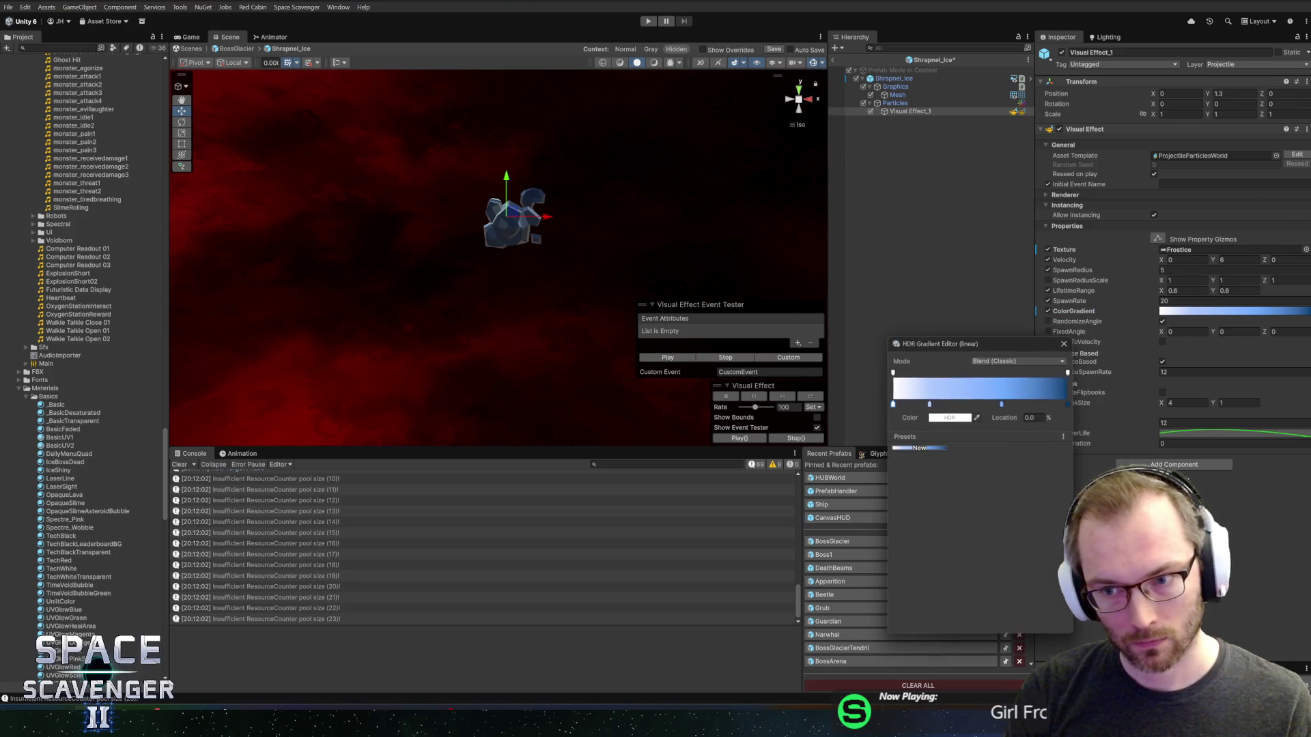
click(949, 417)
click(1059, 336)
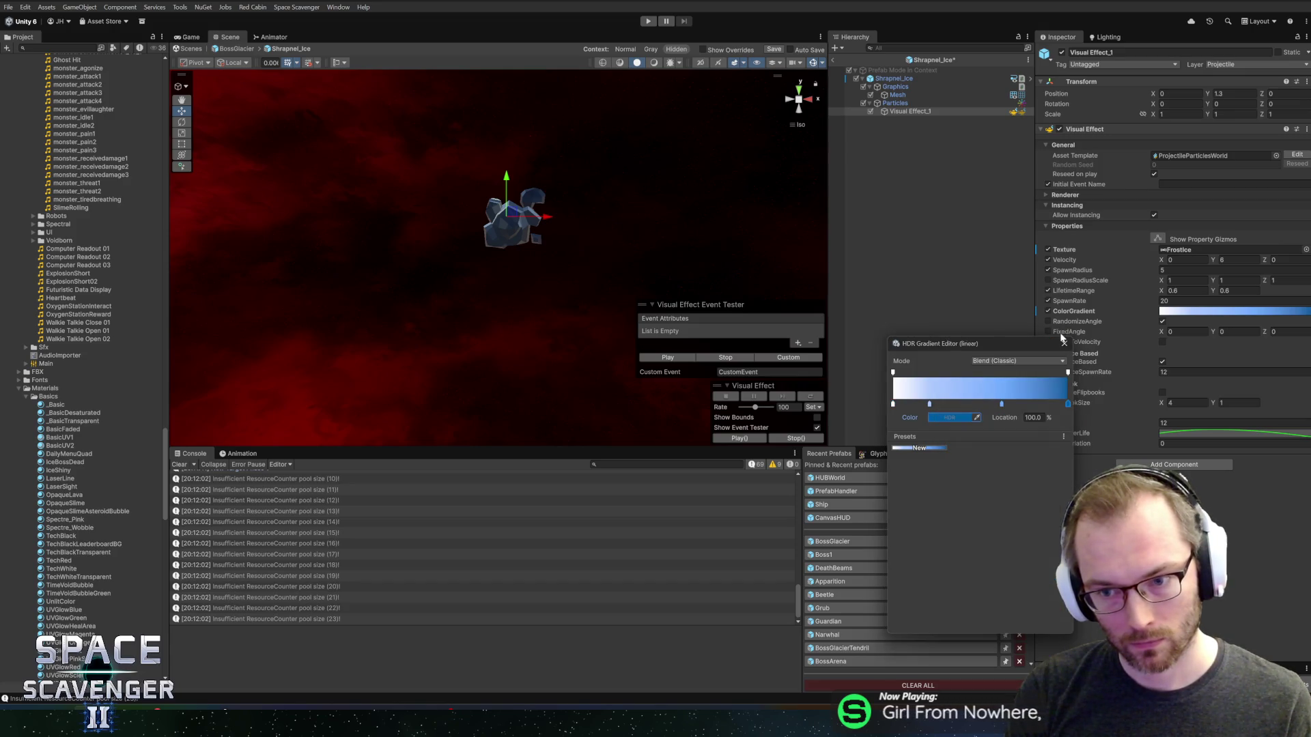
click(1065, 343)
click(834, 60)
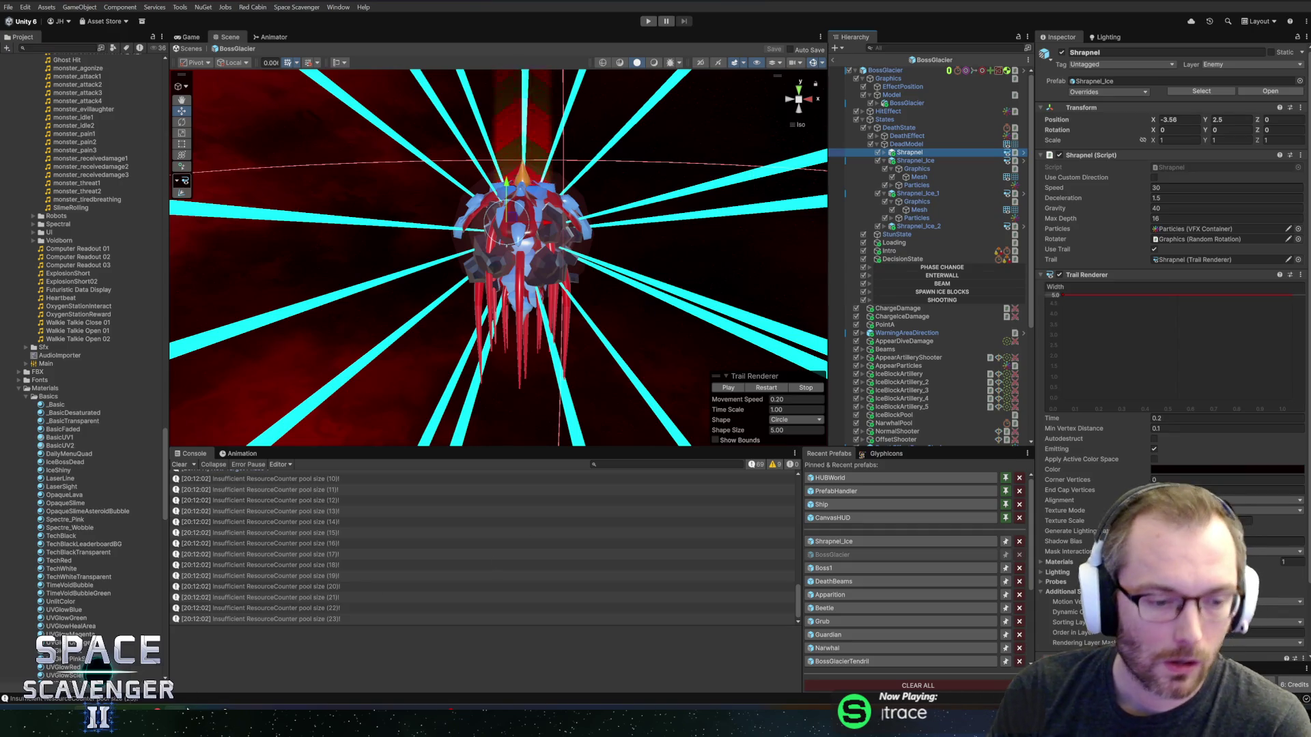
- Briefly switch to another application window and come back to Unity
mouse_move(185, 691)
click(288, 664)
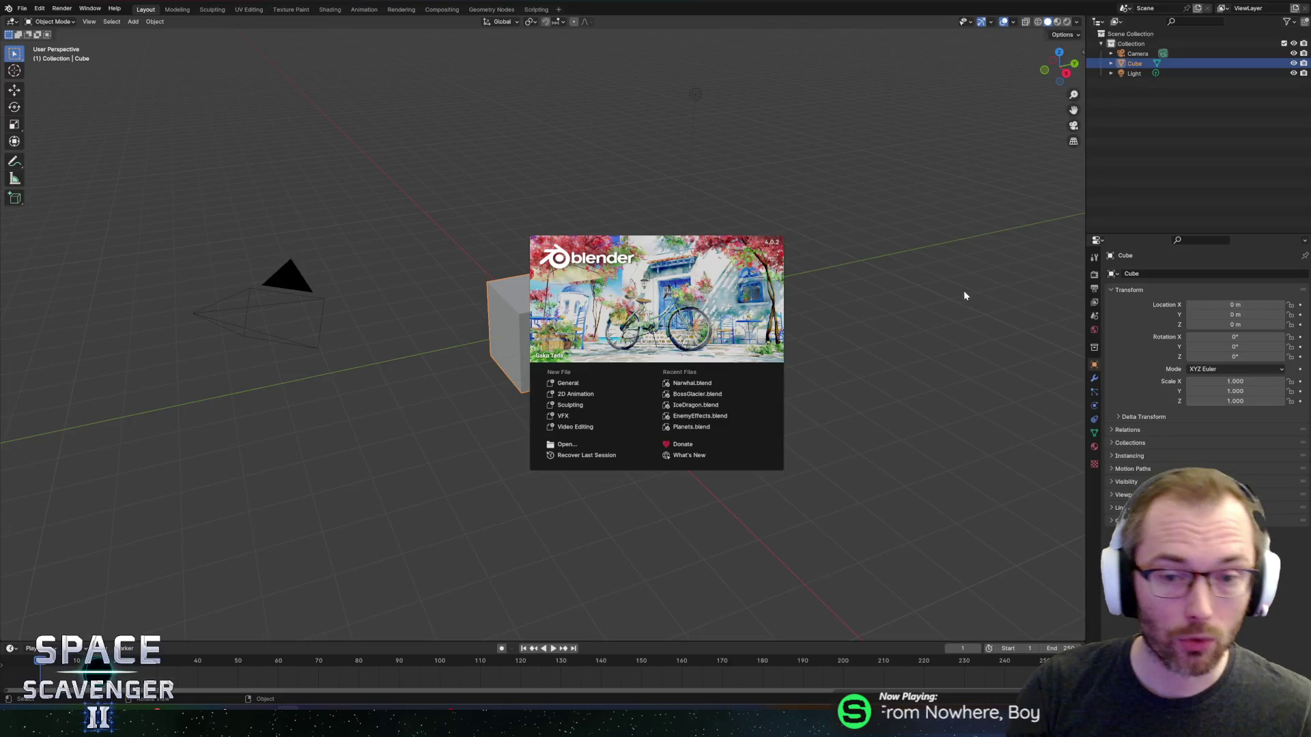
key(alt+Tab)
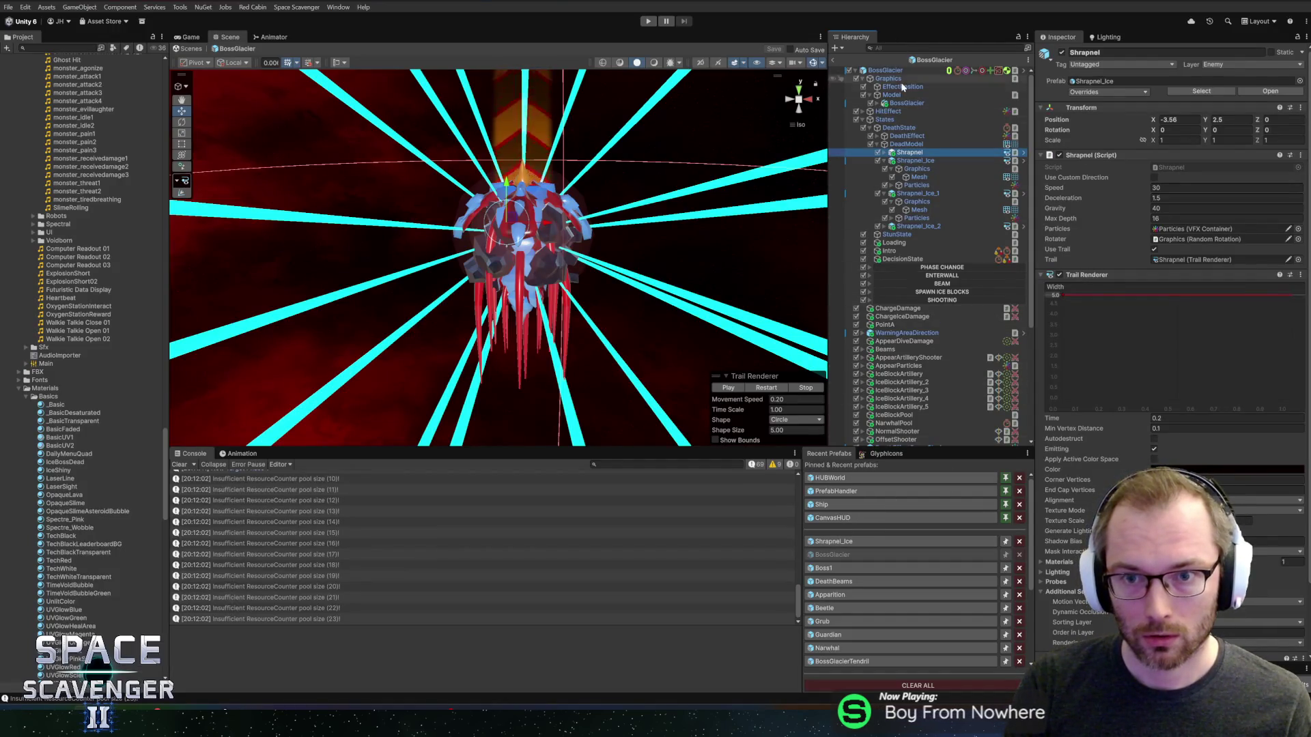
- Turn off IsHDRActive on IceBossDead, set MaxIntensity to 0, and start a new play-test
click(58, 462)
click(1164, 185)
click(1165, 175)
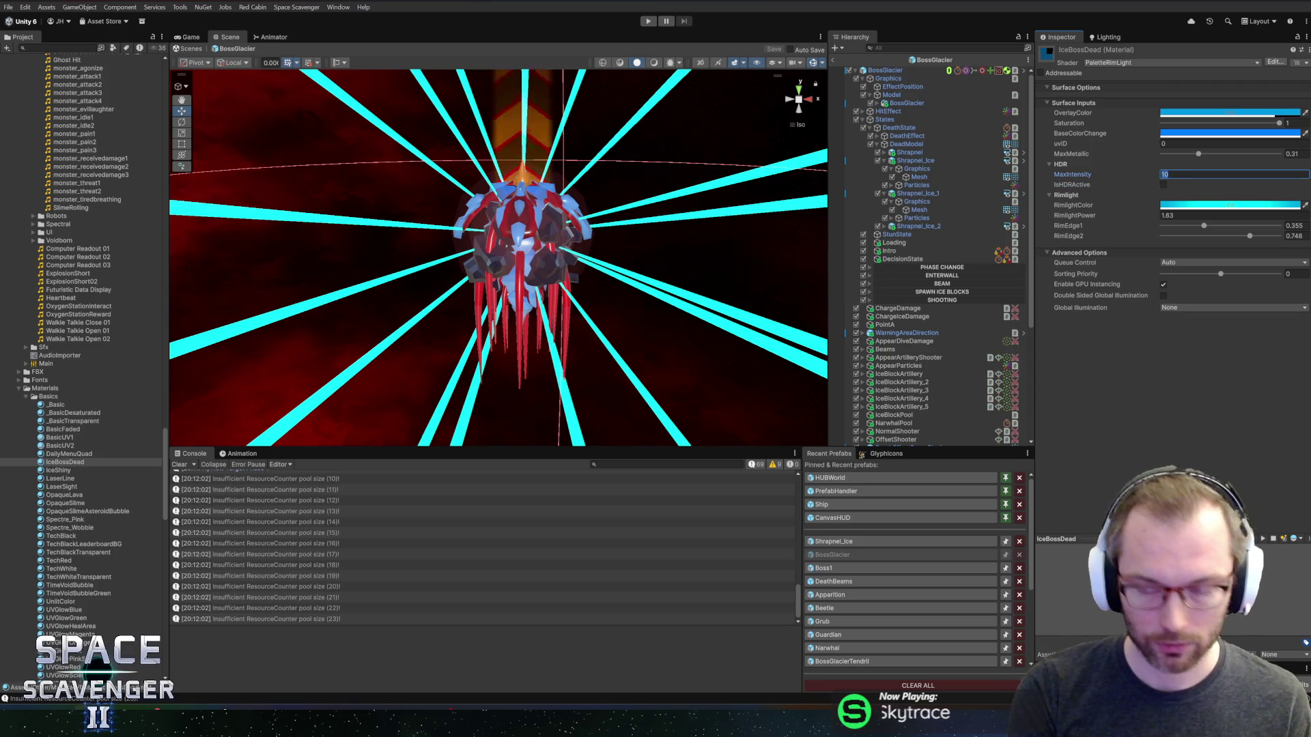
text(0)
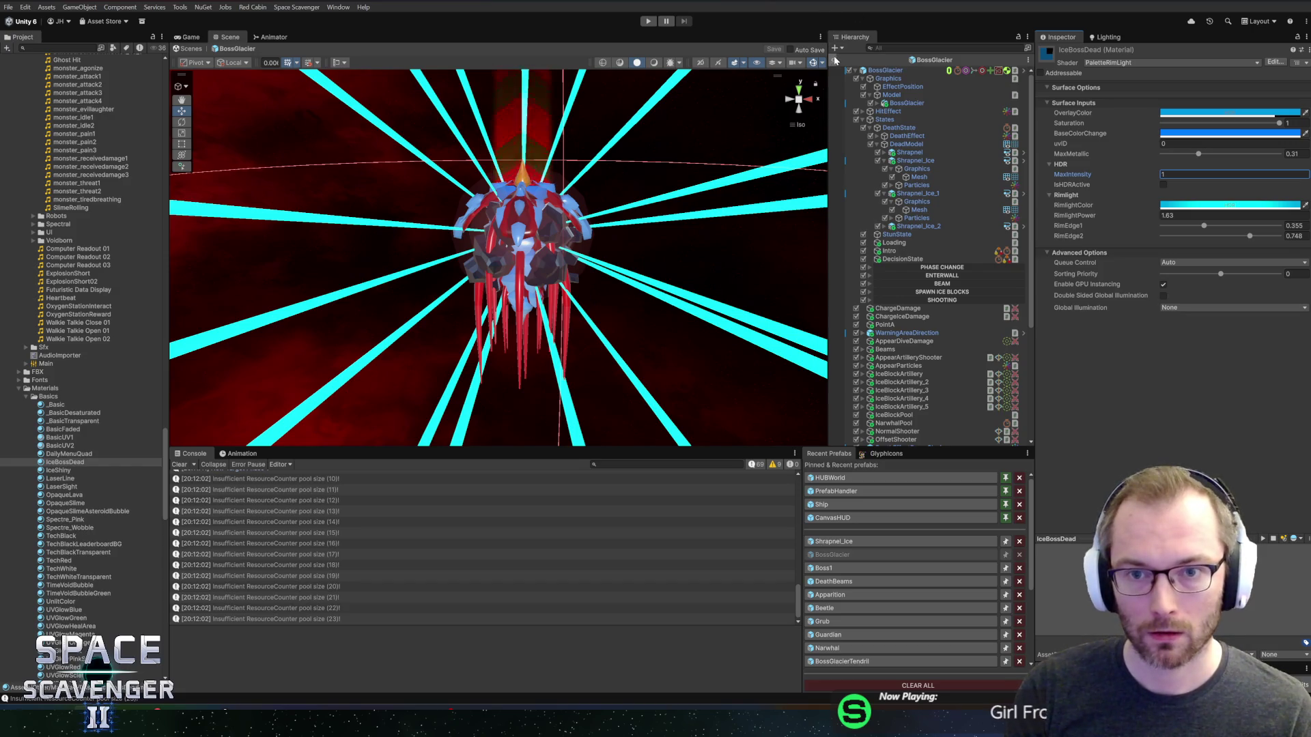
click(648, 21)
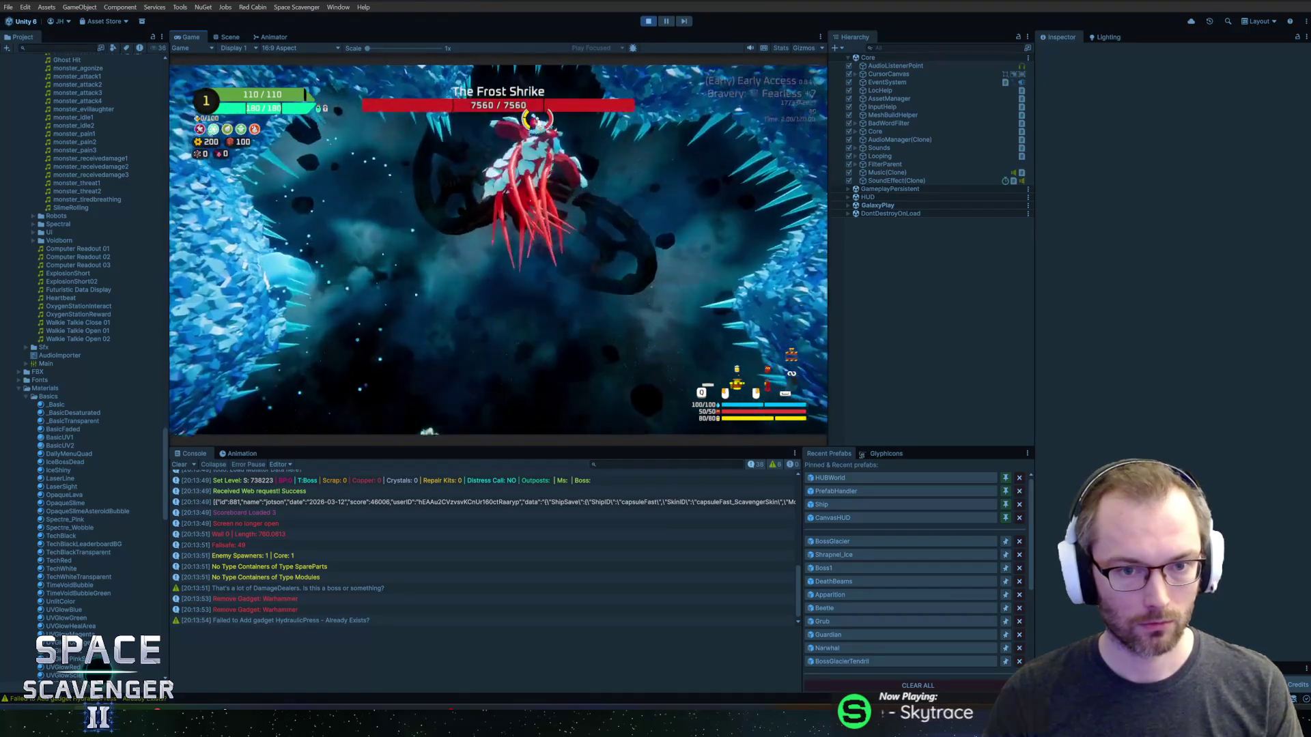
- Kill the Frost Shrike with debug damageAll, take the Mallet upgrade, and stop play mode
key(grave)
text(debug damag)
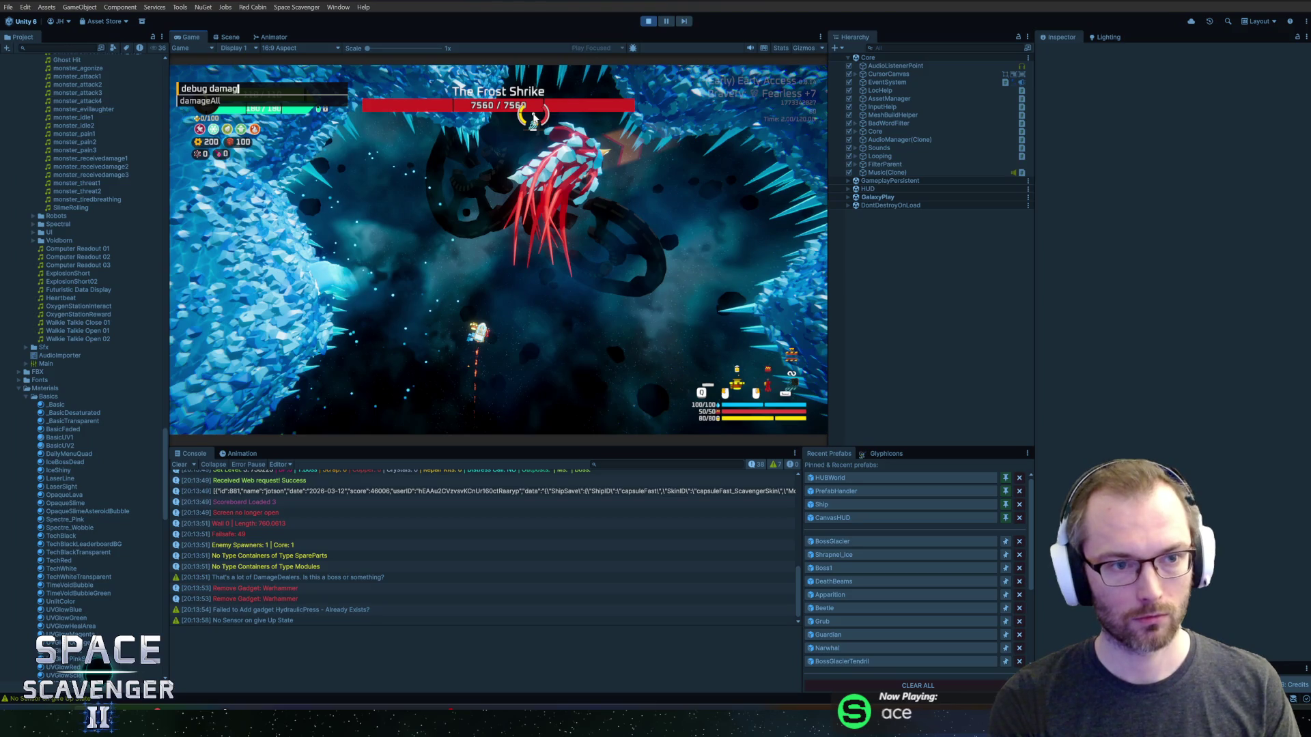
key(Tab)
key(Return)
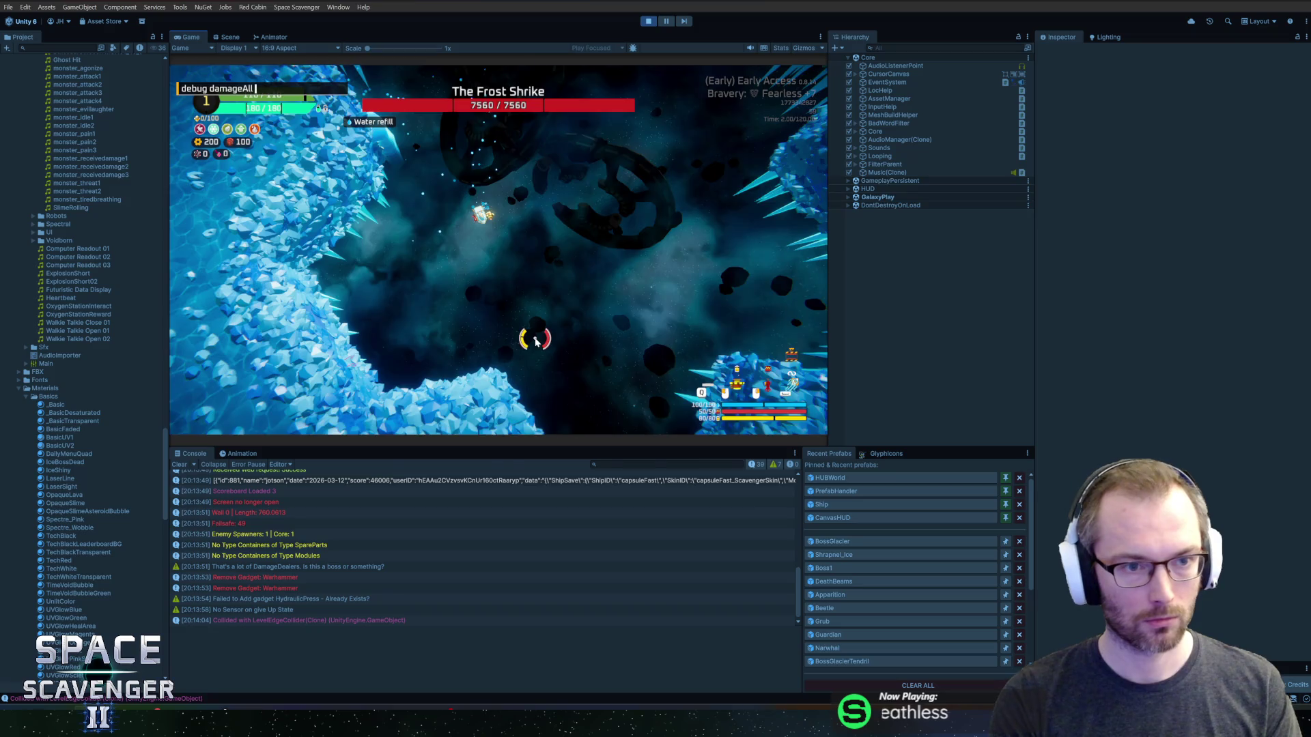
key(Return)
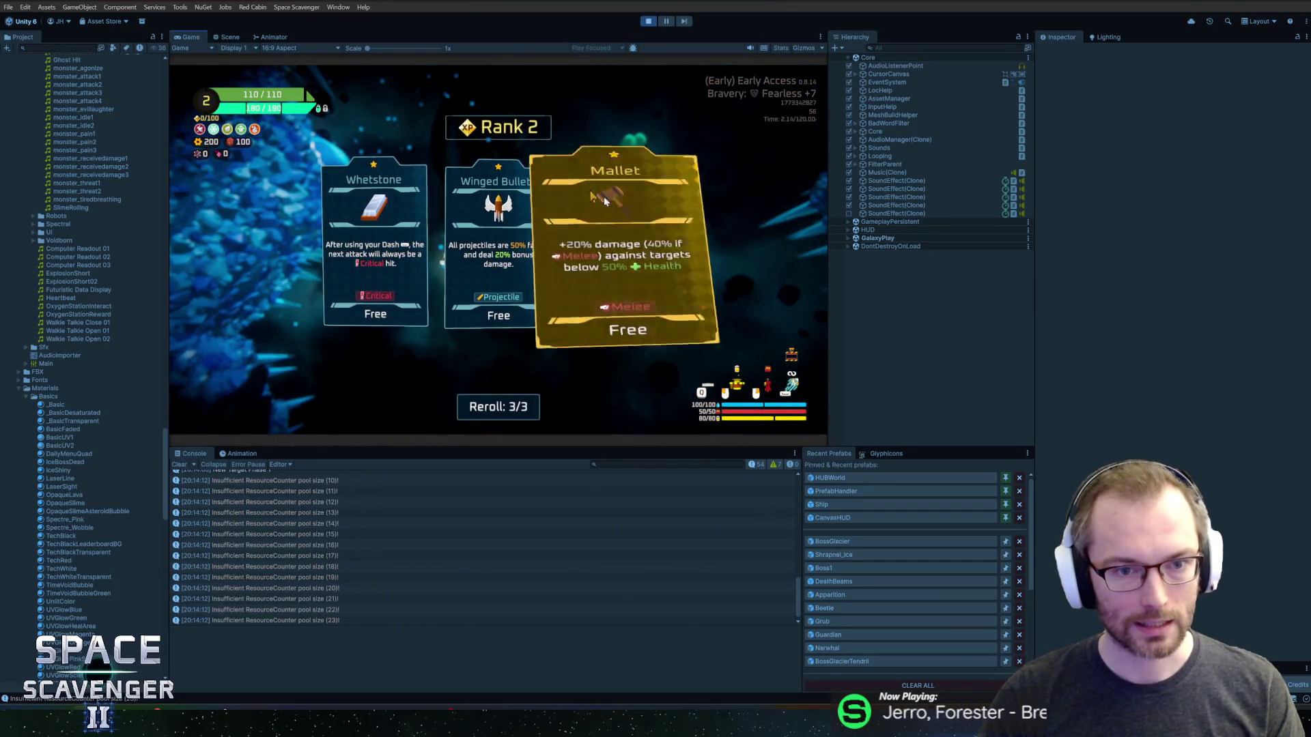
click(627, 215)
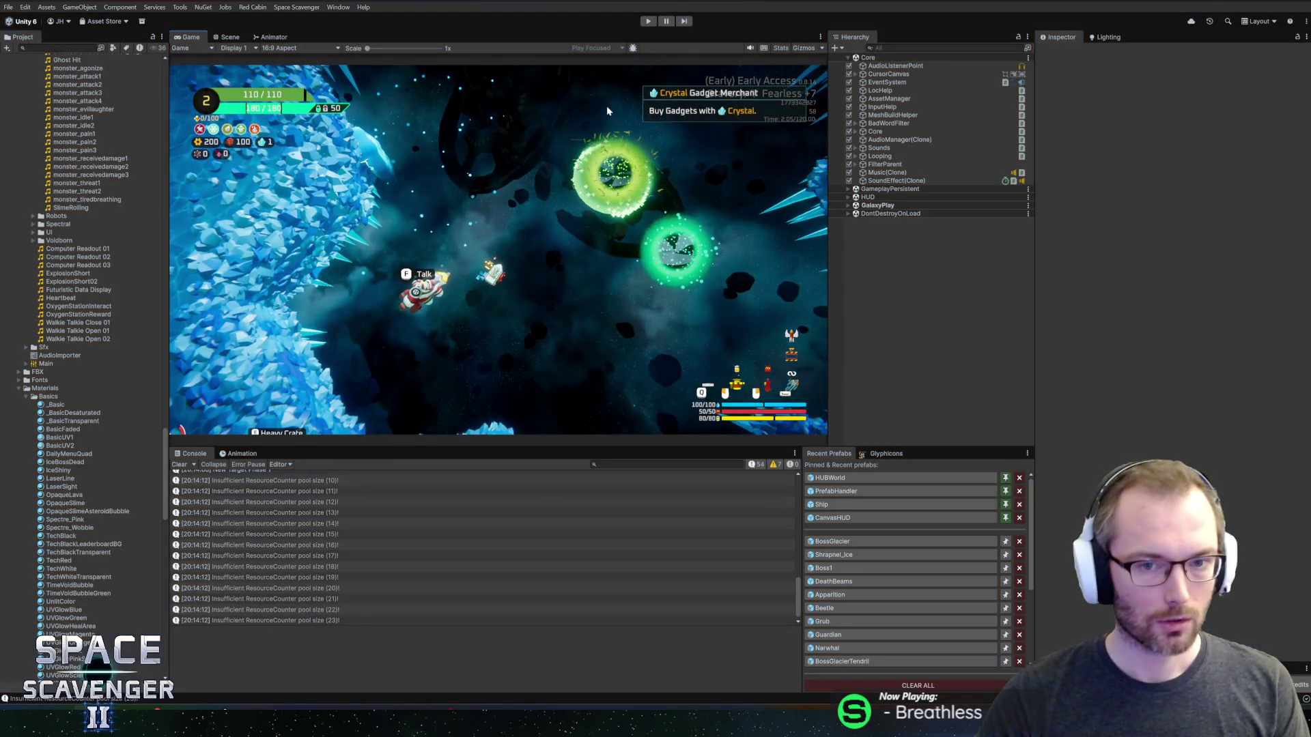
key(ctrl+p)
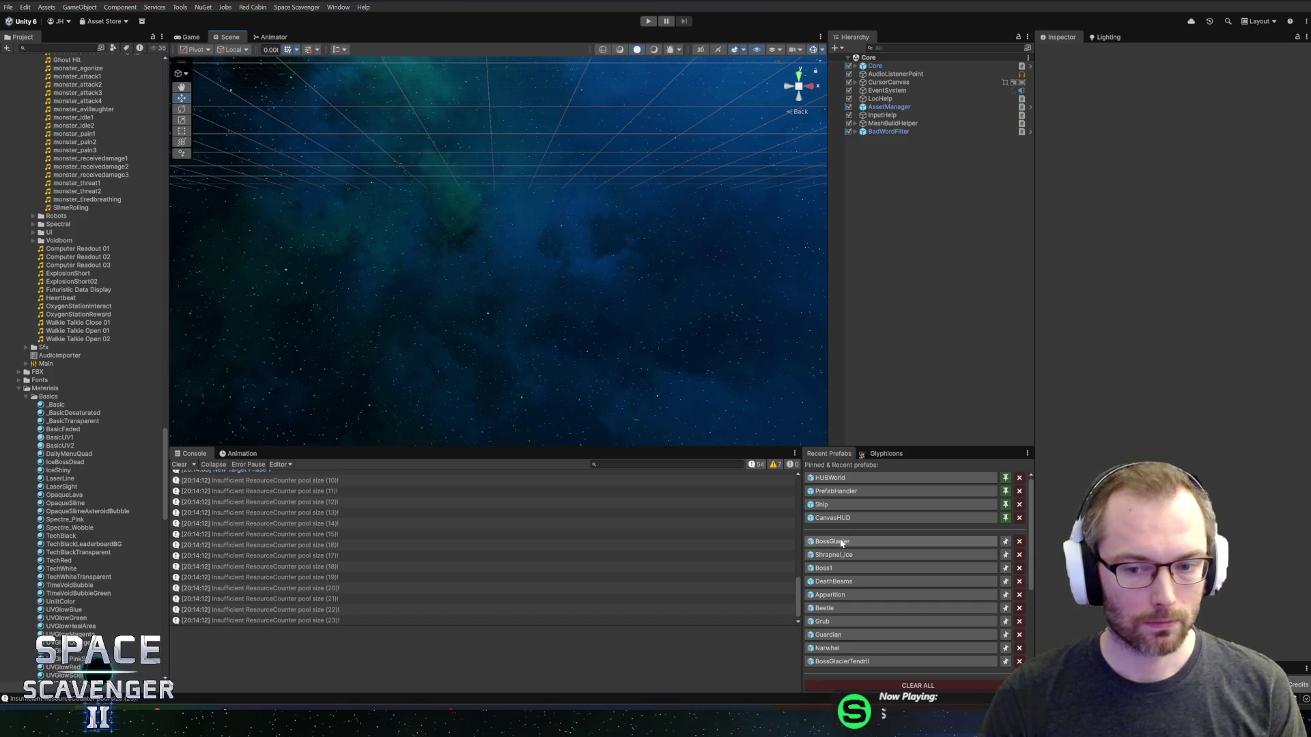
- Start another play-test in a maximized Game view and kill the boss with debug damageAll
click(647, 21)
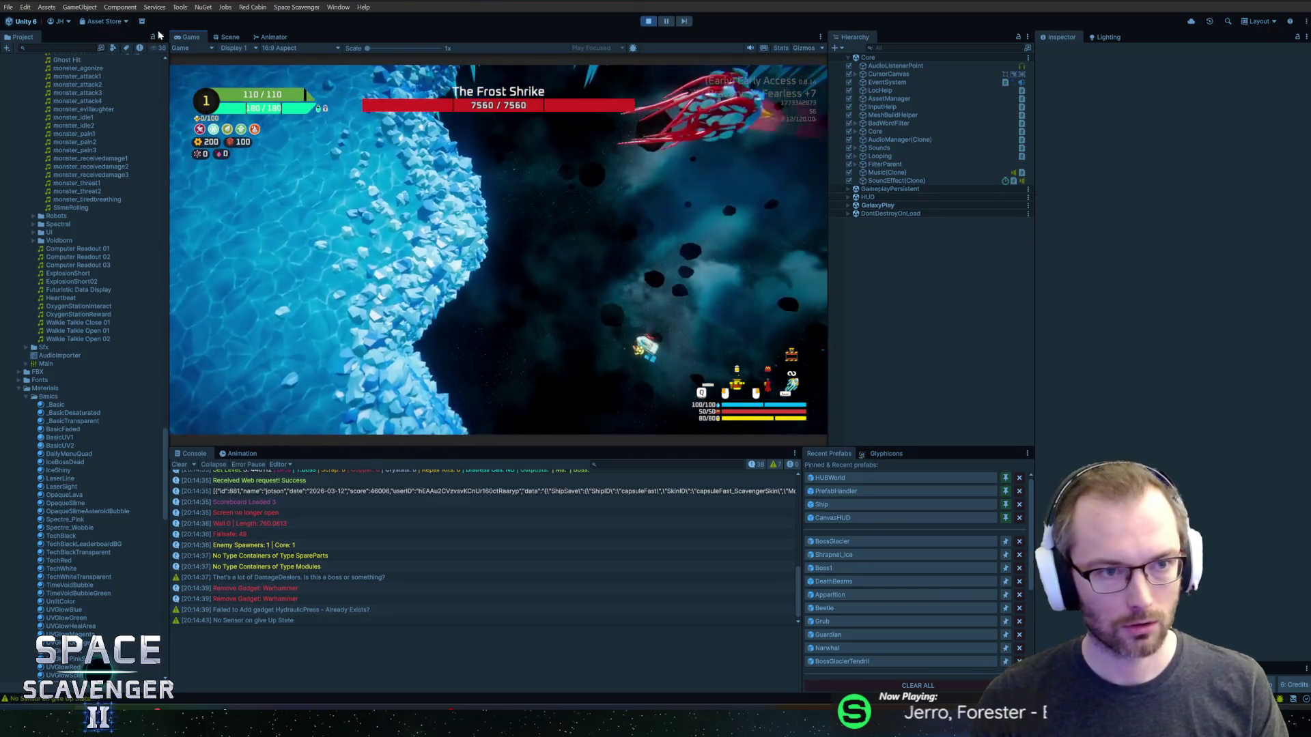
key(shift+space)
key(grave)
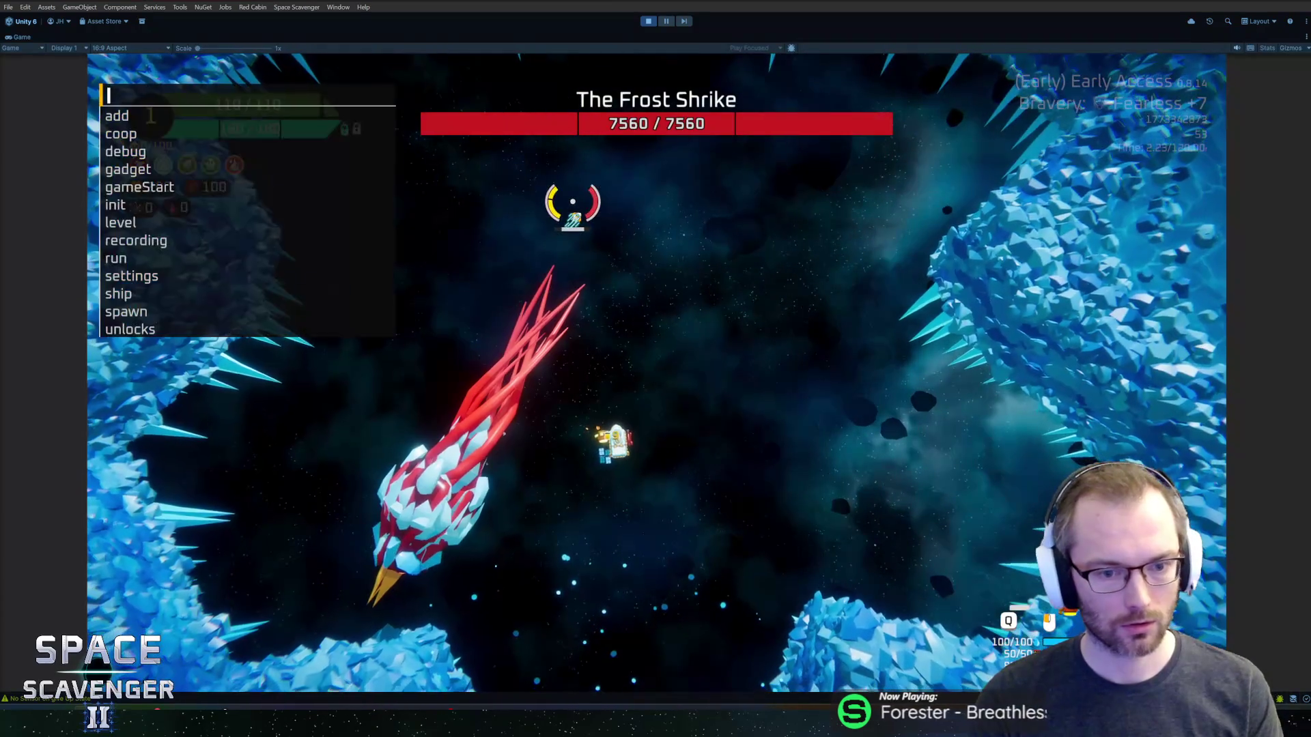
key(Up)
key(Down)
text(debug da)
key(Tab)
key(Return)
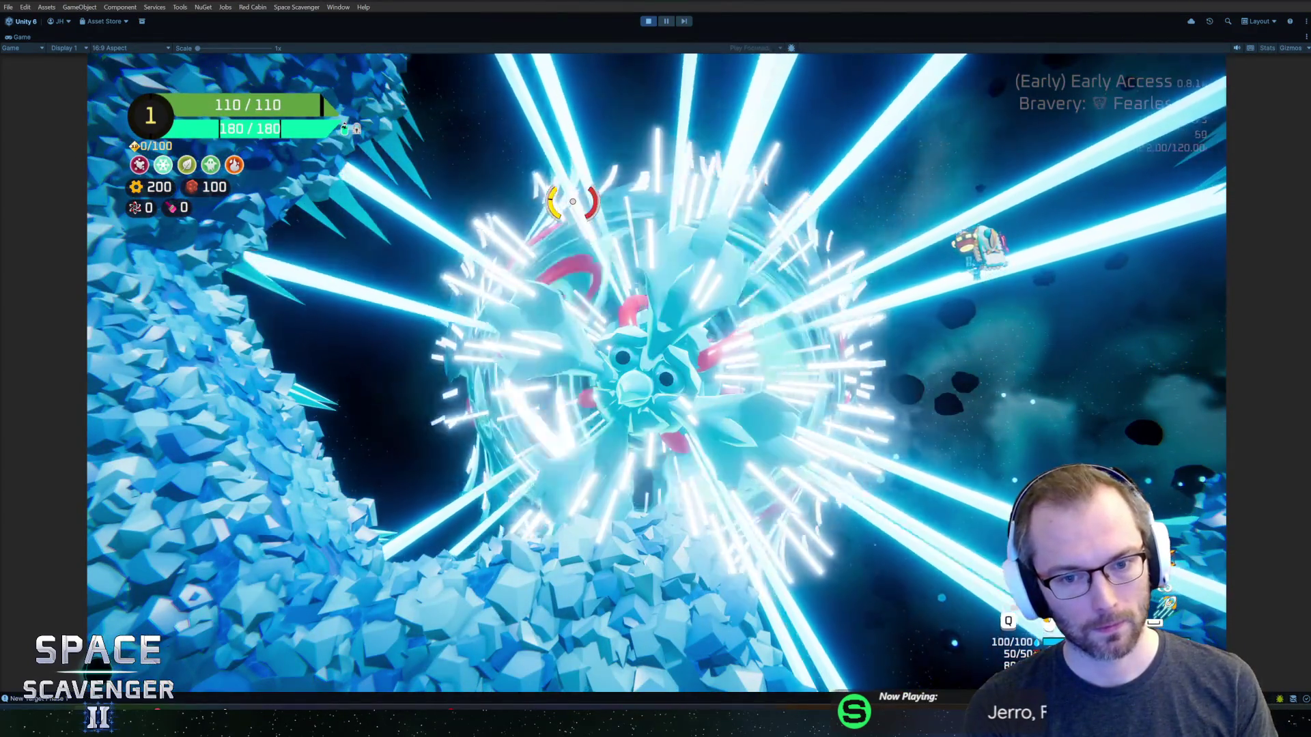
- Take the Oil Barrel upgrade, tow the Heavy Crate, and stop play mode
key(grave)
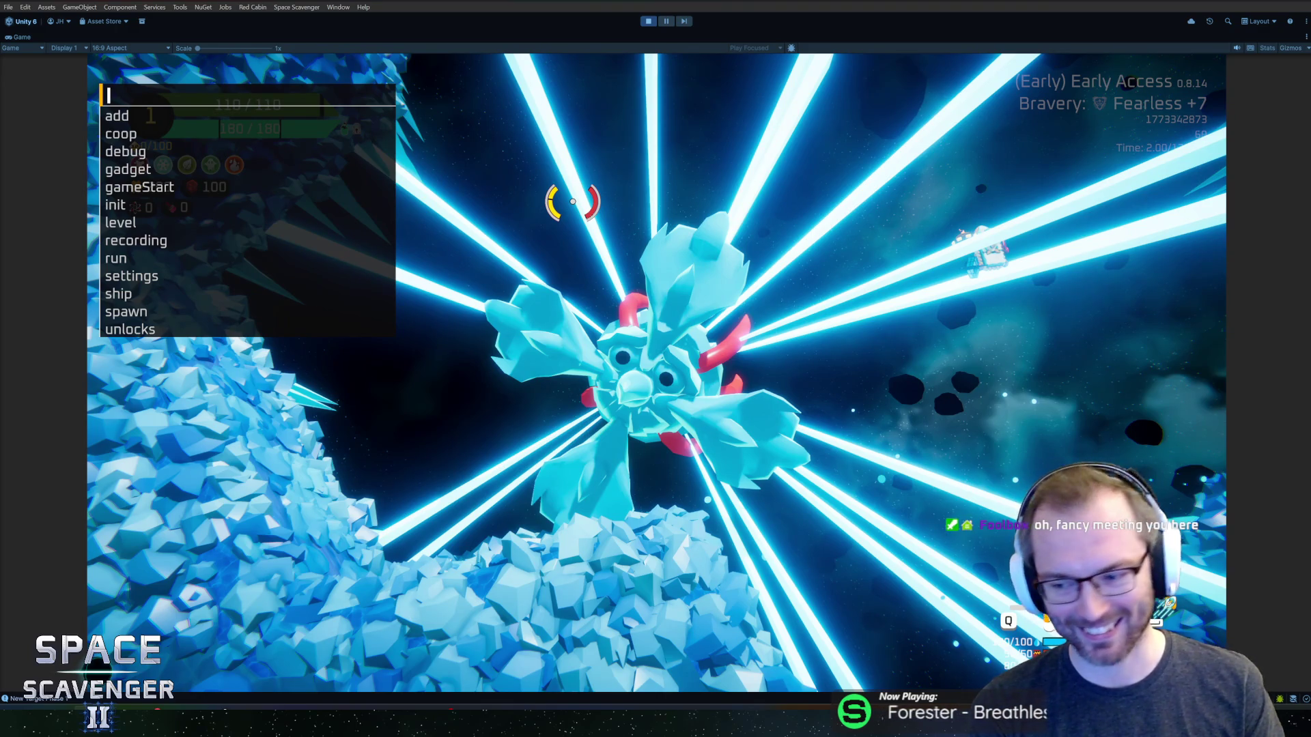
key(grave)
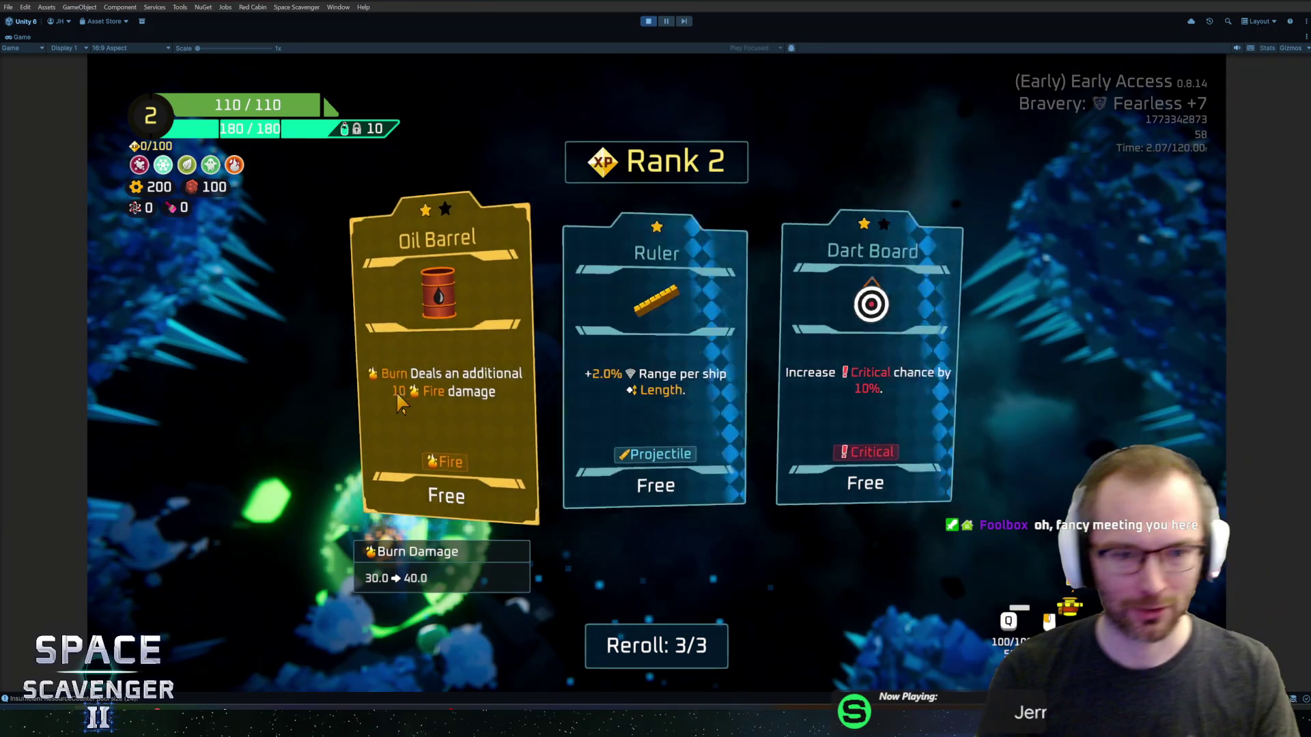
click(396, 391)
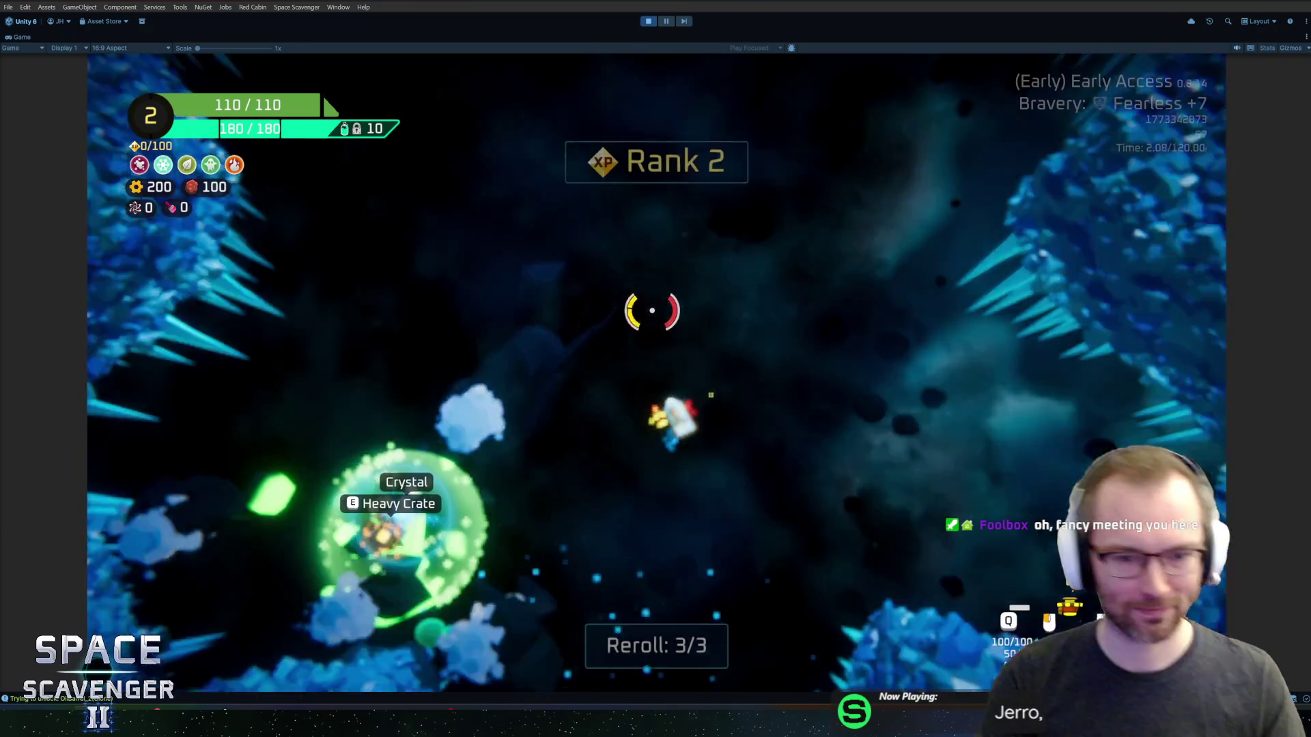
key(w)
key(a)
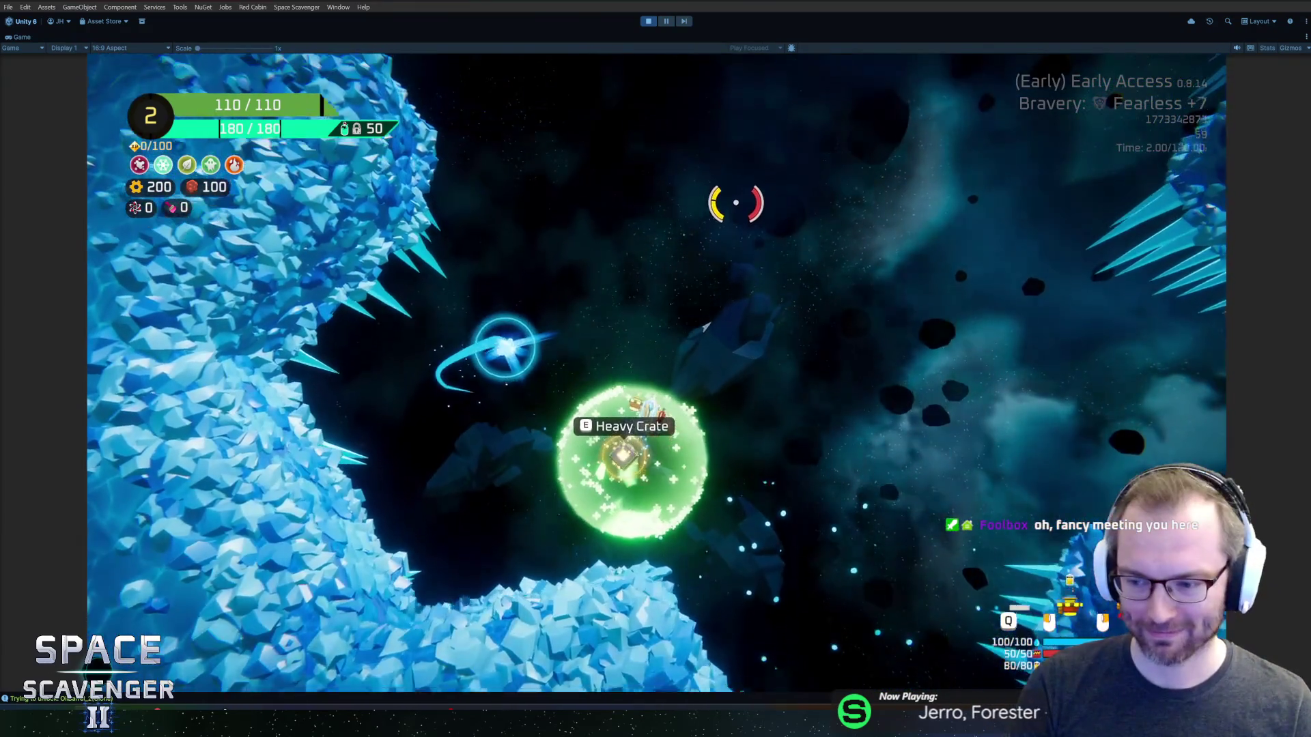
key(a)
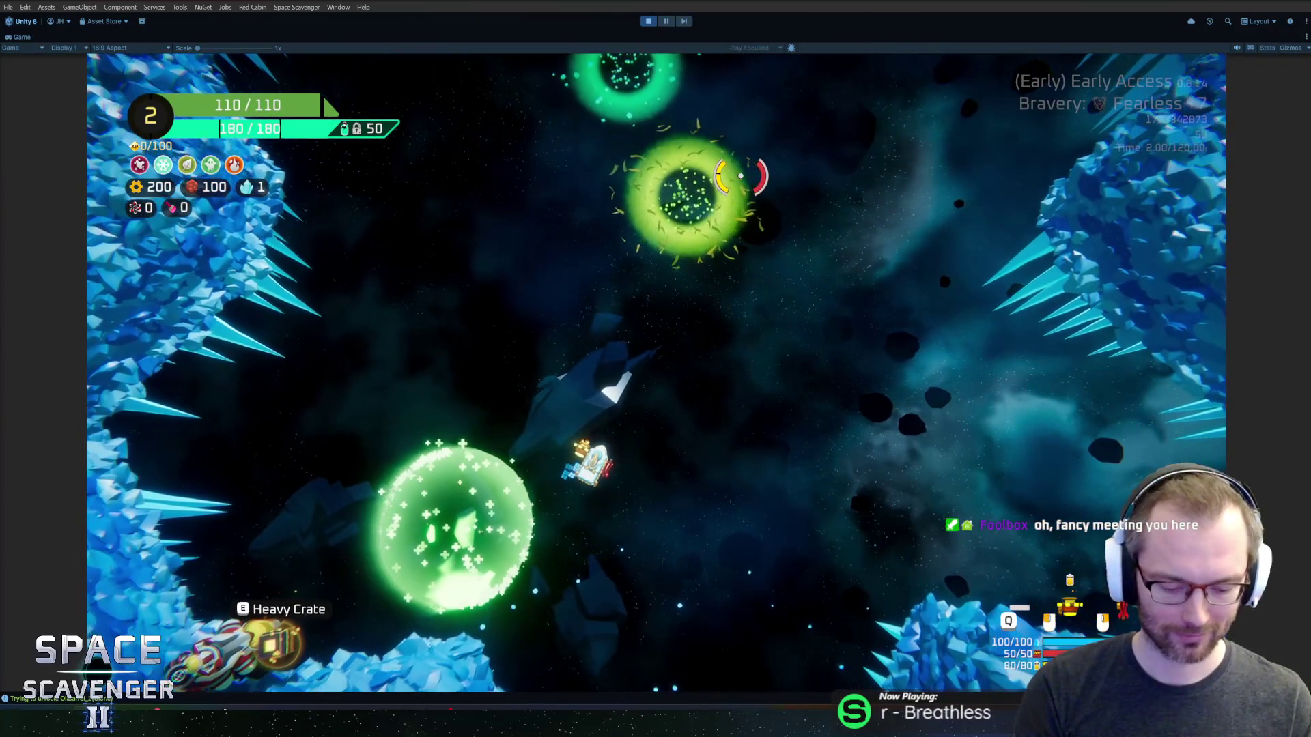
key(ctrl+p)
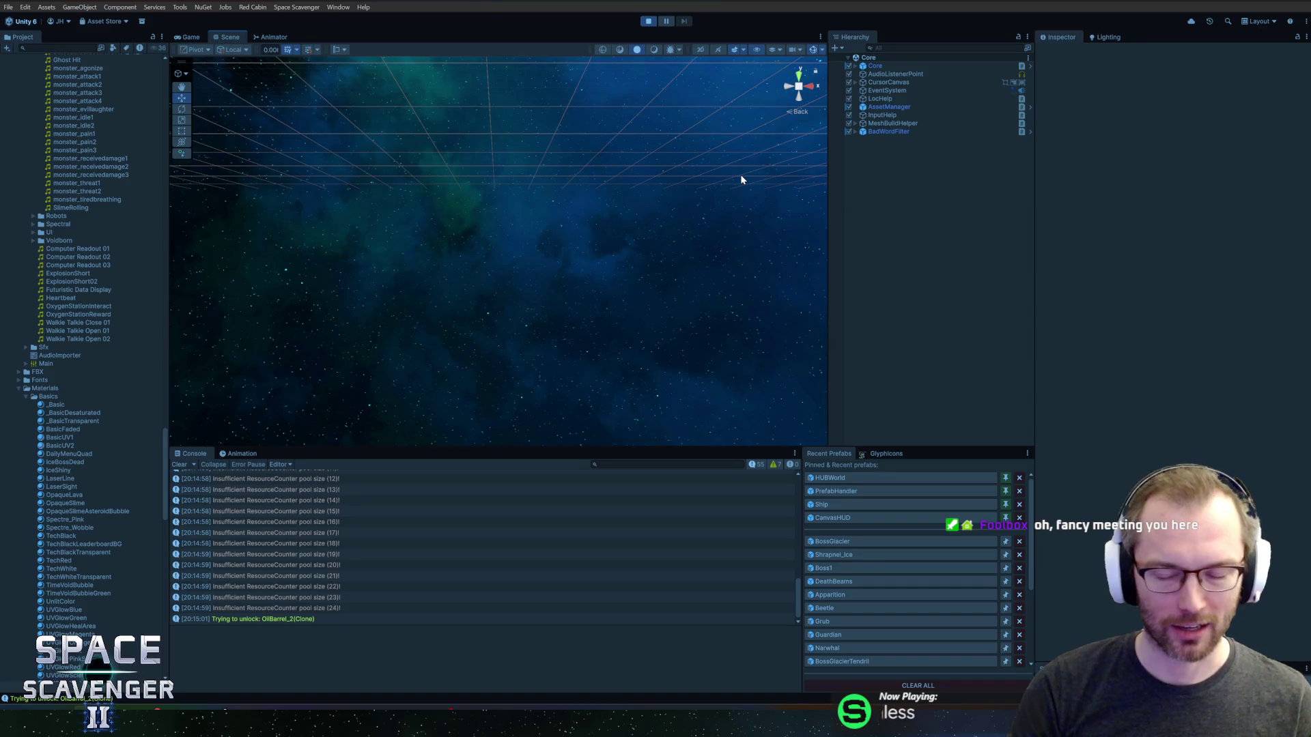
- Start a new maximized play-test and kill the Frost Shrike with debug damageAll
key(ctrl+p)
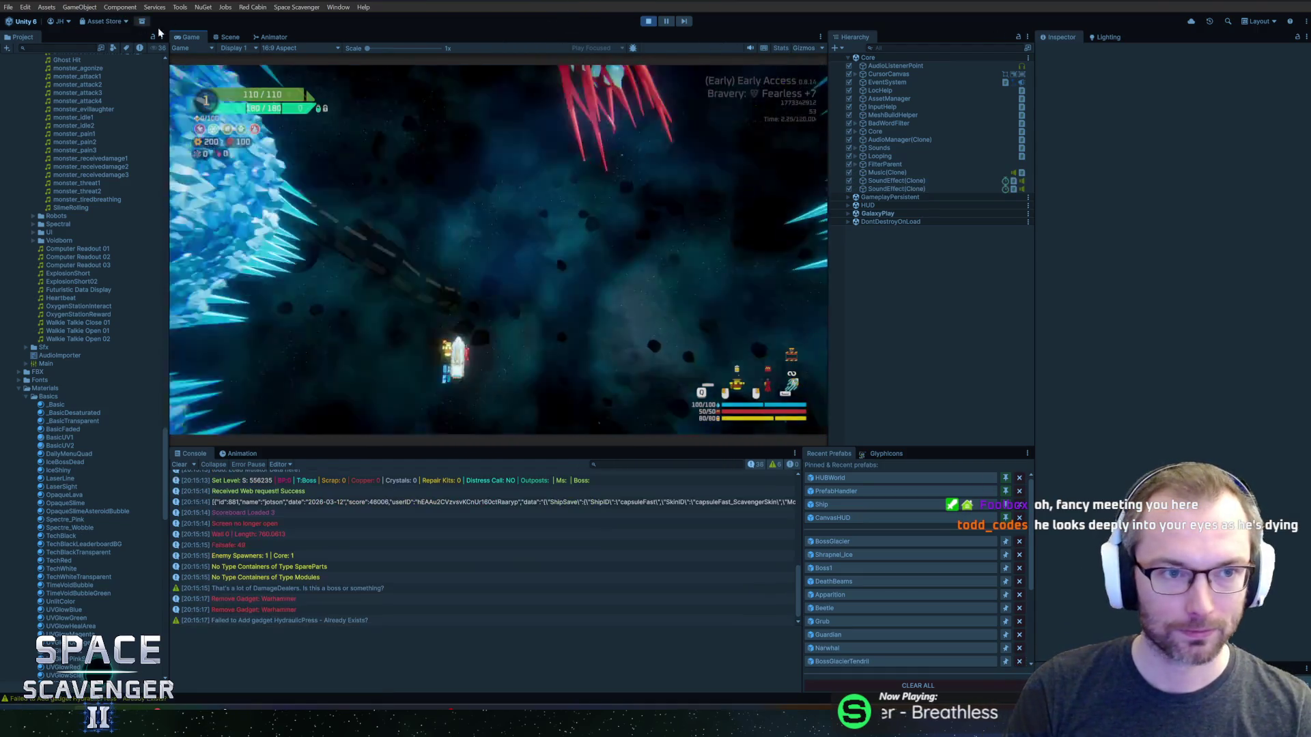
key(shift+space)
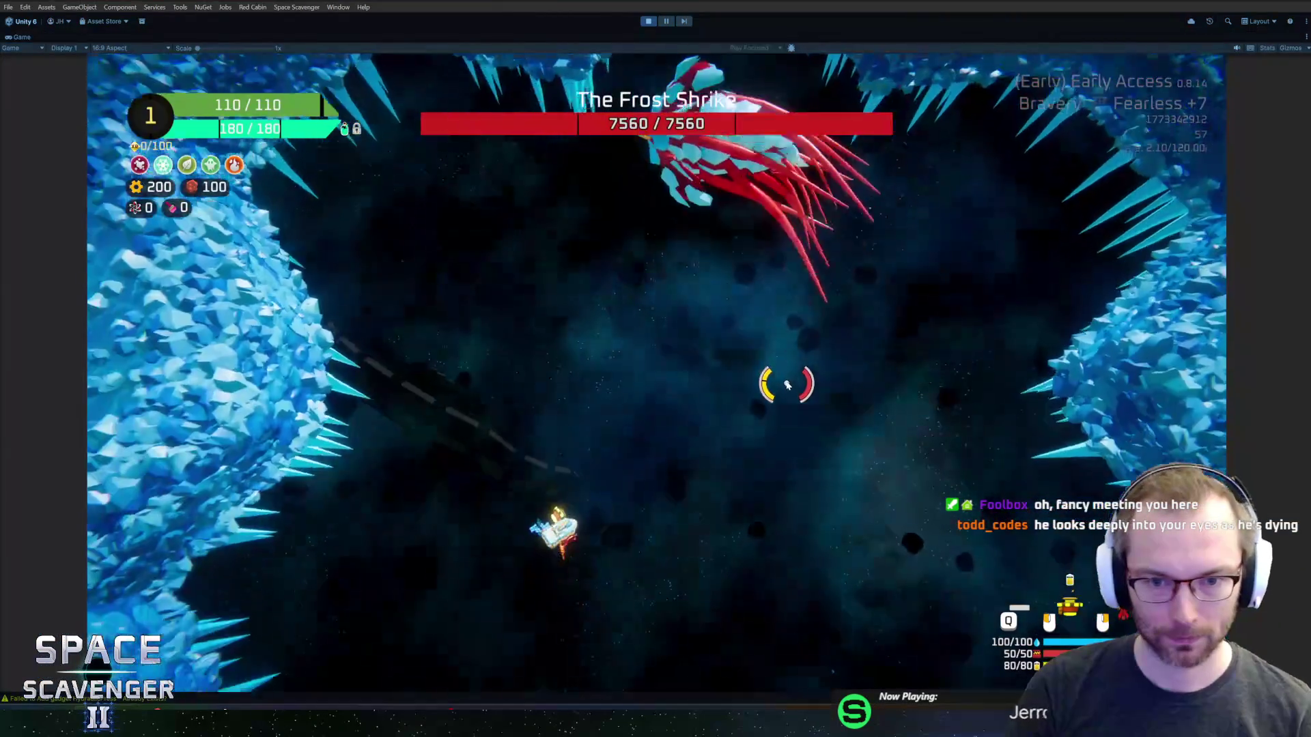
key(grave)
text(debug damageAll)
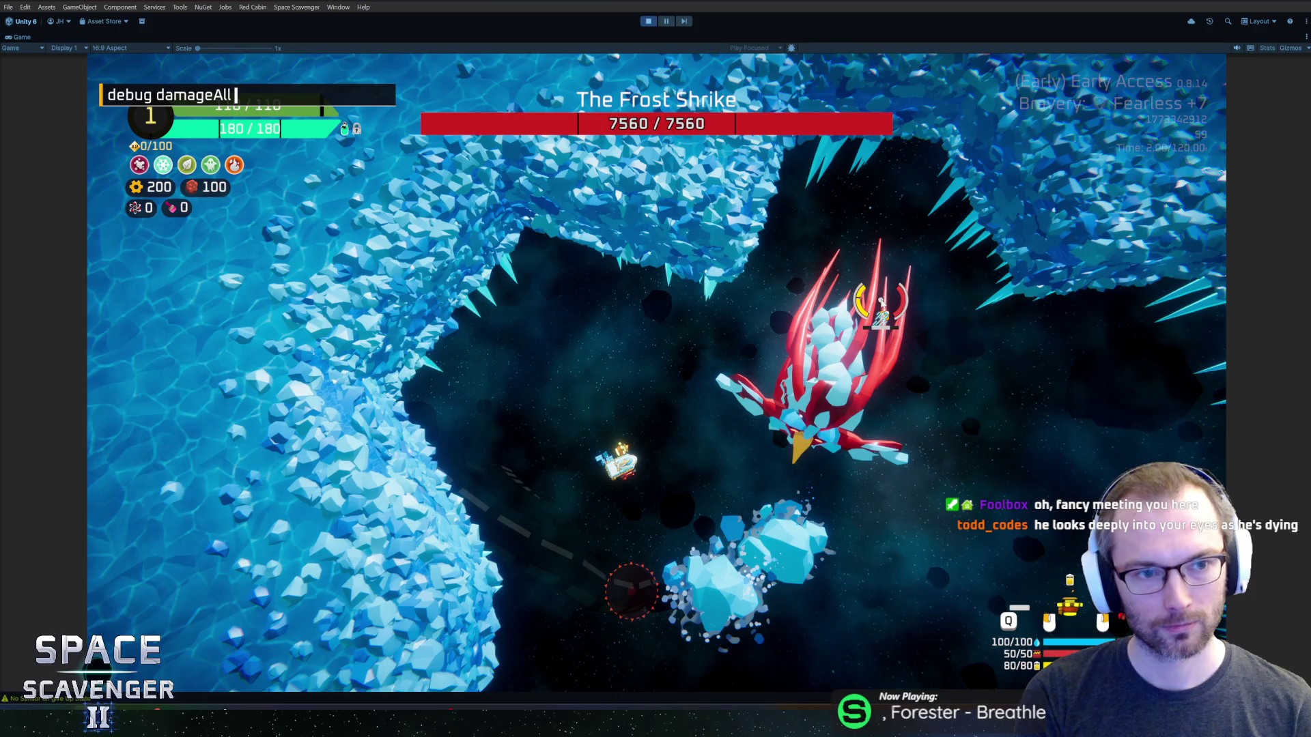
key(Return)
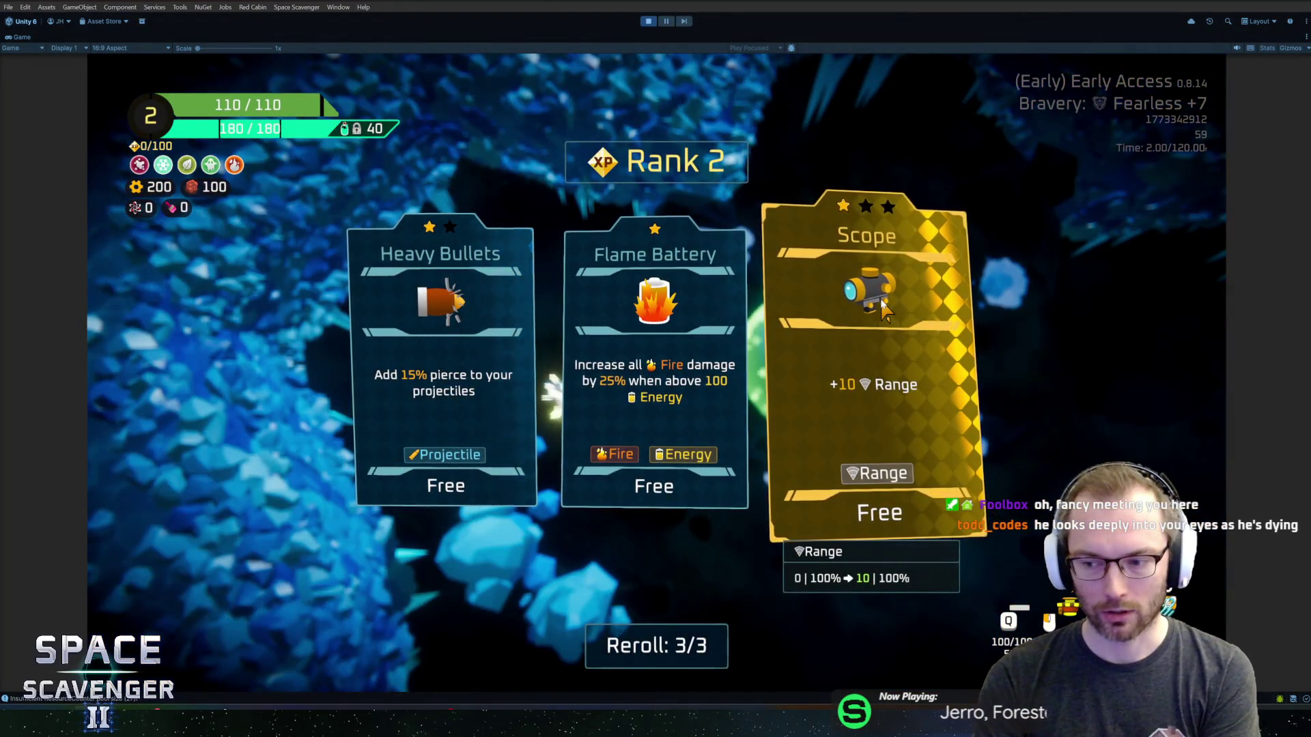
- Take the Scope upgrade, fly around to collect the crate, and stop play mode
click(845, 382)
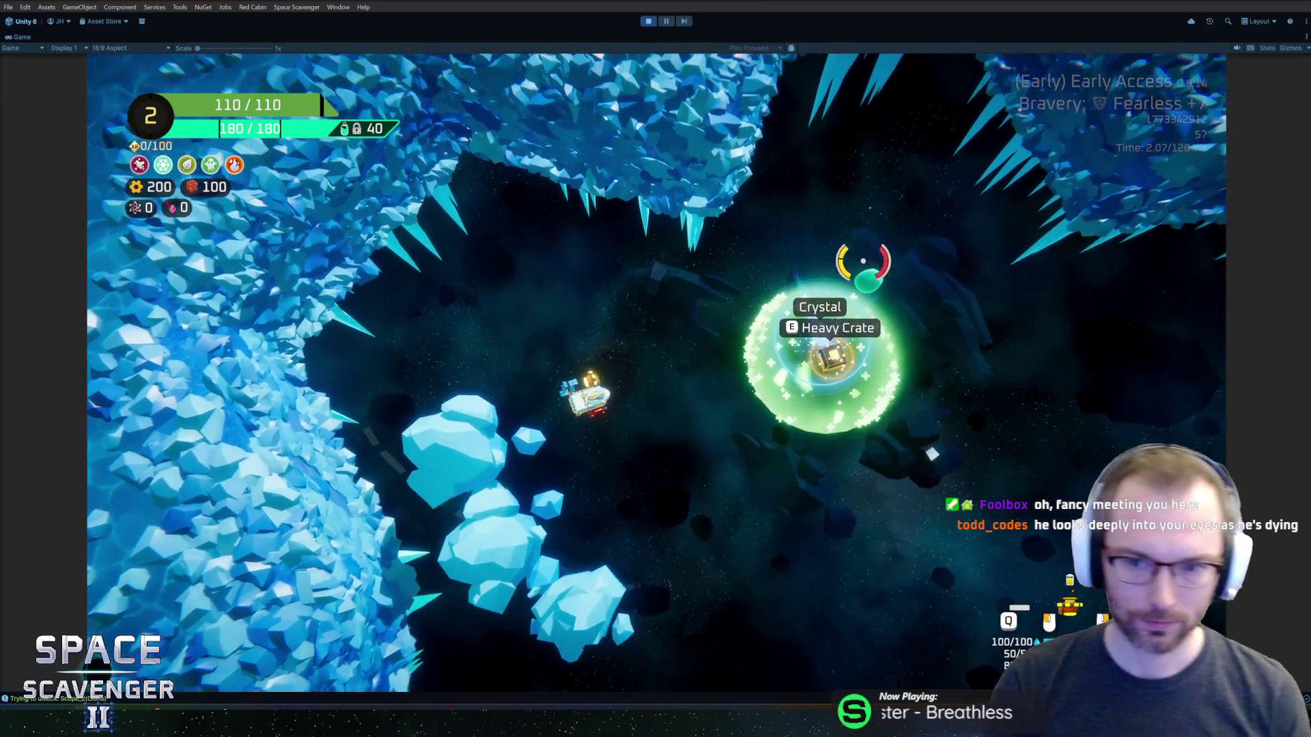
key(d)
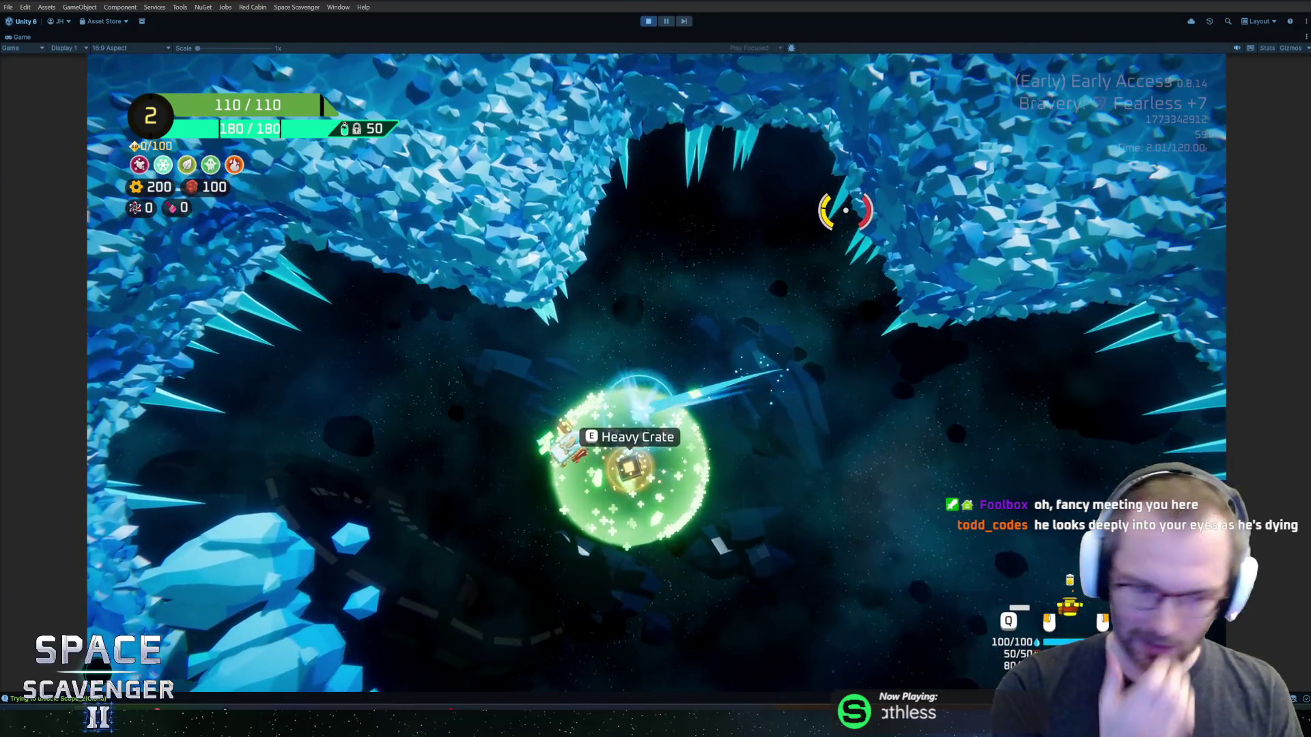
key(d)
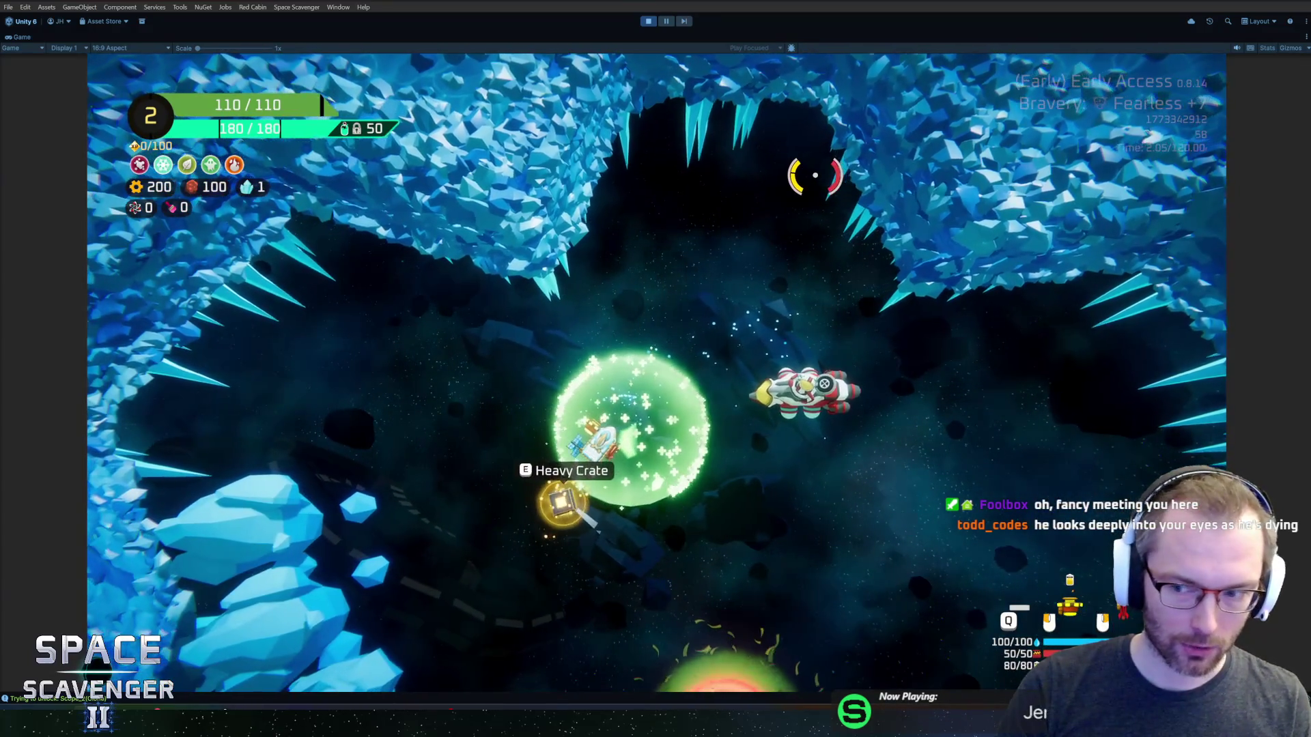
key(d)
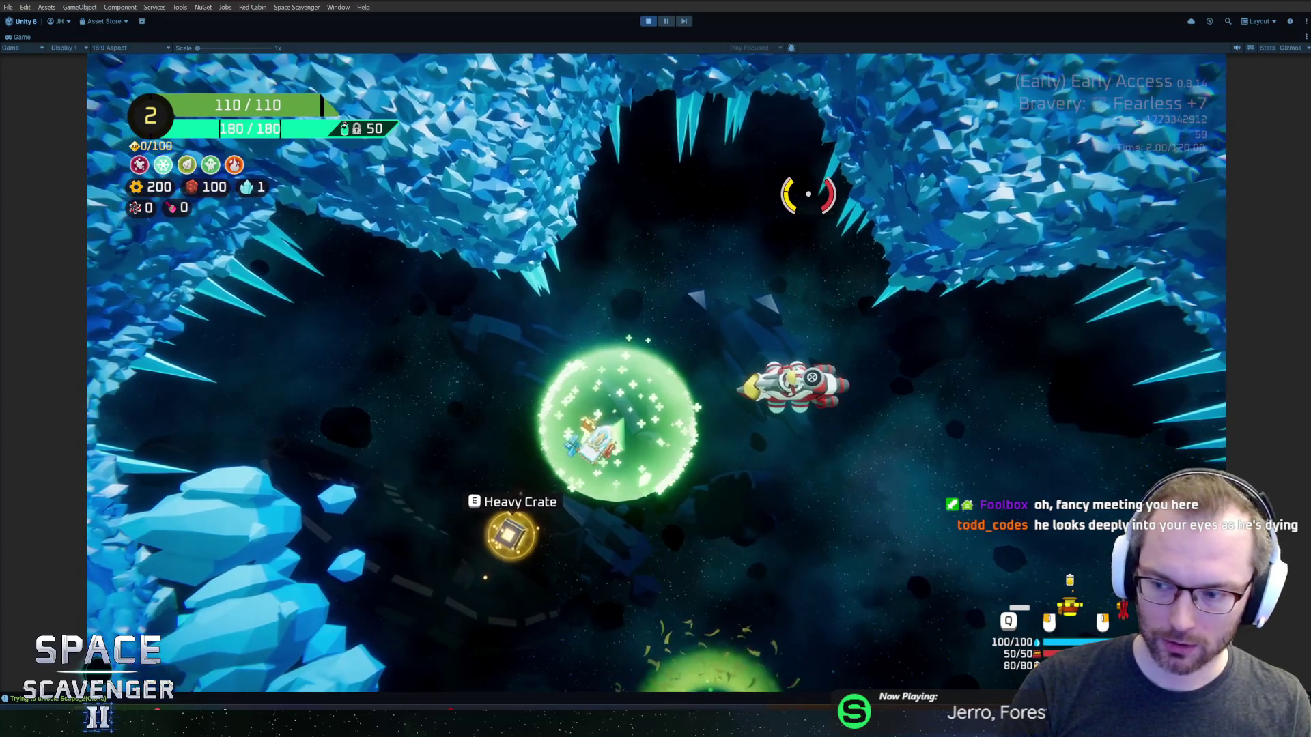
key(ctrl+p)
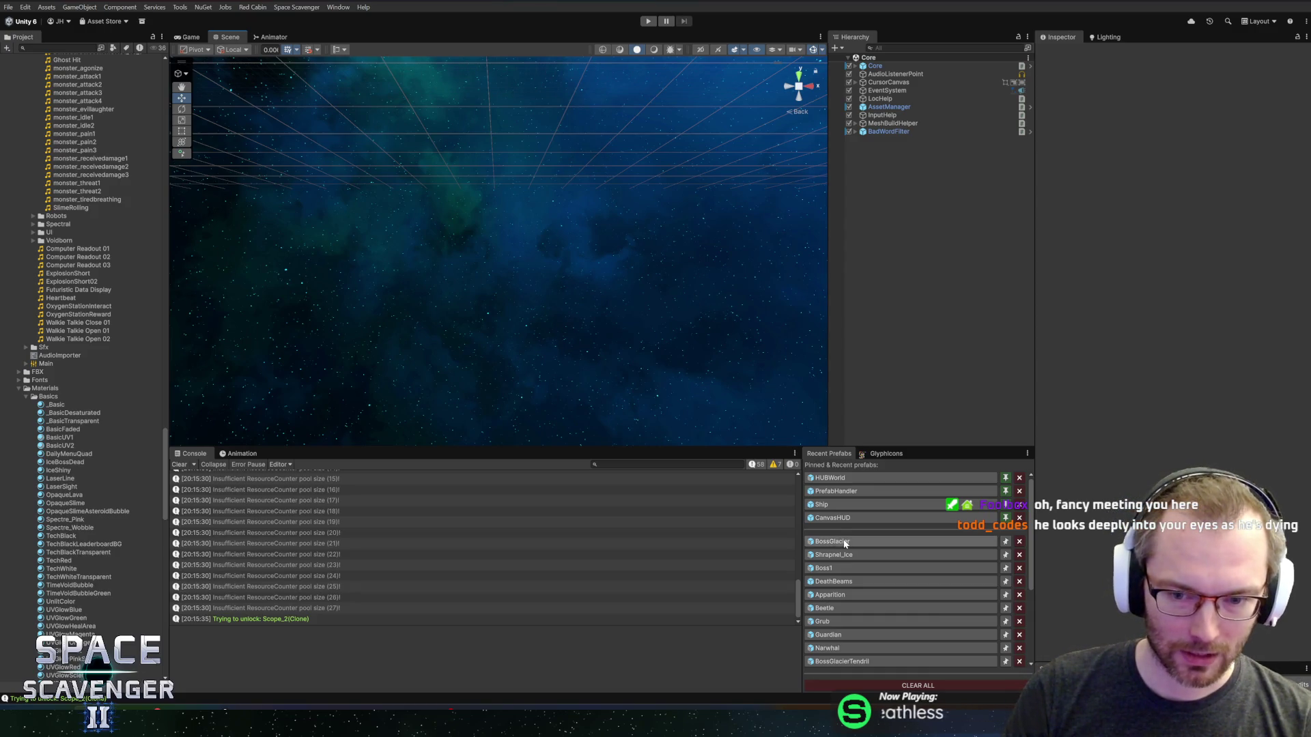
- Open BossGlacier, find the Boss Basics component, and open BossBasics.cs in Rider via Edit Script
click(844, 542)
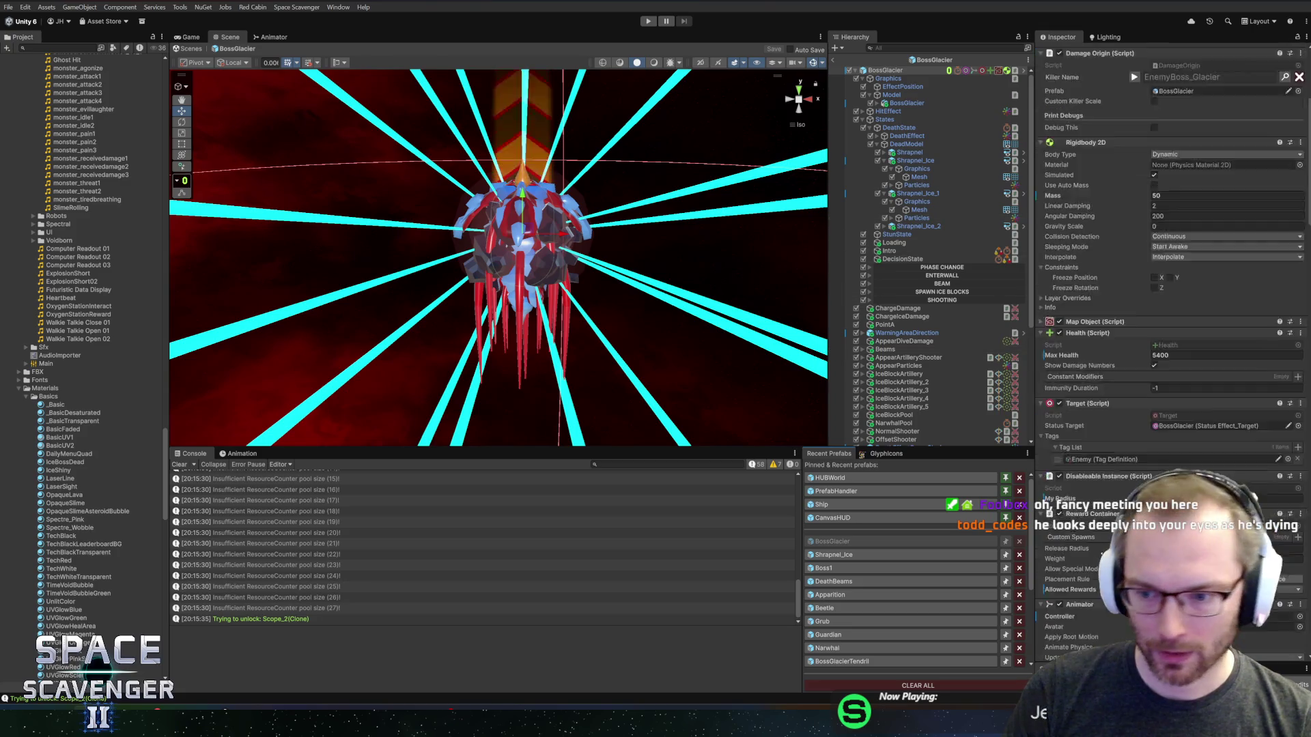
scroll(1066, 586, down, 15)
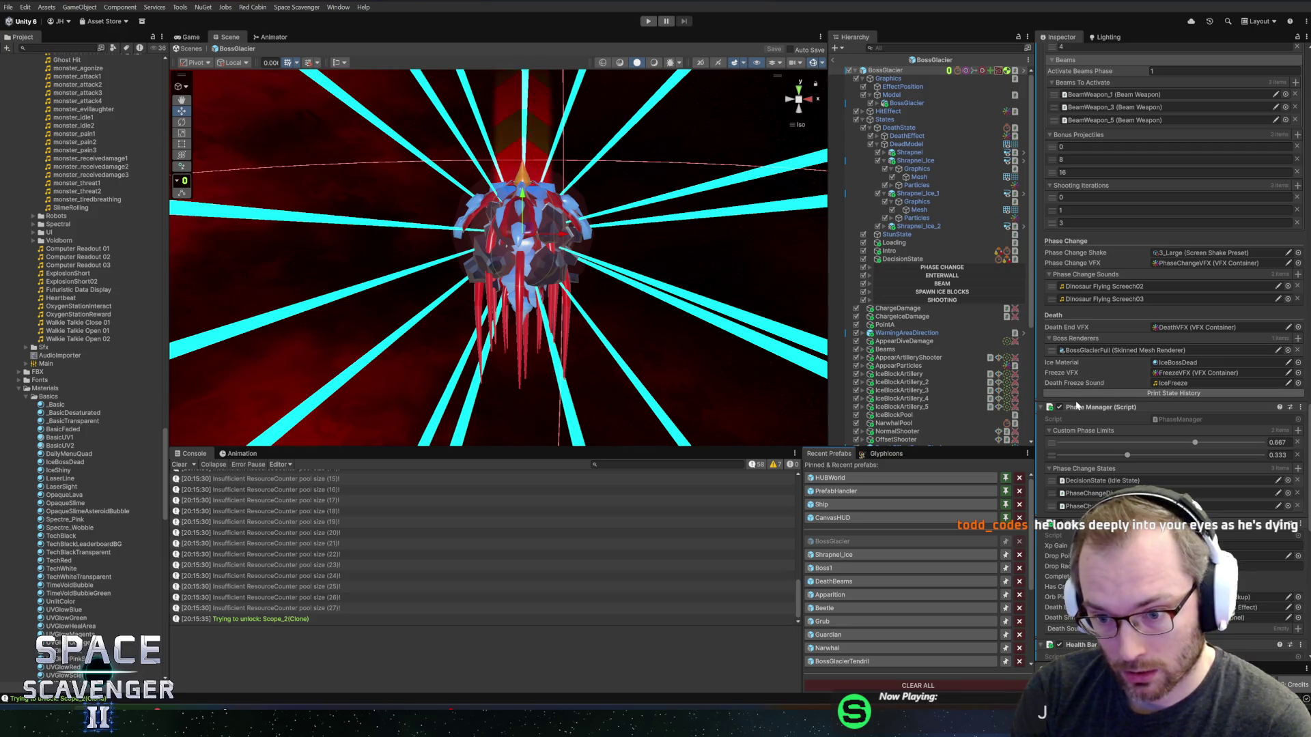
scroll(1077, 396, down, 8)
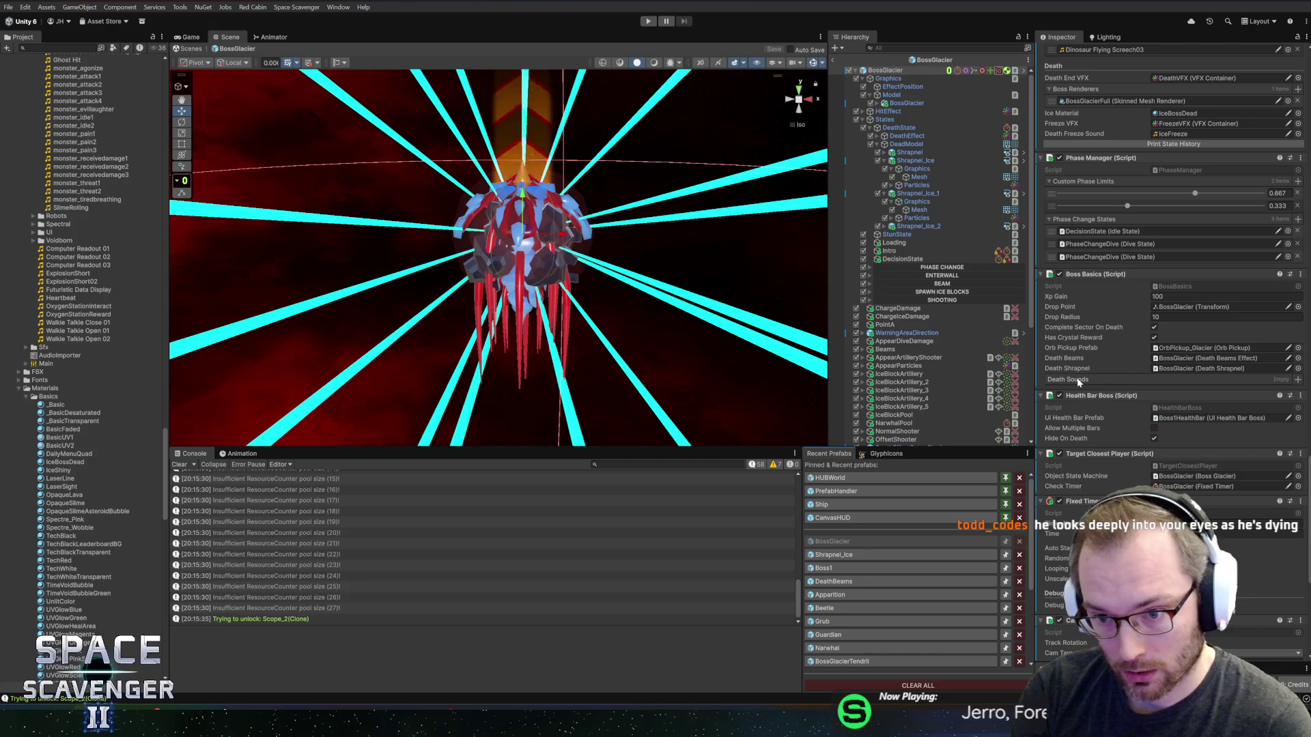
right_click(1102, 275)
click(1134, 409)
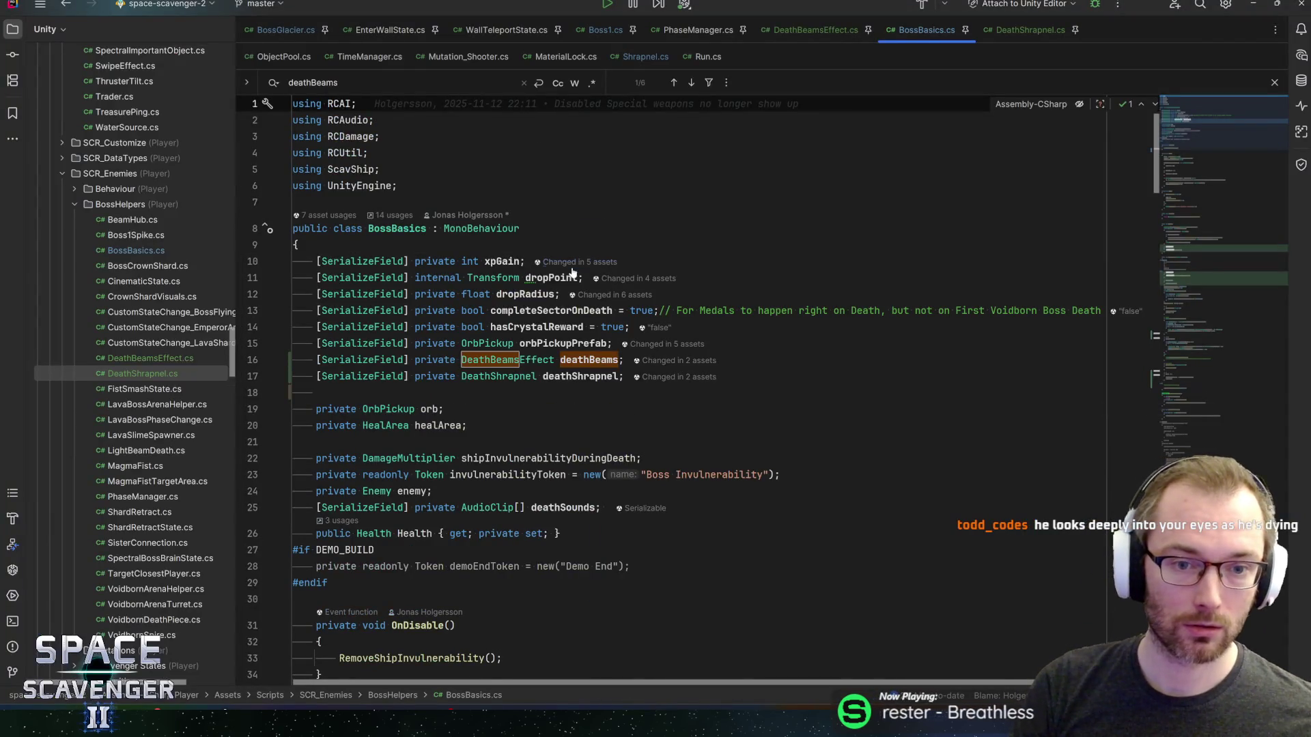
- Find deathSounds' usage at line 186 and read through OnDeathFinished, ending at line 127
double_click(563, 507)
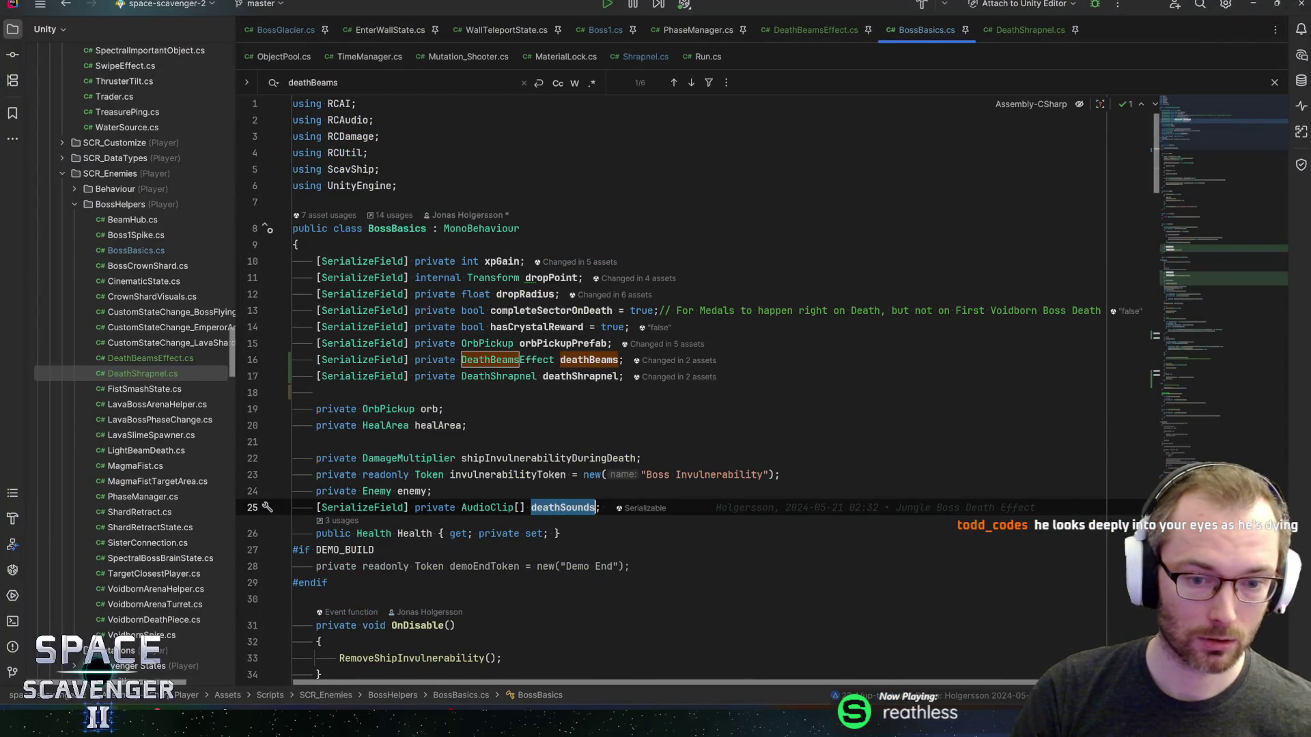
key(ctrl+f)
key(Return)
scroll(696, 403, up, 8)
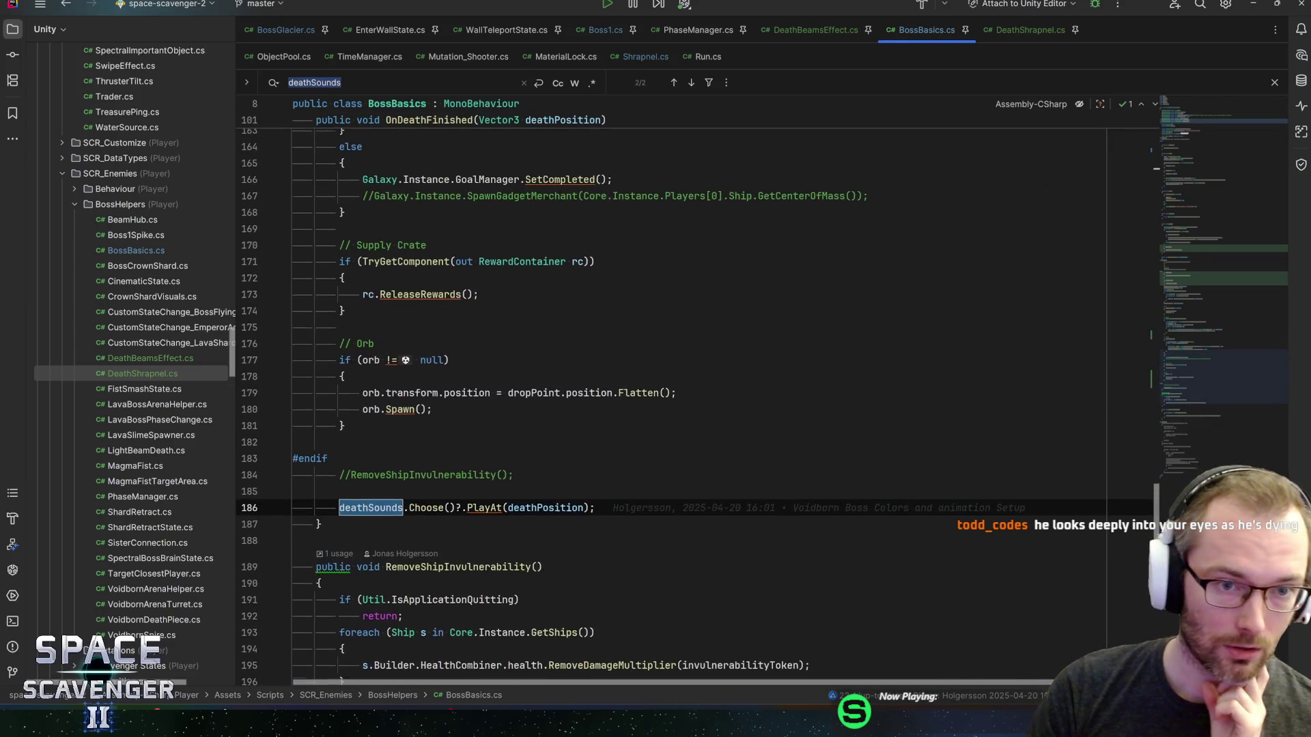
scroll(697, 402, up, 7)
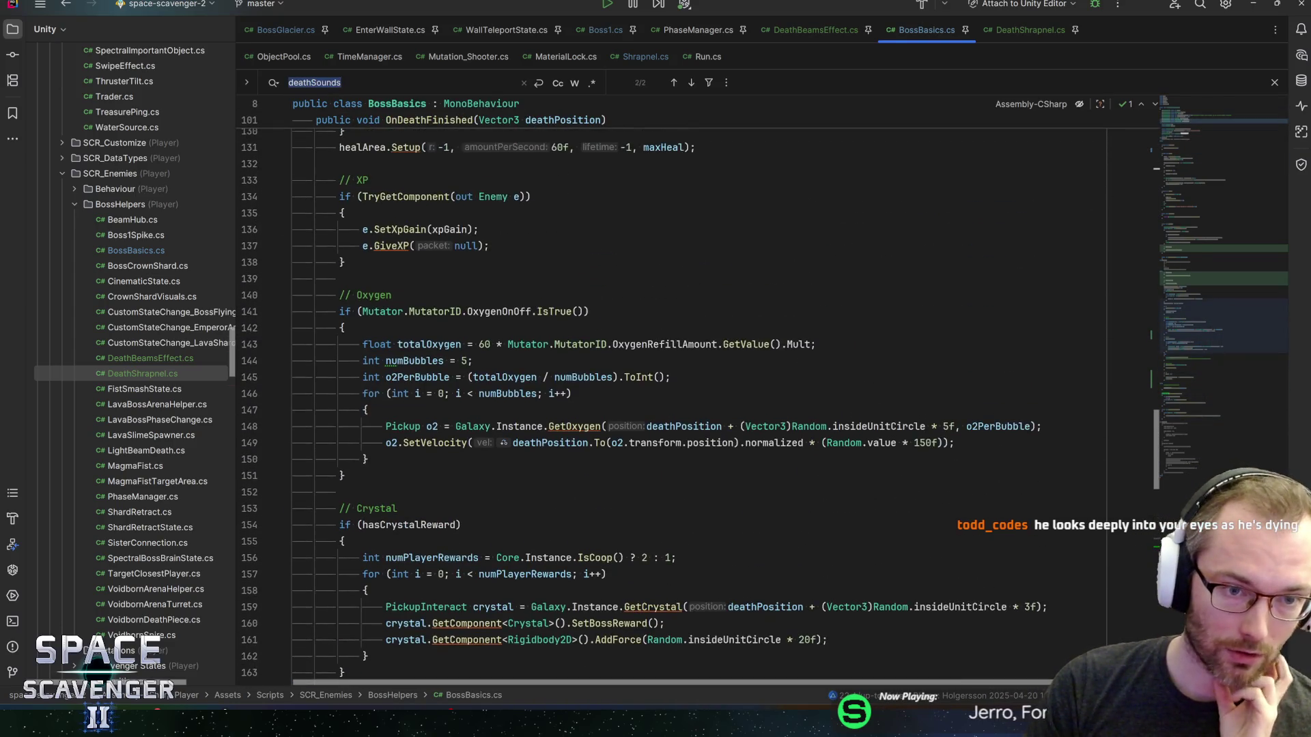
scroll(697, 403, down, 7)
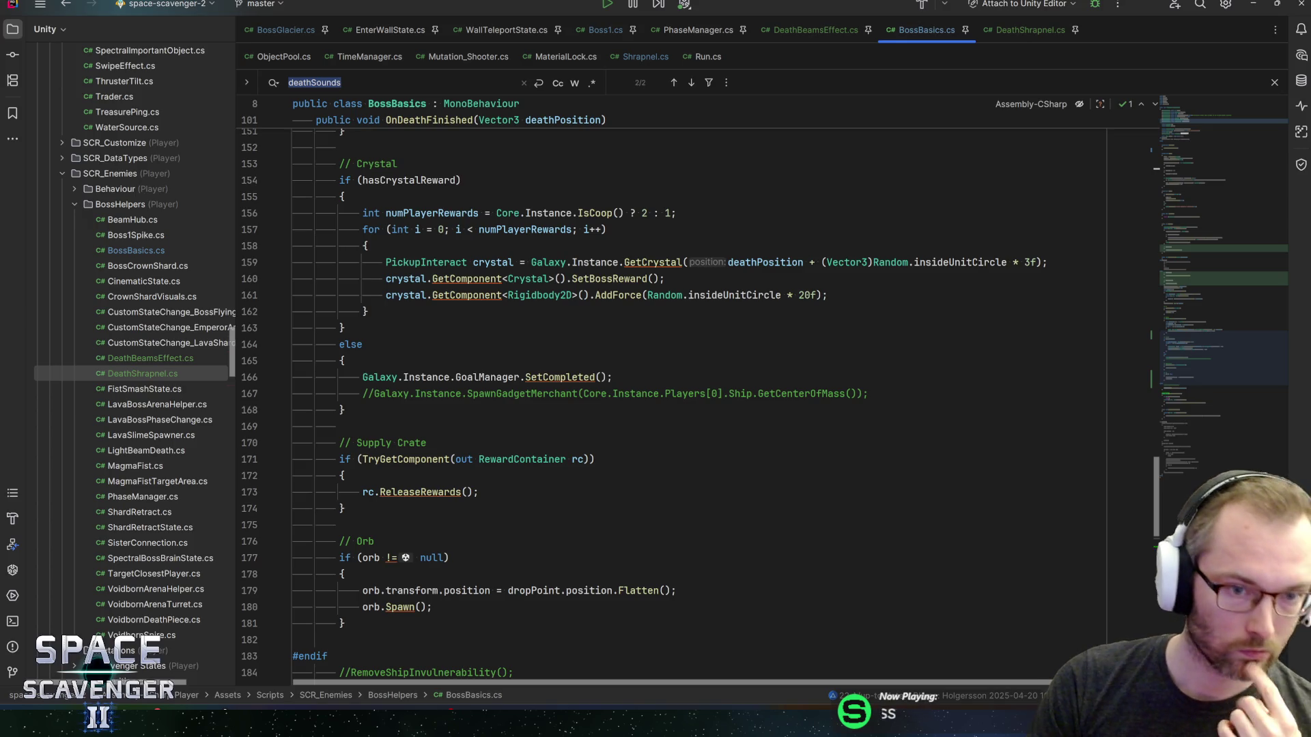
scroll(696, 409, down, 2)
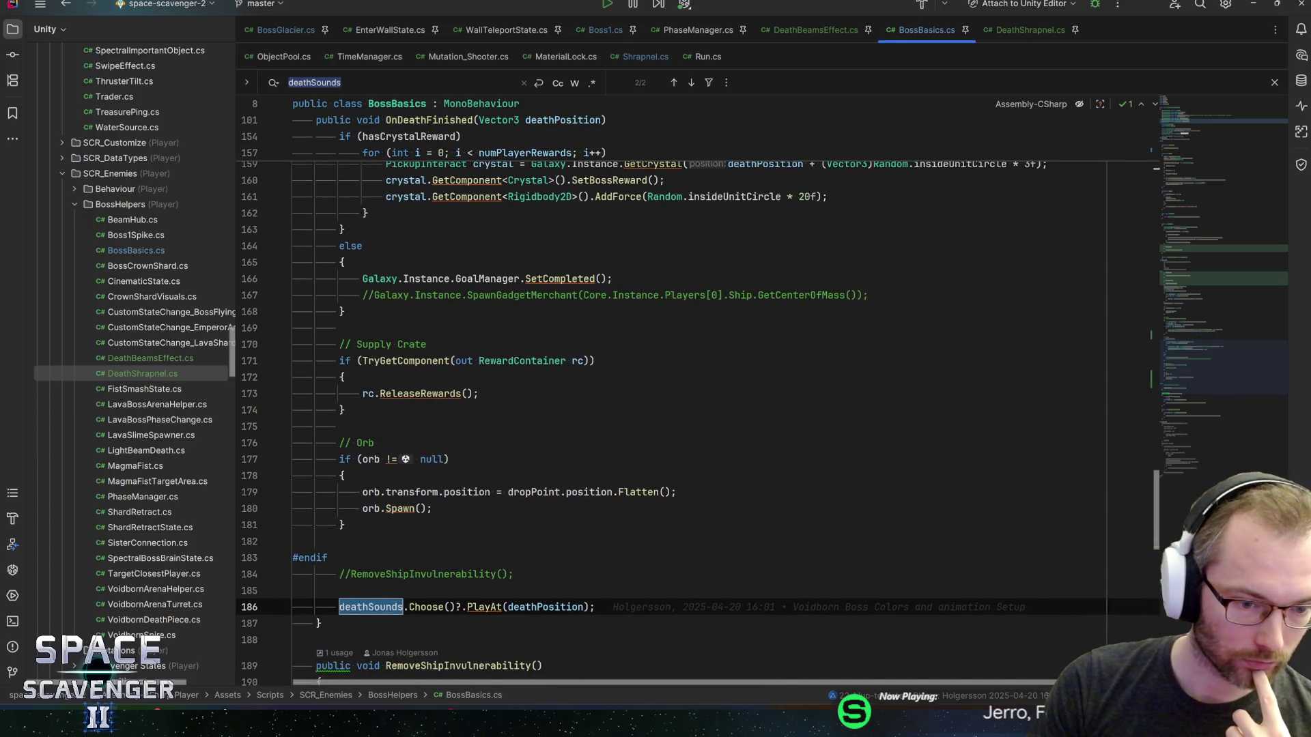
scroll(697, 410, up, 8)
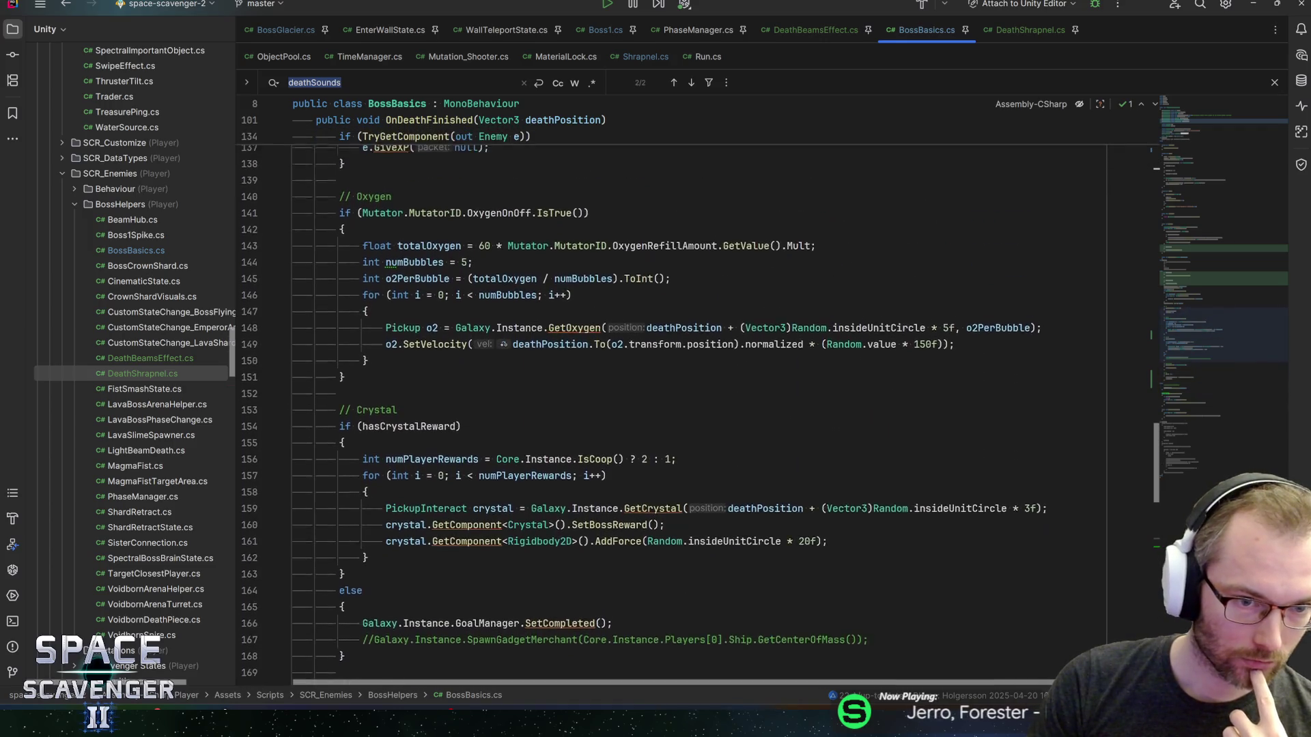
scroll(697, 410, up, 6)
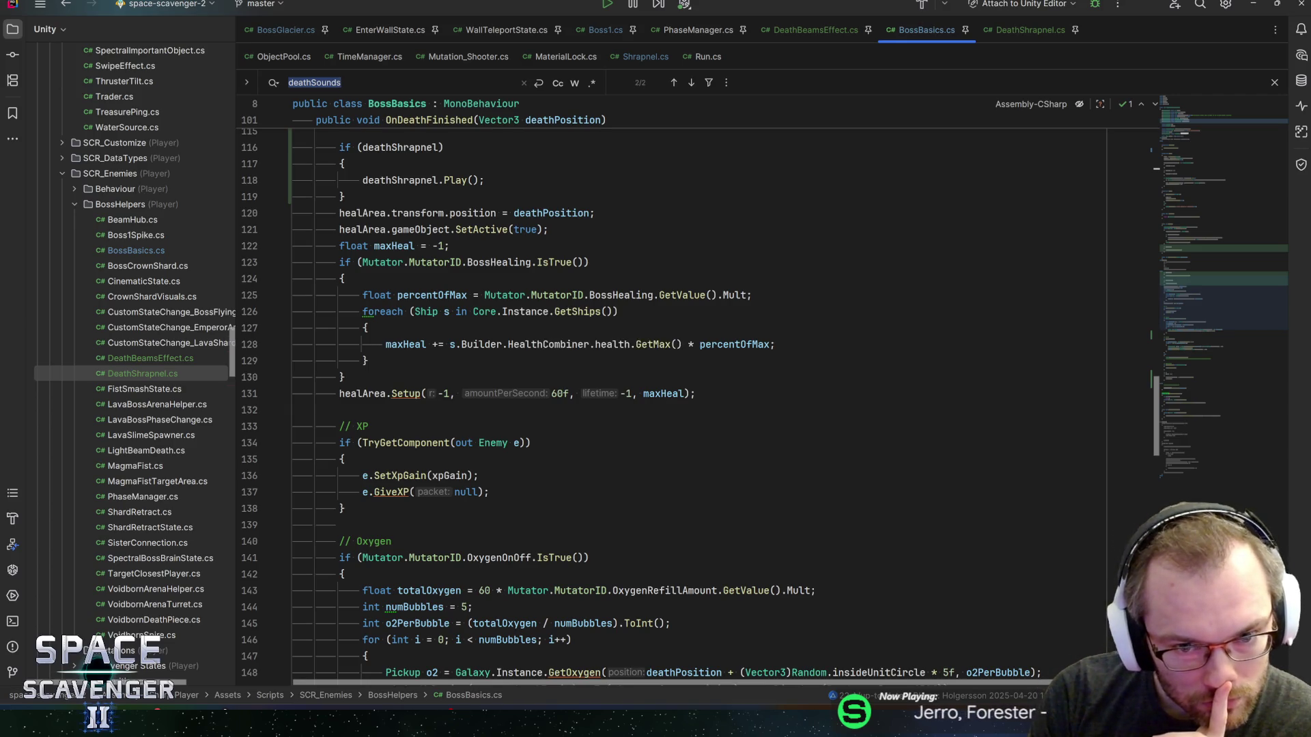
click(364, 328)
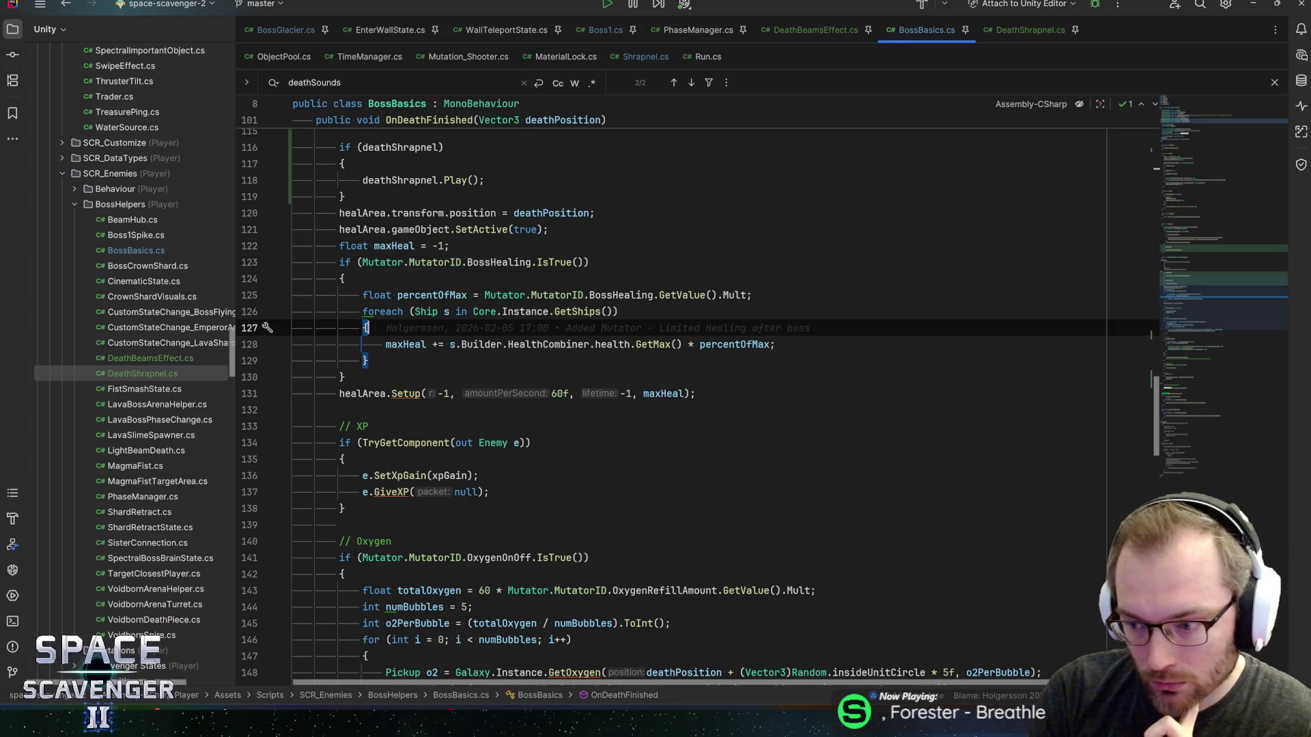